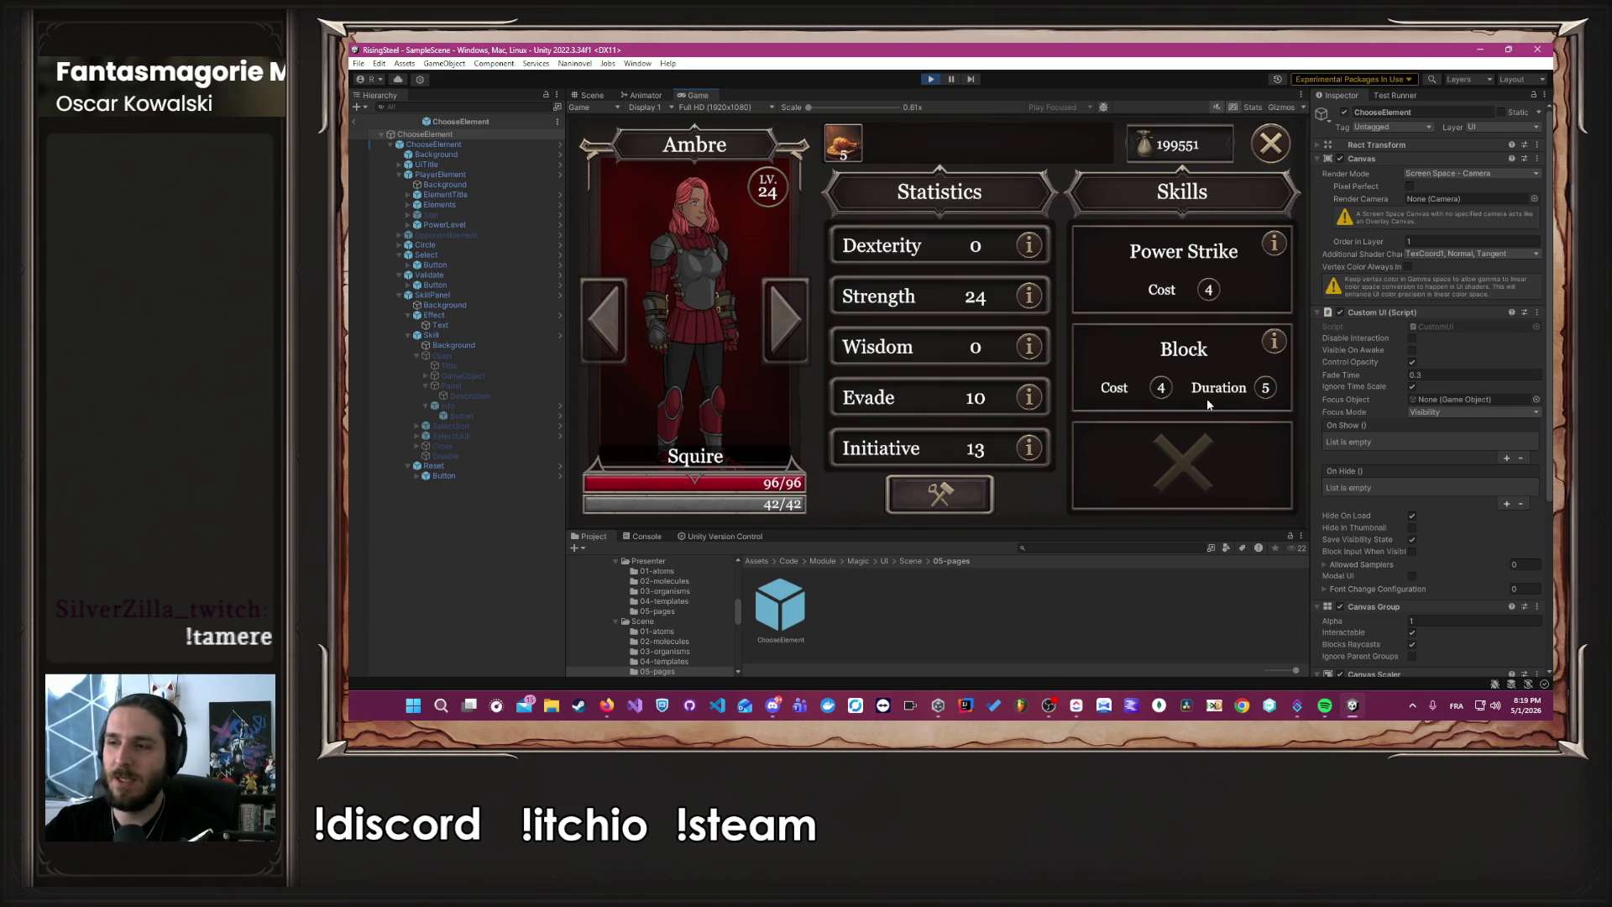
Restart Play mode, begin a new game with the hero named 'A', and pick a character.
left_click(930, 79)
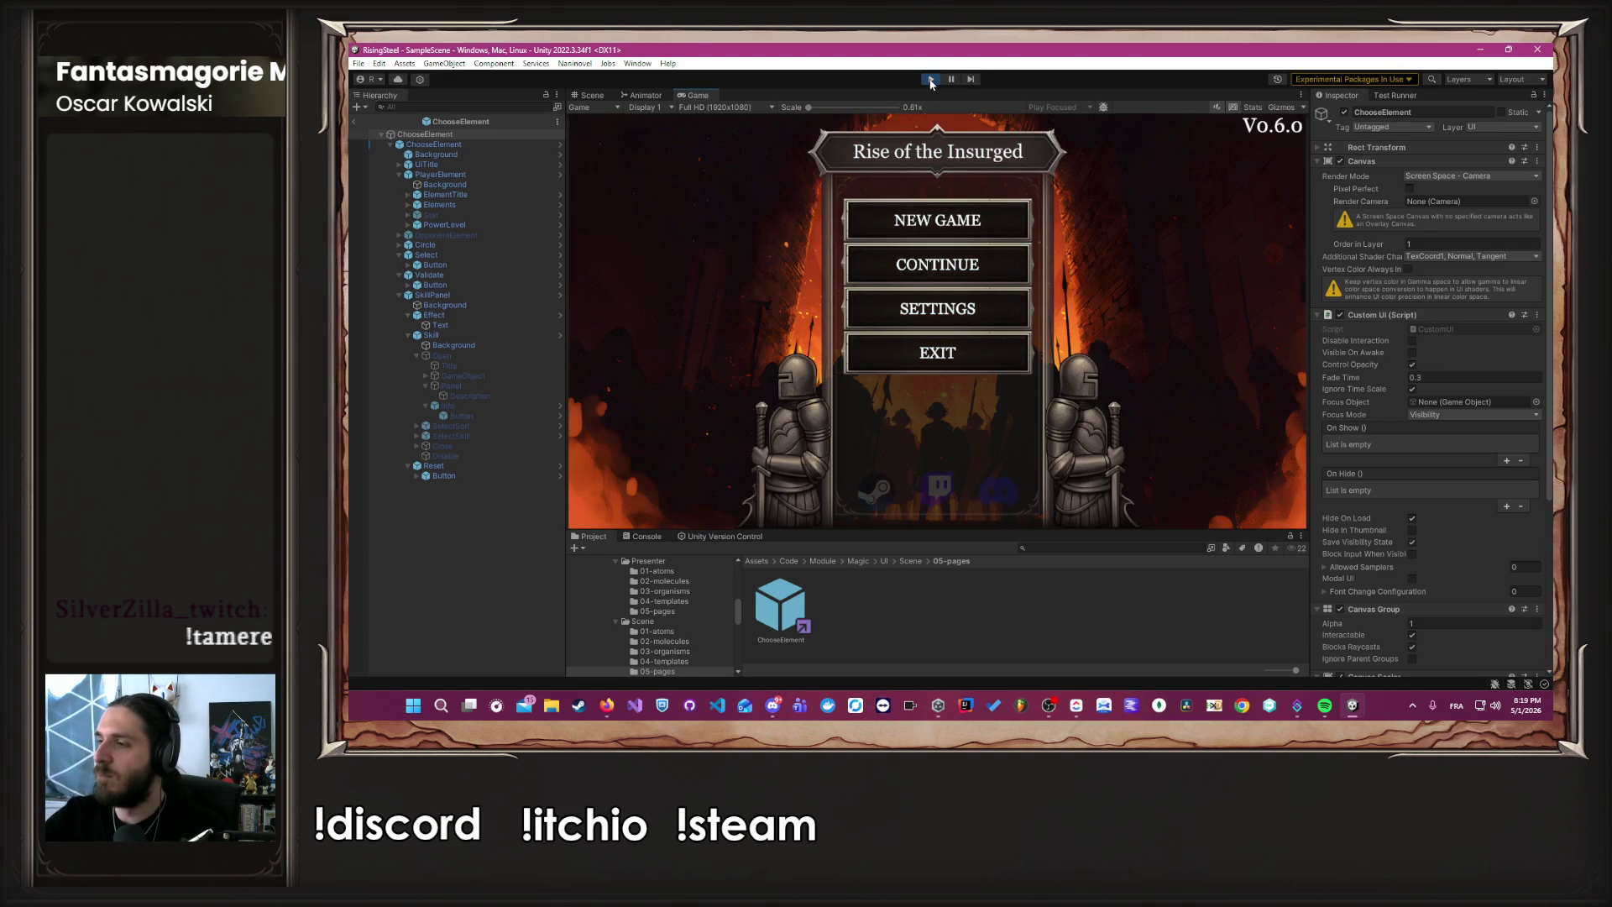
left_click(951, 219)
type("Albert")
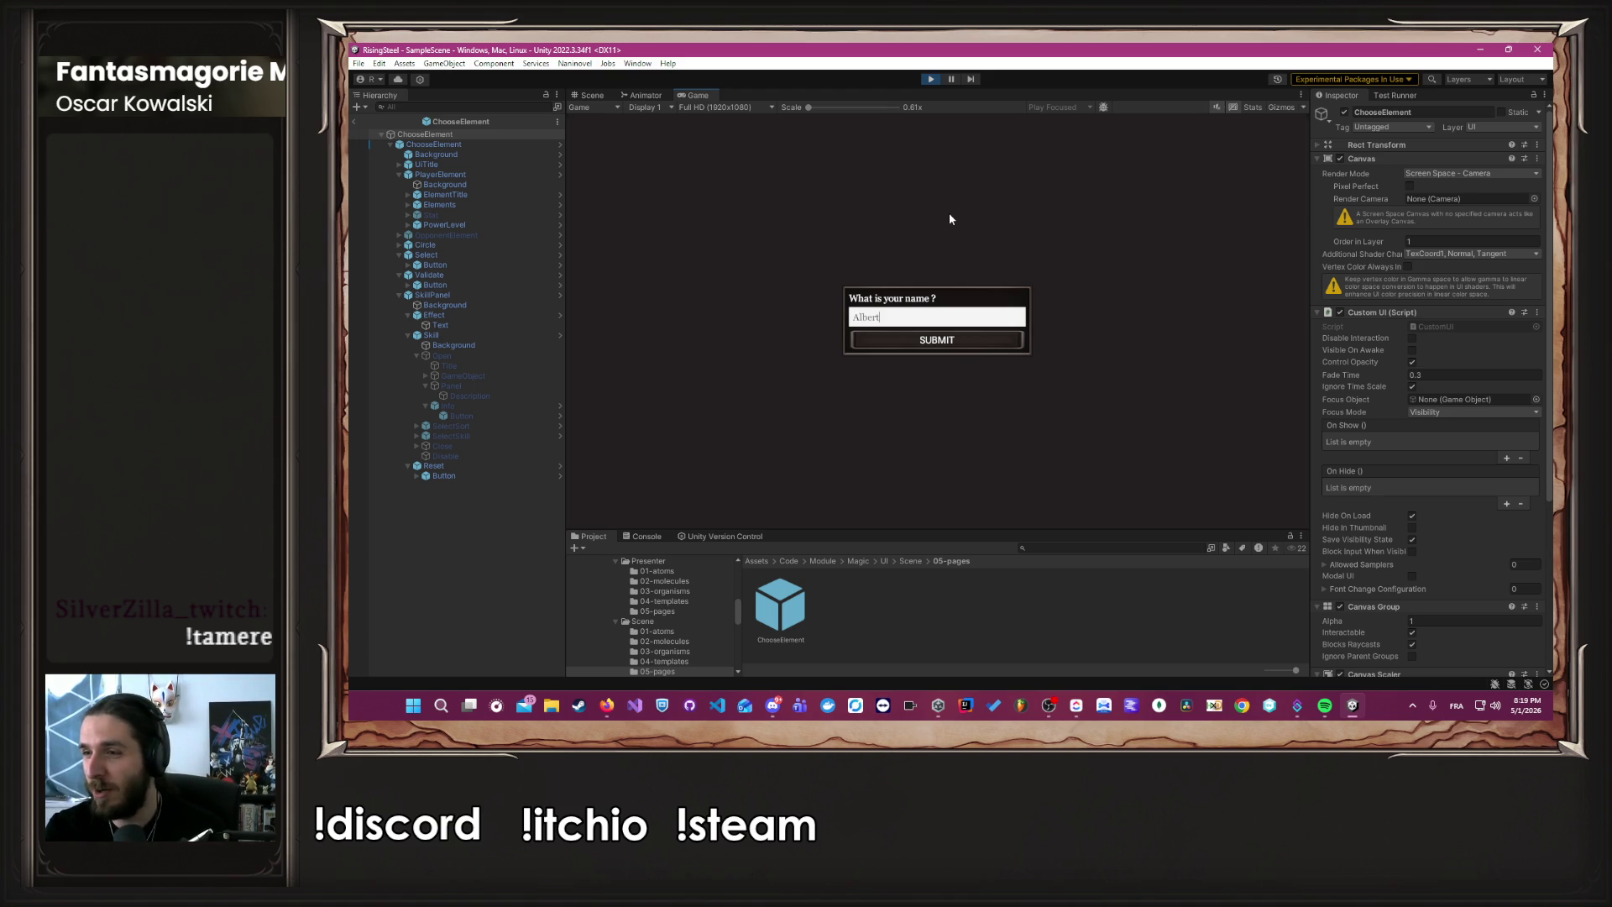
key("Return")
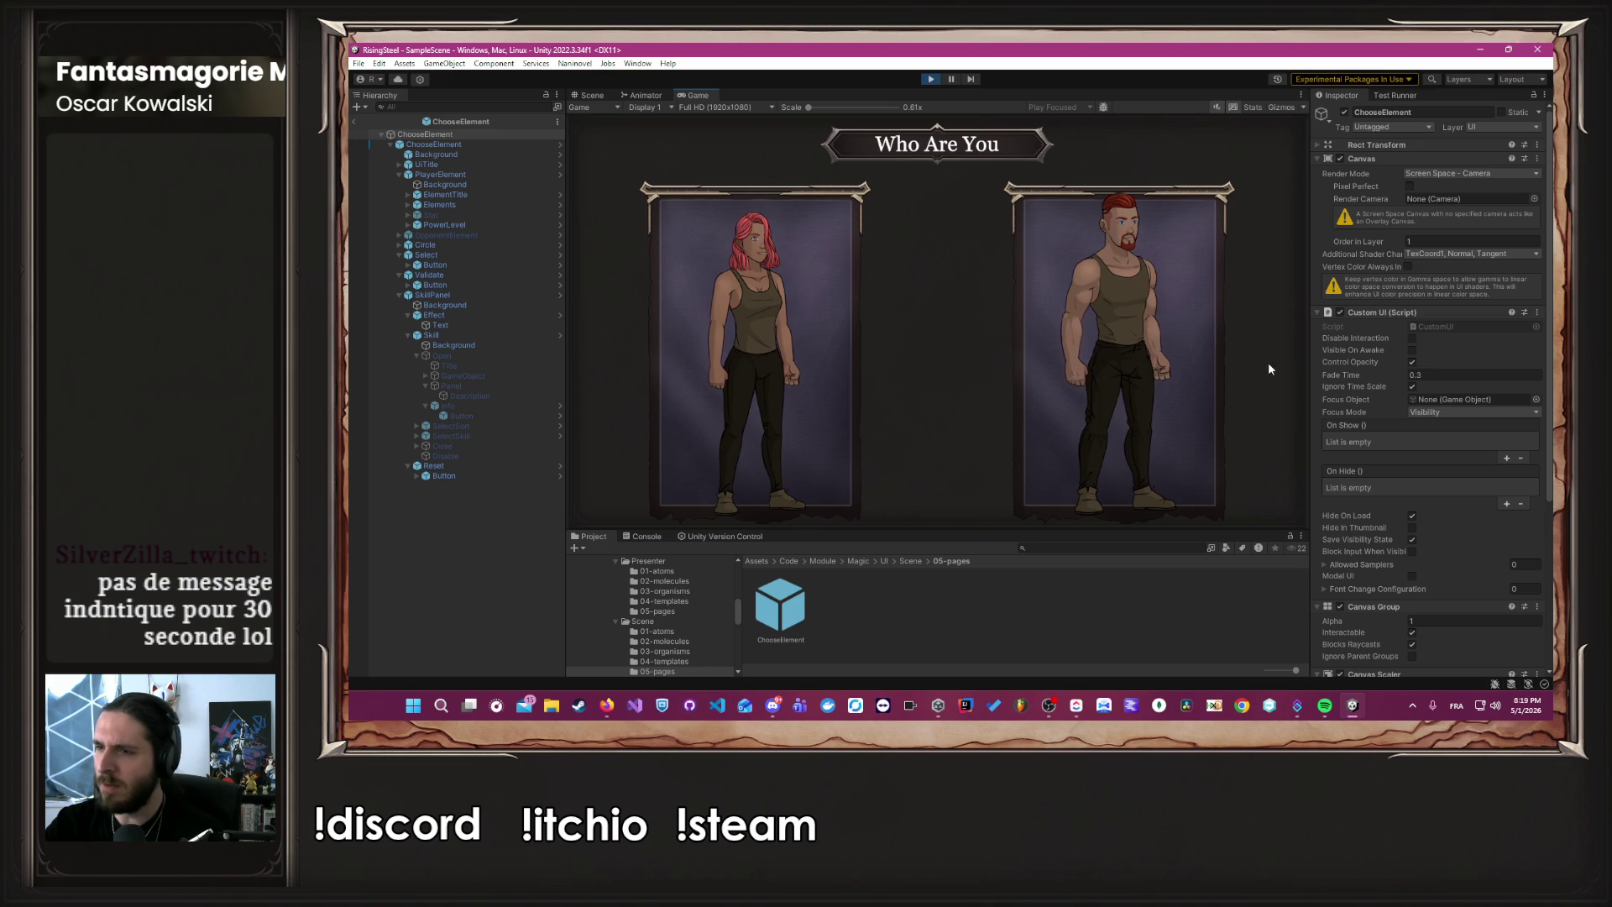
left_click(1083, 363)
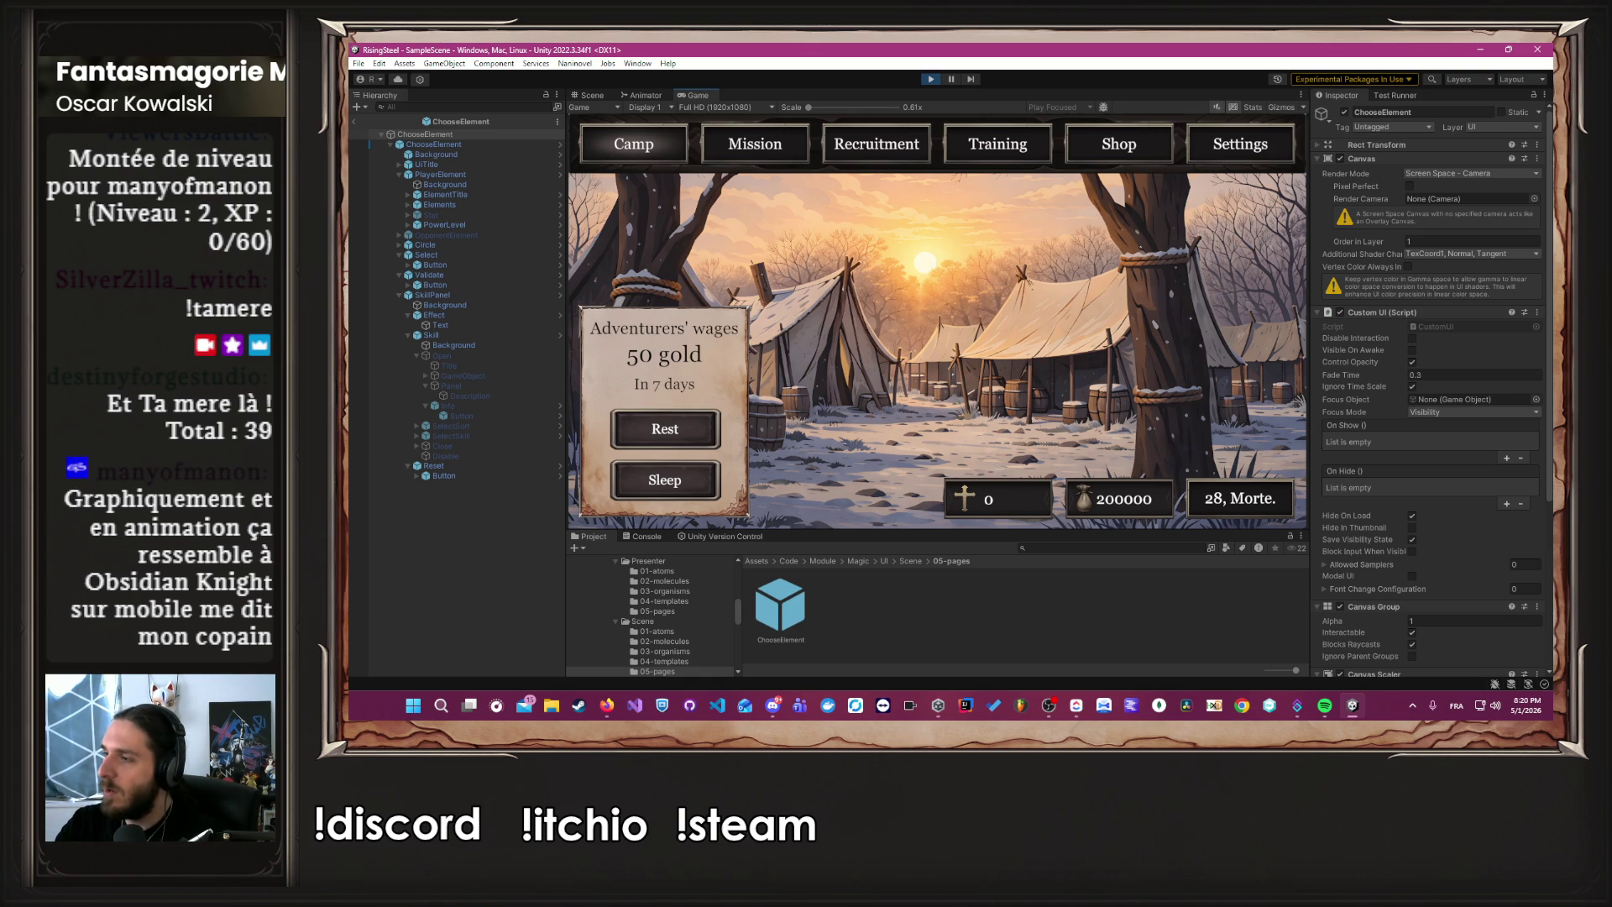
Leave the Unity editor, briefly show and hide the music player, then switch to the browser.
key("alt+Tab")
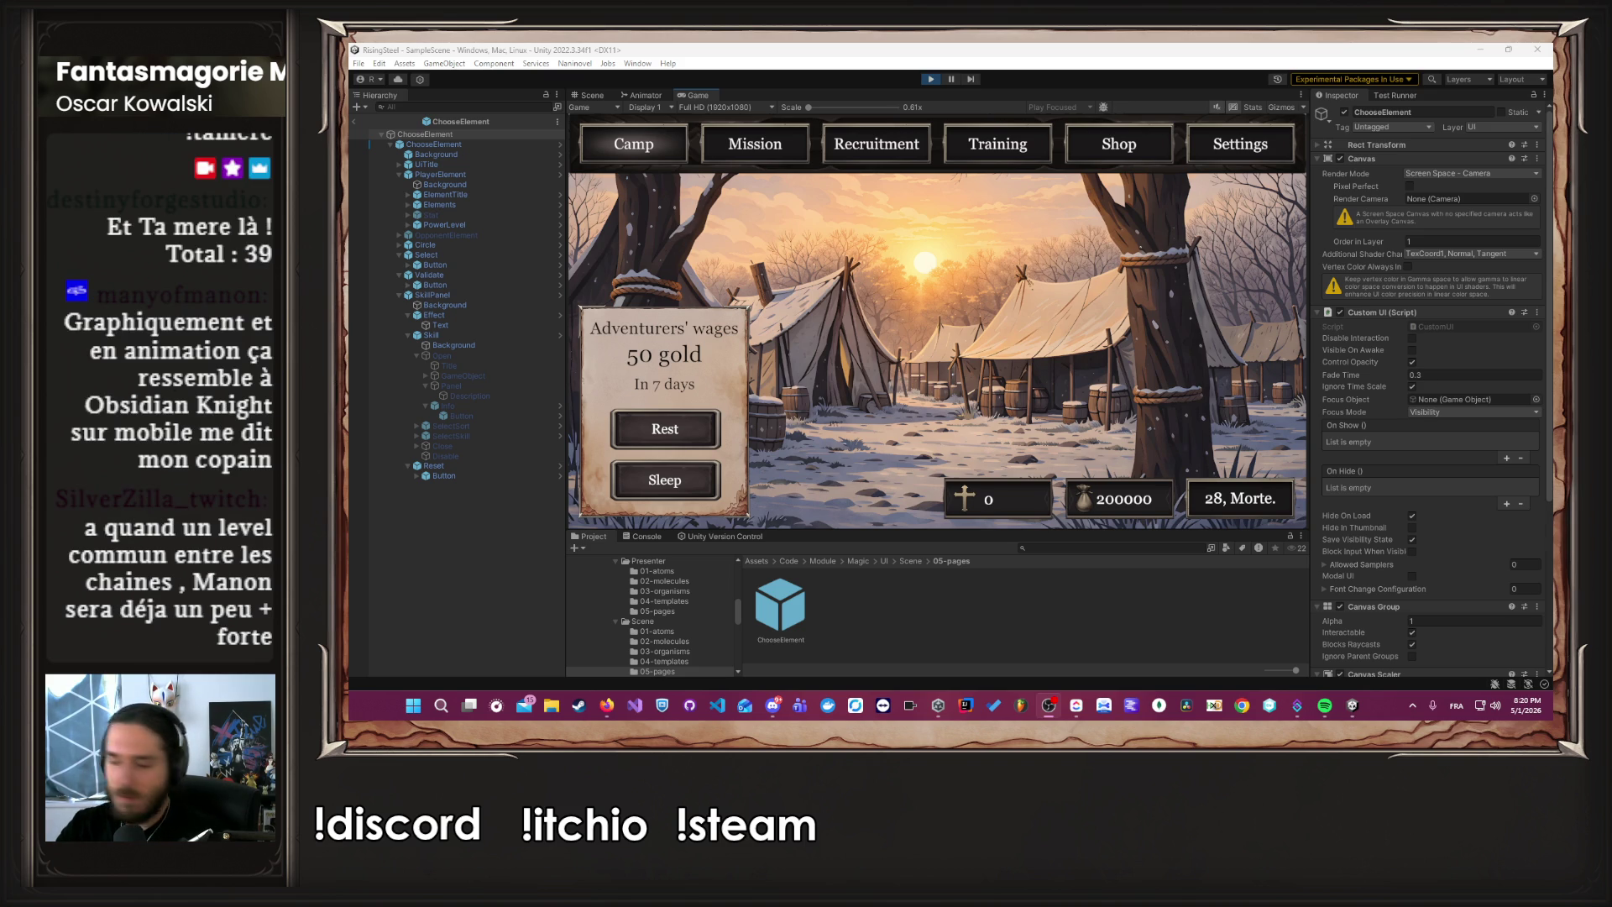
left_click(608, 706)
left_click(608, 707)
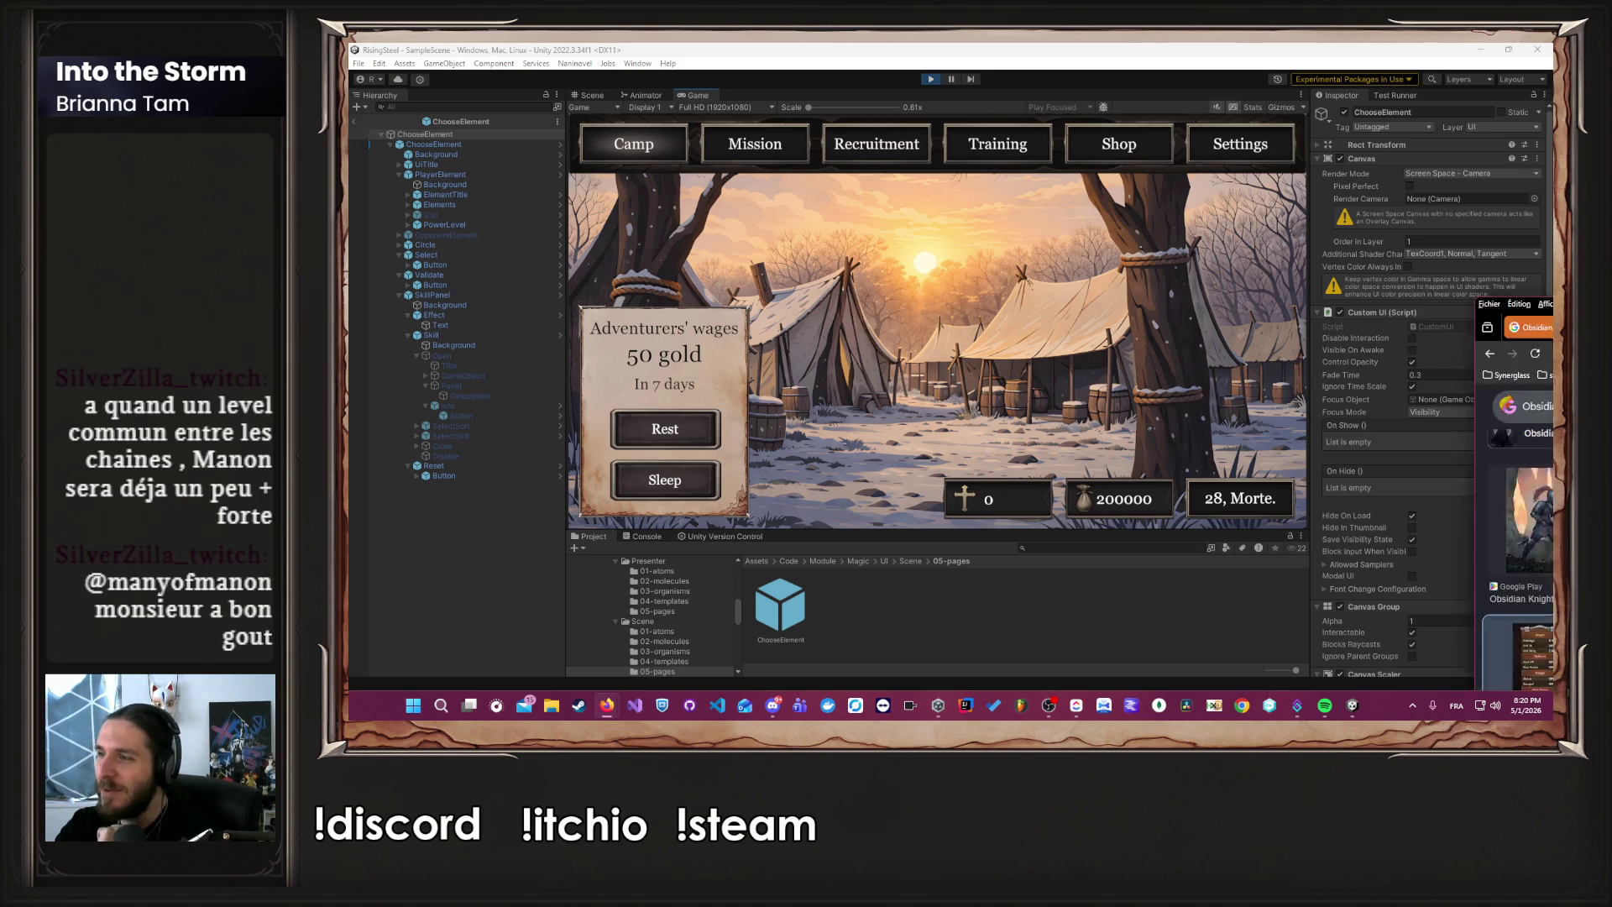
key("alt+Tab")
Browse the Obsidian Knight RPG Google Play page, then close that tab.
left_click(1251, 294)
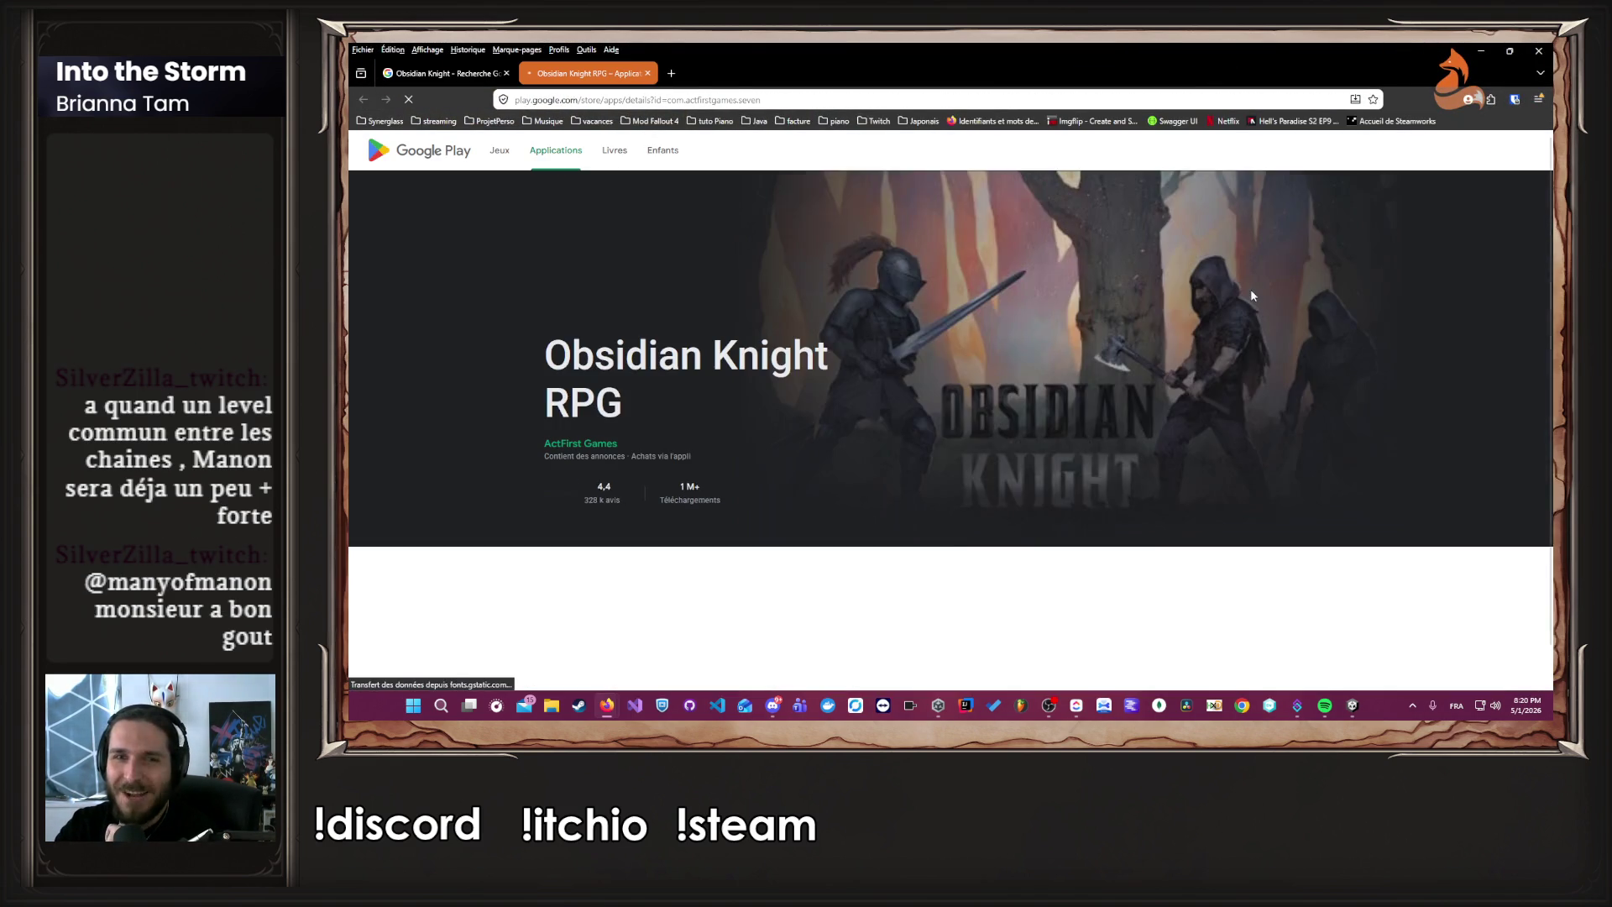
scroll(963, 341, "down", 3)
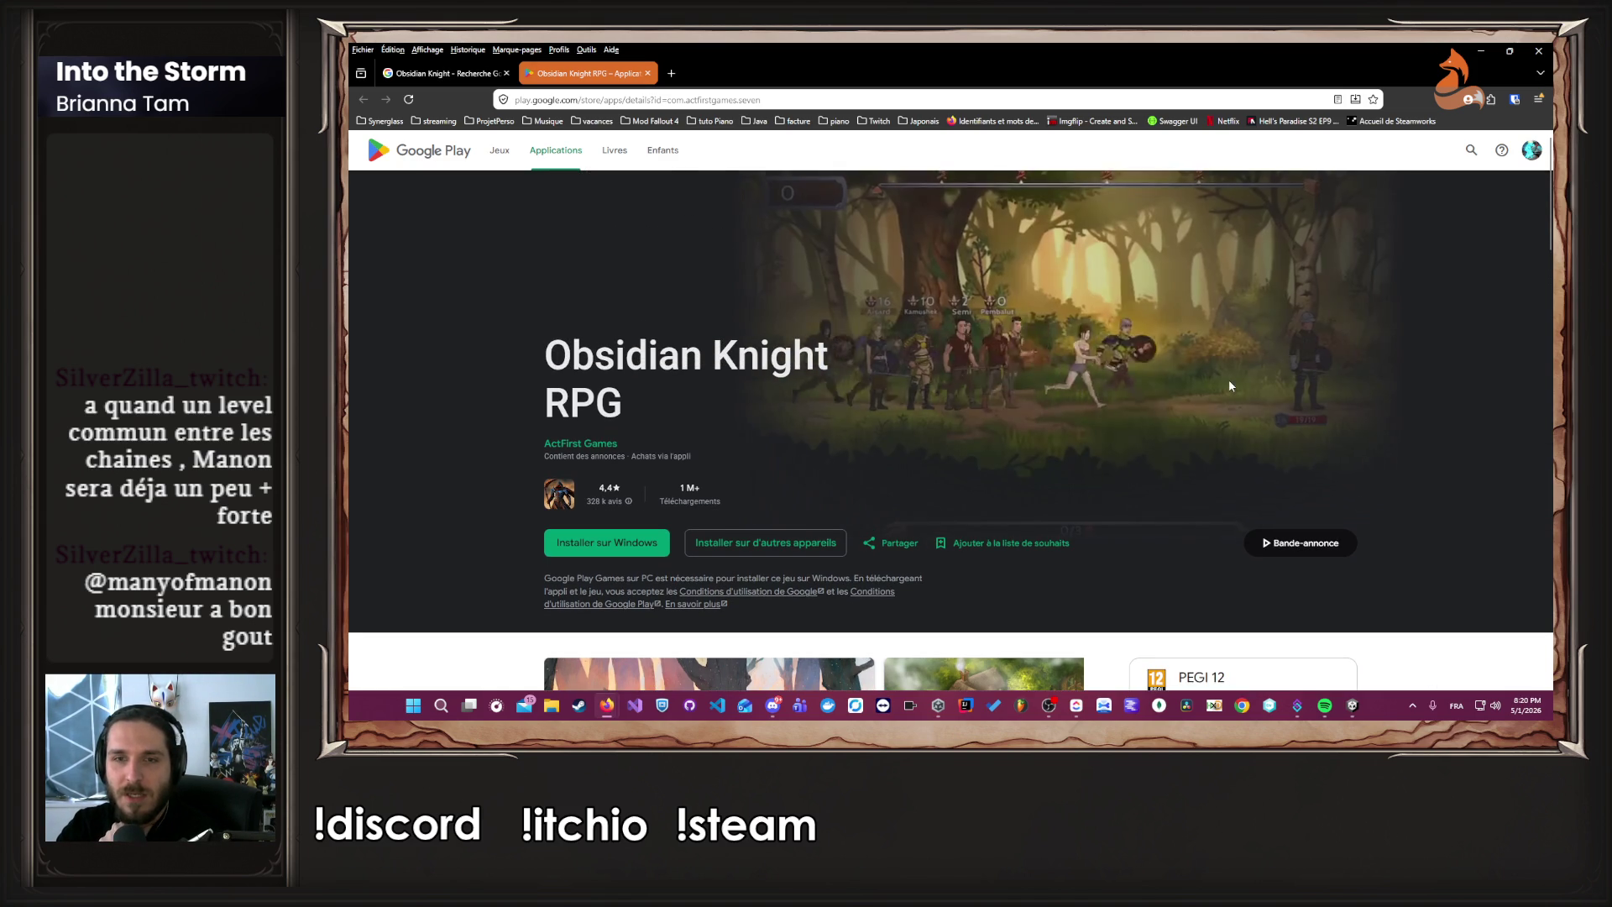
scroll(1209, 411, "down", 2)
scroll(1199, 426, "down", 15)
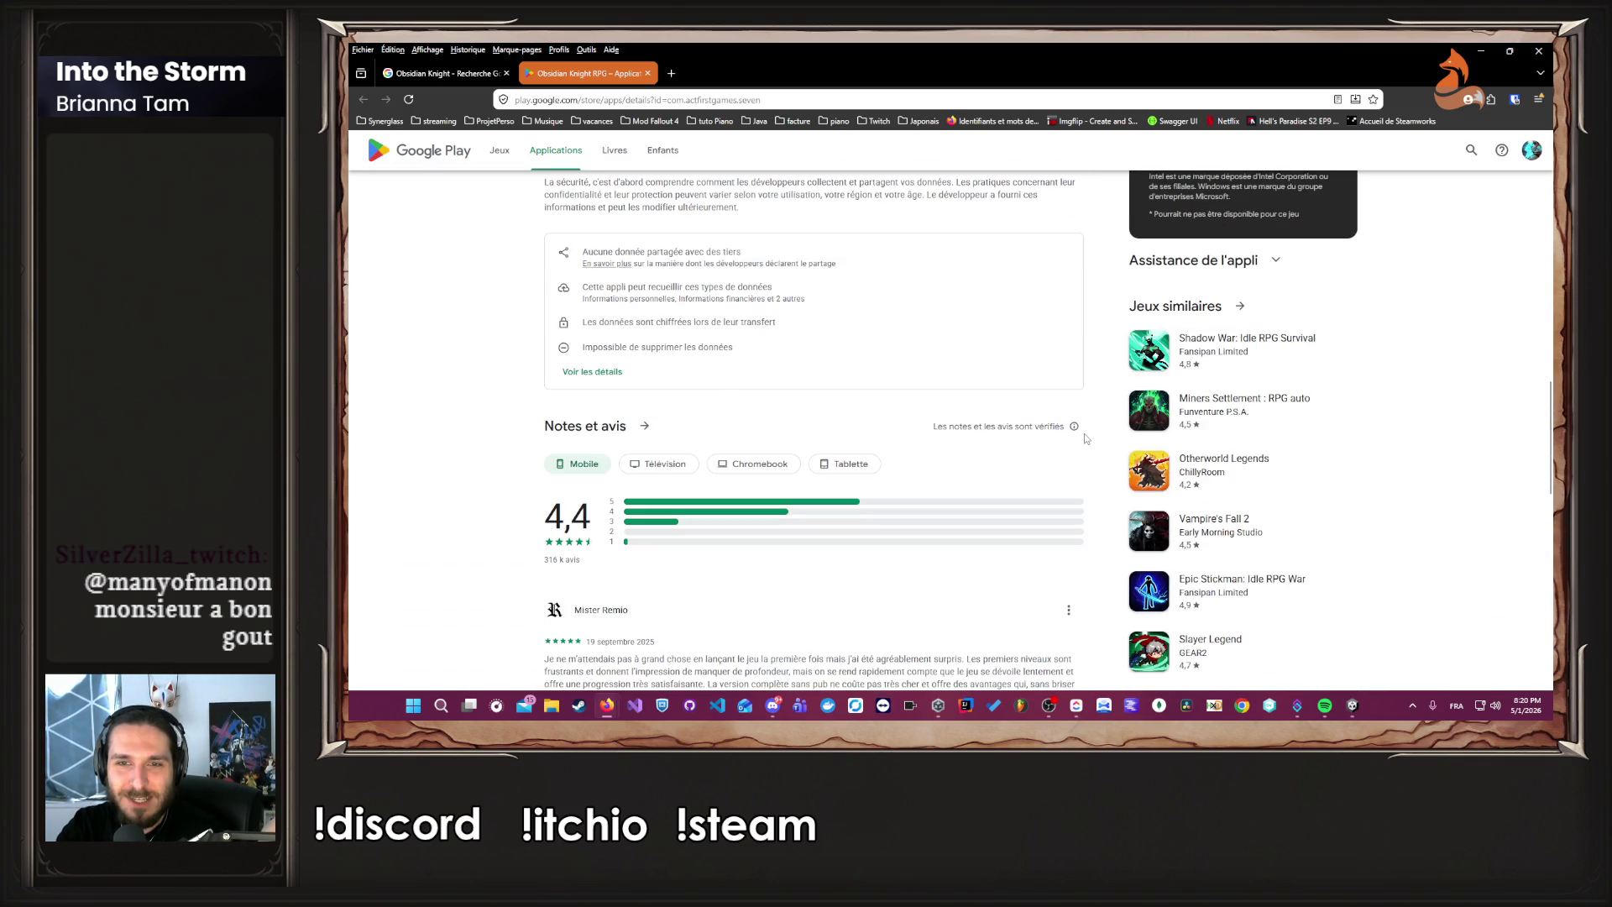
scroll(1085, 433, "up", 12)
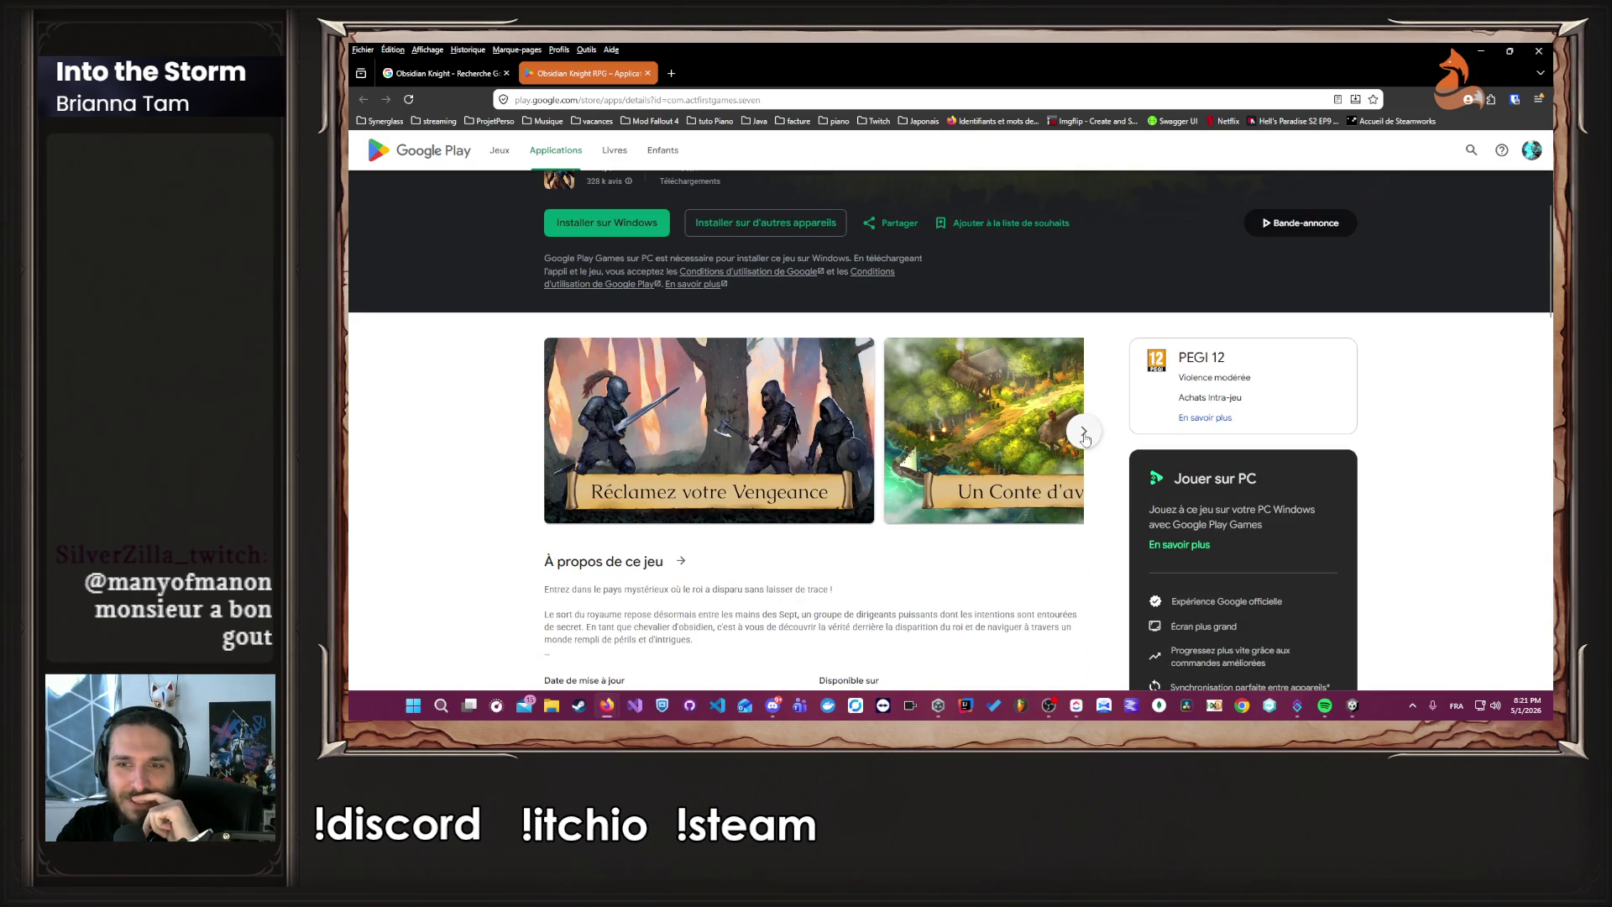
scroll(1085, 437, "up", 4)
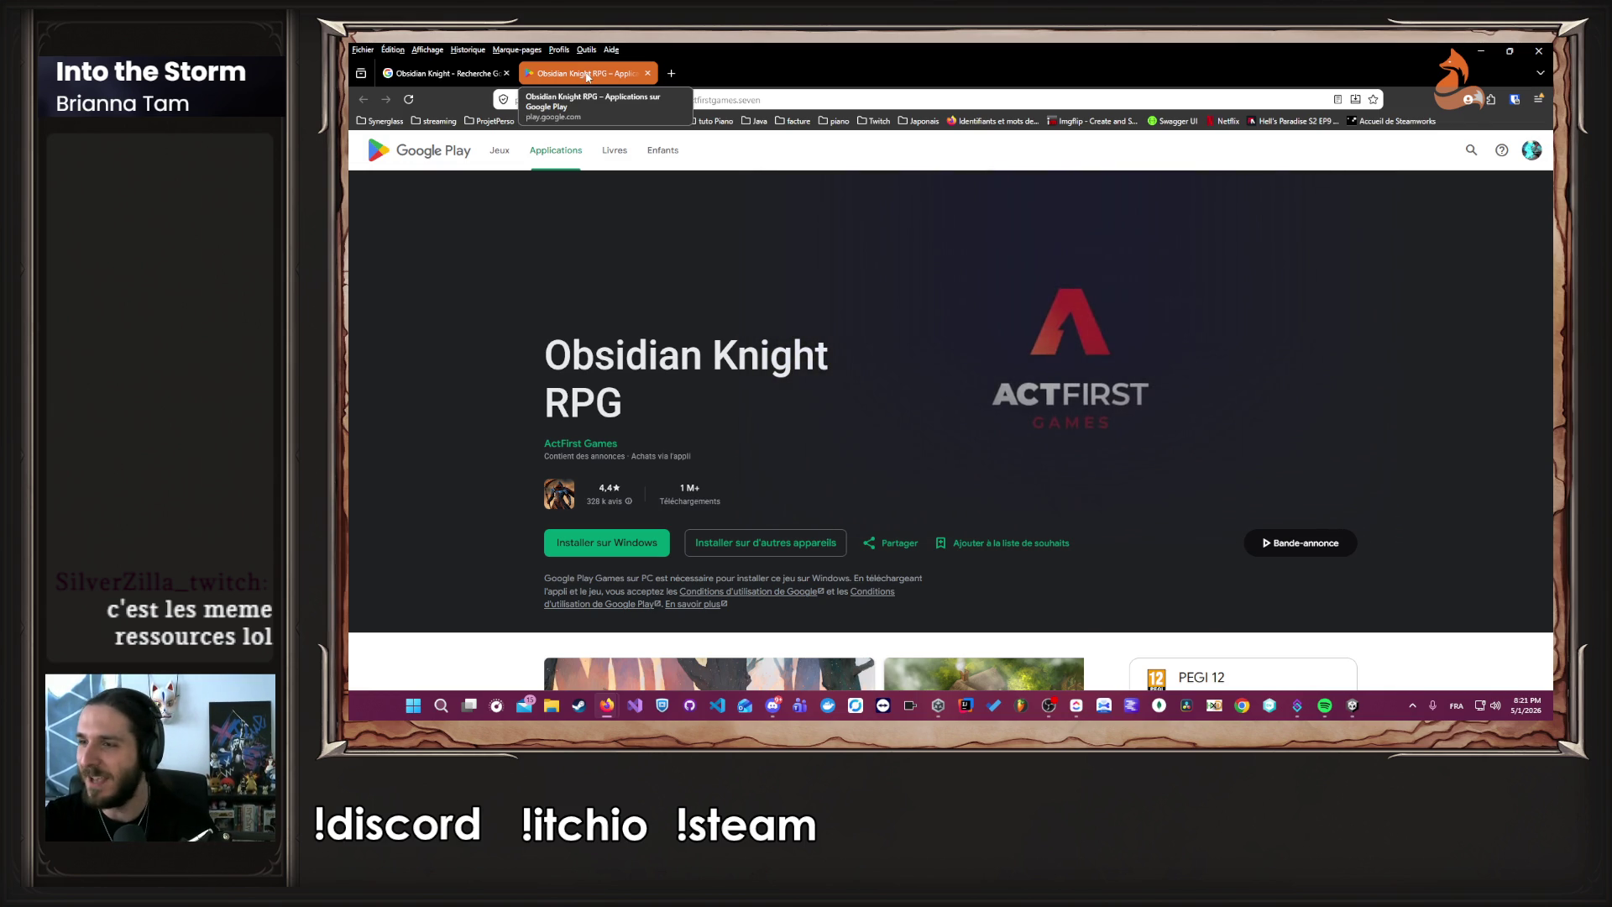
left_click(647, 73)
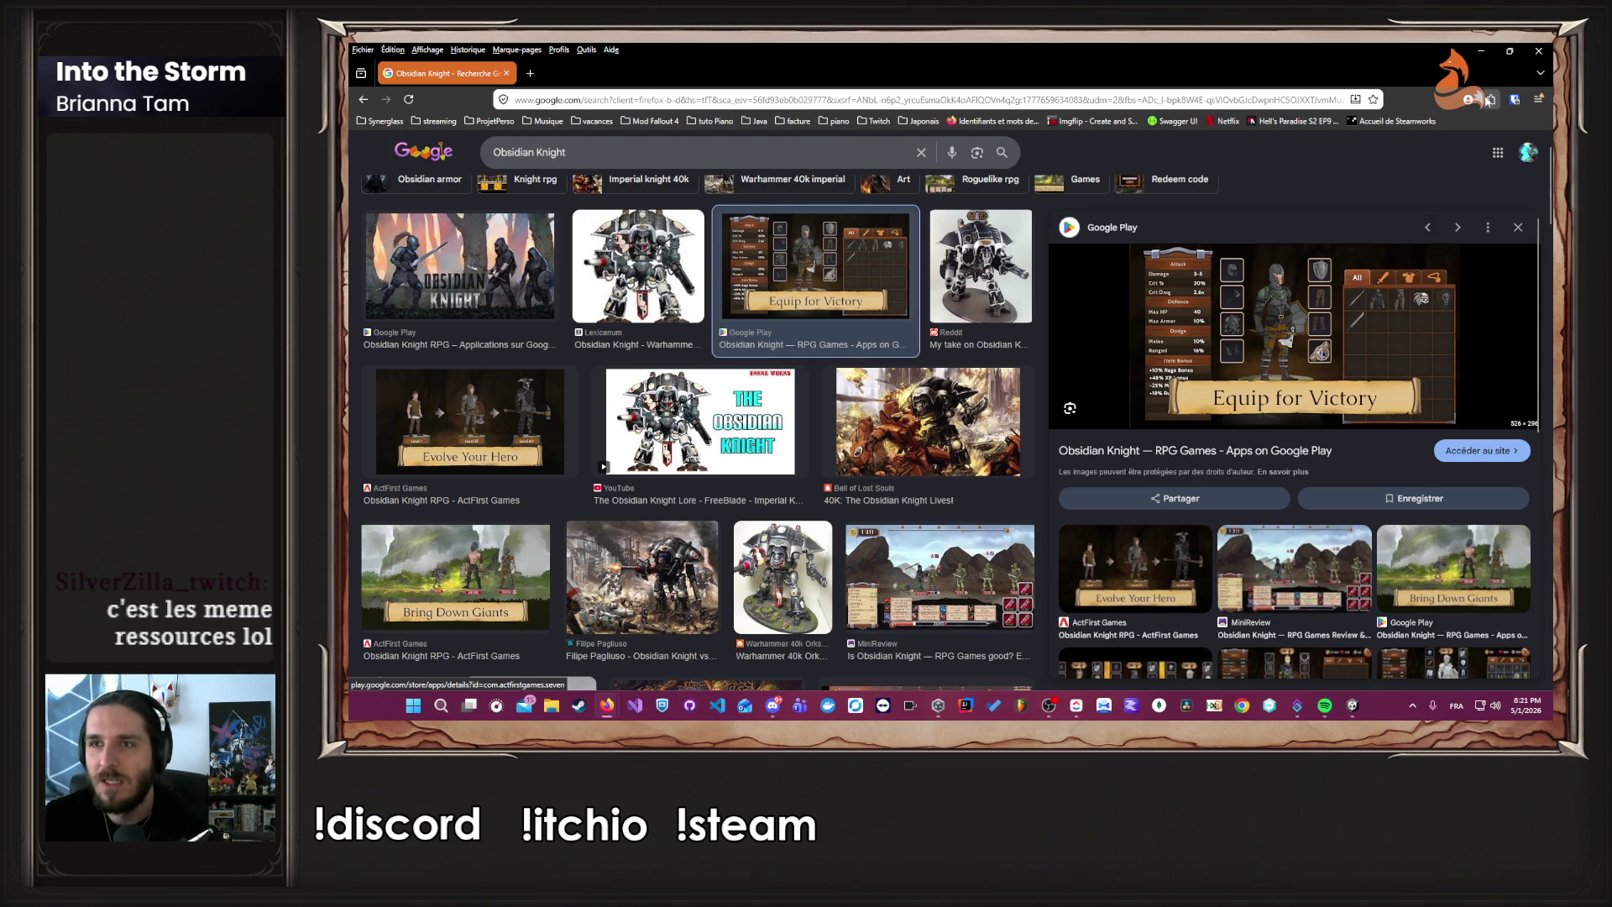
Preview the Evolve Your Hero image result, then minimize Firefox back to the game.
left_click(1482, 50)
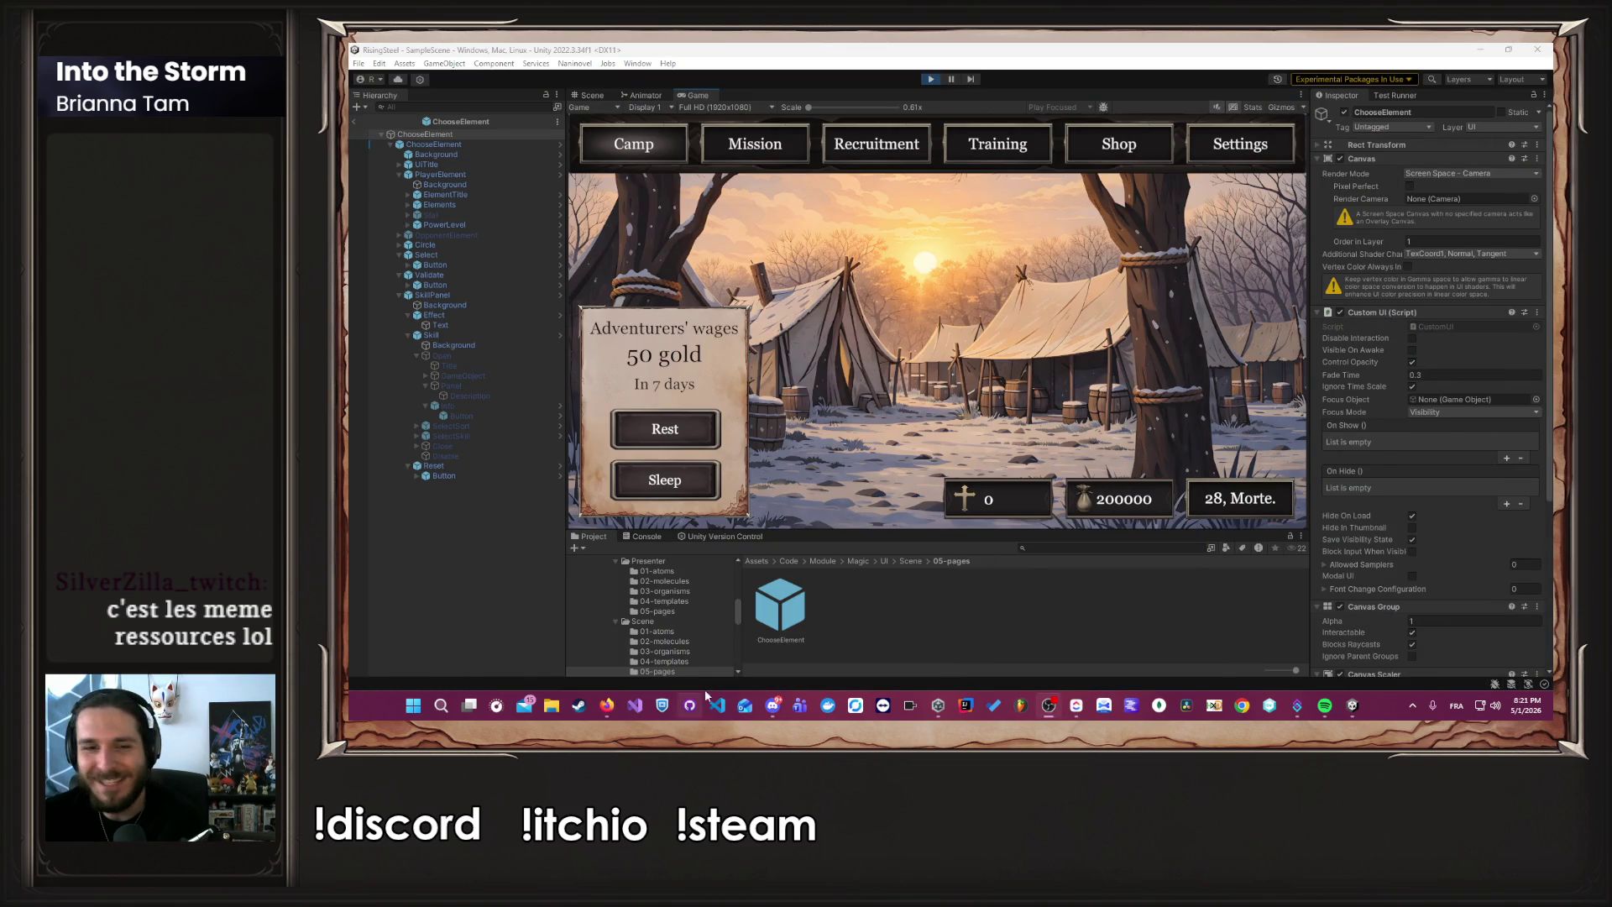
left_click(606, 707)
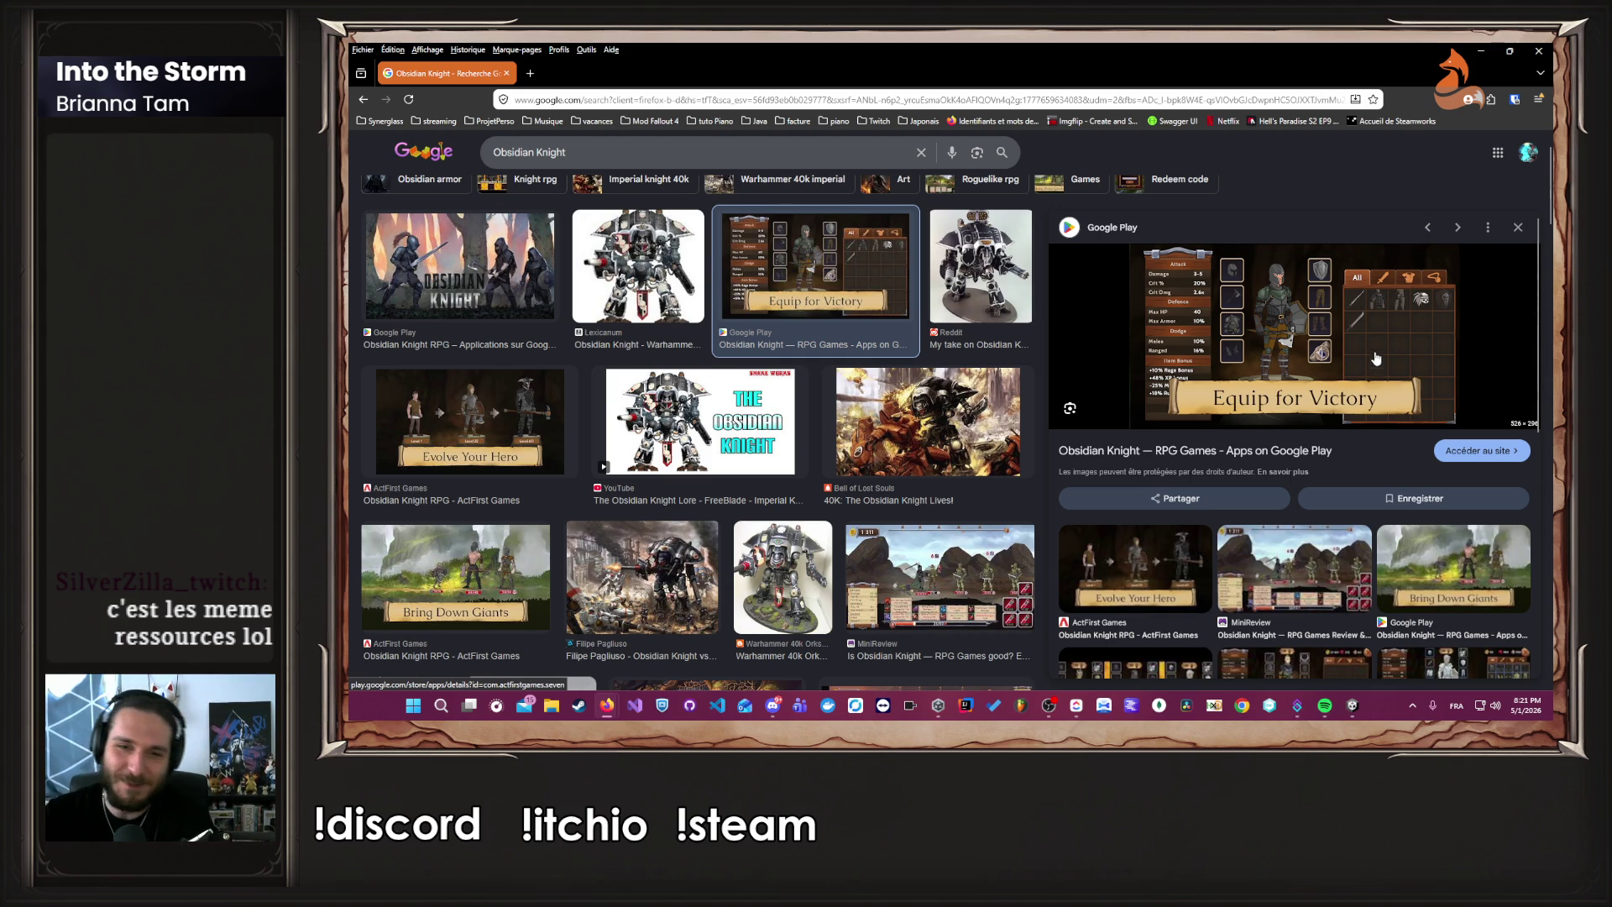
left_click(1149, 551)
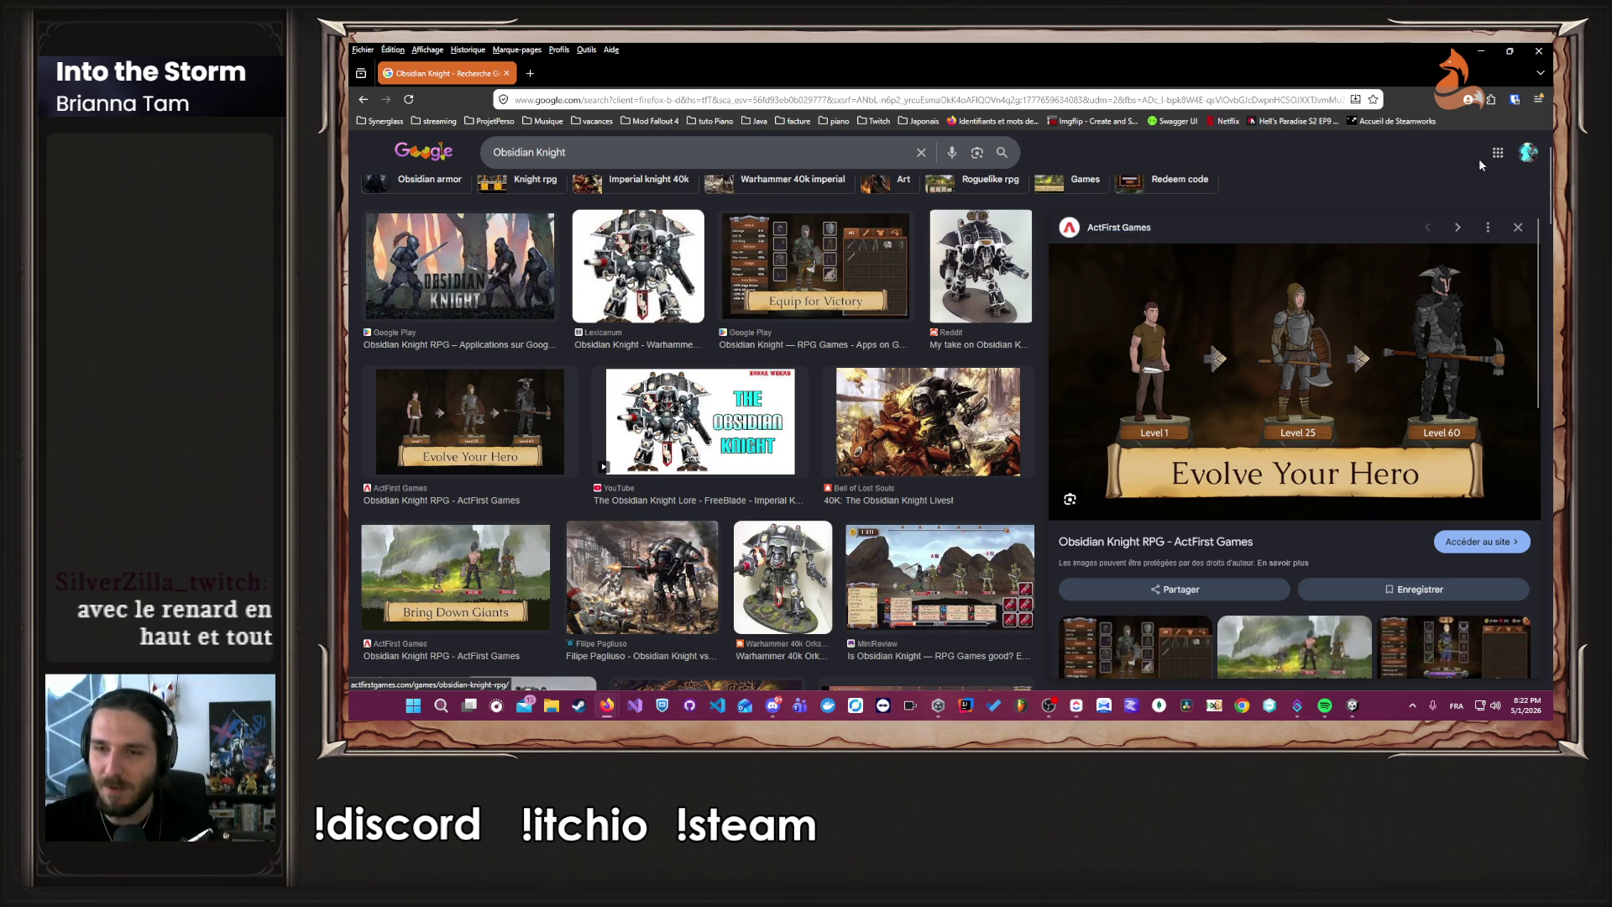
left_click(1481, 51)
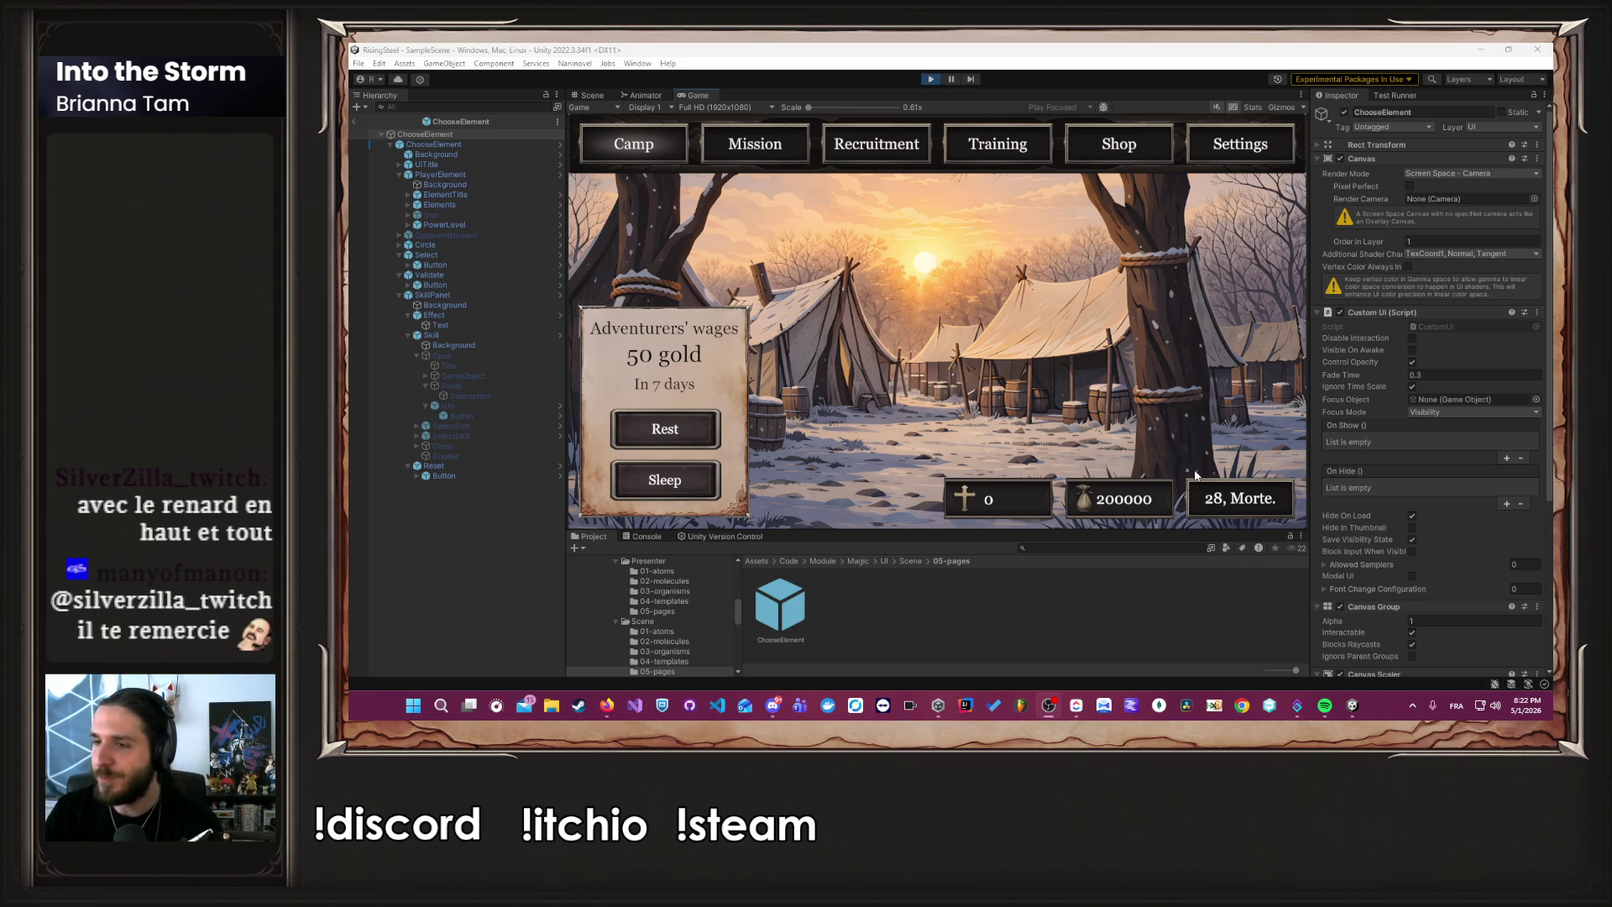
In Training, raise the hero's Wisdom to 30 and confirm the new statistics.
left_click(1121, 341)
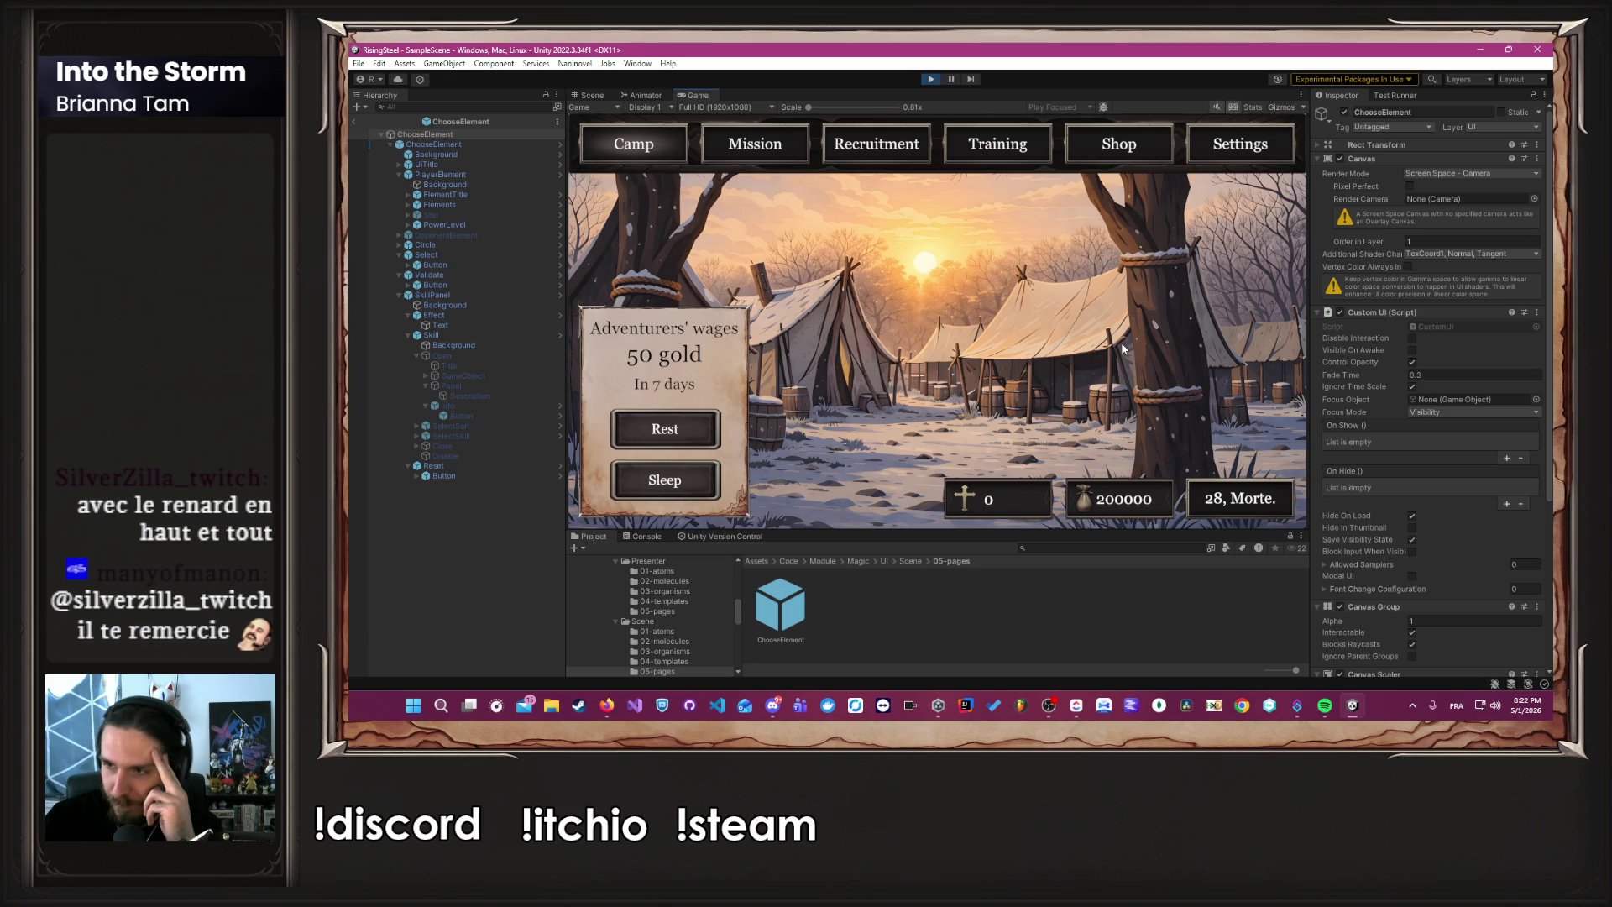
left_click(1036, 147)
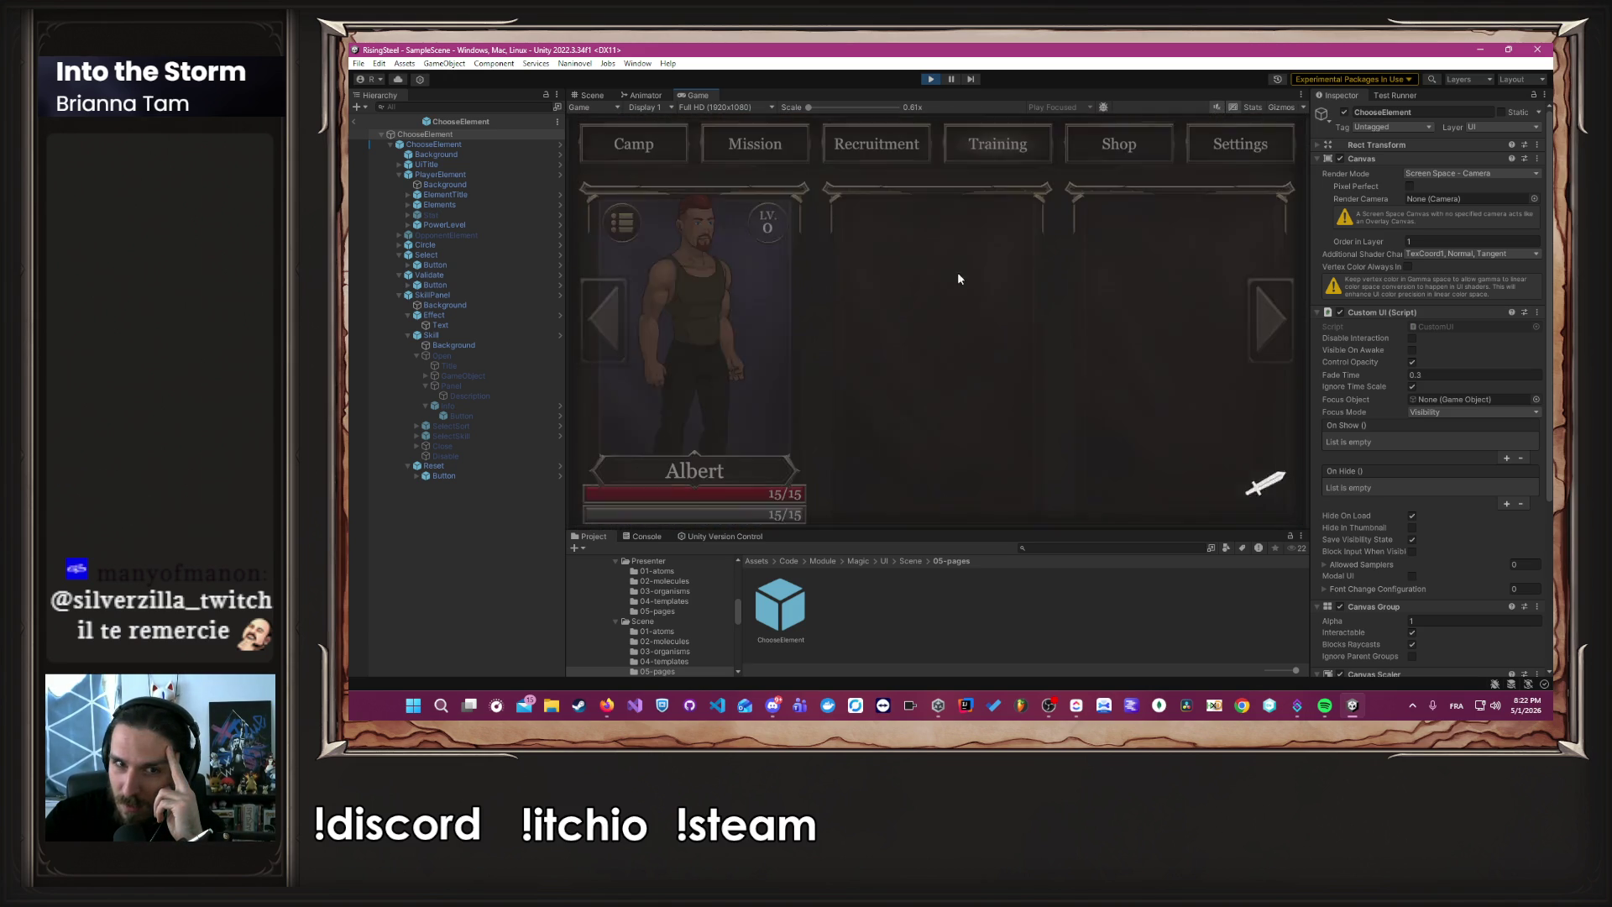
left_click(699, 366)
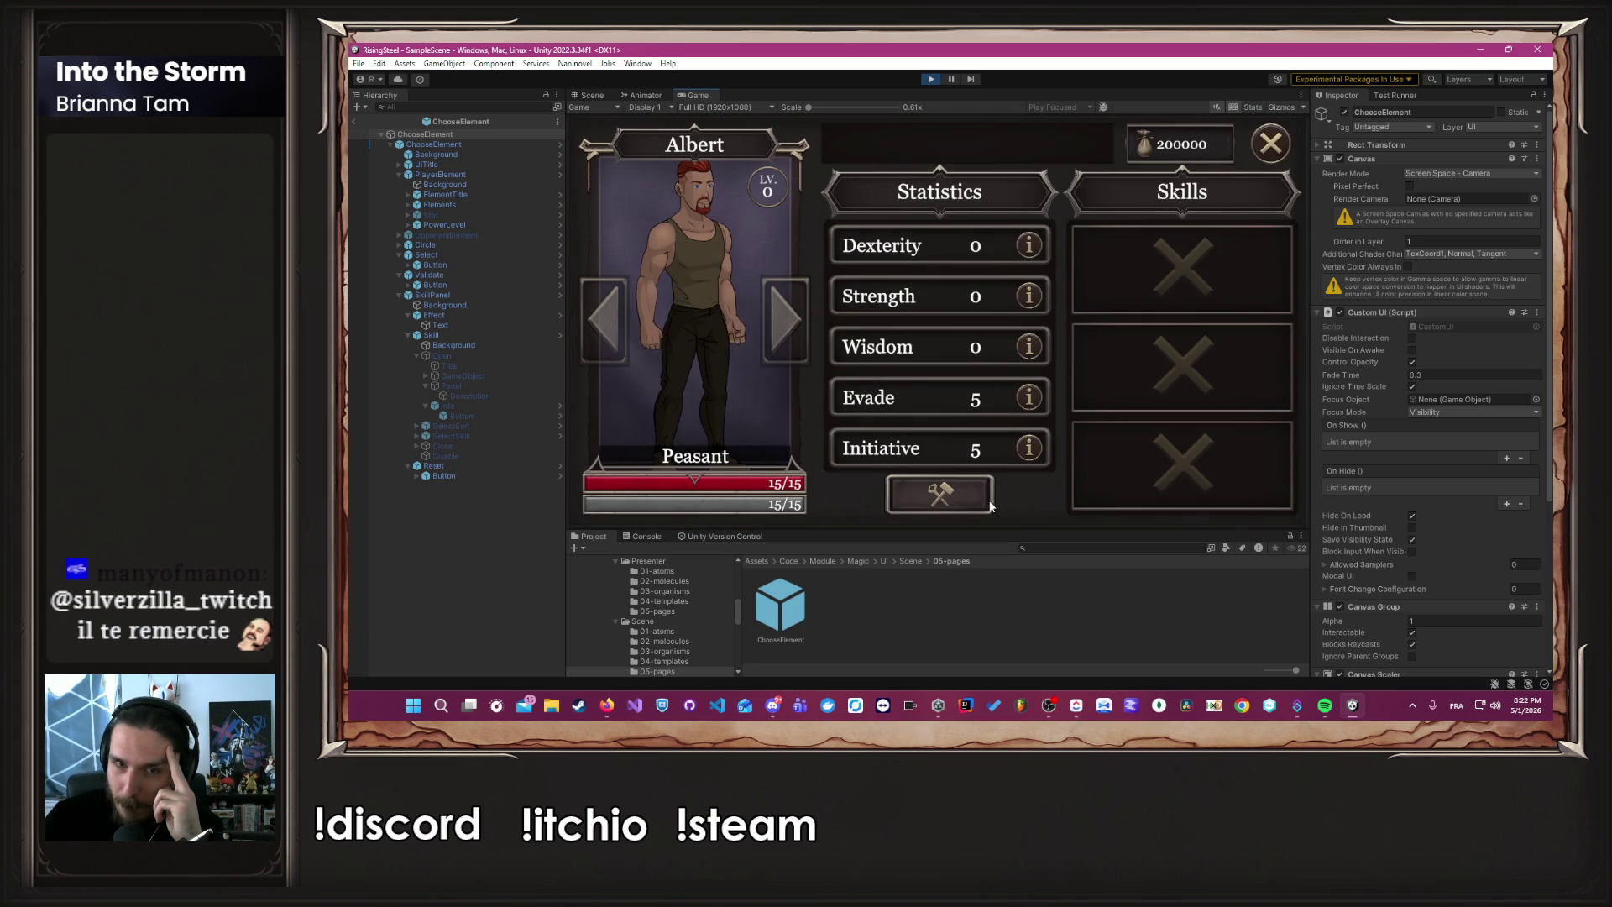
left_click(983, 497)
left_click(1002, 346)
left_click(1001, 346)
left_click(1001, 346)
left_click(1001, 346)
left_click(1002, 347)
left_click(1001, 346)
left_click(999, 346)
left_click(995, 344)
left_click(1000, 346)
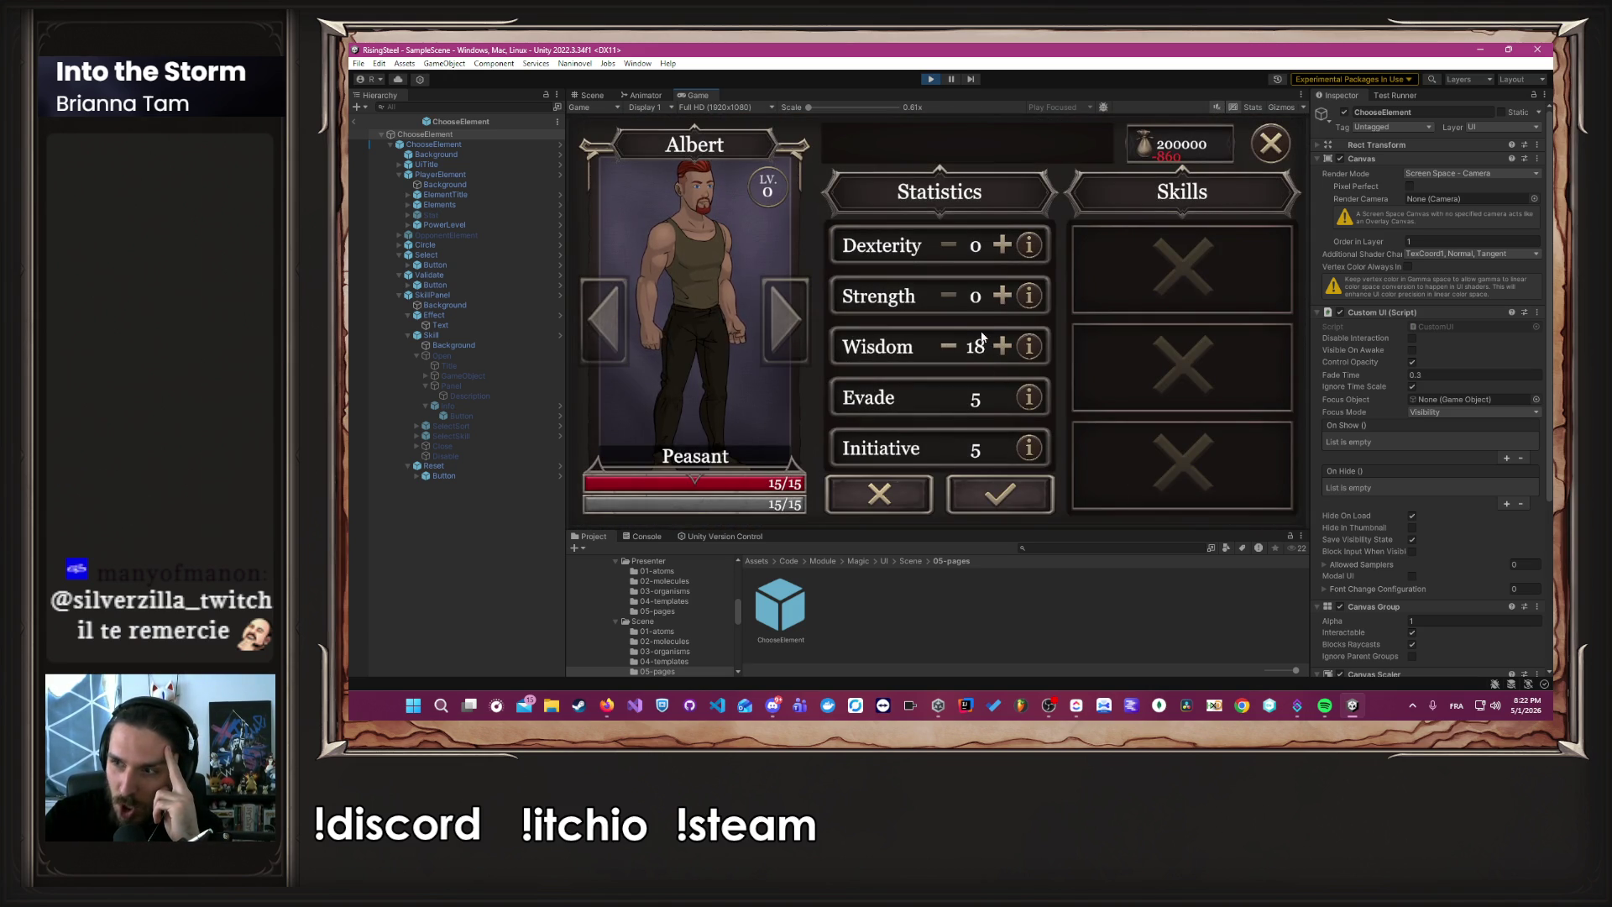
left_click(1001, 348)
left_click(1000, 349)
left_click(1001, 348)
left_click(1003, 349)
left_click(1001, 347)
left_click(1002, 347)
left_click(948, 346)
left_click(999, 494)
left_click(1263, 153)
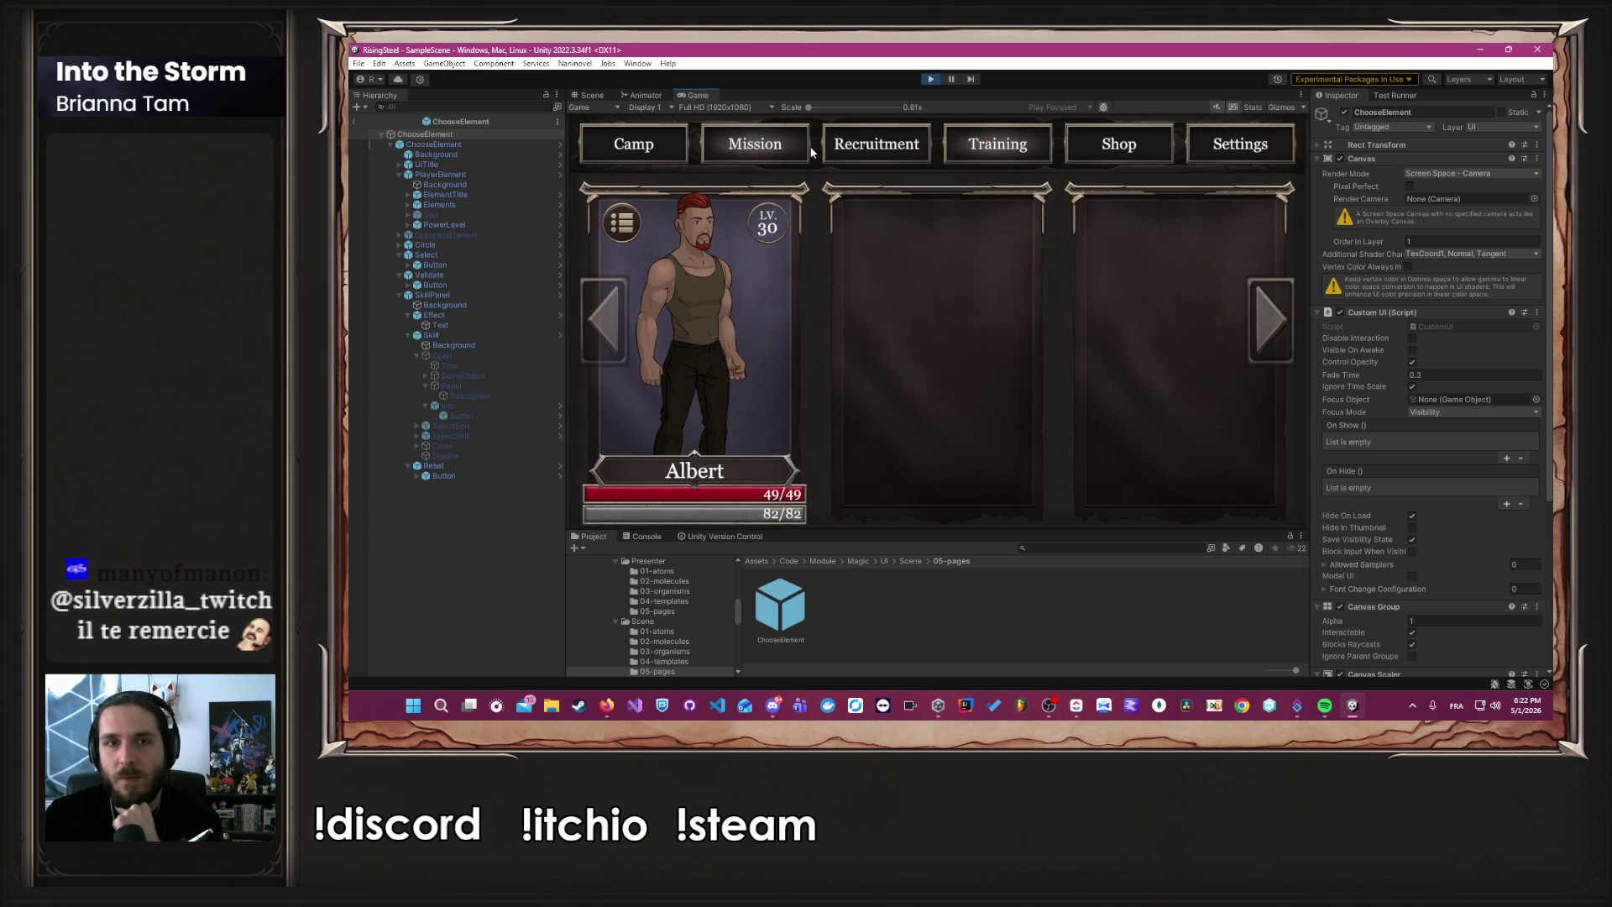
Select the Black Bark Village mission and advance the narration into its battle.
left_click(757, 146)
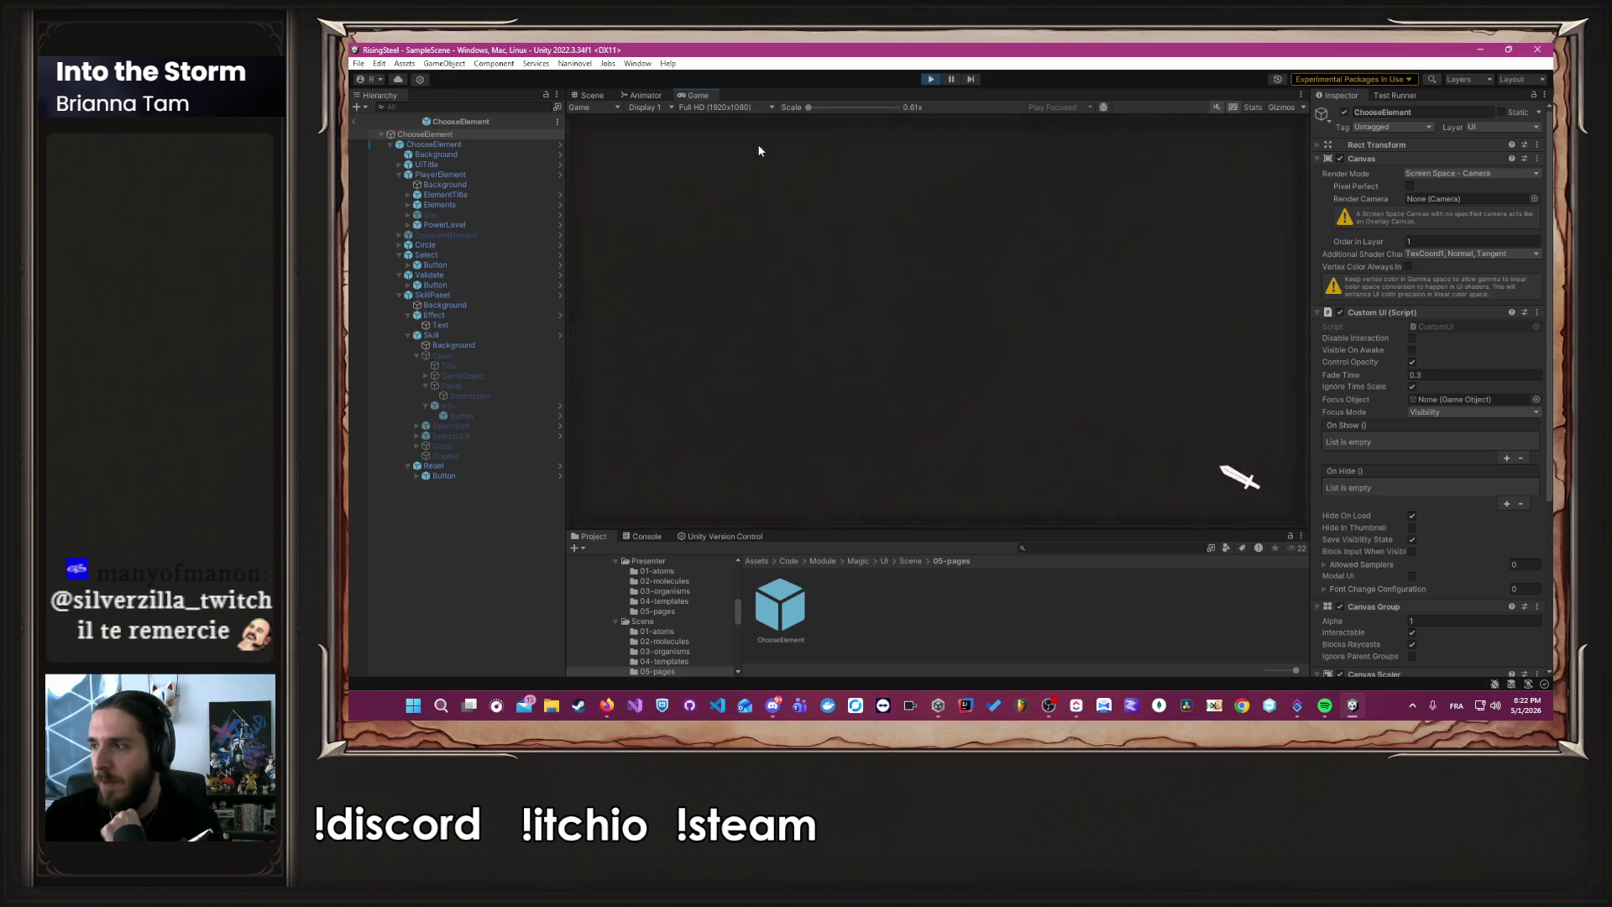
left_click(687, 254)
left_click(1055, 477)
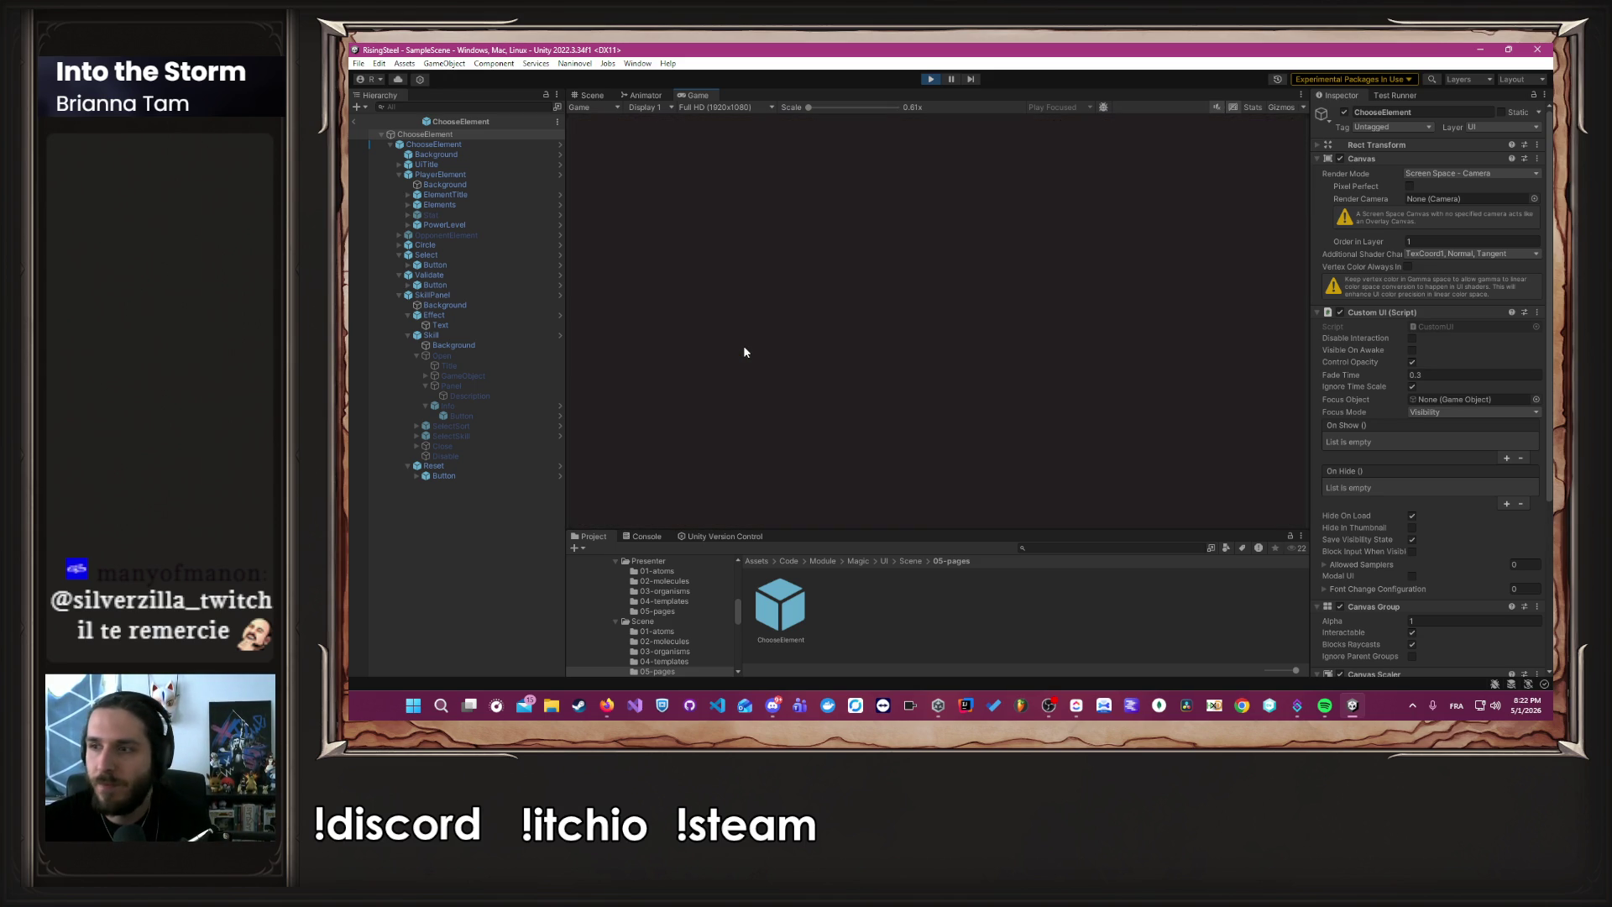
left_click(1044, 411)
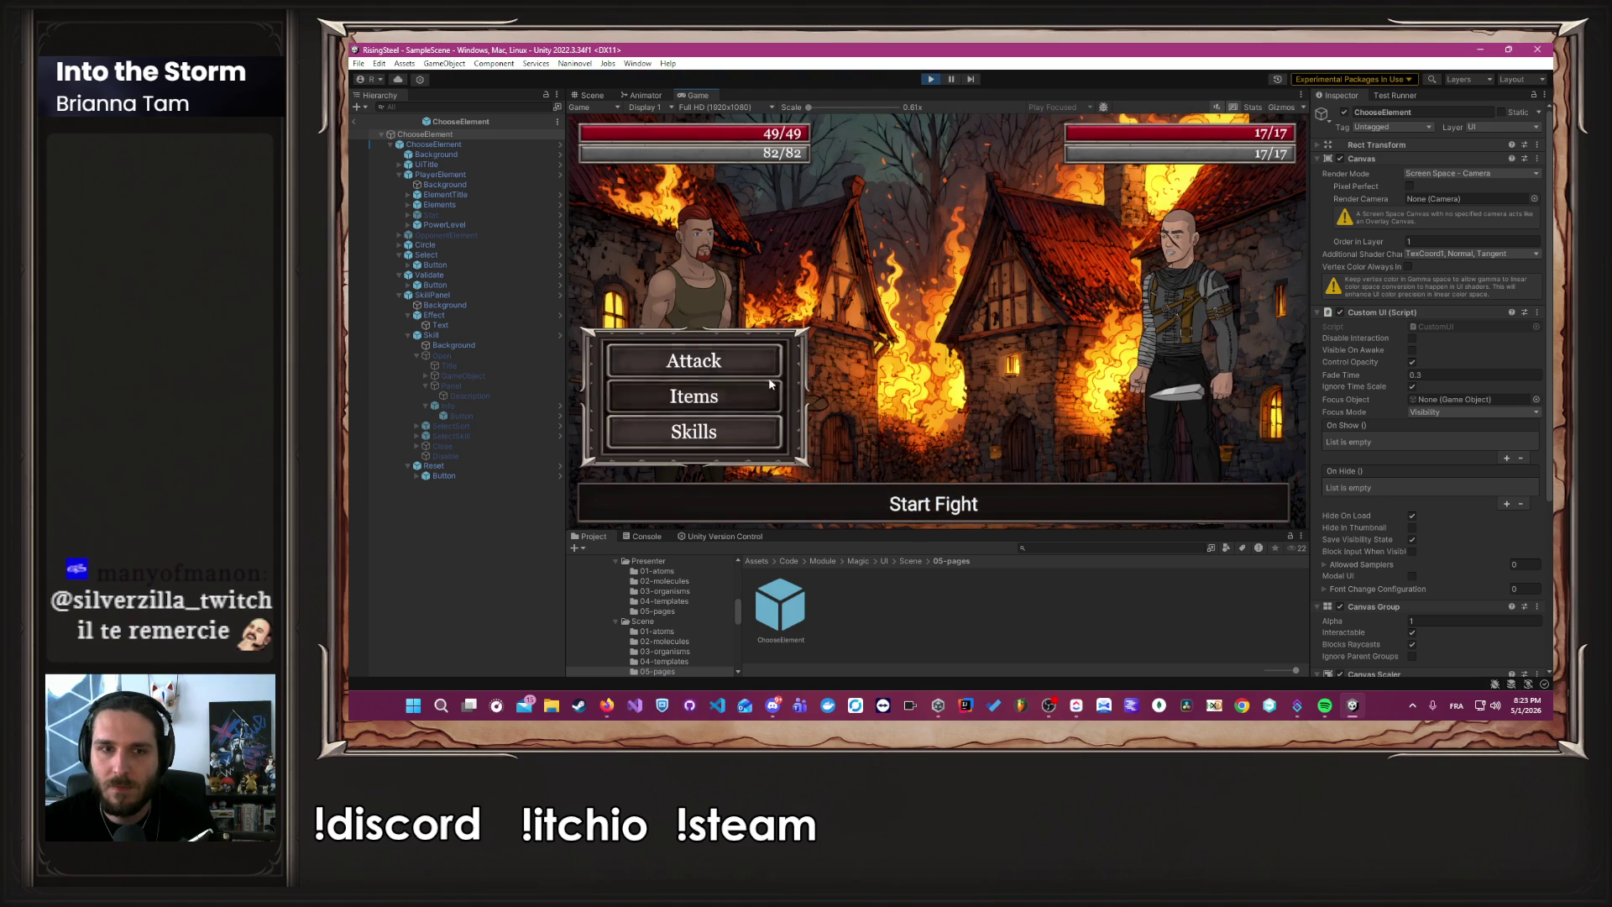
Win both Black Bark Village fights, decide the defeated enemy's fate, and close the rewards.
left_click(754, 364)
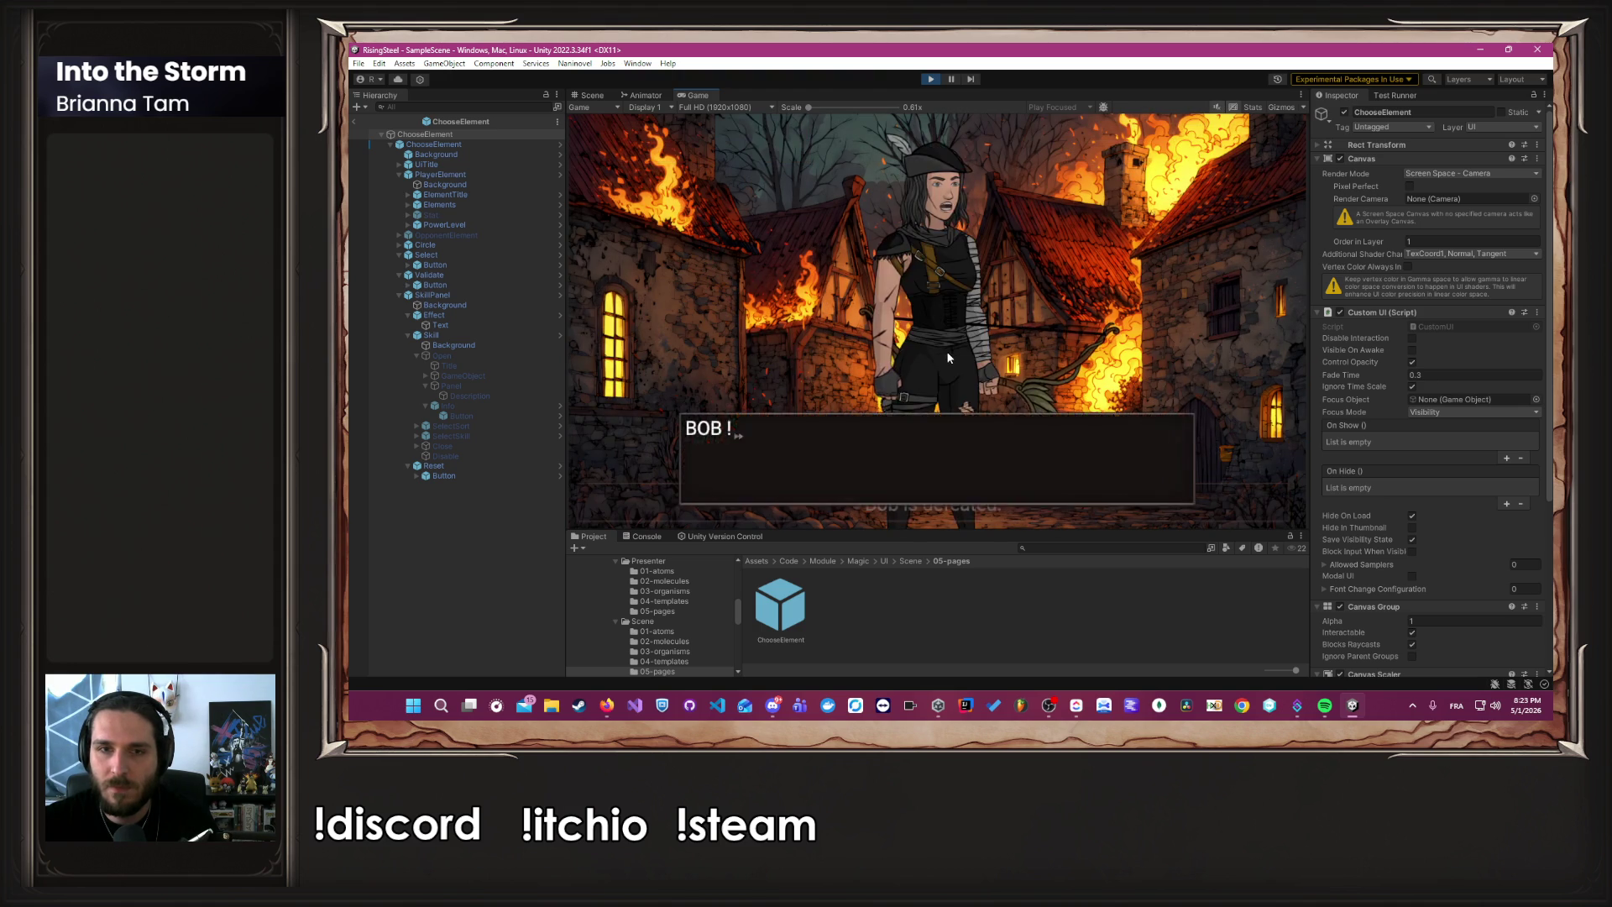
left_click(950, 256)
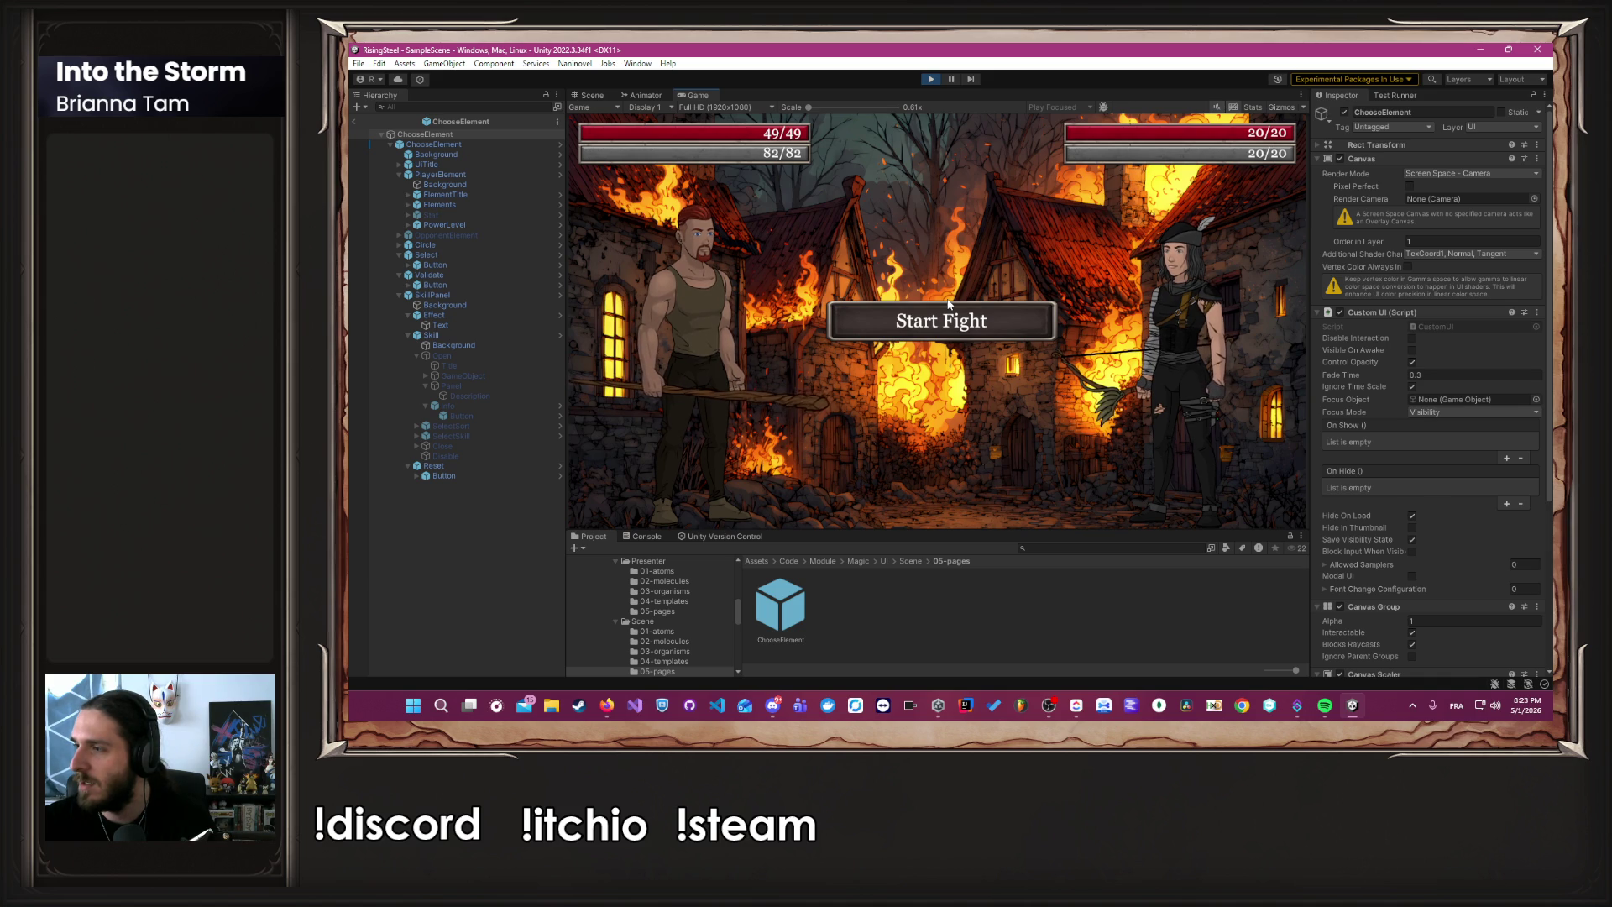
left_click(952, 335)
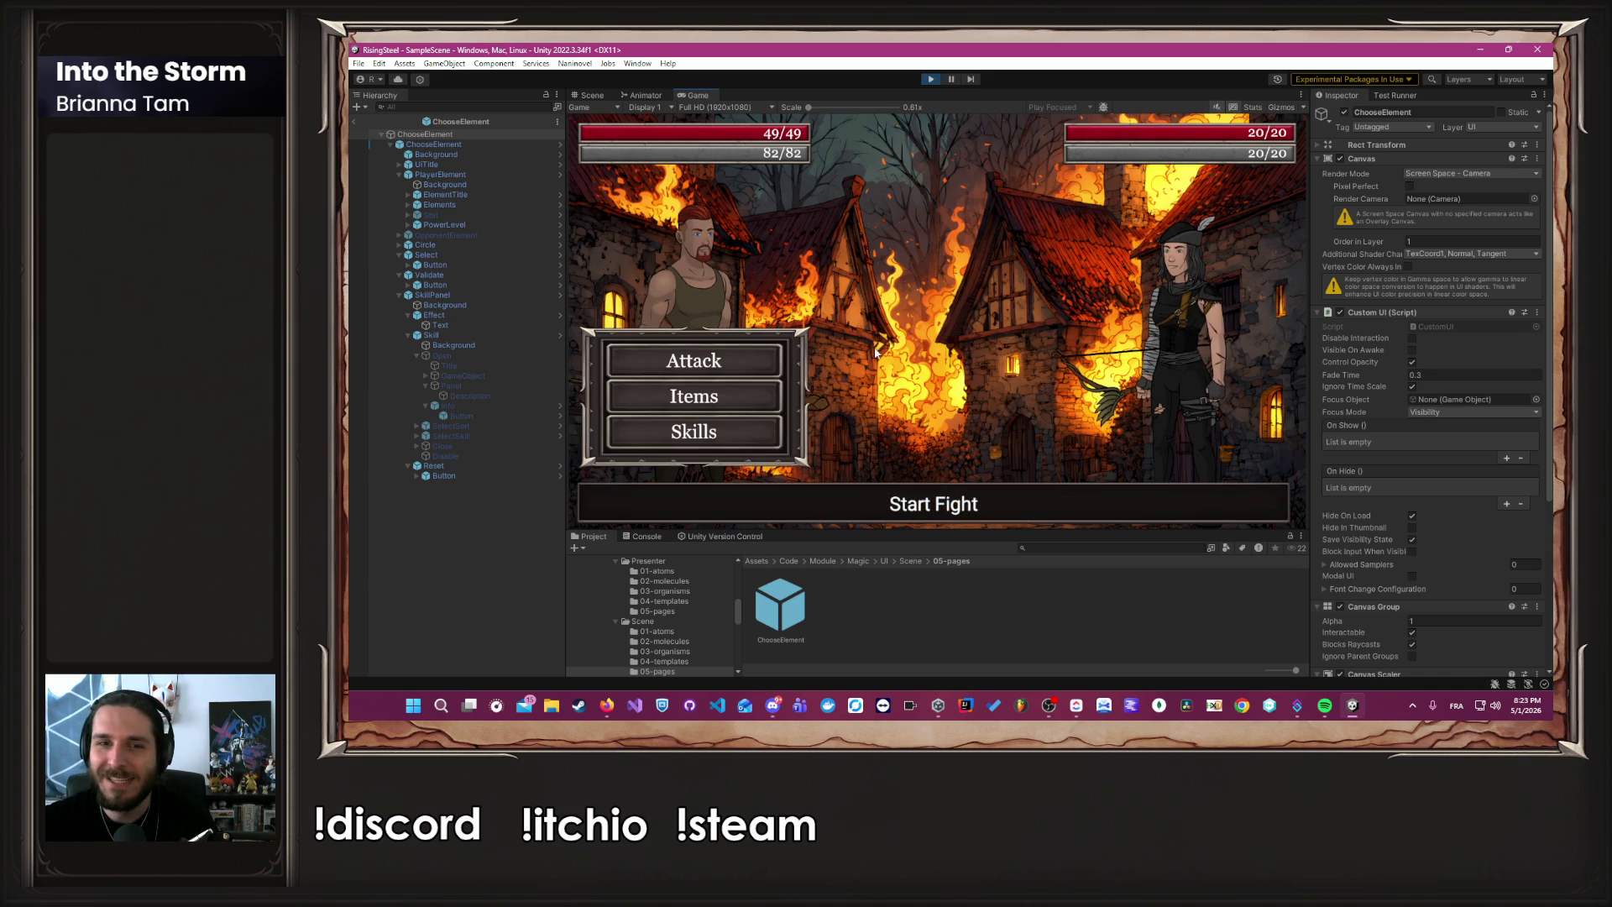
left_click(771, 363)
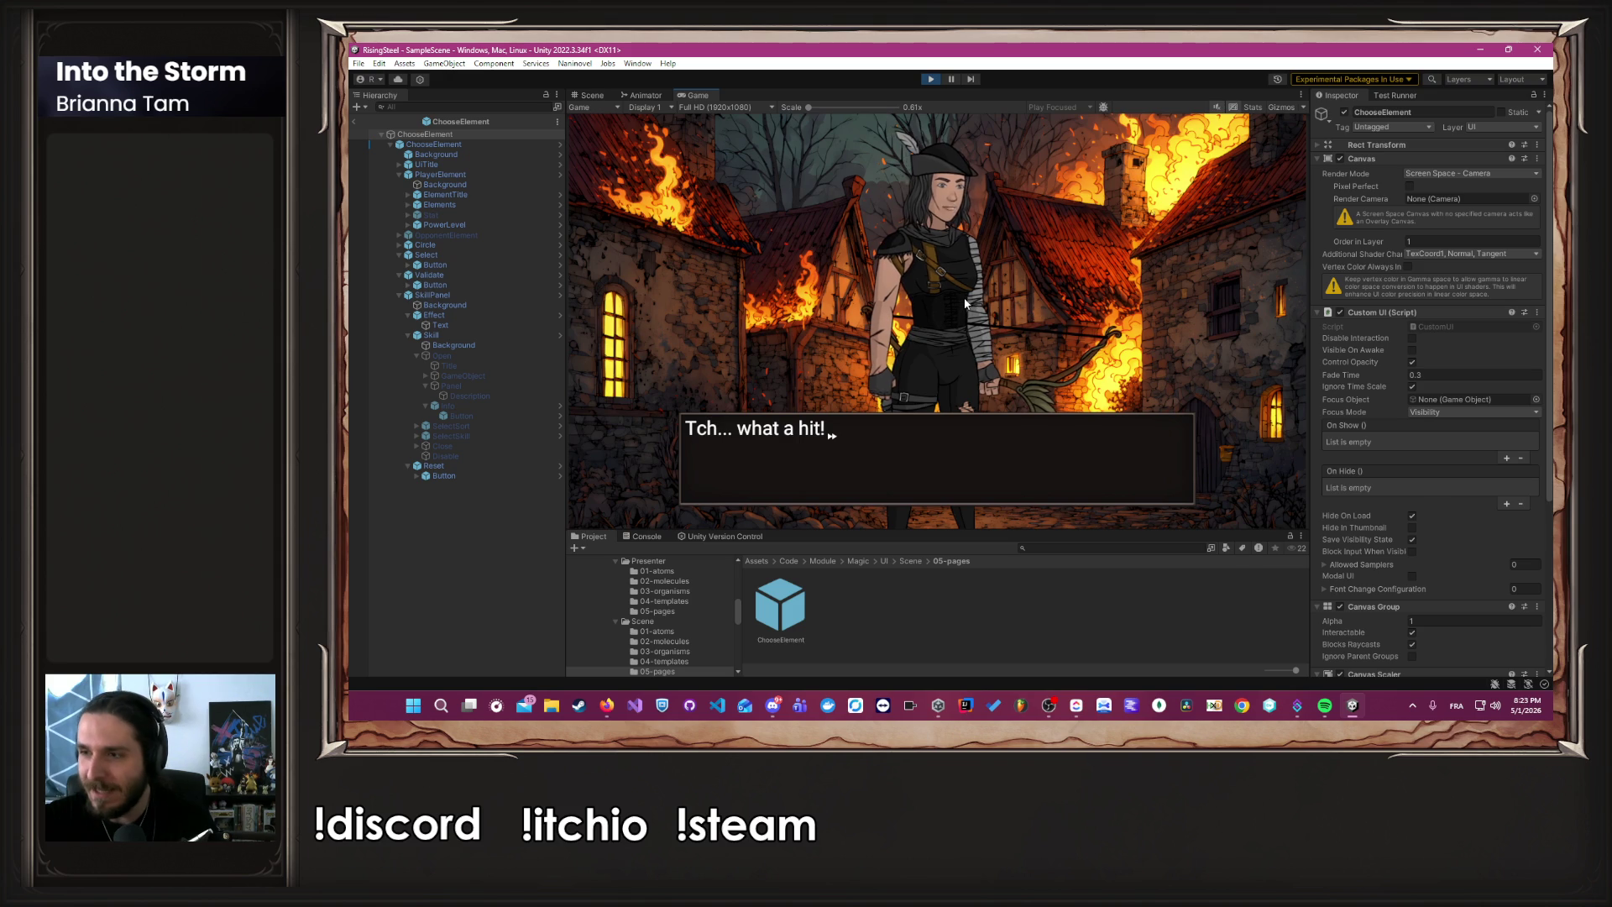
left_click(947, 294)
left_click(962, 259)
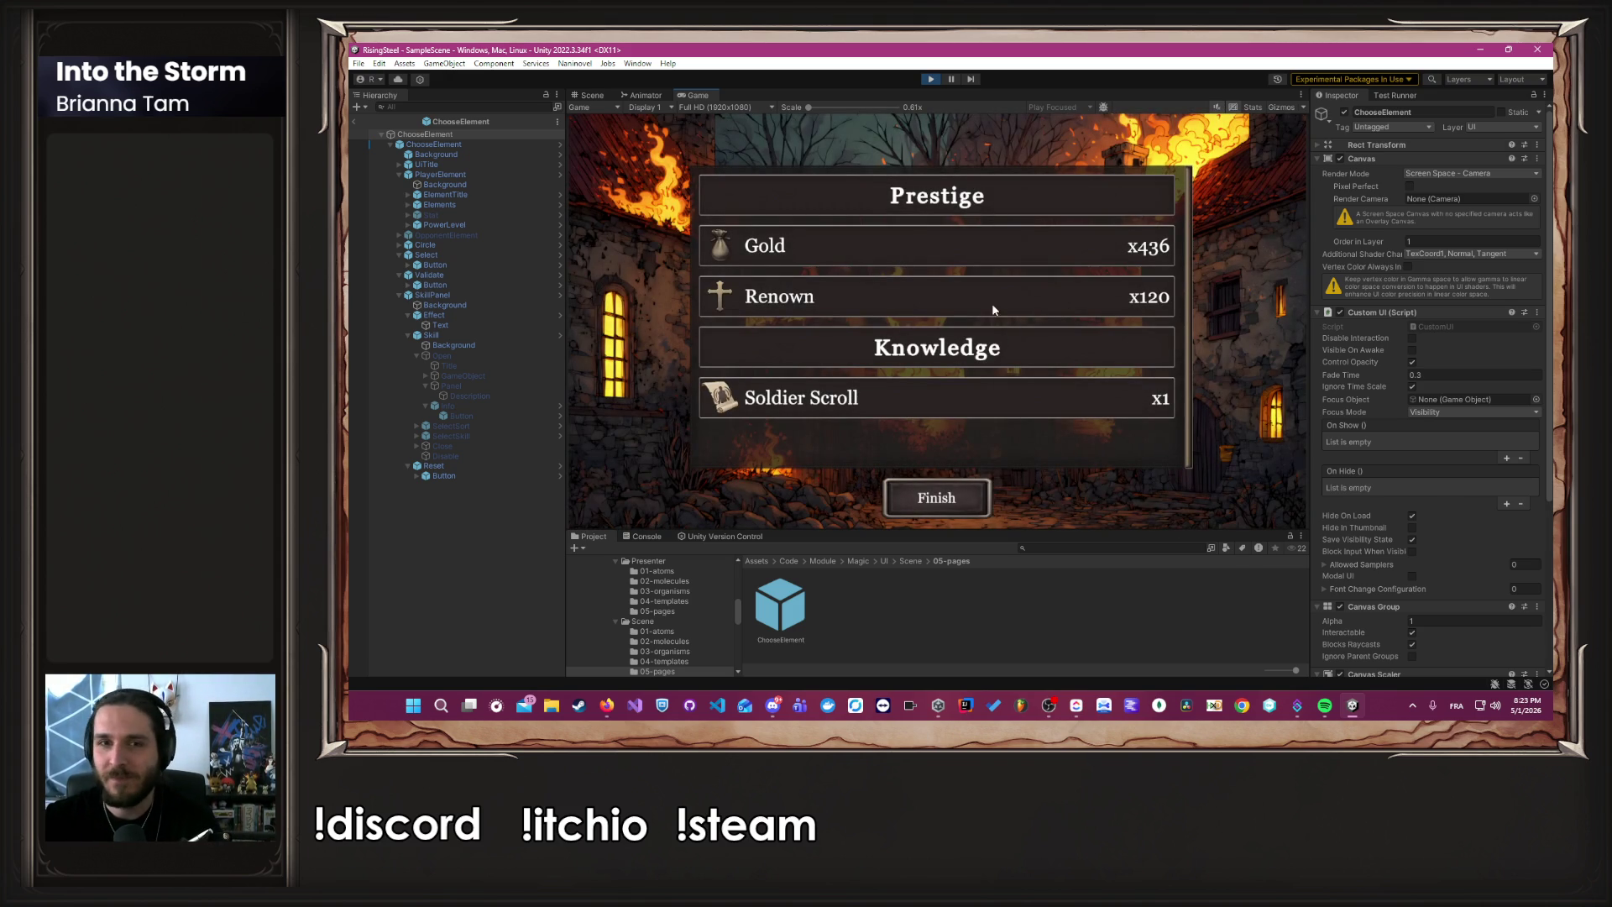
left_click(937, 497)
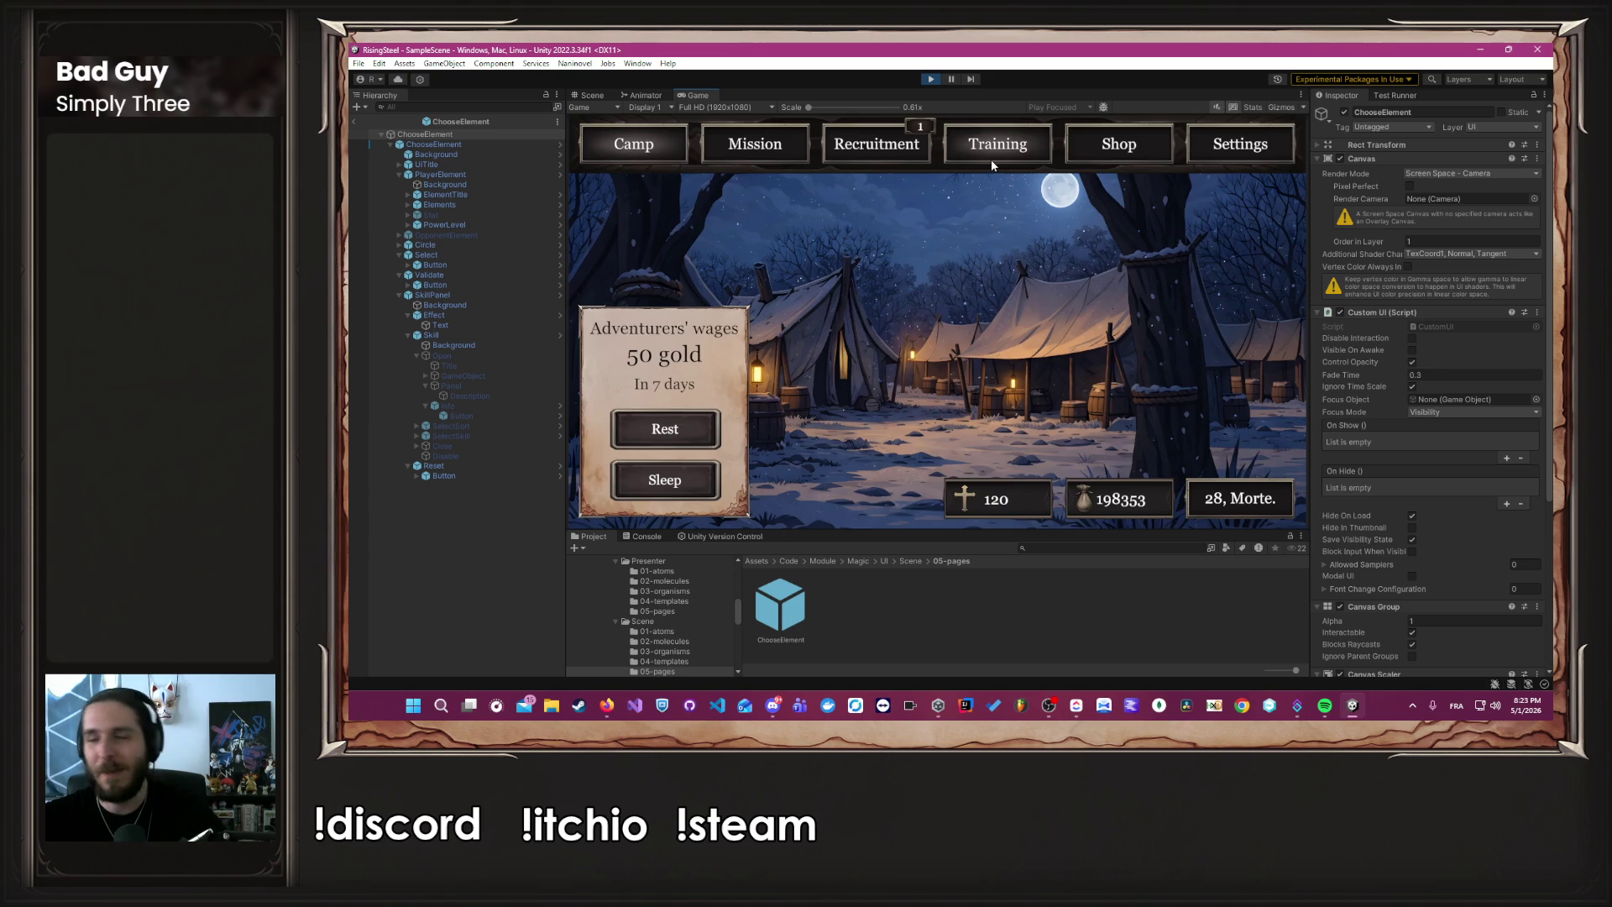
Go through Training to the Shop page.
left_click(991, 159)
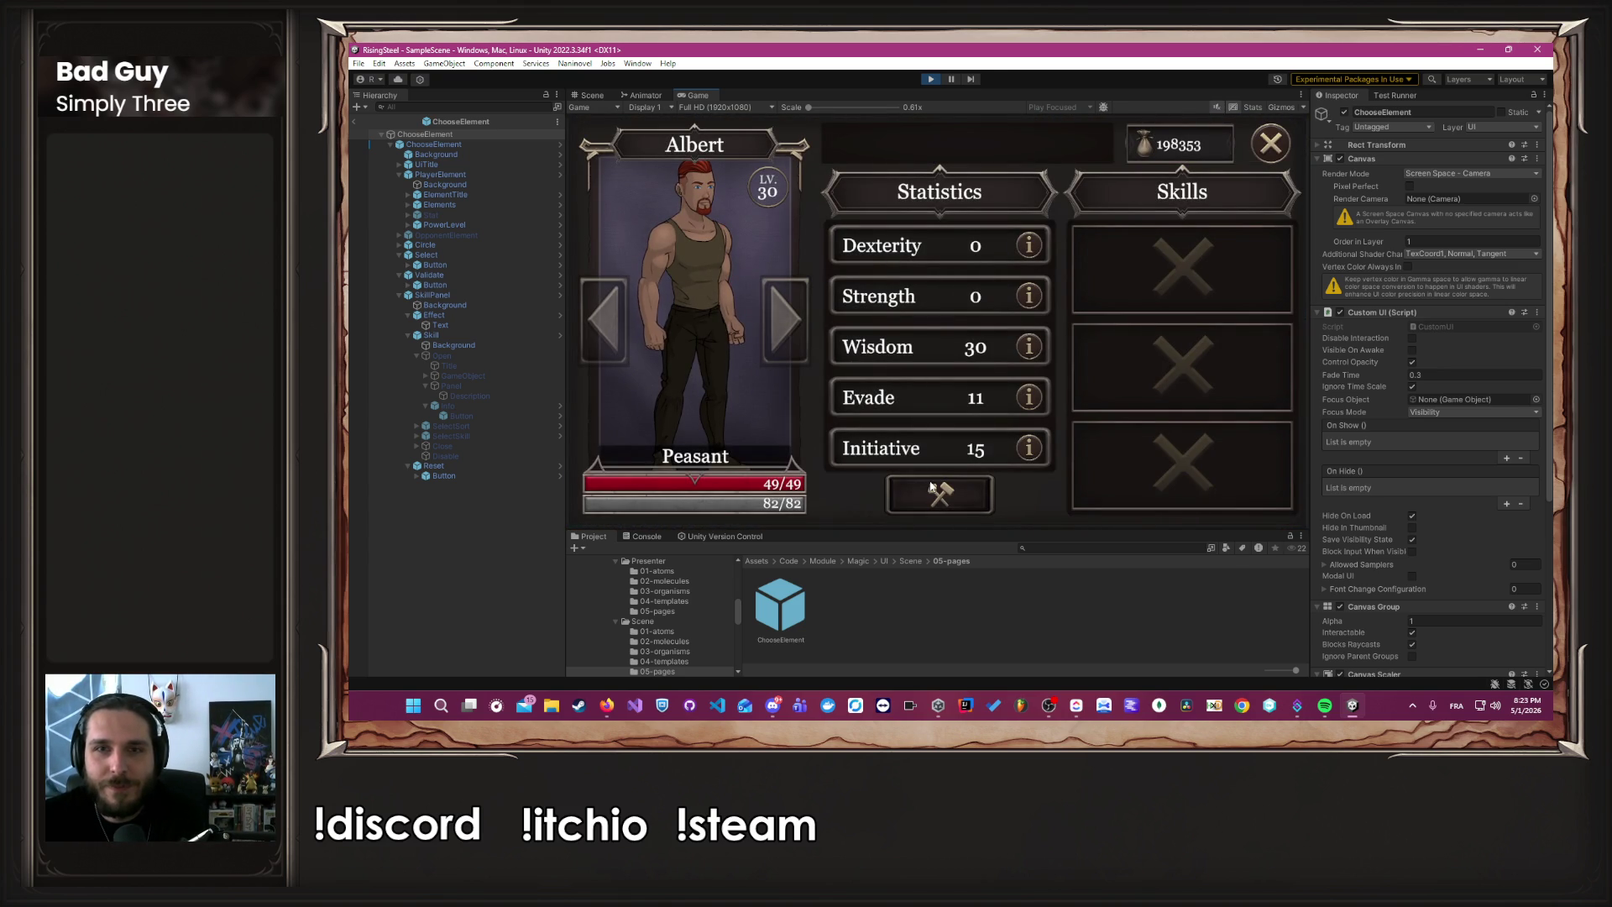
left_click(1271, 141)
left_click(1118, 145)
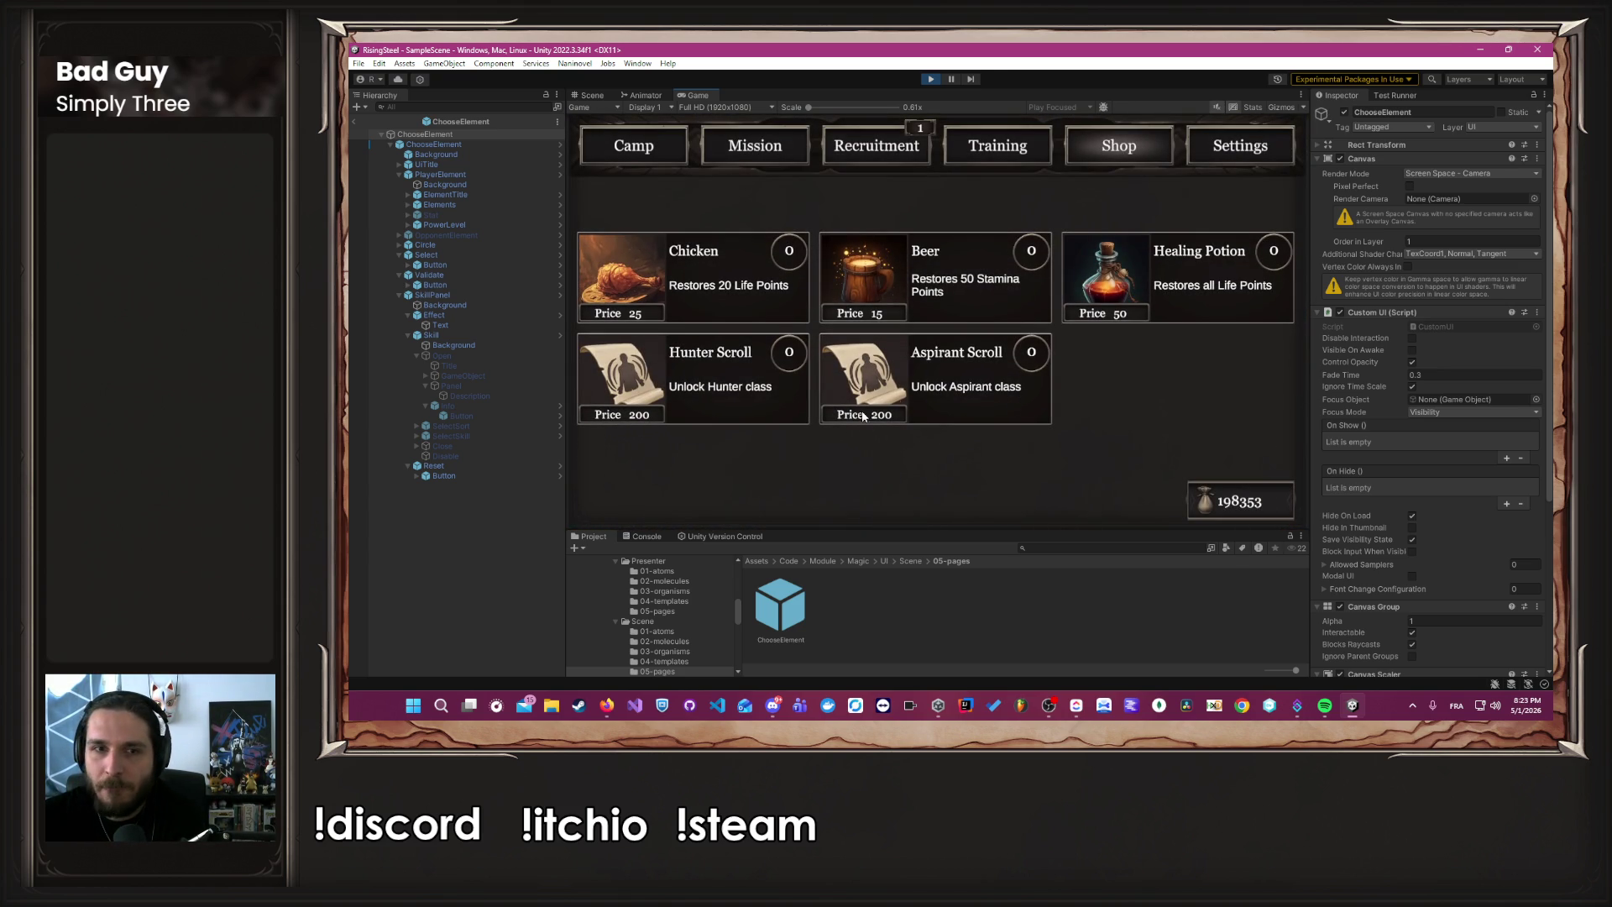
Choose the Aspirant class in the class tree and open Element Craft.
left_click(997, 145)
left_click(662, 376)
left_click(765, 217)
left_click(932, 164)
left_click(1152, 270)
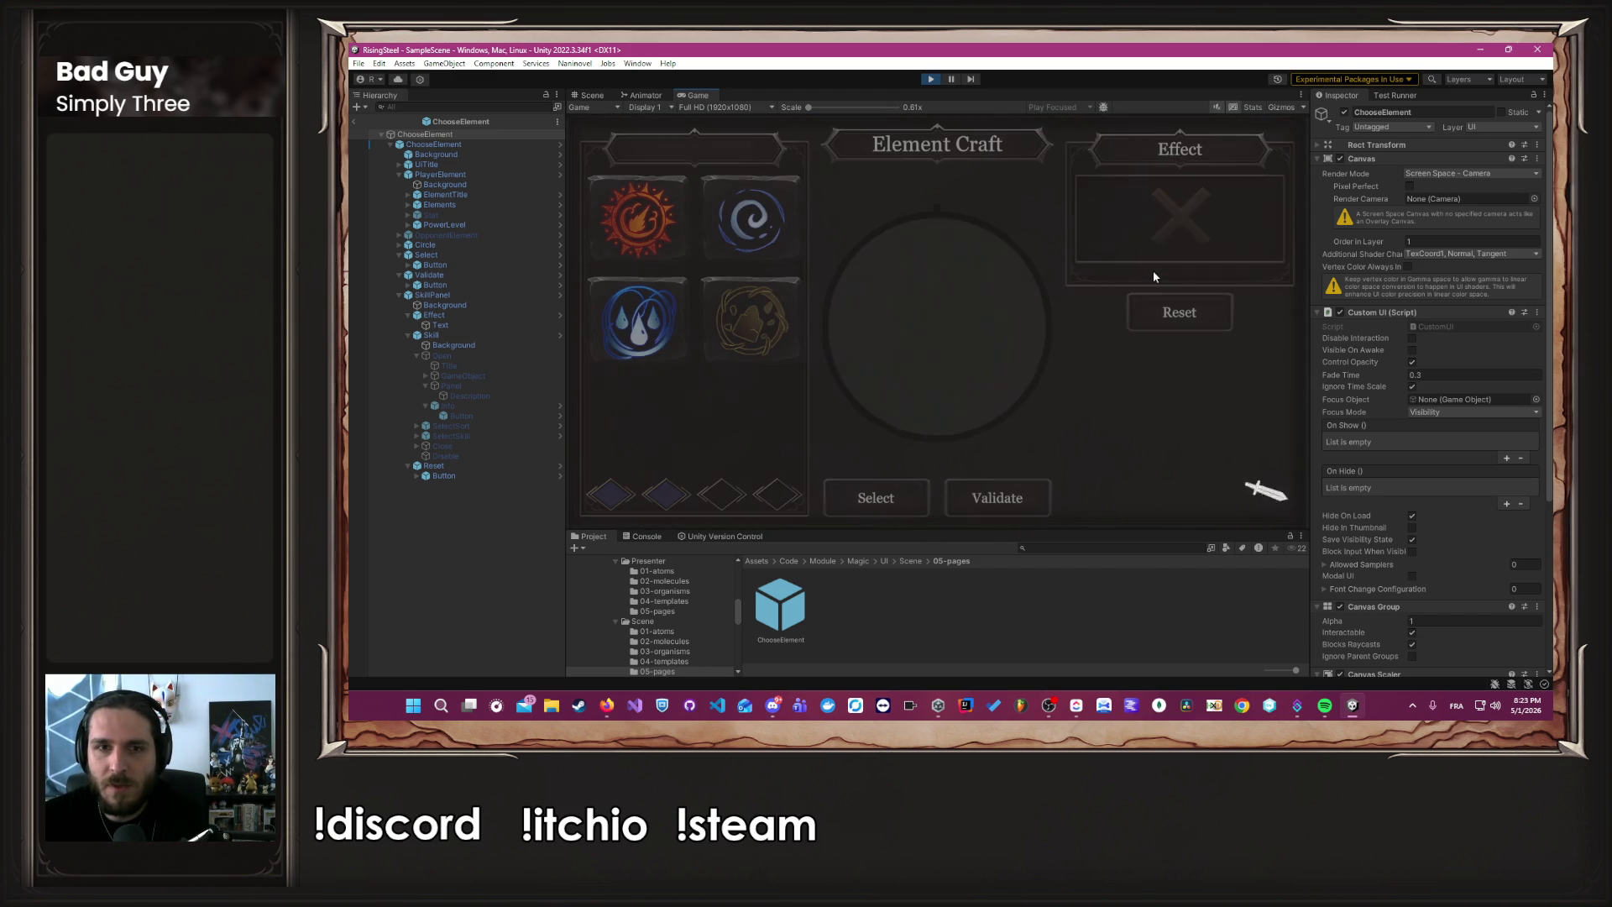
Try the Water and Earth elements, then commit Earth to the craft.
left_click(750, 319)
left_click(655, 346)
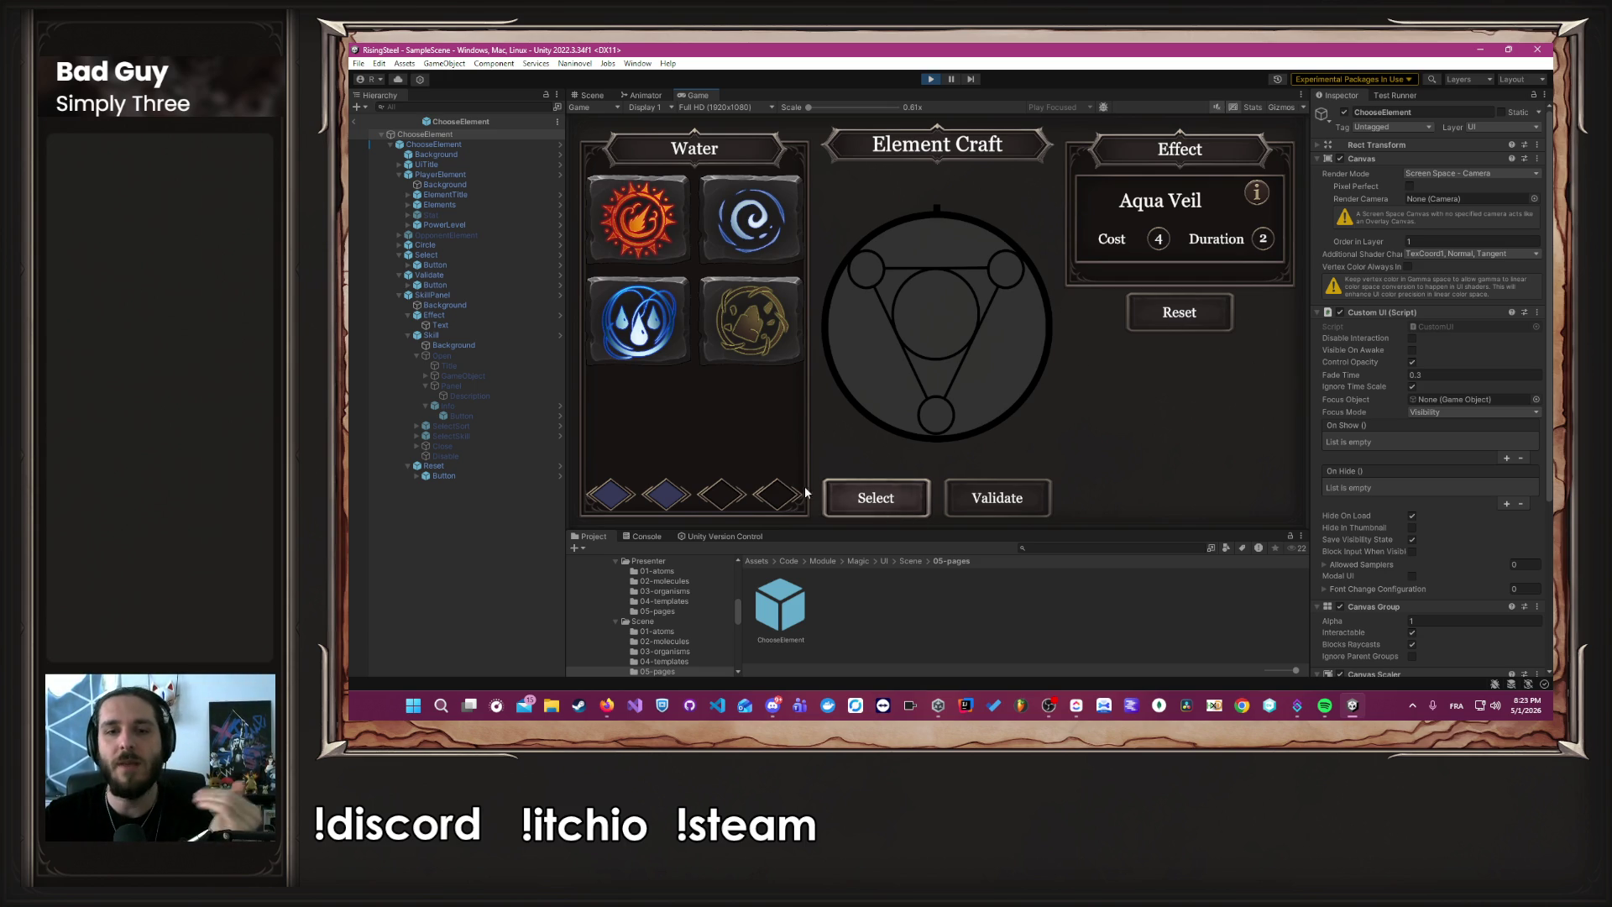
left_click(779, 340)
left_click(776, 344)
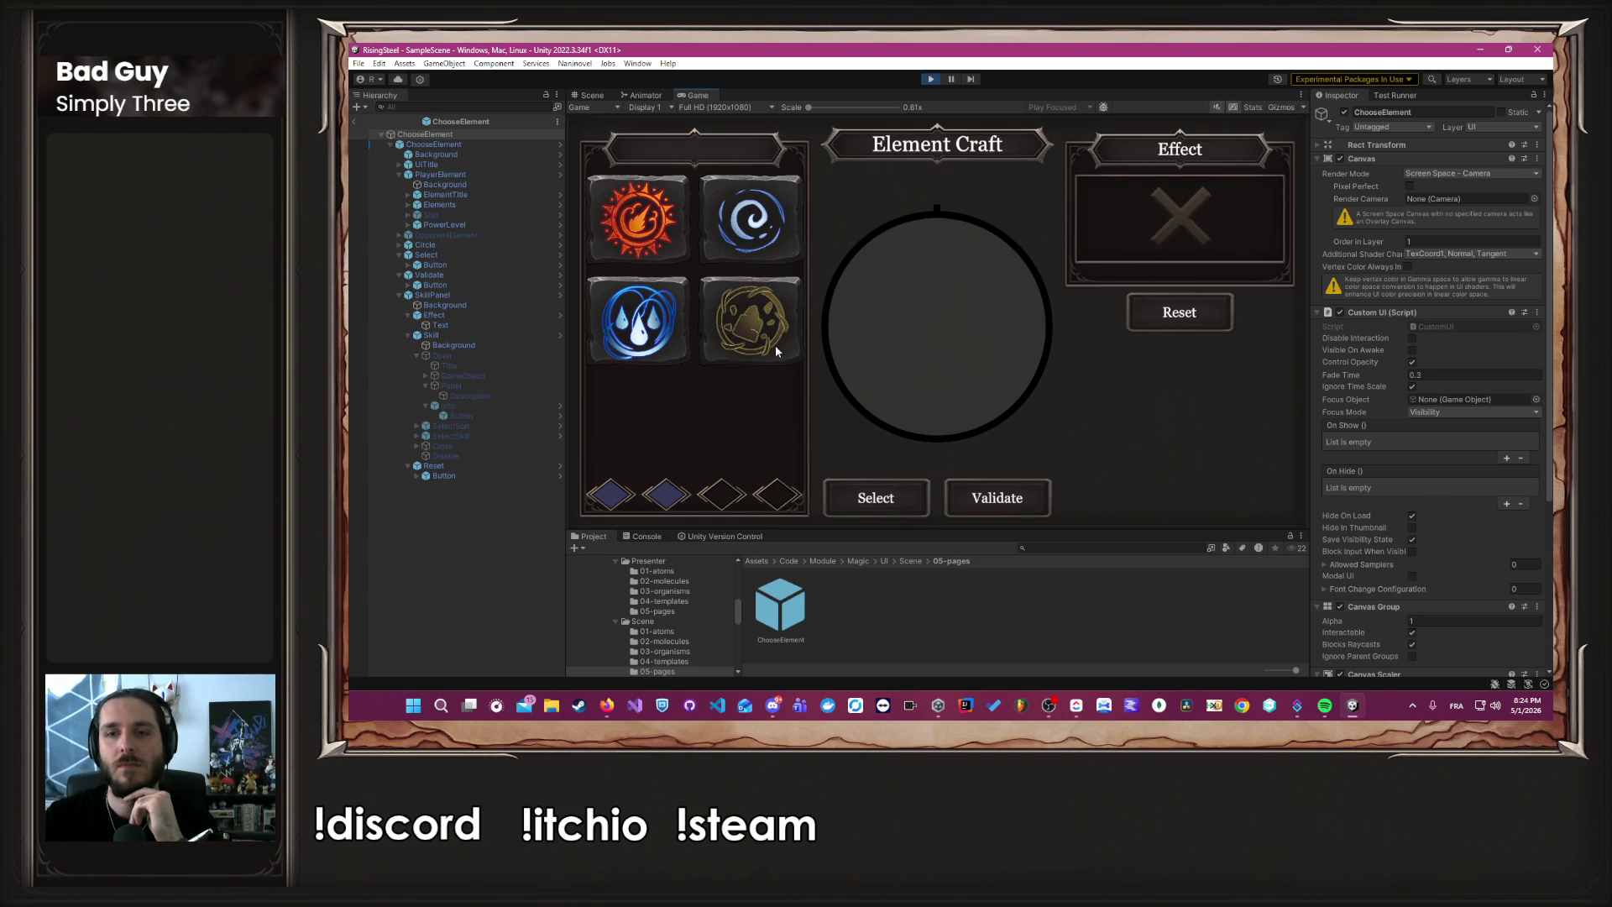
left_click(756, 339)
left_click(900, 512)
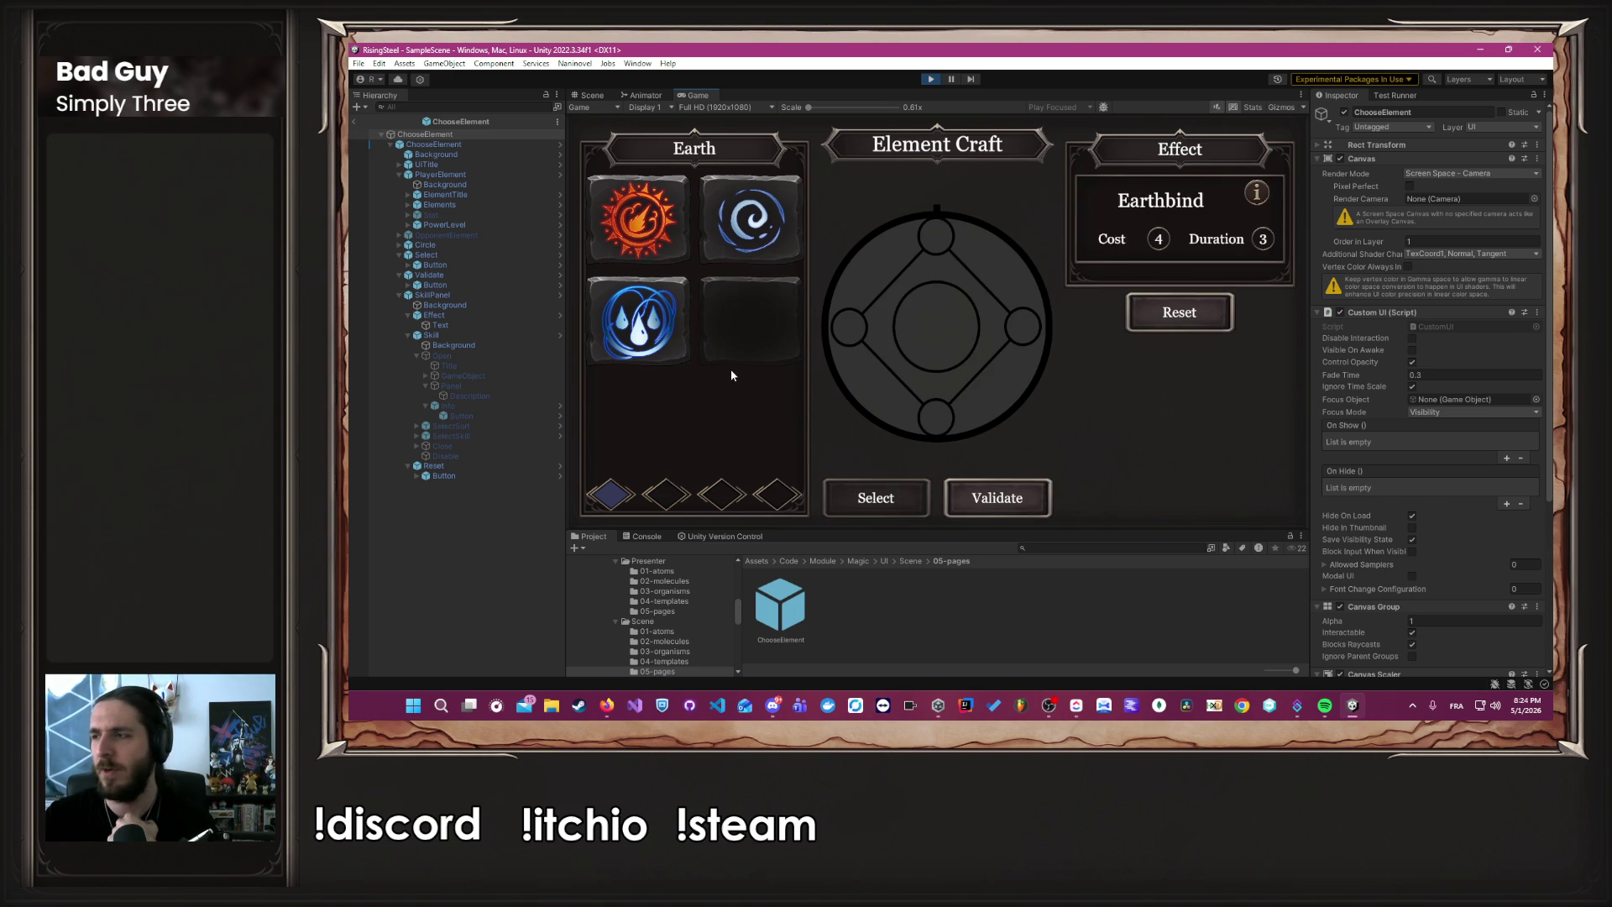
Combine elements into Sulfur, Clay and Sand with Dust Veil, inspect its effect, then stop Play mode.
left_click(638, 220)
left_click(640, 297)
left_click(729, 234)
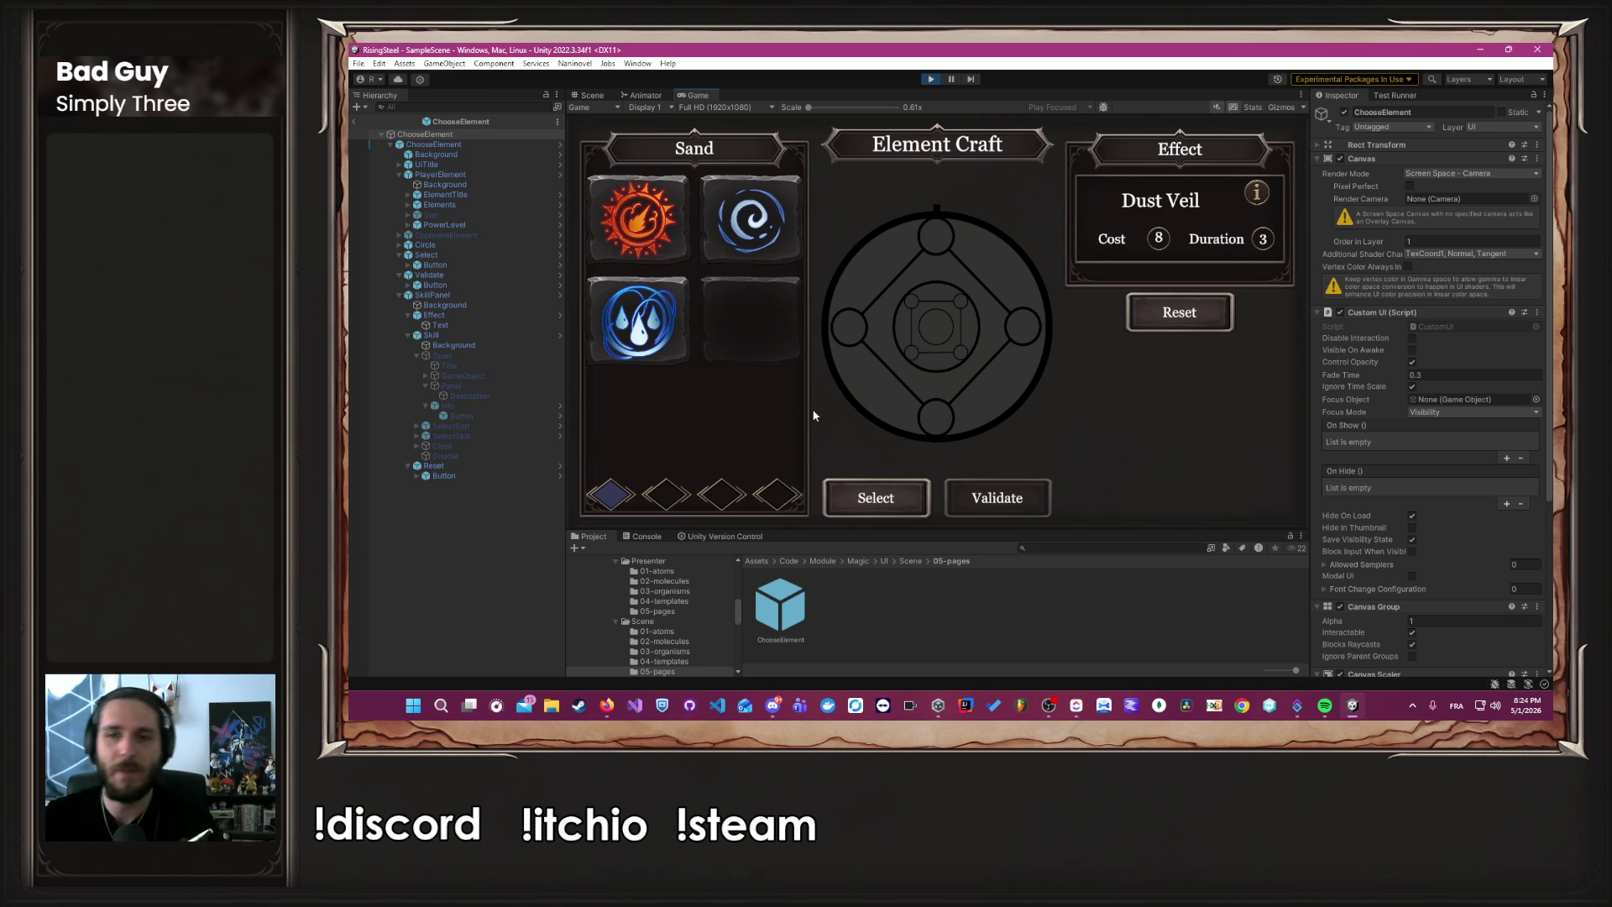
left_click(1256, 191)
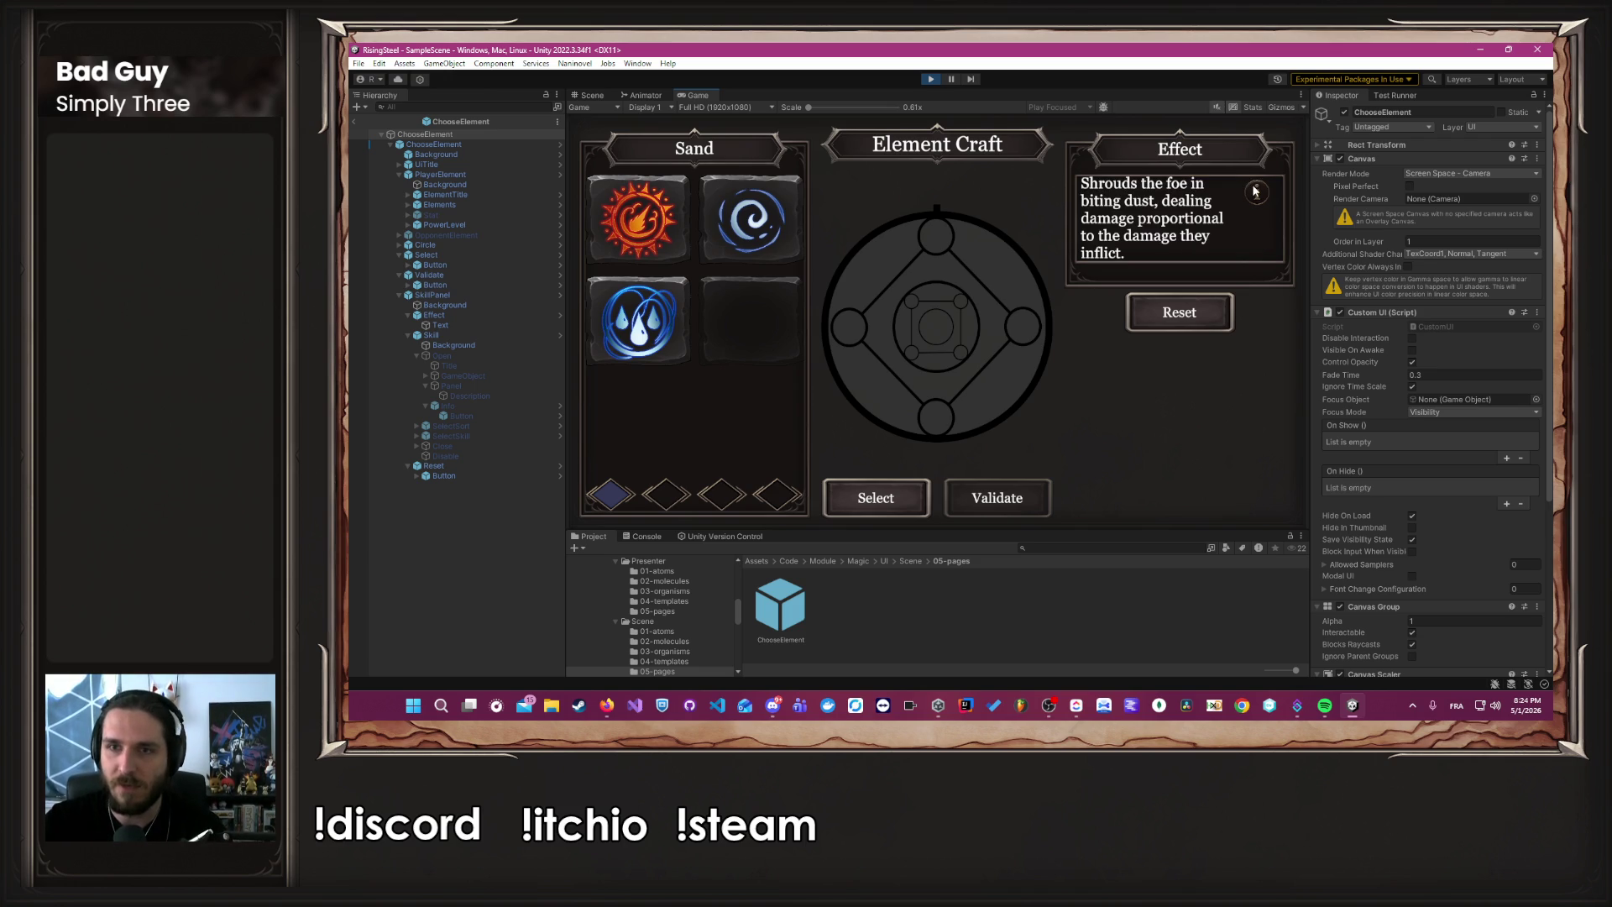
left_click(1255, 191)
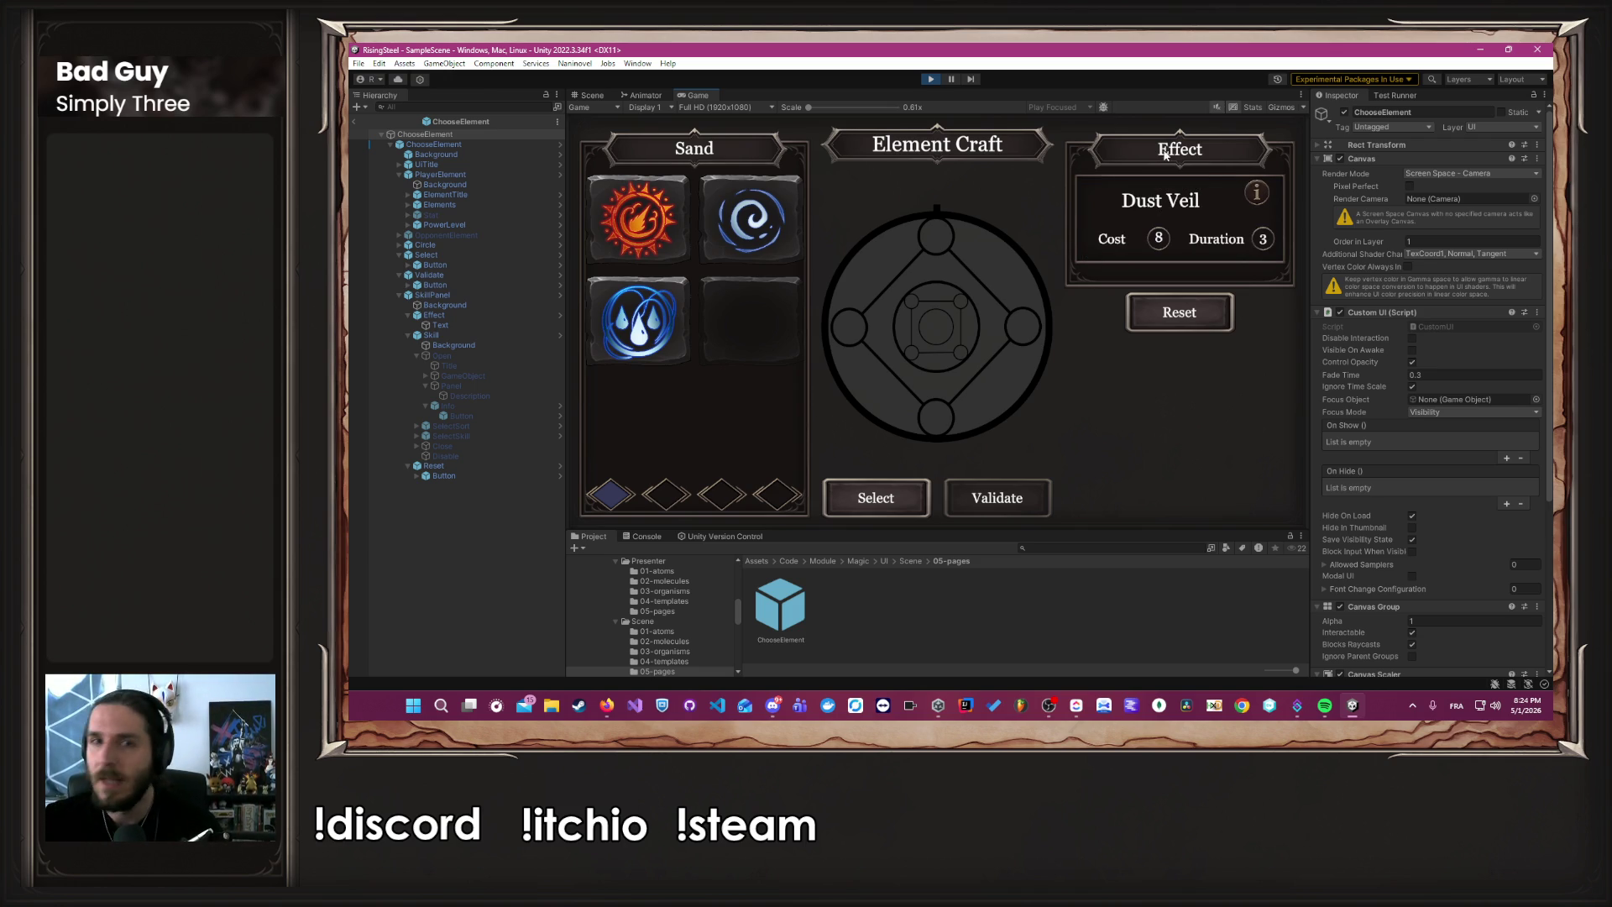
left_click(930, 79)
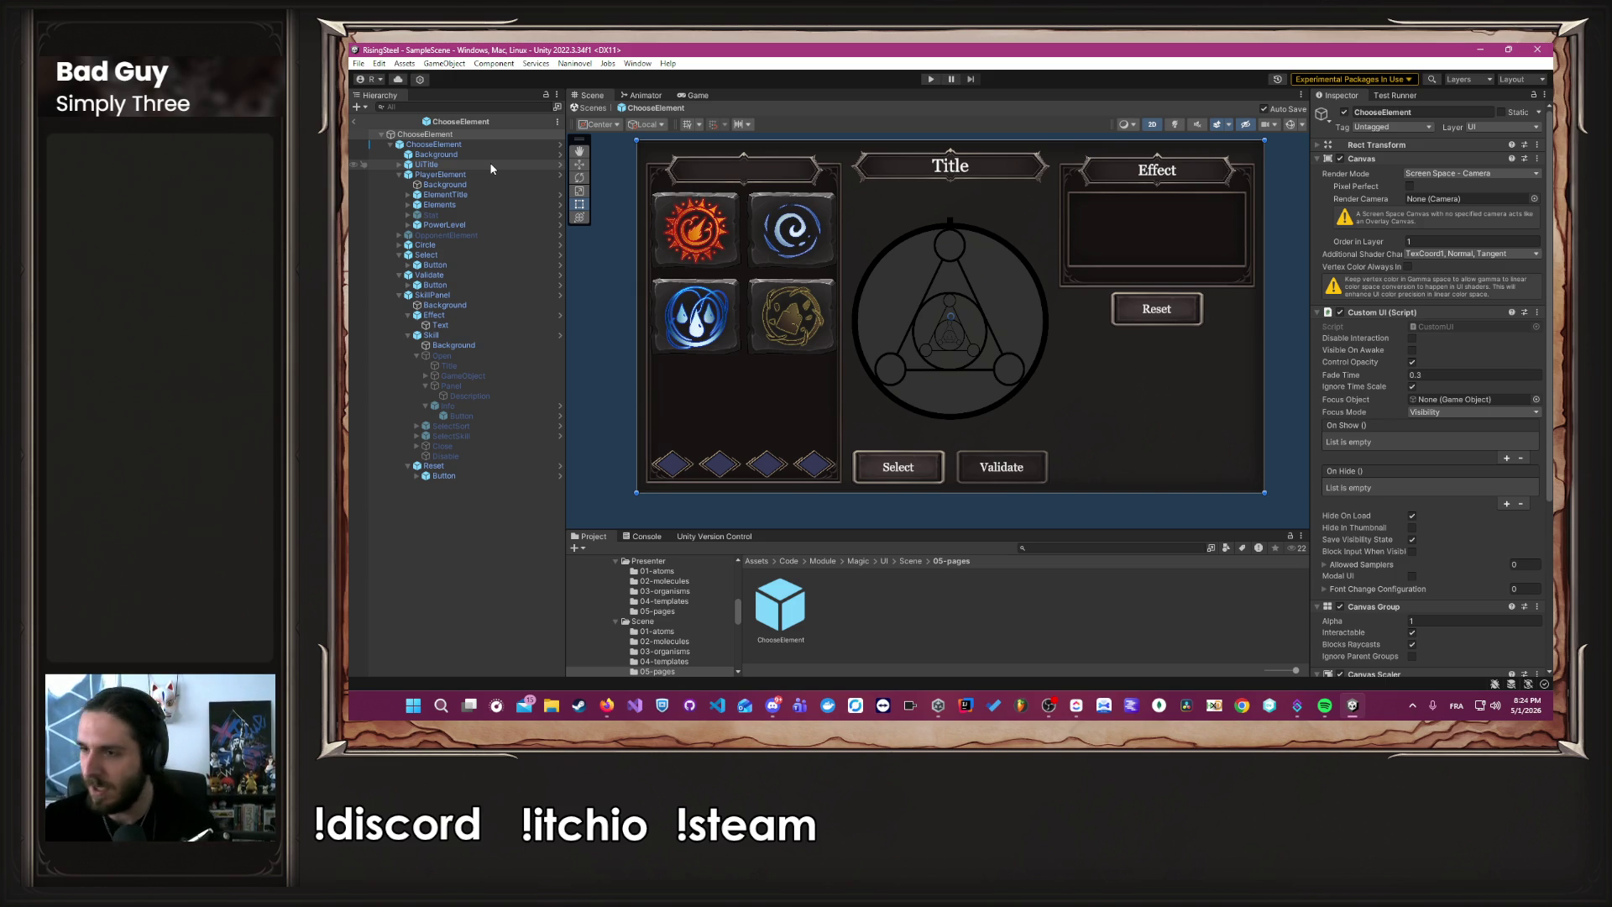
Switch applications and minimize the Unity editor.
key("alt+Tab")
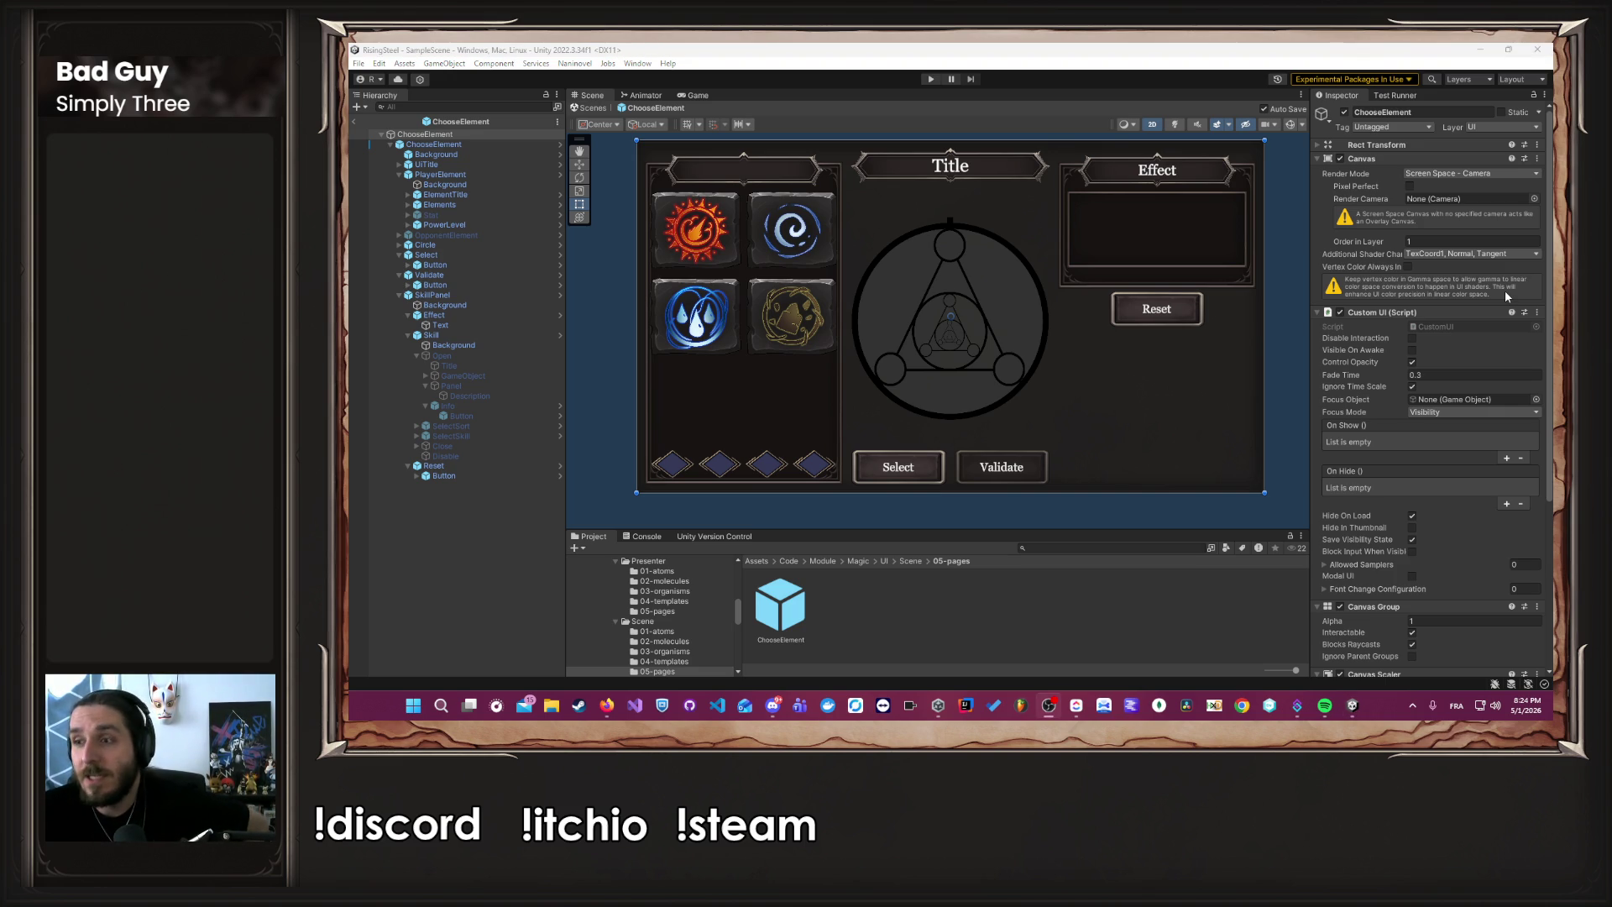
left_click(1480, 49)
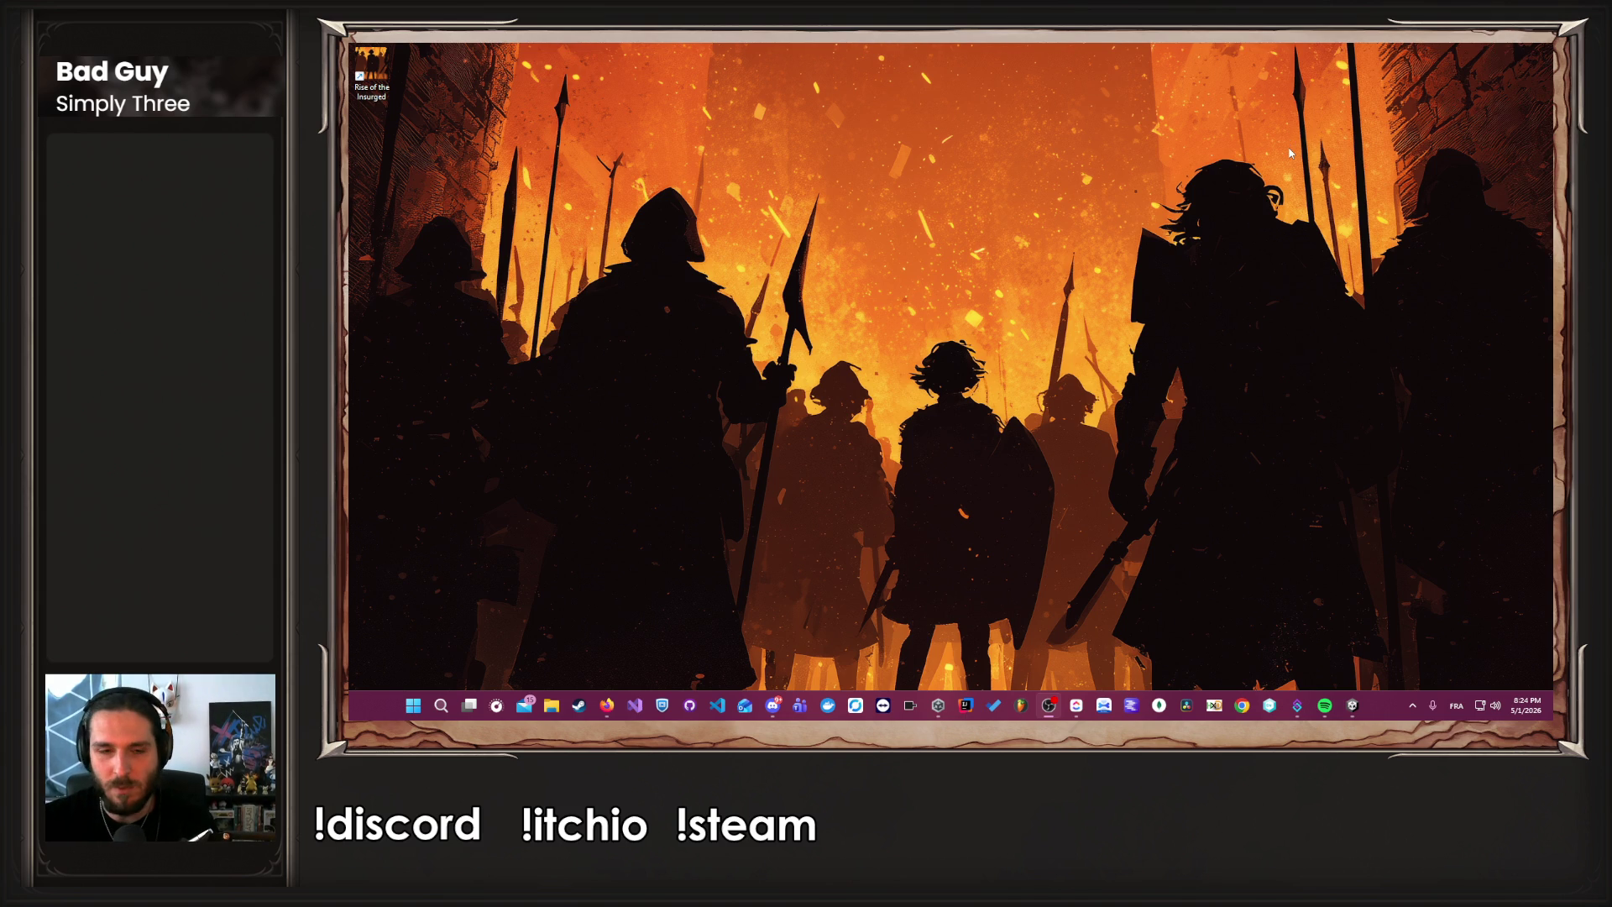
Launch draw.io from Windows search and maximize its window.
left_click(439, 713)
type("draw.io")
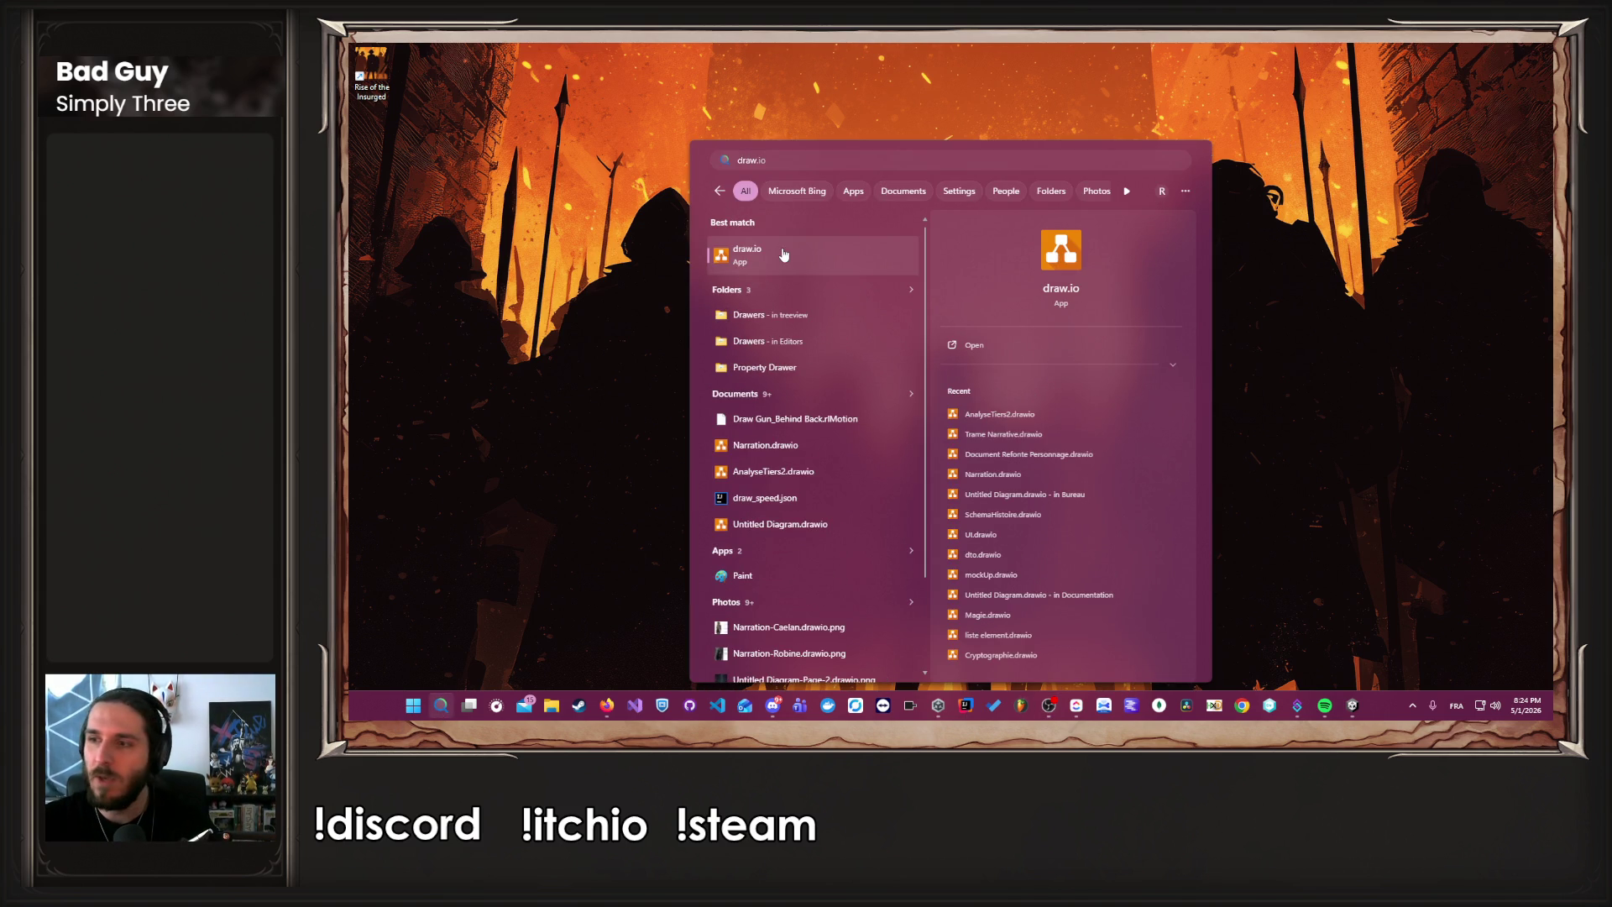
left_click(793, 268)
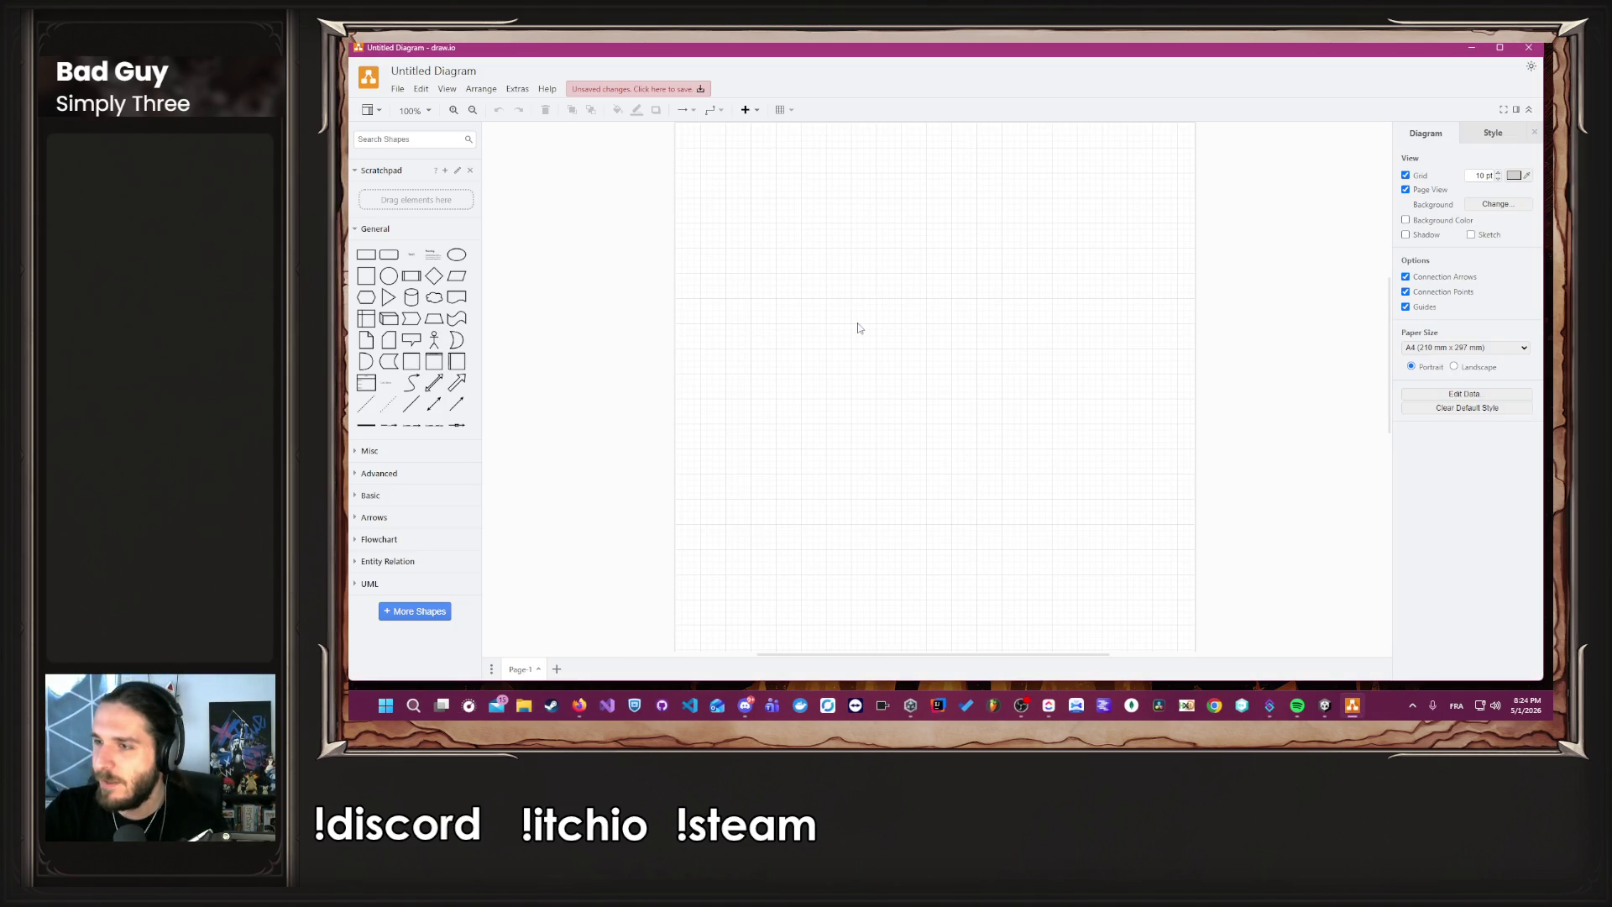
scroll(866, 293, "down", 3)
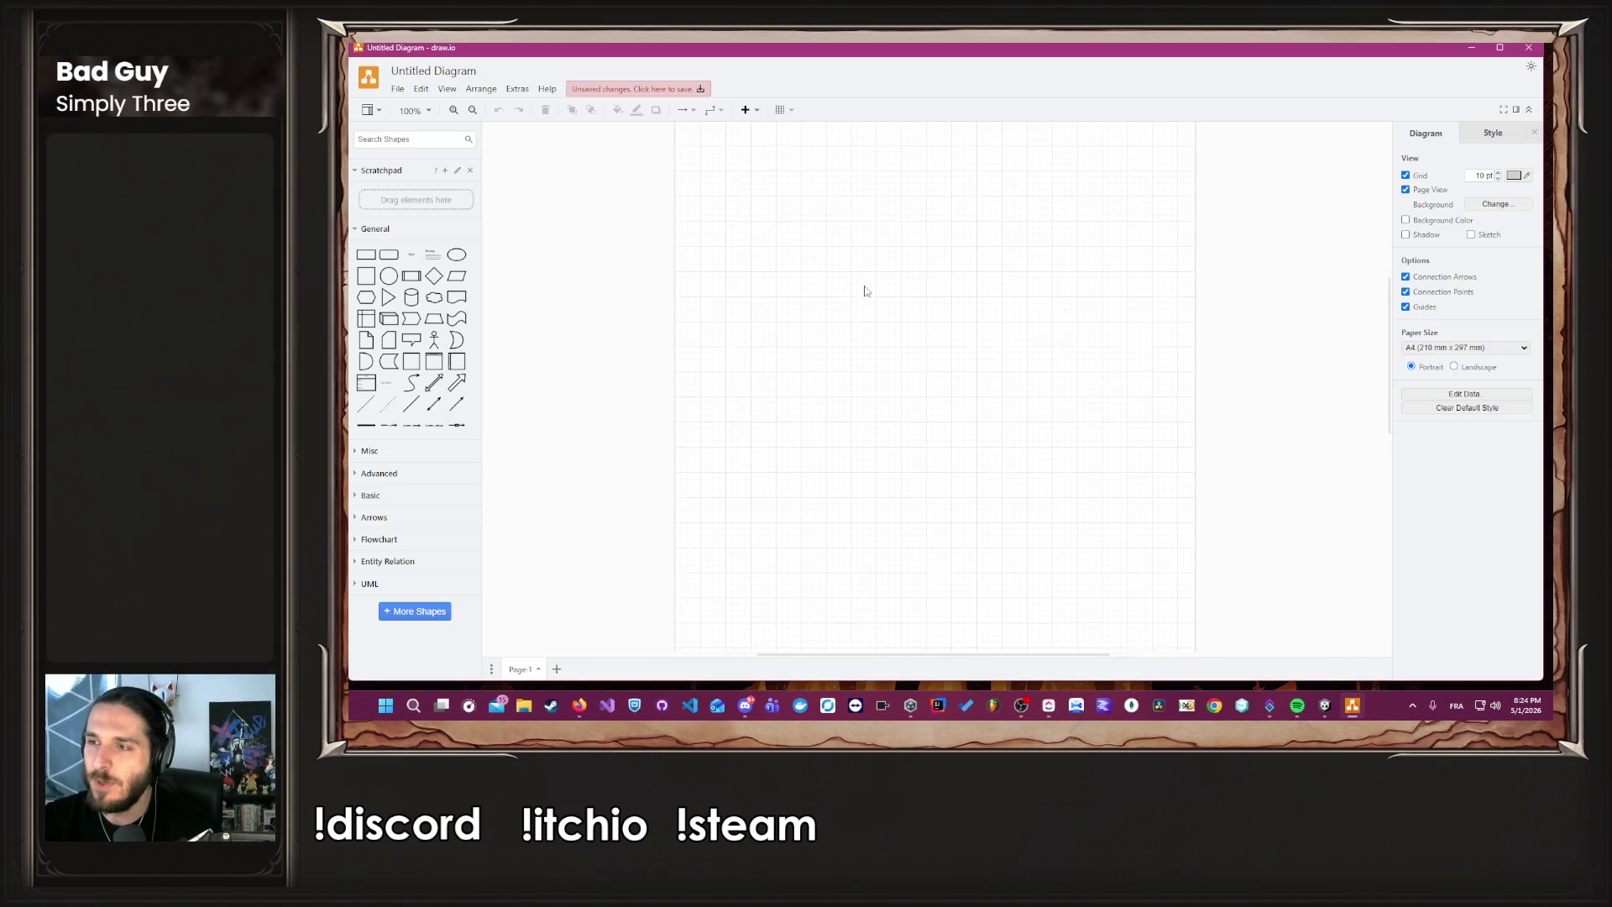
scroll(861, 296, "up", 2)
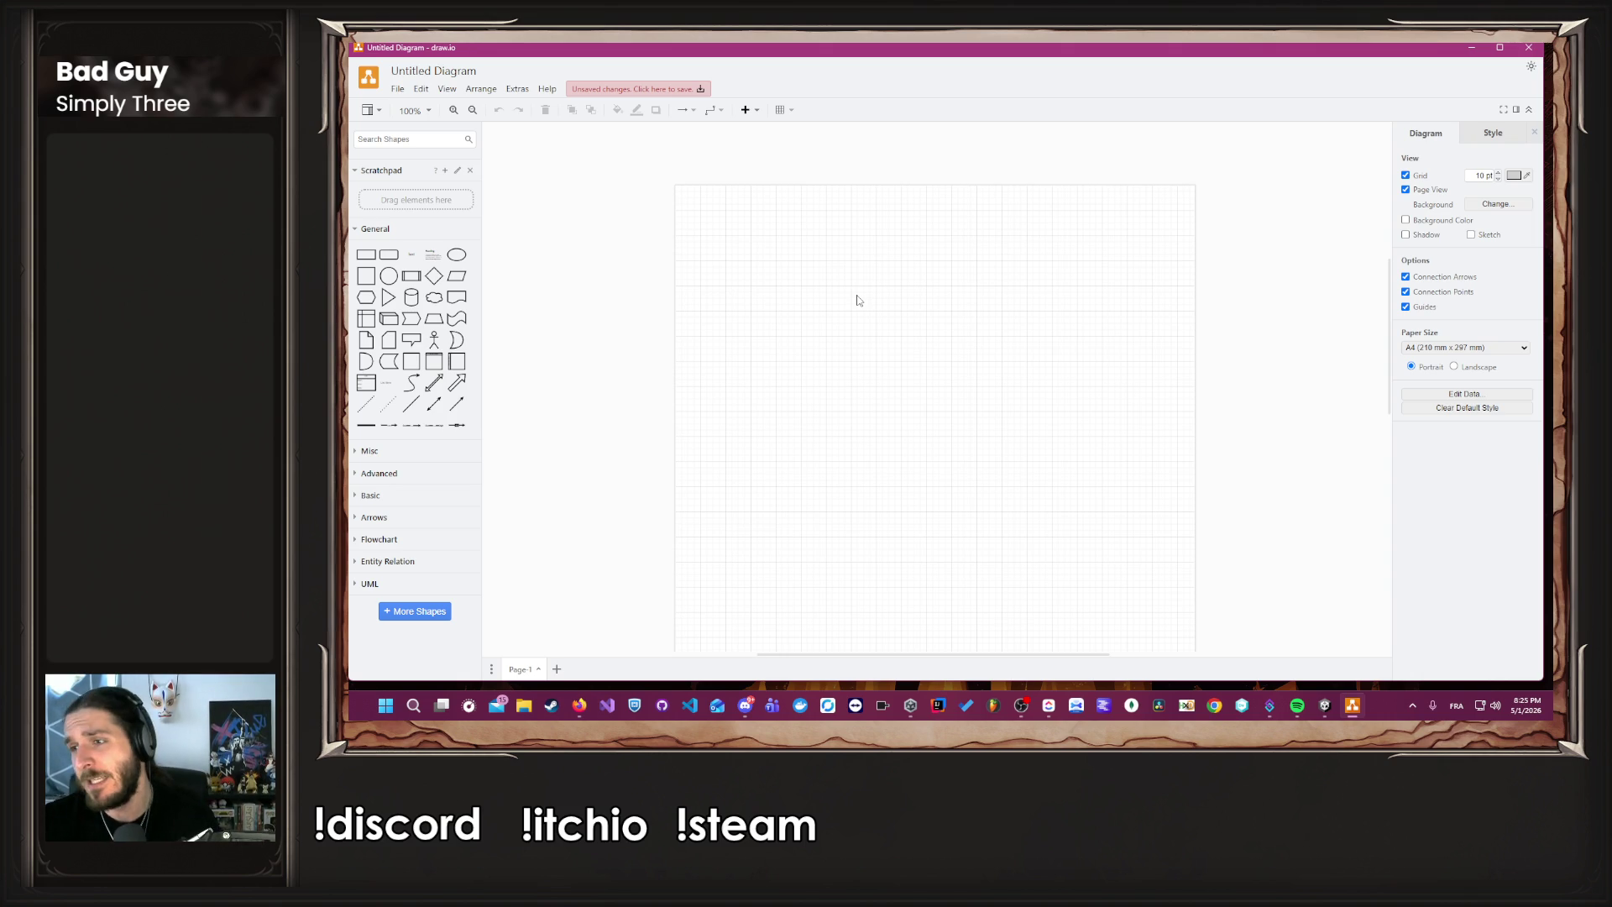
left_click(1500, 47)
Move between Firefox and draw.io, ending on the online diagram in the browser.
key("alt+Tab")
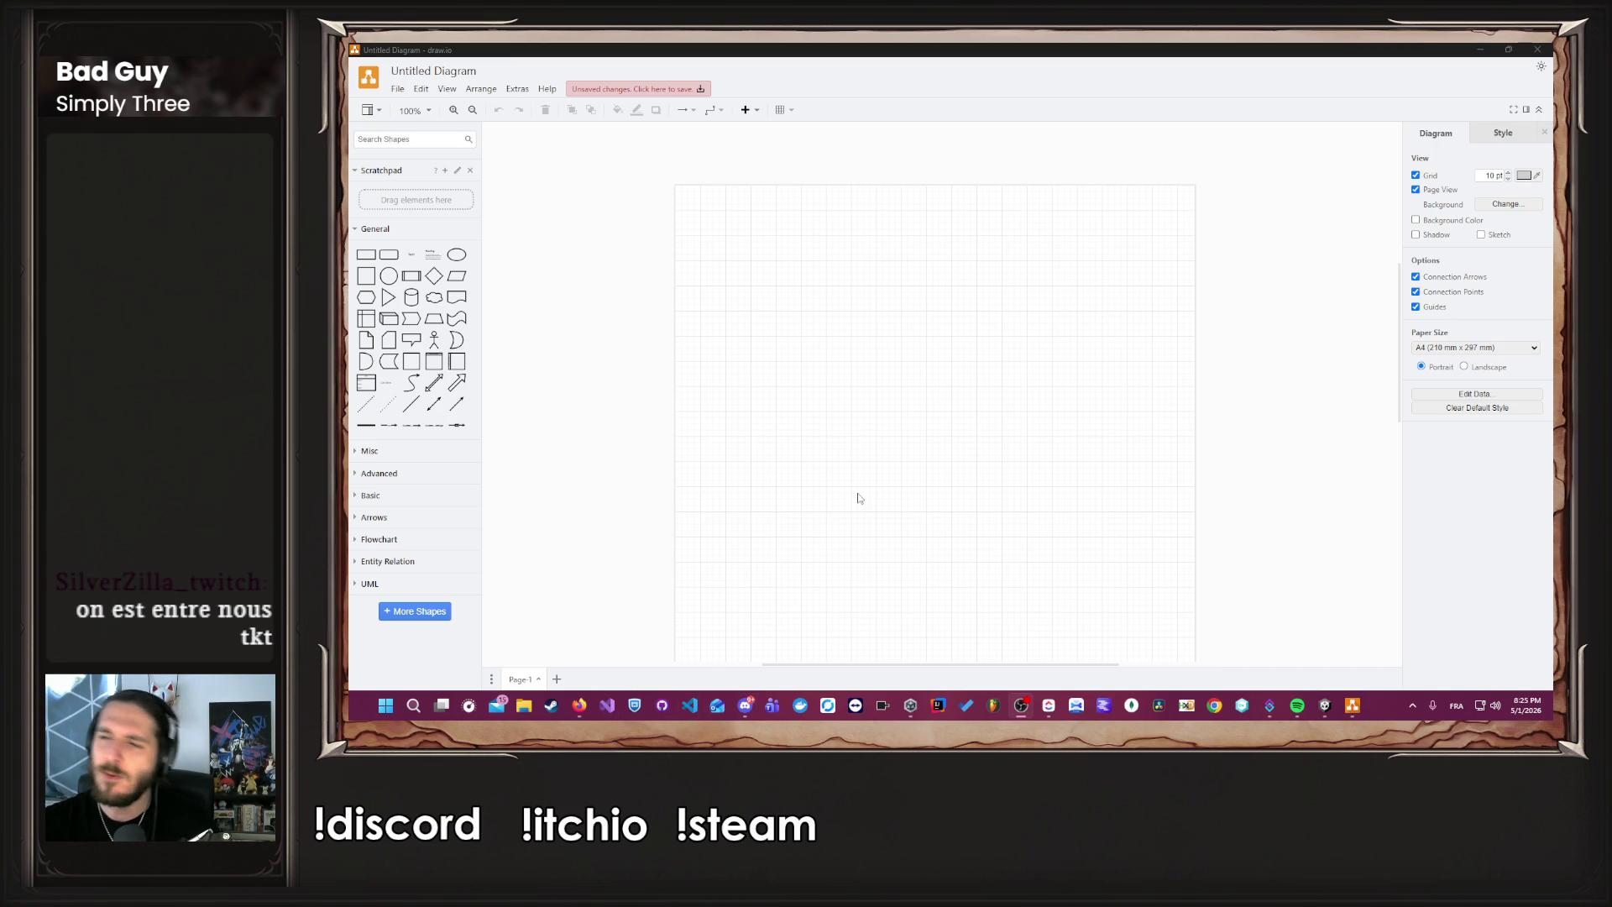
mouse_move(579, 705)
left_click(632, 653)
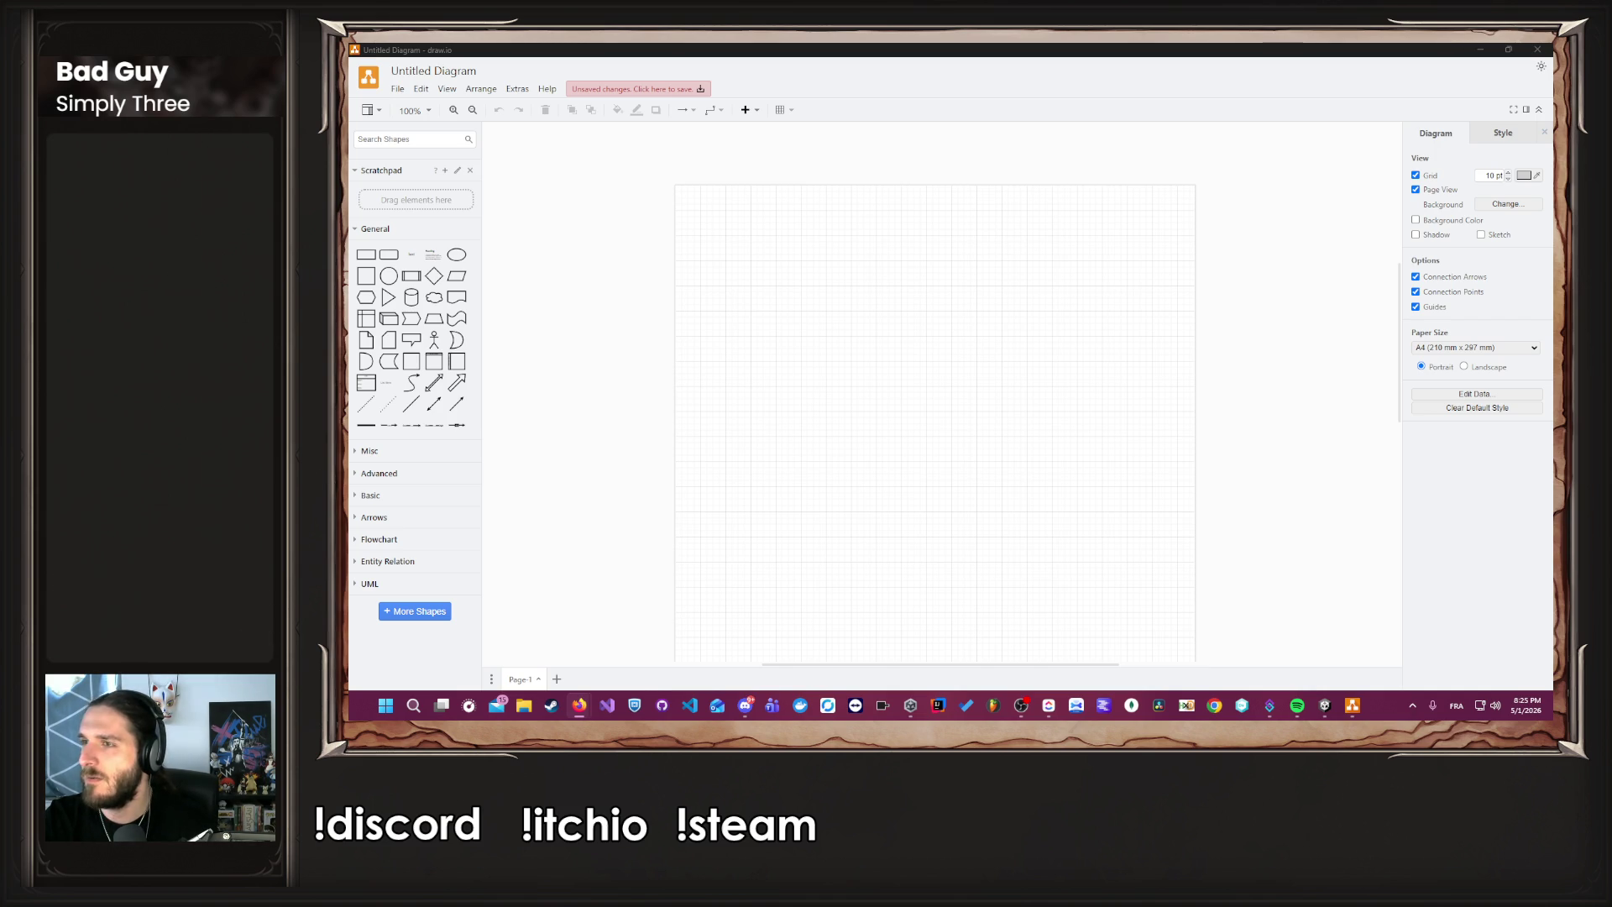
left_click(1186, 333)
left_click(1479, 61)
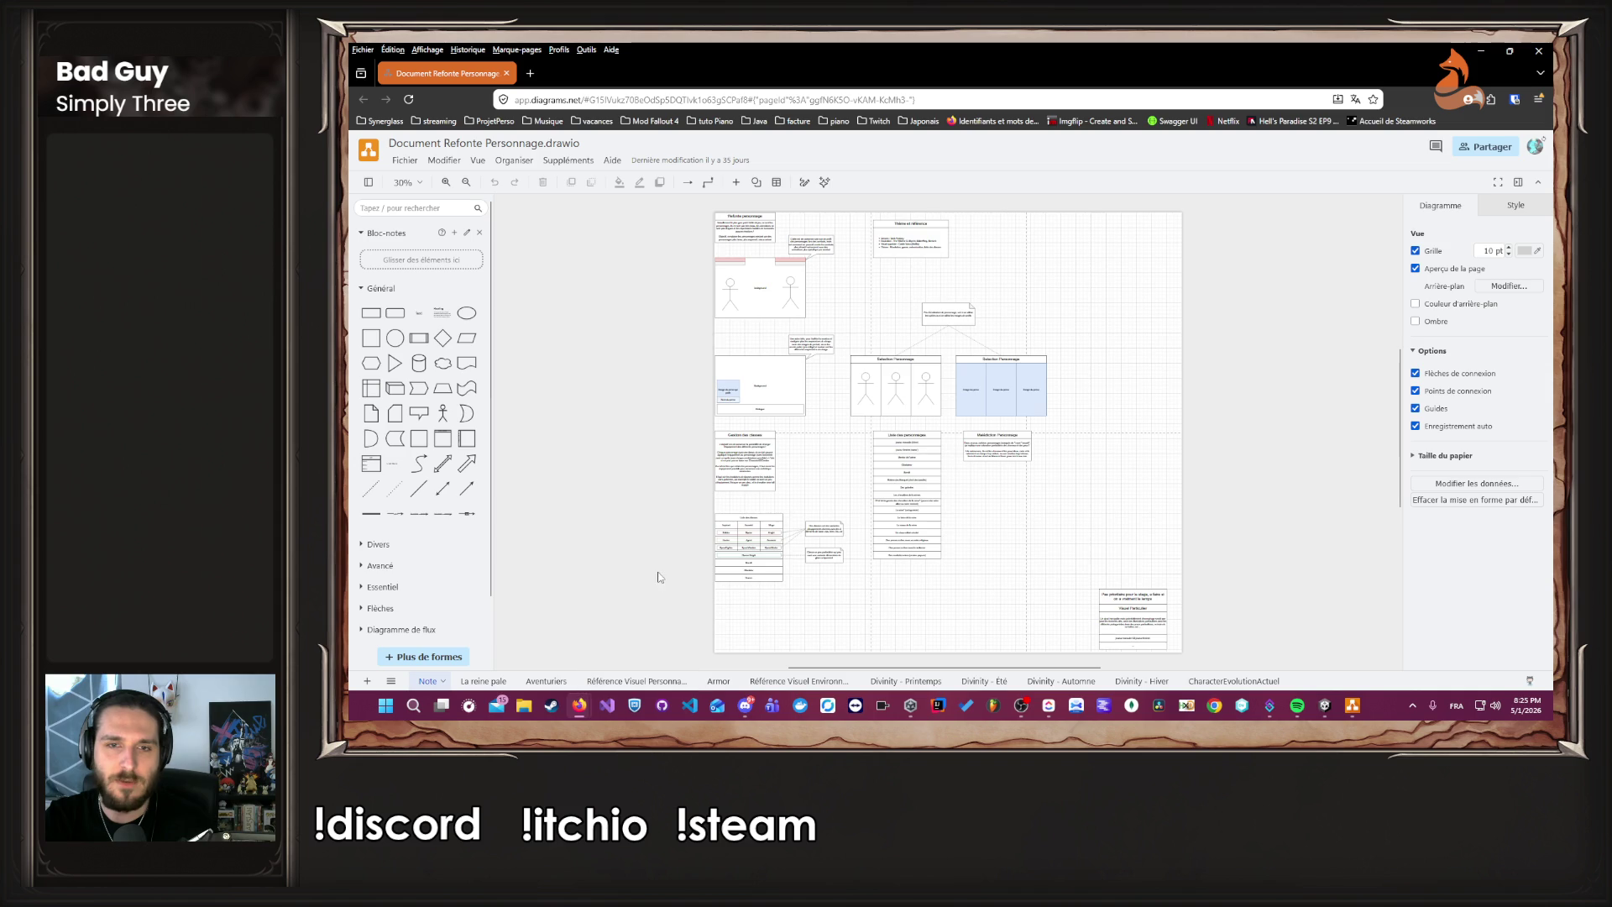
scroll(660, 578, "down", 1)
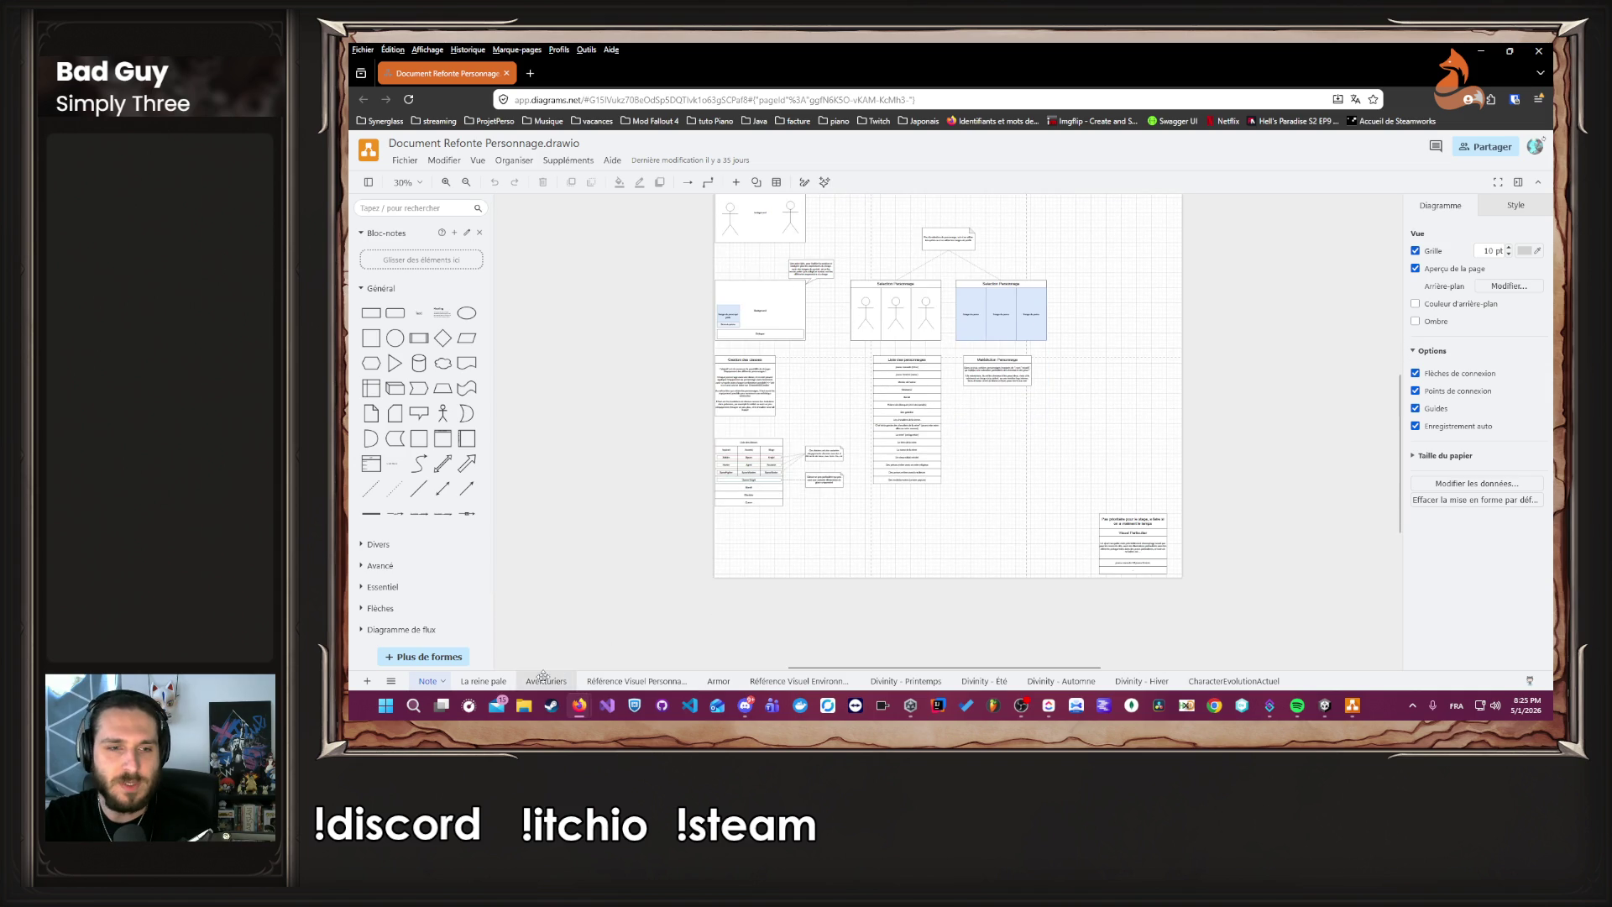
left_click(554, 678)
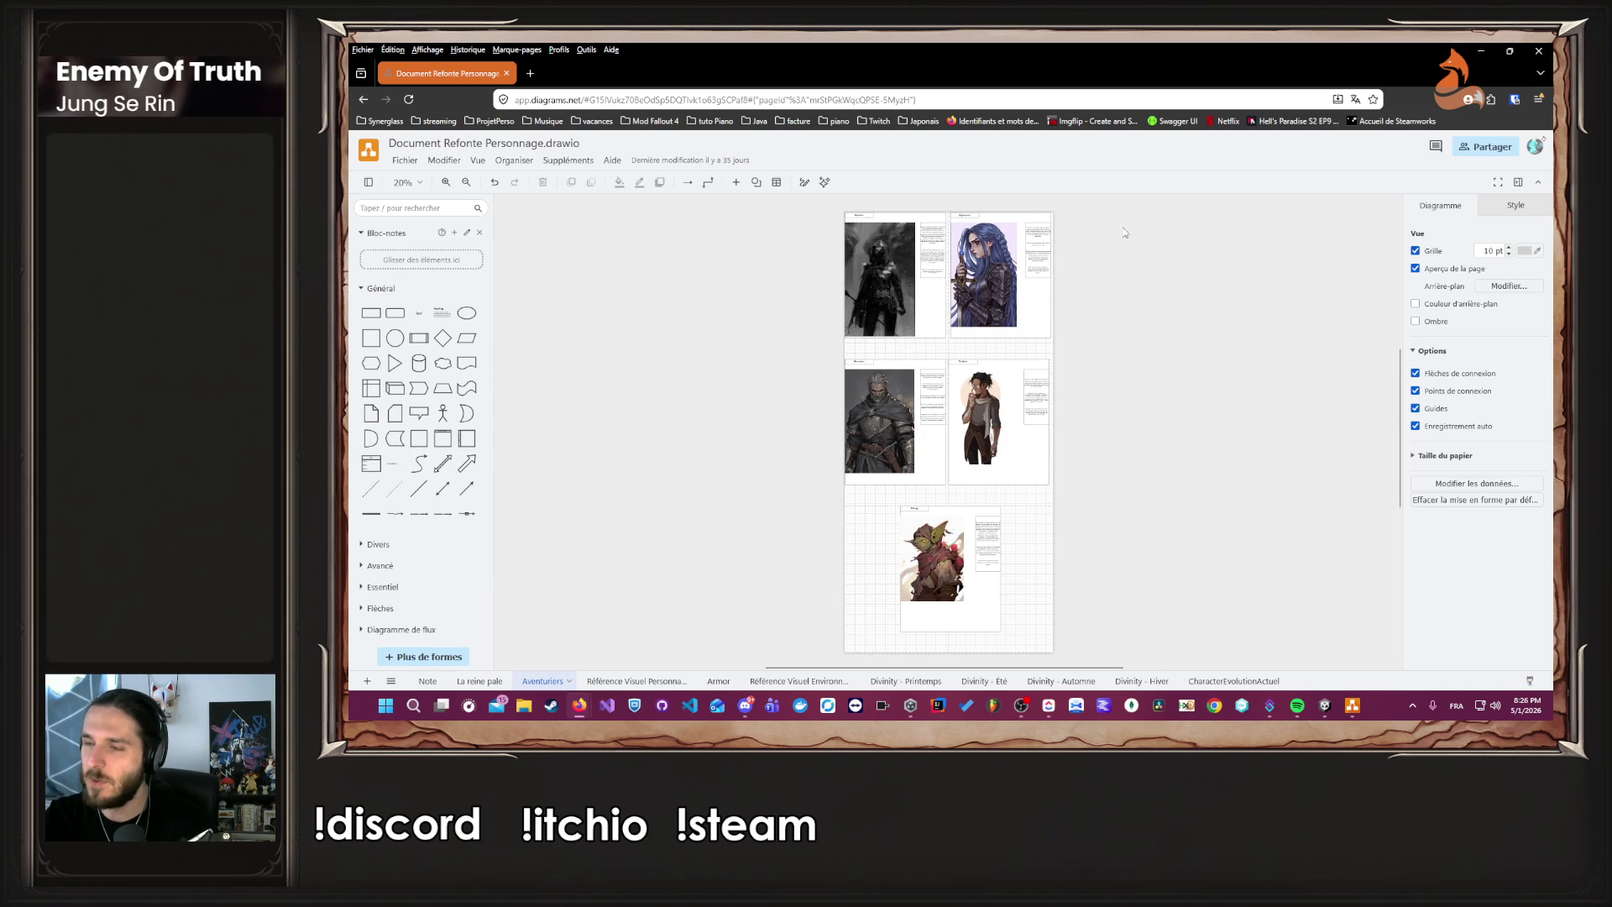
left_click(499, 681)
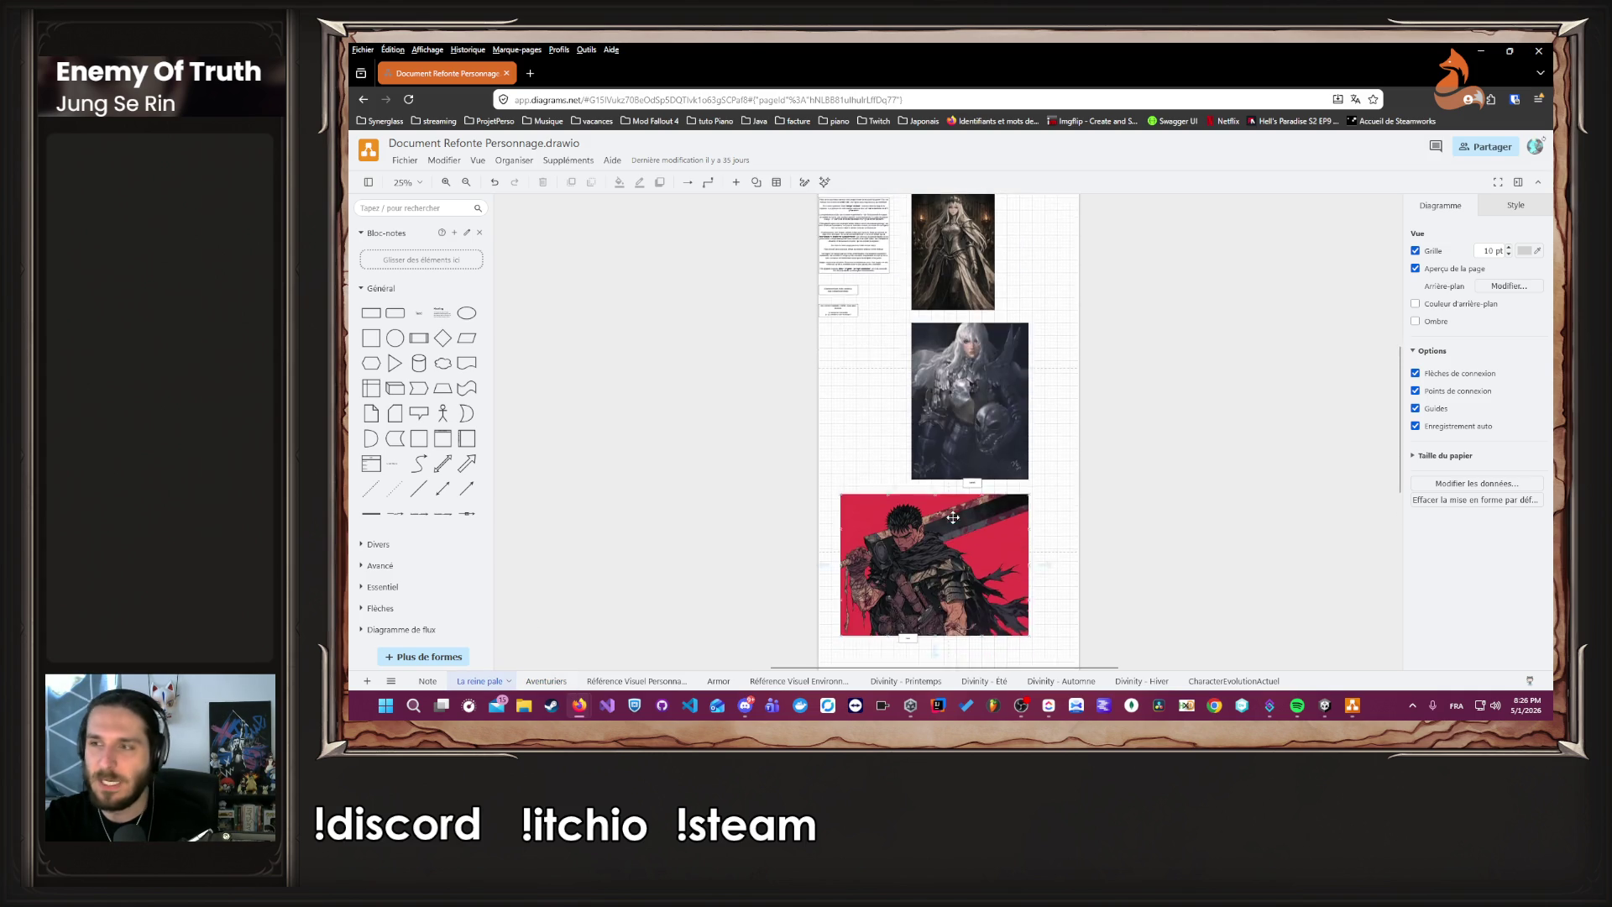
scroll(953, 518, "up", 4)
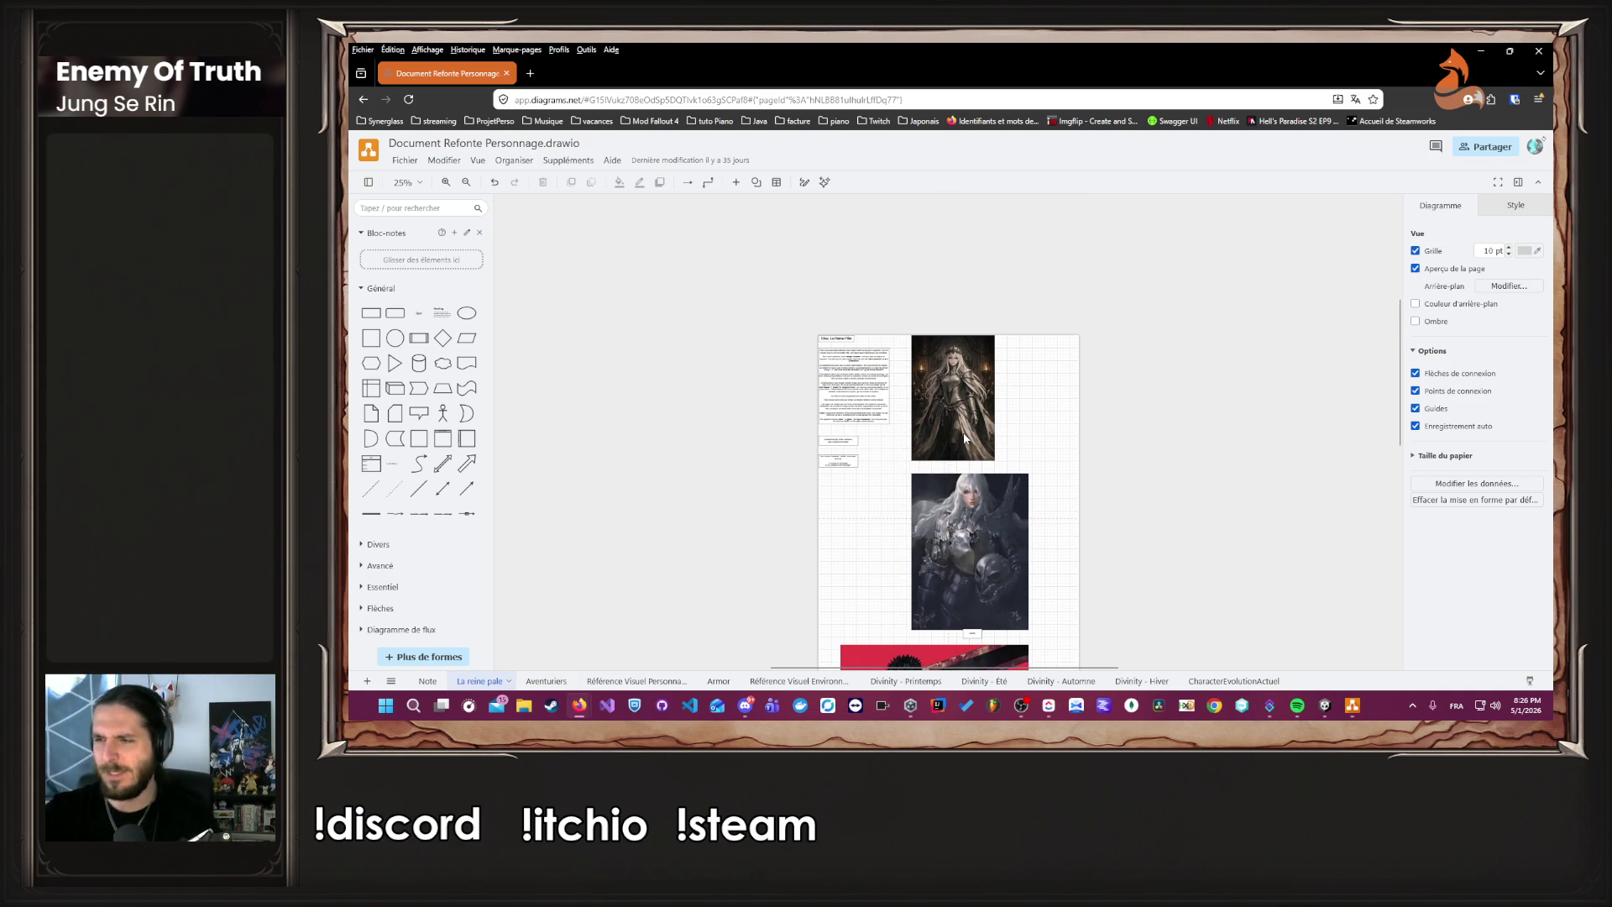
scroll(864, 406, "up", 1)
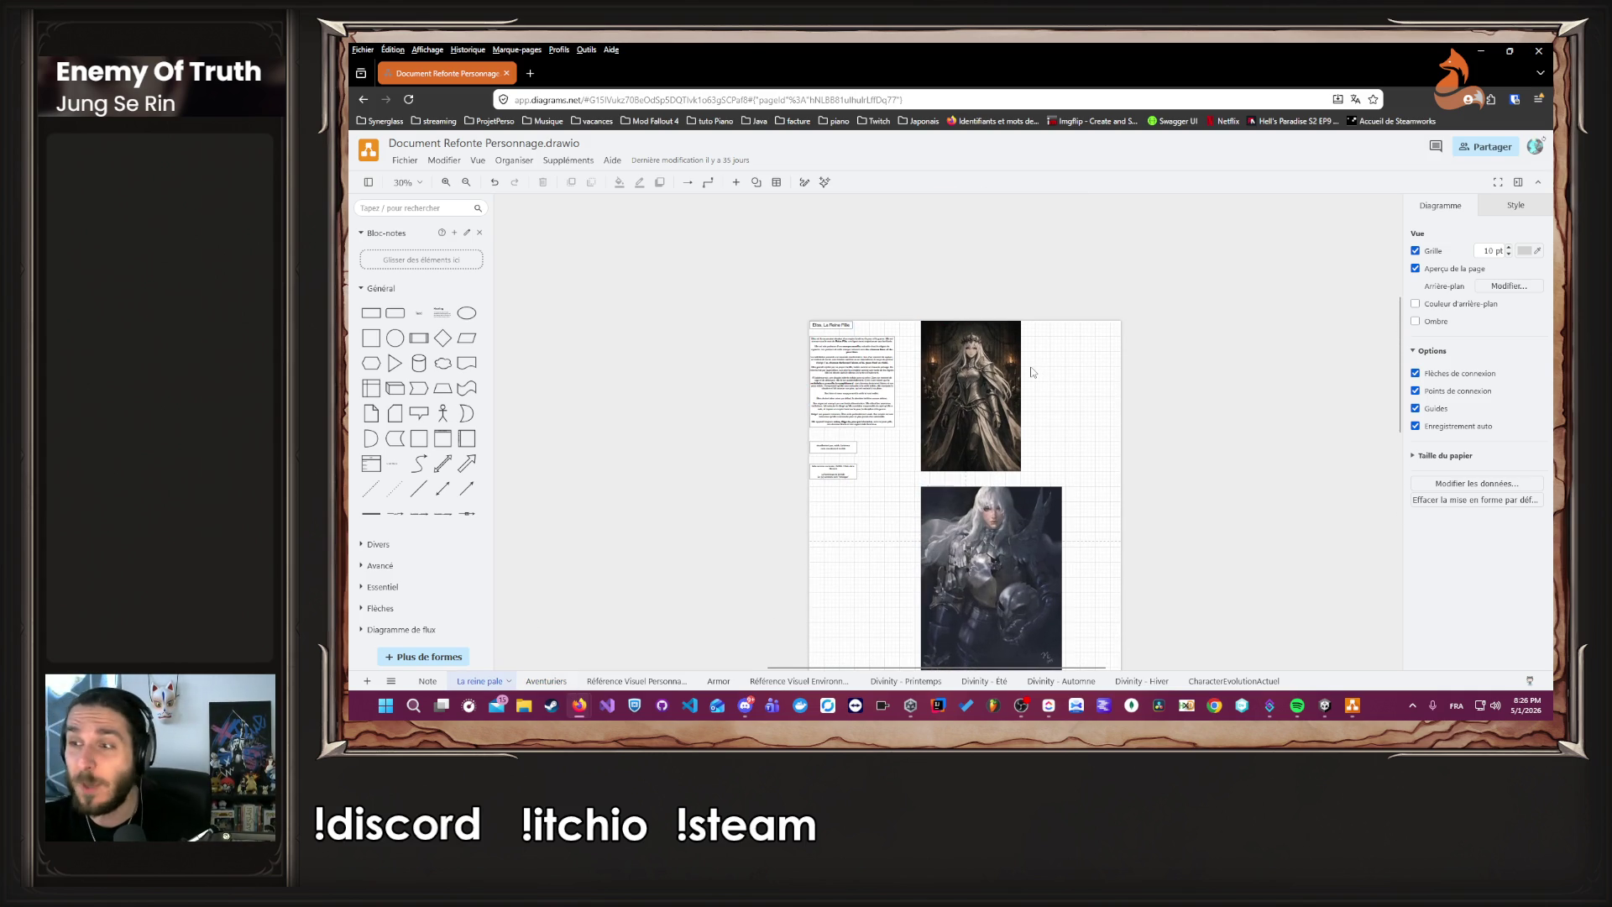
scroll(1032, 372, "up", 3)
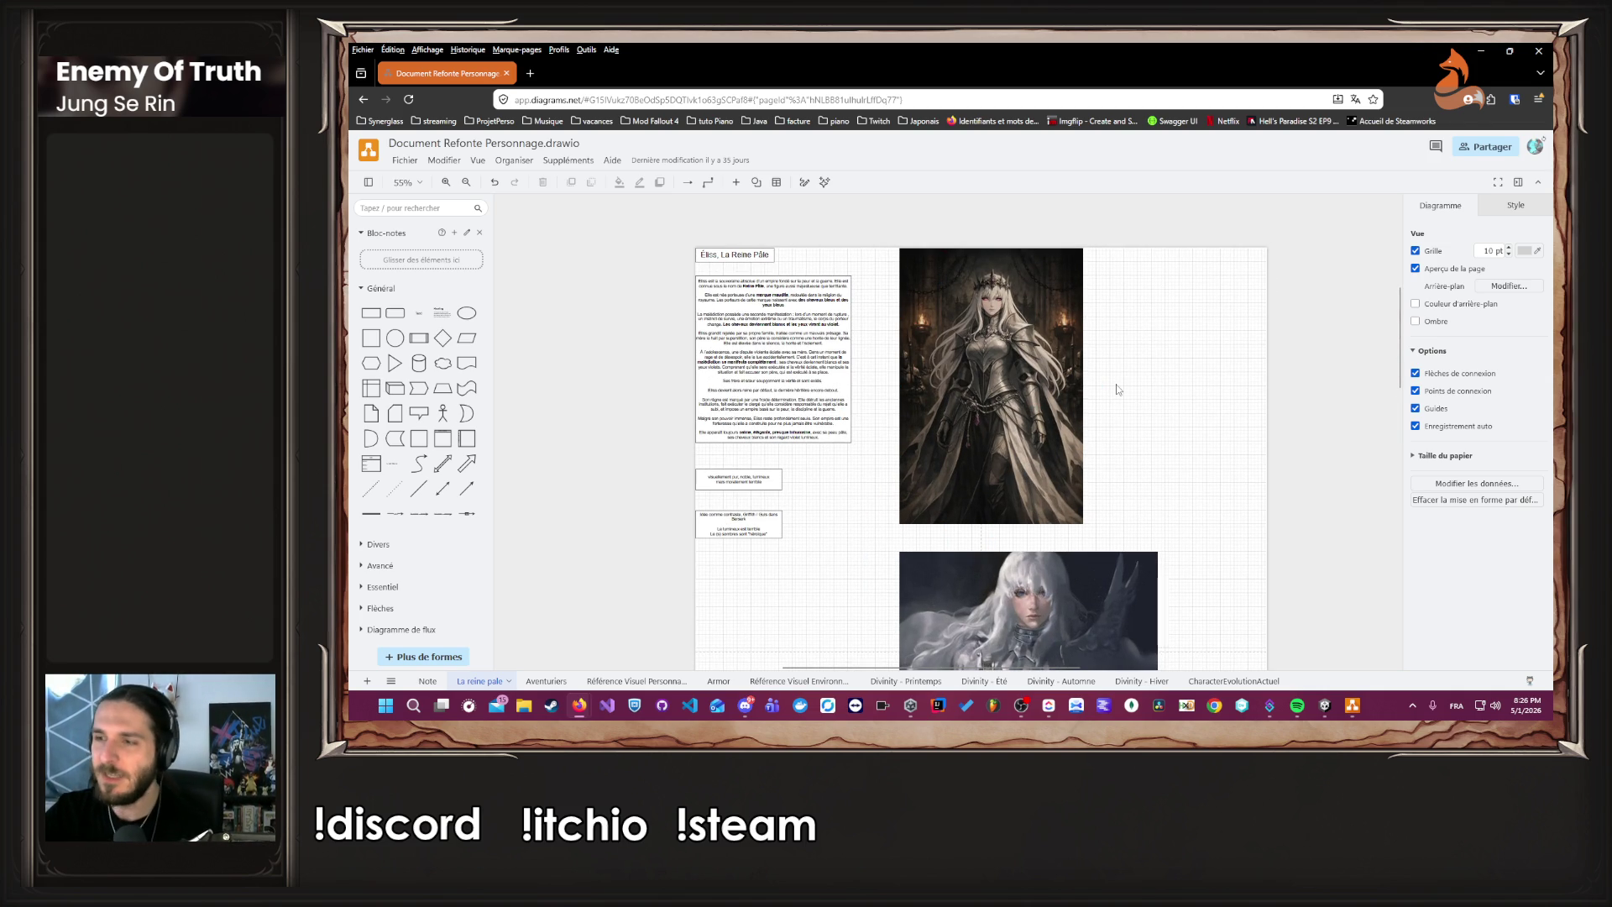
scroll(1118, 388, "down", 1)
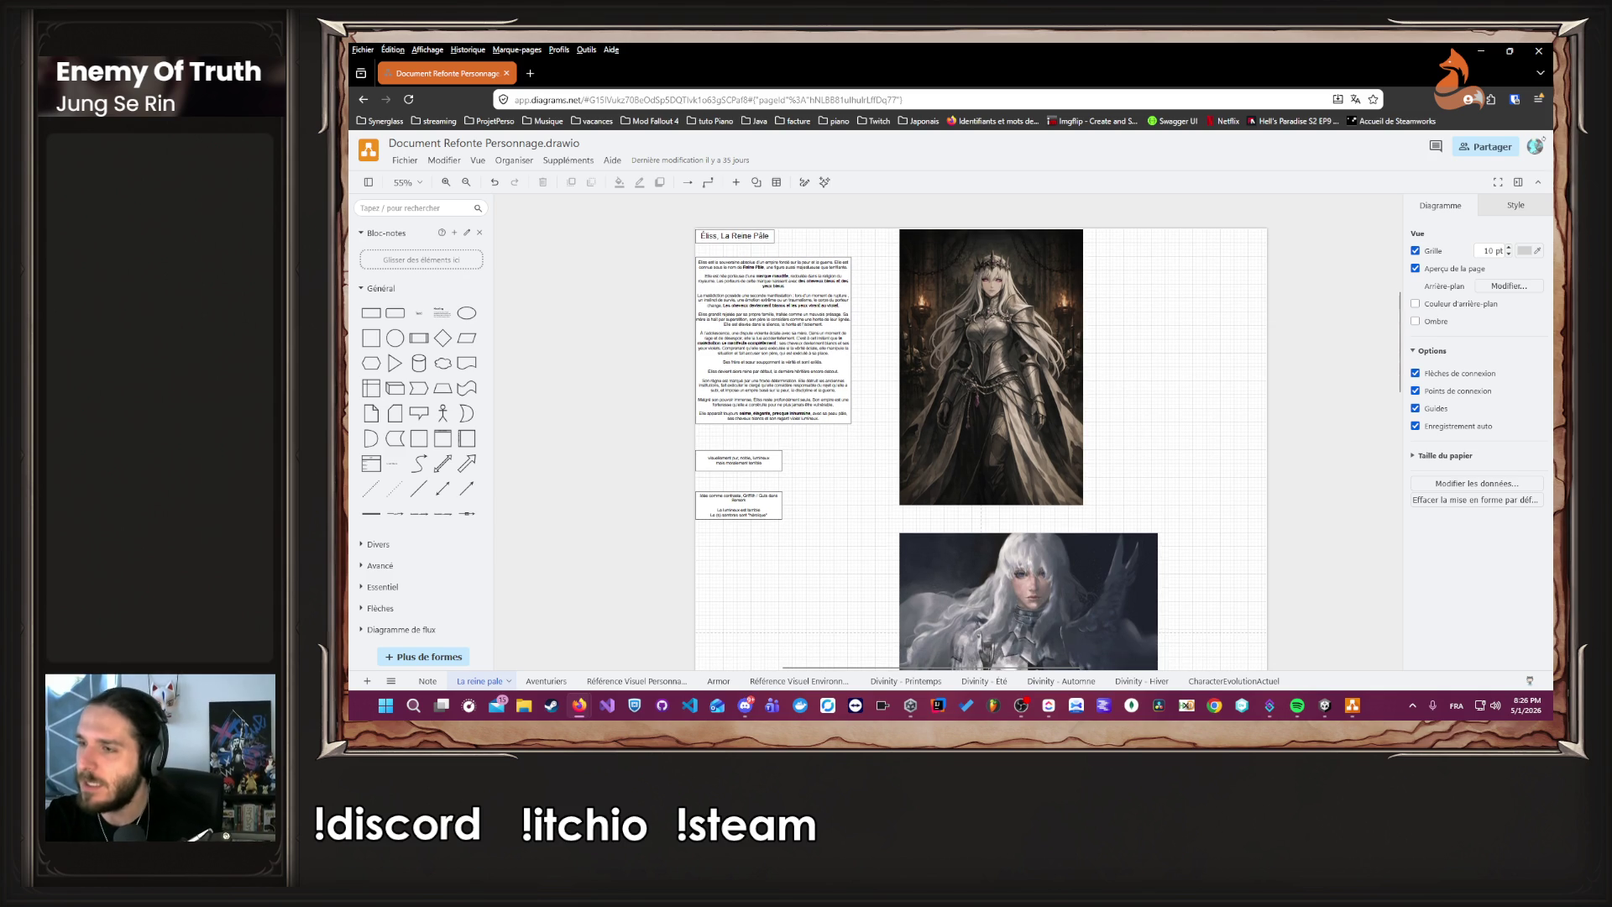
key("alt+Tab")
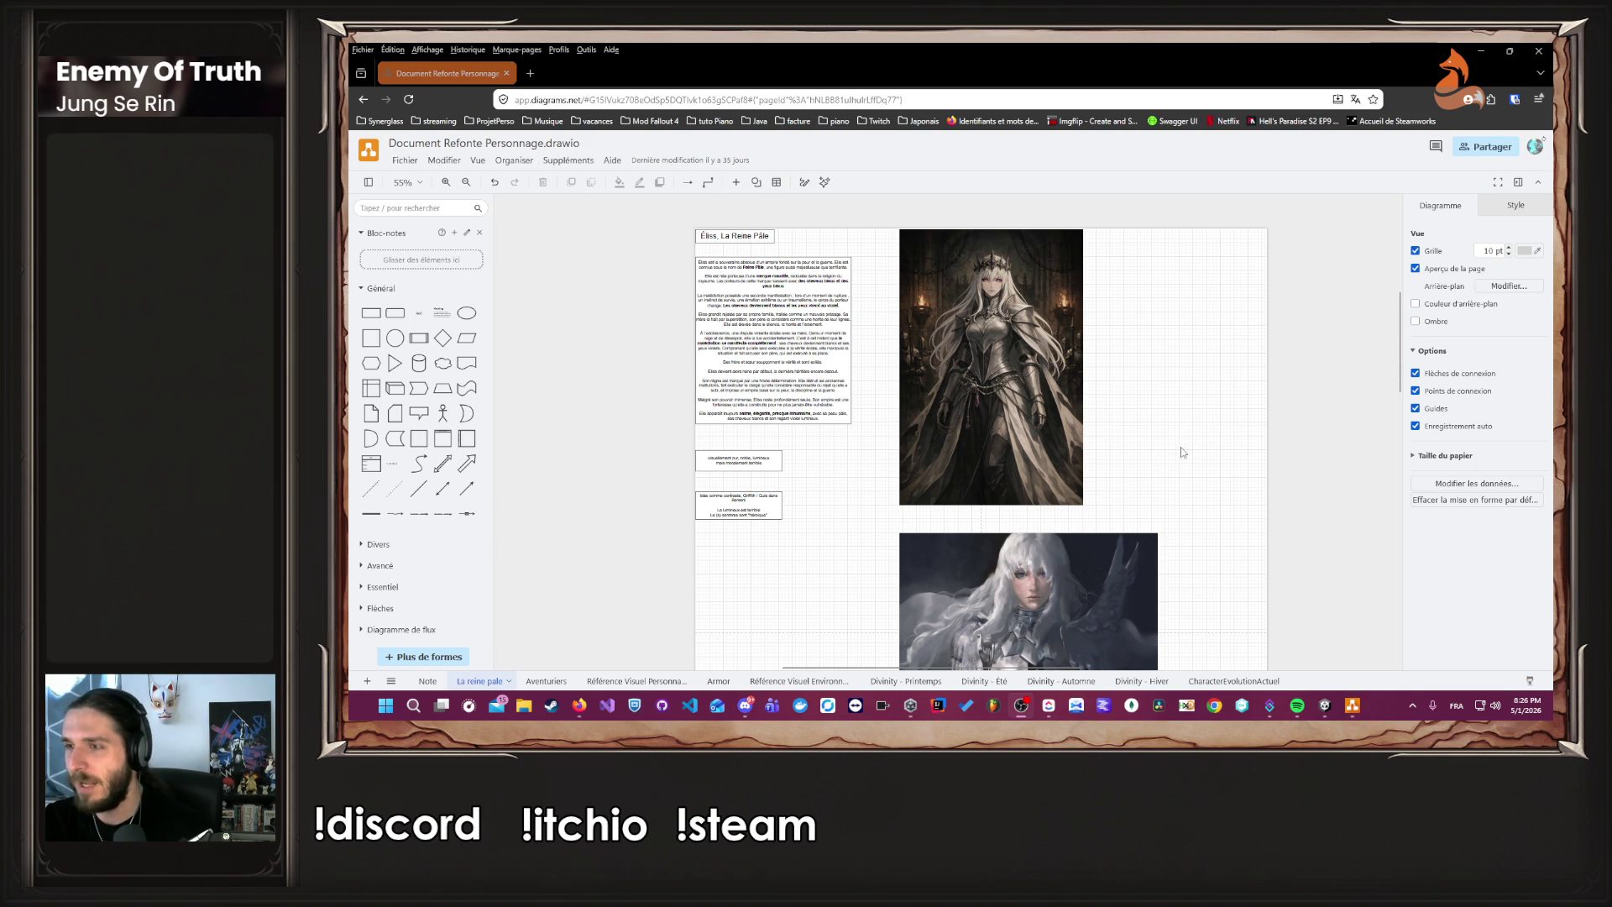
scroll(1343, 315, "down", 3)
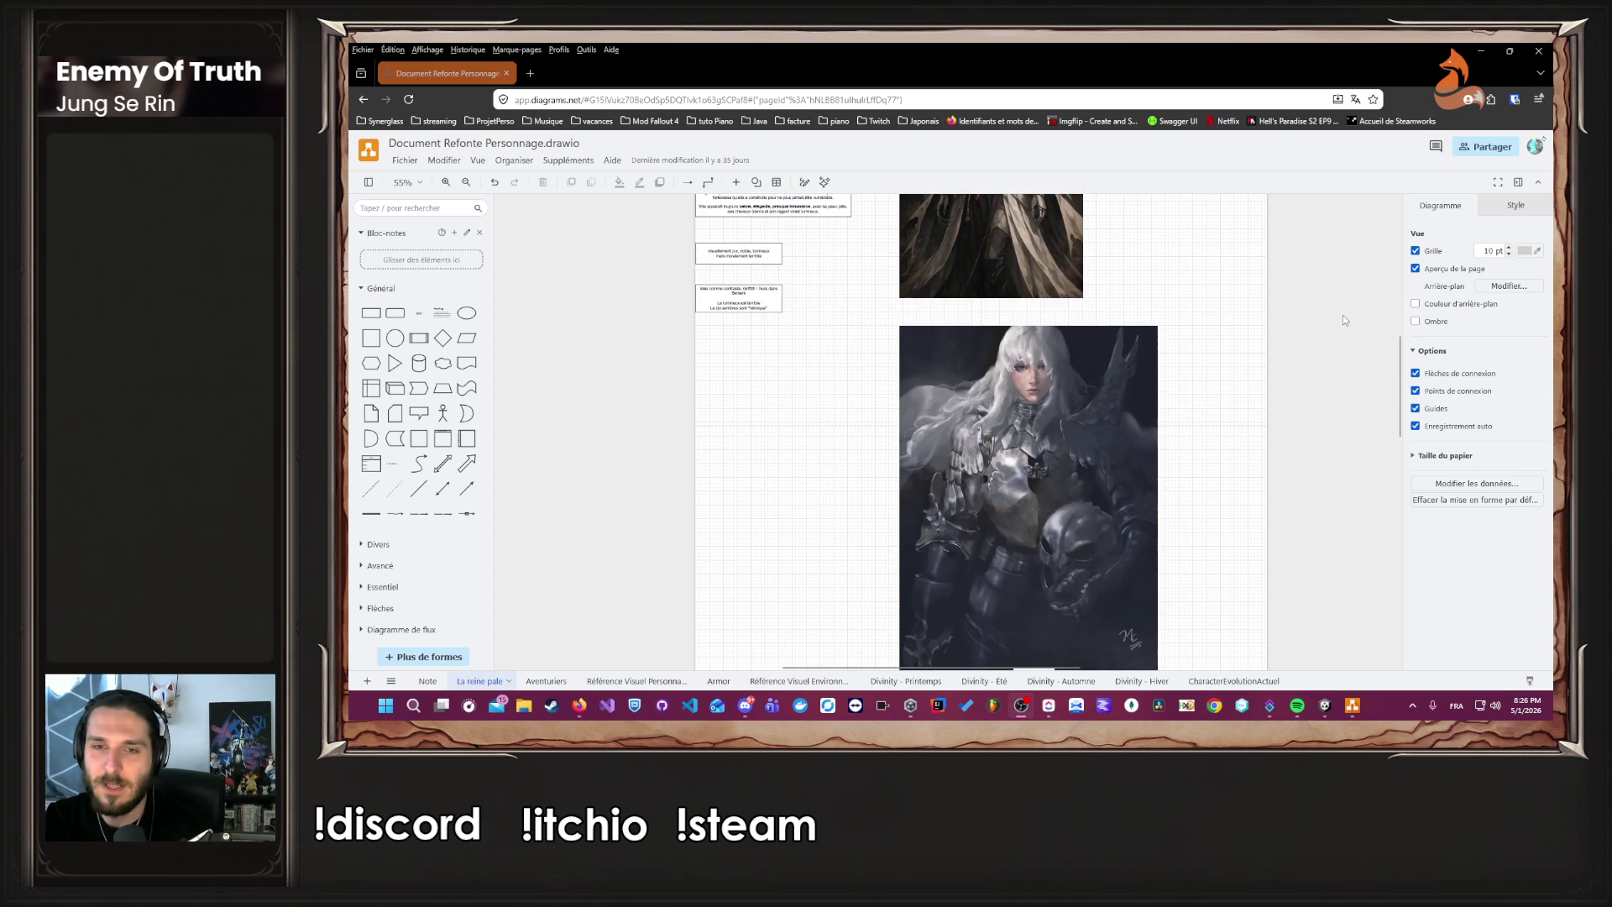
scroll(1309, 369, "up", 2)
scroll(1301, 396, "up", 3)
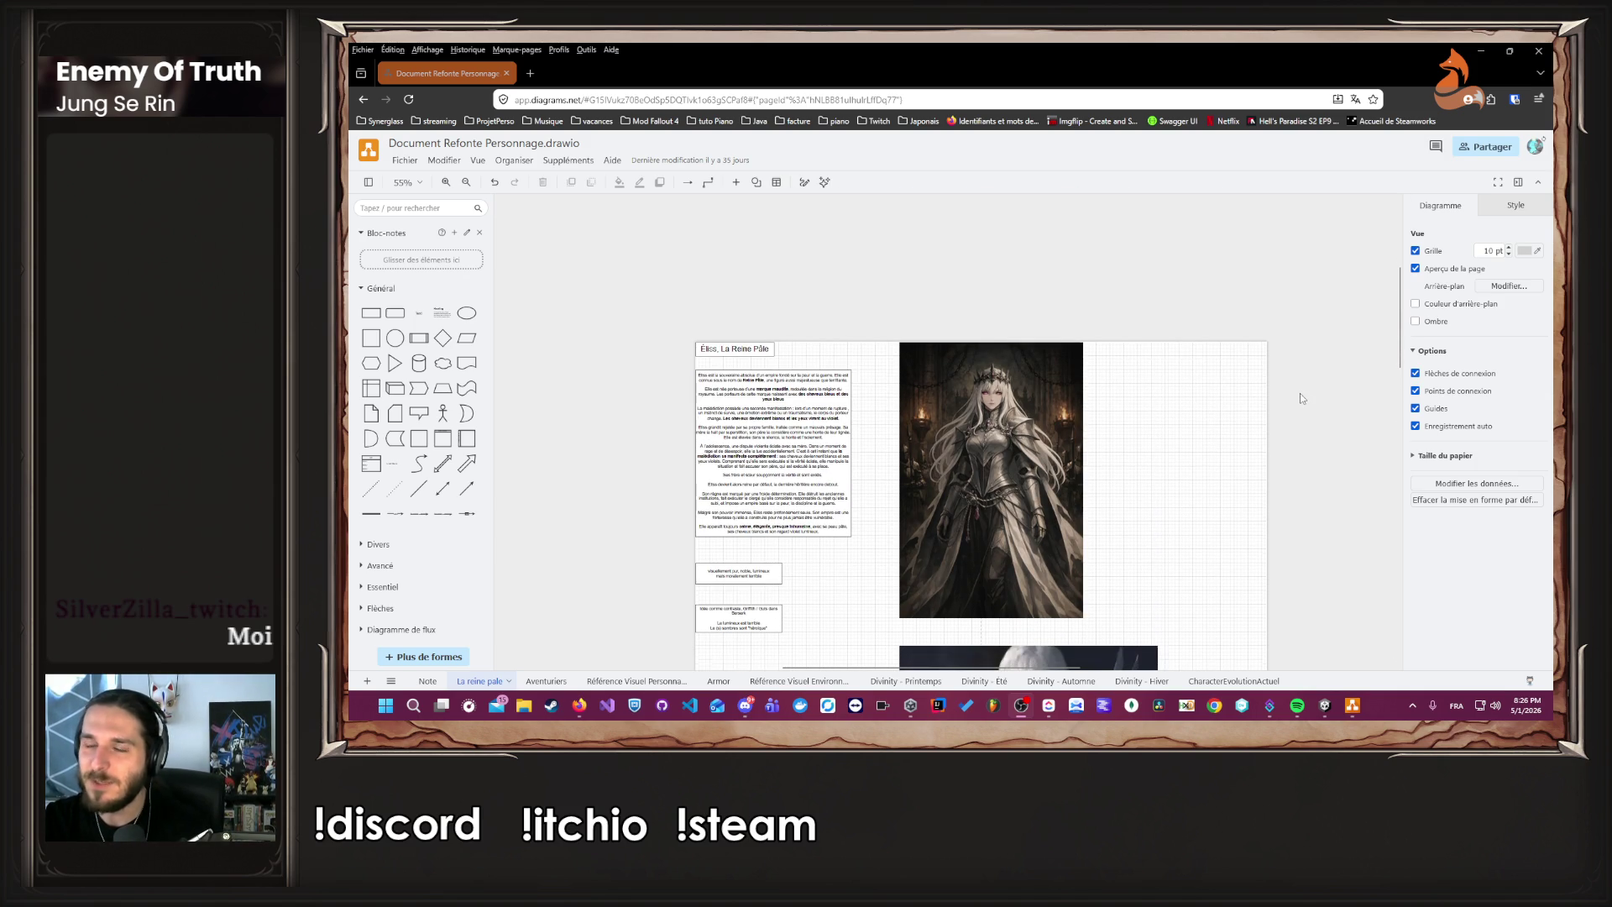
scroll(1291, 409, "down", 2)
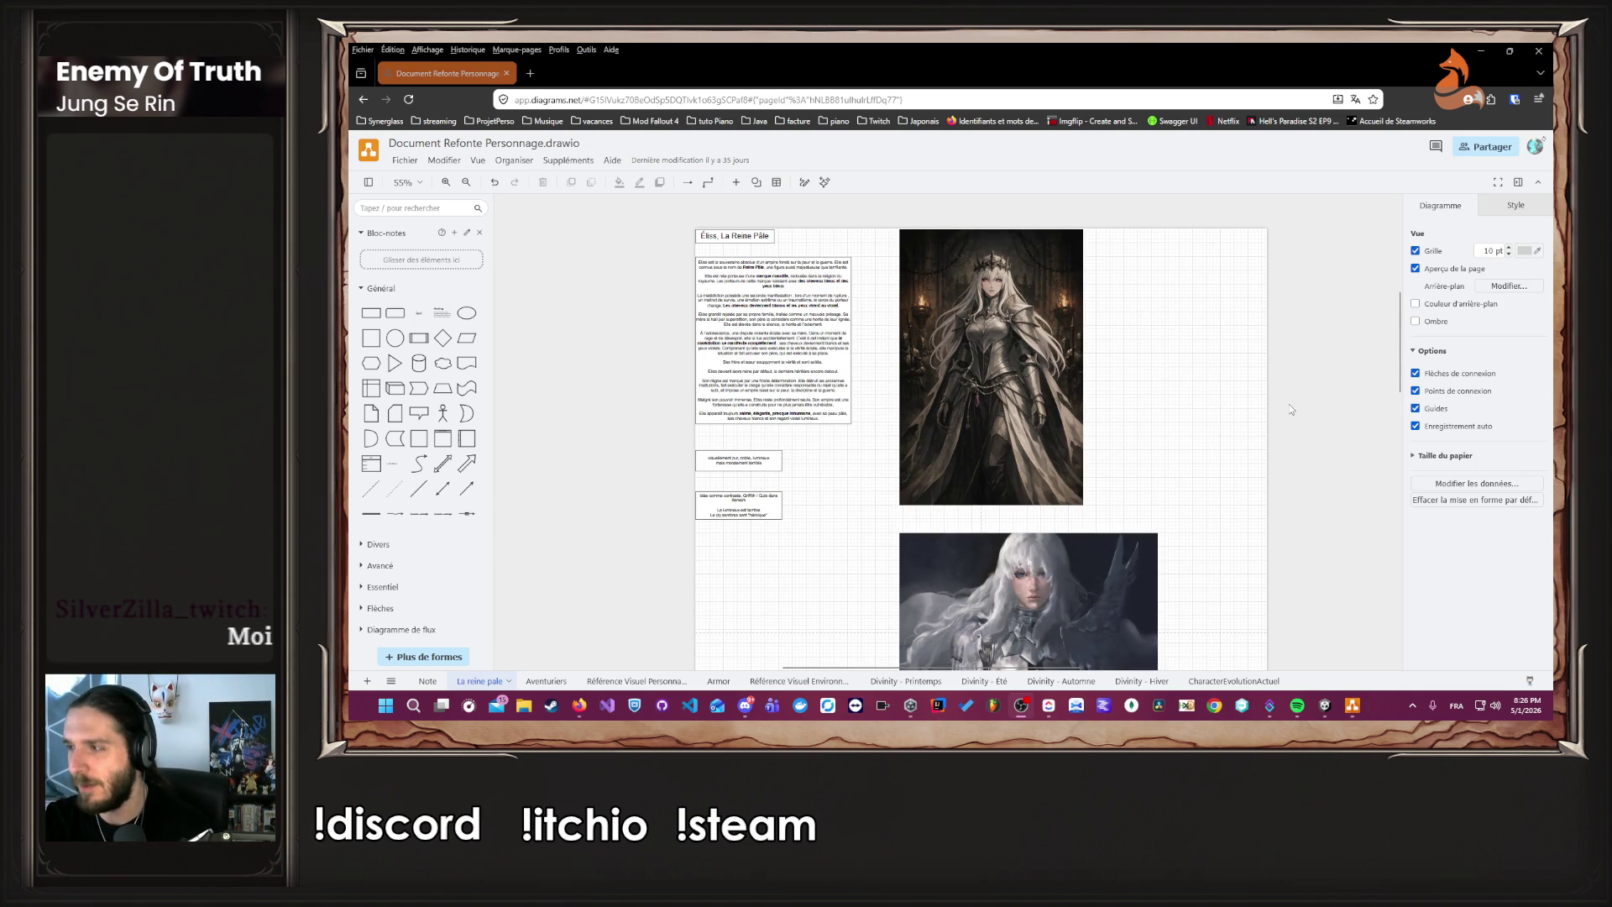
scroll(1291, 409, "down", 3)
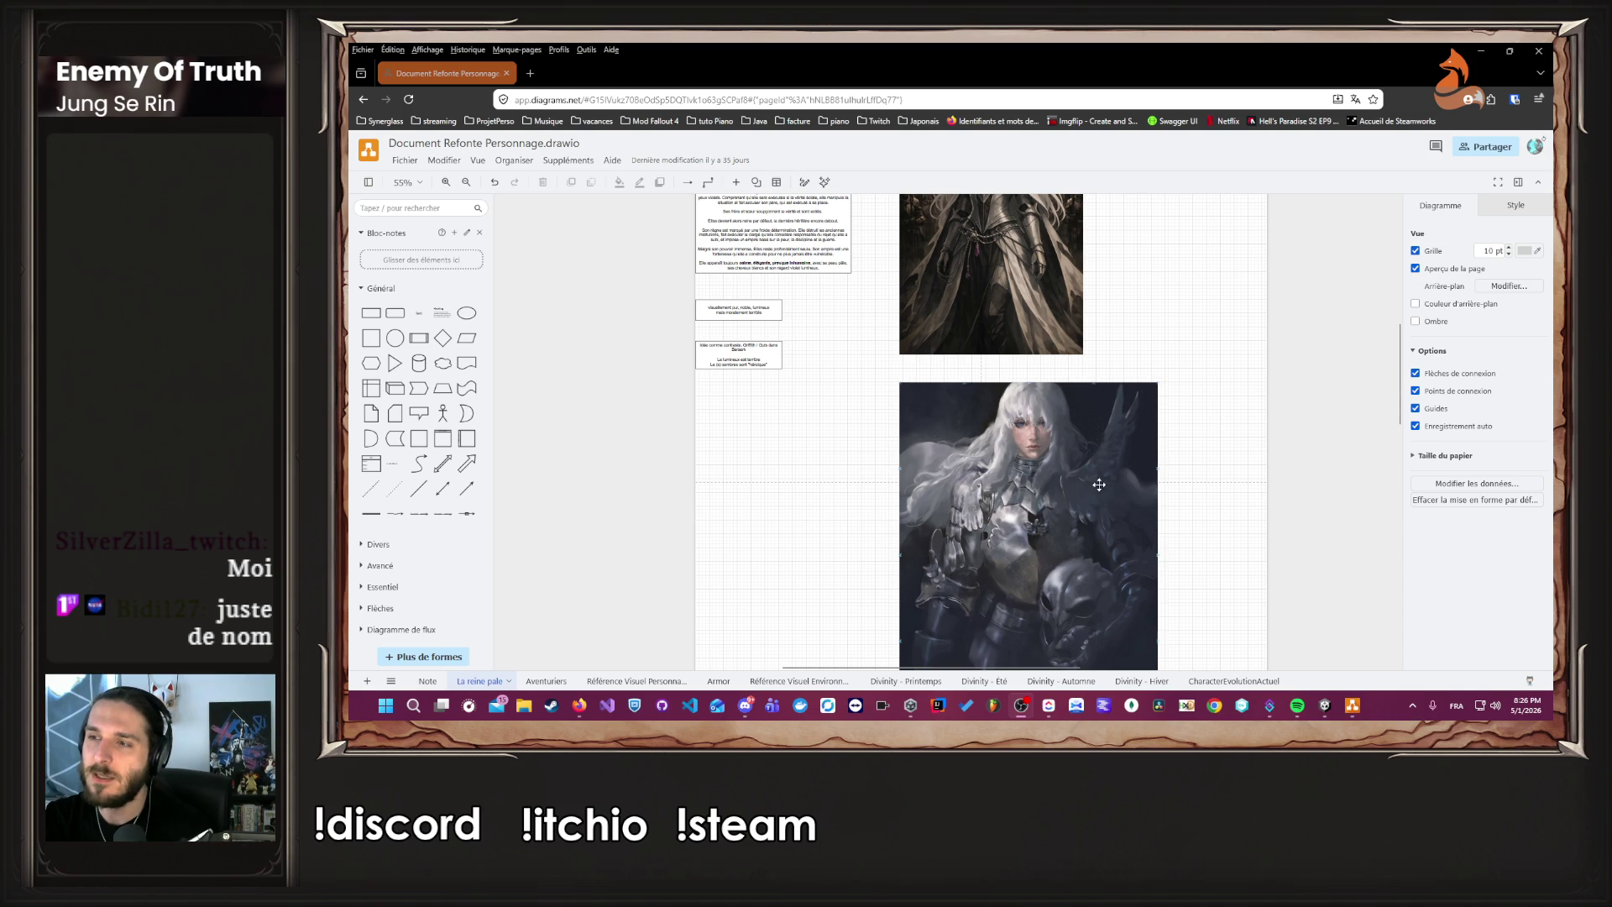
scroll(1110, 477, "up", 2)
scroll(1104, 378, "up", 1)
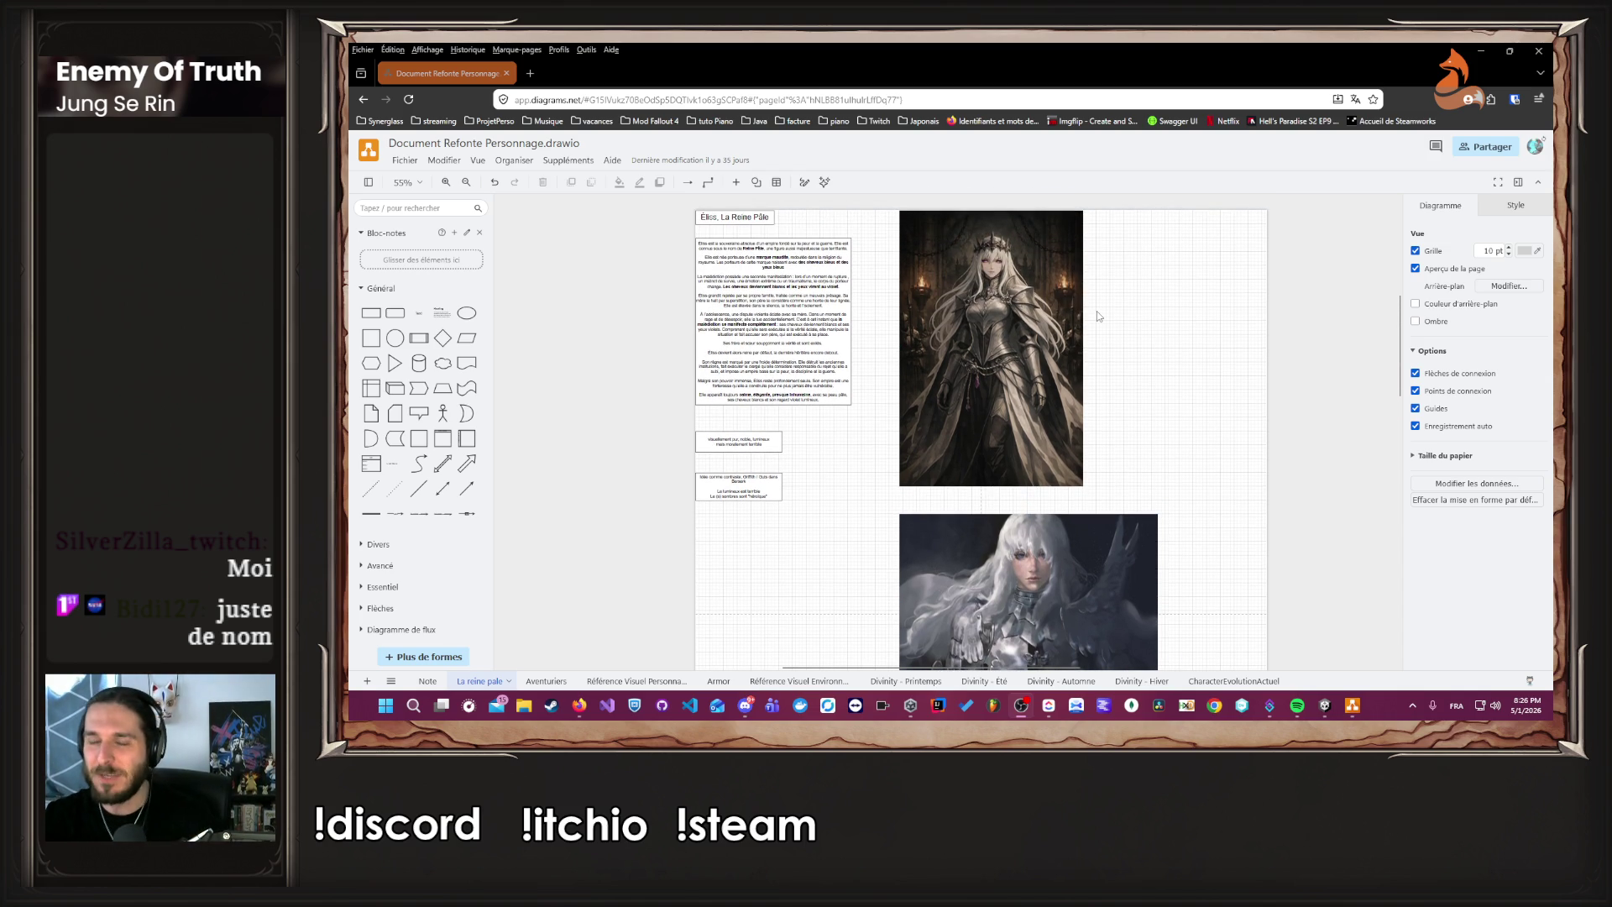
scroll(1096, 315, "down", 6)
scroll(1115, 322, "down", 3, "ctrl")
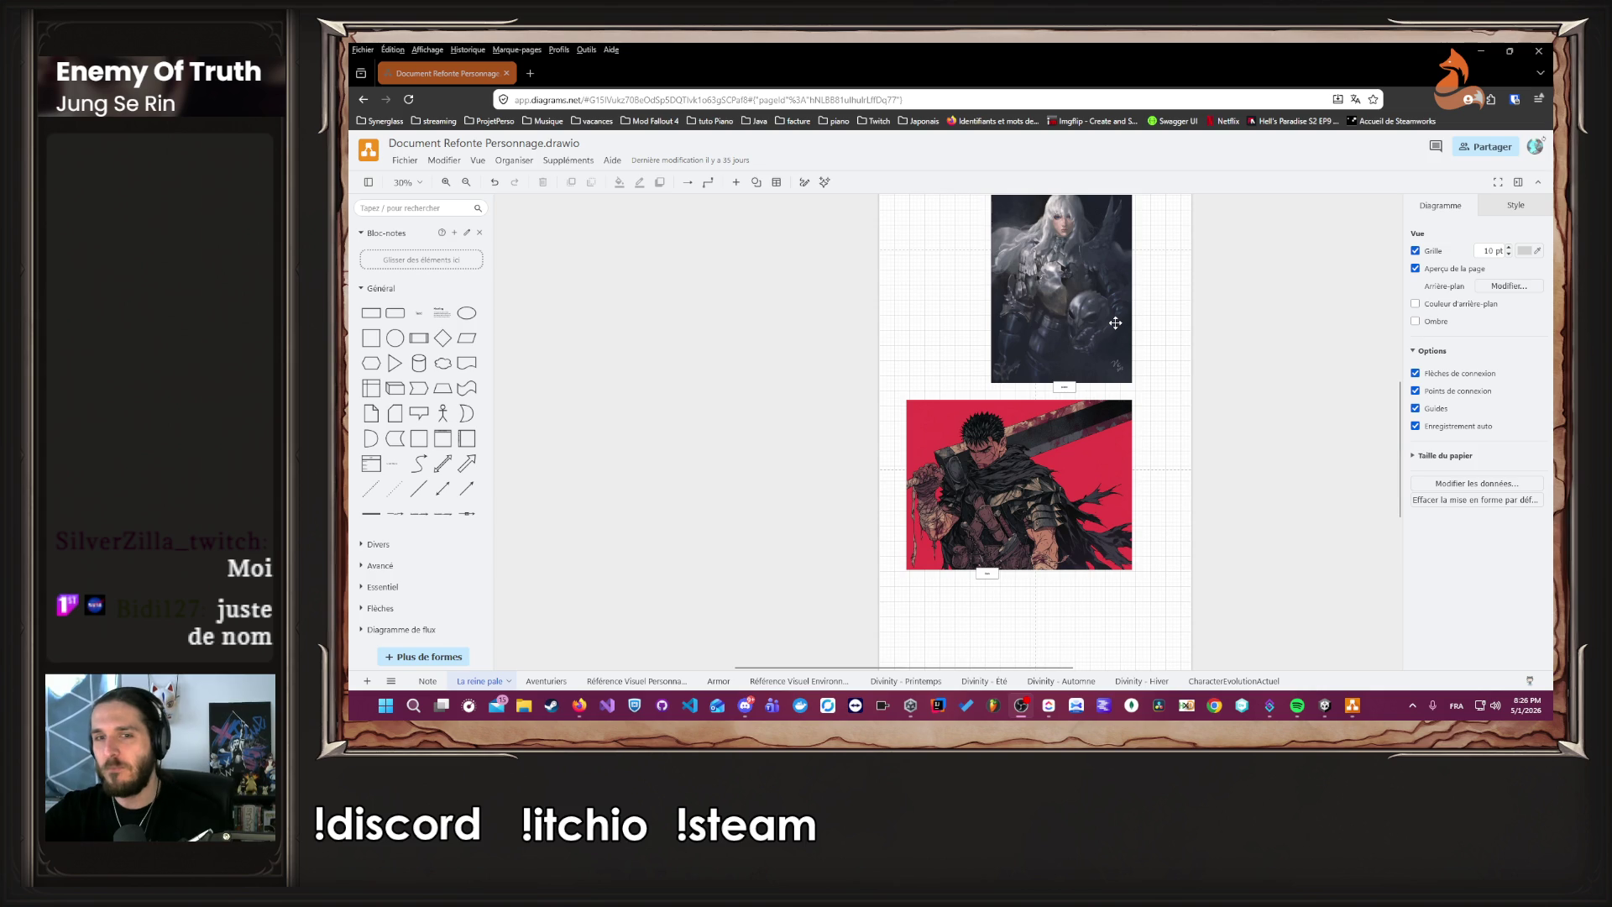
scroll(1115, 322, "up", 2)
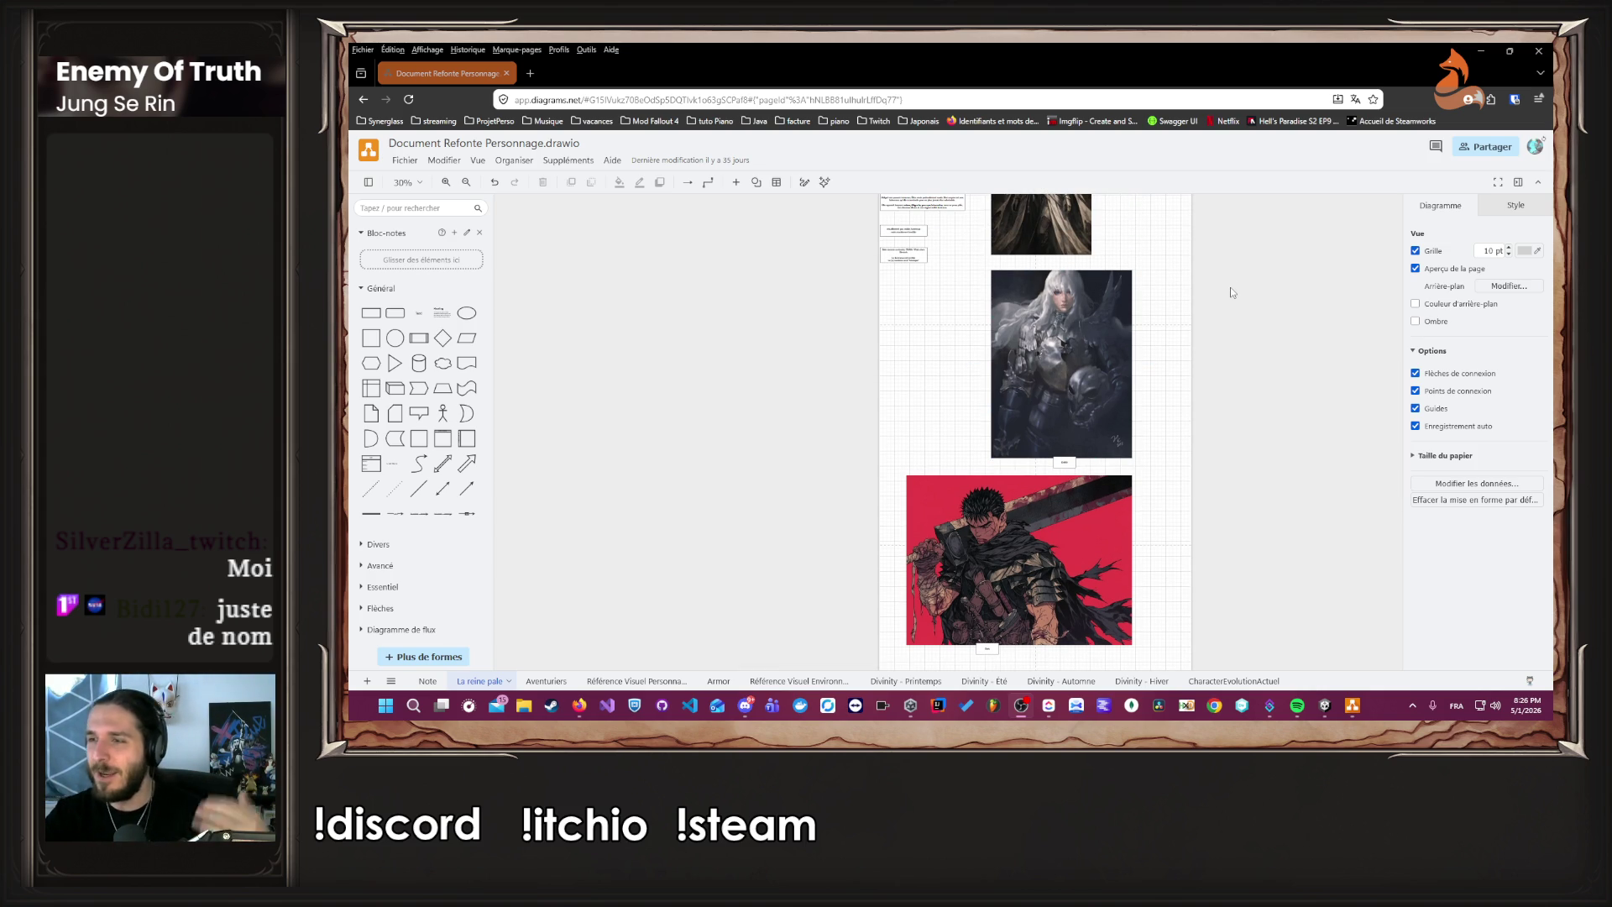
scroll(1072, 587, "down", 2)
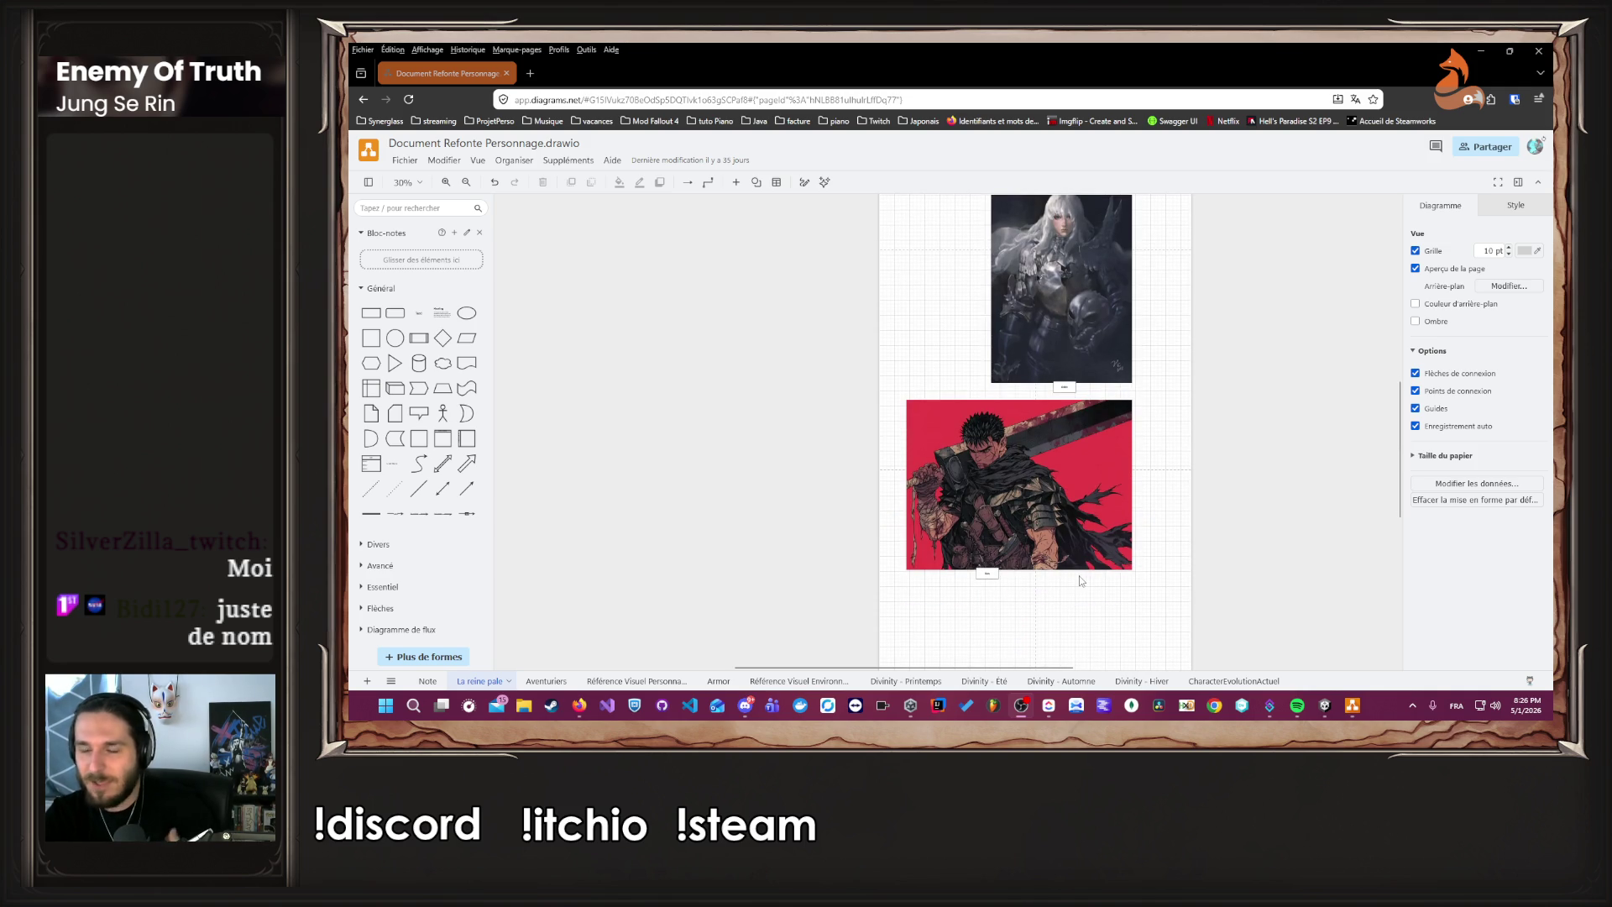
scroll(1082, 580, "up", 5)
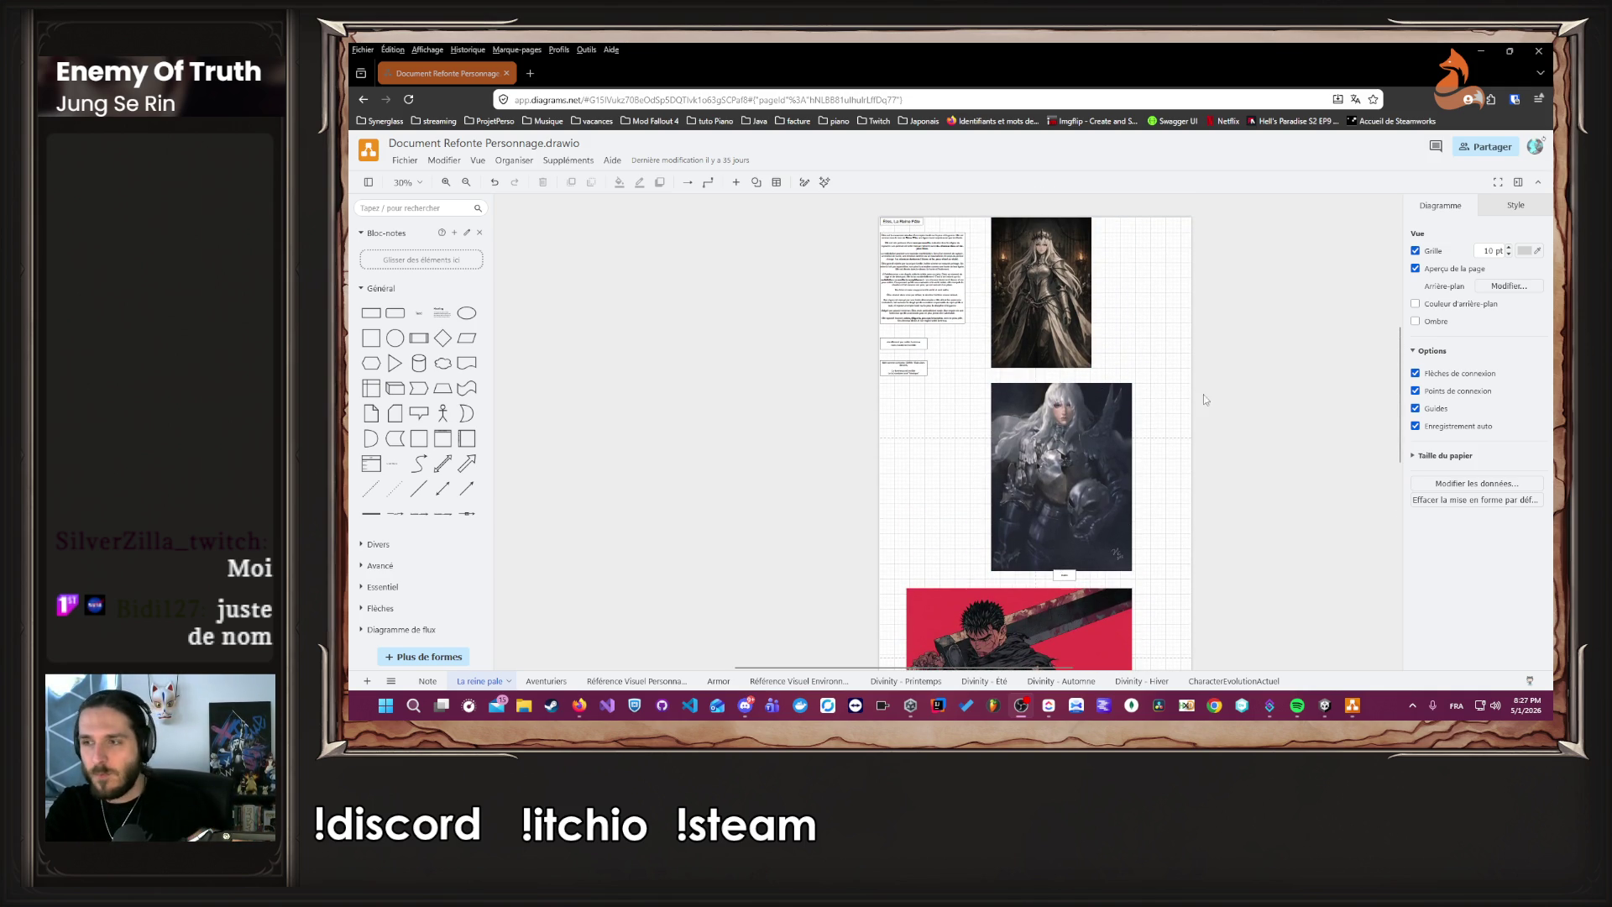
scroll(1246, 407, "up", 1)
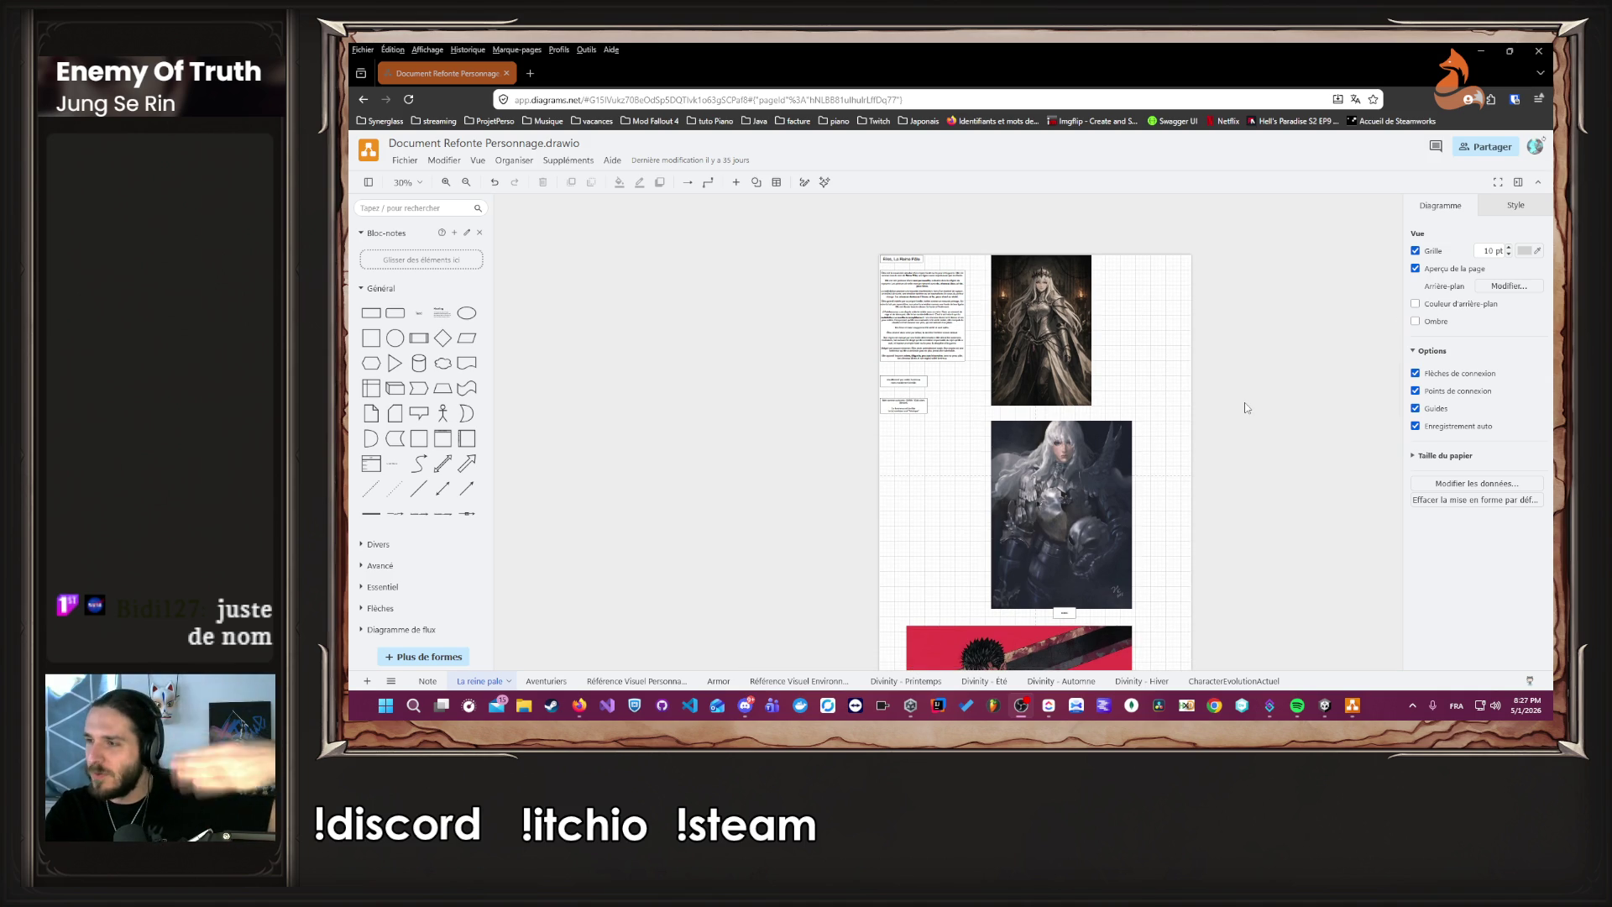
left_click(542, 680)
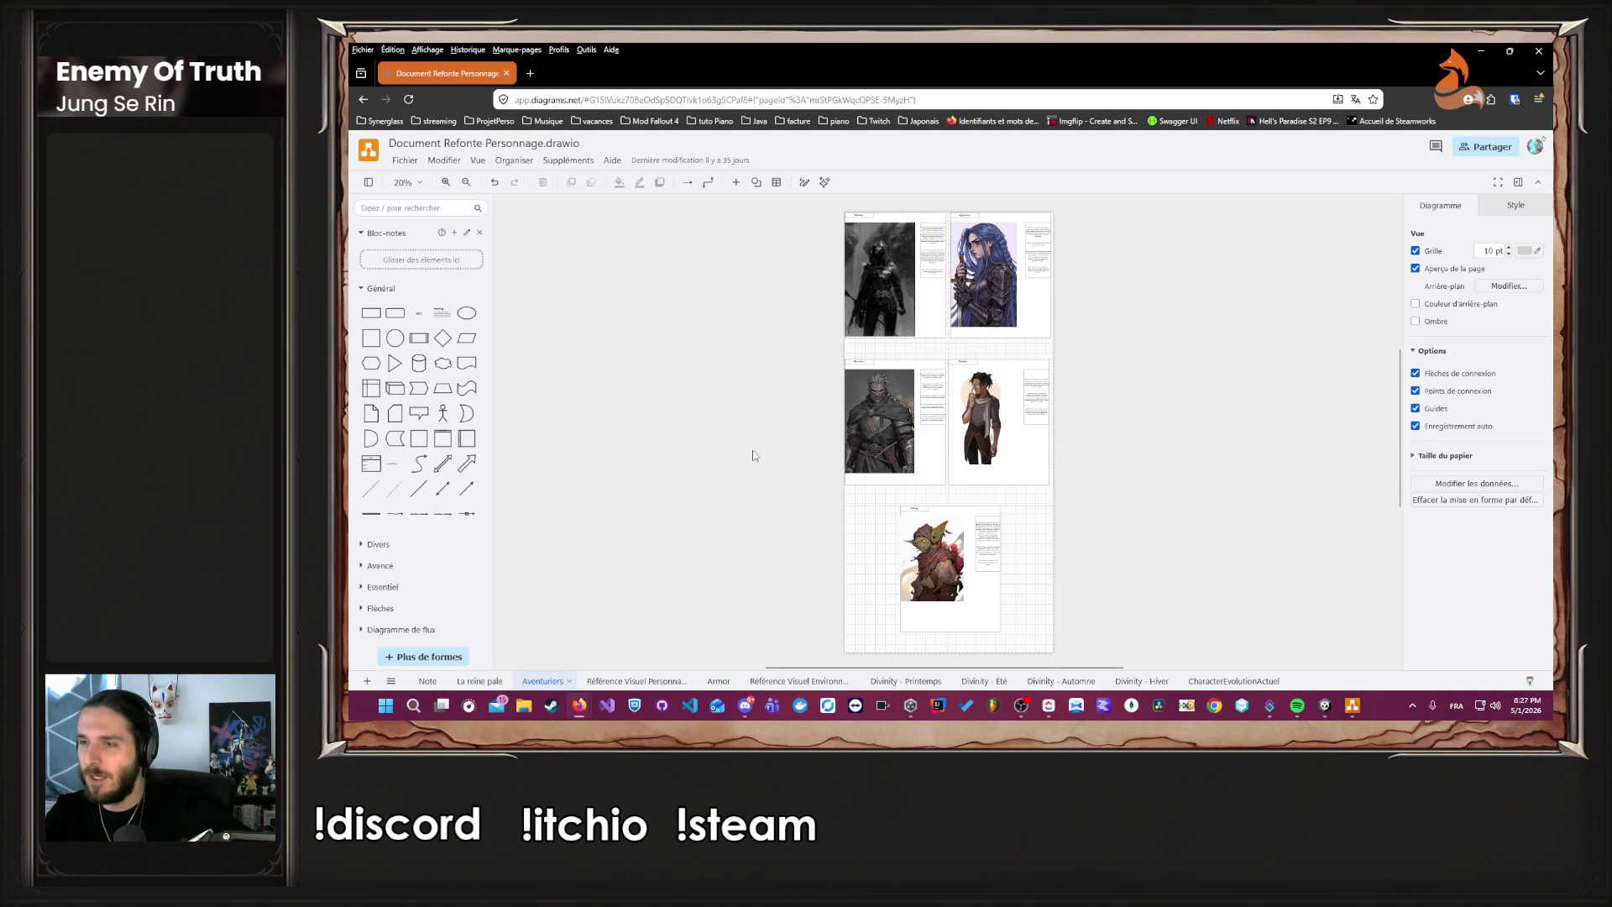
scroll(753, 454, "up", 1)
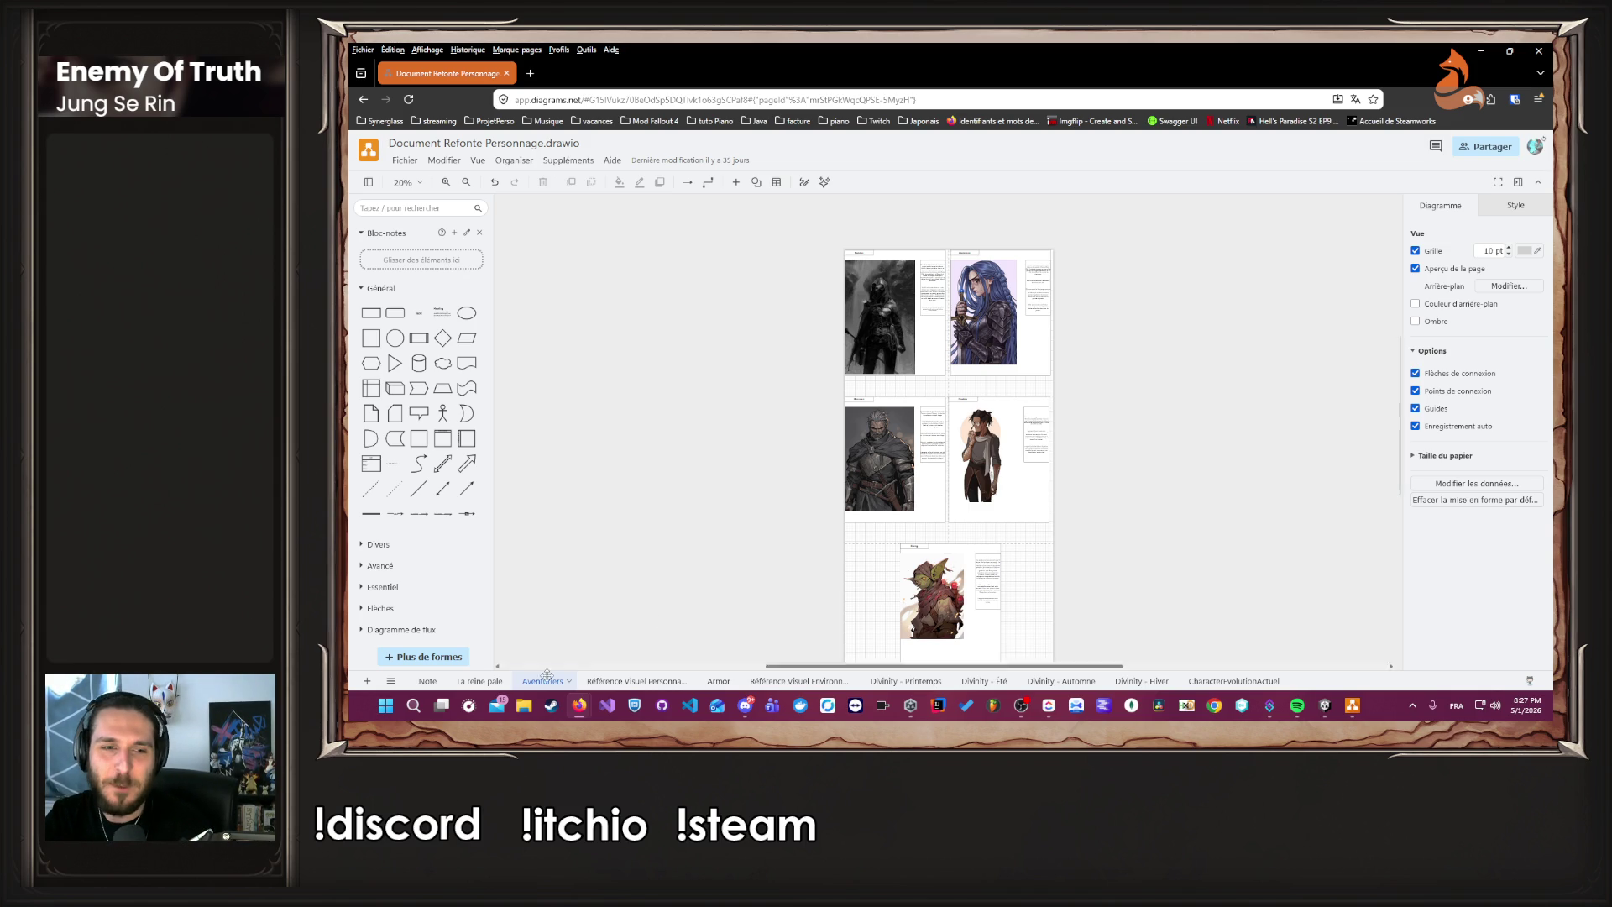
left_click(479, 681)
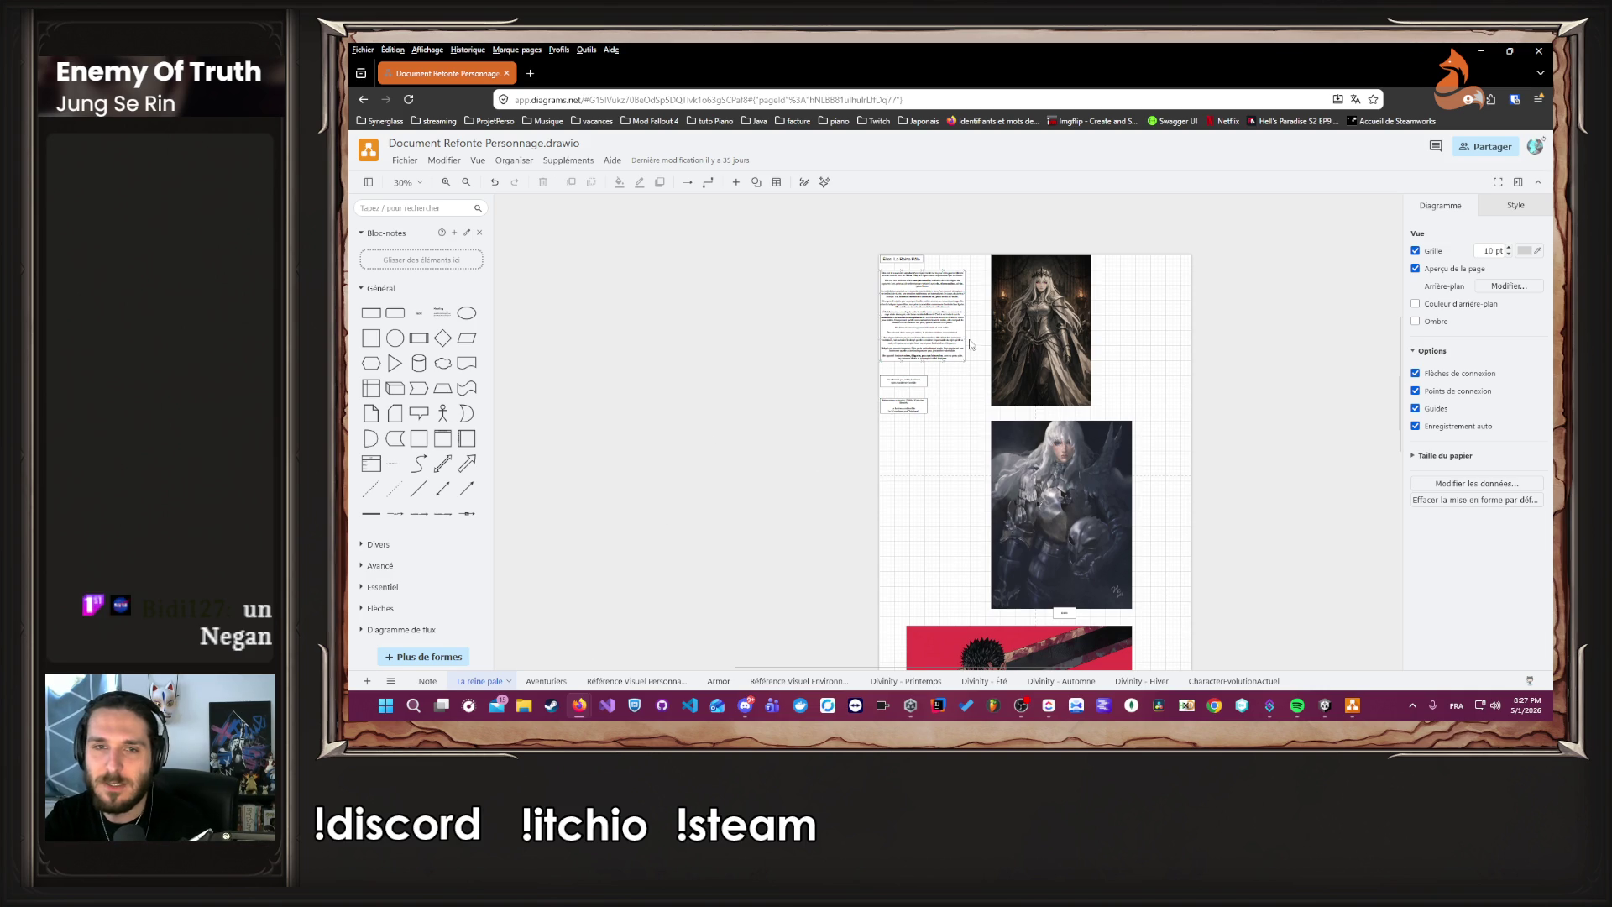
scroll(966, 338, "up", 1)
mouse_move(976, 338)
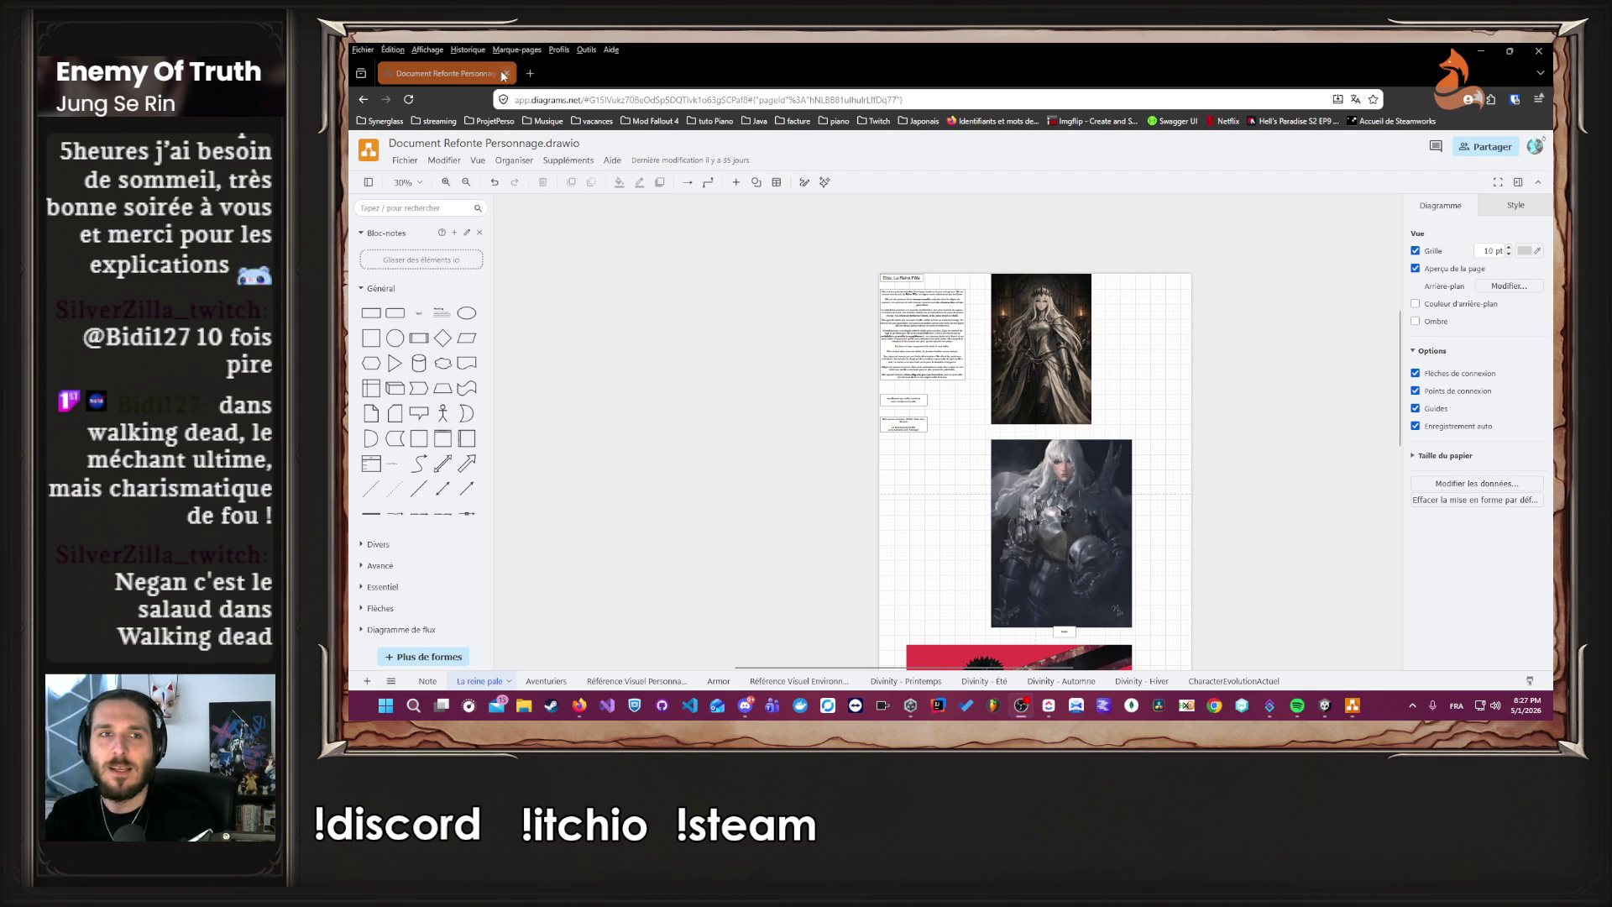
left_click(530, 75)
type("Negan the w")
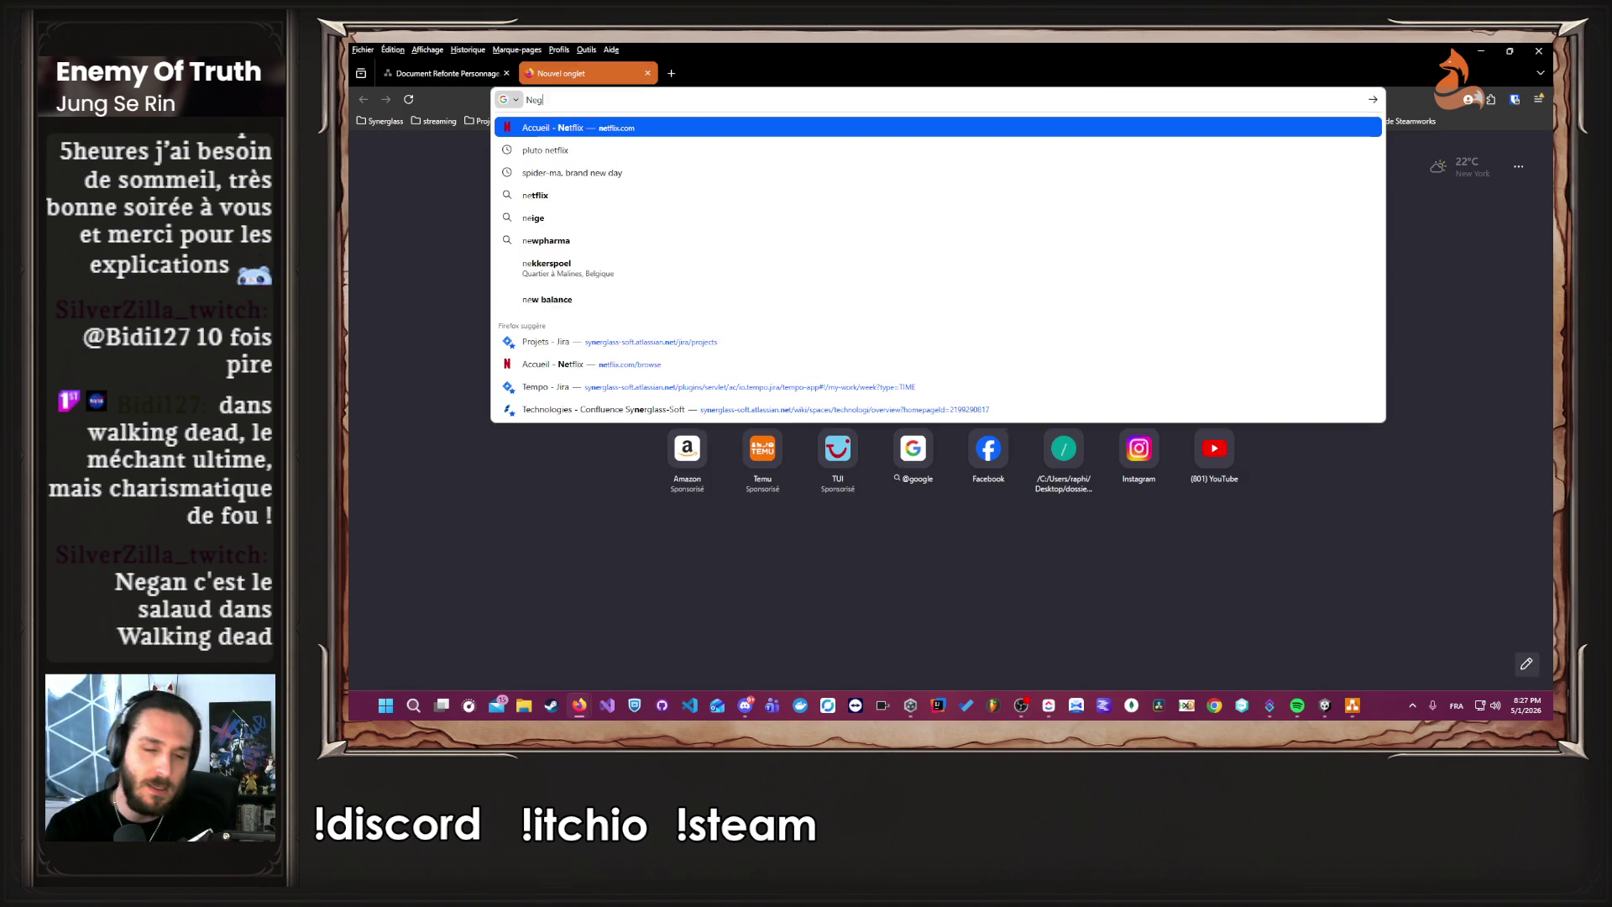
key("Down")
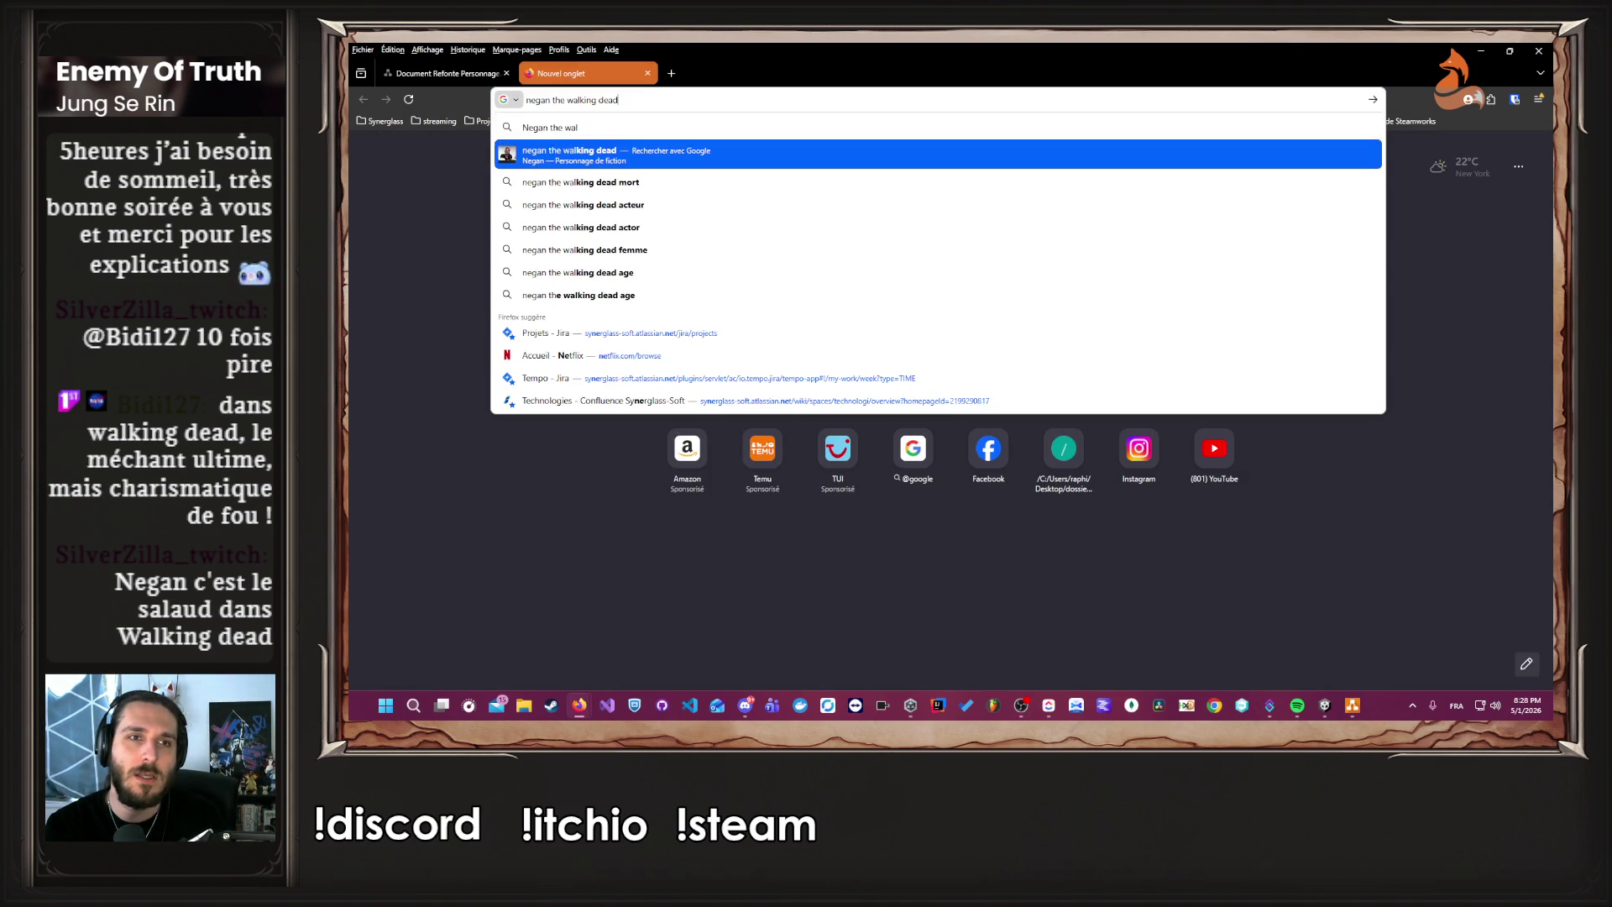
key("Return")
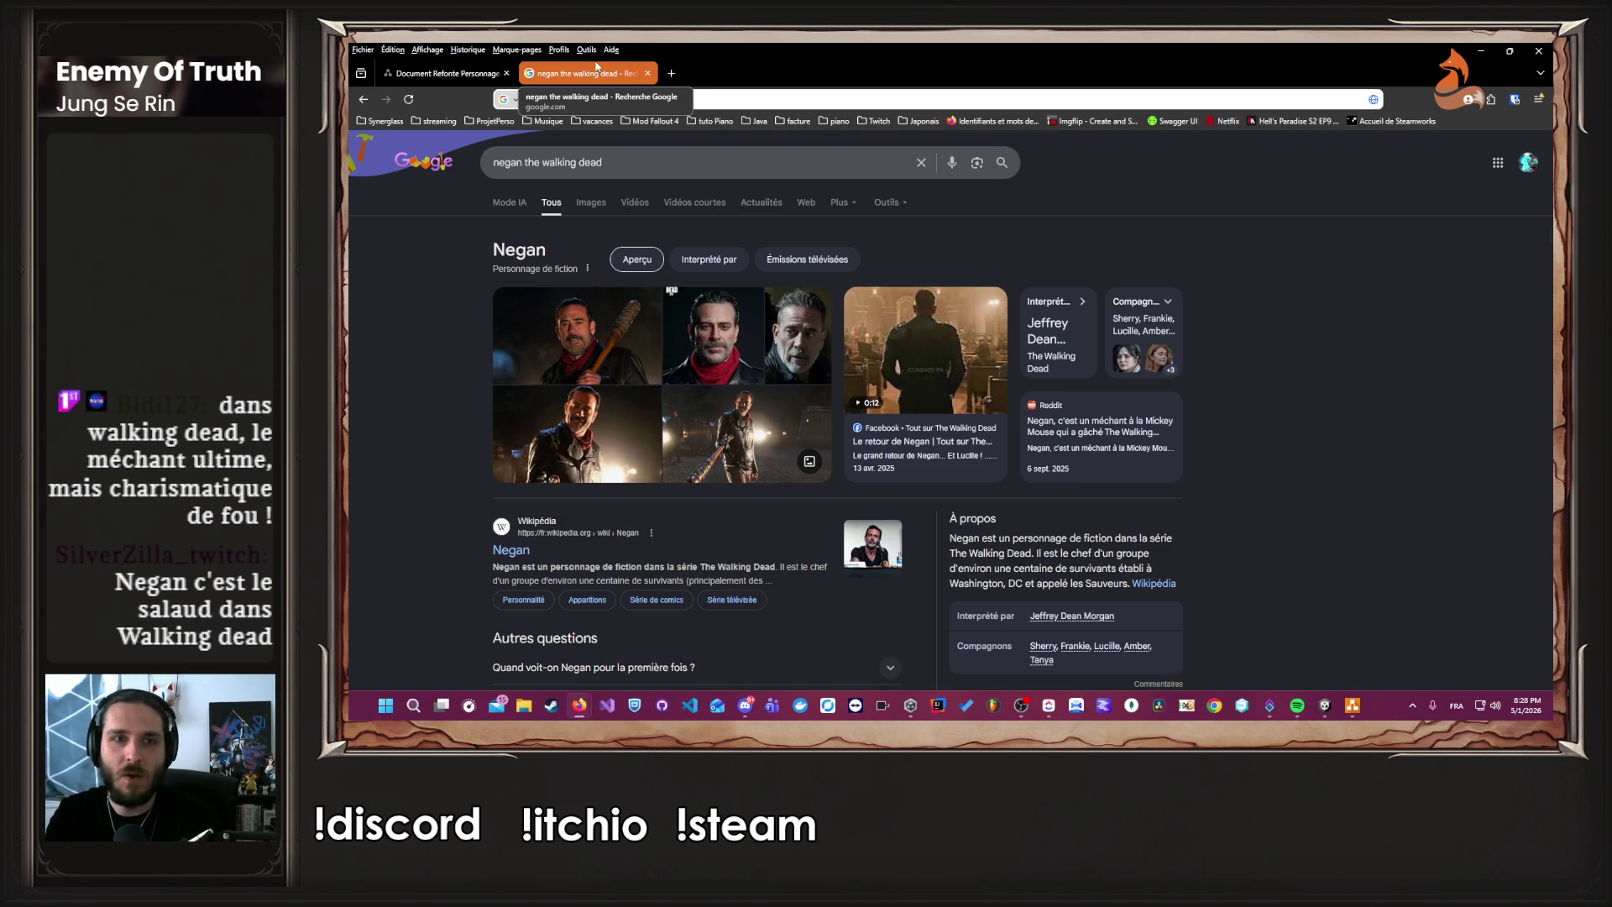
middle_click(599, 72)
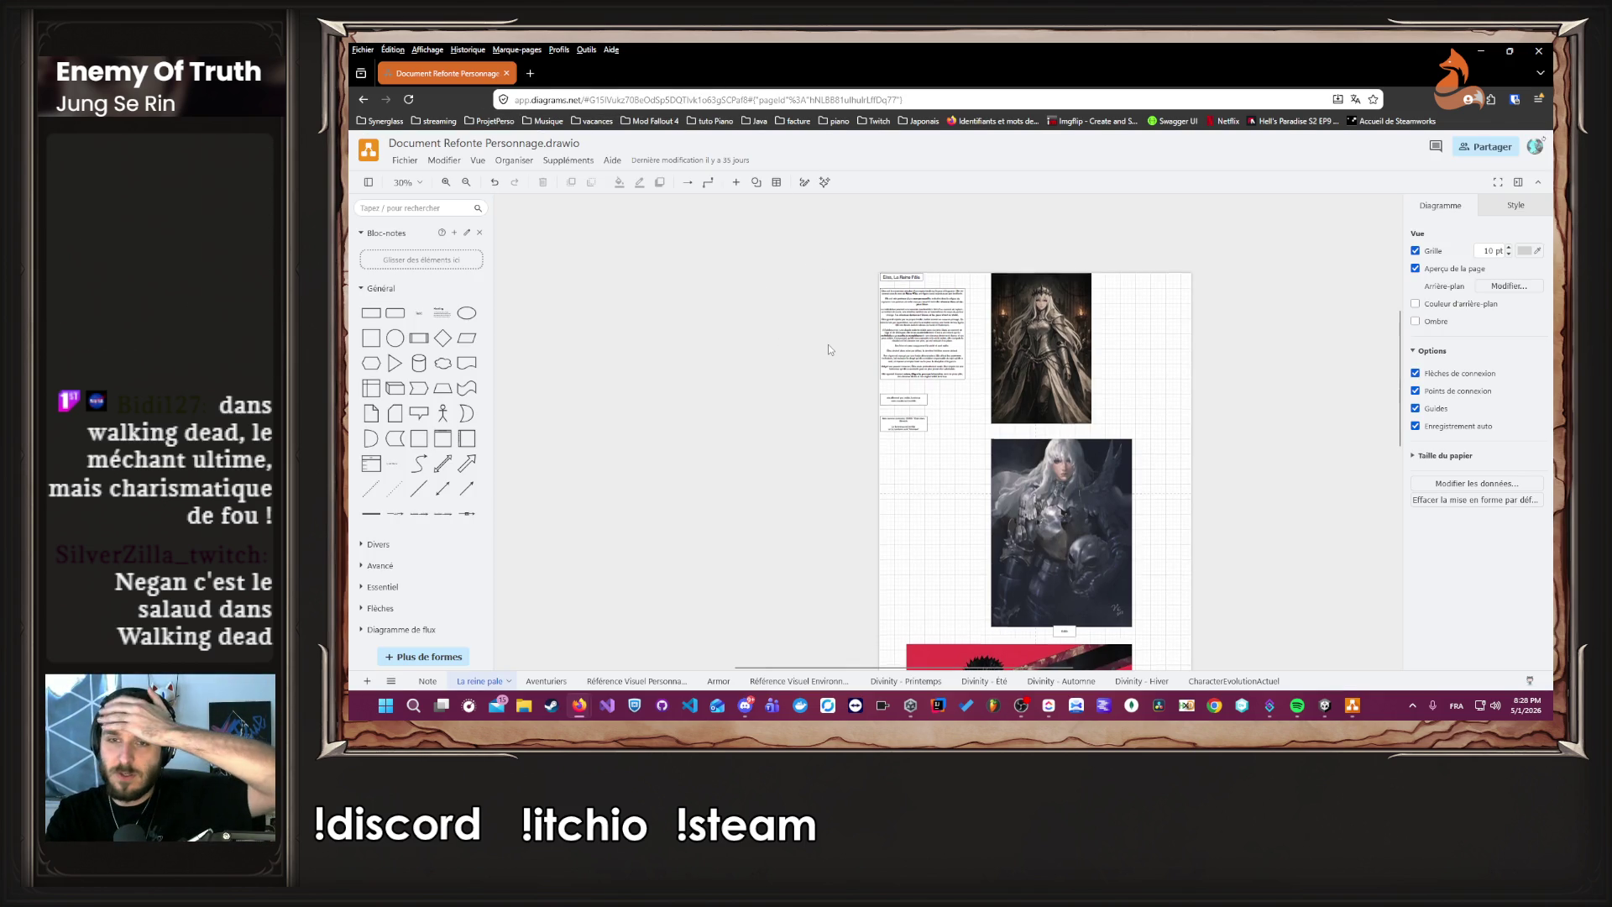
scroll(829, 351, "down", 3)
scroll(832, 352, "up", 3)
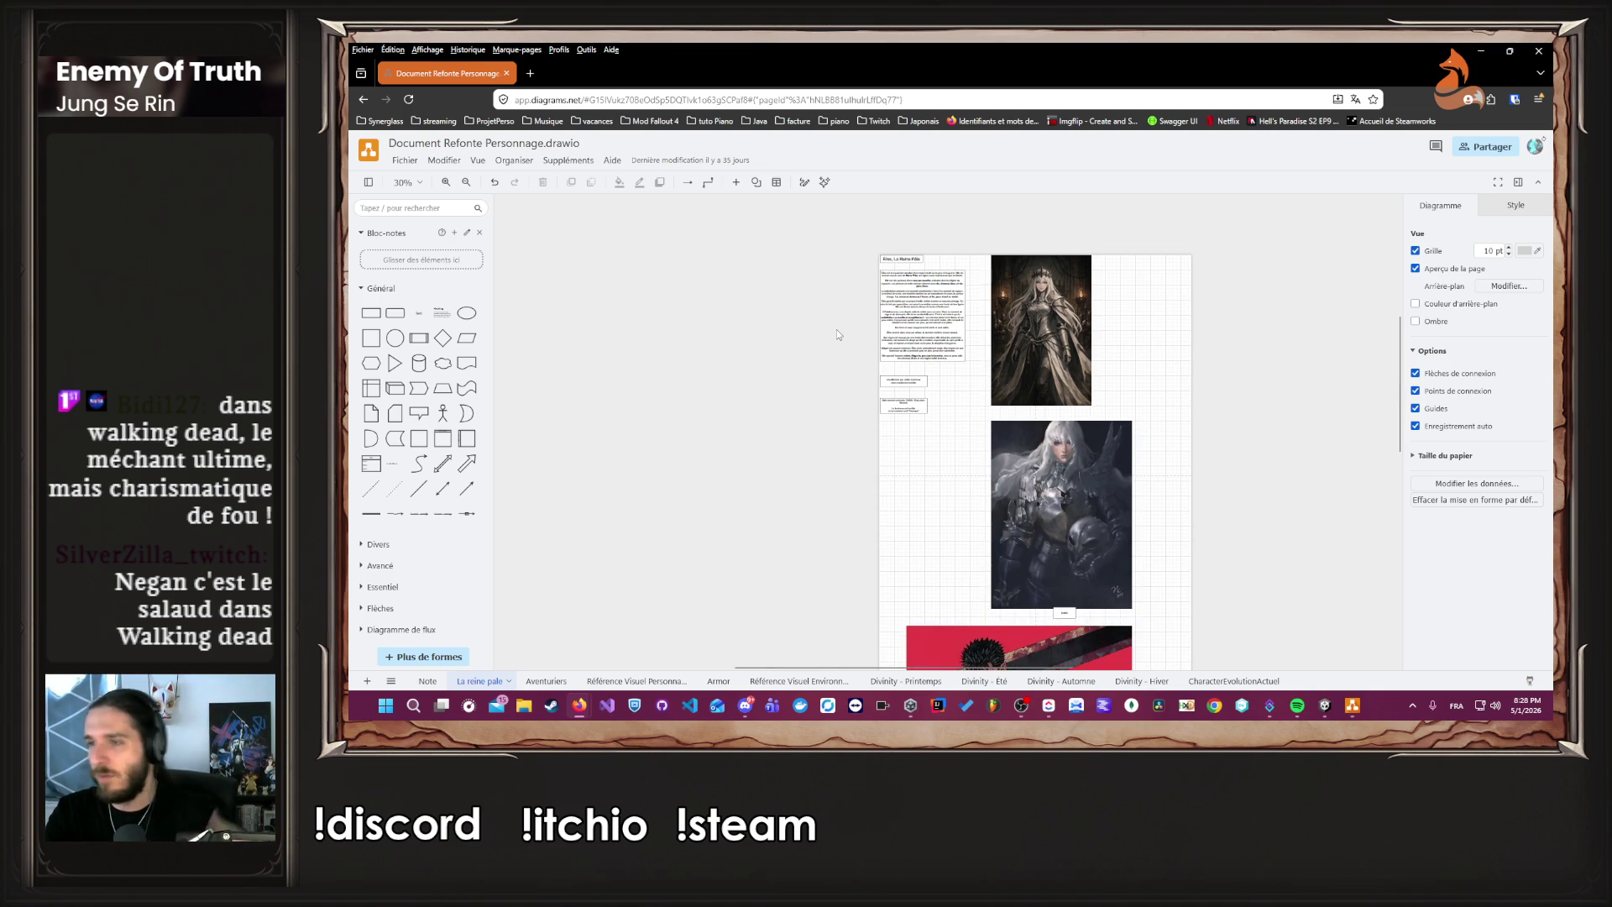
scroll(878, 288, "up", 1)
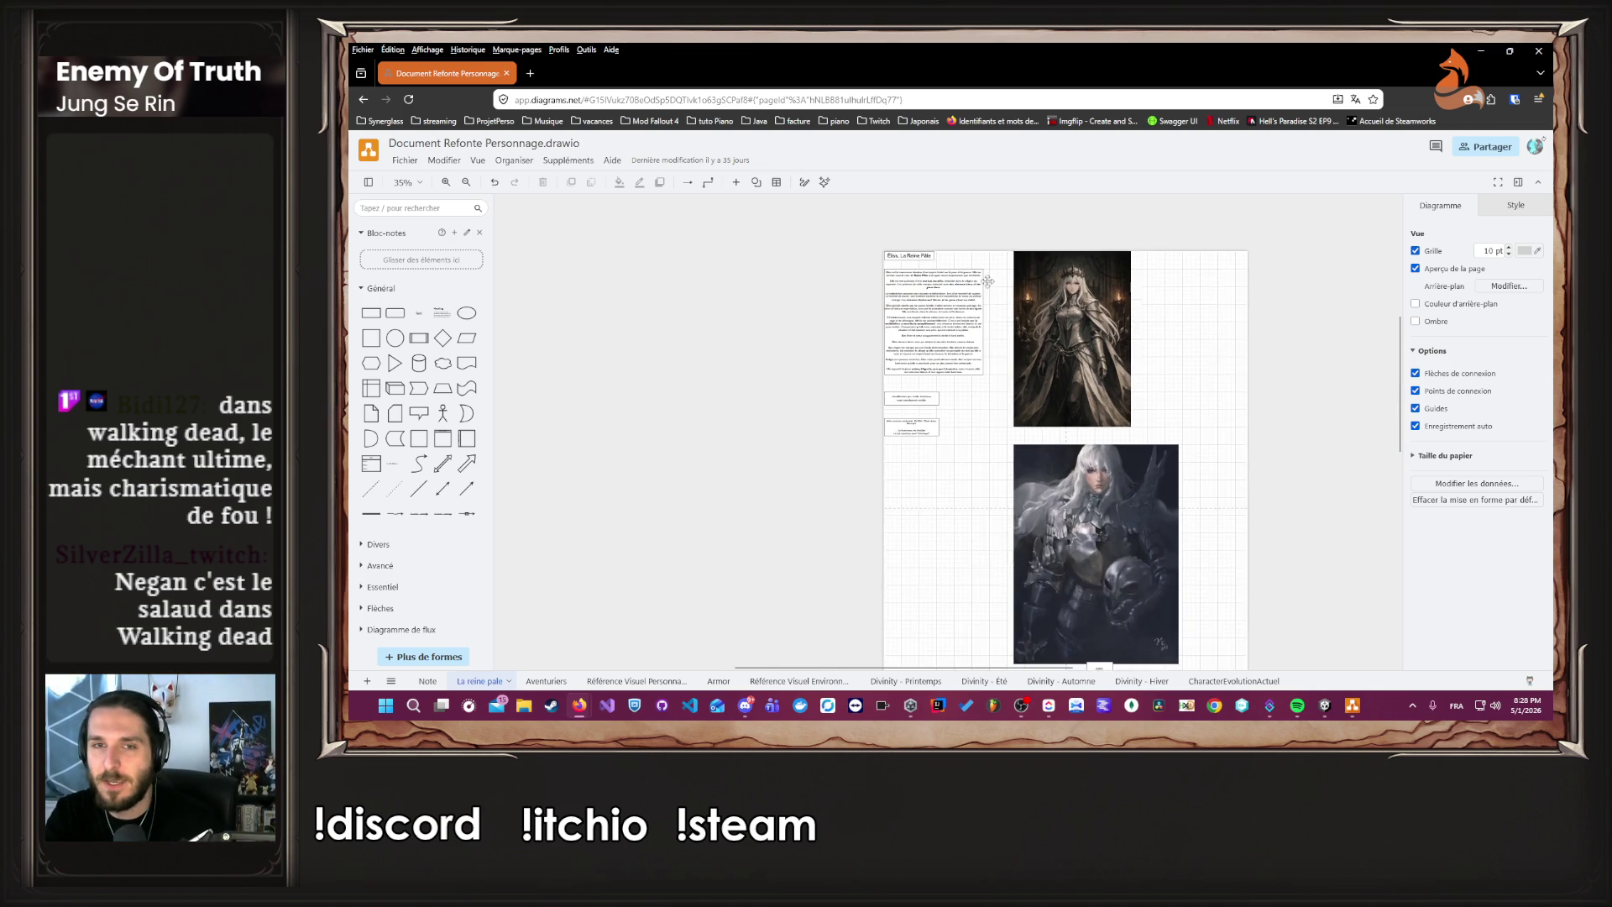
scroll(878, 287, "up", 6)
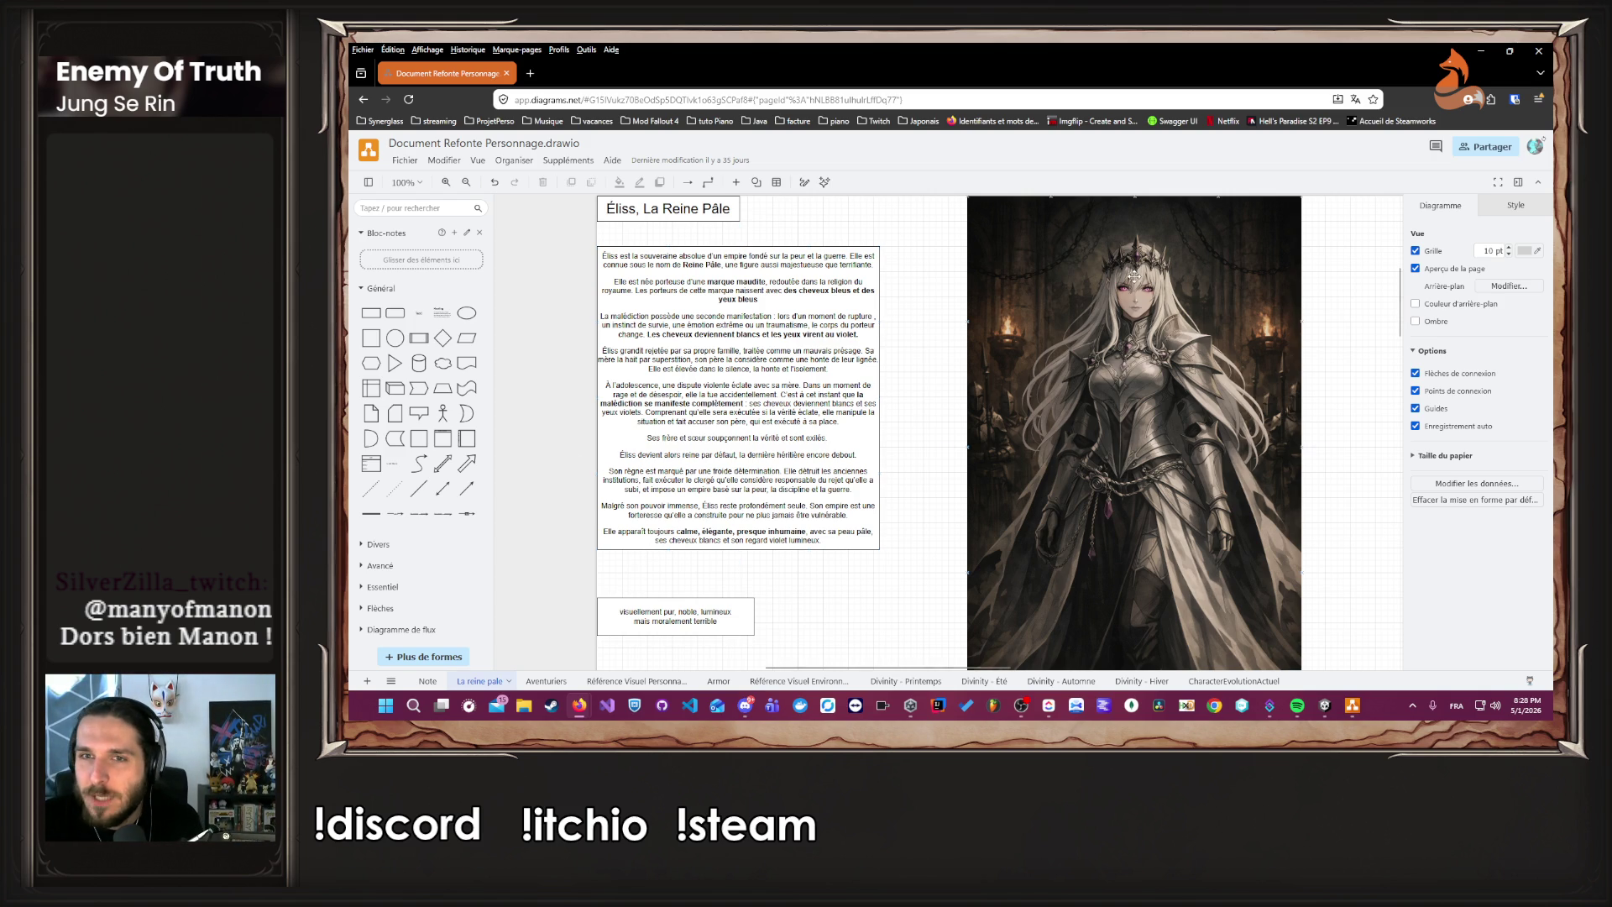
scroll(935, 344, "up", 1)
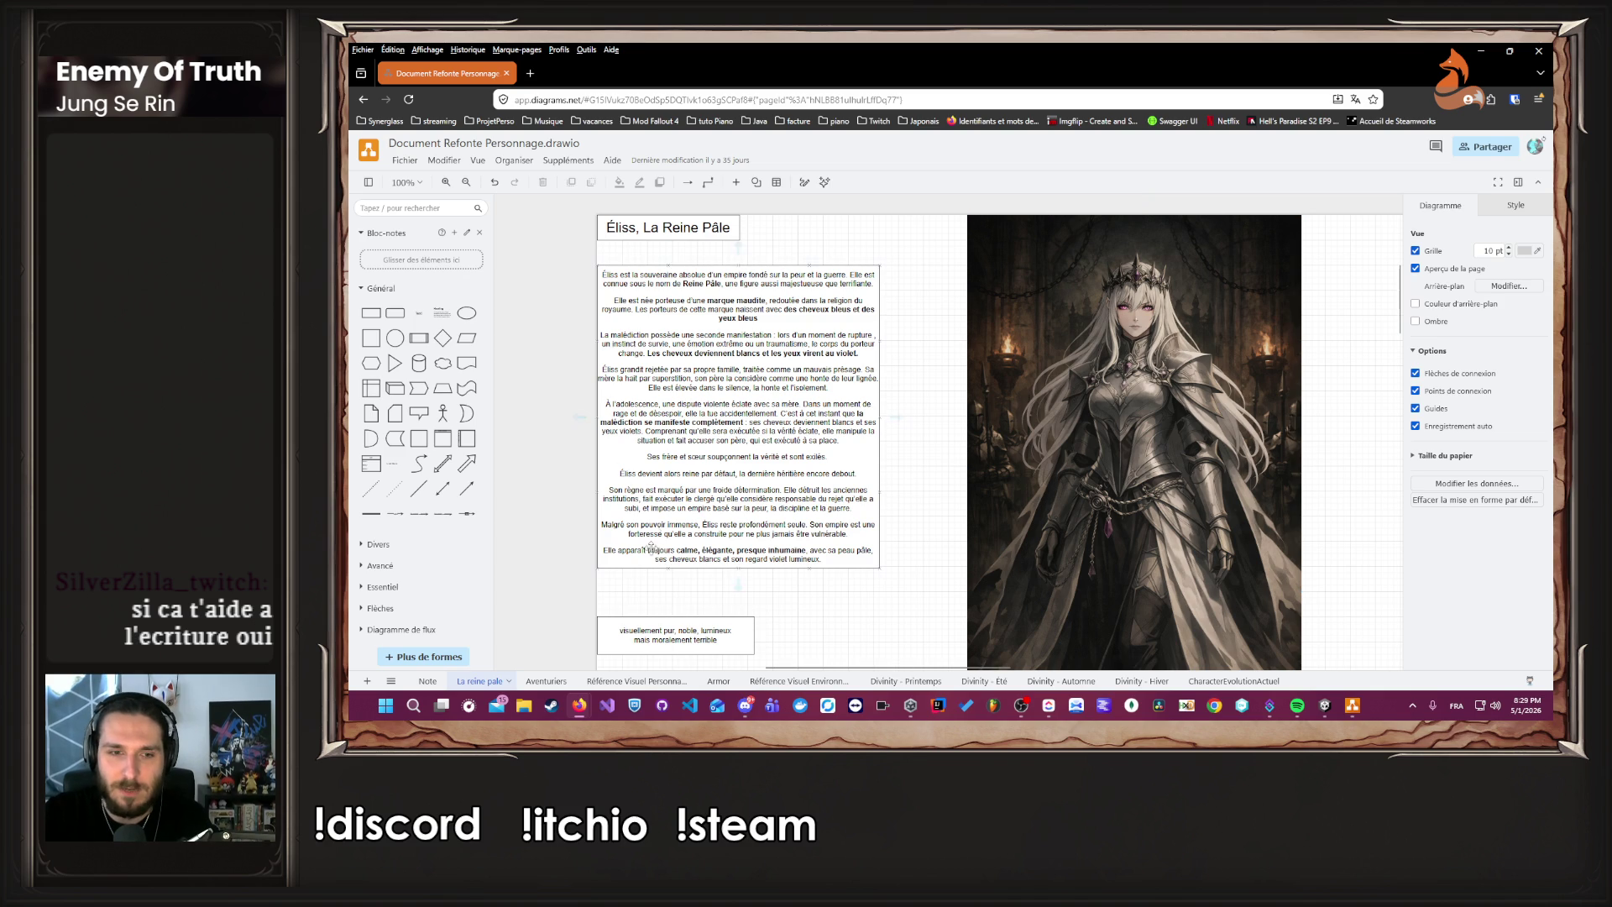
left_click(544, 681)
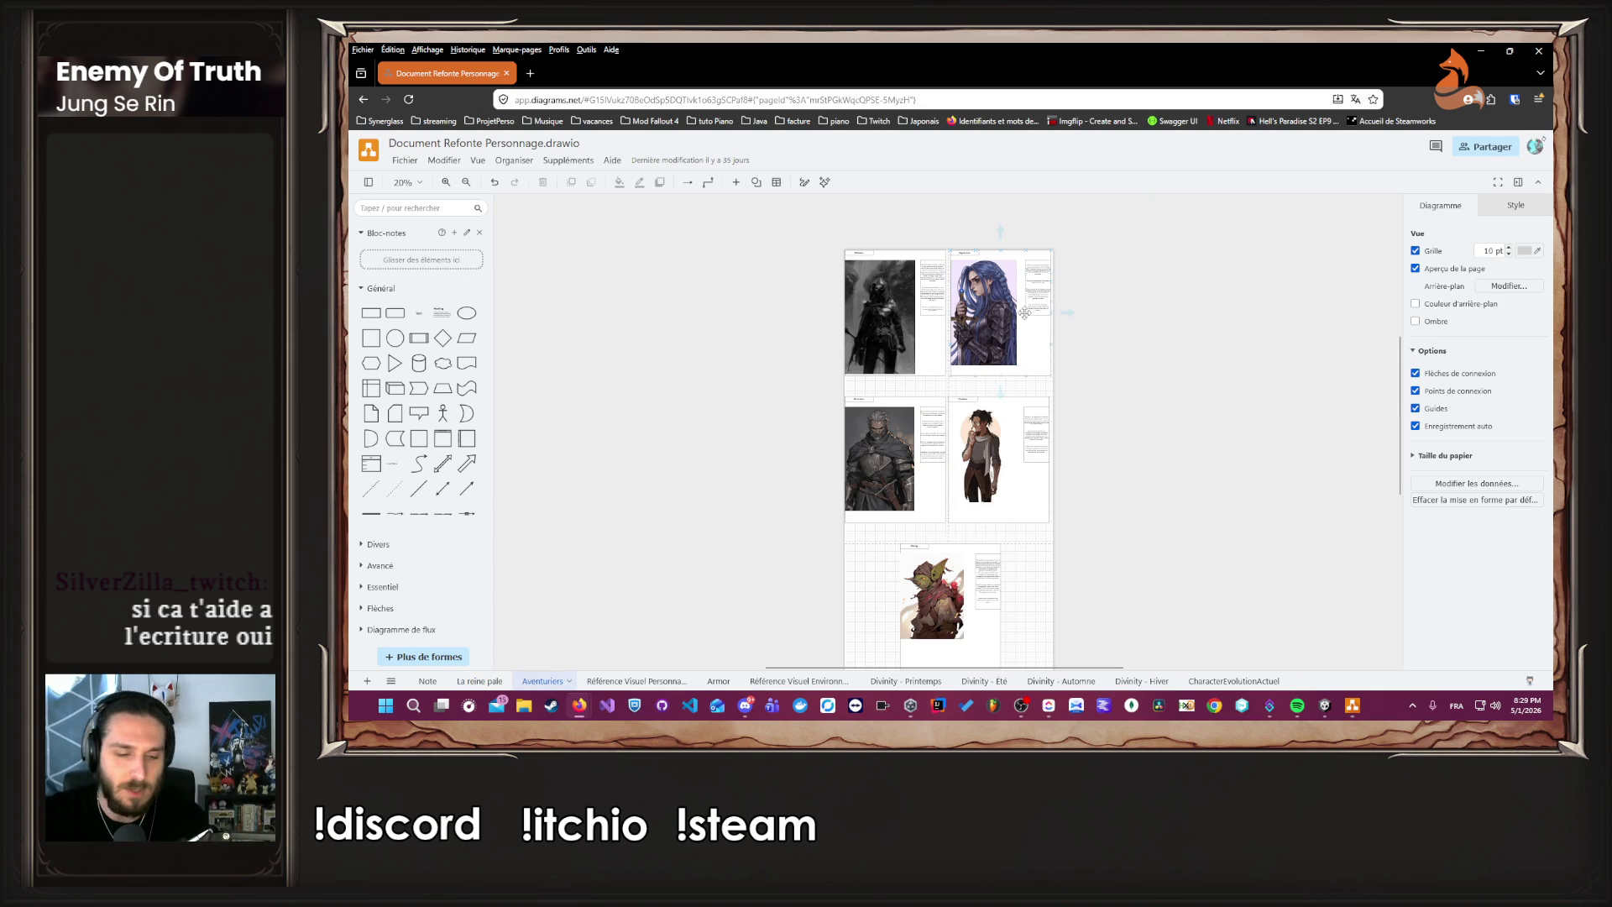
scroll(1002, 260, "up", 3)
scroll(1002, 260, "up", 3)
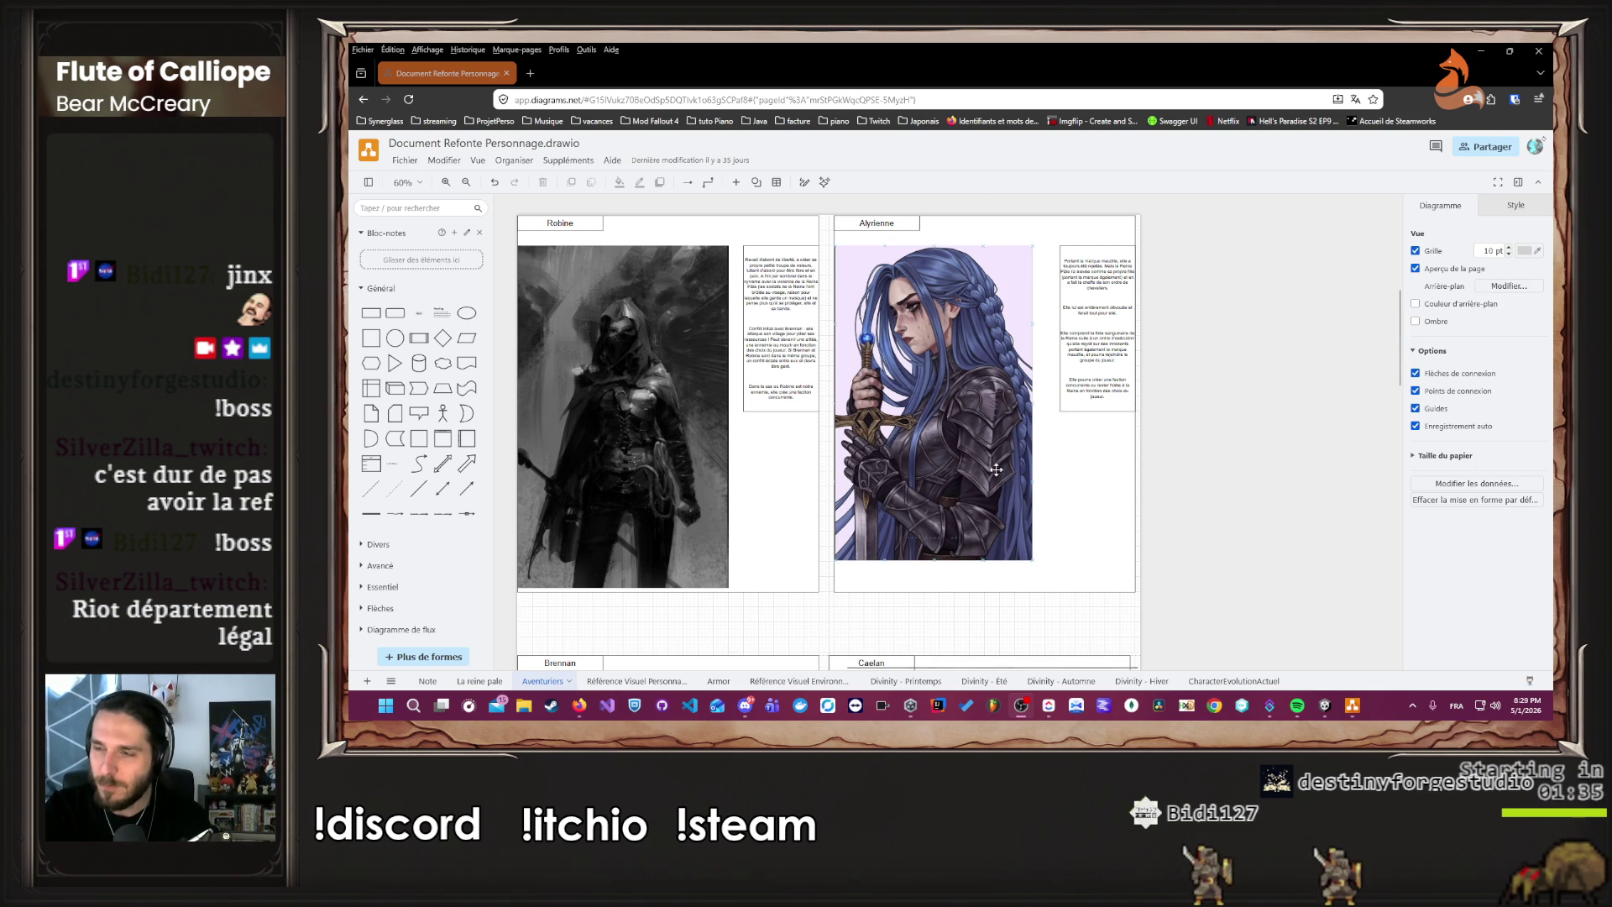
left_click(494, 682)
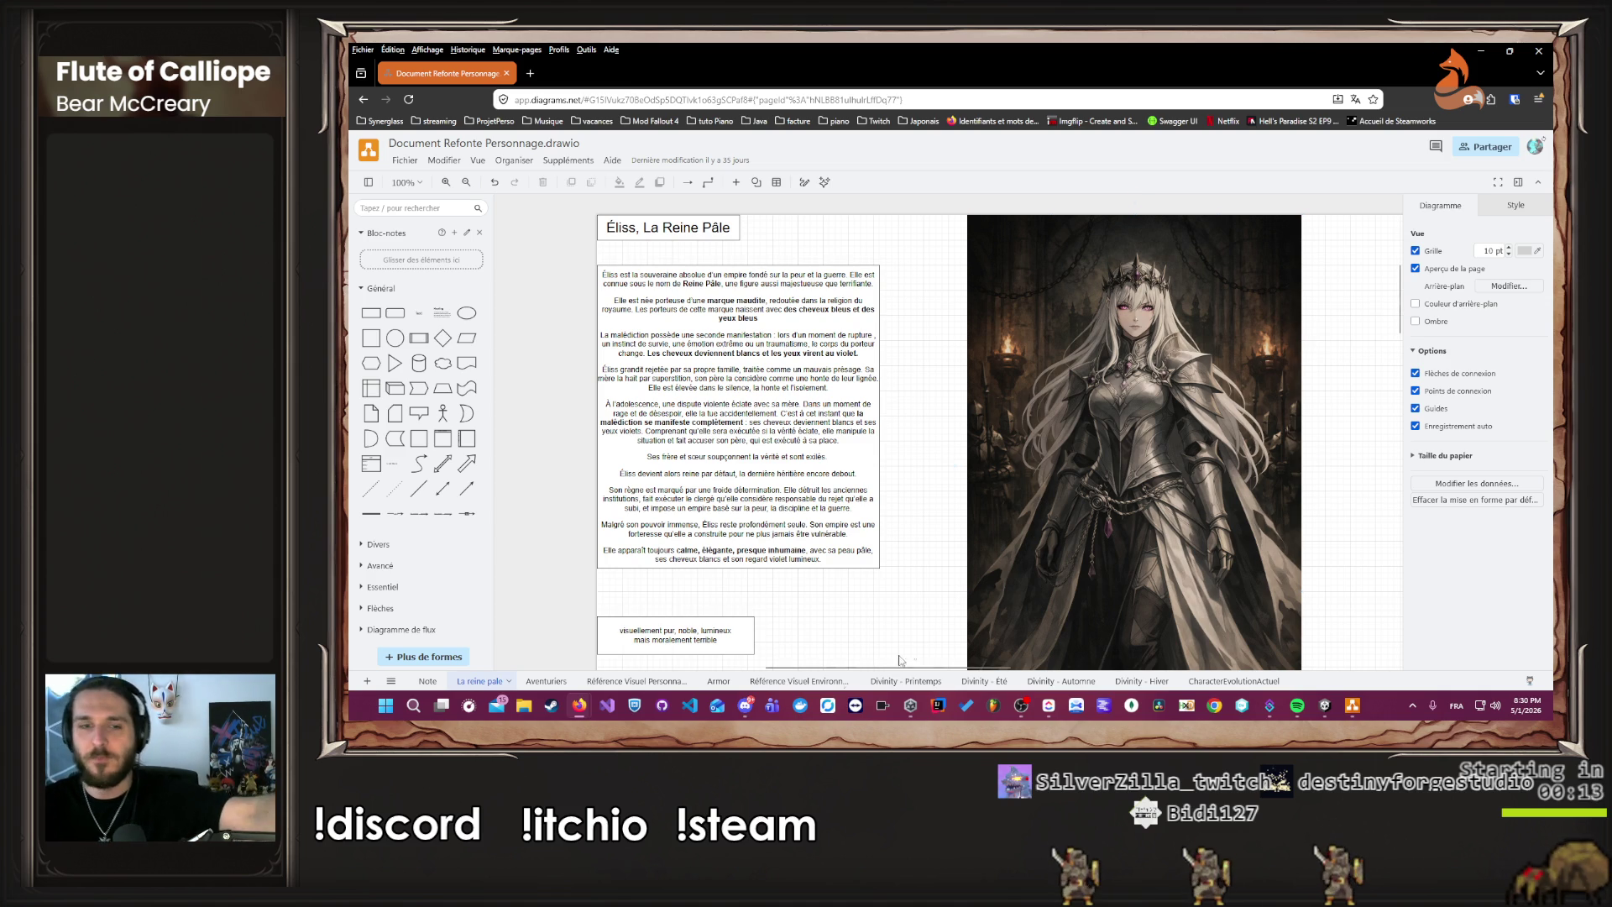
Open the Aventuriers page and scroll to review the Robine, Alyrienne, Brennan, Caelan and Skreg cards.
left_click(544, 680)
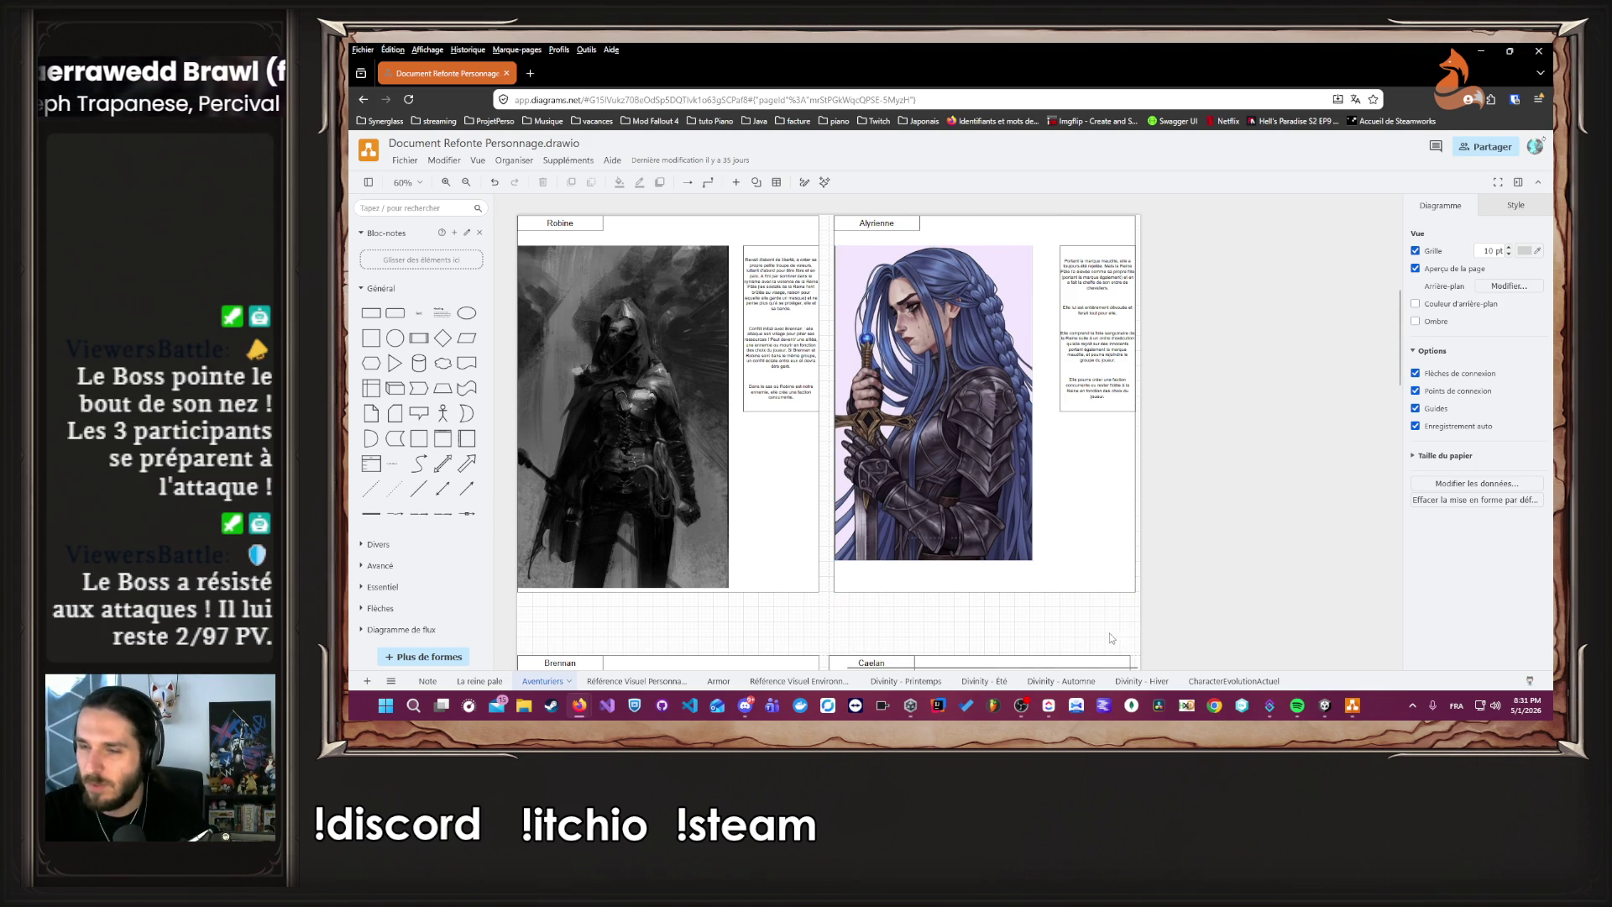
scroll(1139, 669, "left", 3)
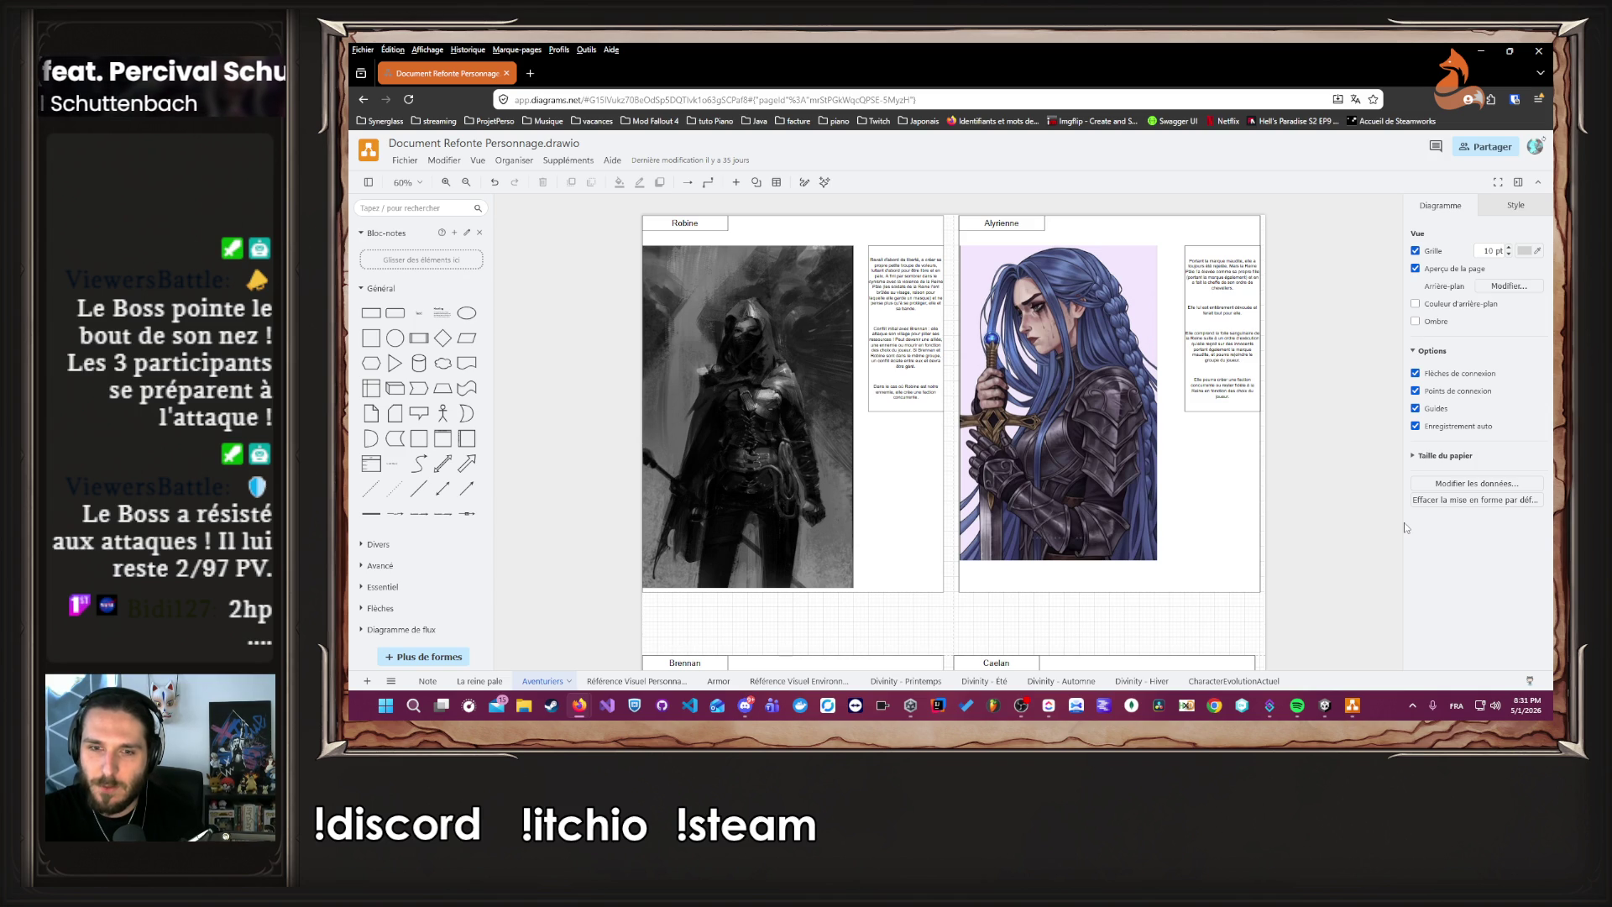
scroll(1371, 499, "down", 3)
scroll(1370, 496, "down", 6)
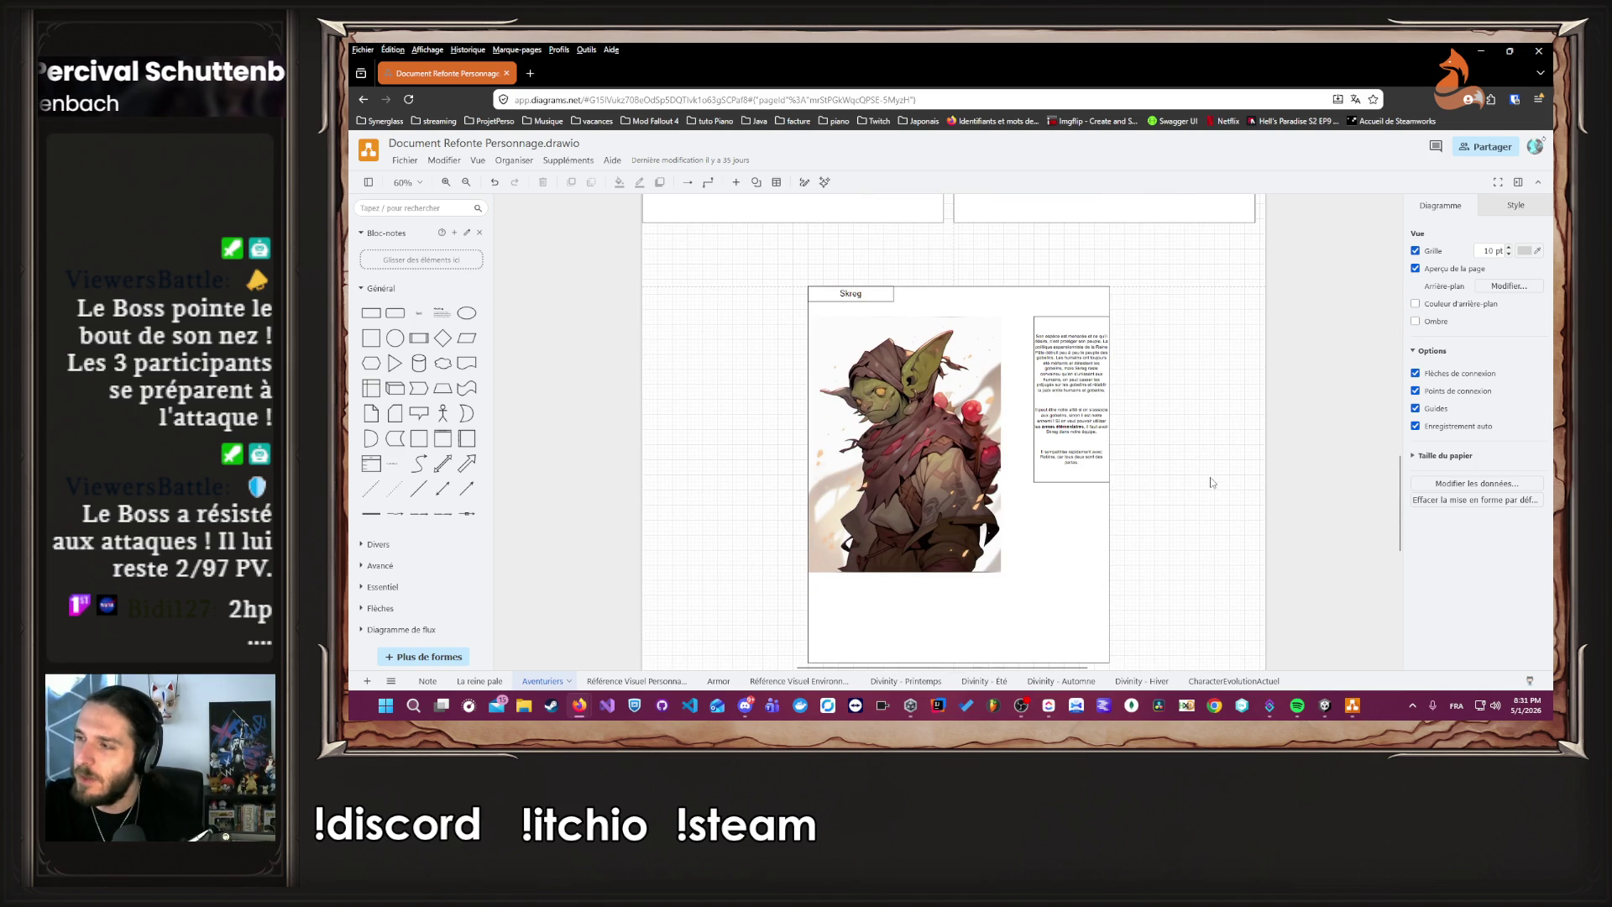
scroll(1212, 482, "up", 6)
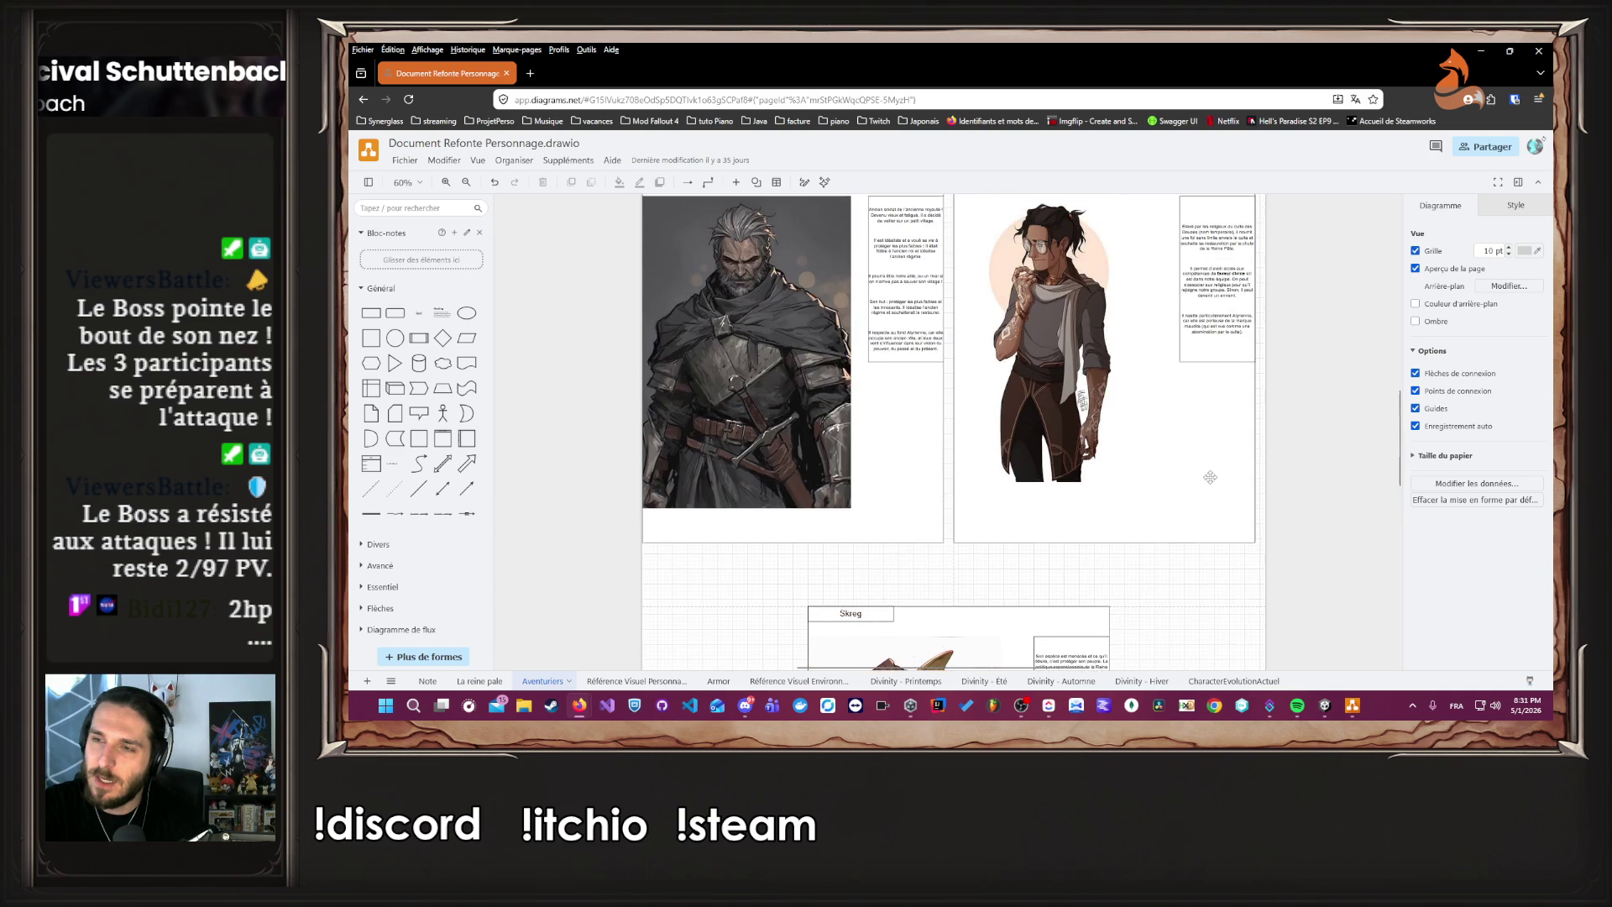
scroll(1033, 478, "down", 2)
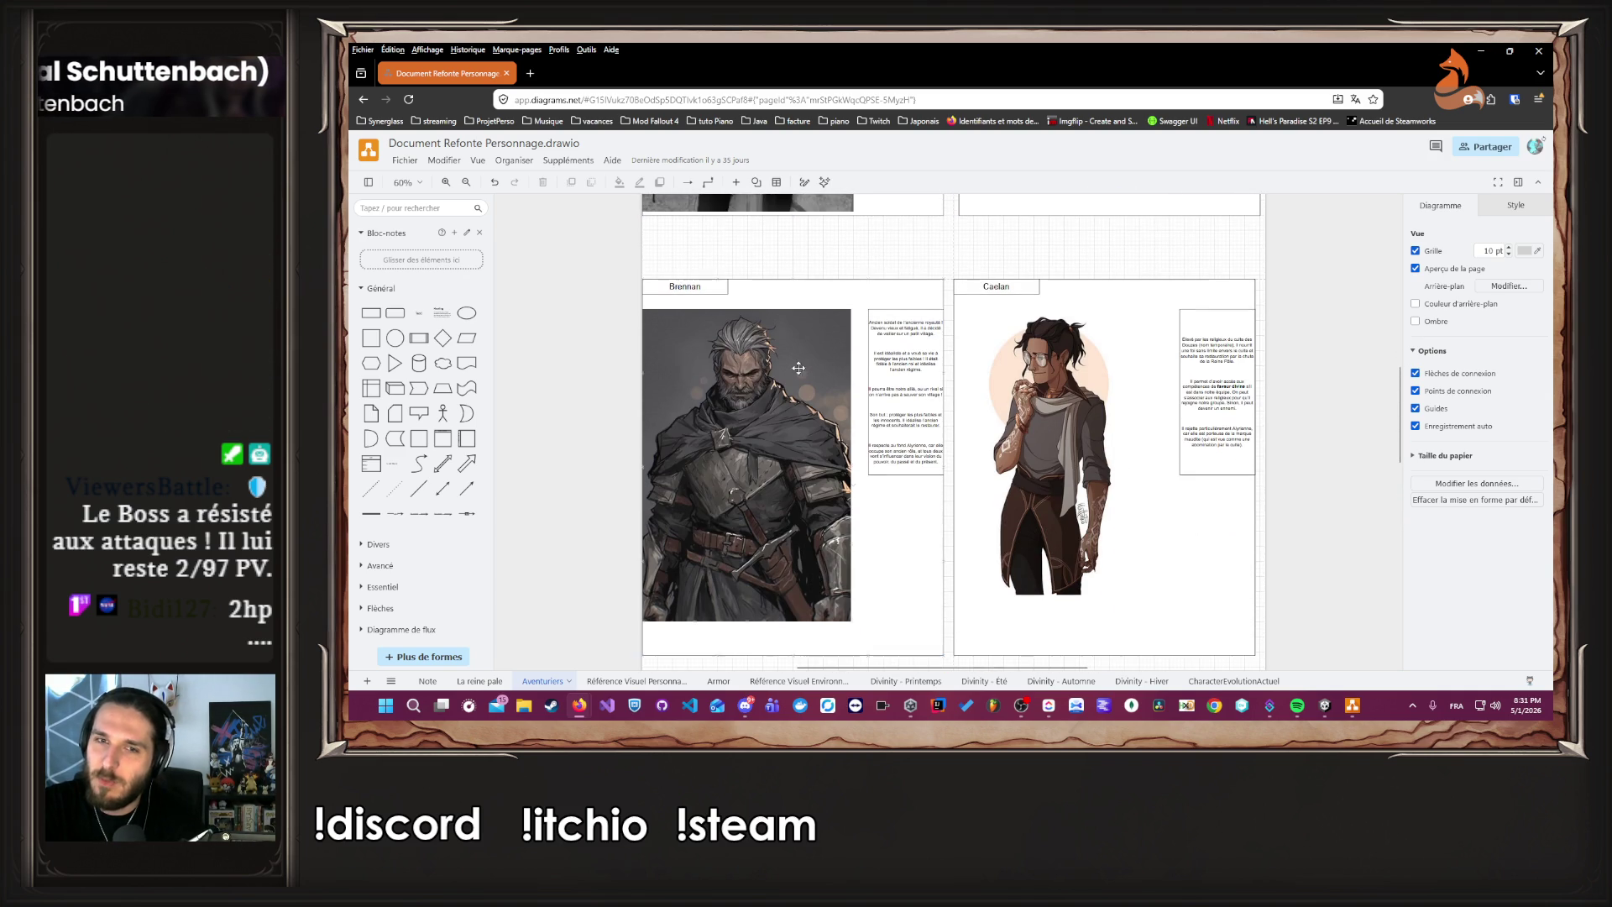
scroll(722, 336, "up", 5)
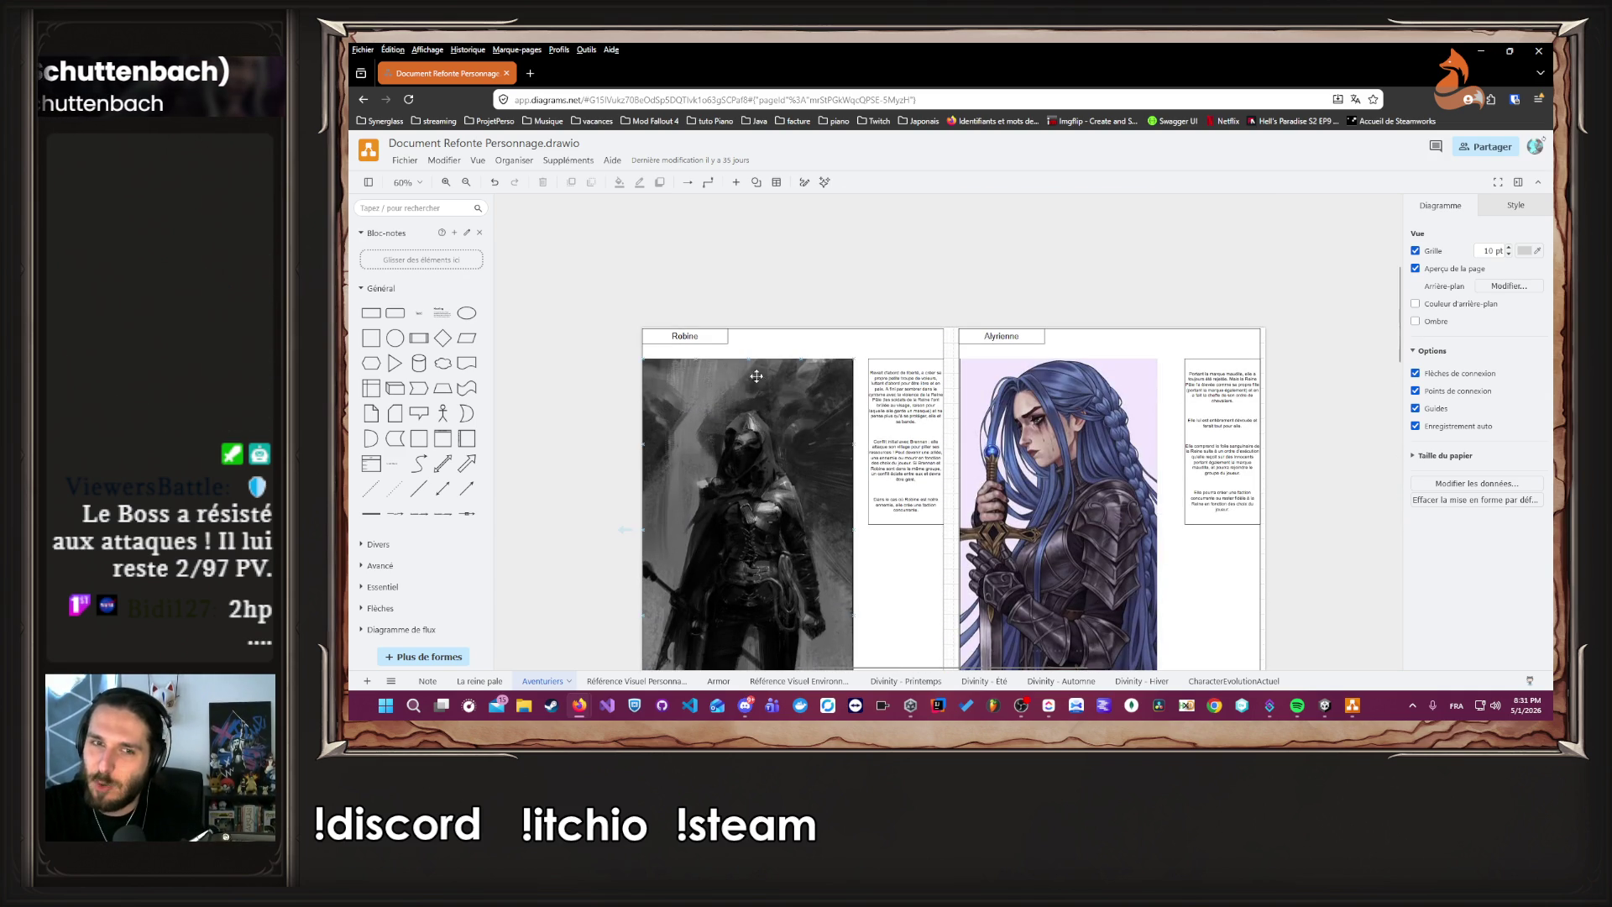
scroll(766, 413, "down", 2)
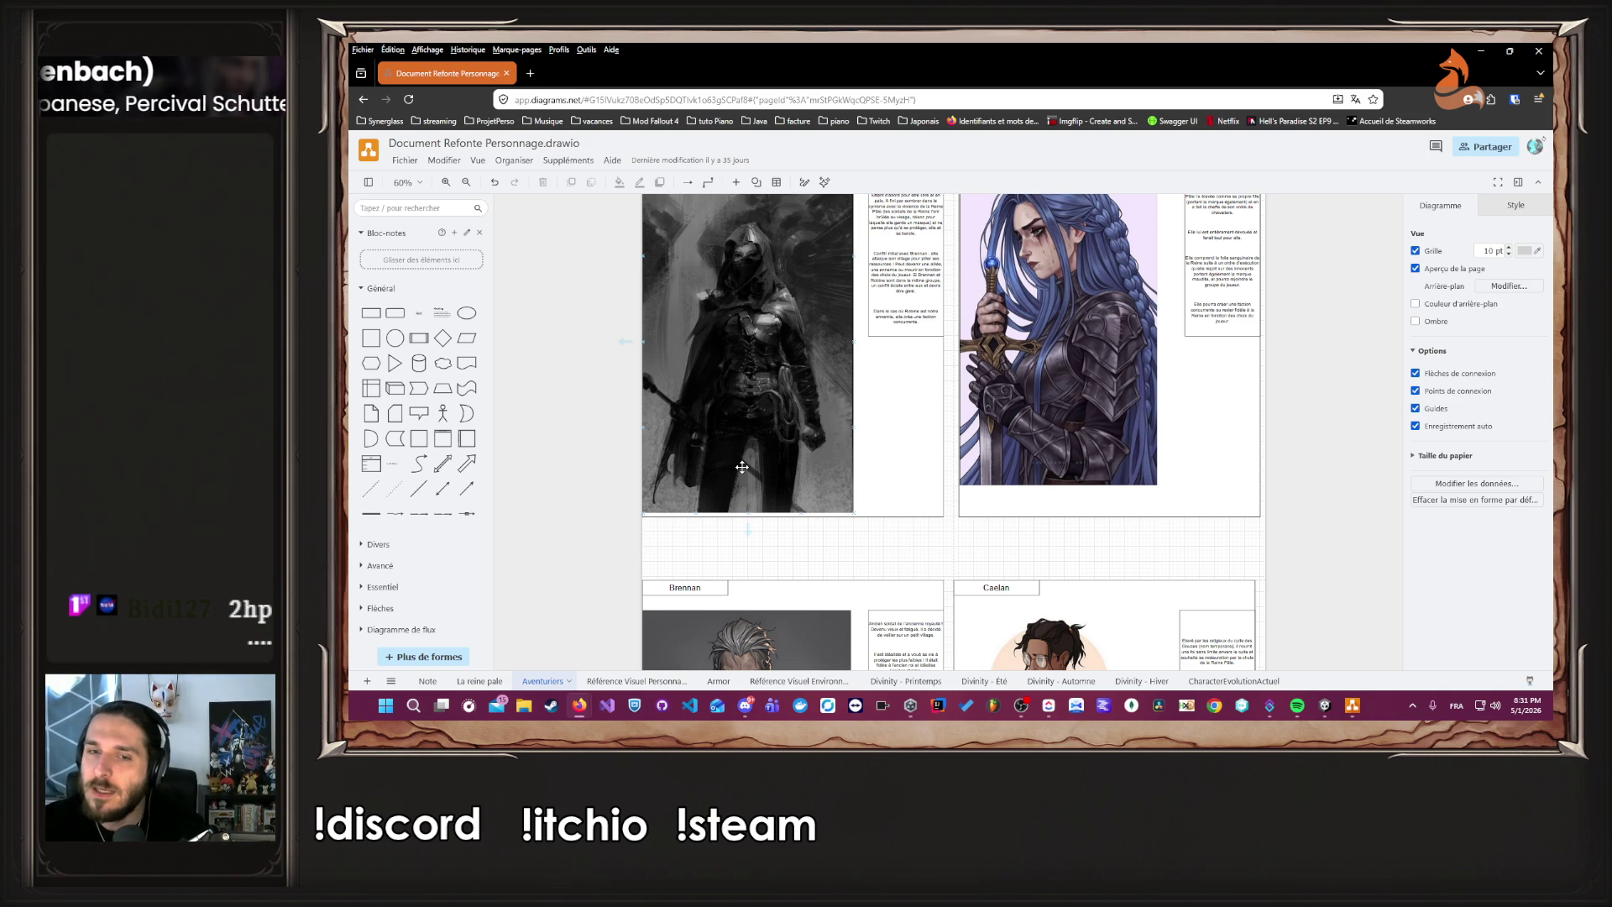
scroll(743, 467, "down", 6)
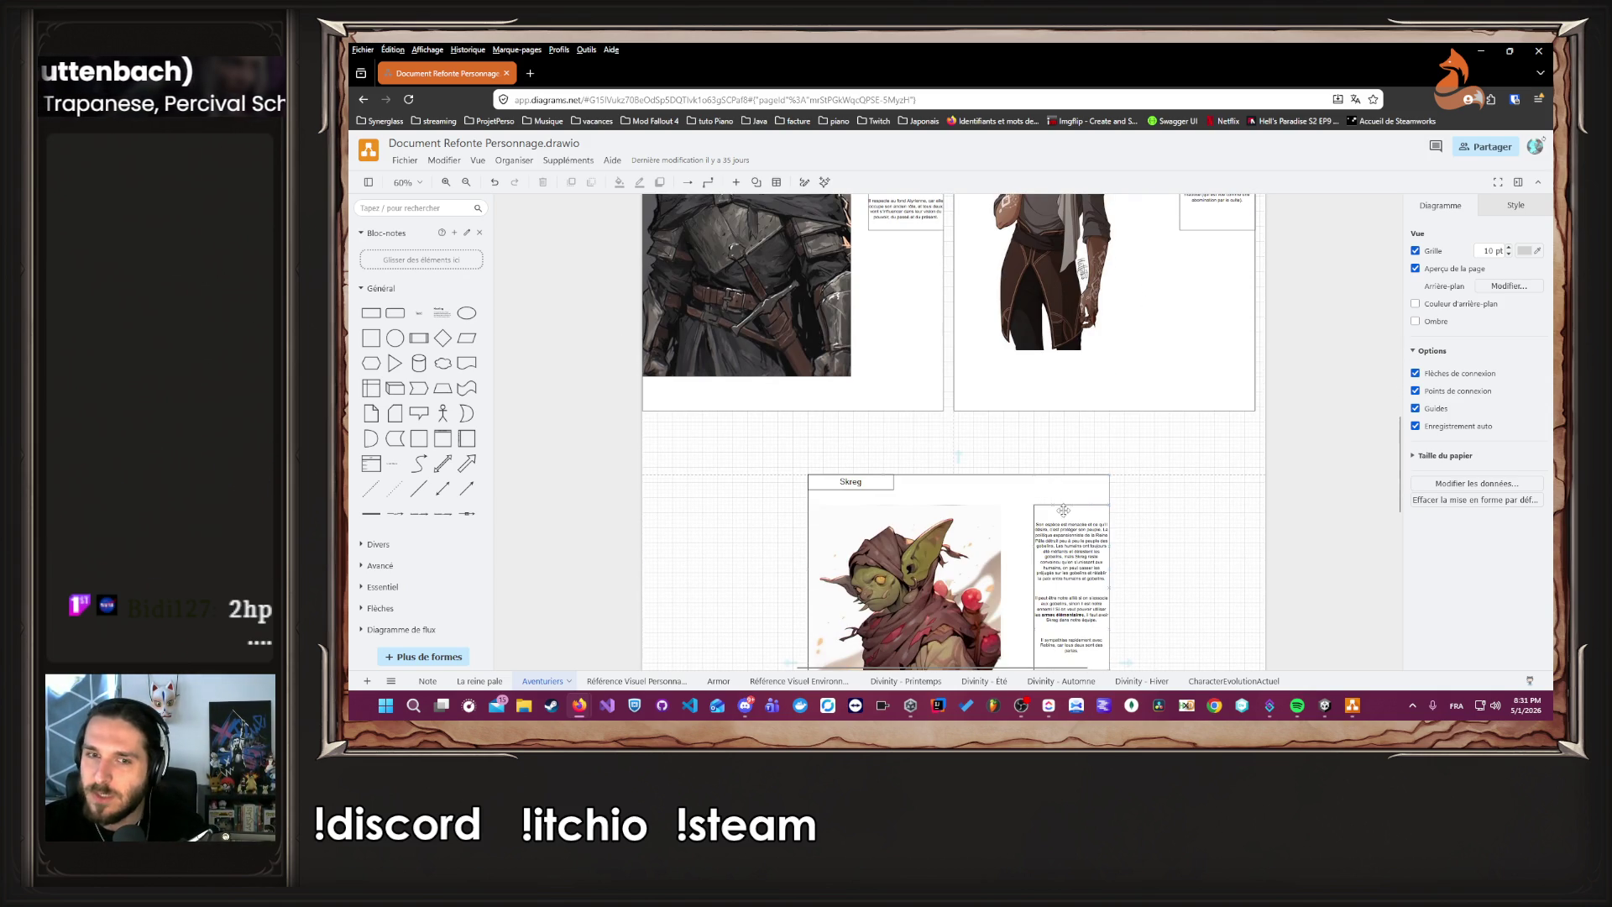
scroll(1156, 537, "up", 6)
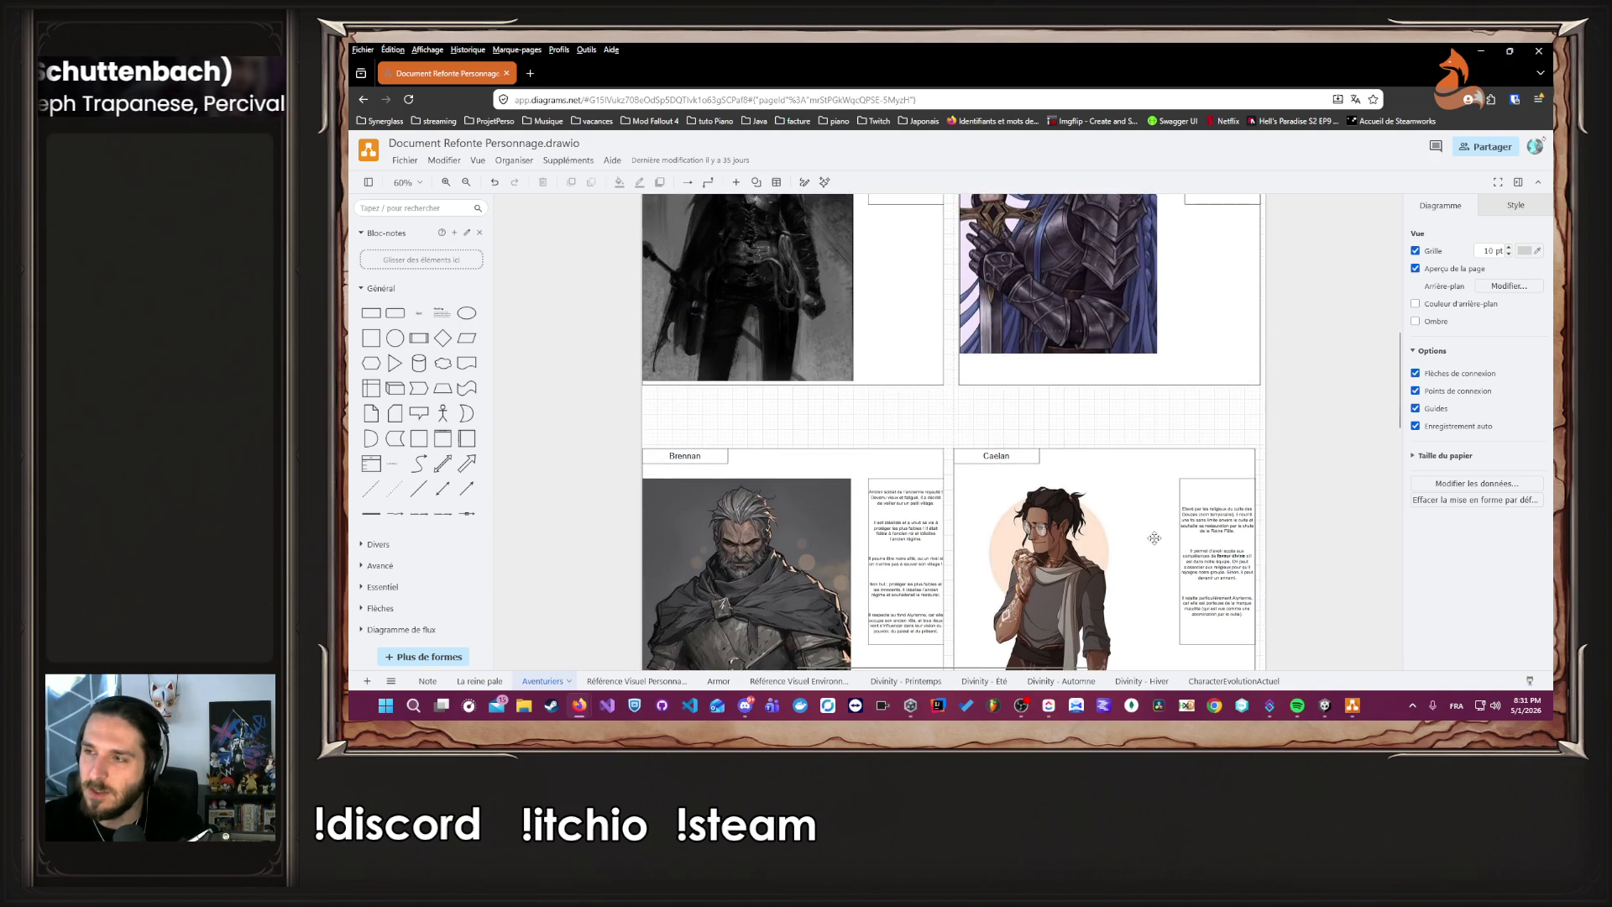
scroll(1155, 541, "up", 2)
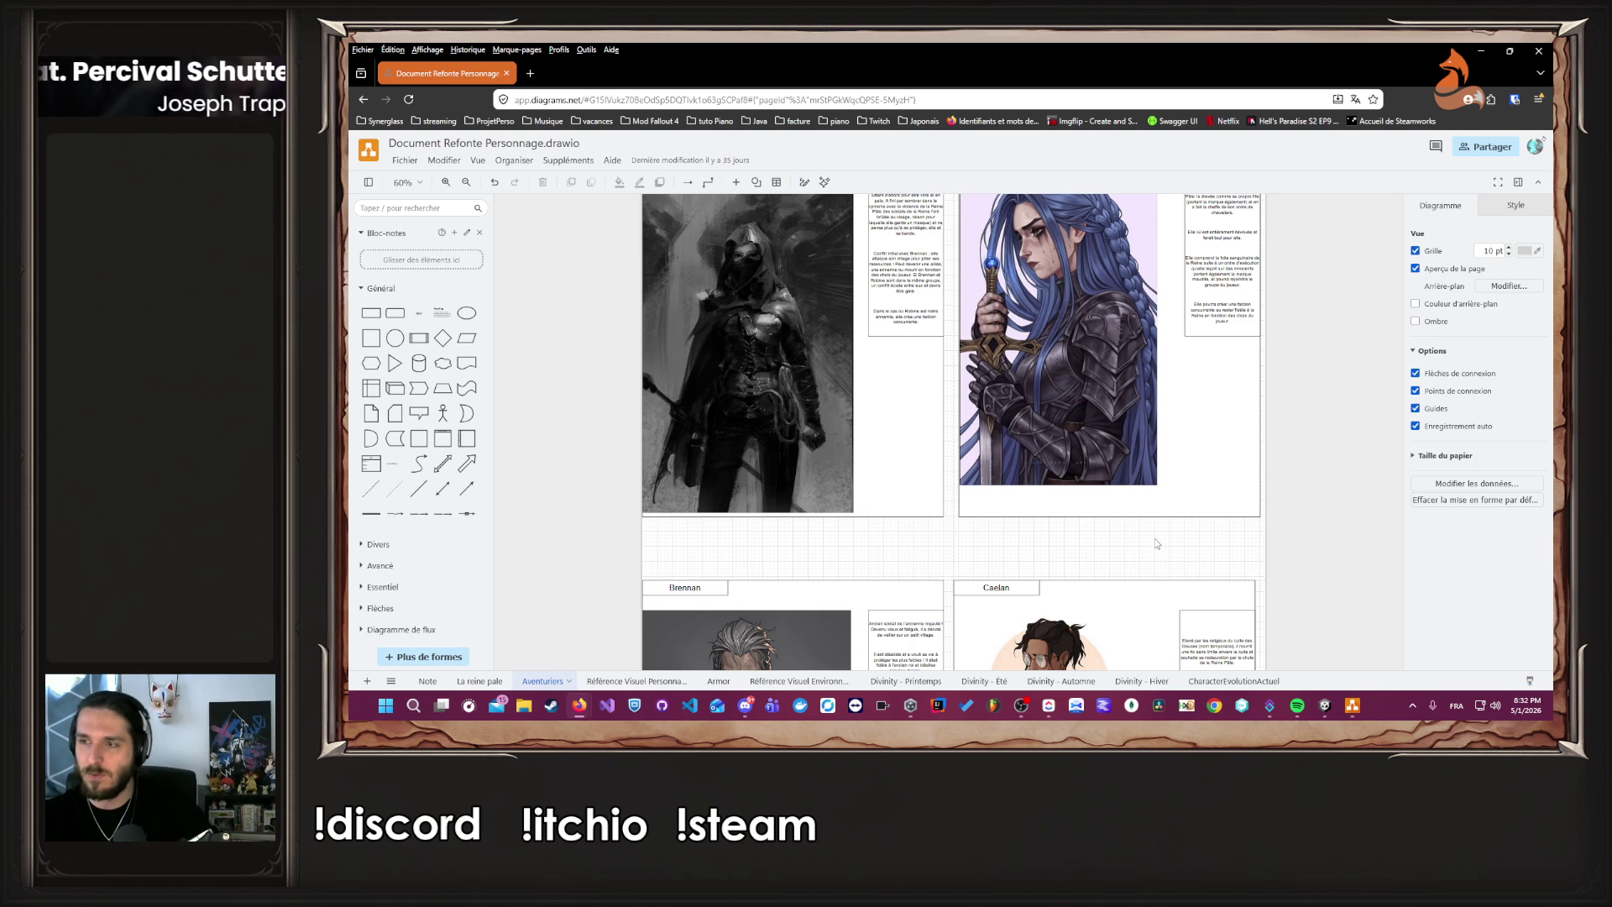
scroll(1089, 558, "up", 1)
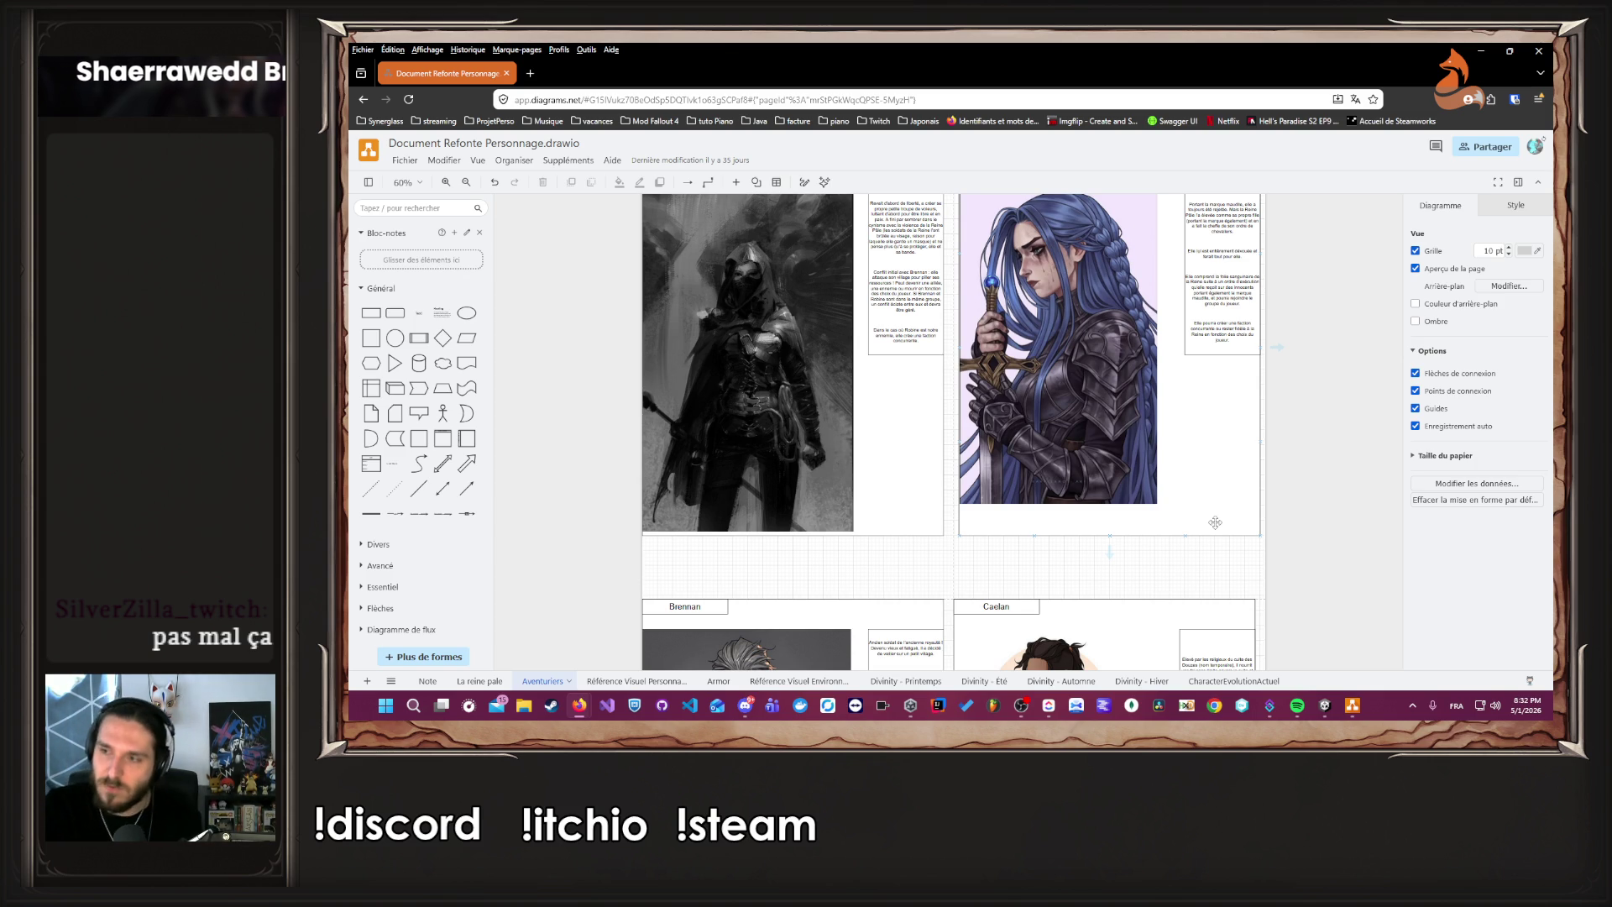
Browse up and down through the adventurer cards on the Aventuriers page.
scroll(1226, 516, "down", 5)
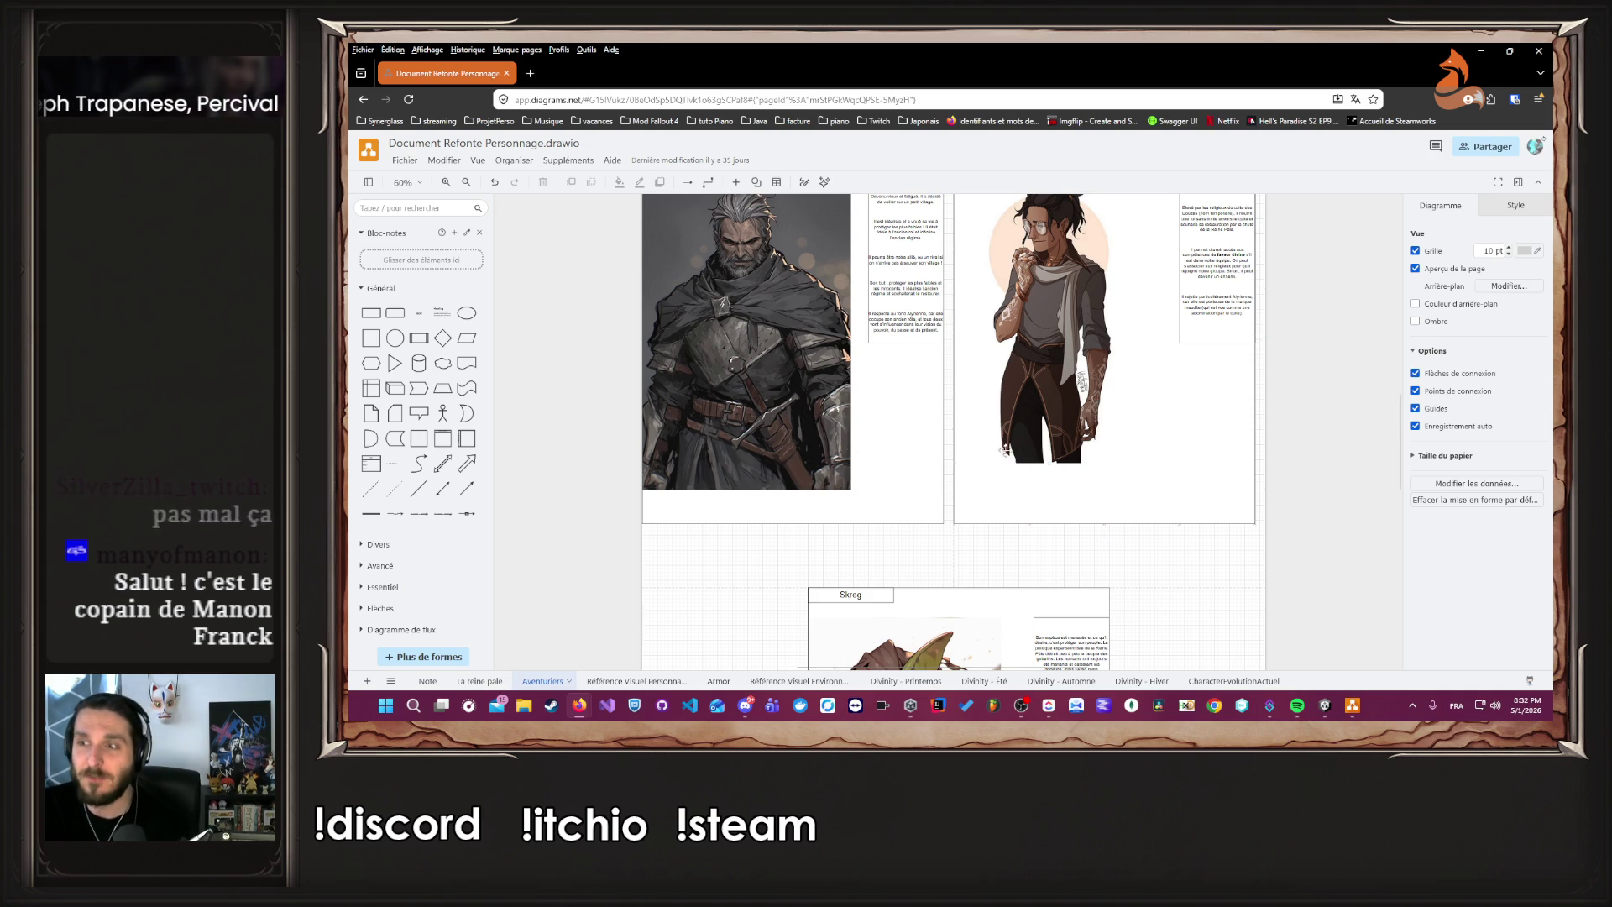
scroll(1049, 437, "up", 4)
scroll(1003, 465, "up", 4)
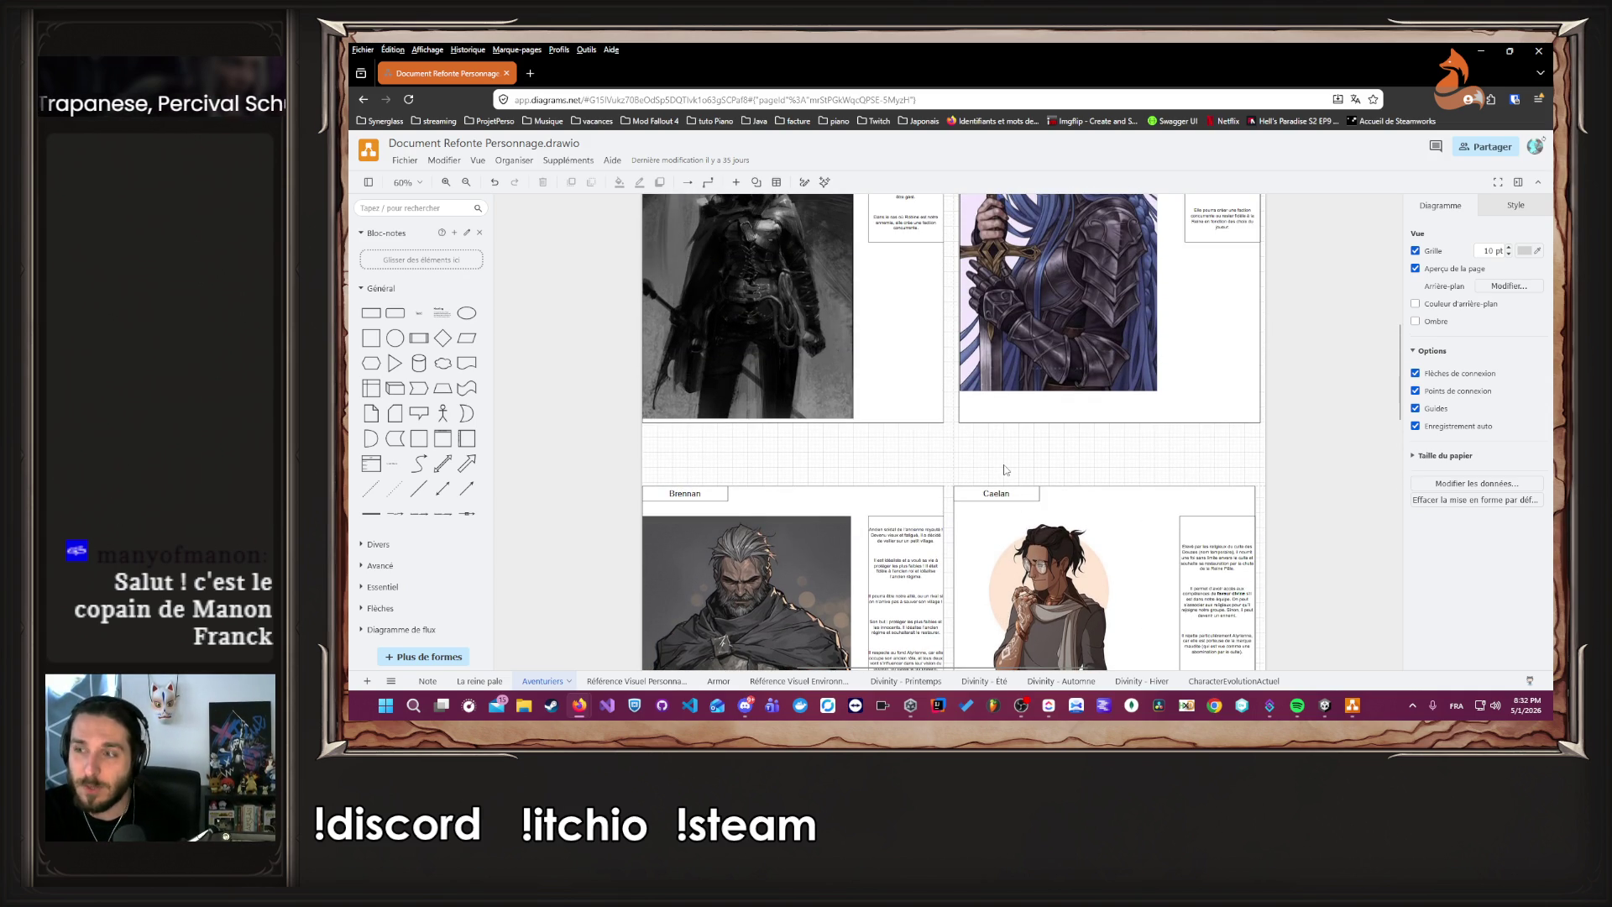
scroll(1011, 470, "down", 9)
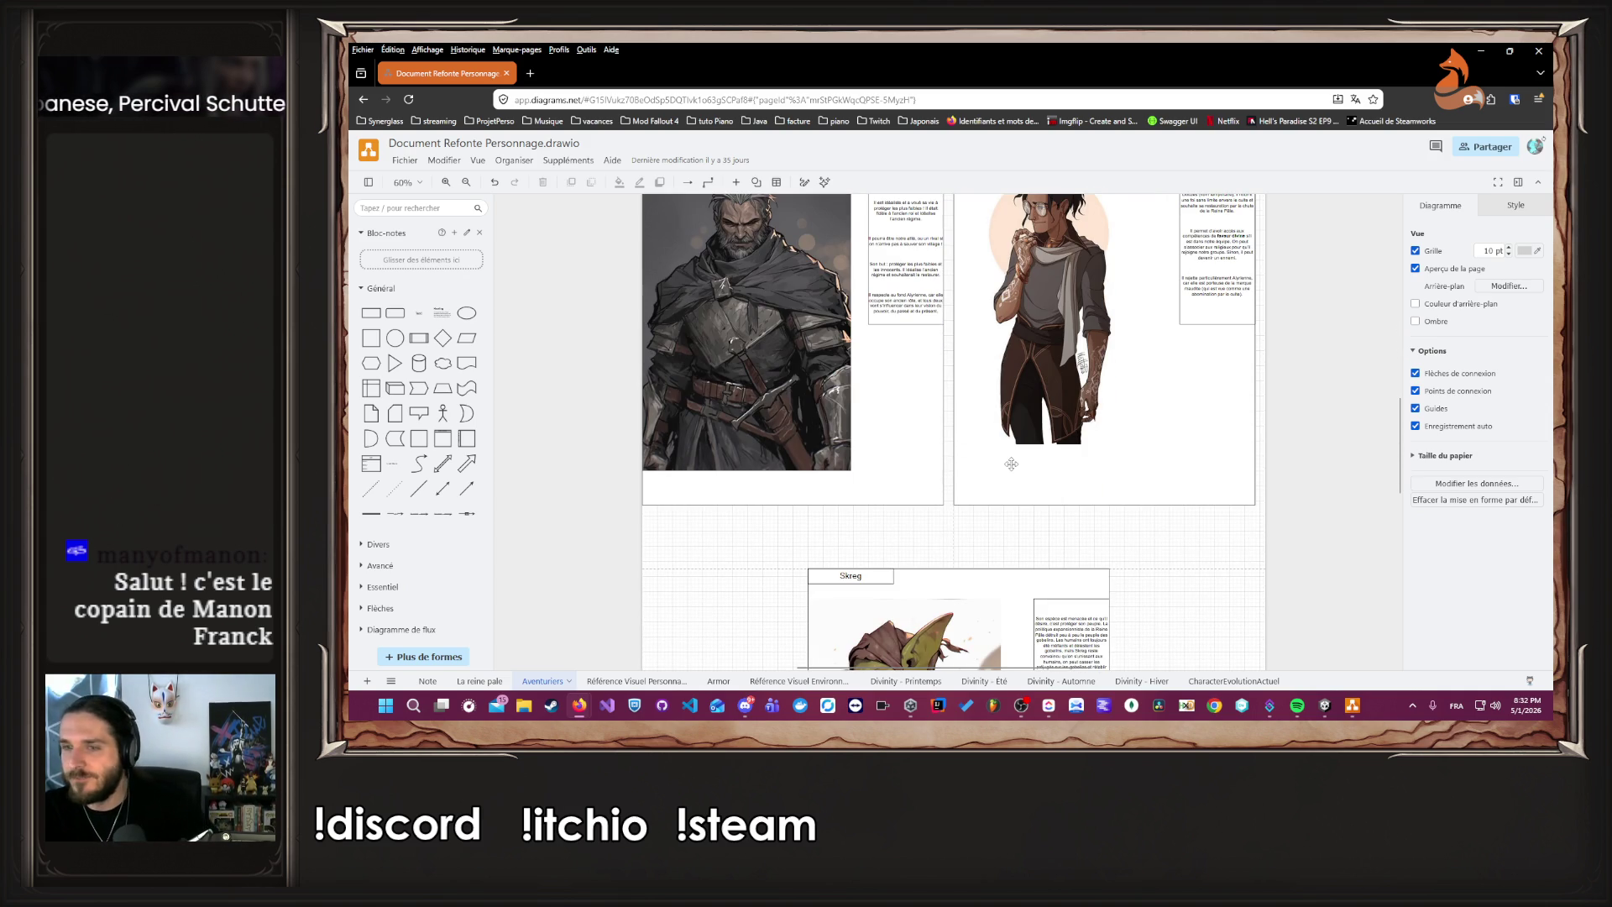
scroll(1021, 468, "down", 4)
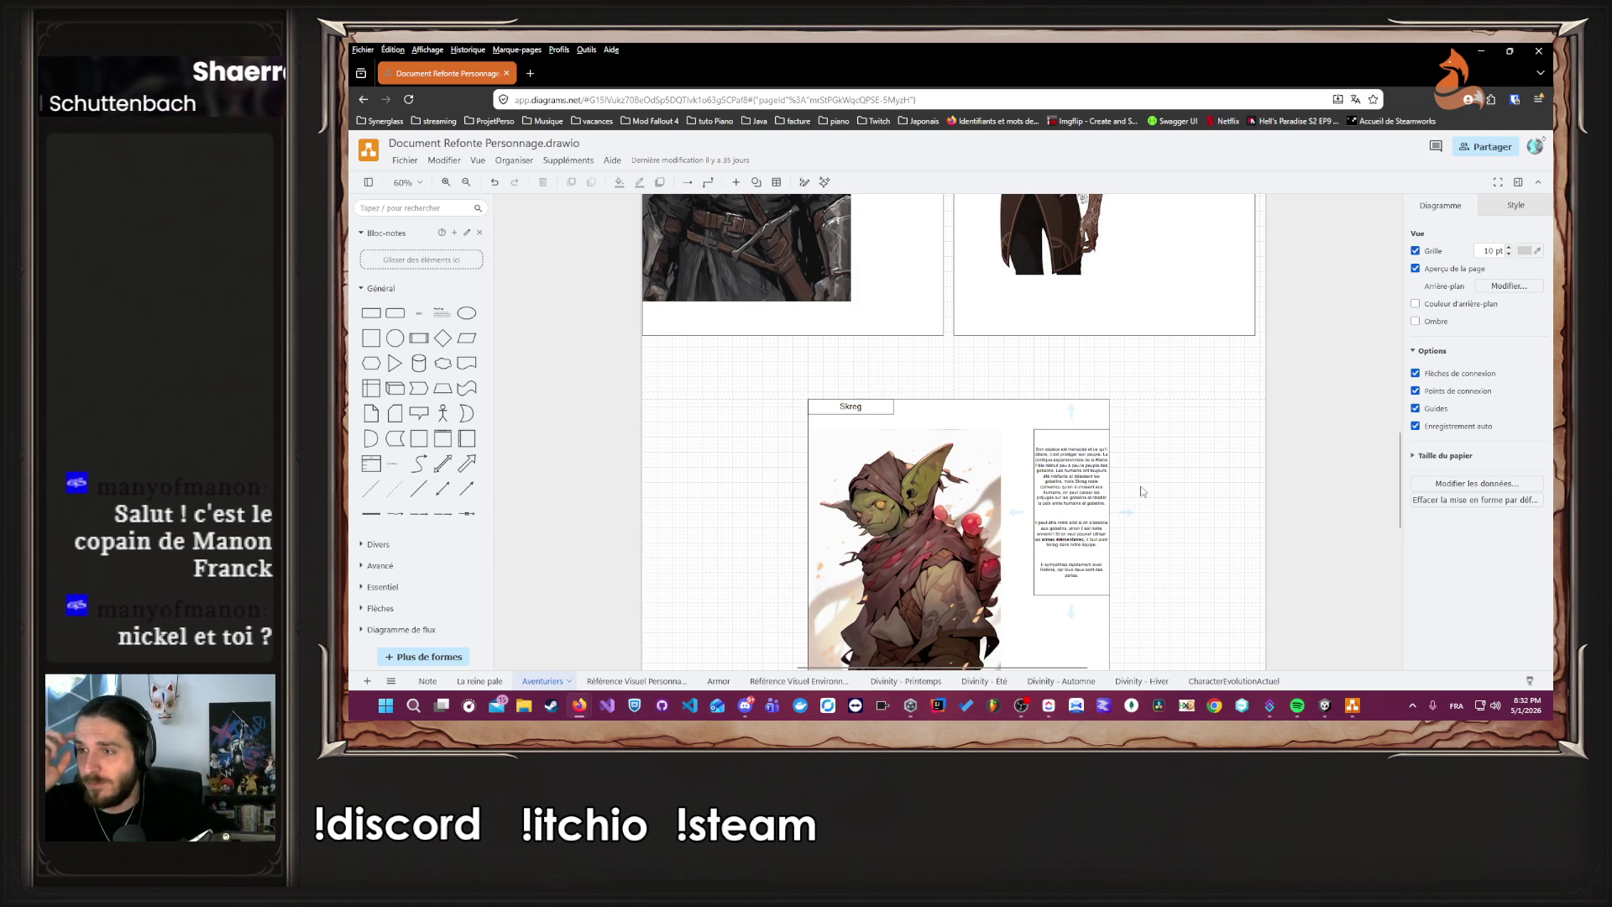
scroll(1141, 491, "up", 7)
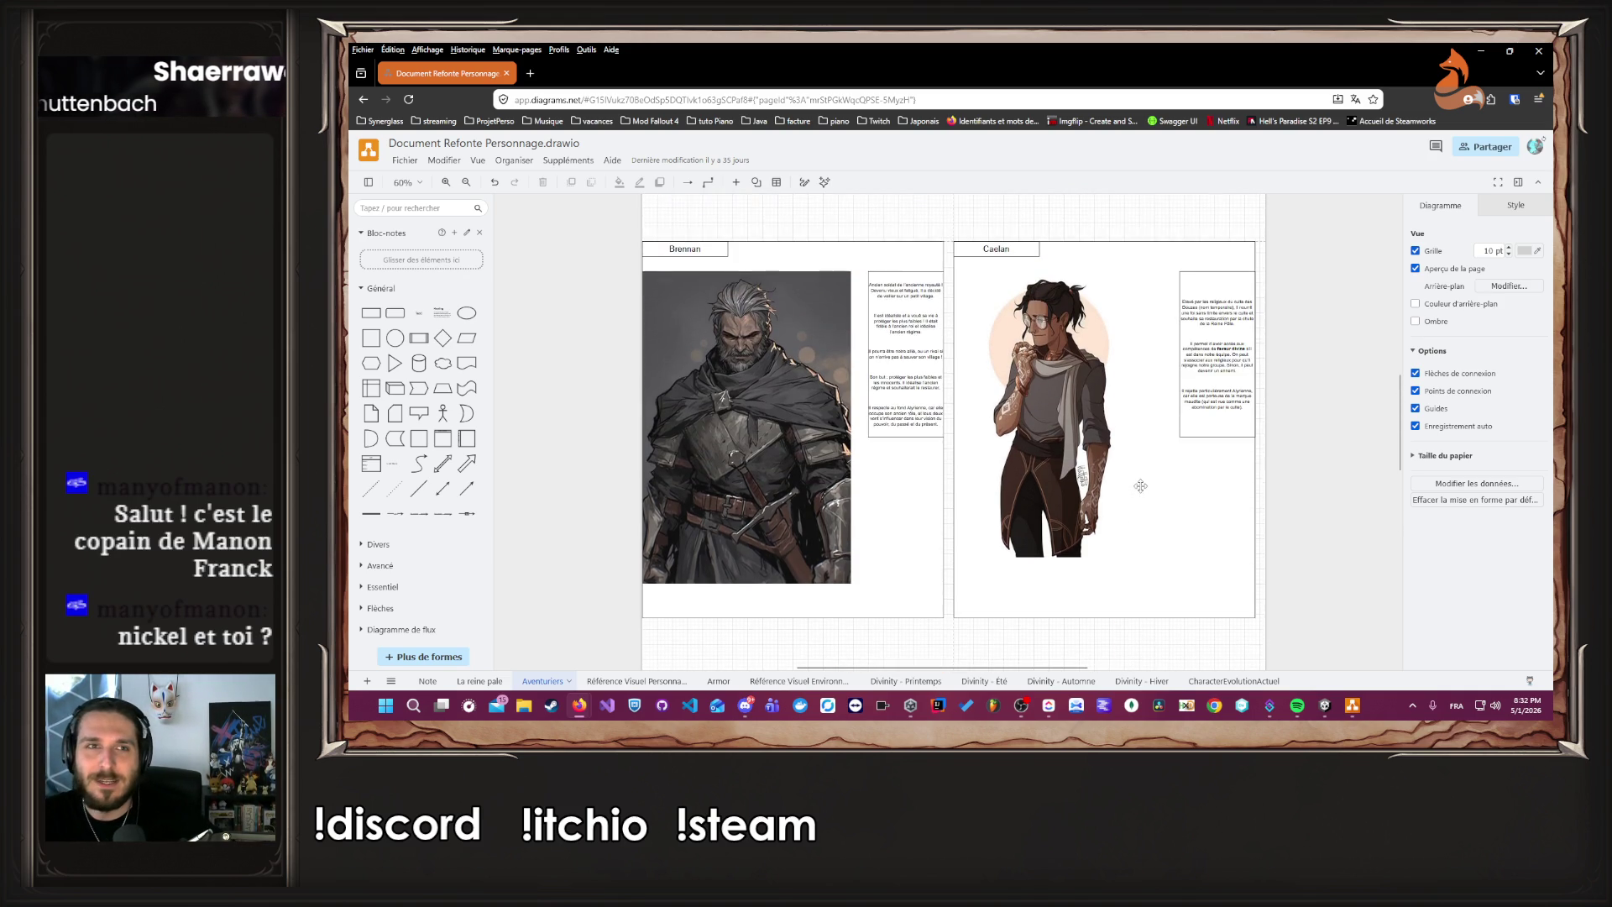
scroll(1141, 486, "up", 6)
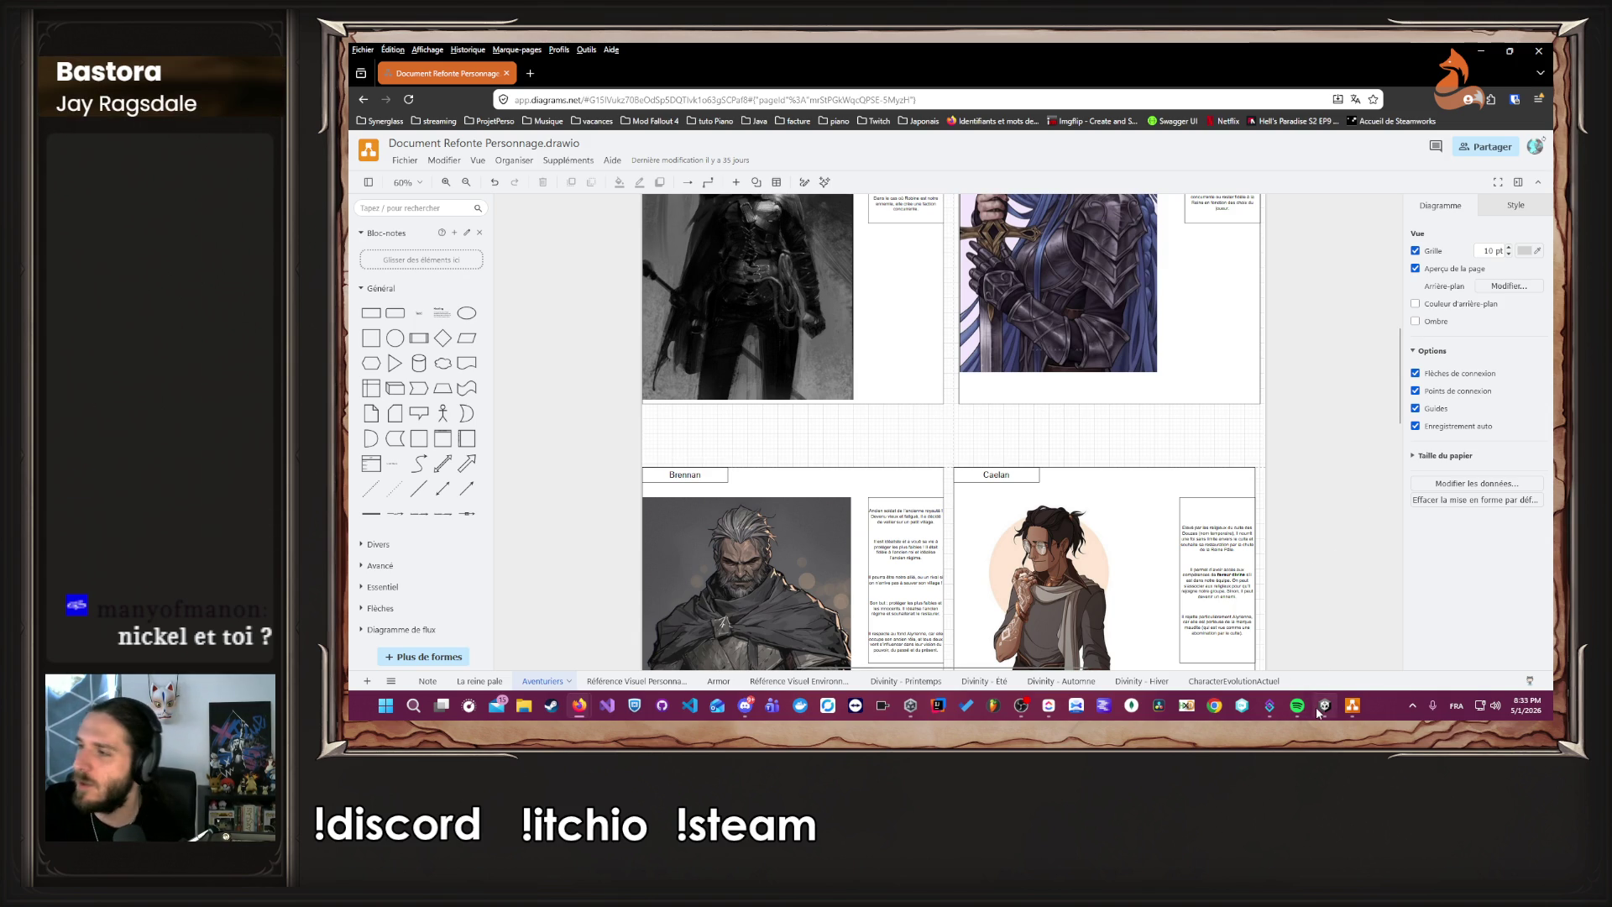
mouse_move(1321, 712)
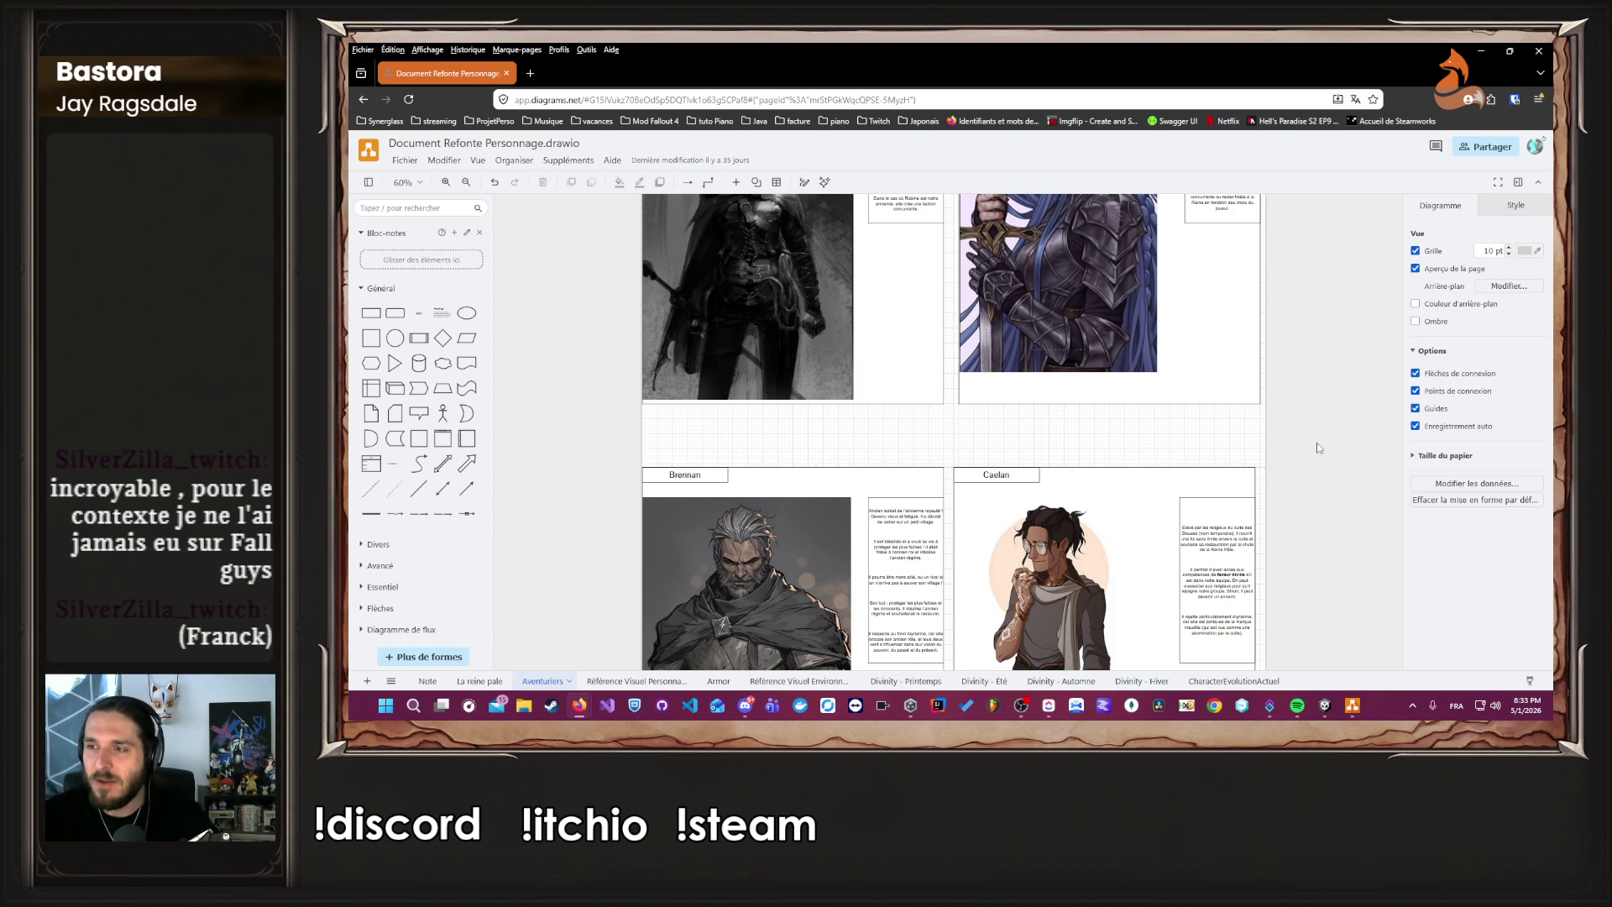
scroll(1288, 462, "down", 3)
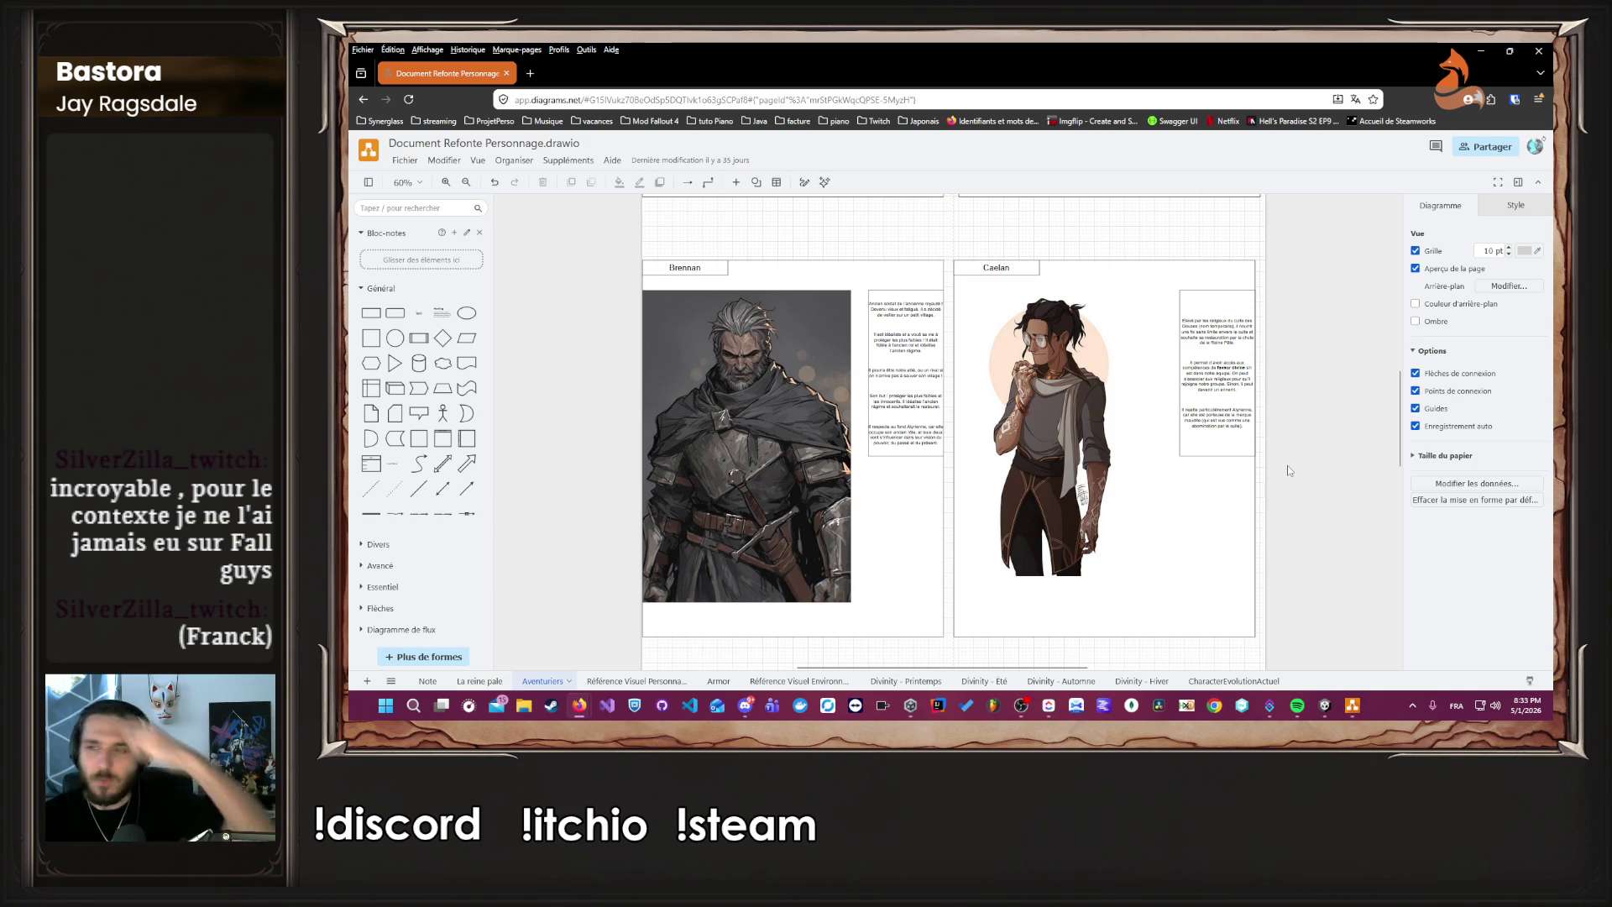
scroll(1290, 471, "up", 6)
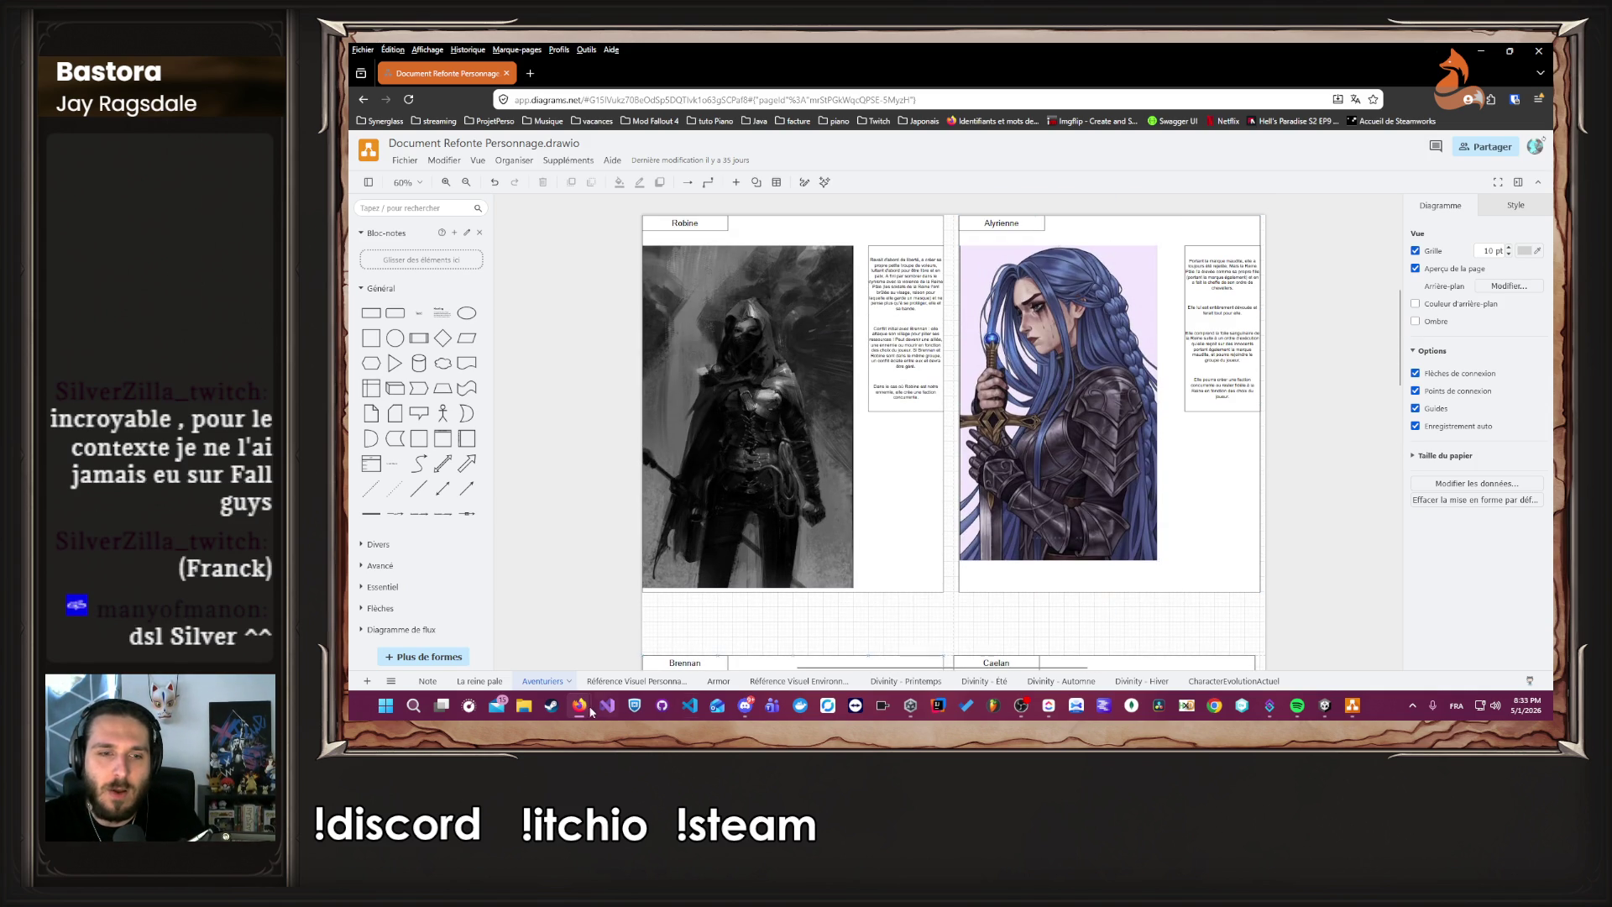
Switch to the Référence Visuel Personnage page to view the character reference images.
left_click(636, 681)
scroll(708, 442, "up", 1)
scroll(708, 443, "down", 1)
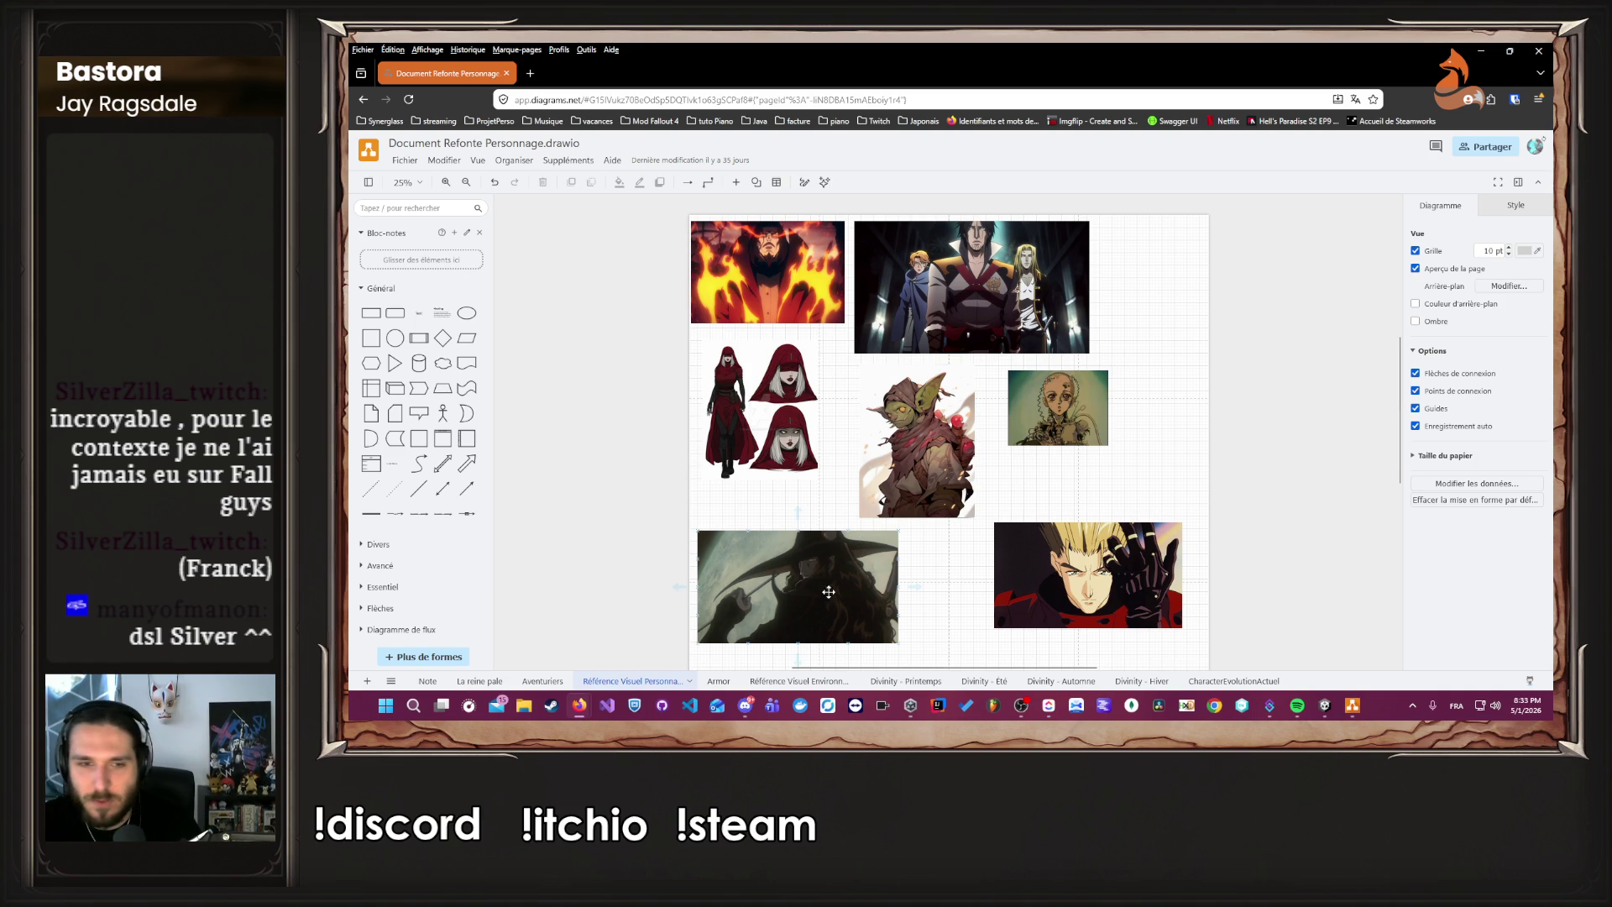
left_click(713, 680)
left_click(662, 681)
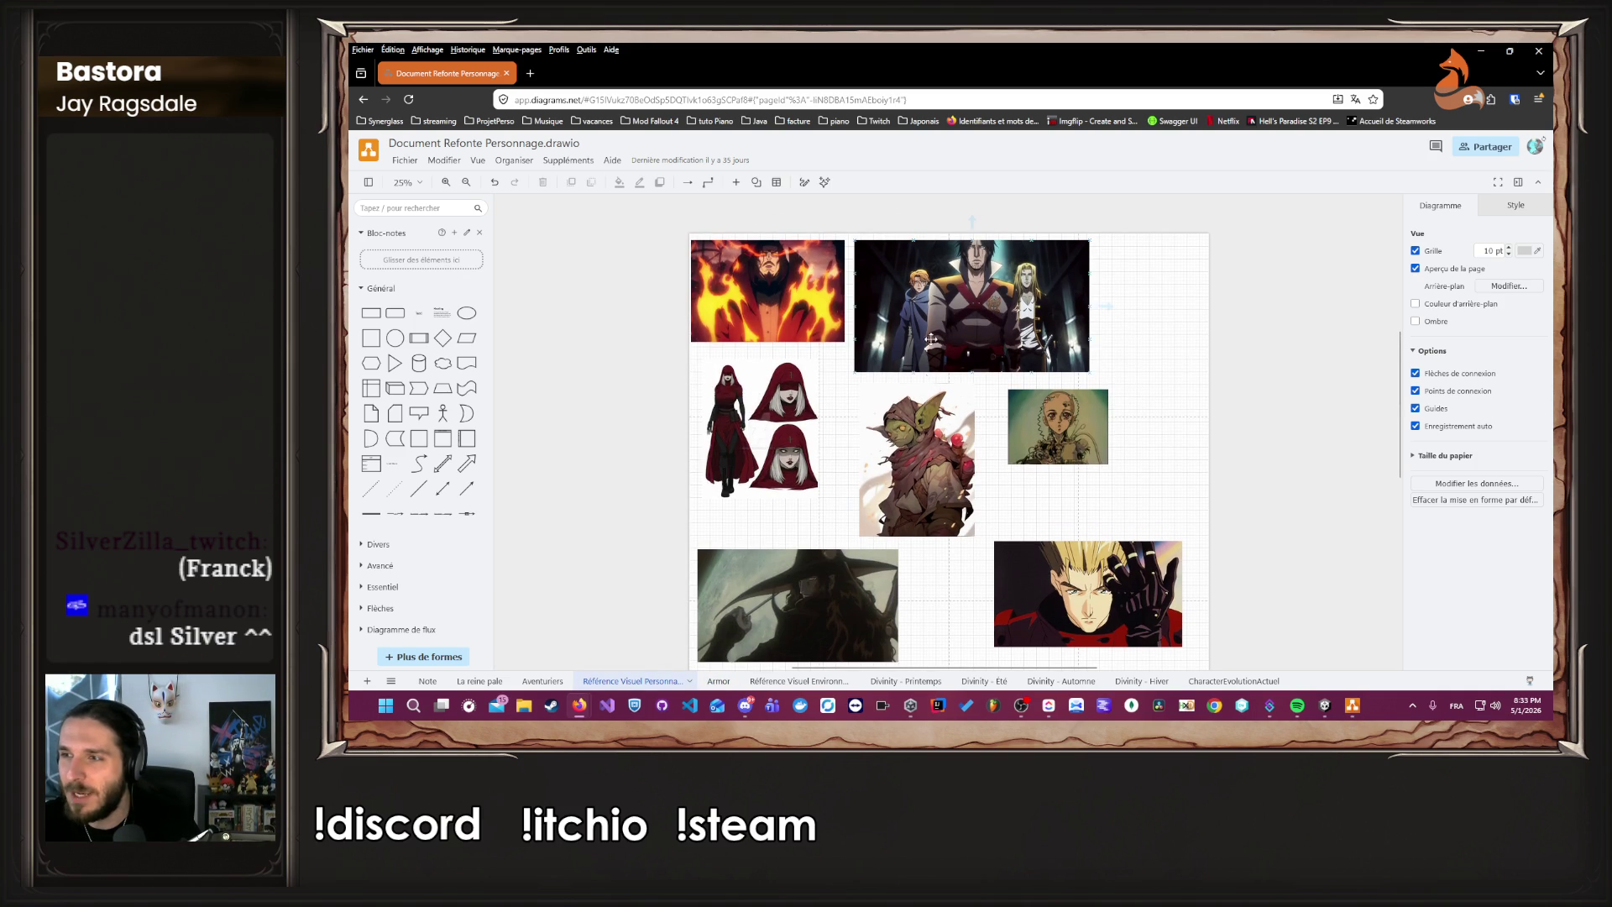
scroll(1029, 577, "up", 3, "ctrl")
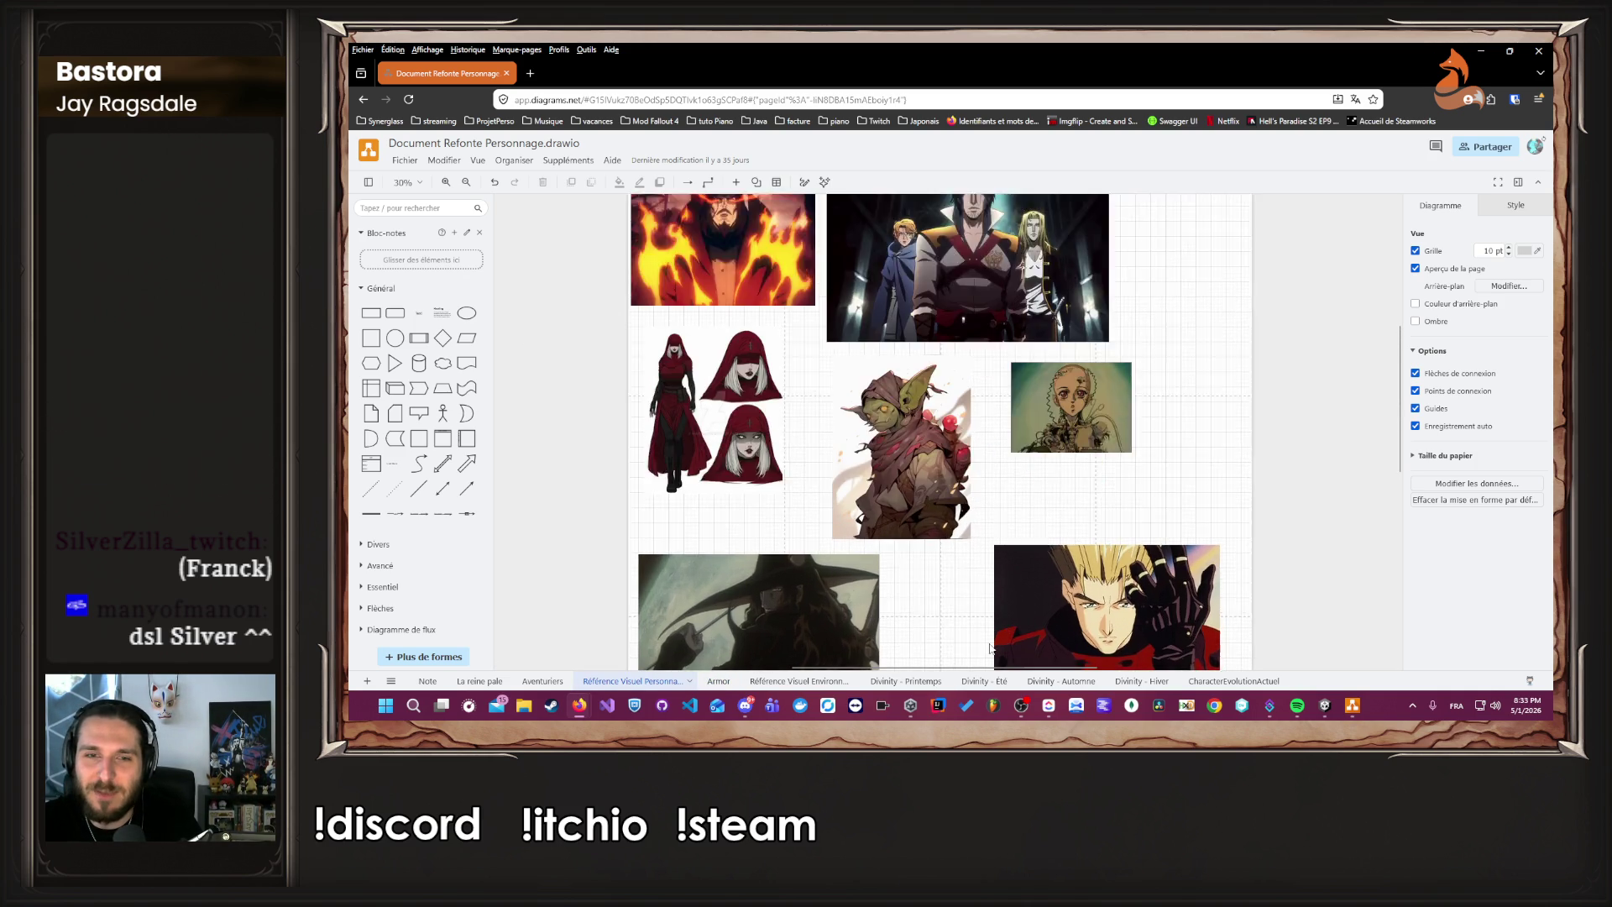
scroll(867, 625, "down", 2)
scroll(868, 626, "up", 1, "ctrl")
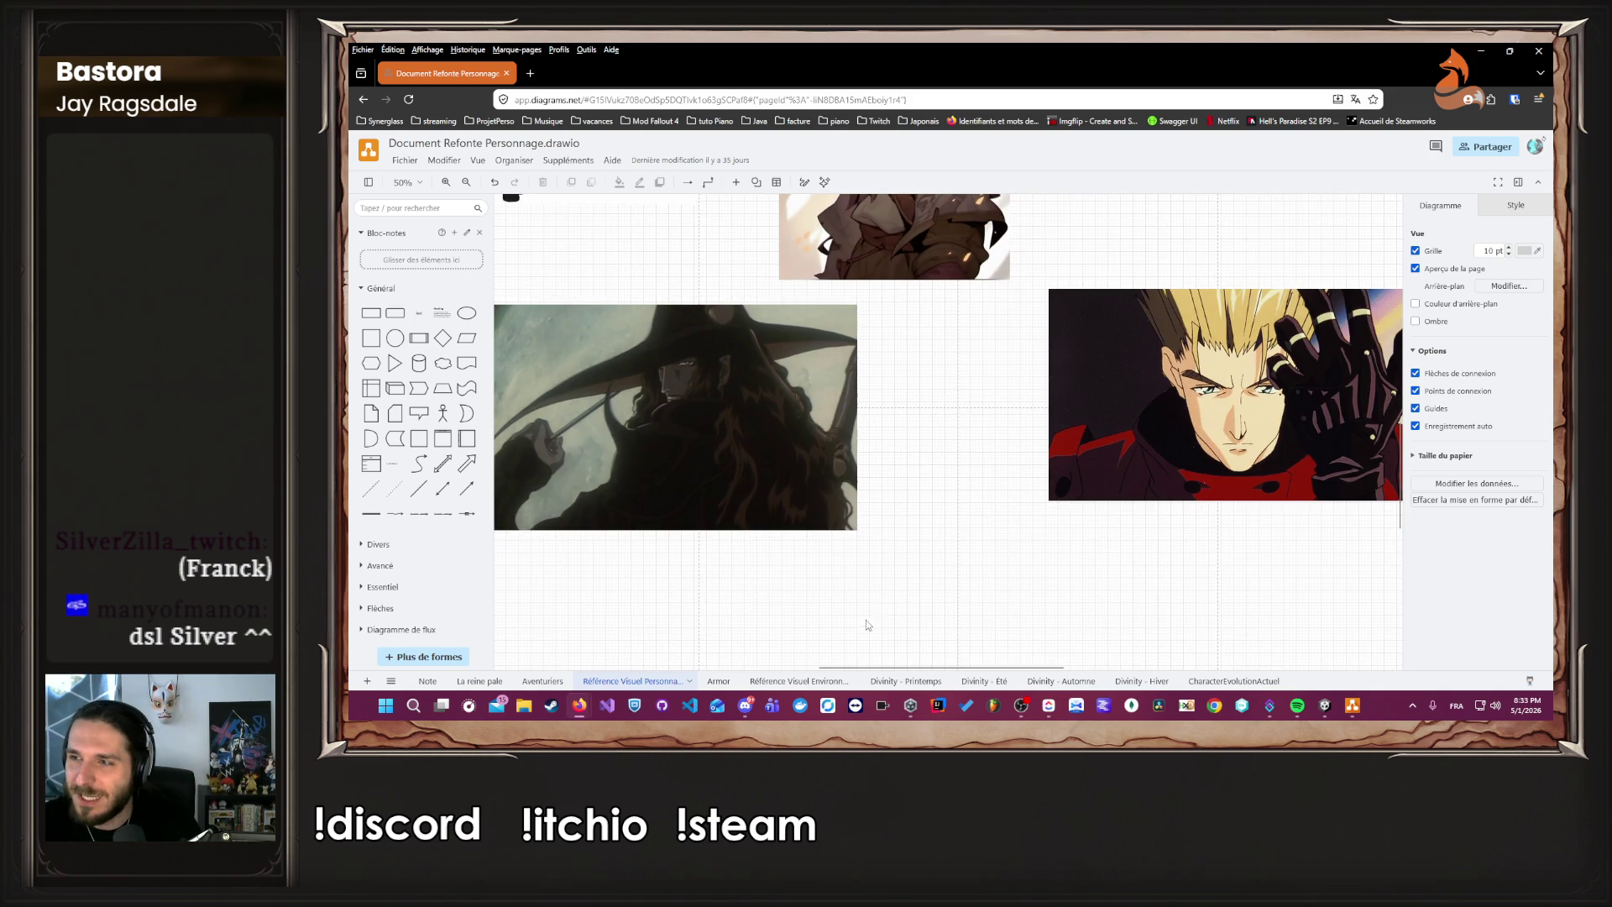
scroll(874, 617, "up", 4)
scroll(881, 608, "up", 4)
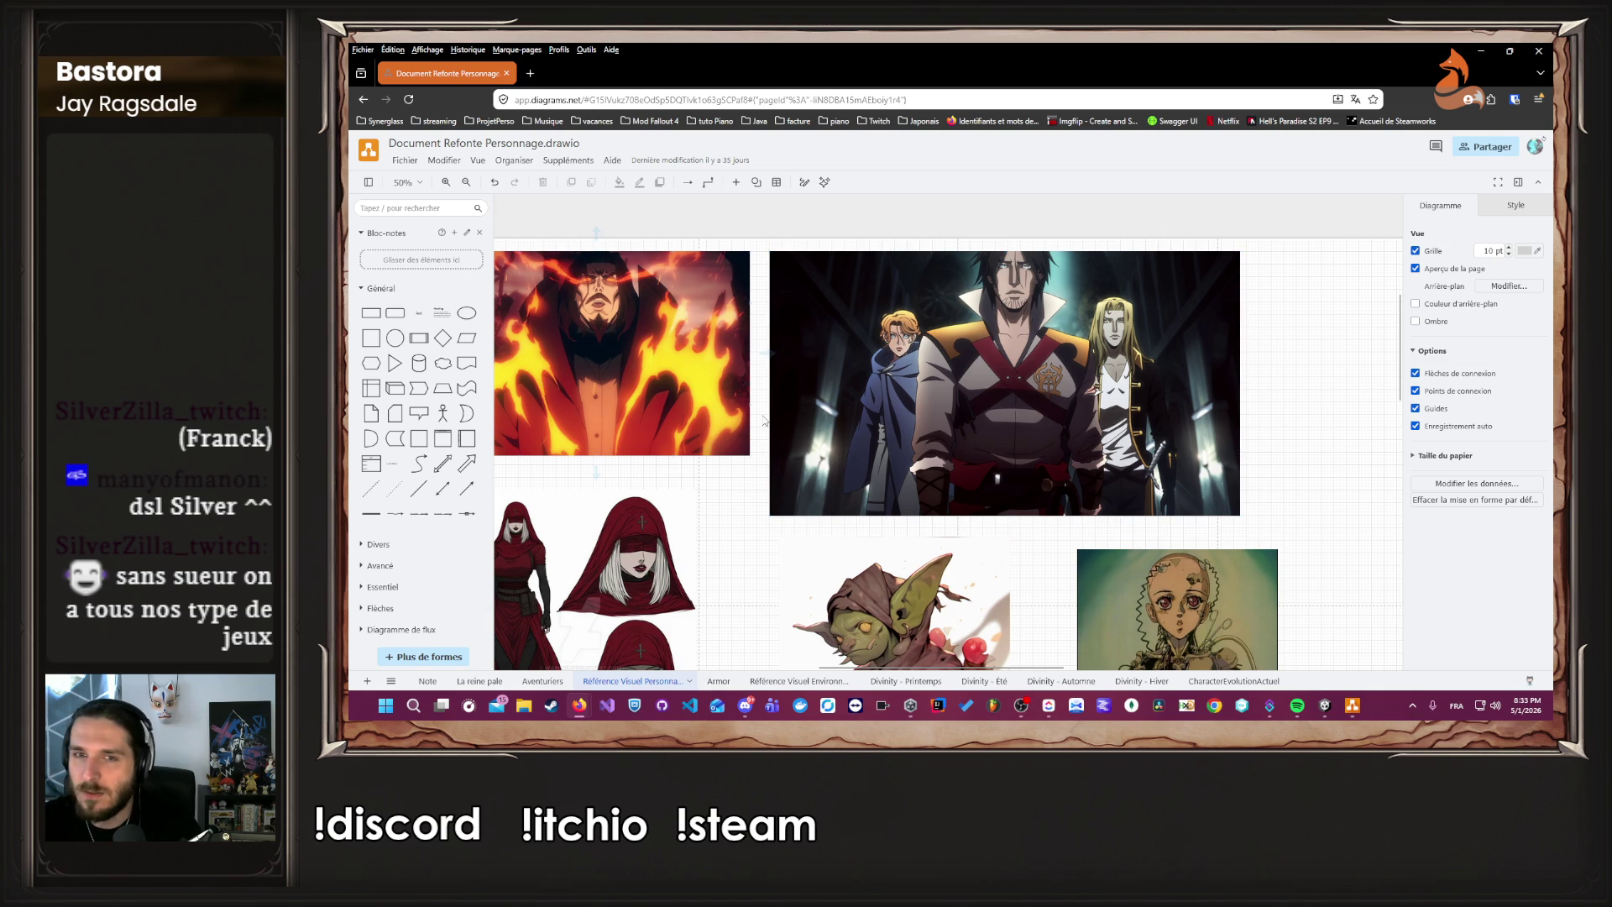
scroll(764, 420, "down", 1)
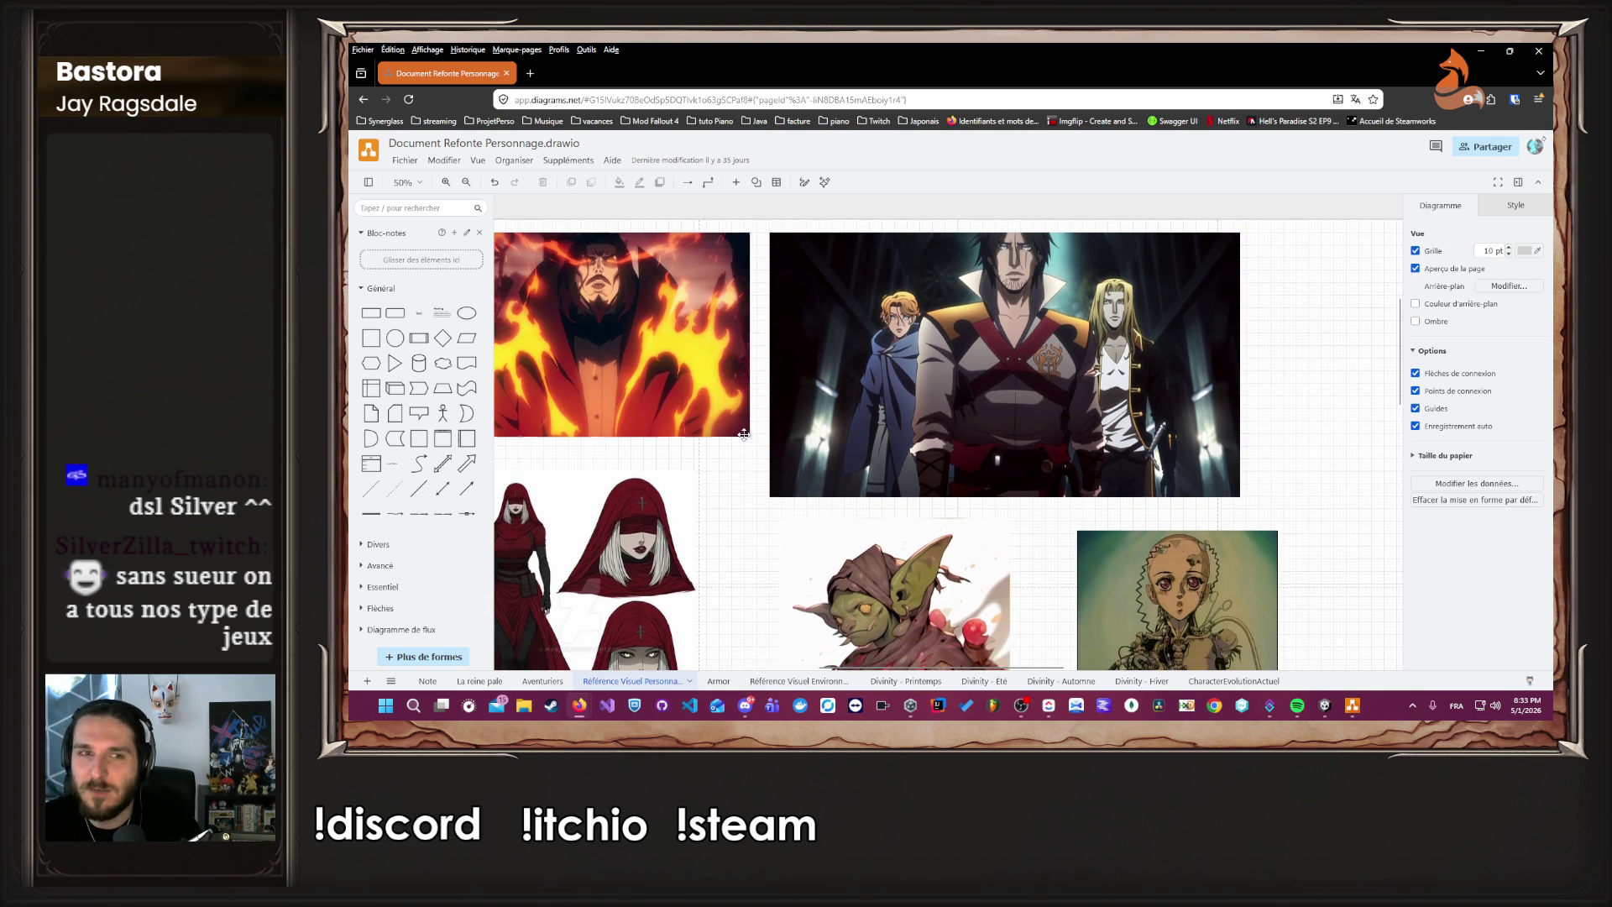
scroll(751, 453, "down", 2, "ctrl")
scroll(738, 487, "down", 3)
scroll(738, 486, "down", 2)
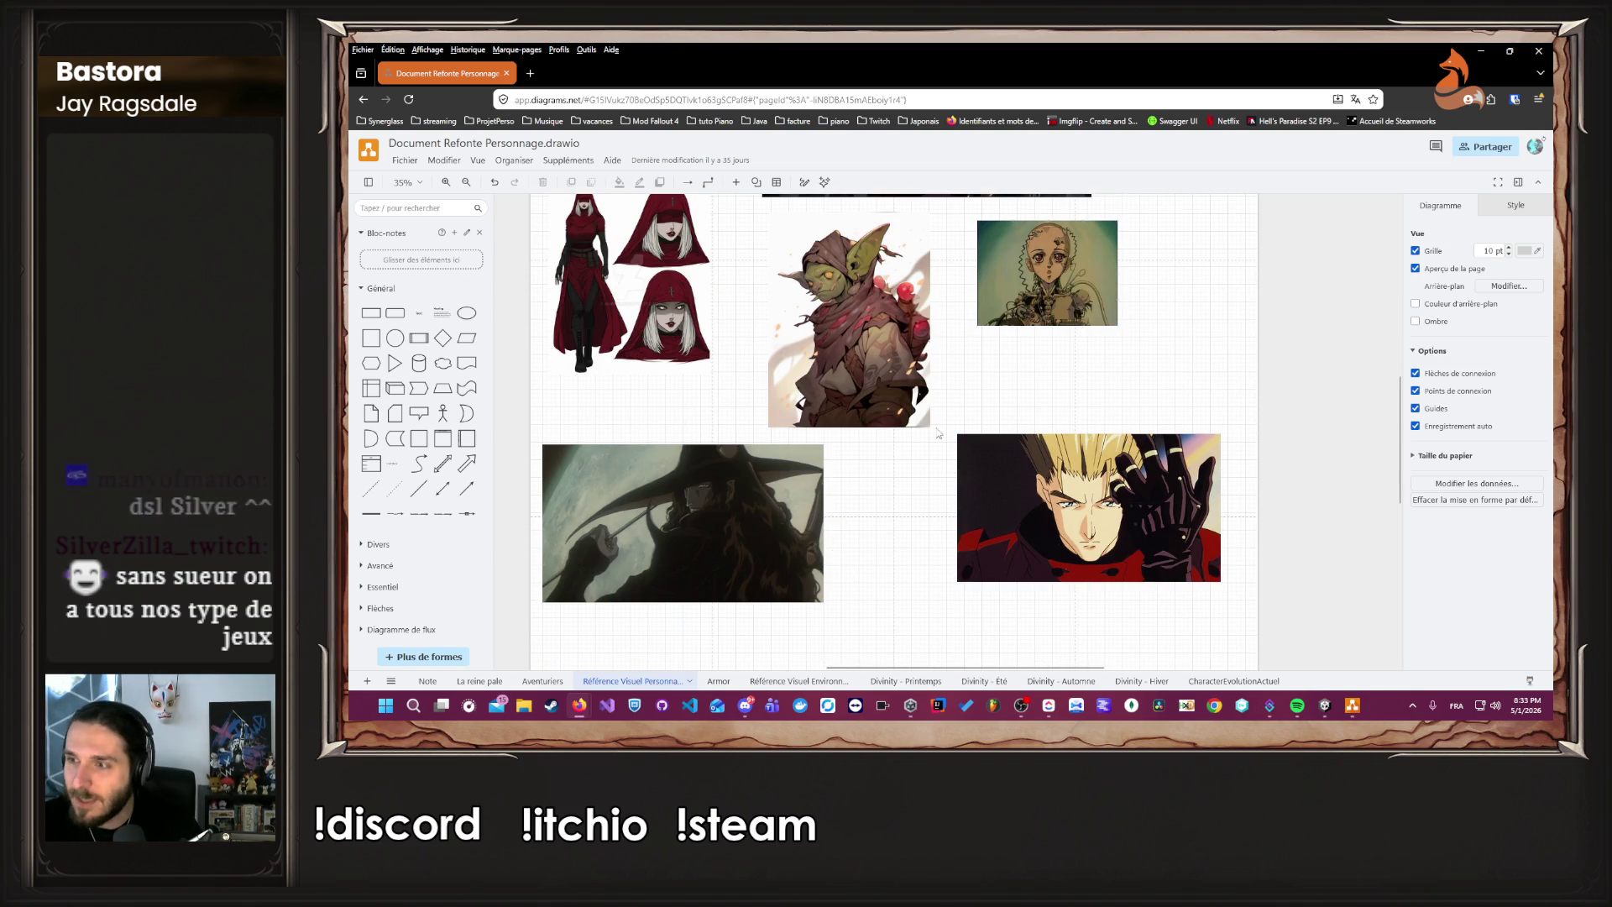
scroll(832, 480, "up", 3)
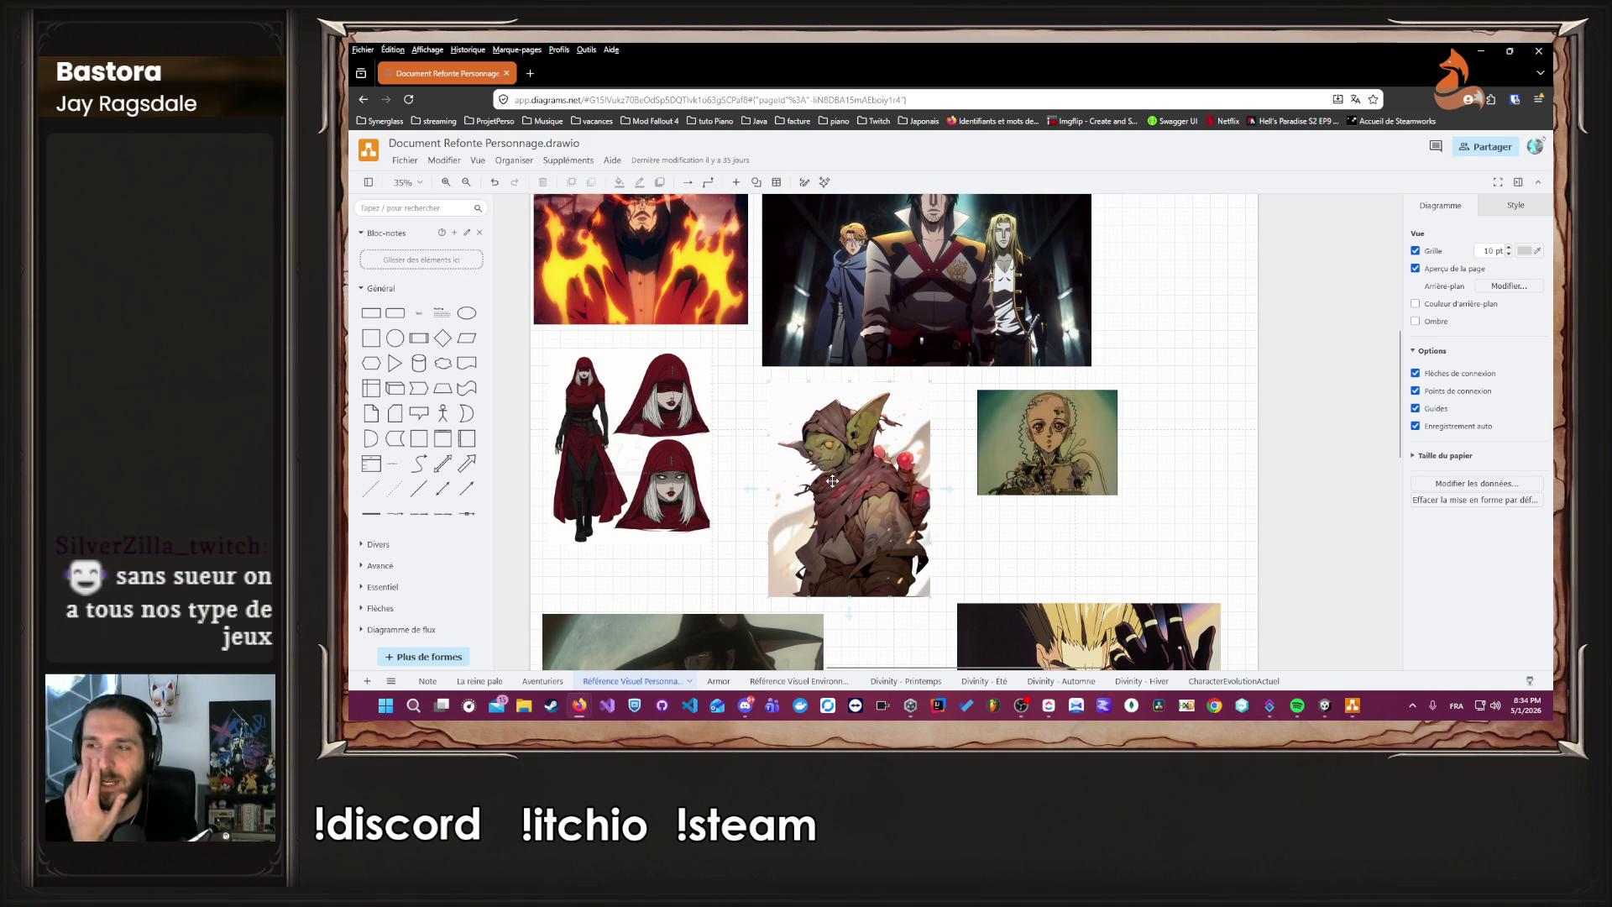
left_click(717, 683)
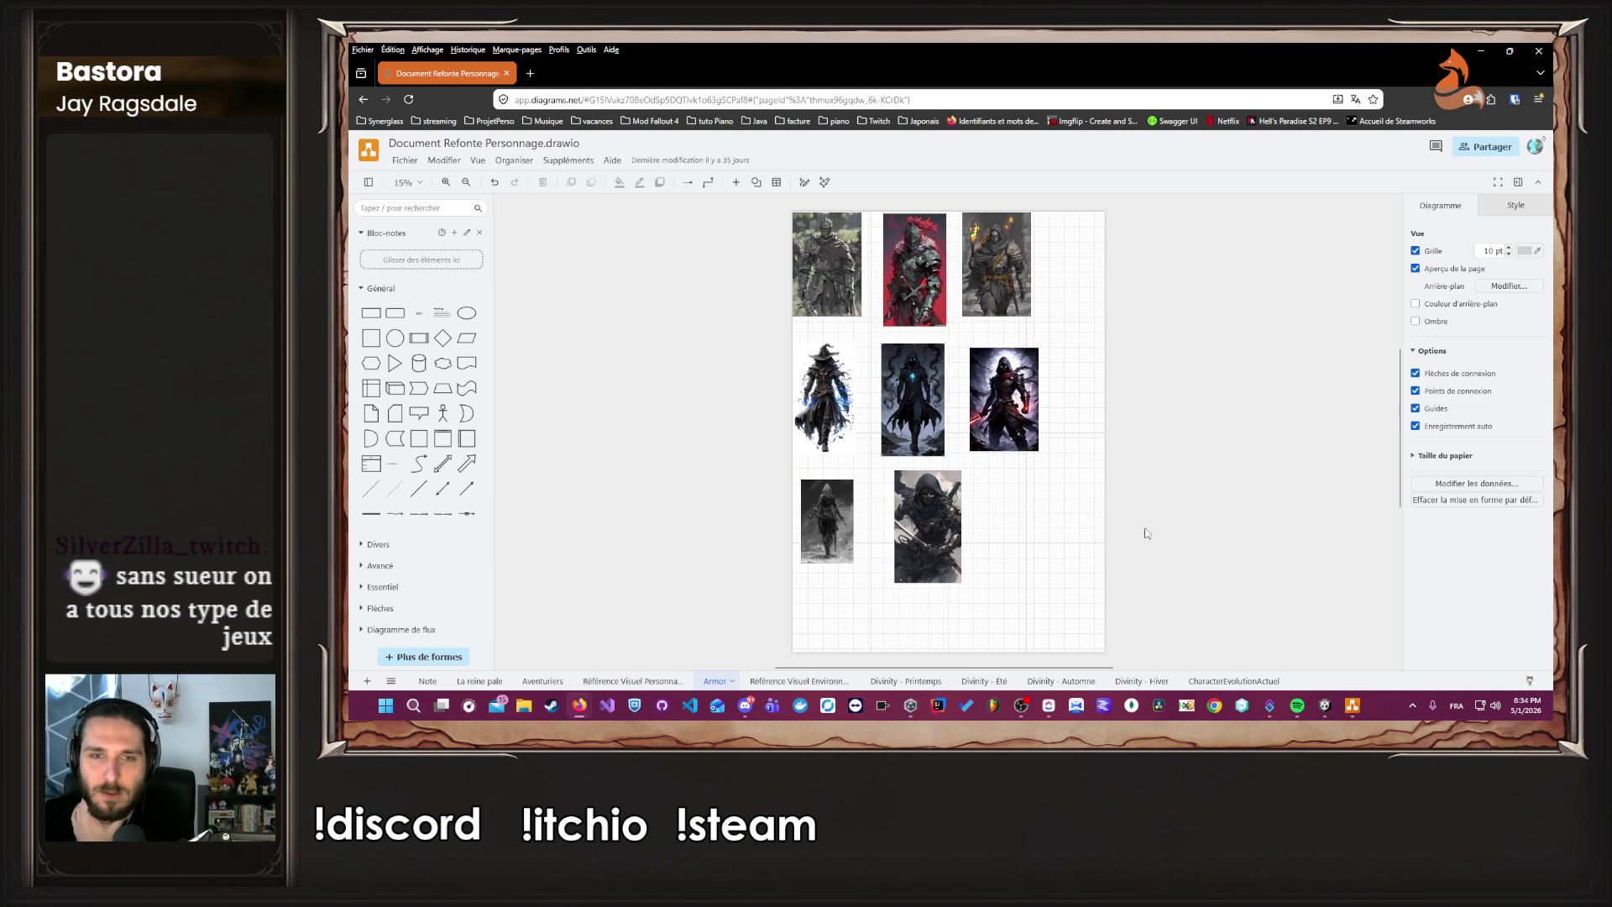
Browse the armored knight and hooded figure images, then bring up the draw.io desktop app.
scroll(913, 372, "up", 1)
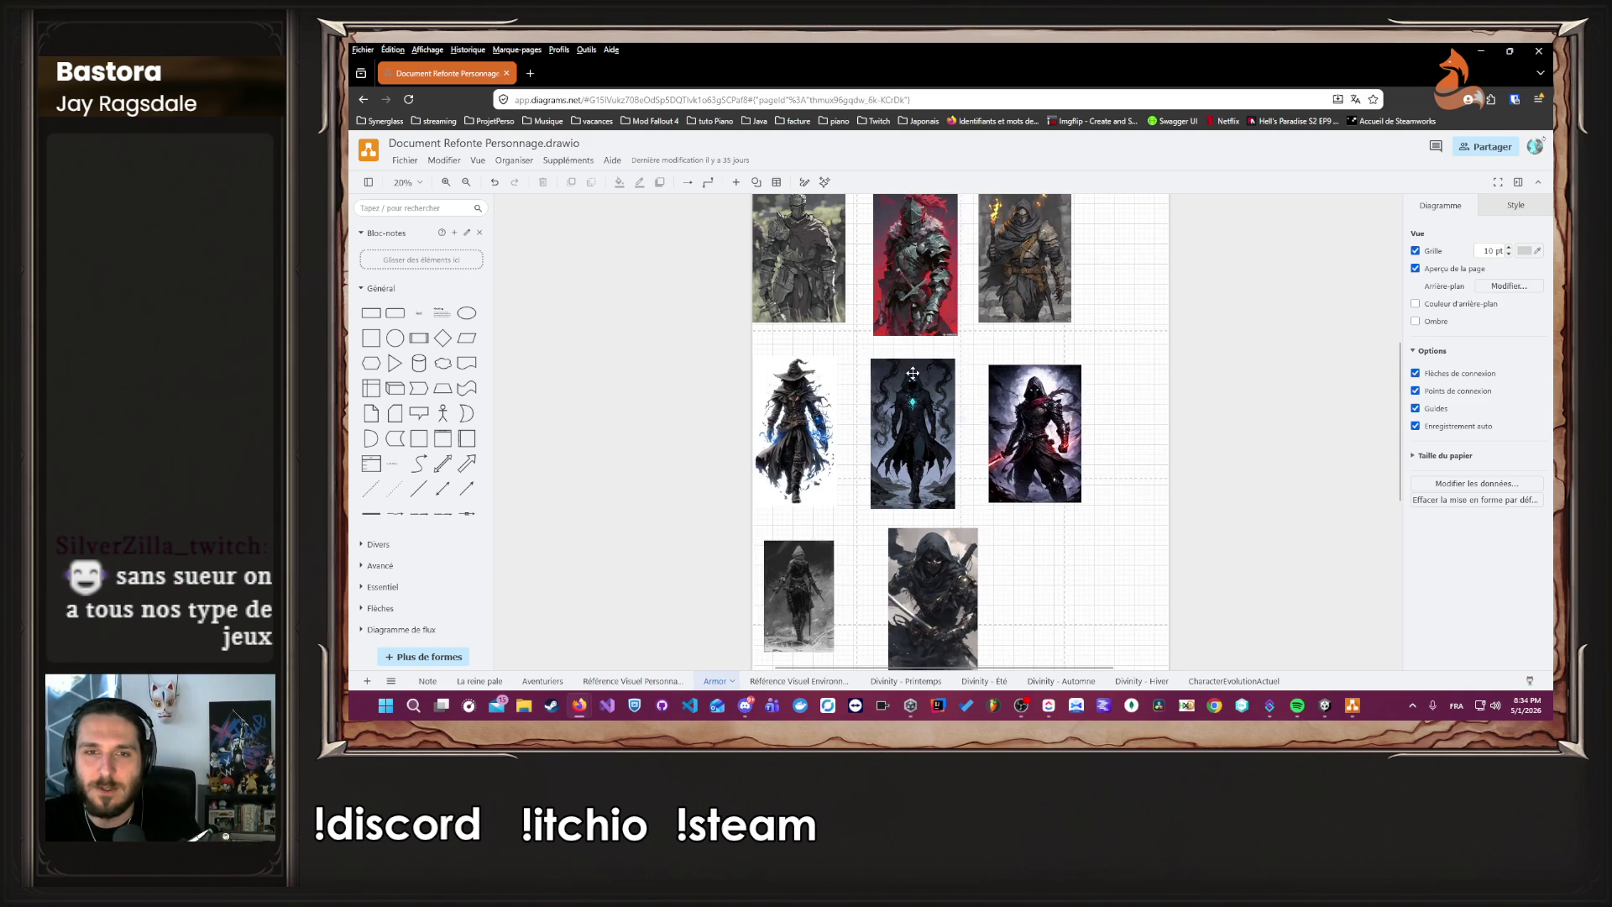
scroll(854, 463, "up", 5)
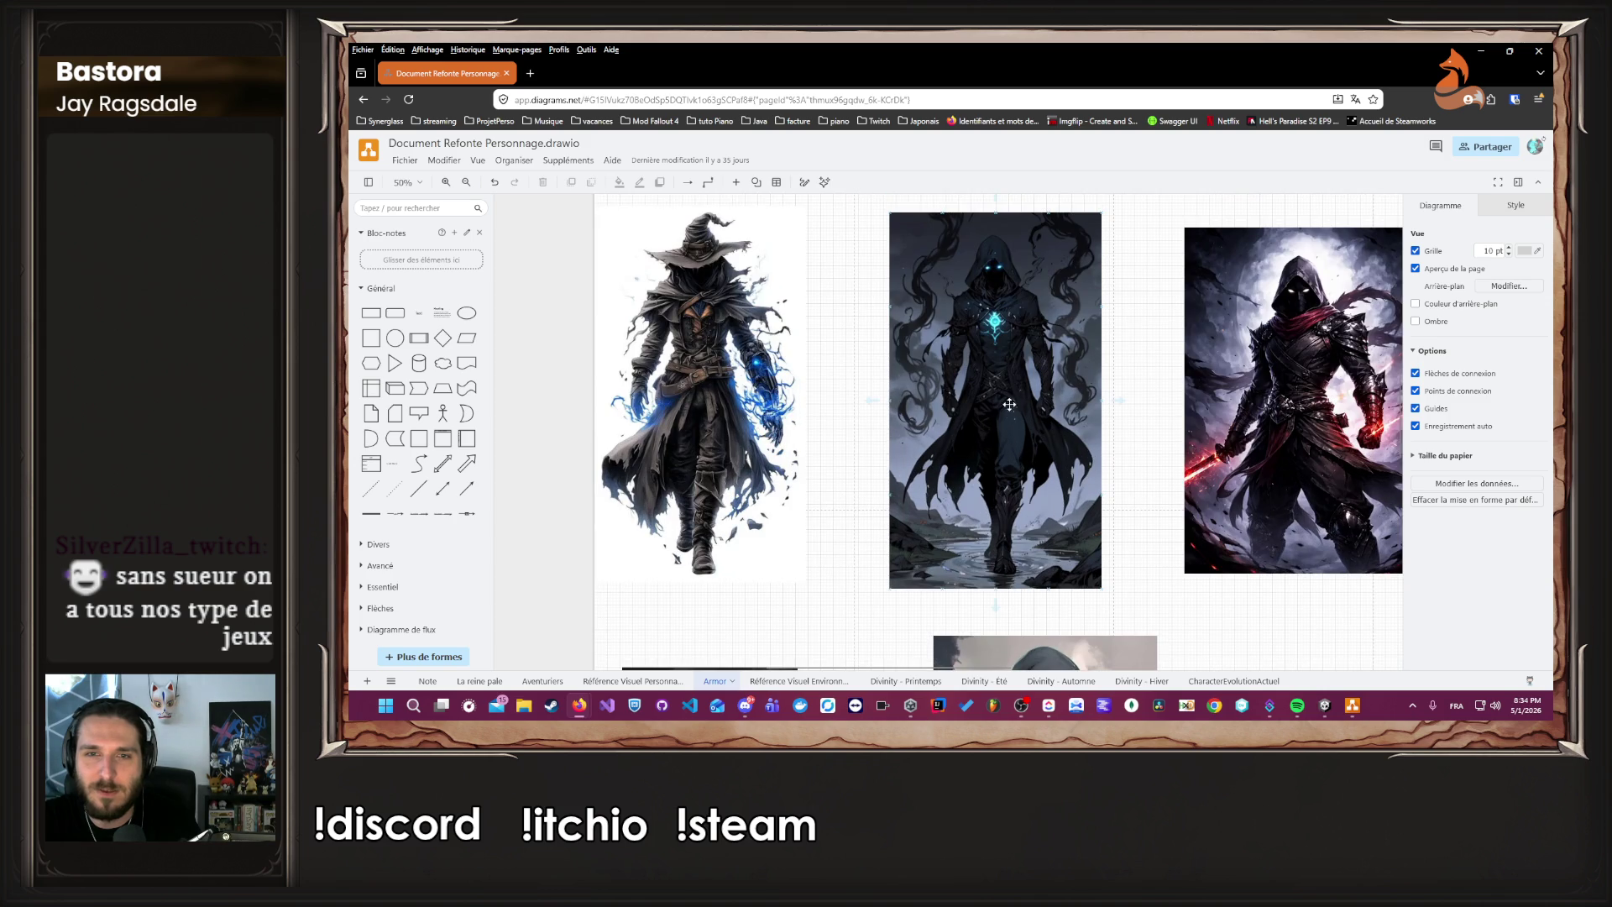
scroll(1000, 367, "down", 3)
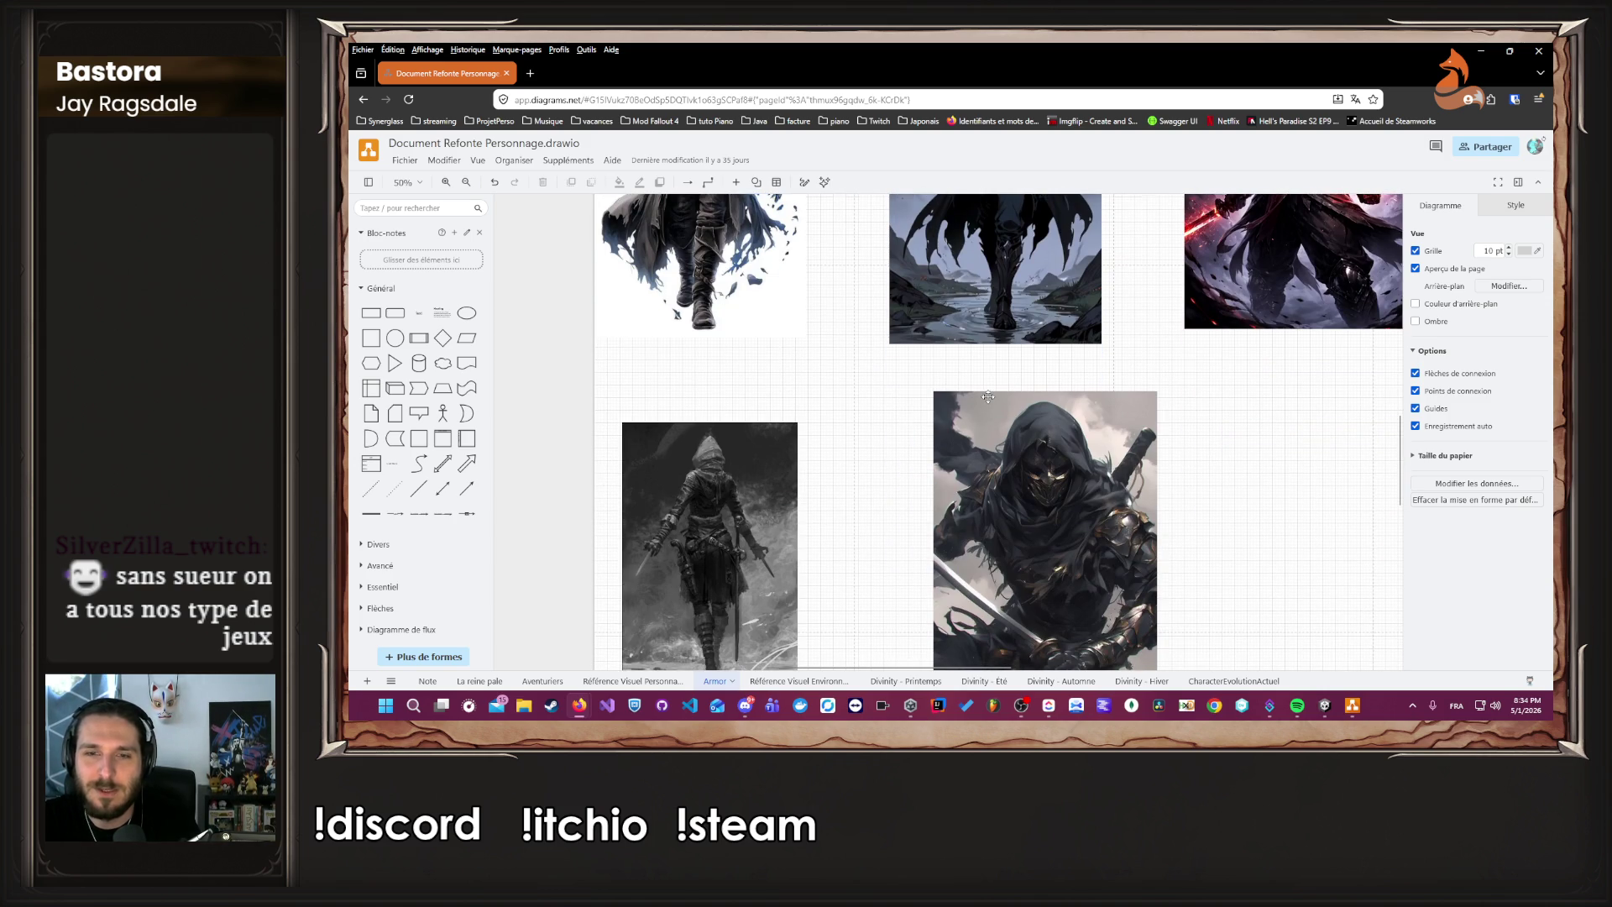
scroll(973, 396, "up", 10)
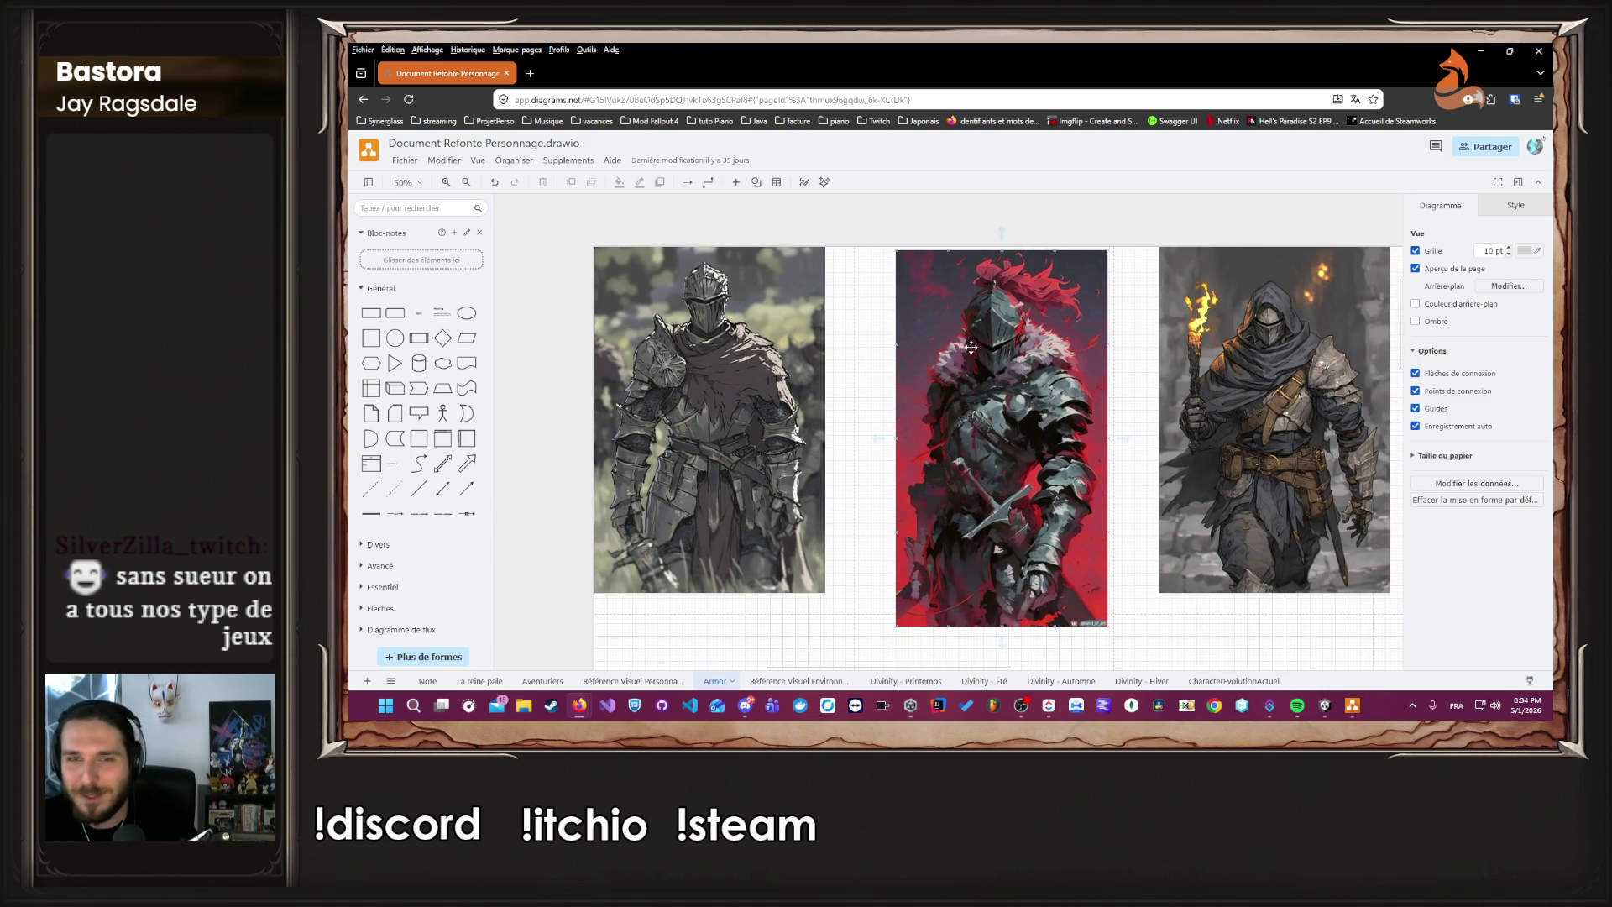
scroll(1025, 375, "down", 5, "ctrl")
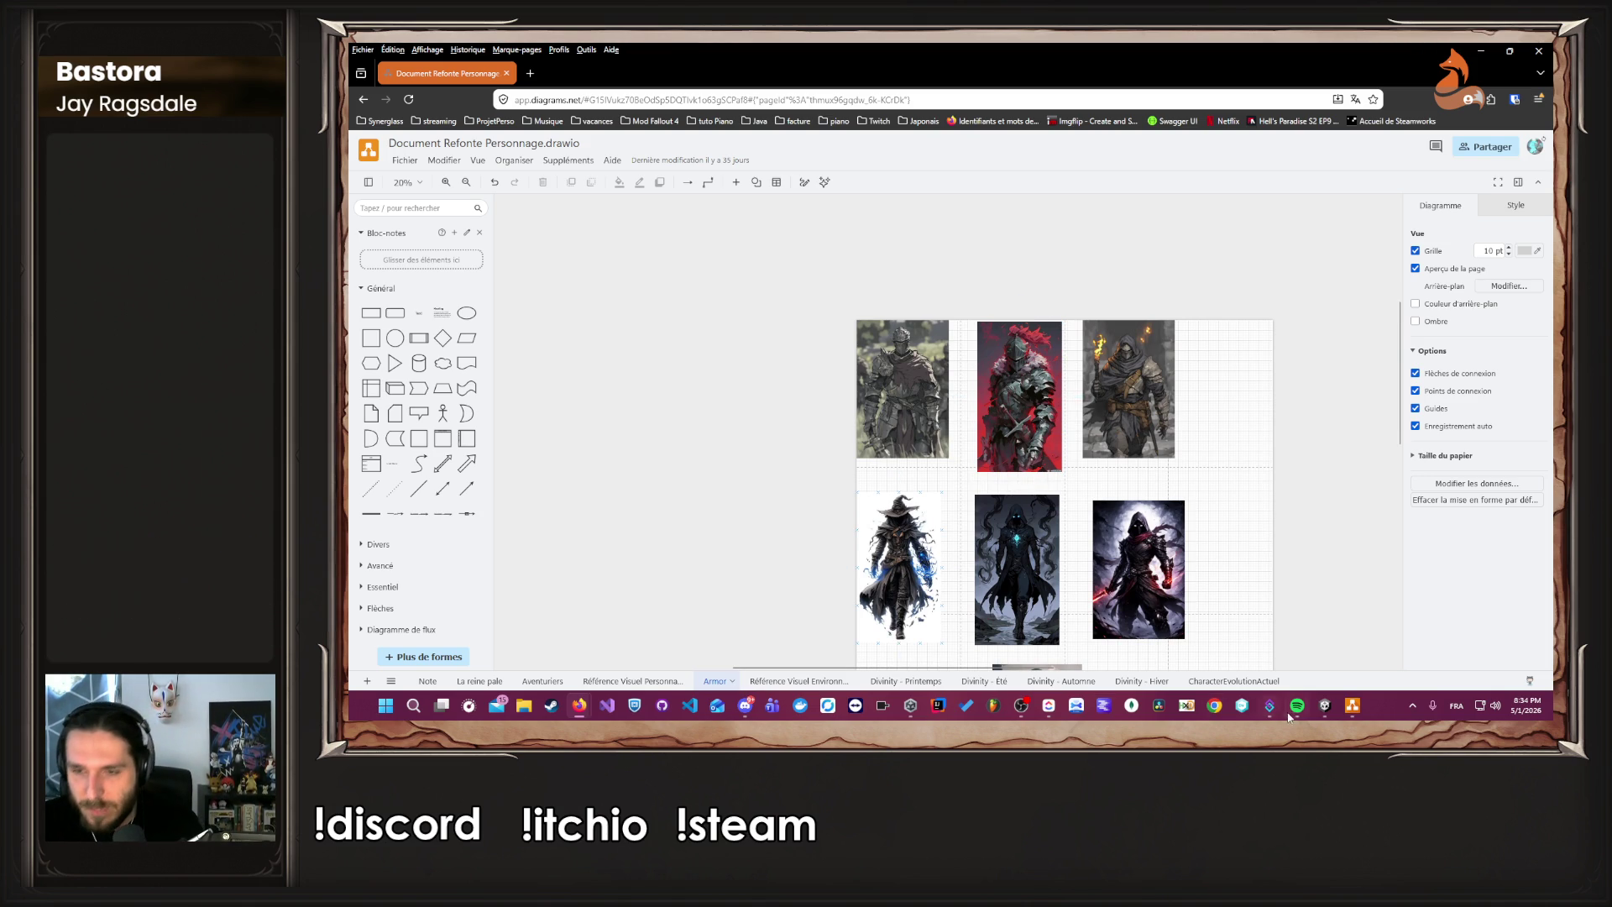
left_click(1350, 706)
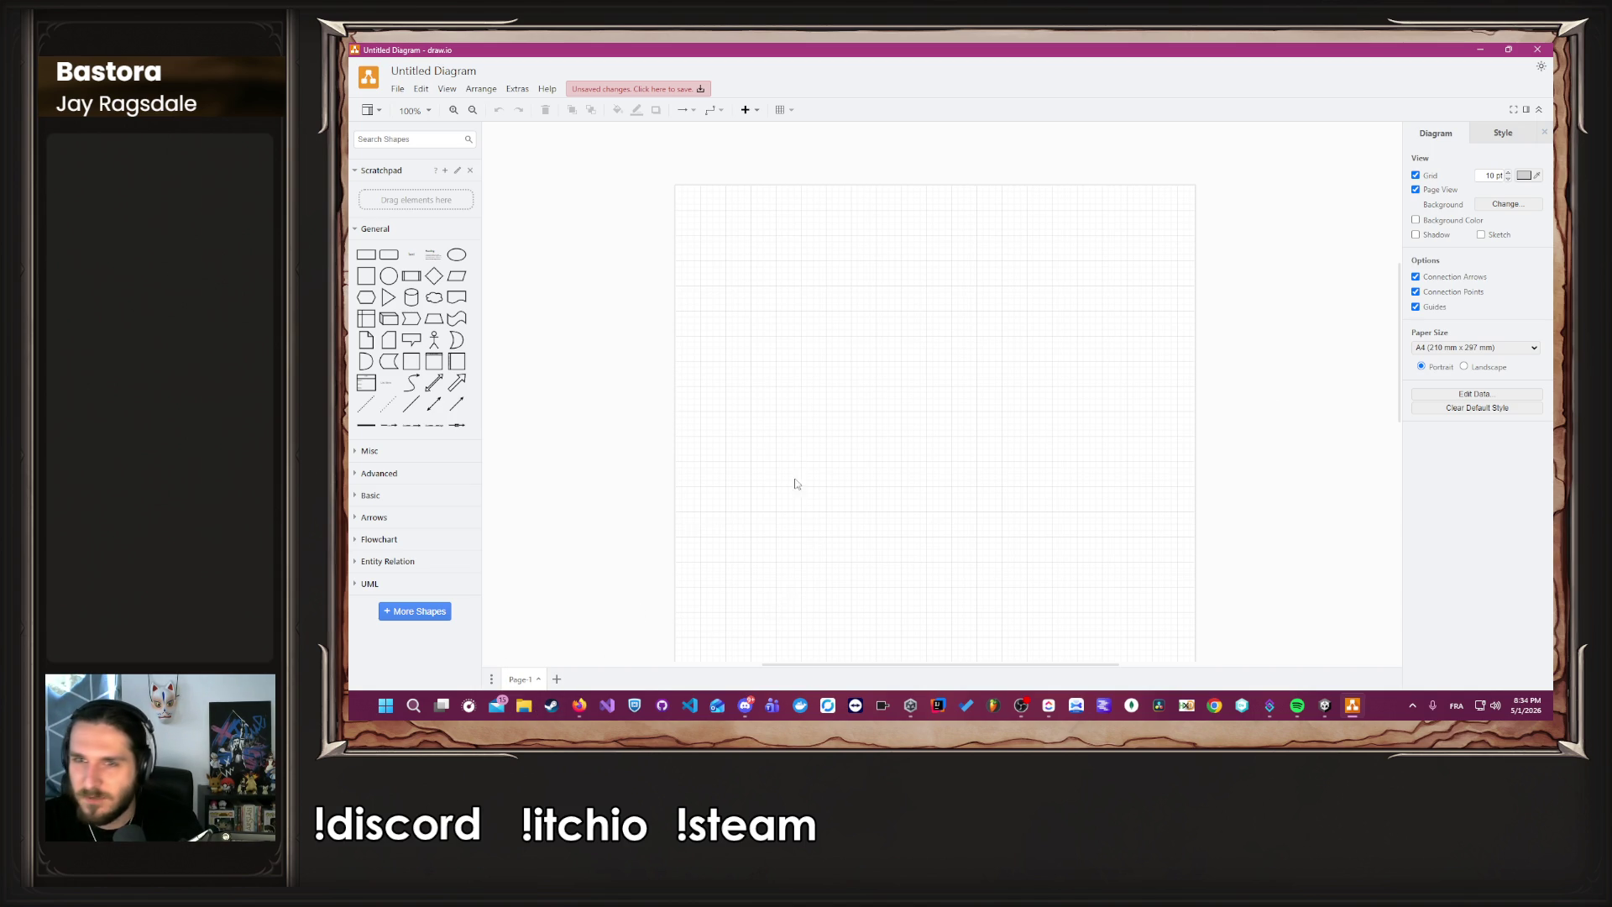
scroll(821, 440, "down", 1)
scroll(821, 440, "up", 3)
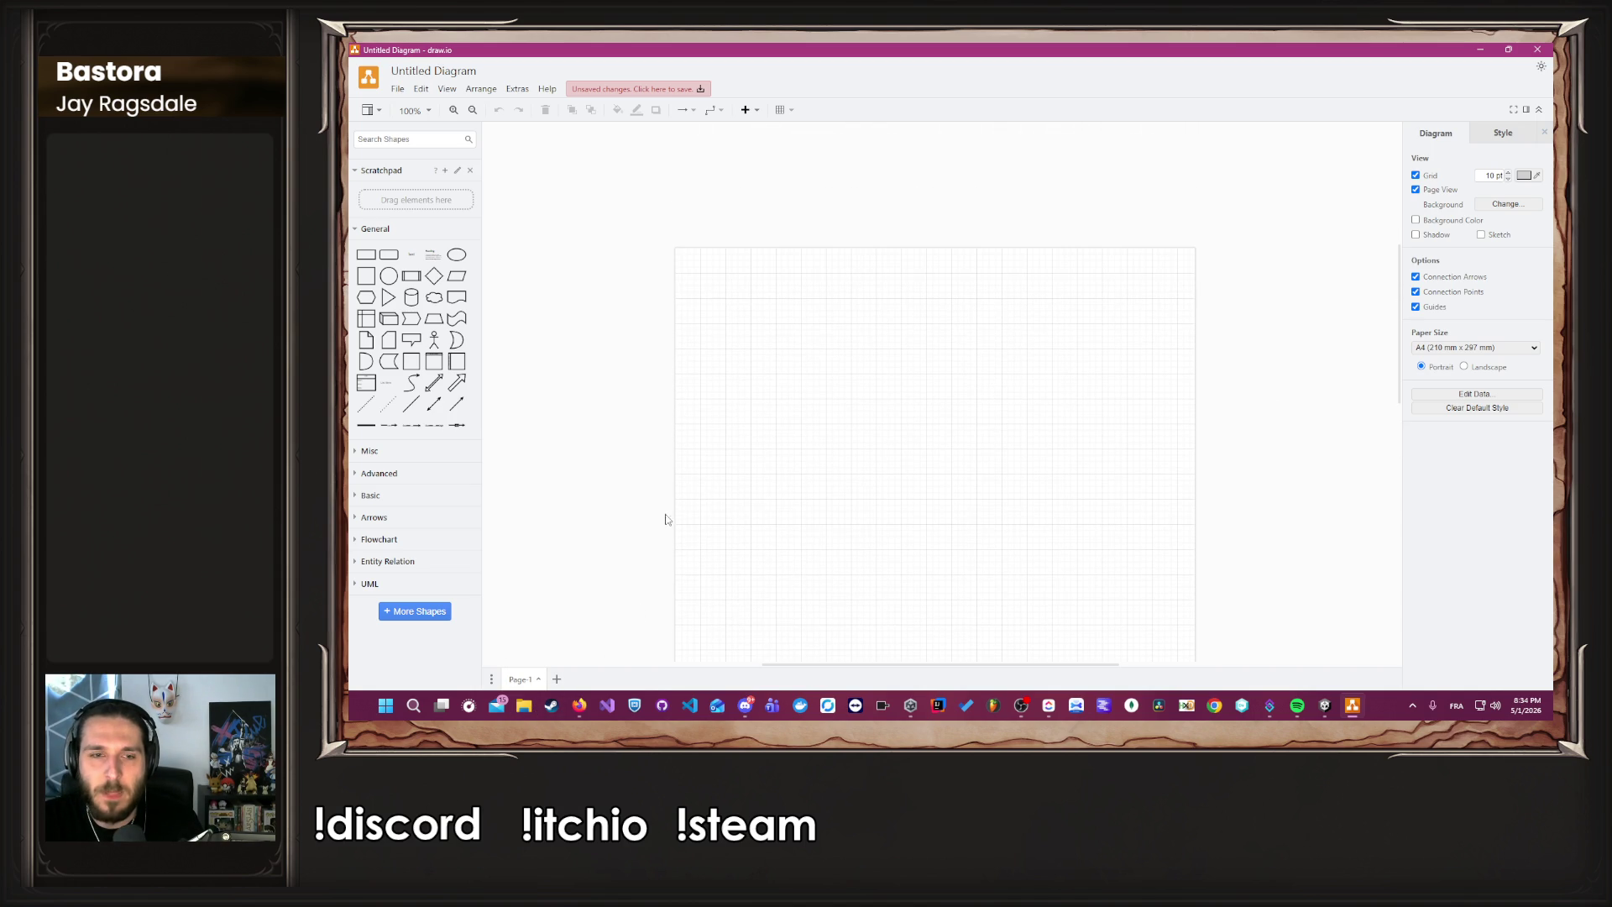
mouse_move(924, 59)
left_mouse_down()
mouse_move(914, 363)
mouse_move(965, 404)
mouse_move(971, 361)
mouse_move(974, 709)
left_mouse_up()
left_click(632, 681)
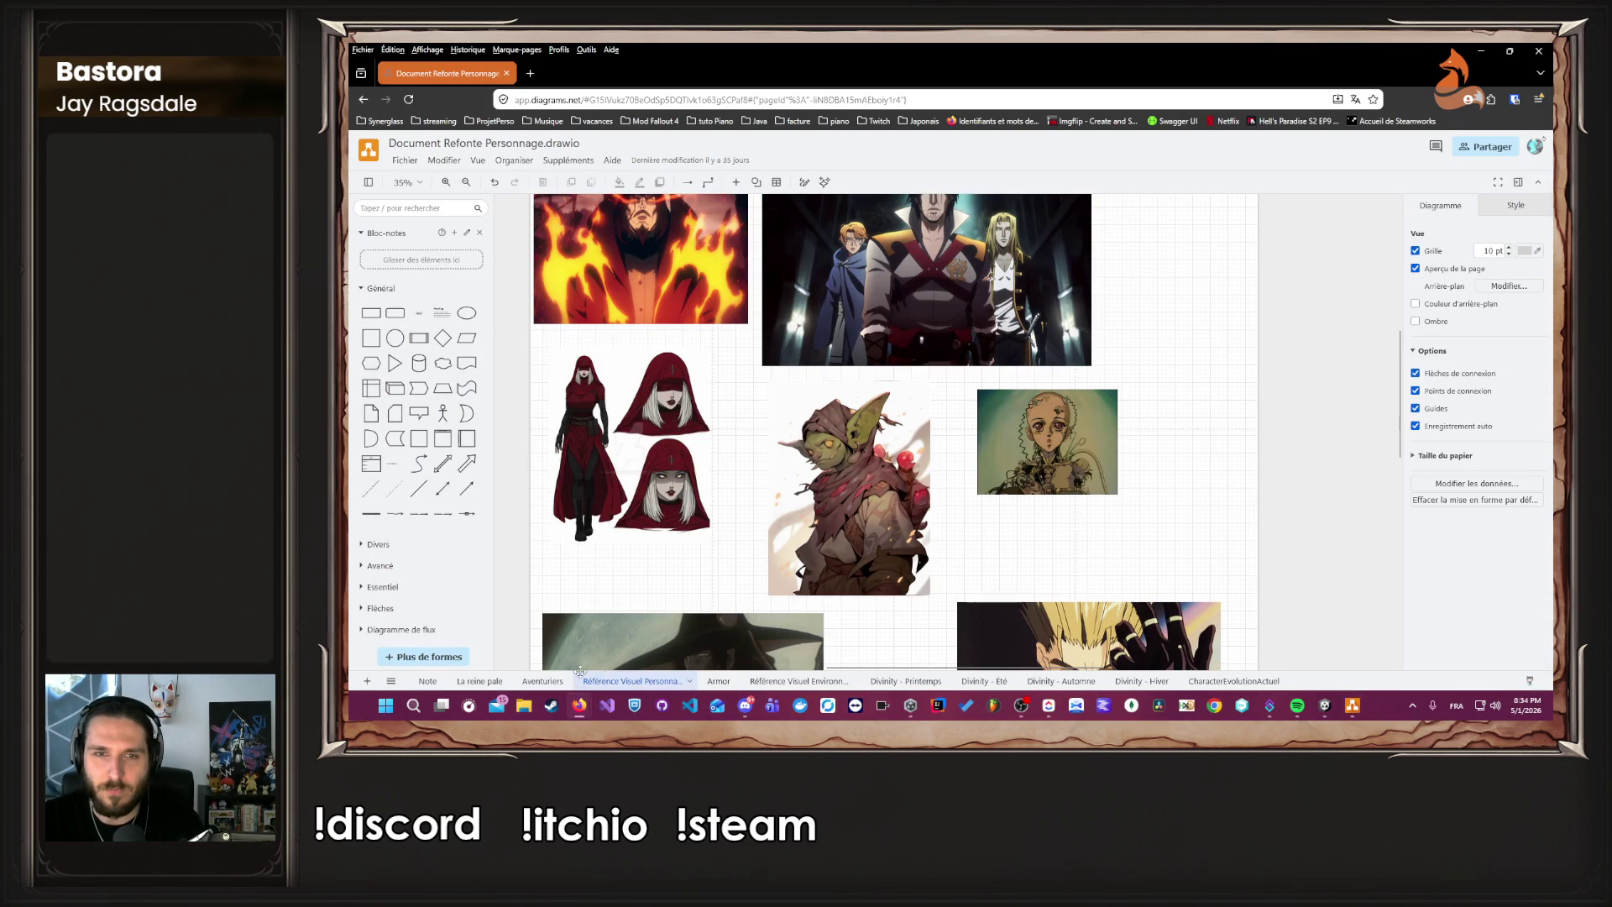
On the Aventuriers page, select the Alyrienne and Robine name labels.
left_click(546, 683)
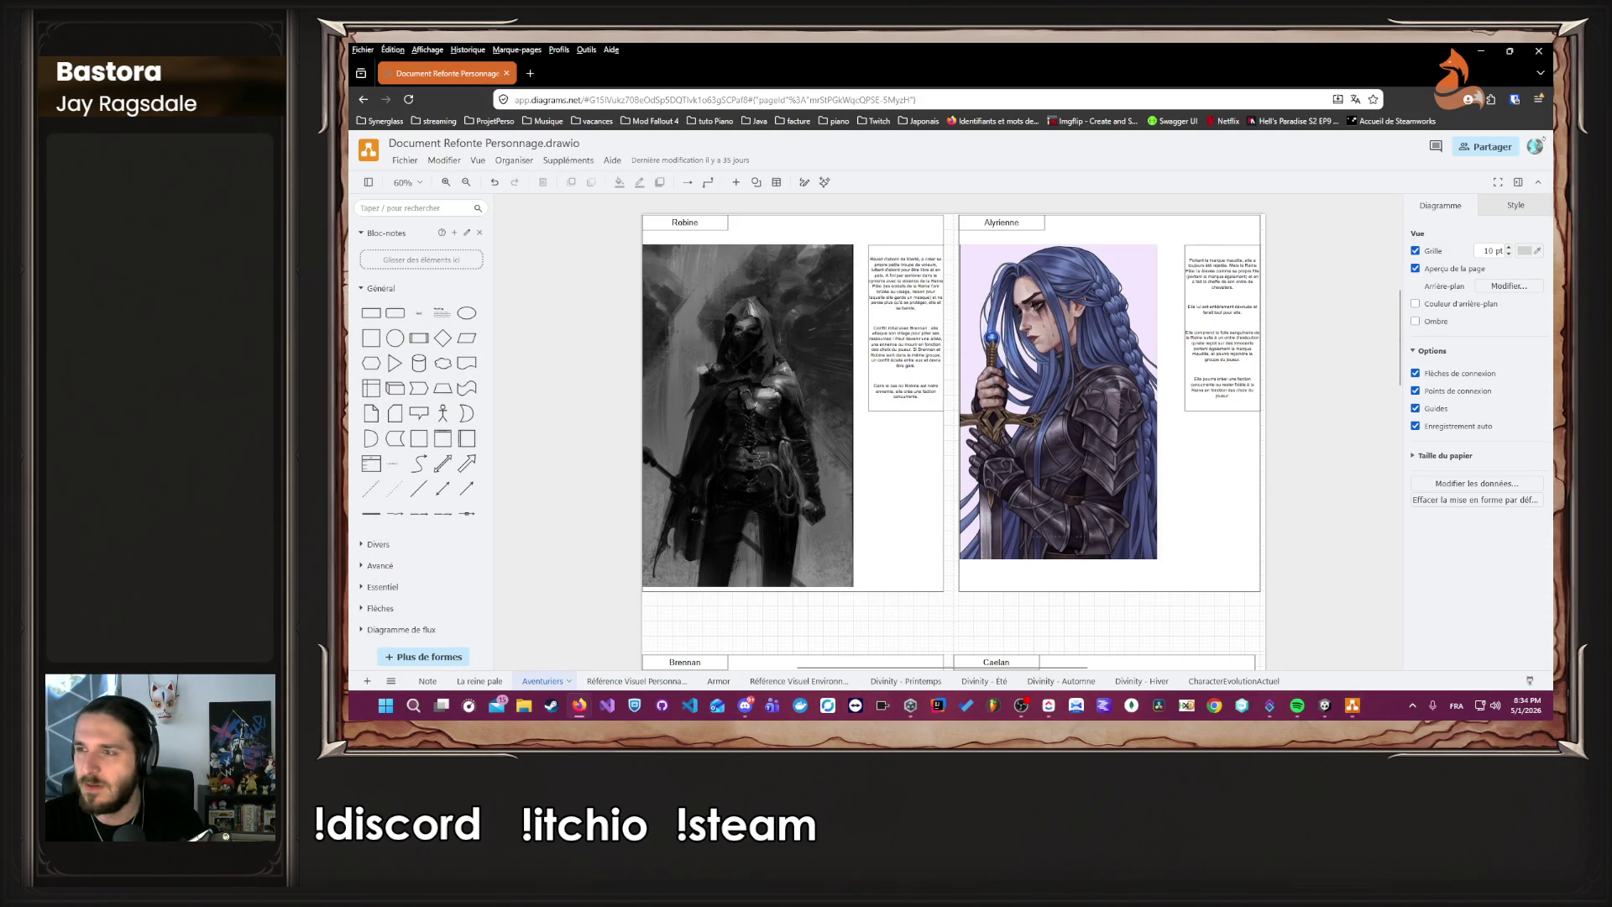
left_click(985, 229)
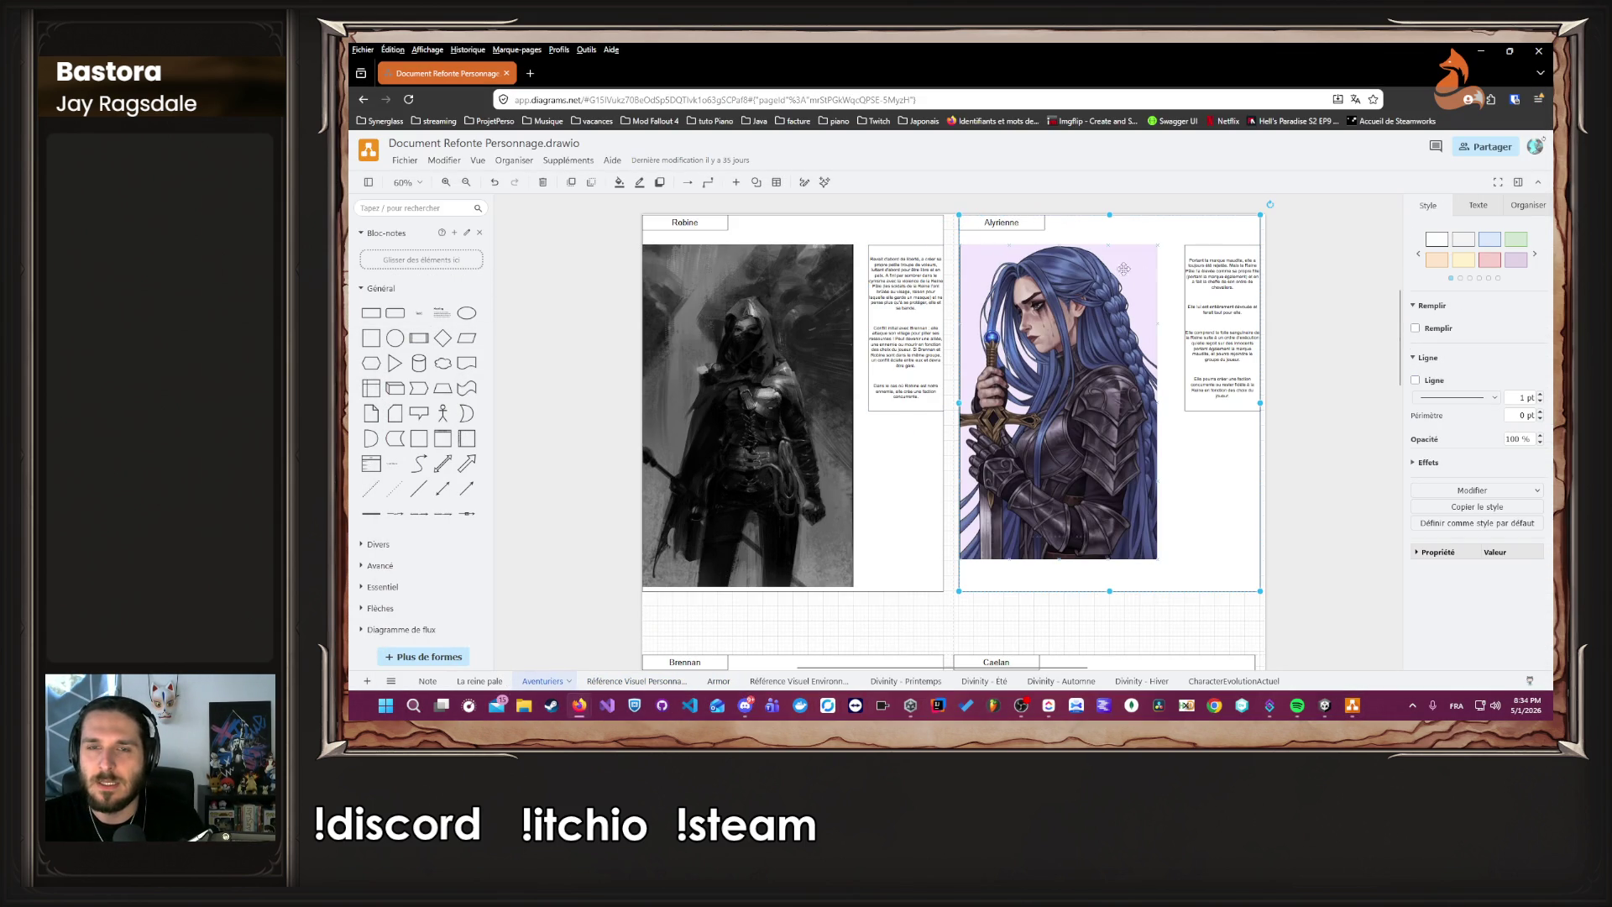
left_click(1002, 222)
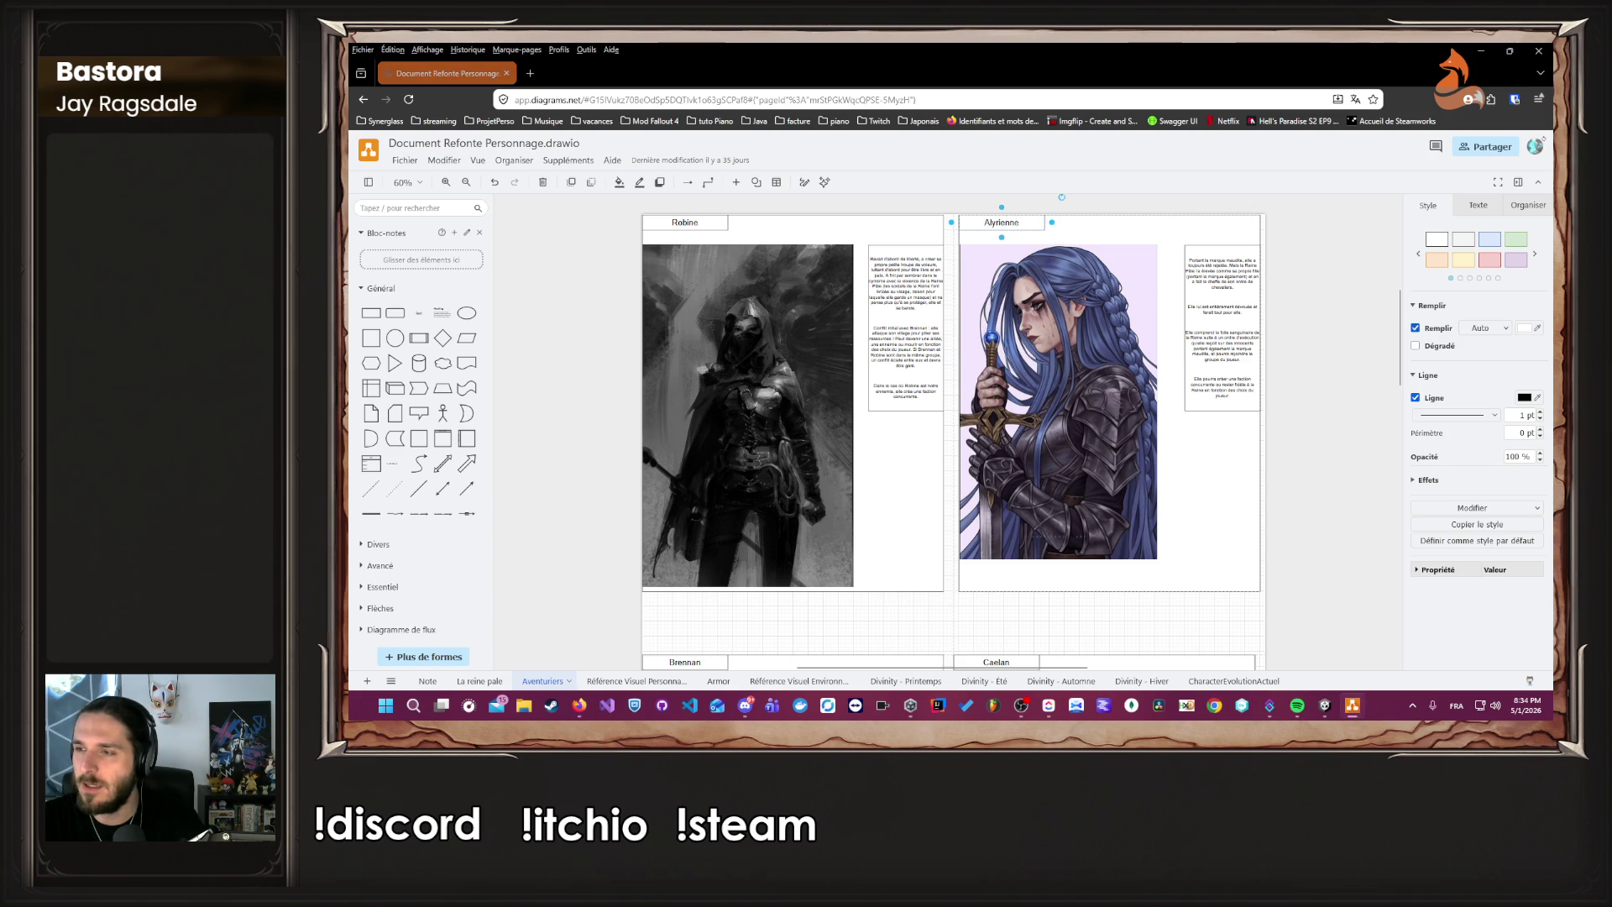
left_click(672, 228)
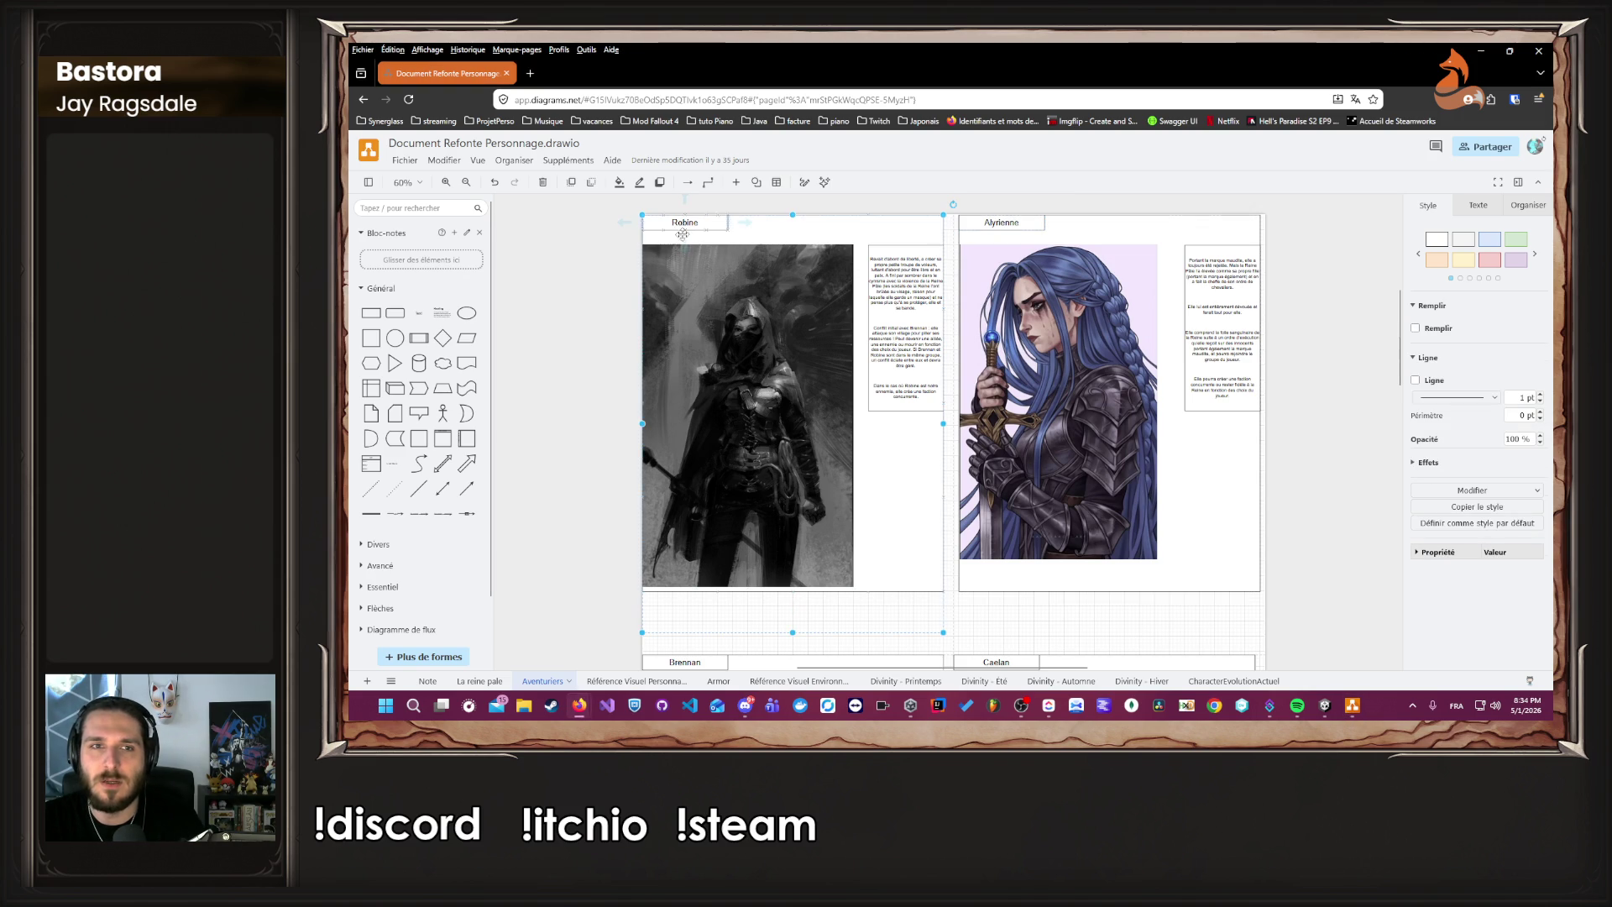
left_click(701, 221)
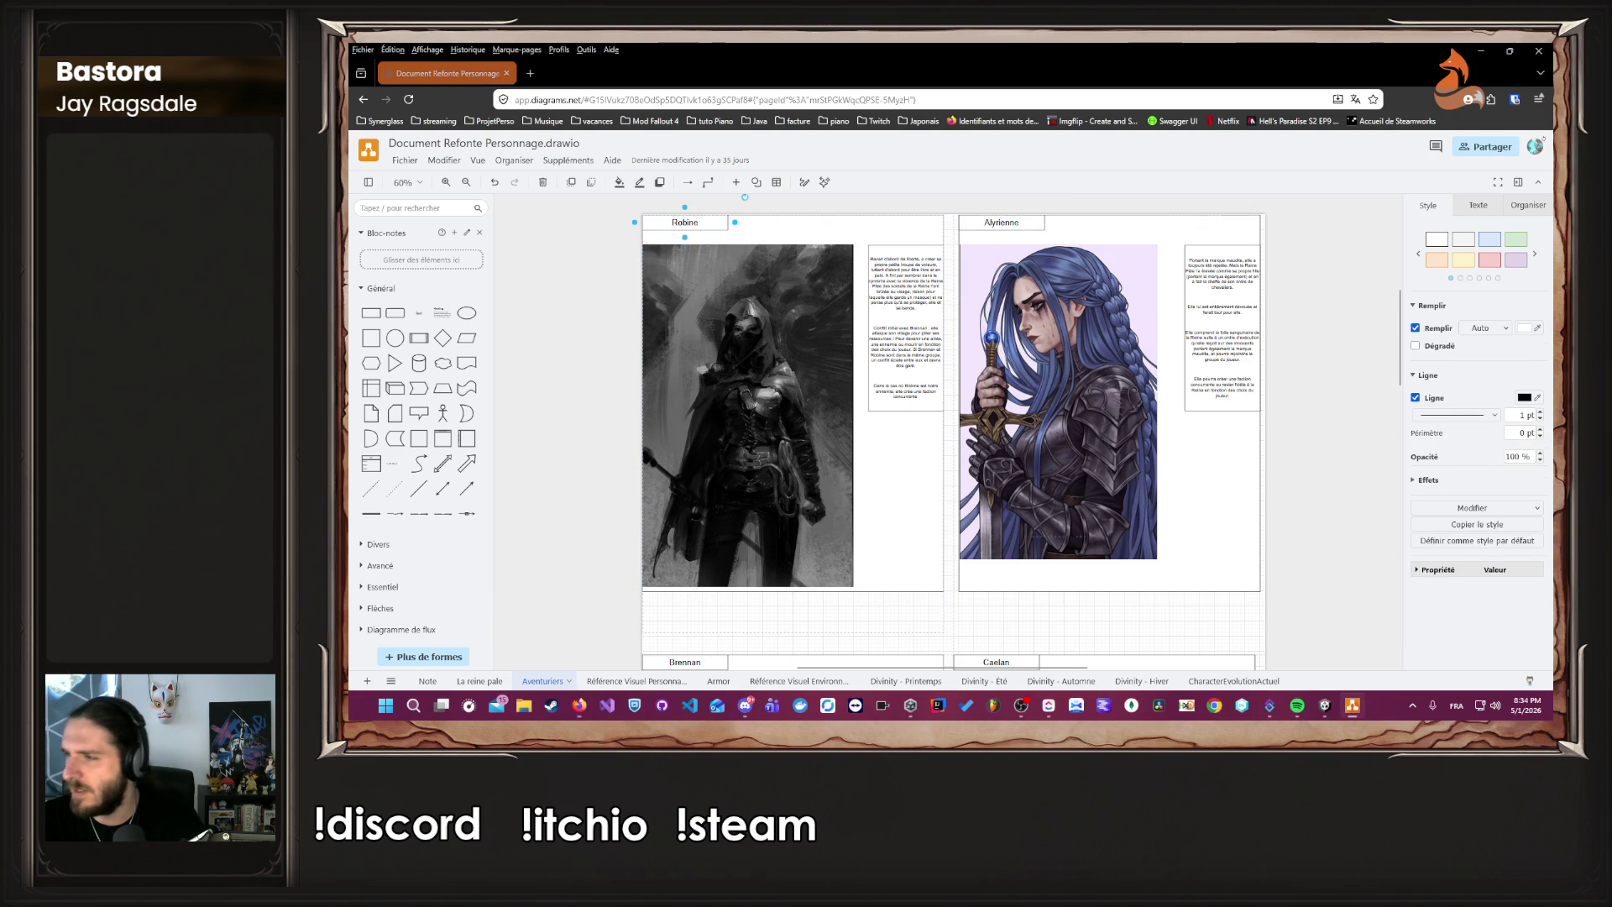
Select the Caelan and Brennan name labels, then the Skreg name label for copying.
scroll(1020, 480, "down", 5)
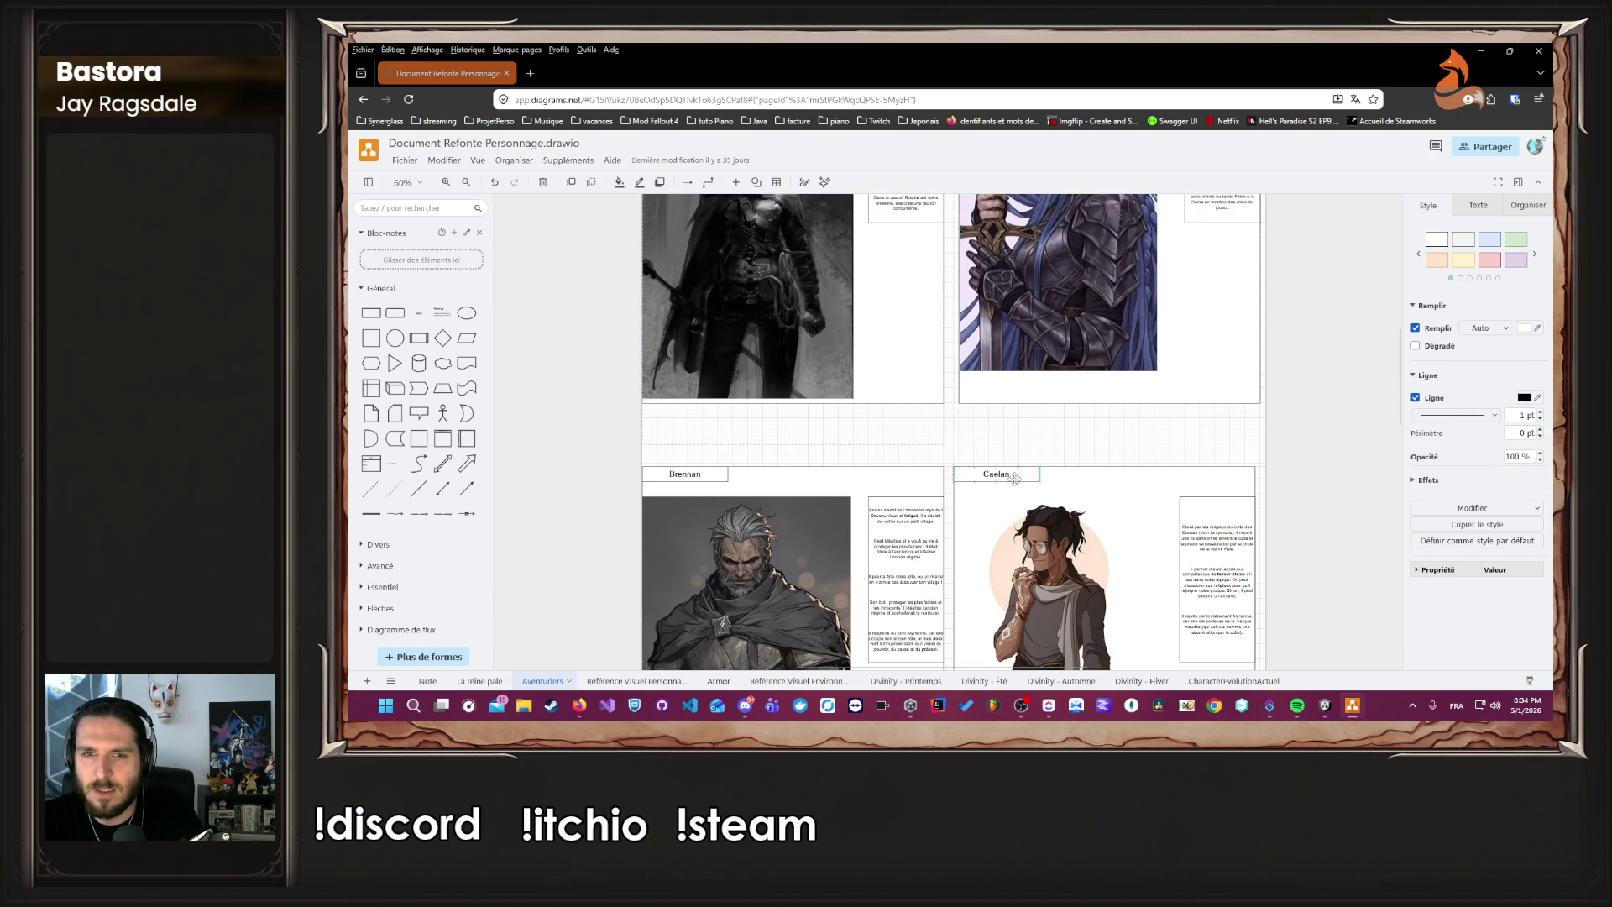
left_click(1020, 479)
left_click(1020, 479)
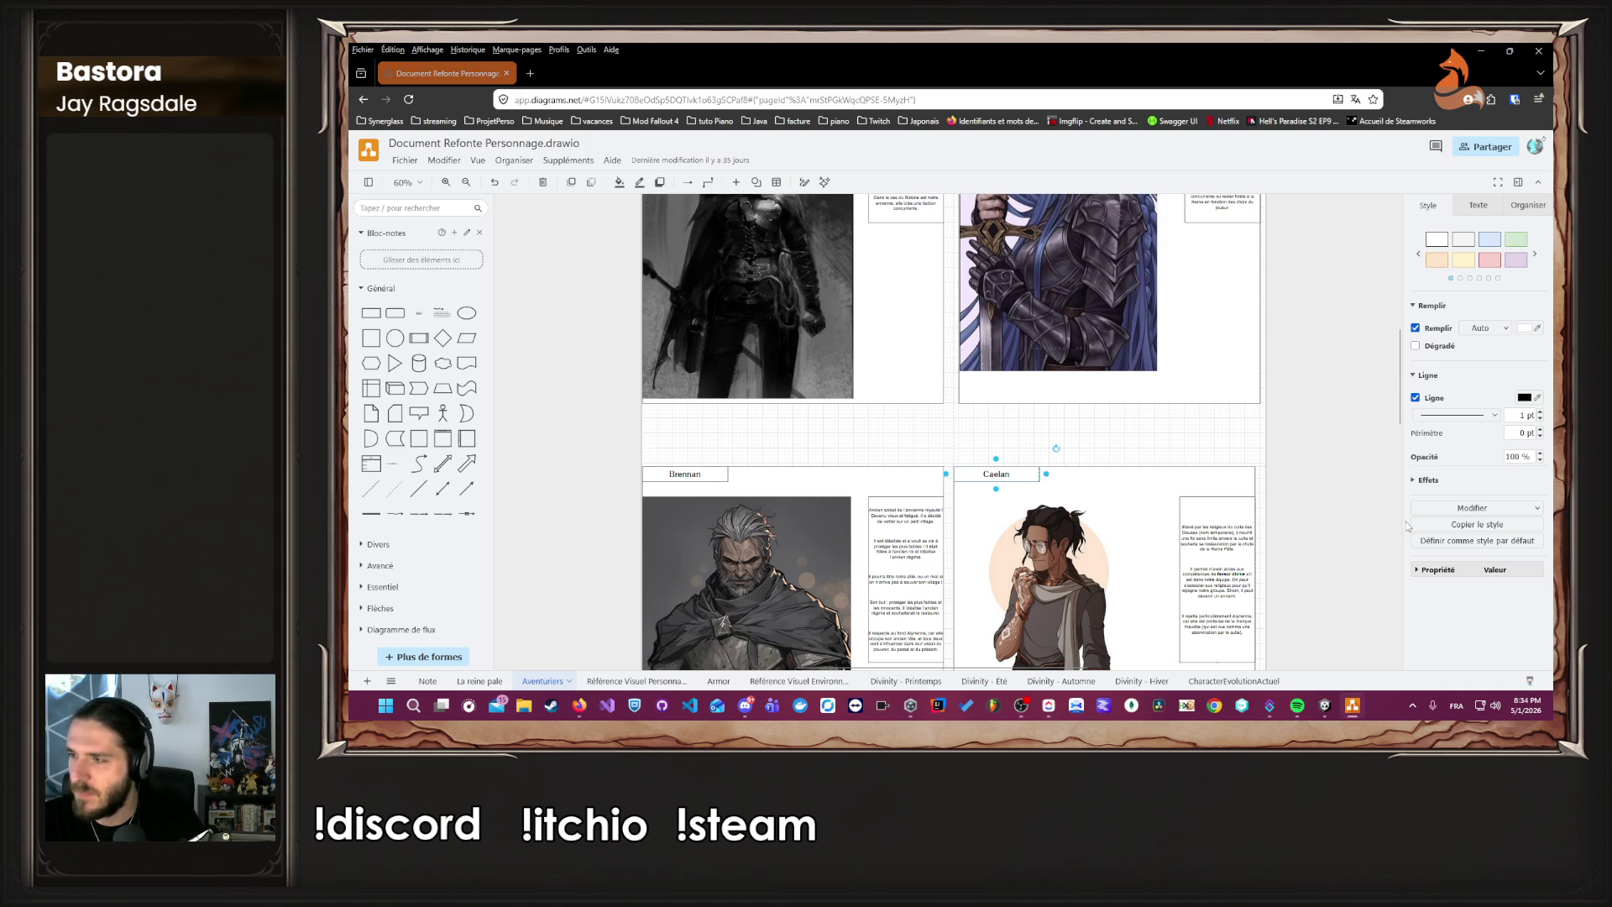
double_click(690, 475)
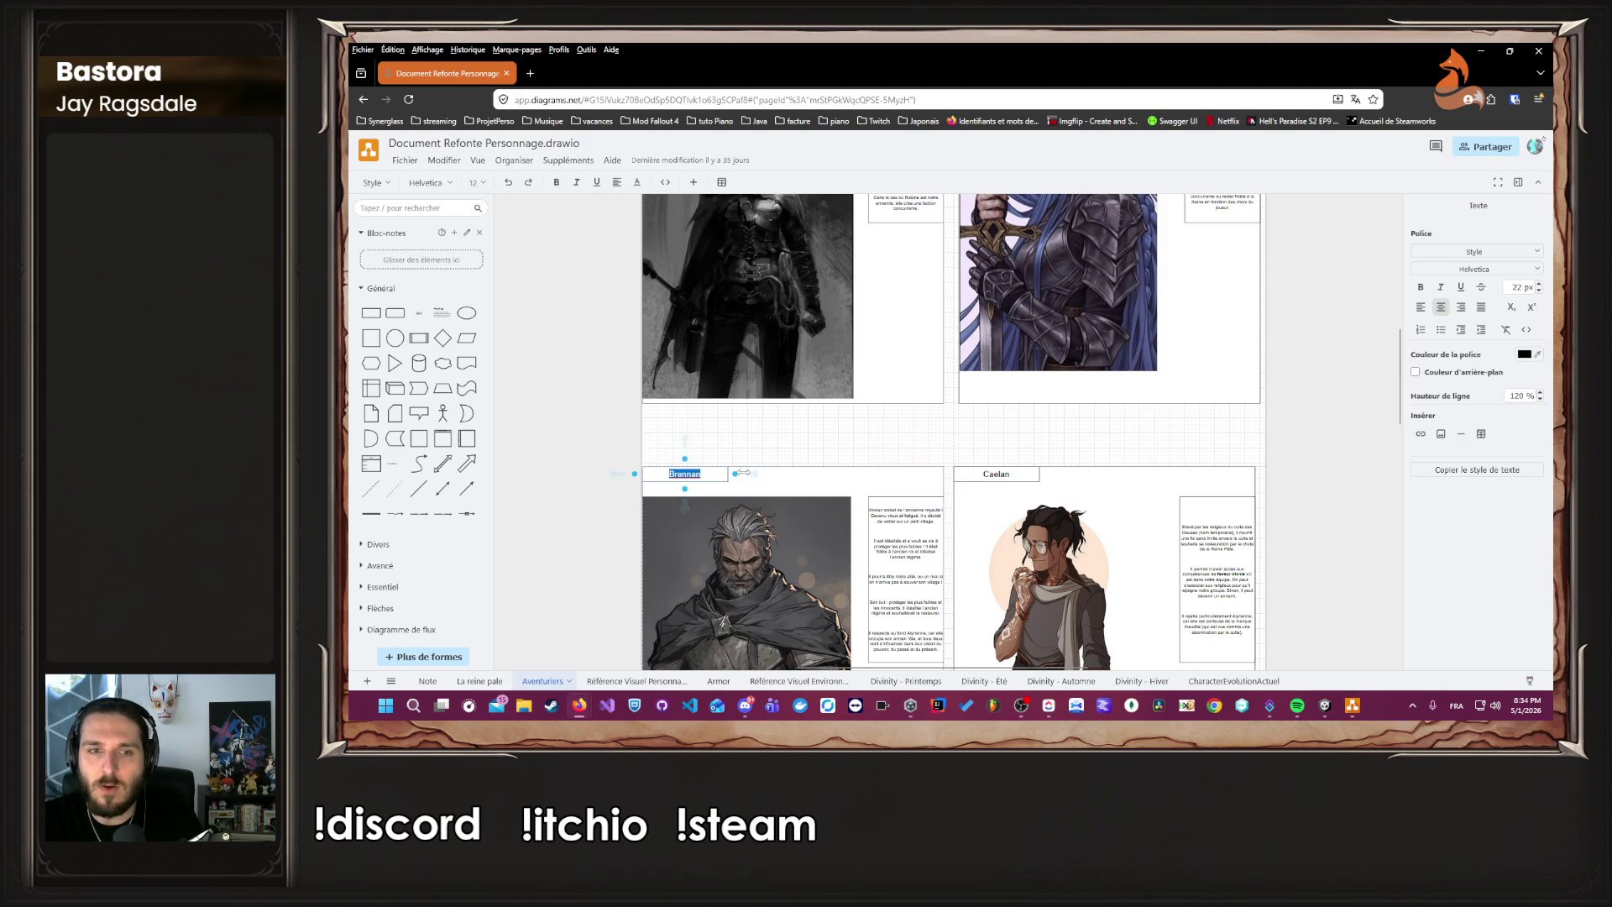
left_click(714, 474)
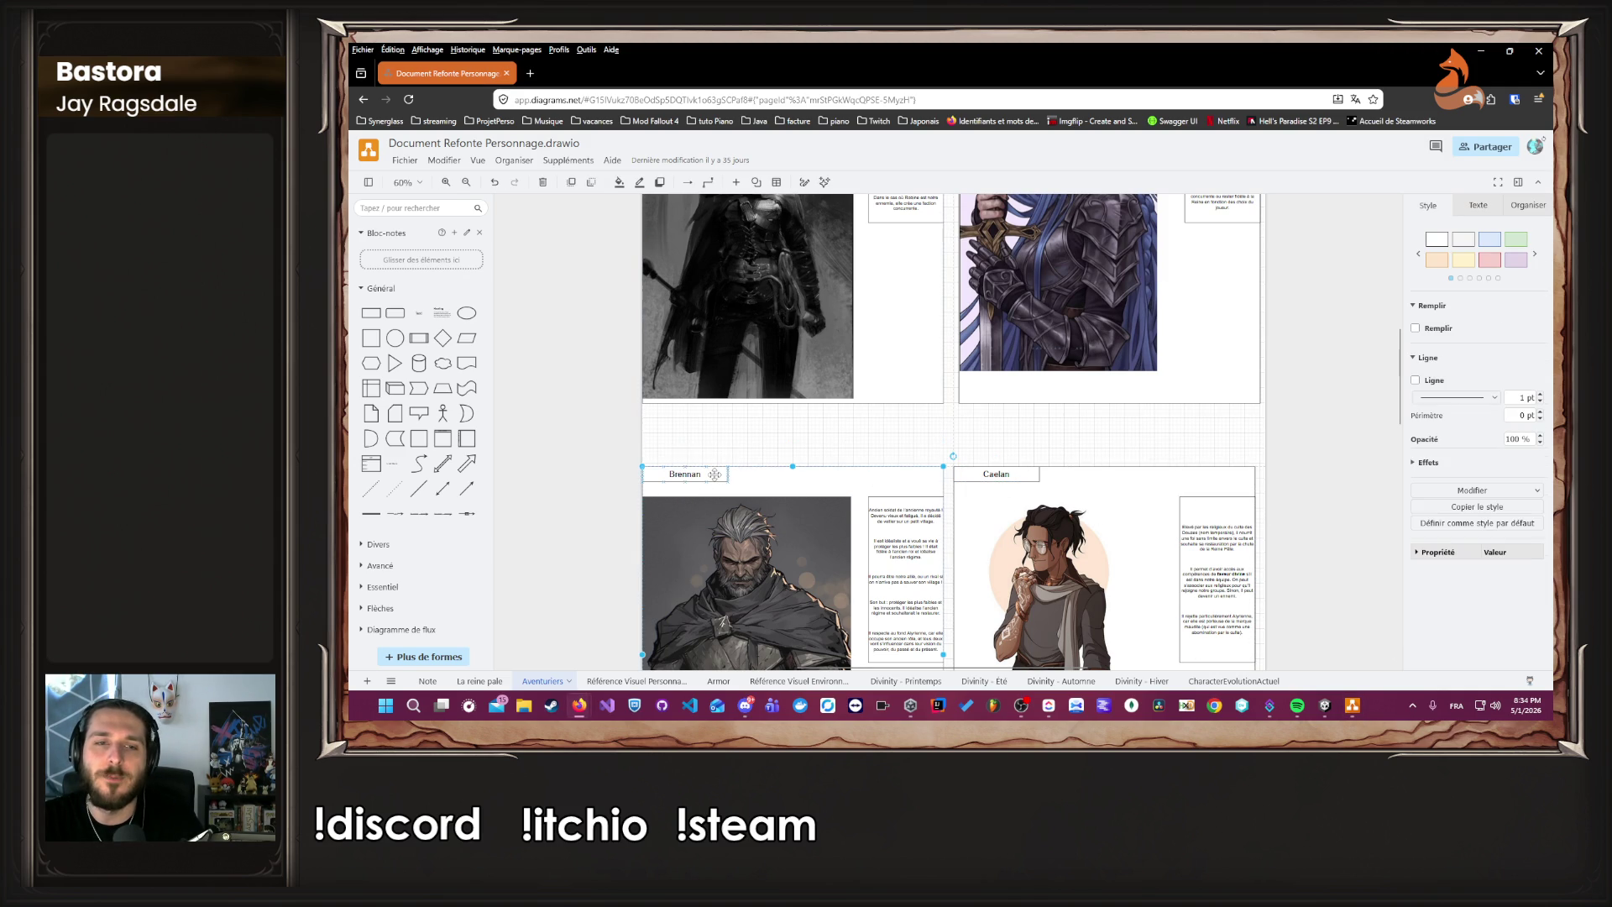
left_click(718, 474)
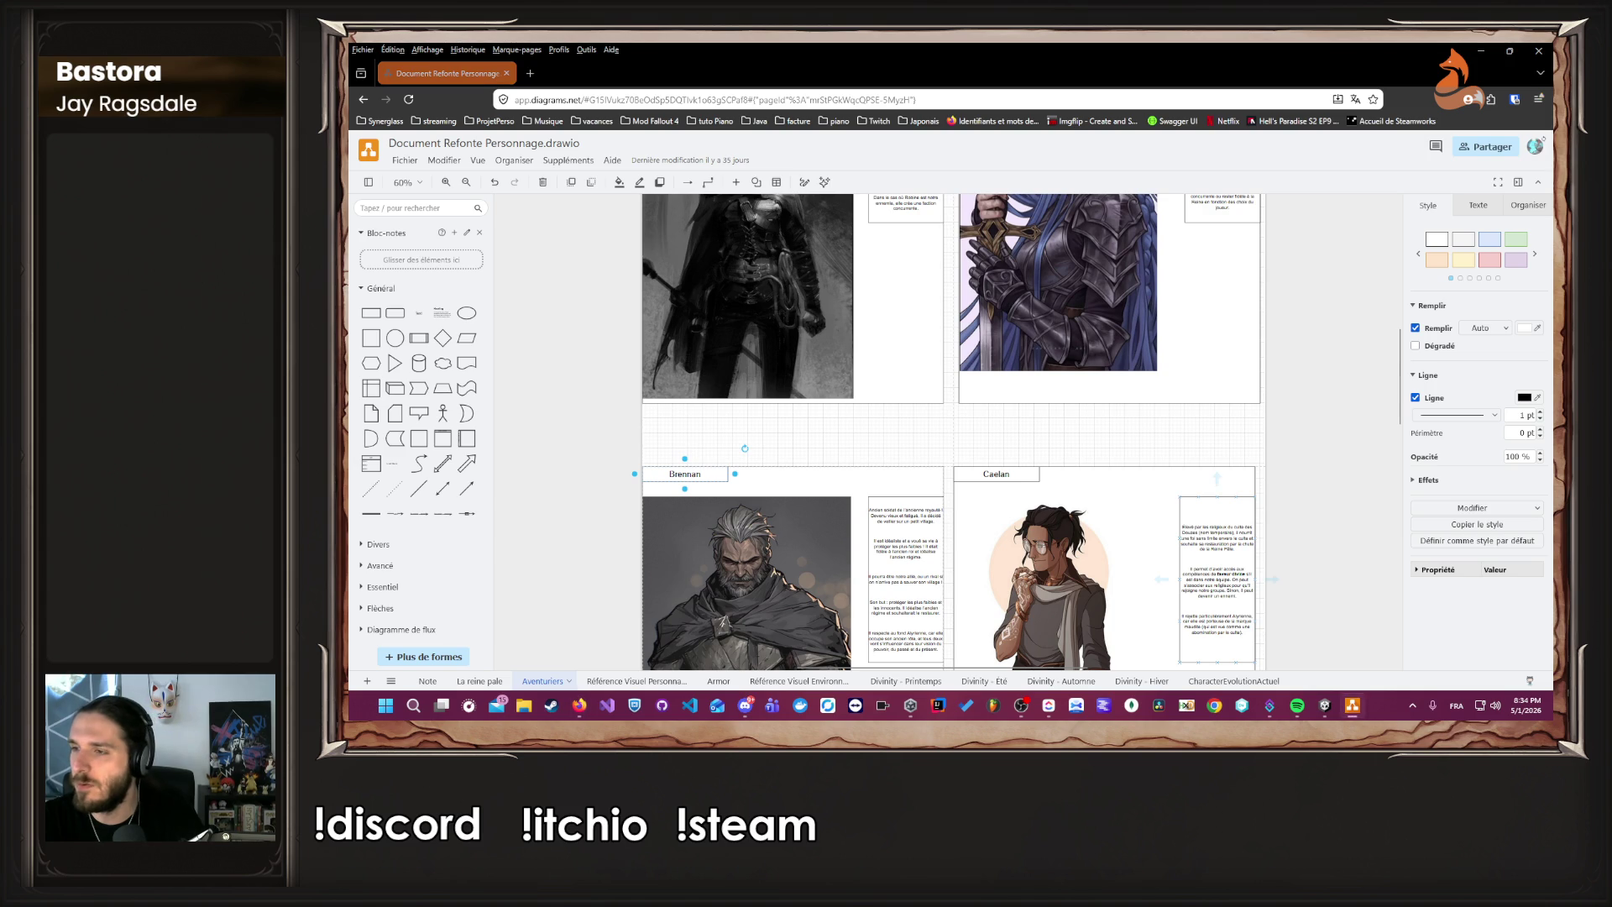
scroll(877, 527, "down", 5)
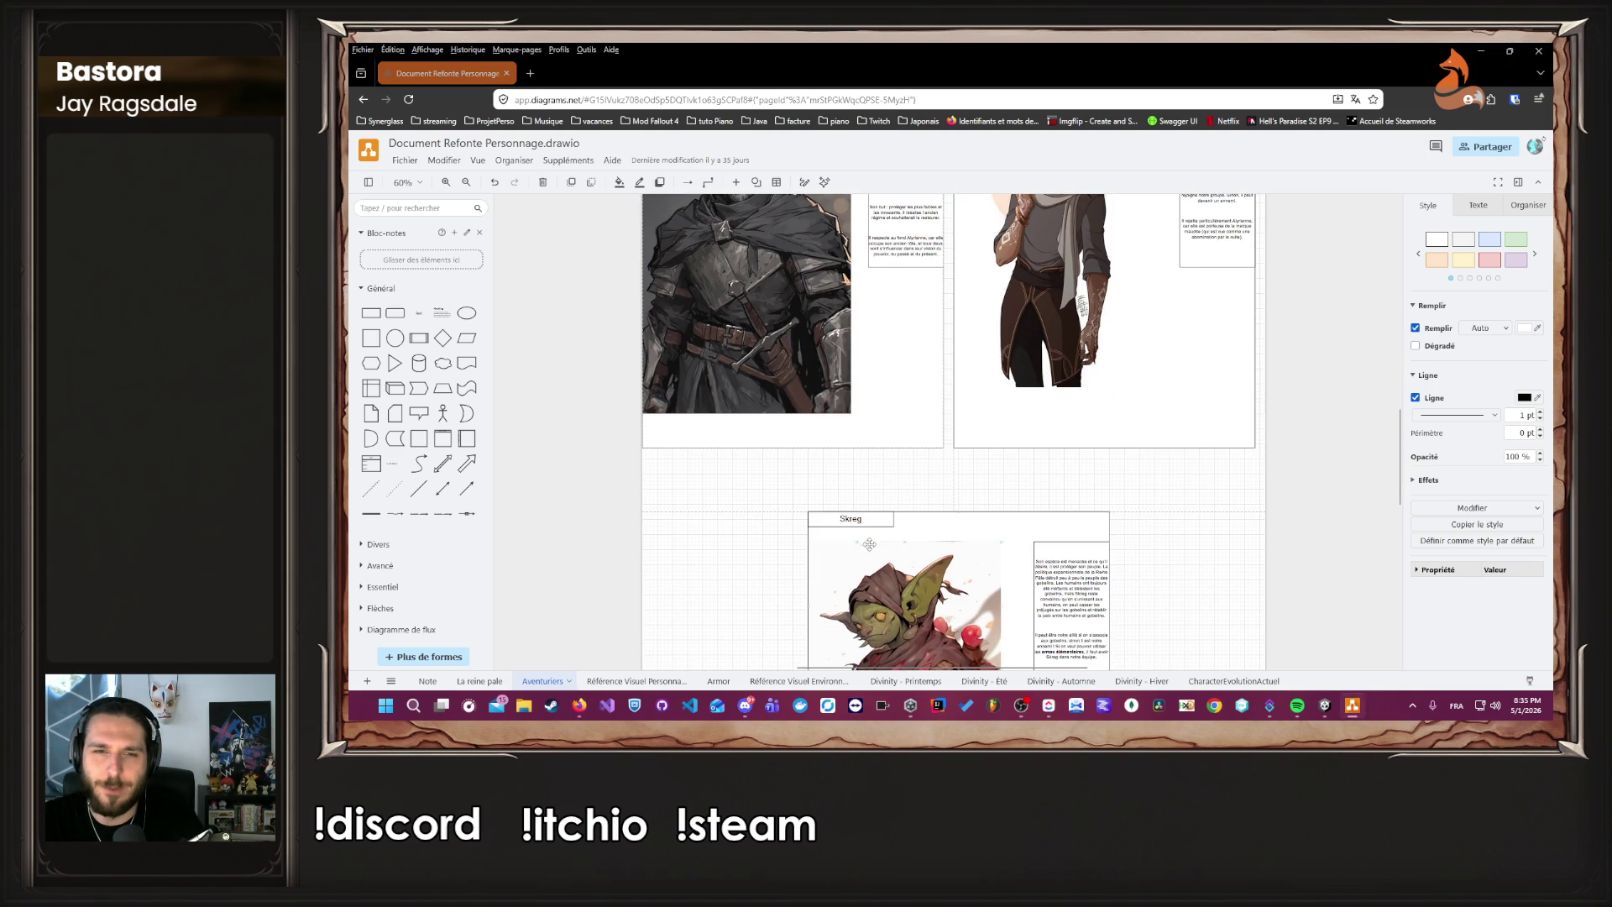
left_click(877, 525)
left_click(879, 520)
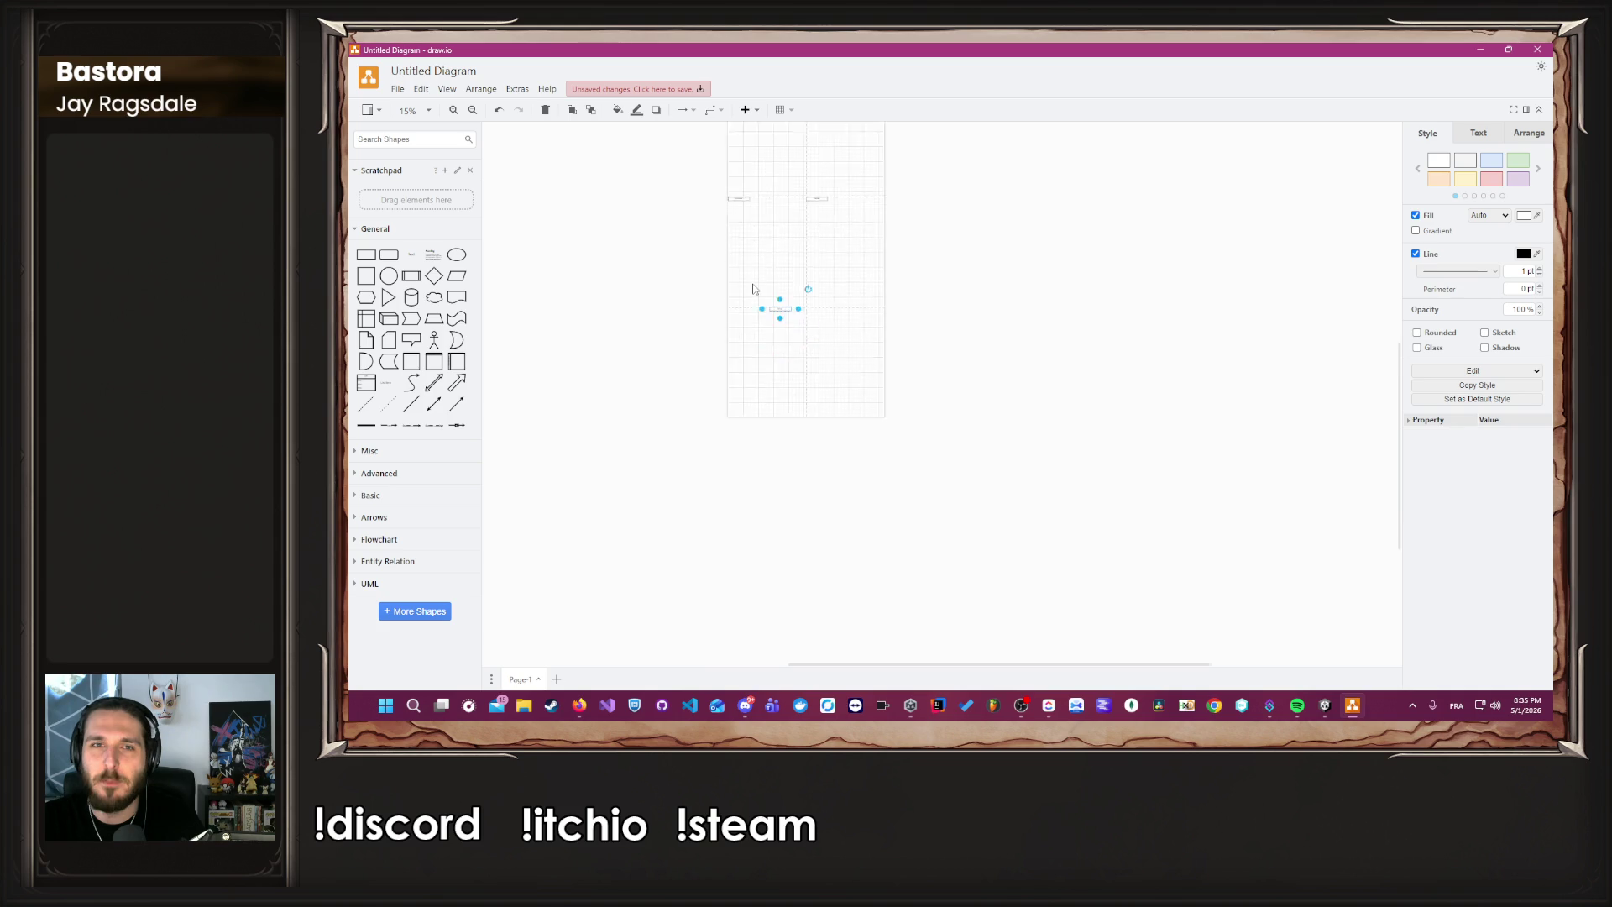
Place the pasted Skreg label and move Brennan up out of the bottom row.
scroll(753, 289, "up", 5)
scroll(881, 579, "down", 3)
mouse_move(895, 519)
left_mouse_down()
mouse_move(926, 370)
mouse_move(910, 481)
left_mouse_up()
scroll(927, 387, "up", 6)
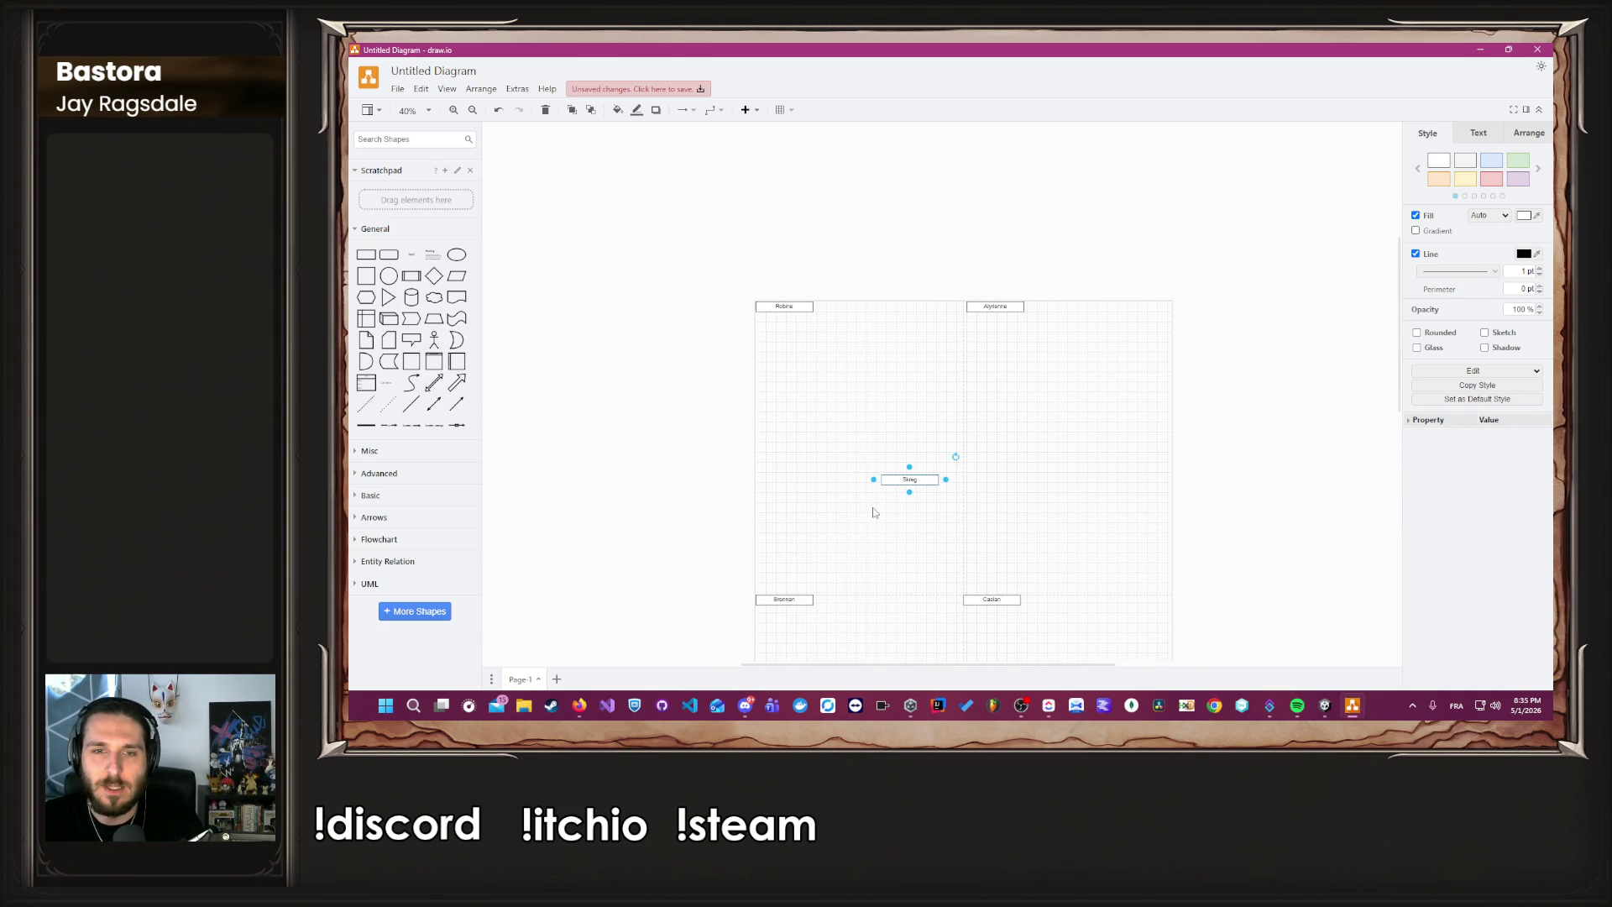
left_click_drag(788, 601, 781, 304)
scroll(794, 380, "up", 1)
scroll(794, 380, "up", 4)
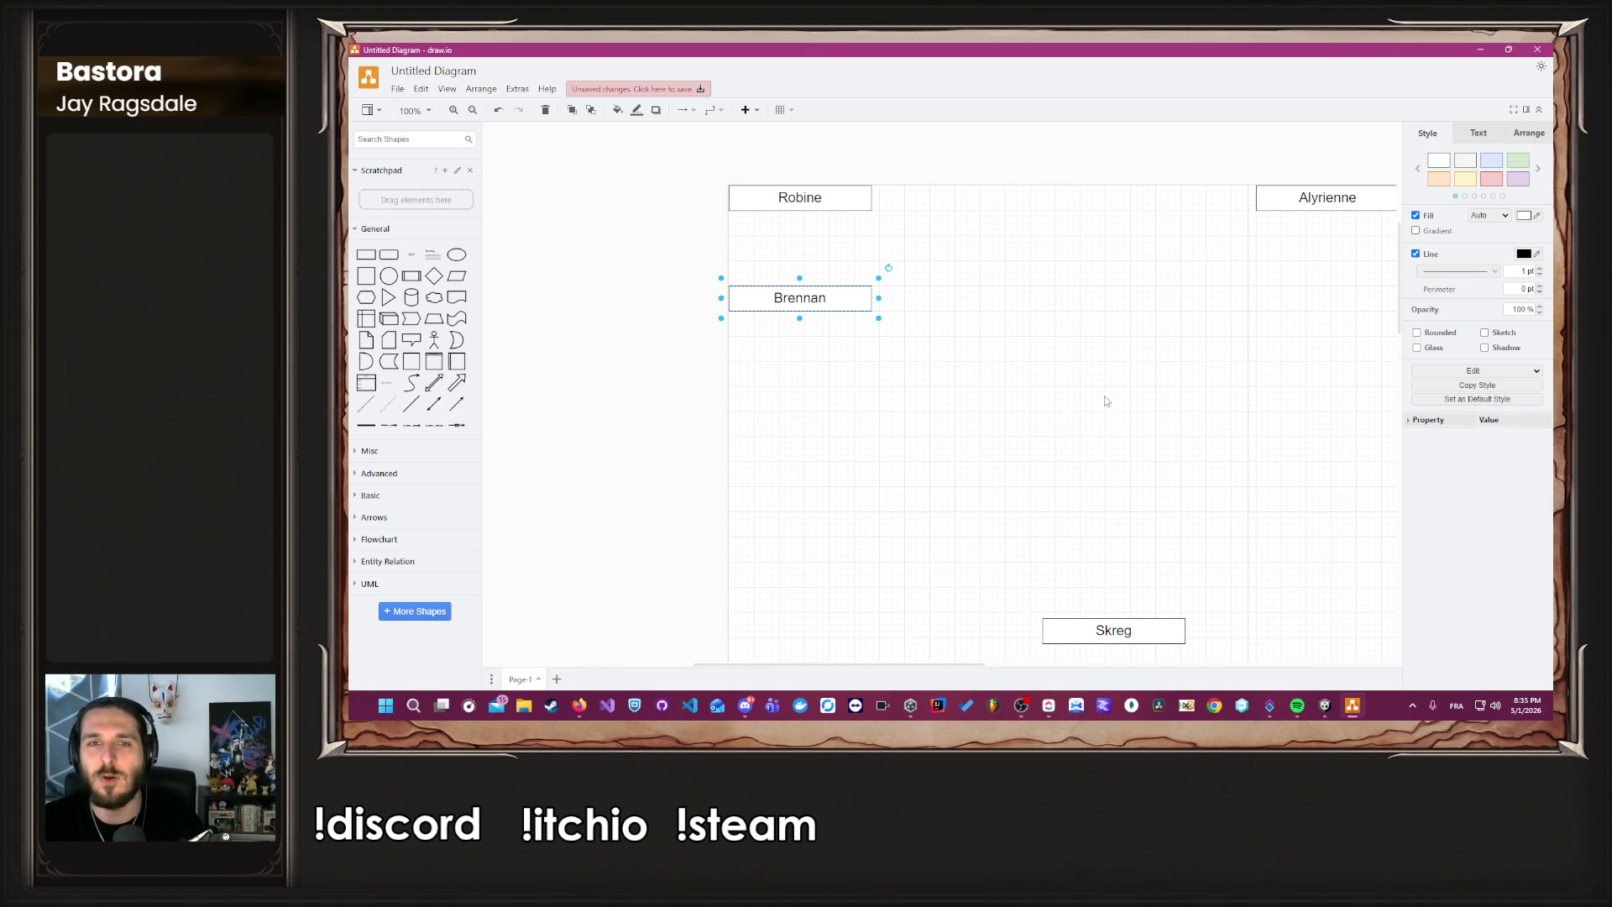
left_click(1094, 418)
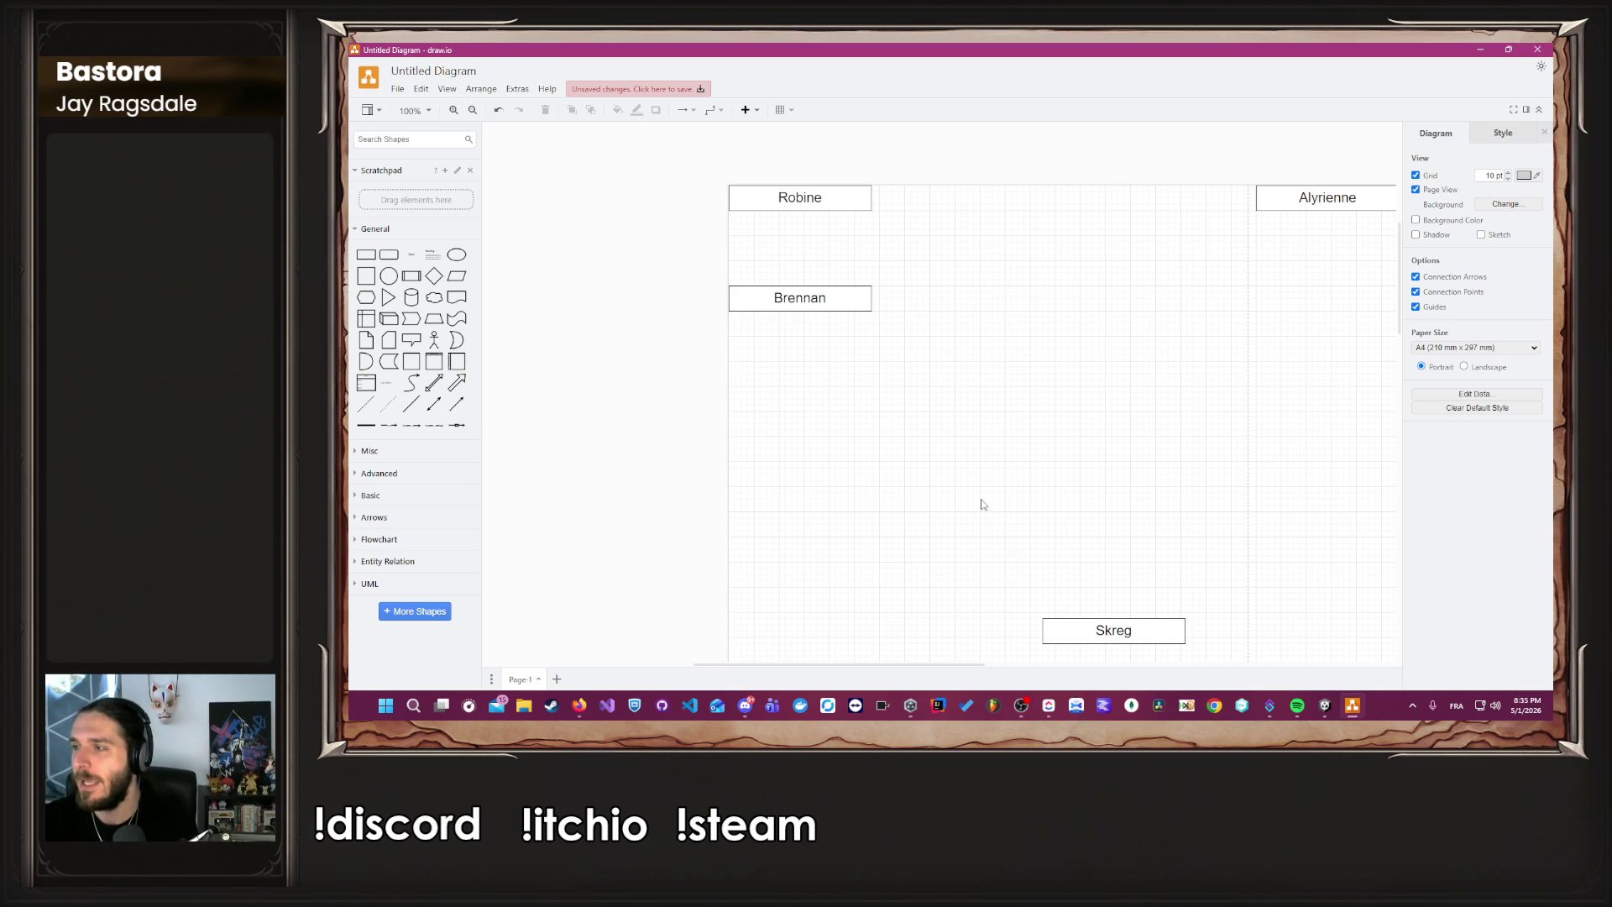
Move Skreg up beside Robine and set Alyrienne beside Brennan.
mouse_move(1113, 629)
left_mouse_down()
mouse_move(1105, 443)
mouse_move(1000, 199)
left_mouse_up()
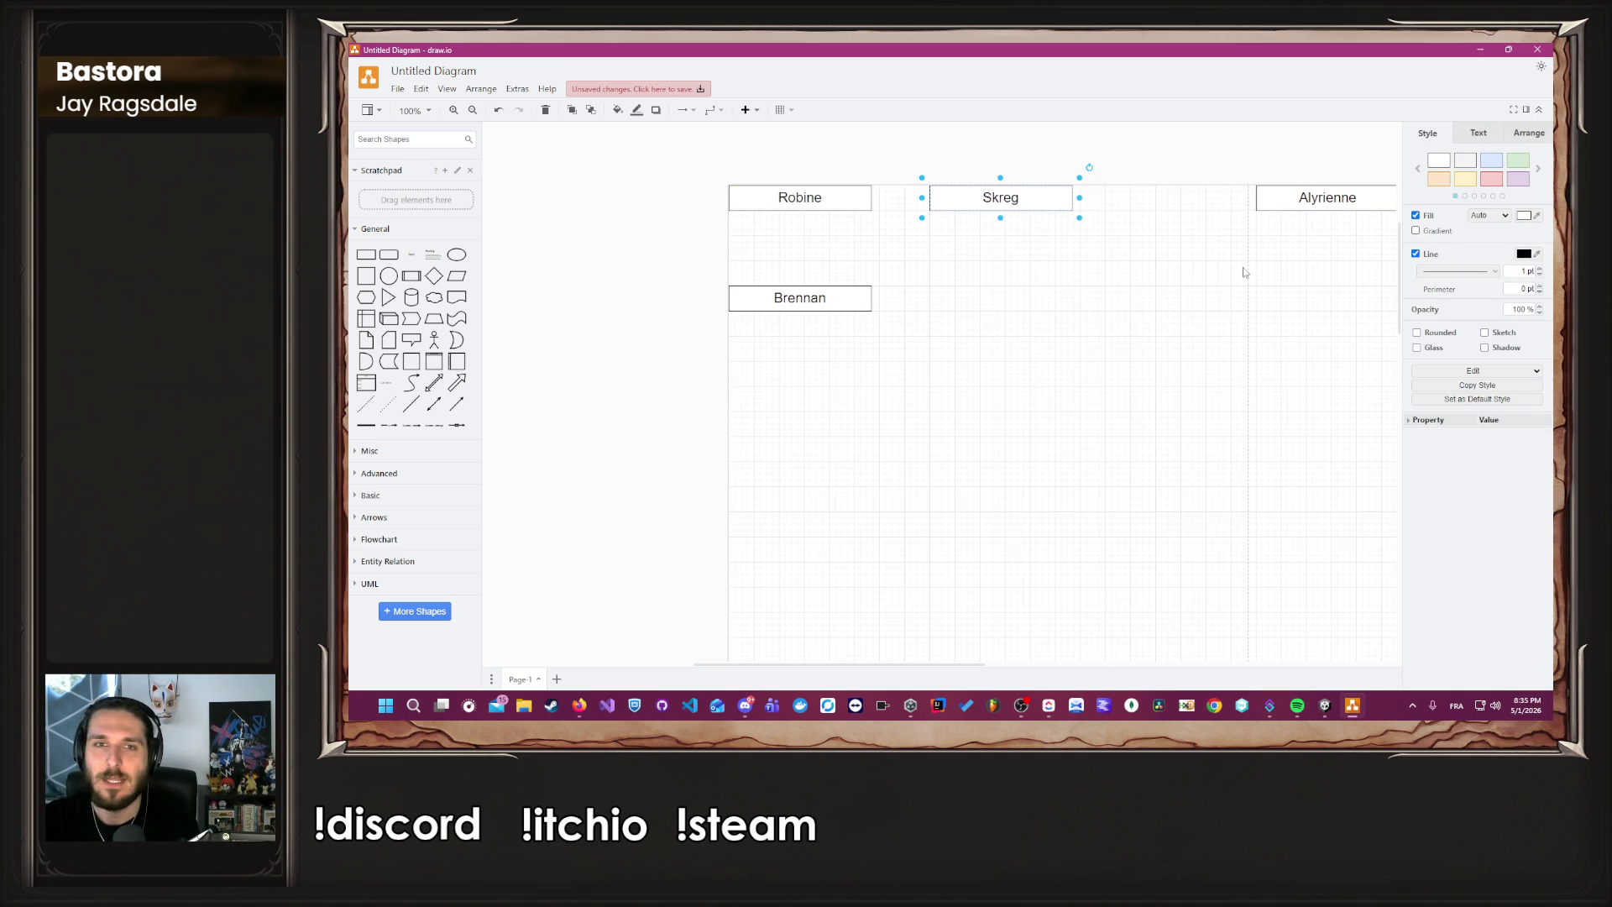
mouse_move(1320, 204)
left_mouse_down()
mouse_move(965, 269)
mouse_move(993, 302)
left_mouse_up()
scroll(960, 447, "down", 3)
scroll(973, 449, "down", 3)
scroll(974, 449, "up", 3)
scroll(974, 448, "down", 5)
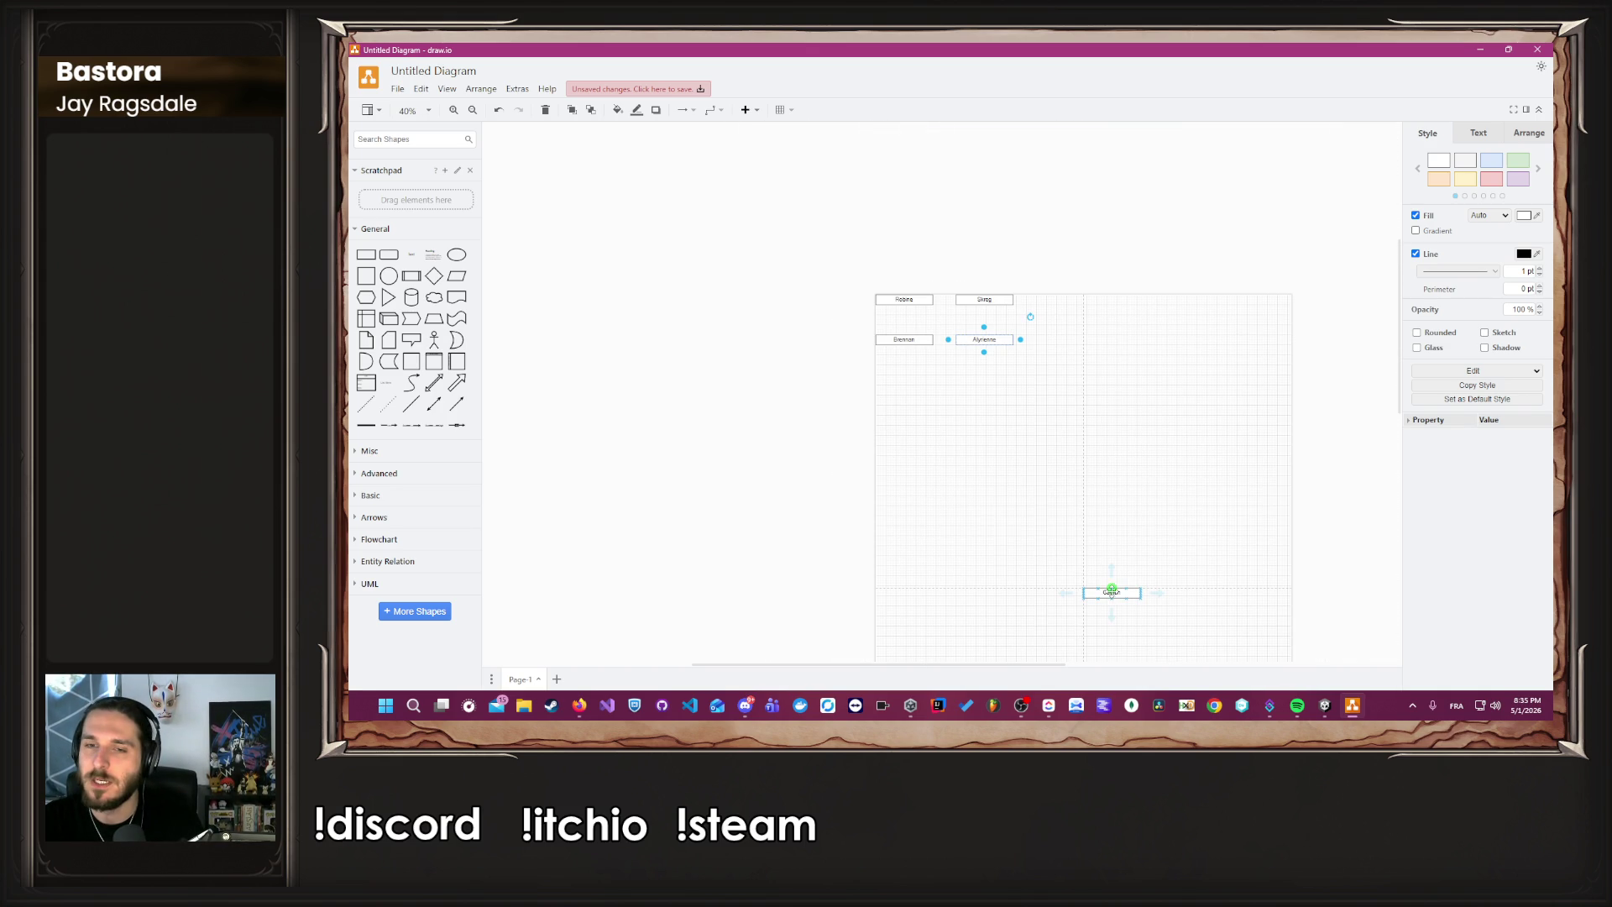
Centre Caelan beneath the Brennan and Alyrienne pair.
mouse_move(1108, 594)
left_mouse_down()
mouse_move(1039, 439)
mouse_move(929, 360)
left_mouse_up()
scroll(937, 373, "up", 3)
scroll(993, 470, "up", 3)
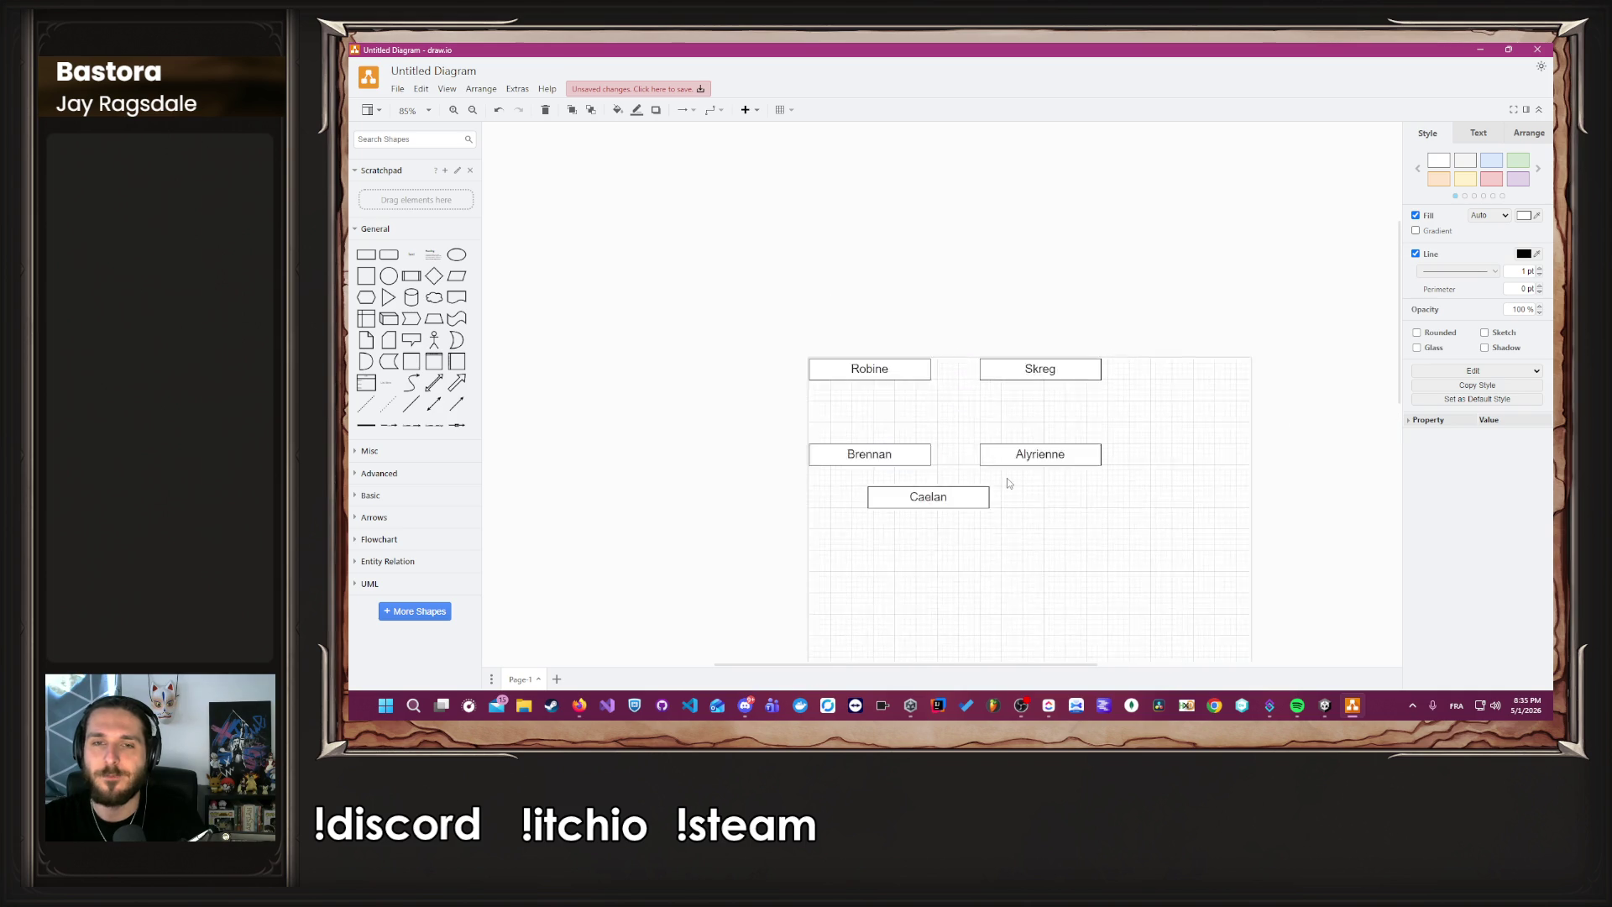
scroll(992, 482, "down", 3)
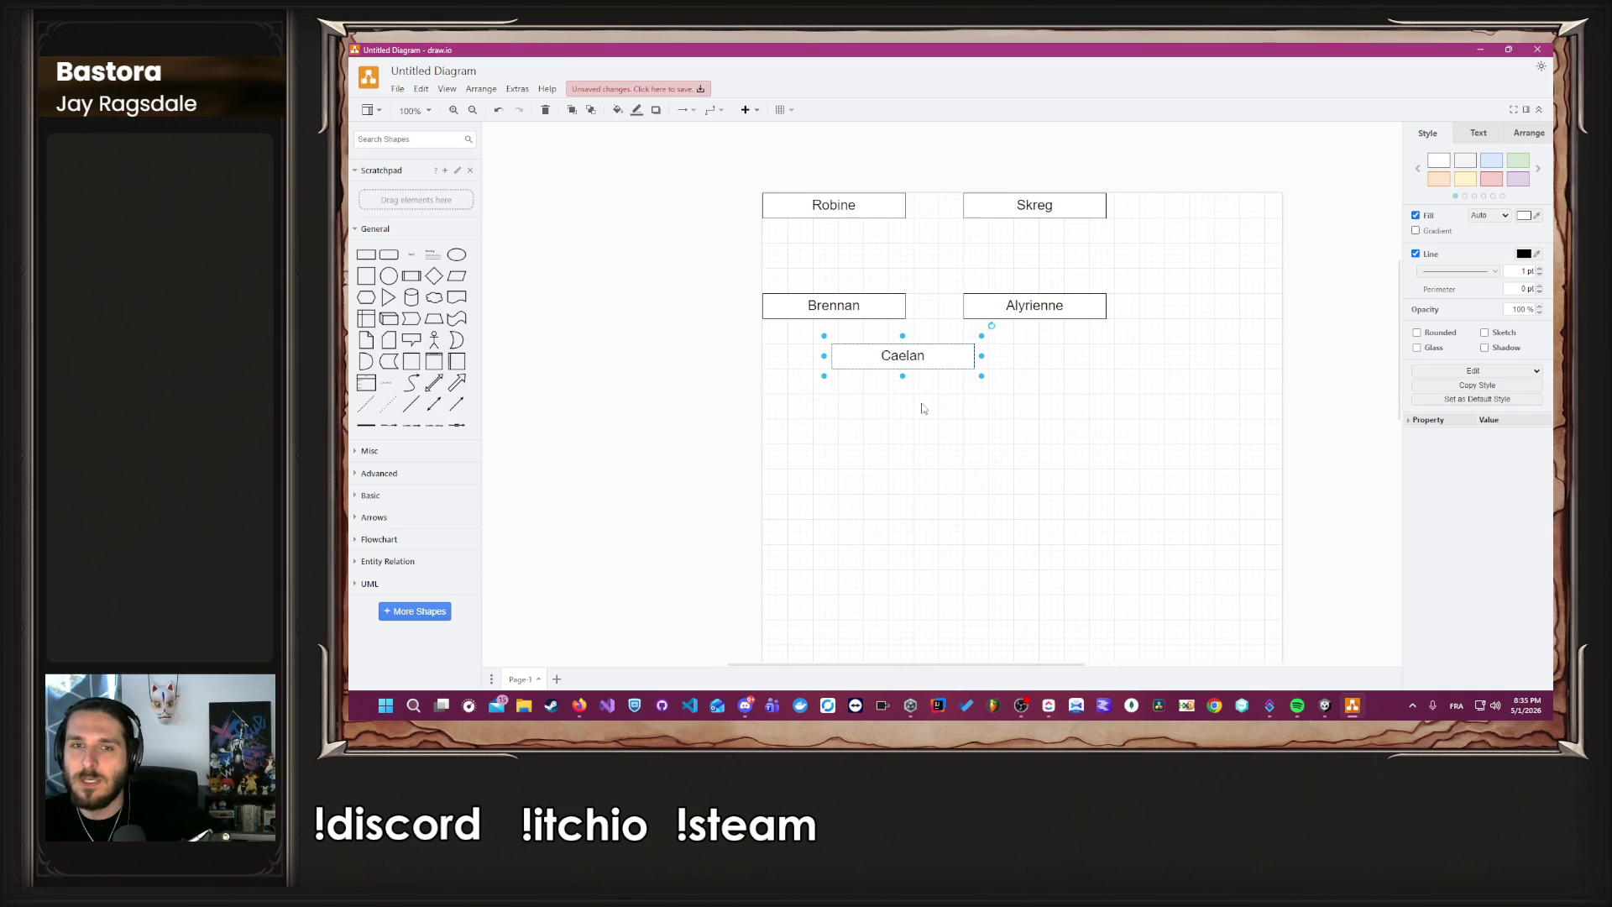
left_click_drag(928, 363, 966, 390)
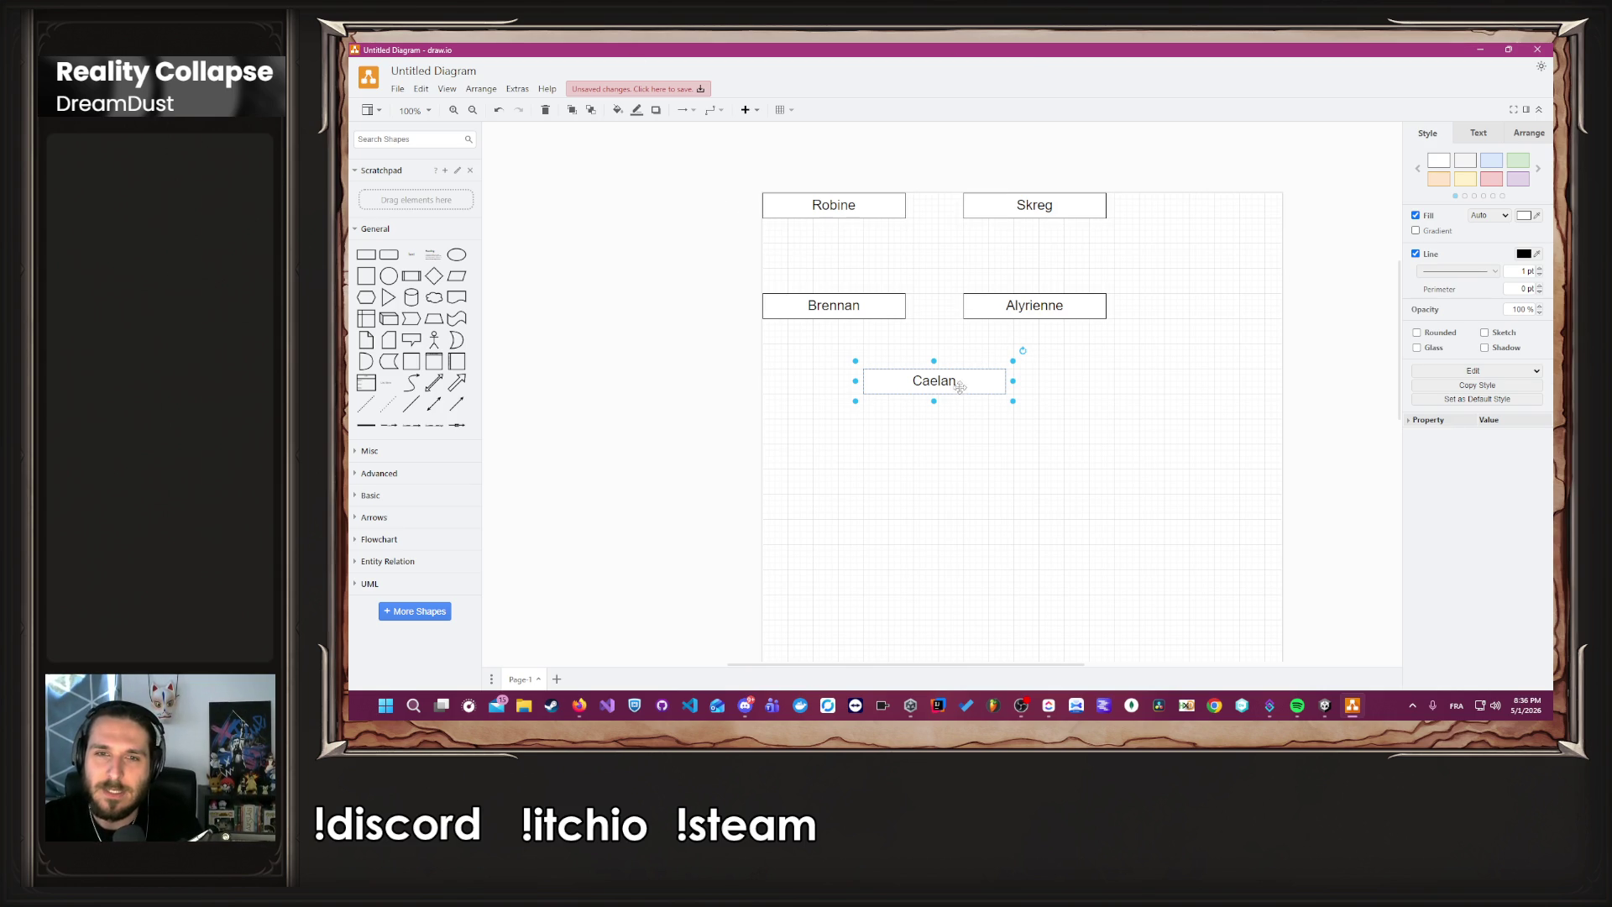
left_click(1023, 467)
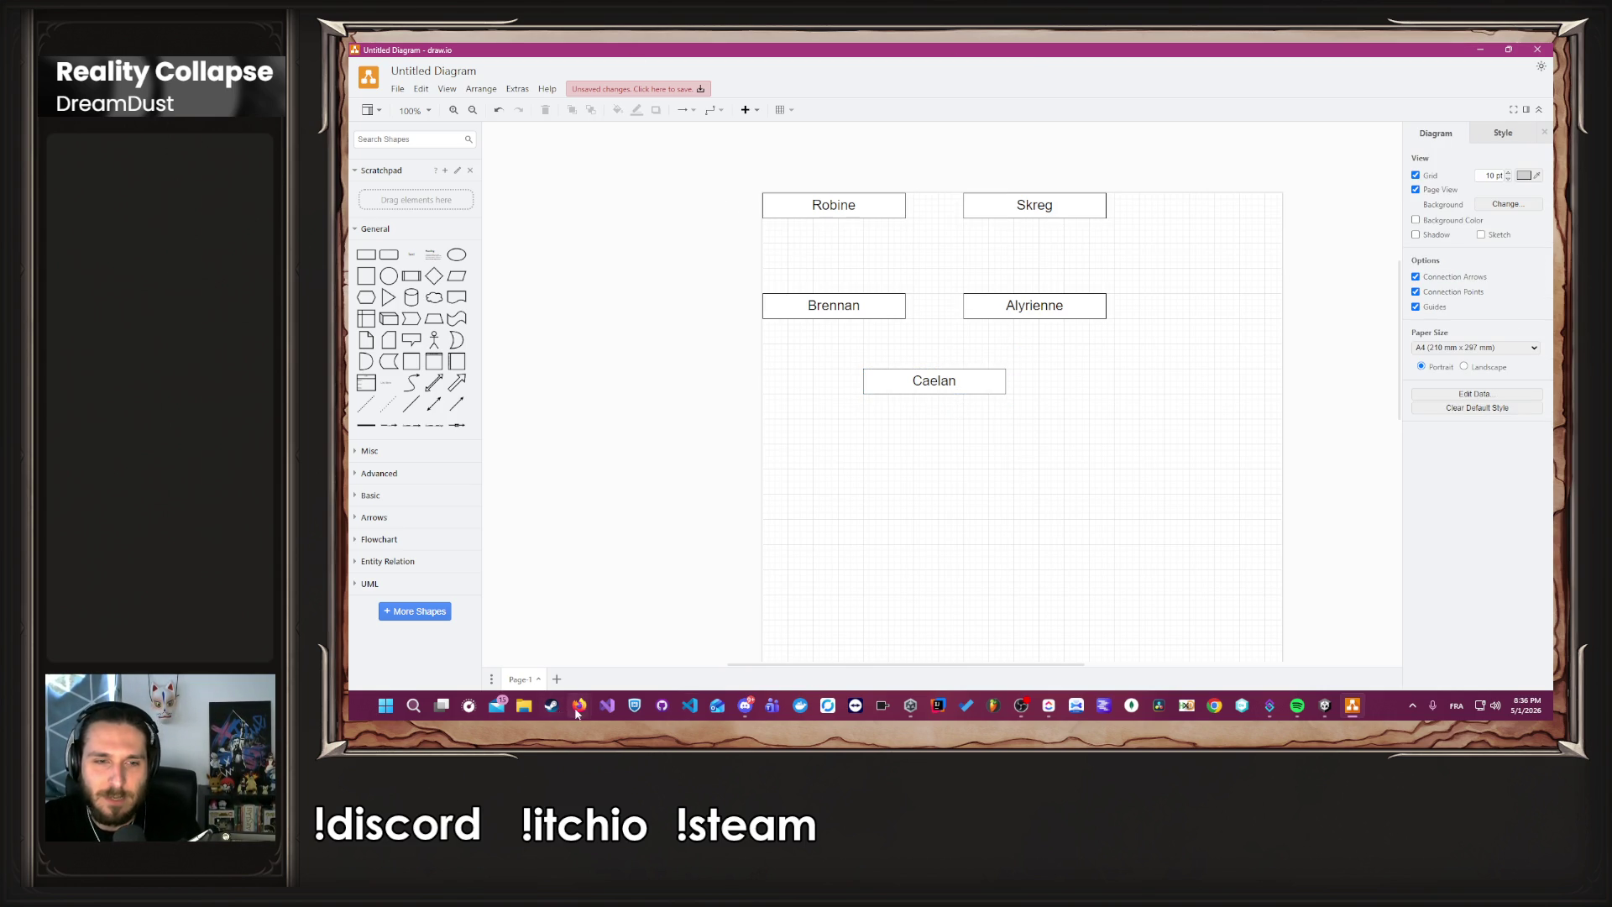
Bring the browser's character-card document forward and scroll through the portraits to the Skreg card.
mouse_move(585, 712)
left_click(673, 653)
scroll(1276, 590, "up", 3)
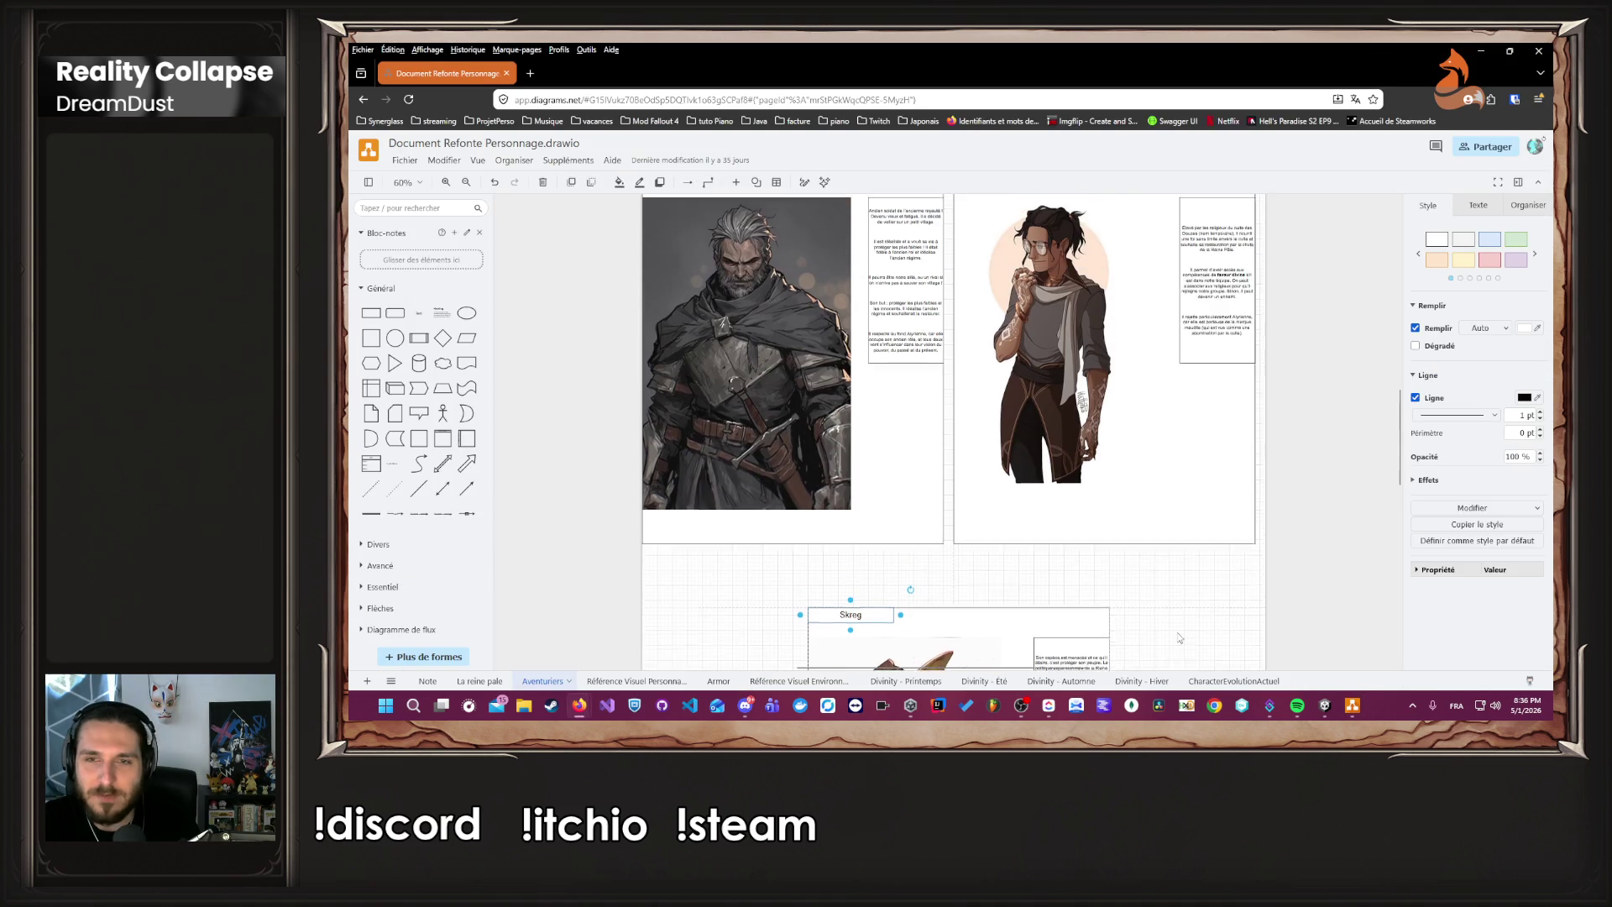
scroll(1272, 601, "up", 1)
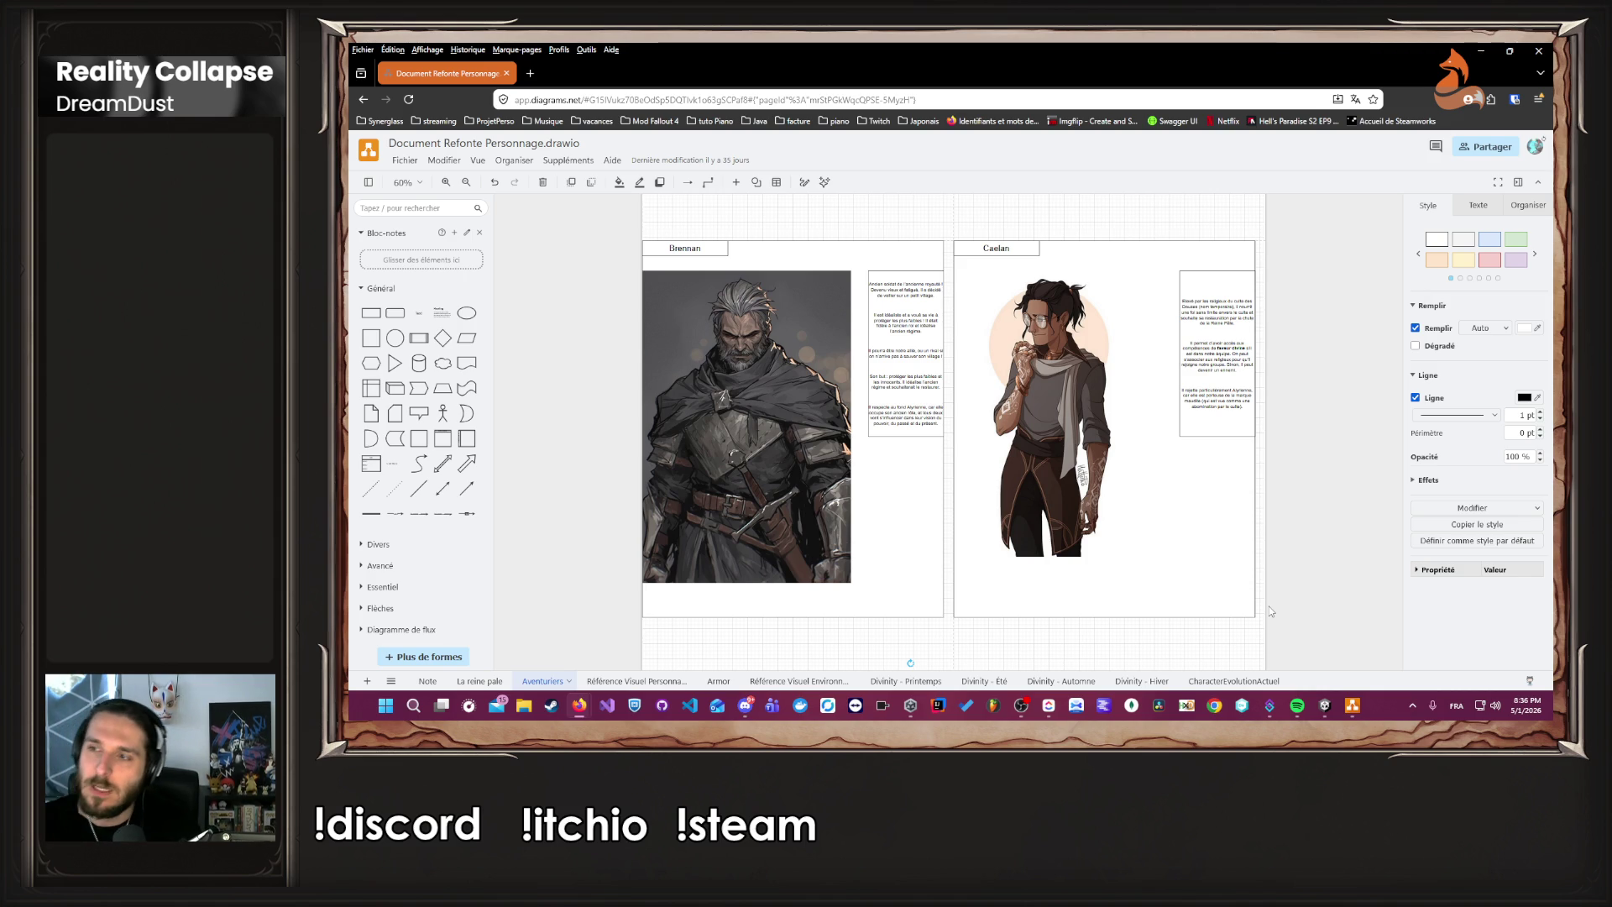
scroll(1237, 482, "up", 5)
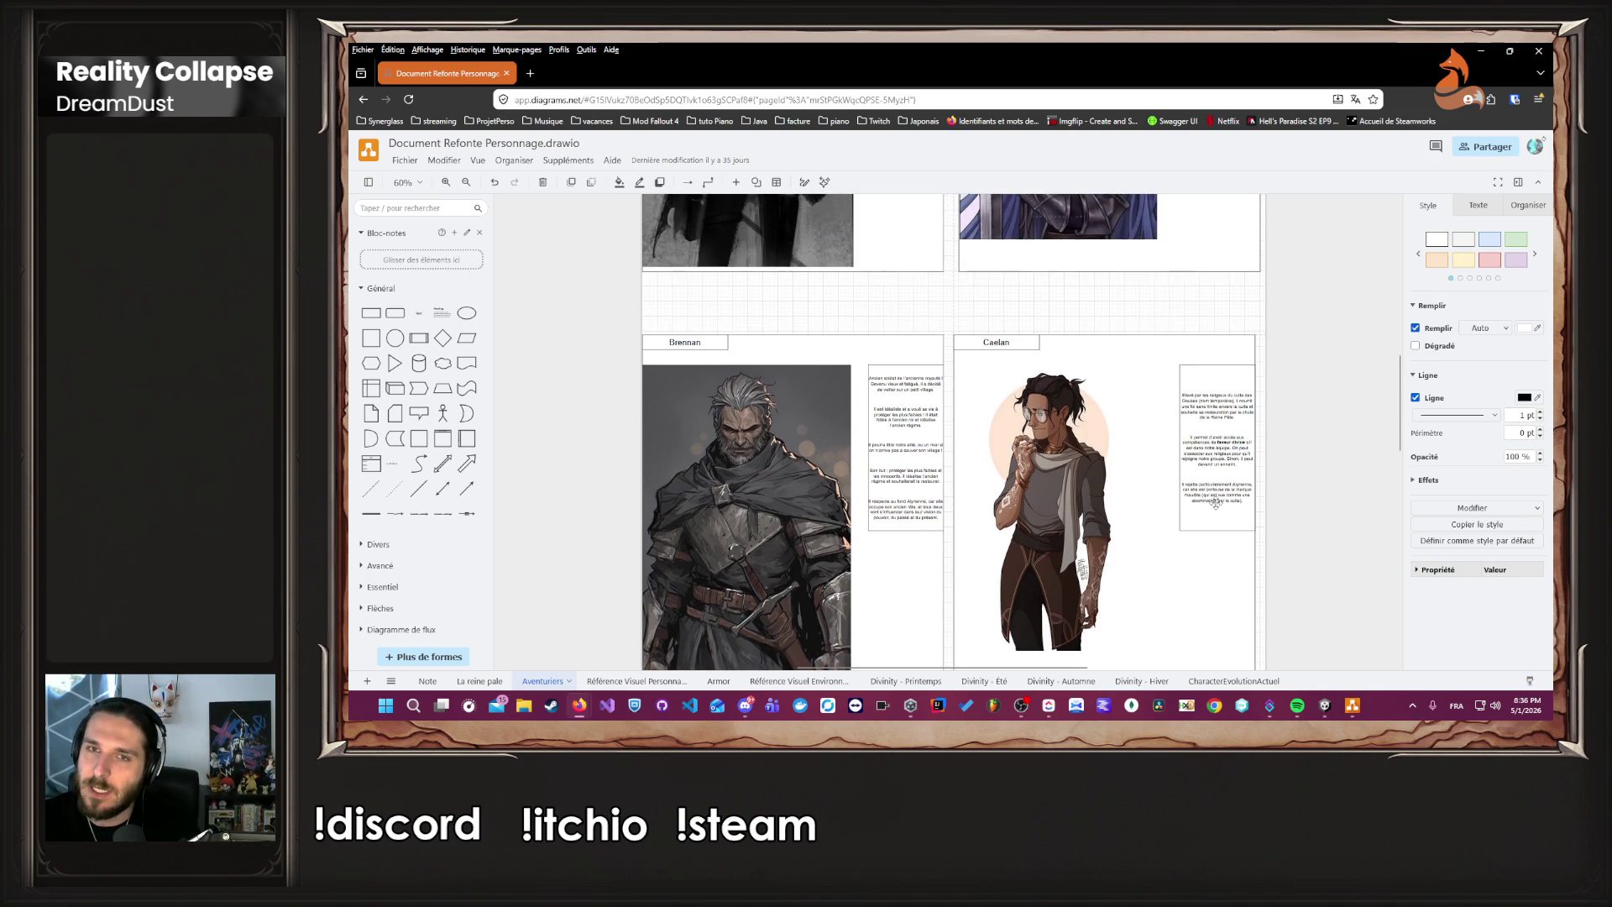
scroll(1067, 296, "up", 2)
scroll(1067, 296, "up", 1)
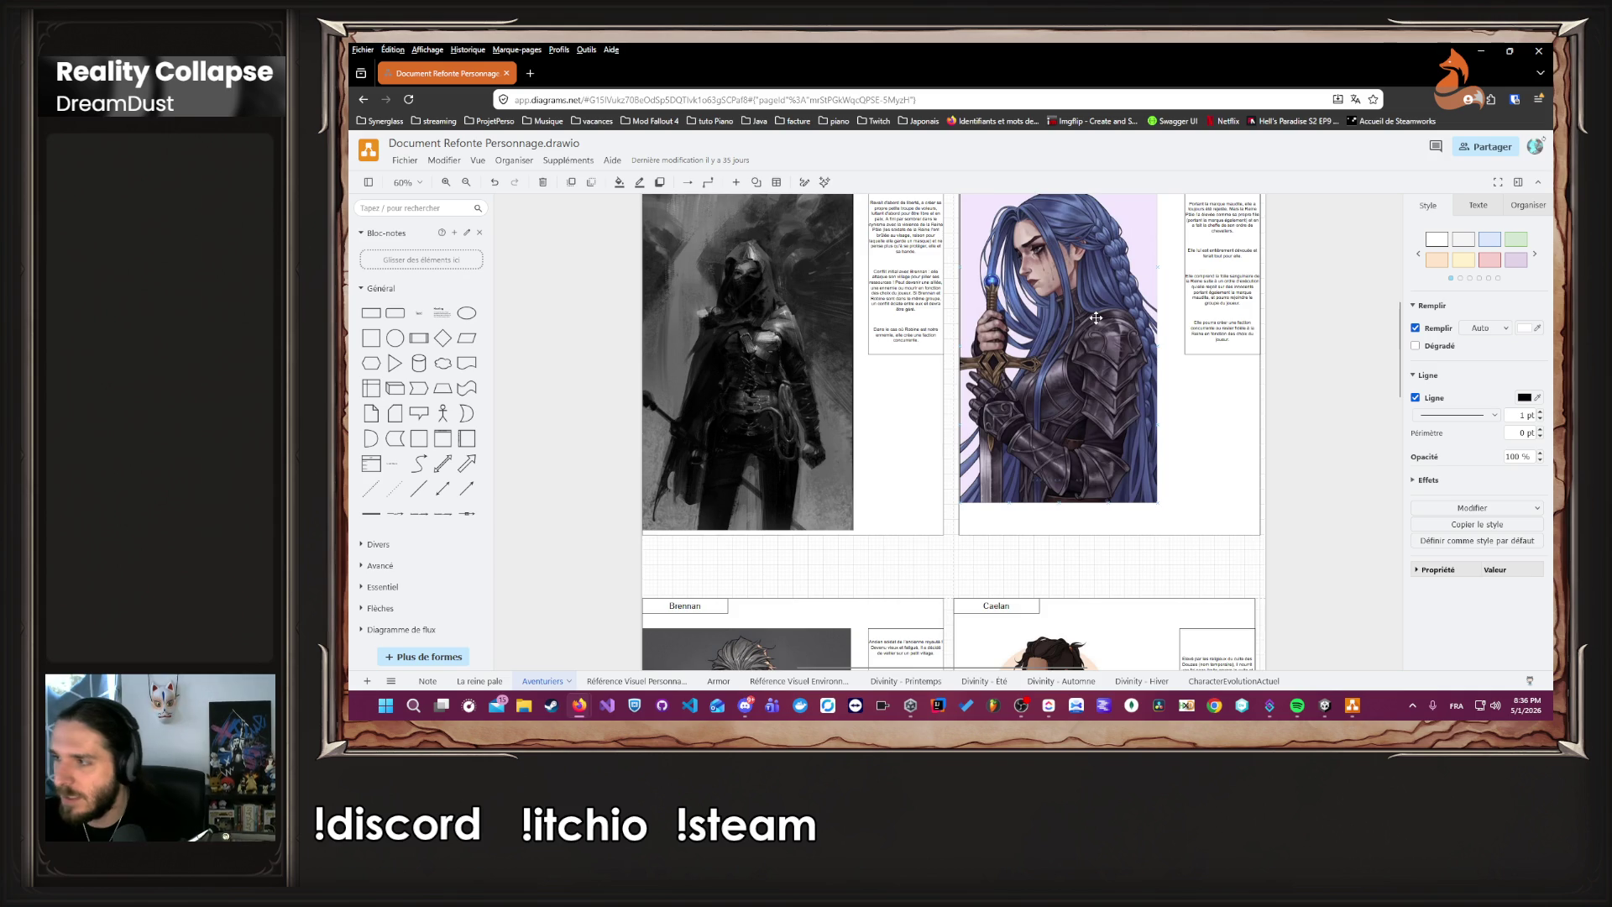
scroll(1096, 318, "down", 4)
scroll(1114, 435, "down", 2)
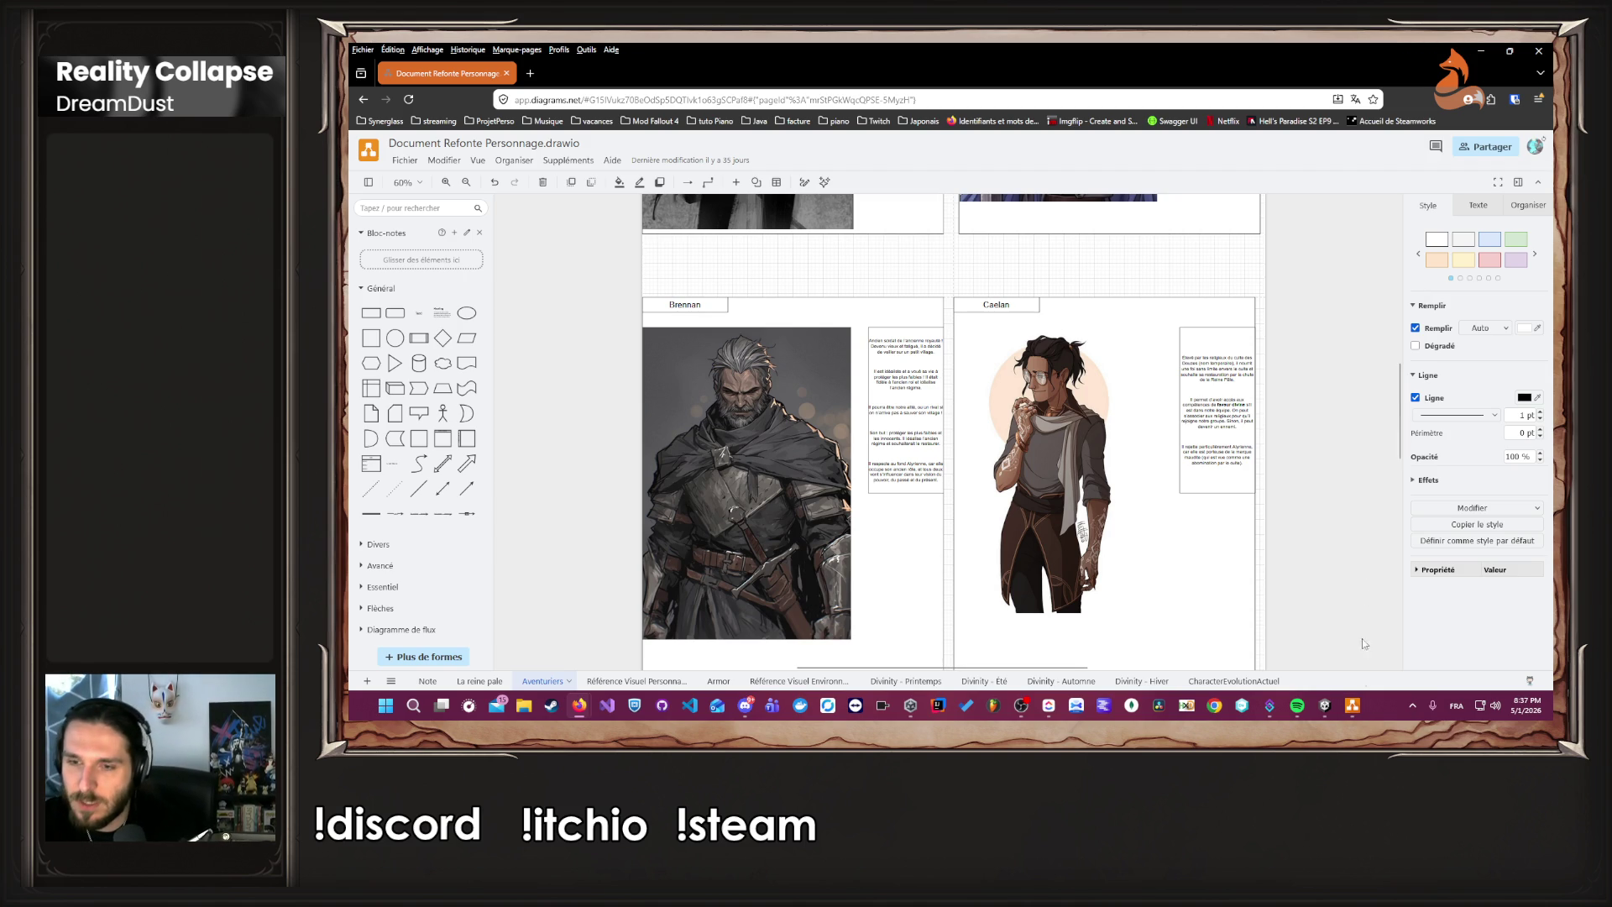
scroll(1263, 577, "up", 2)
scroll(1255, 555, "down", 10)
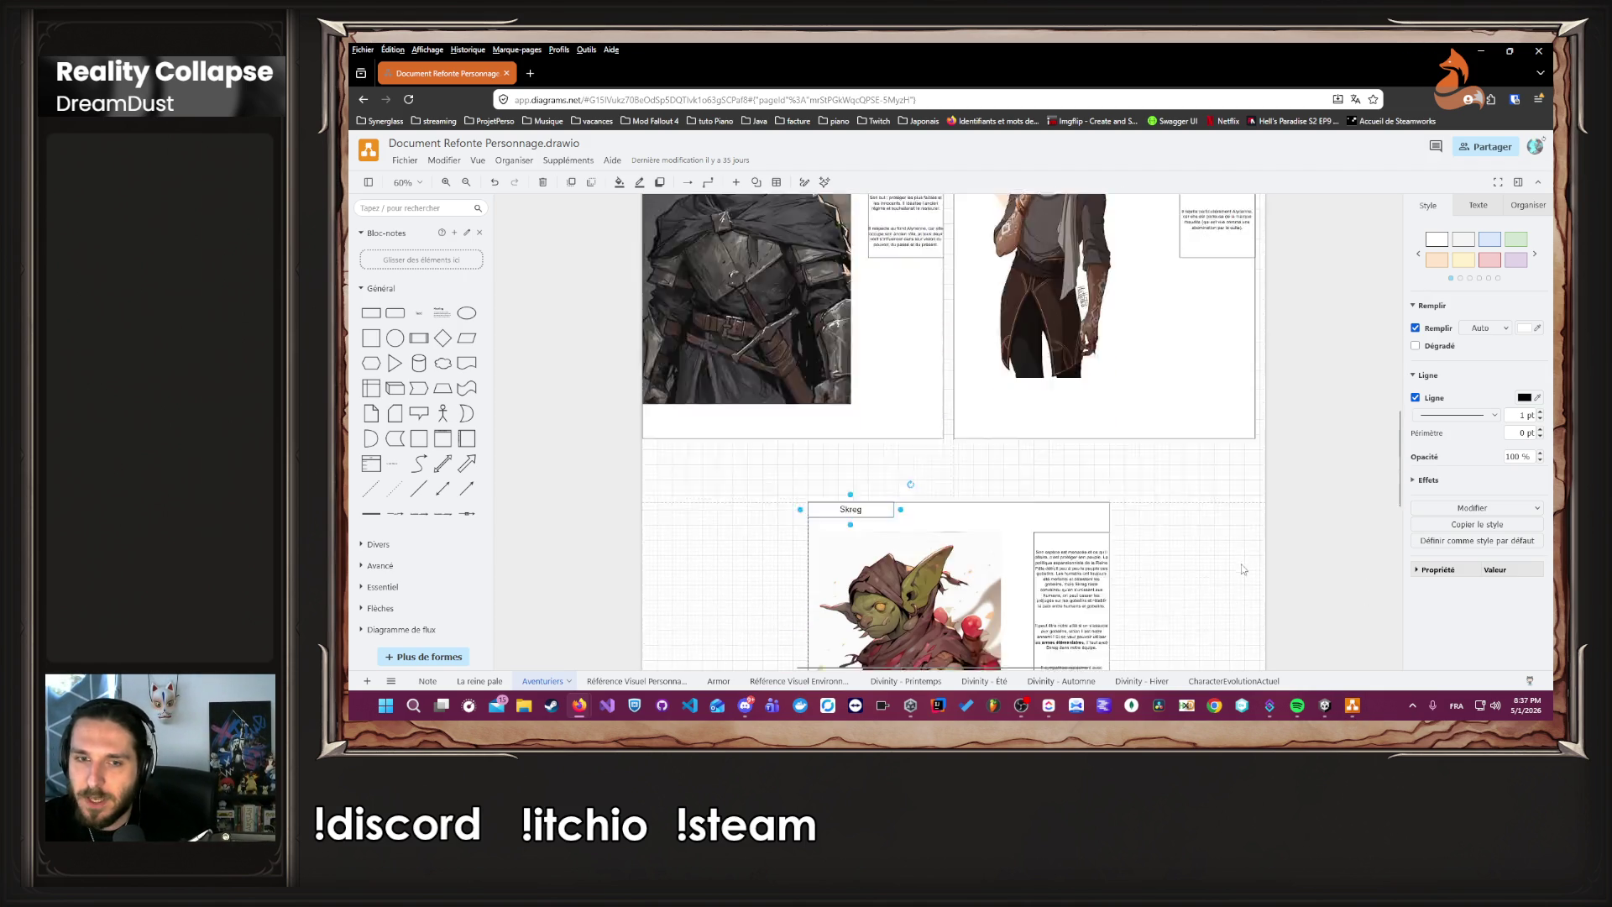
left_click(1280, 541)
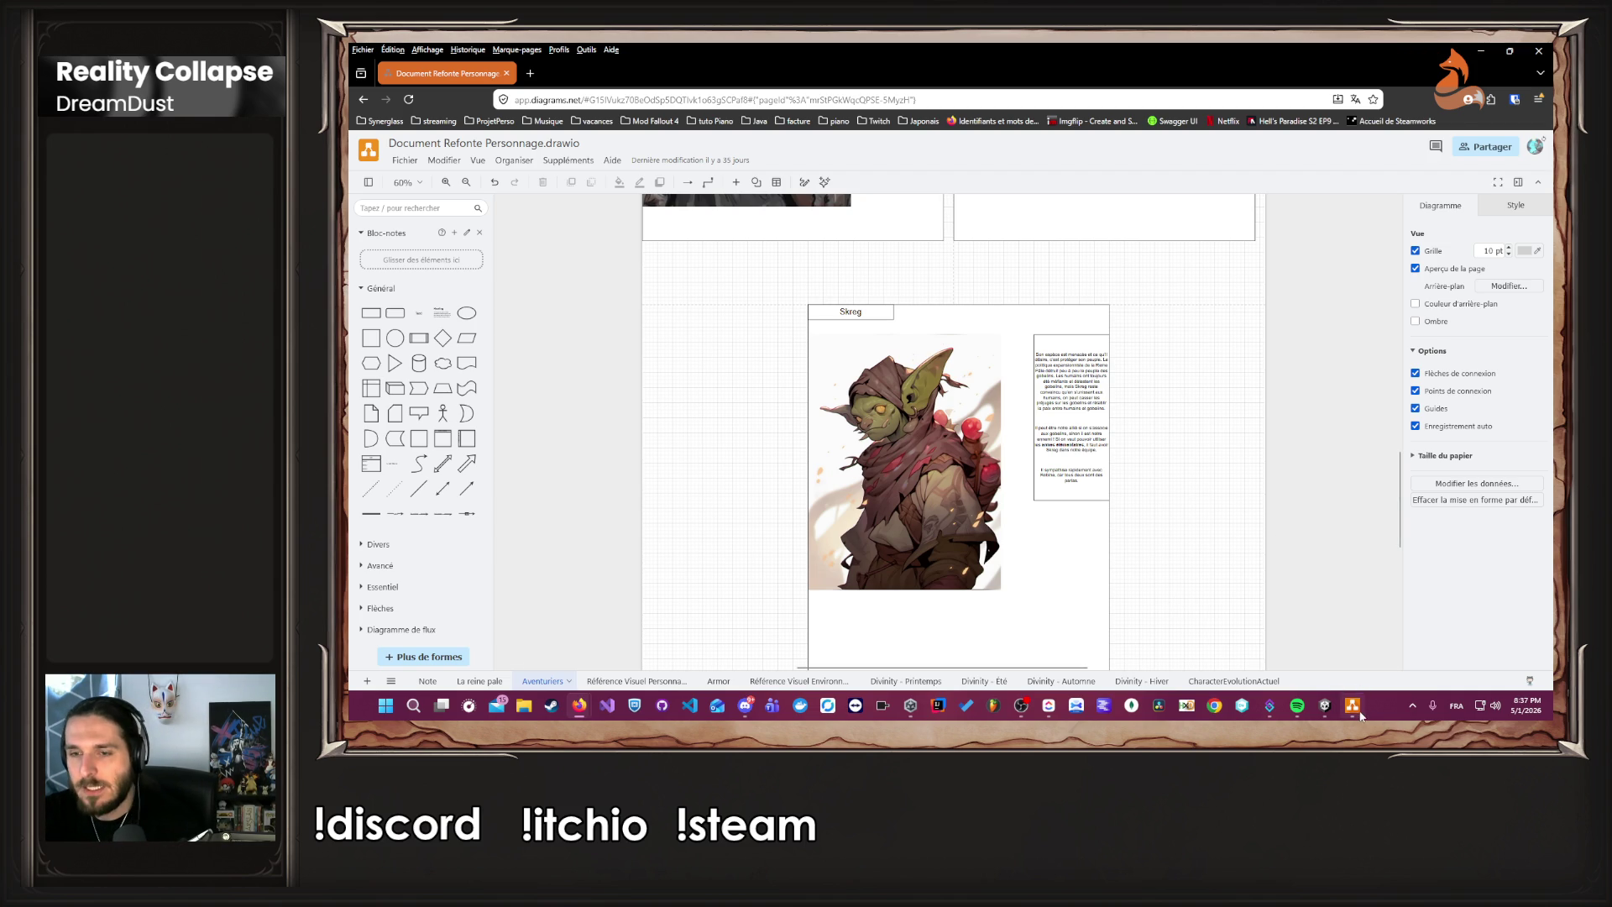
Return to the draw.io diagram, clear the Skreg selection and add a note shape.
key("alt+Tab")
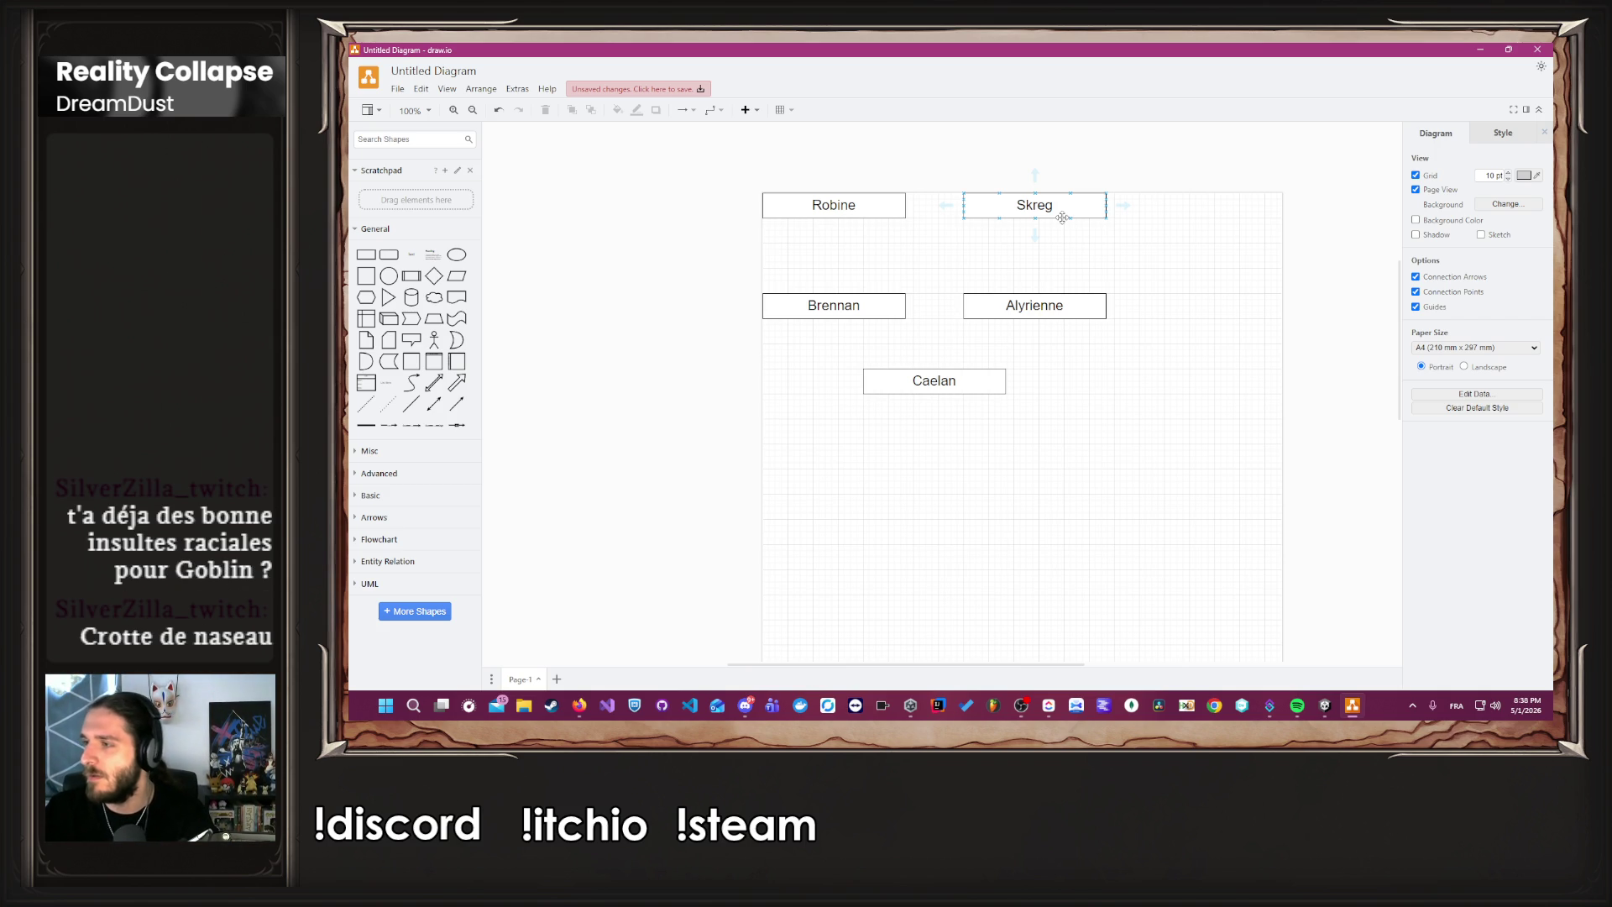
left_click(1220, 142)
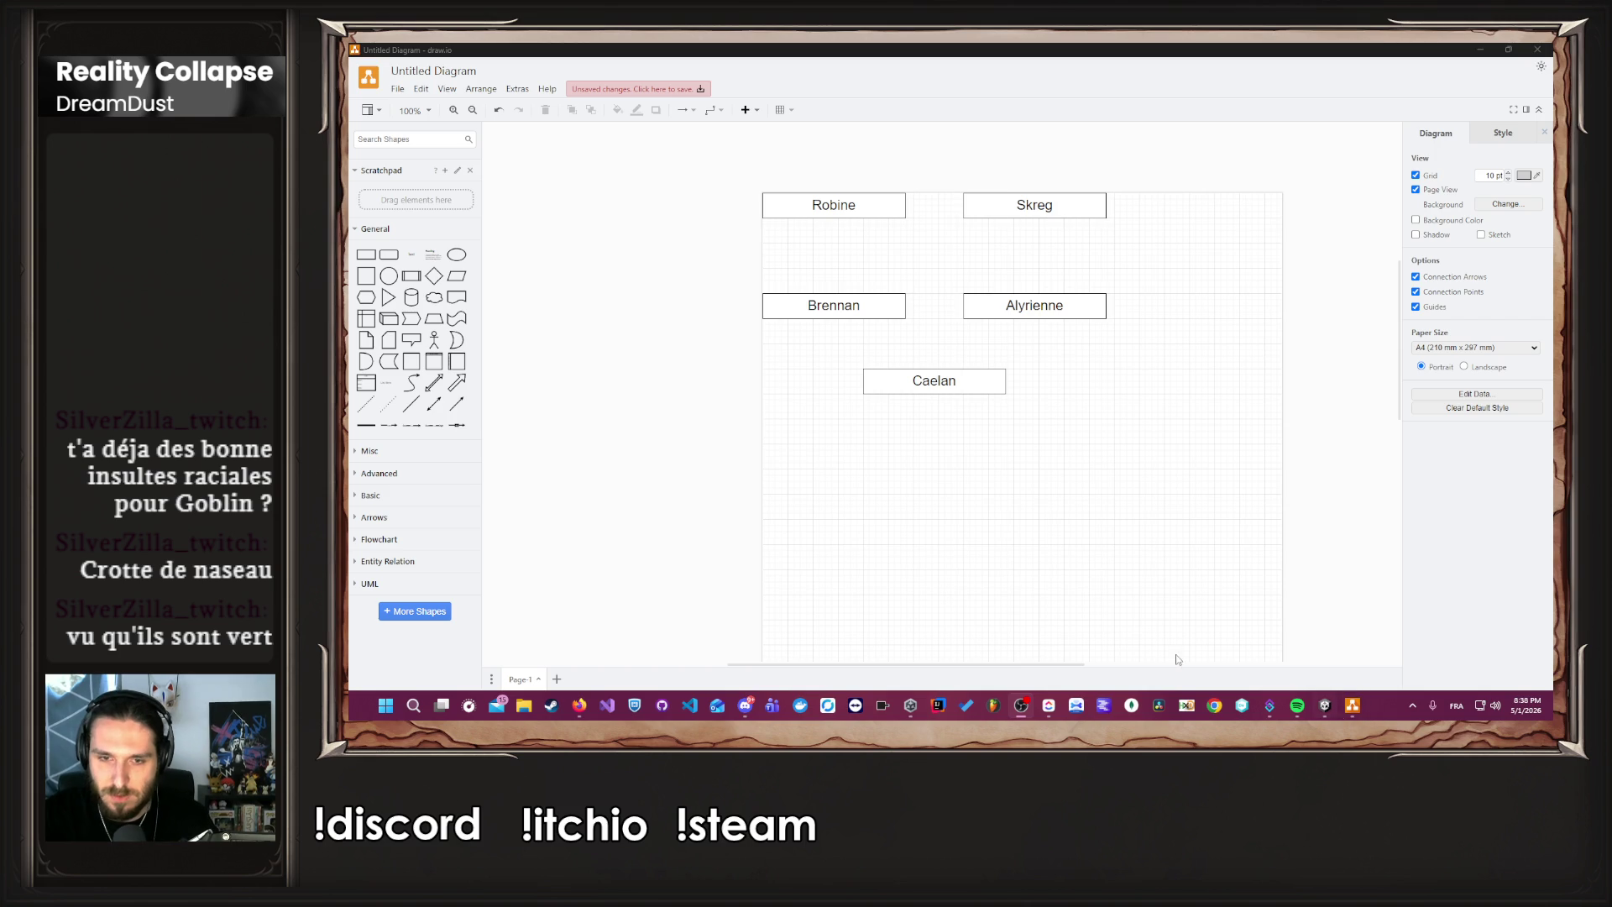
left_click(983, 567)
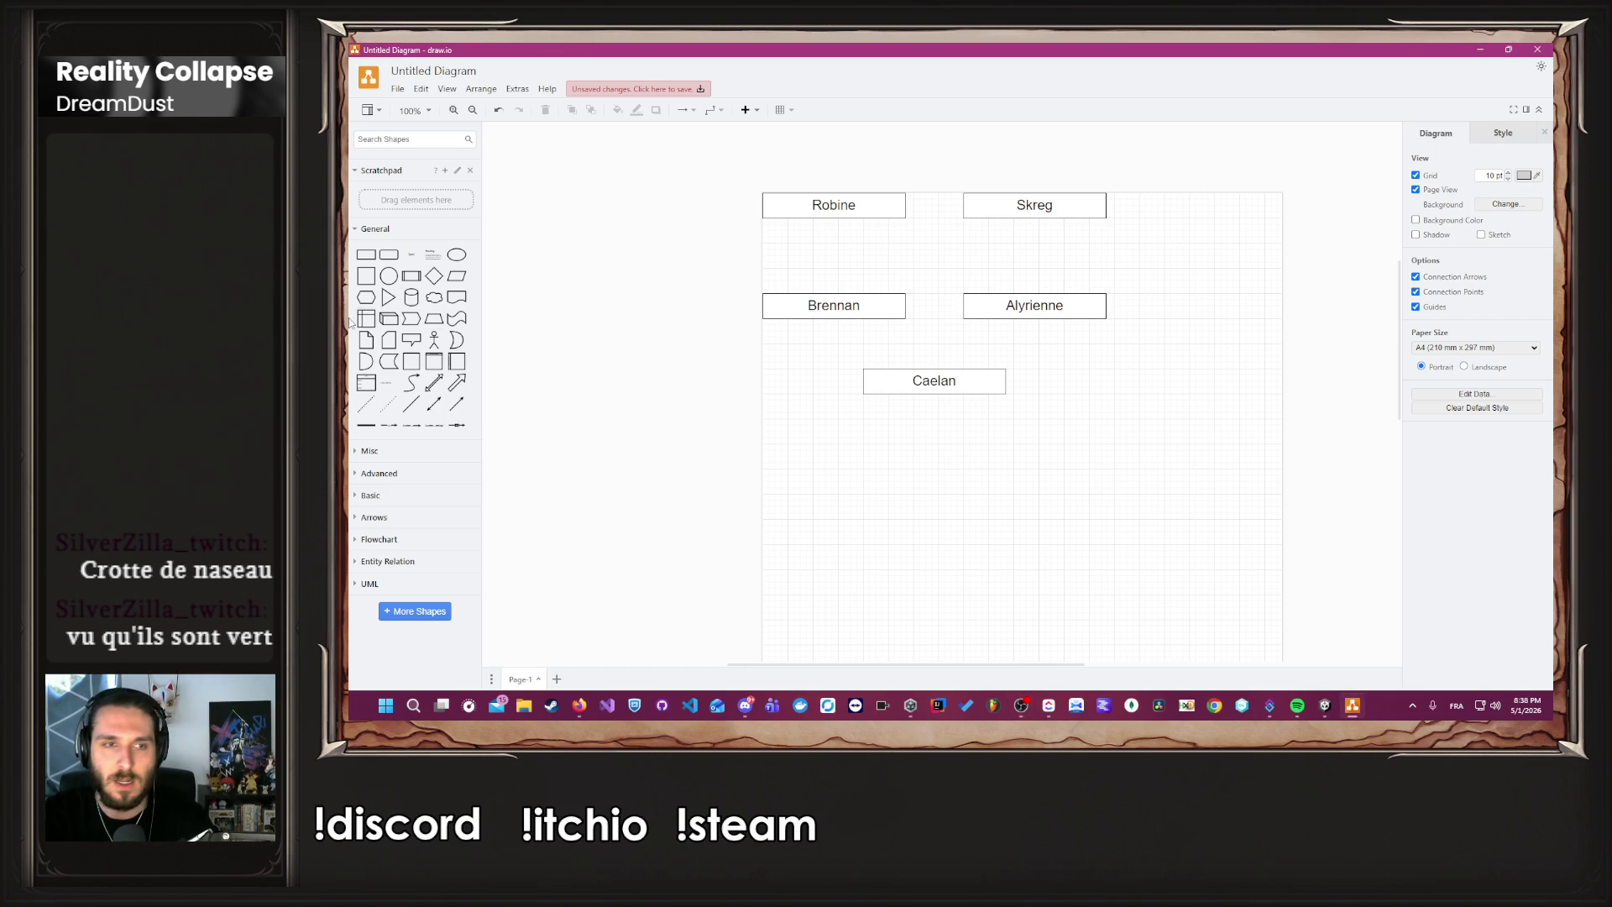
left_click(367, 340)
Position the blank note up and to the left of the Robine box.
mouse_move(934, 416)
left_mouse_down()
mouse_move(818, 393)
mouse_move(697, 332)
mouse_move(660, 255)
left_mouse_up()
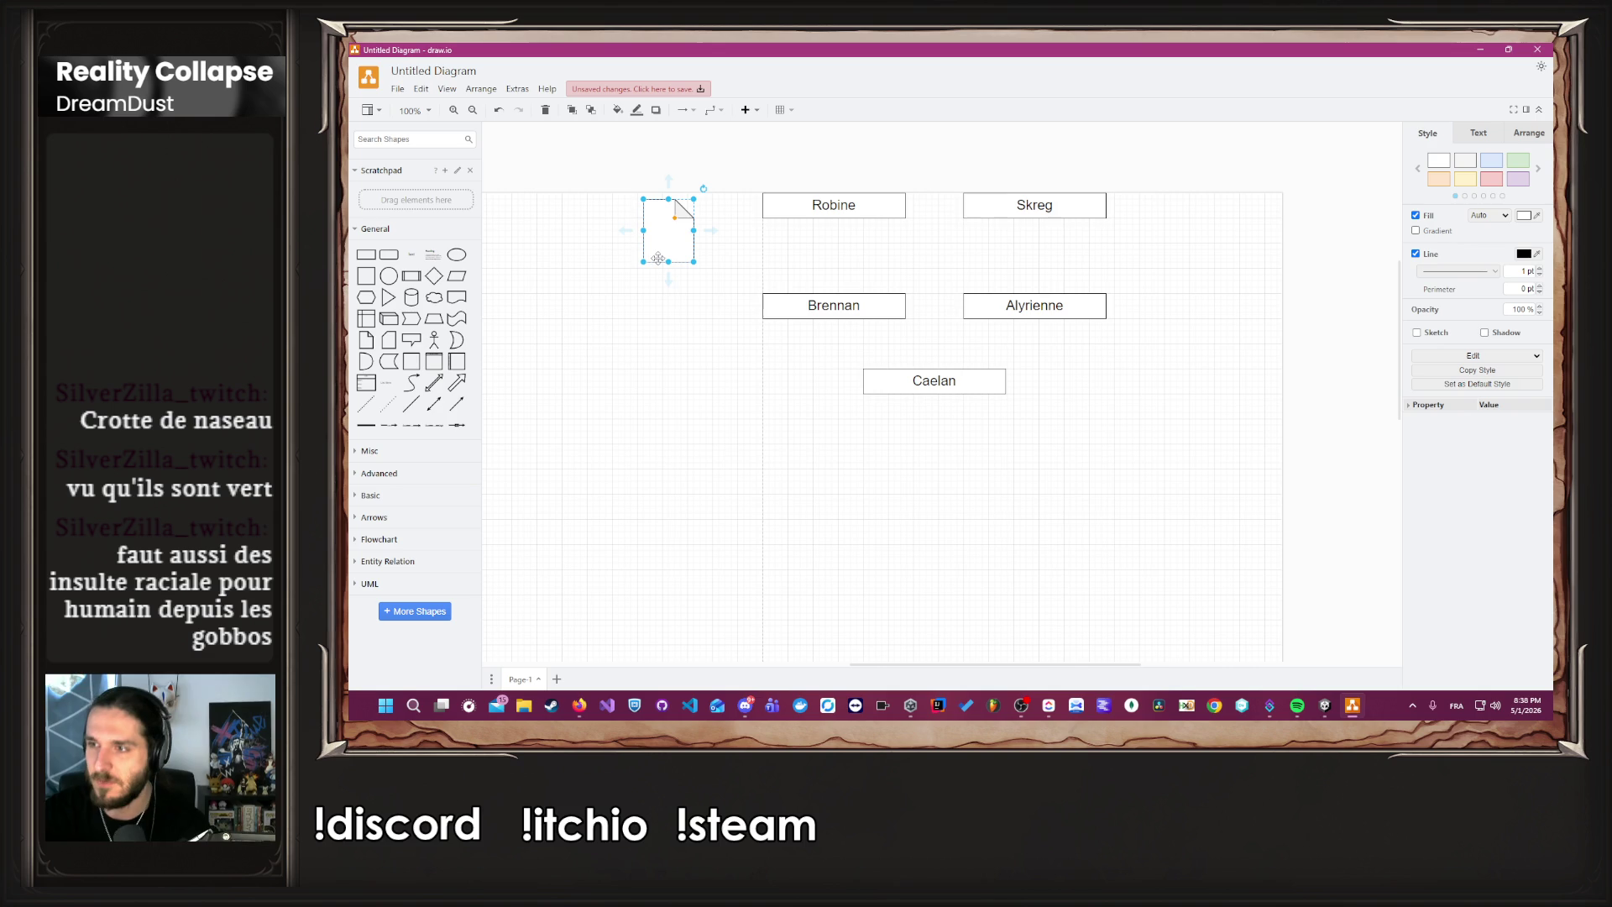
scroll(672, 277, "up", 1)
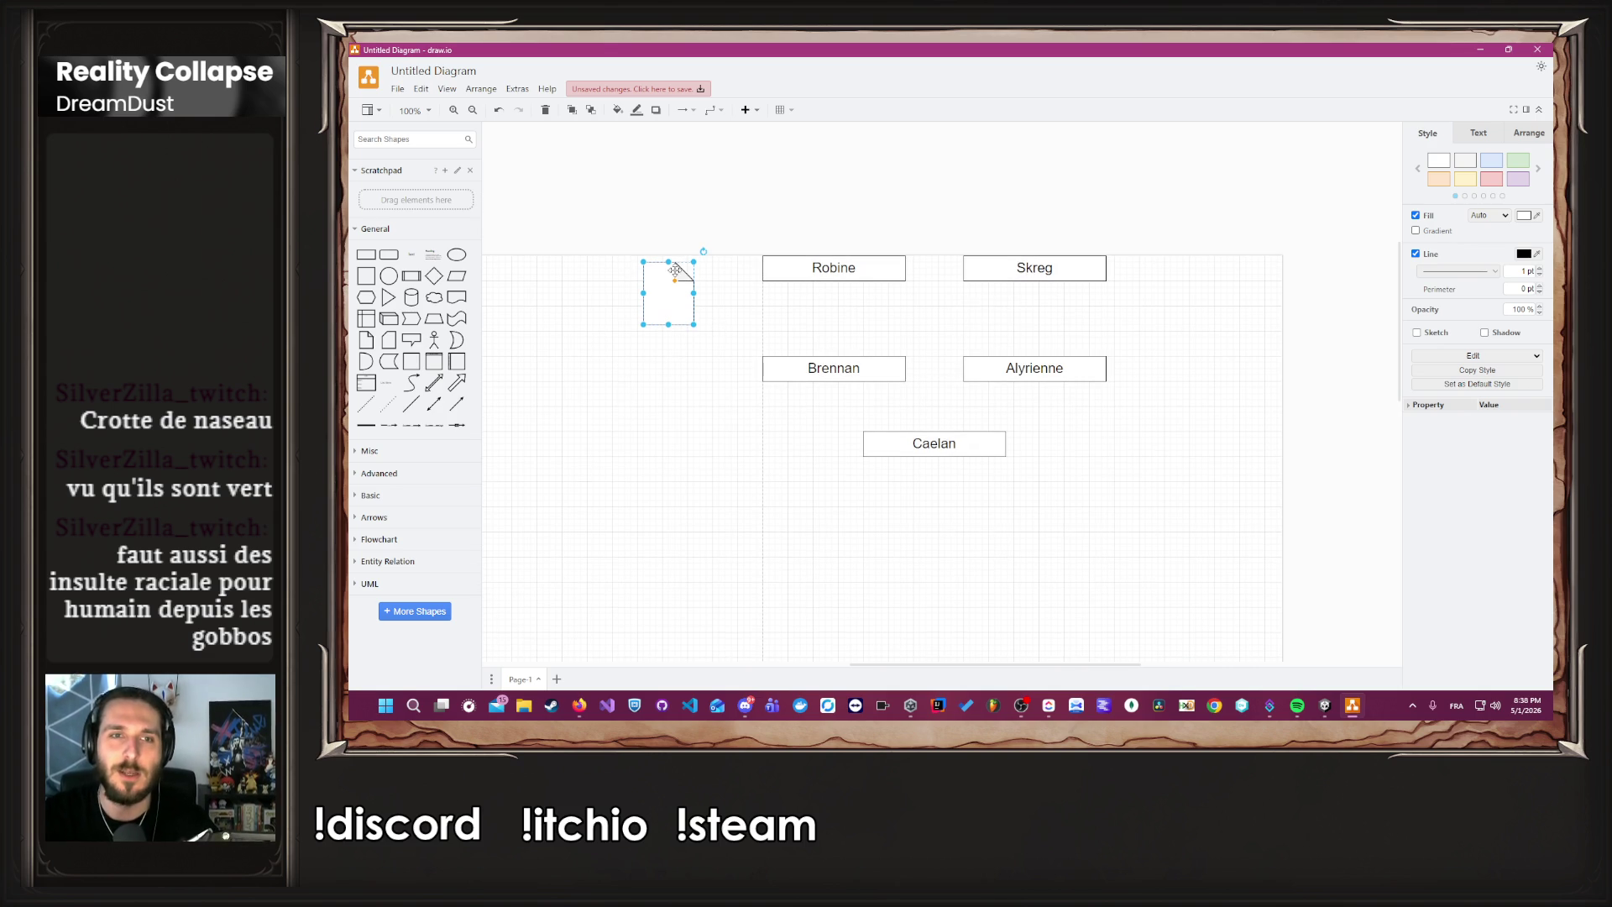
mouse_move(659, 299)
left_mouse_down()
mouse_move(663, 230)
mouse_move(677, 252)
mouse_move(684, 236)
left_mouse_up()
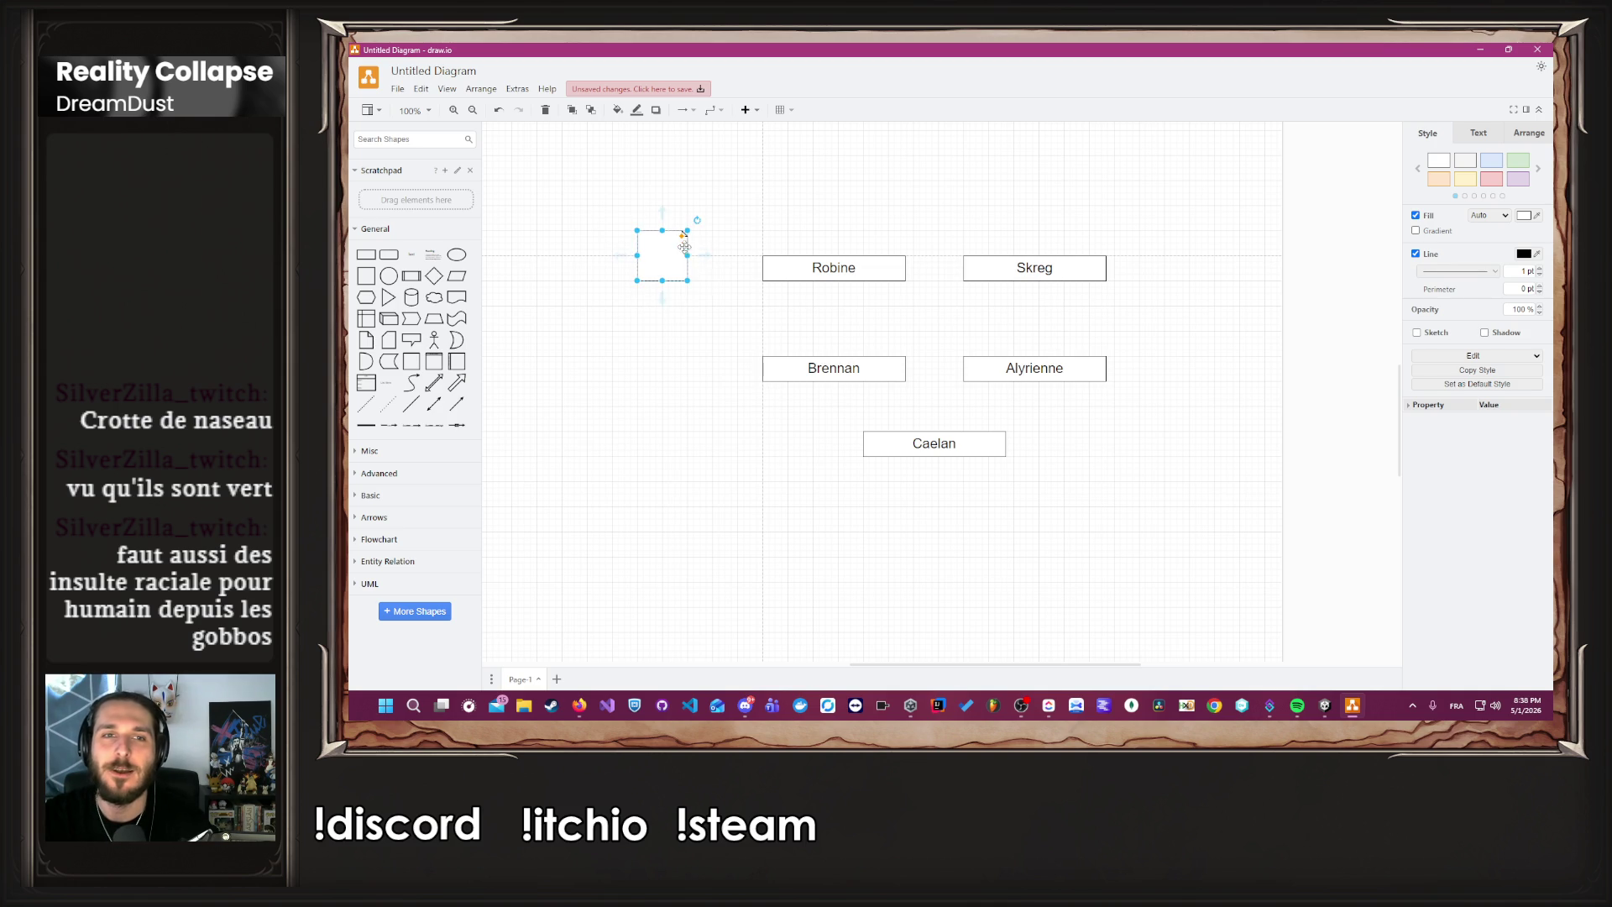
left_click(712, 306)
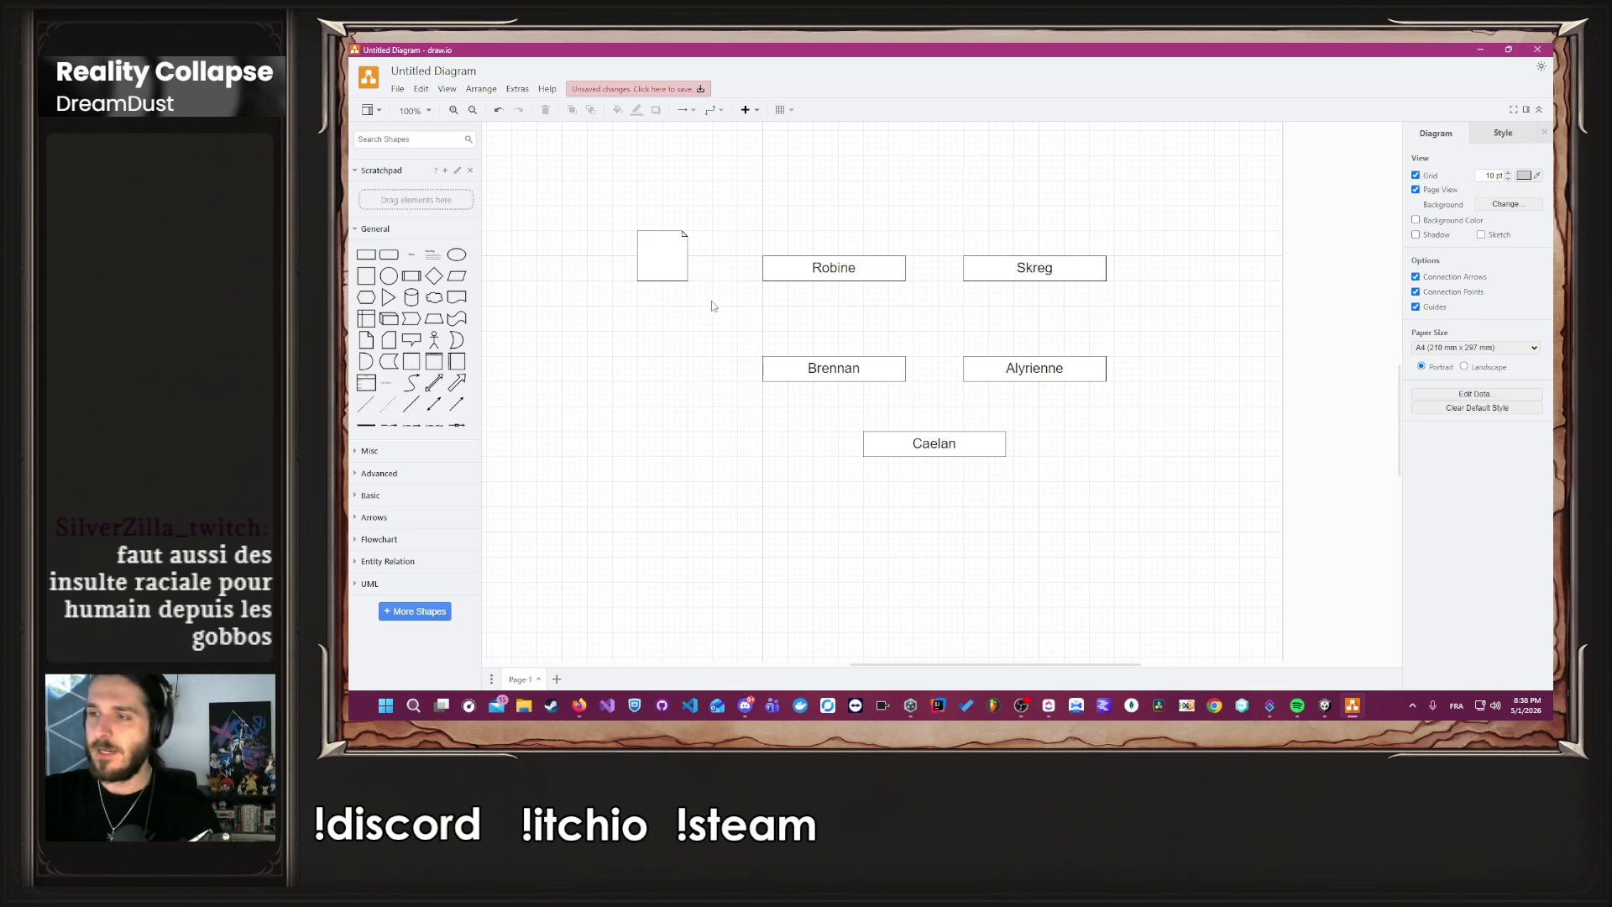
Write '- Insulte côté gobelin et côté humain' in the note and deselect it.
mouse_move(639, 249)
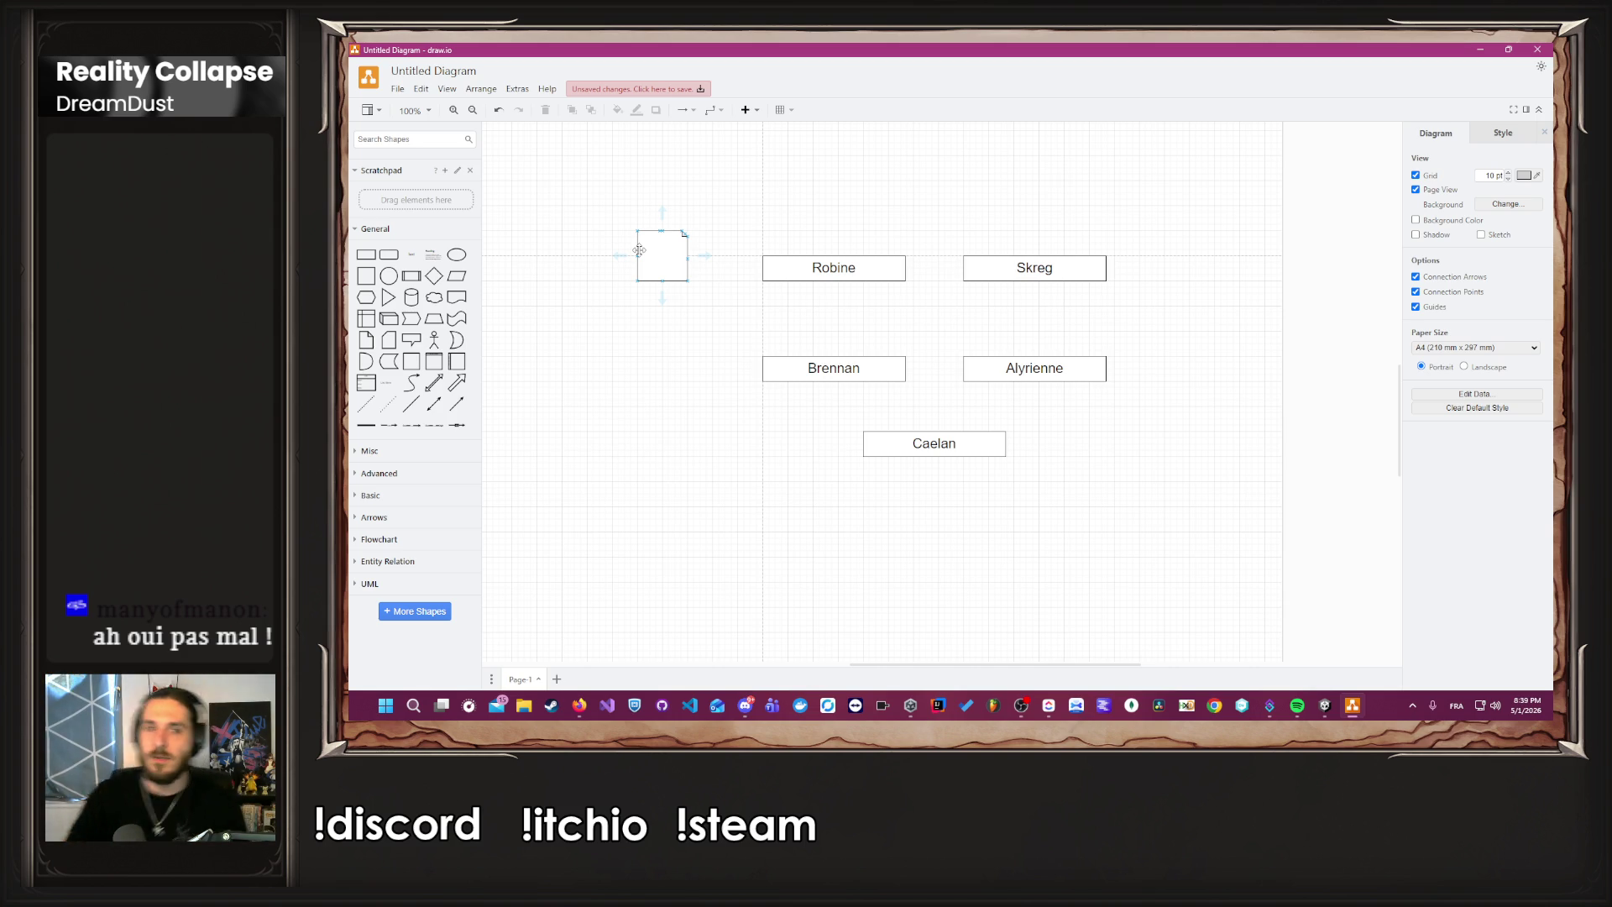
scroll(664, 257, "up", 3)
scroll(659, 269, "down", 5)
left_click(657, 280)
scroll(658, 280, "up", 6)
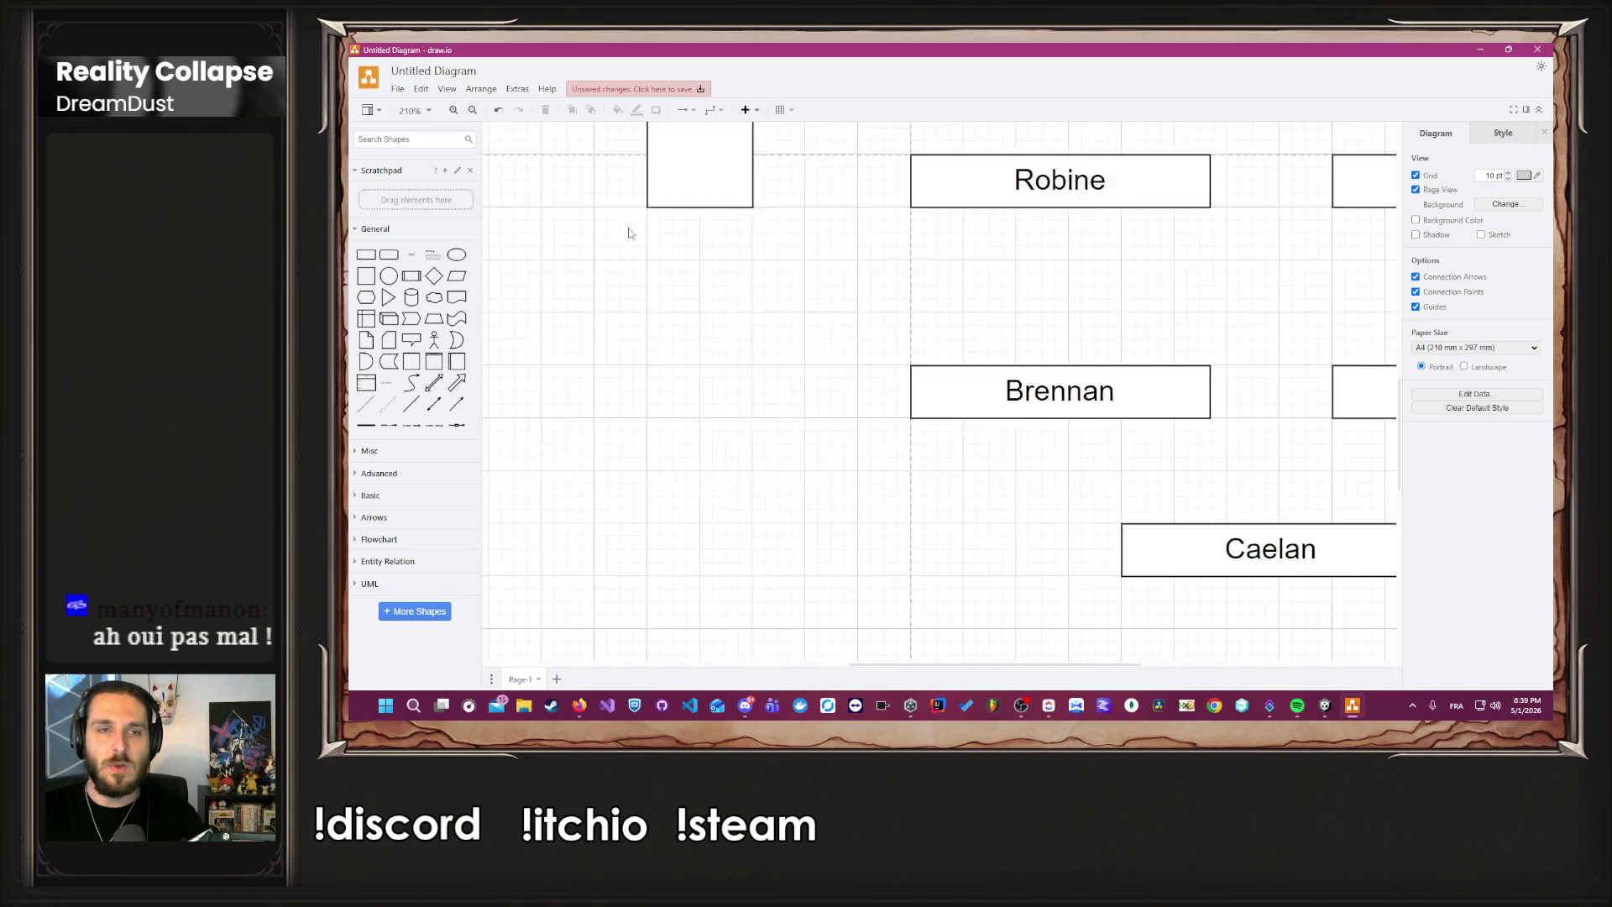
scroll(659, 263, "up", 3)
left_click(689, 277)
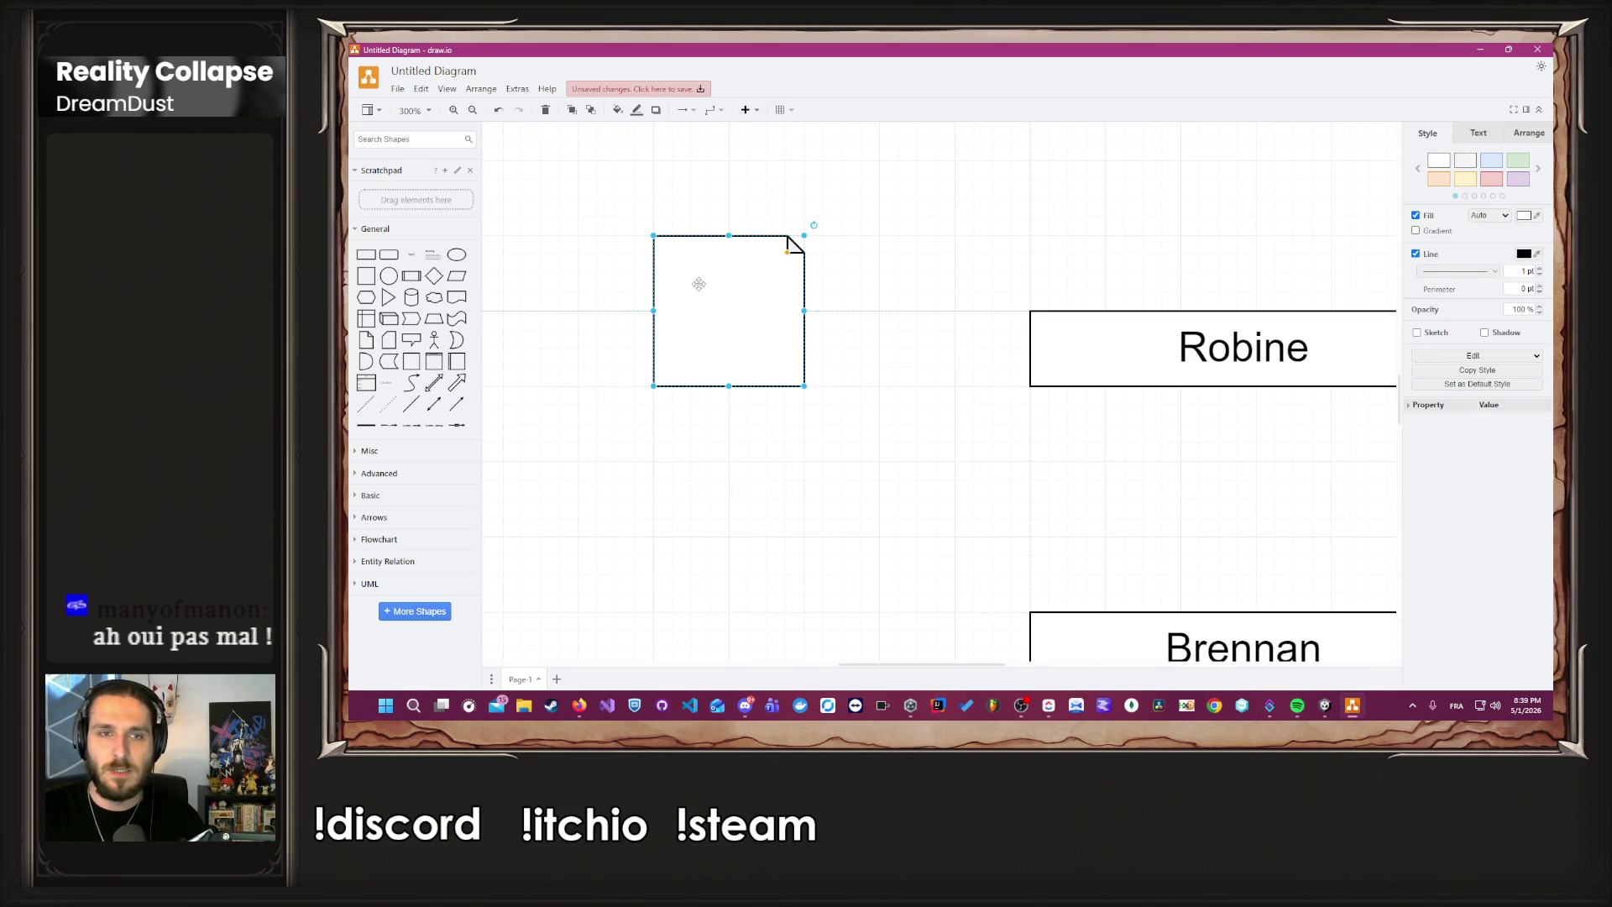
double_click(697, 283)
type("-Insulte d")
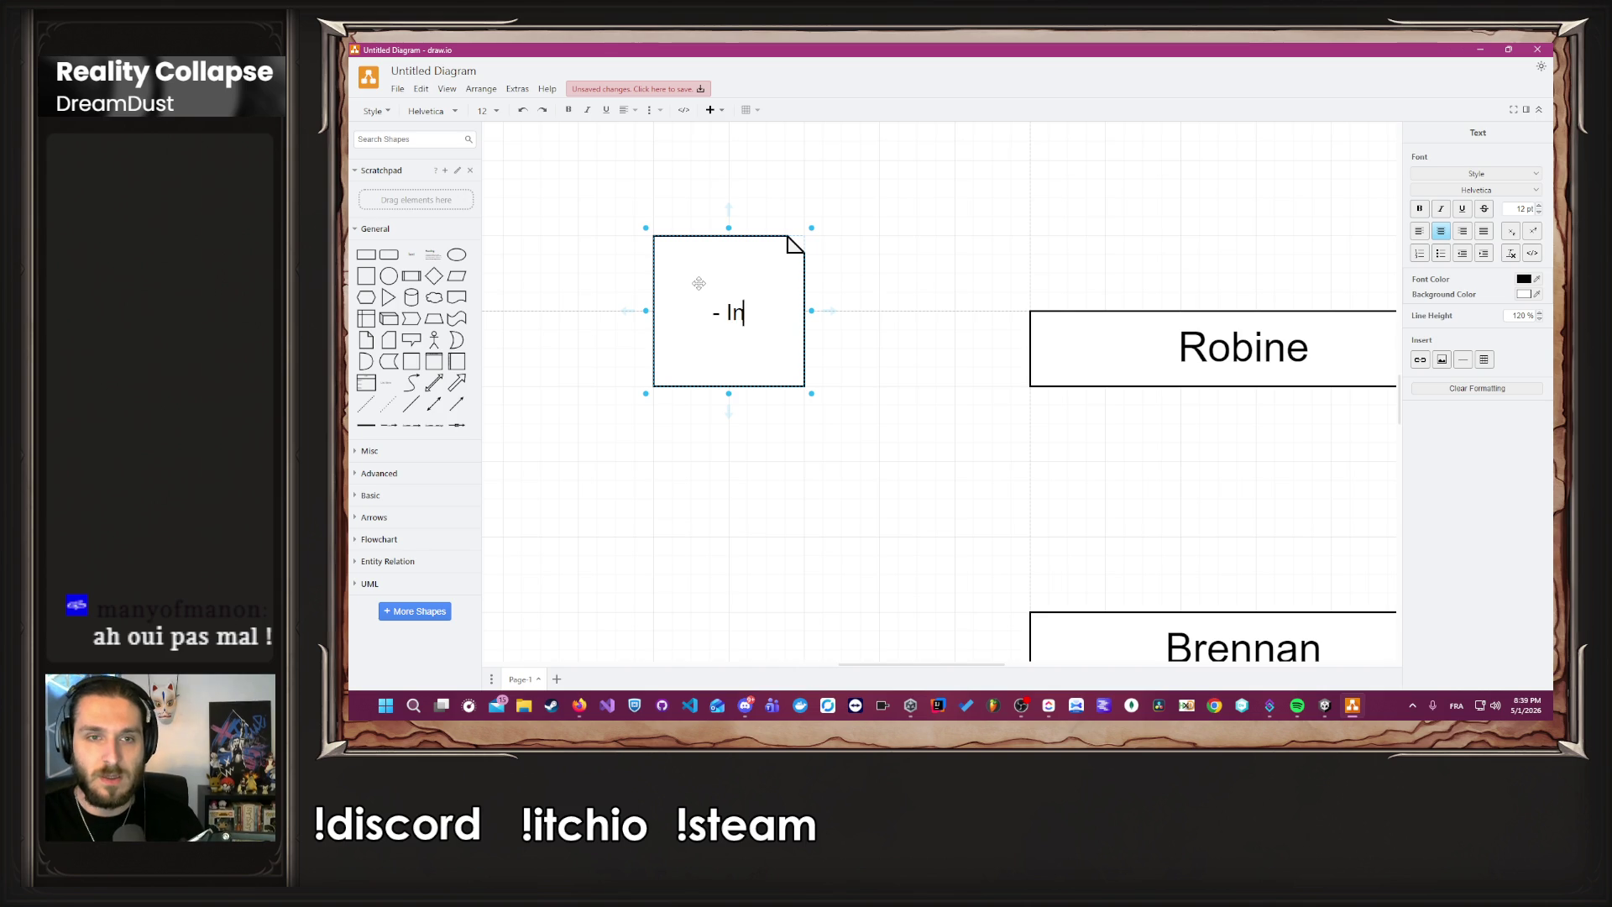
type("ôté ")
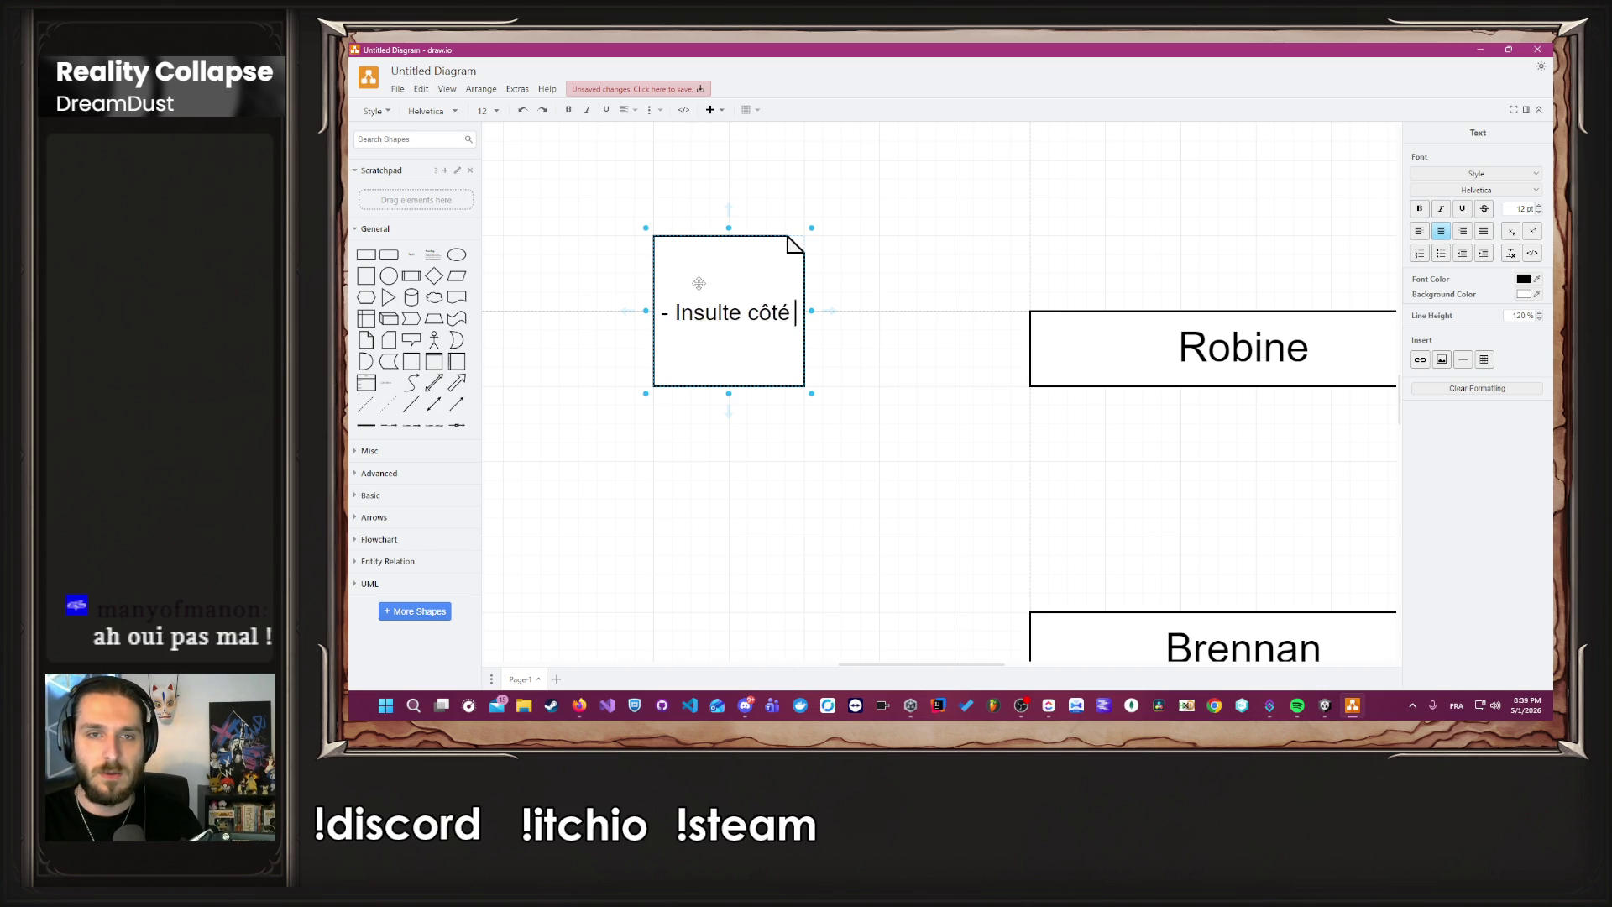
type("gobelin et c")
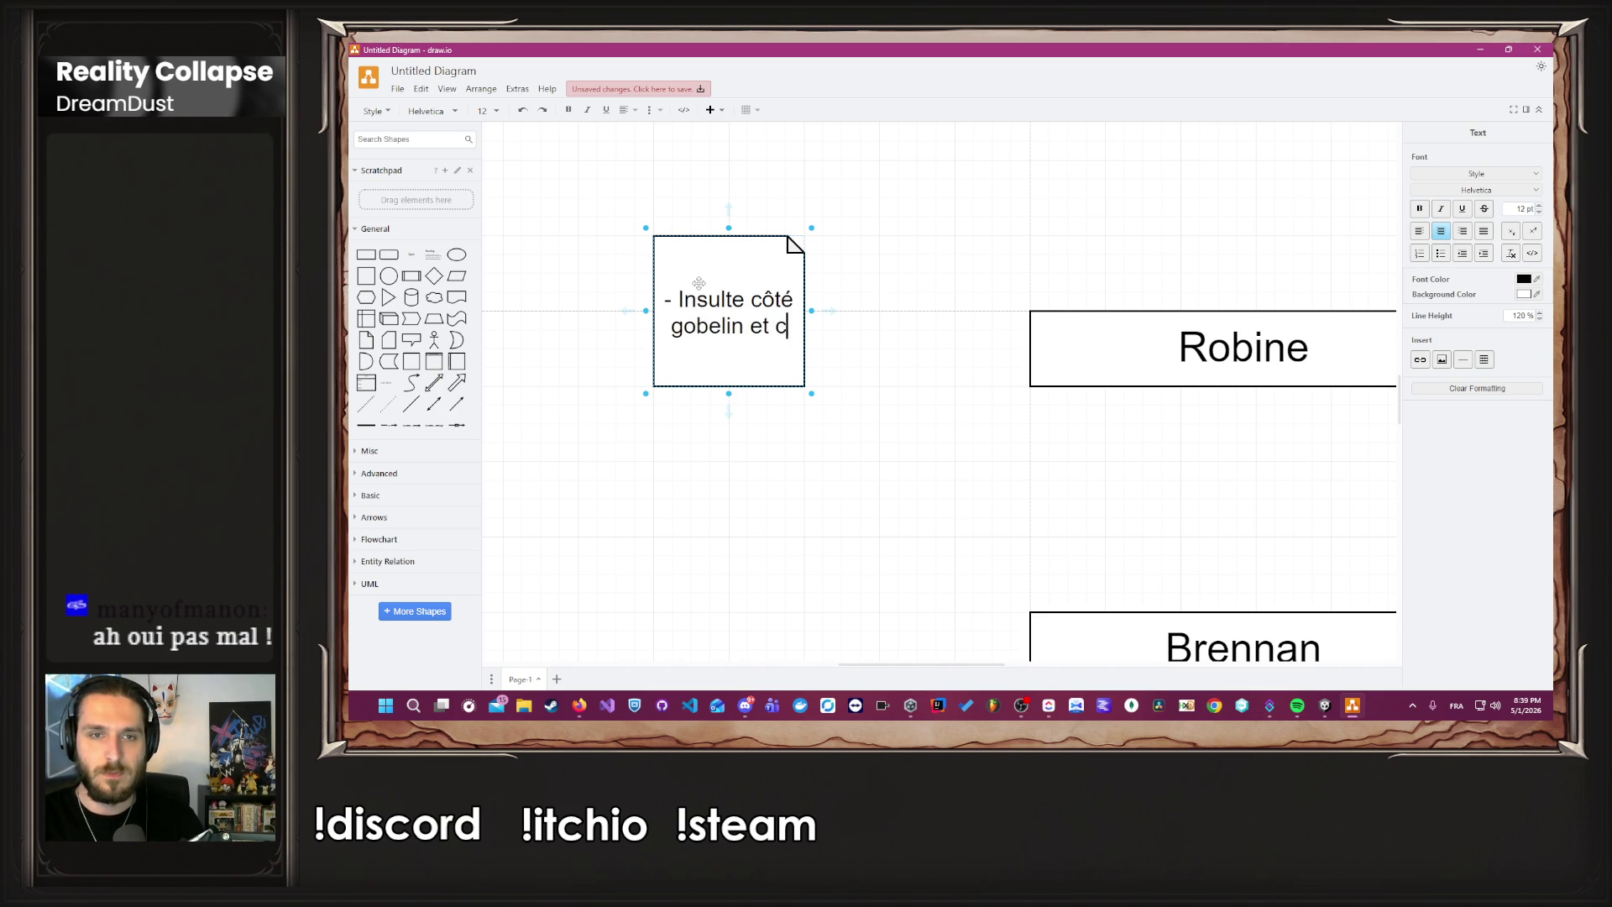
type("ôté humain")
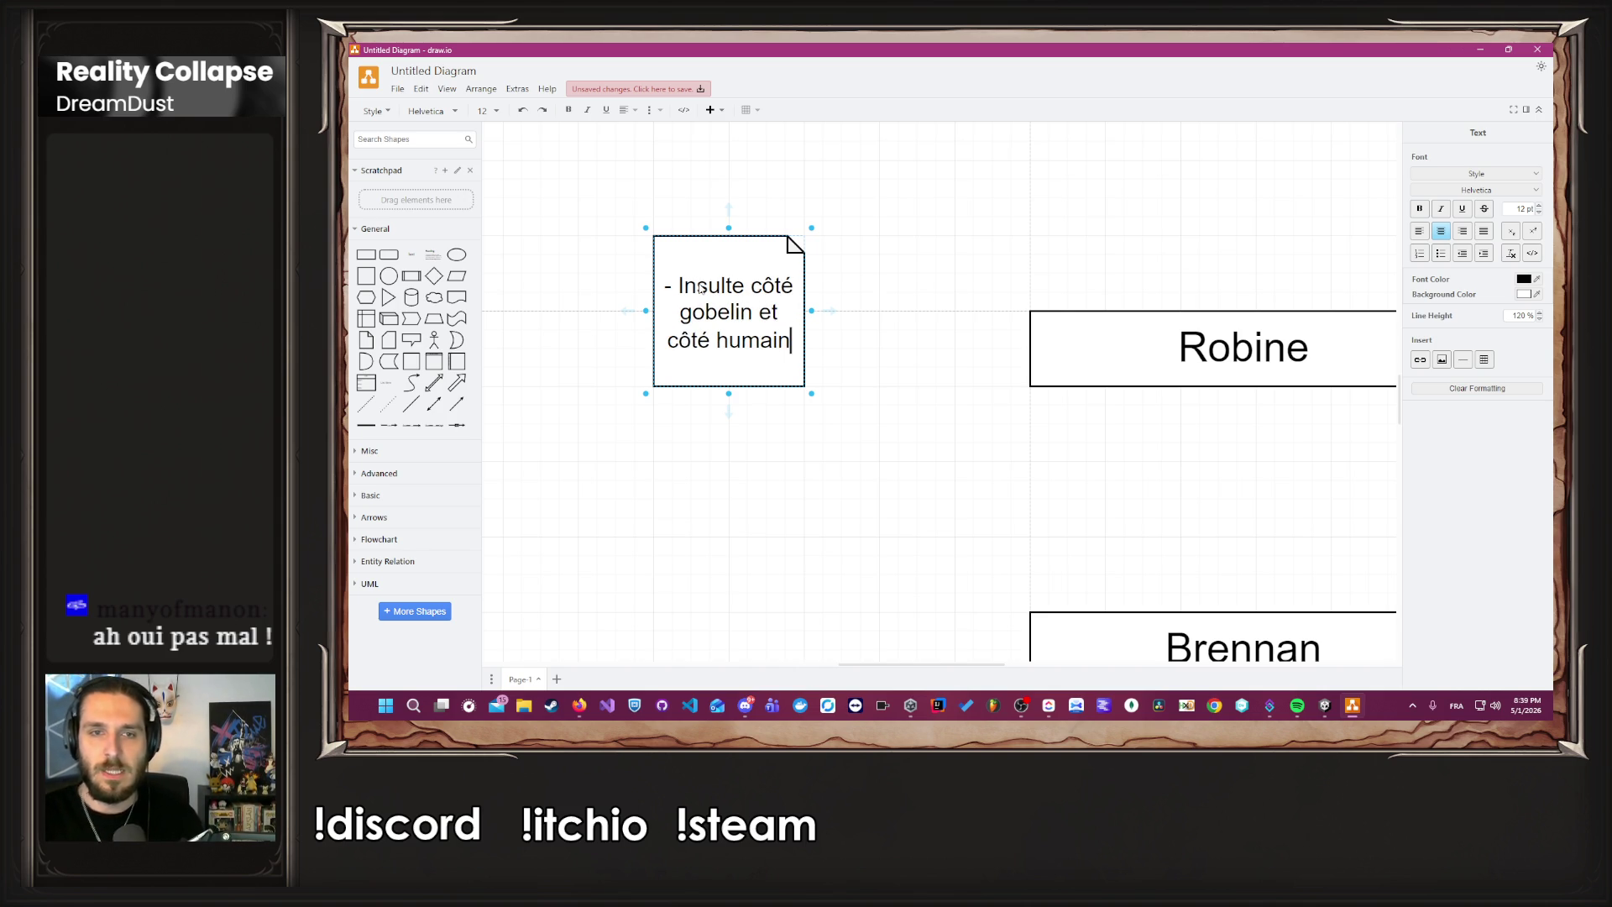
key("Escape")
left_click(764, 402)
scroll(841, 426, "down", 6)
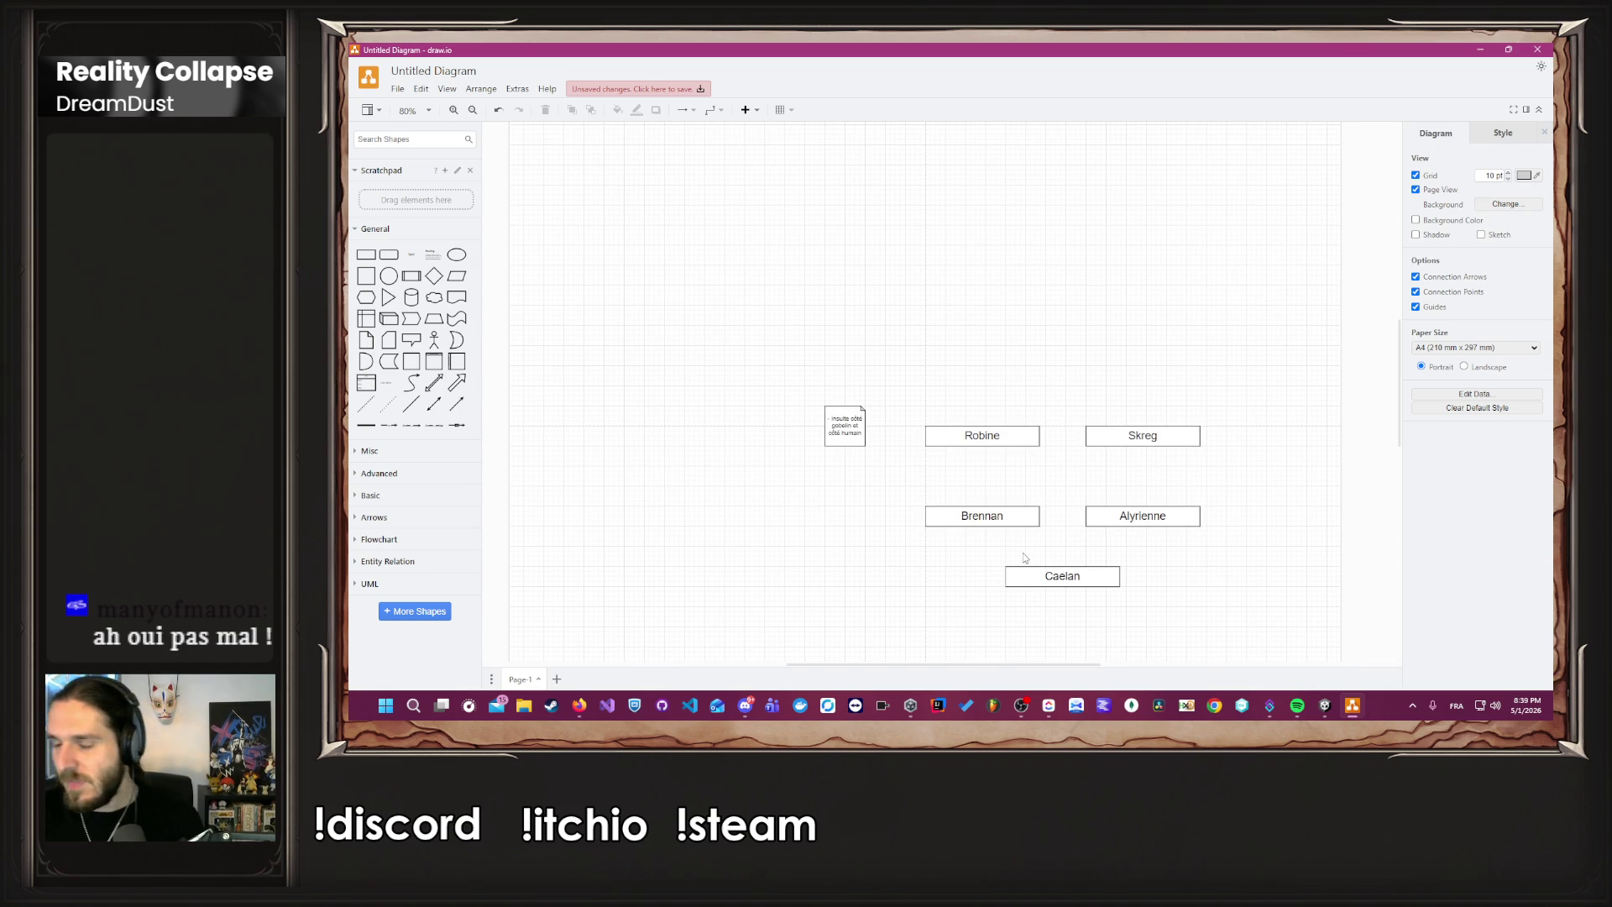
scroll(1029, 528, "down", 3)
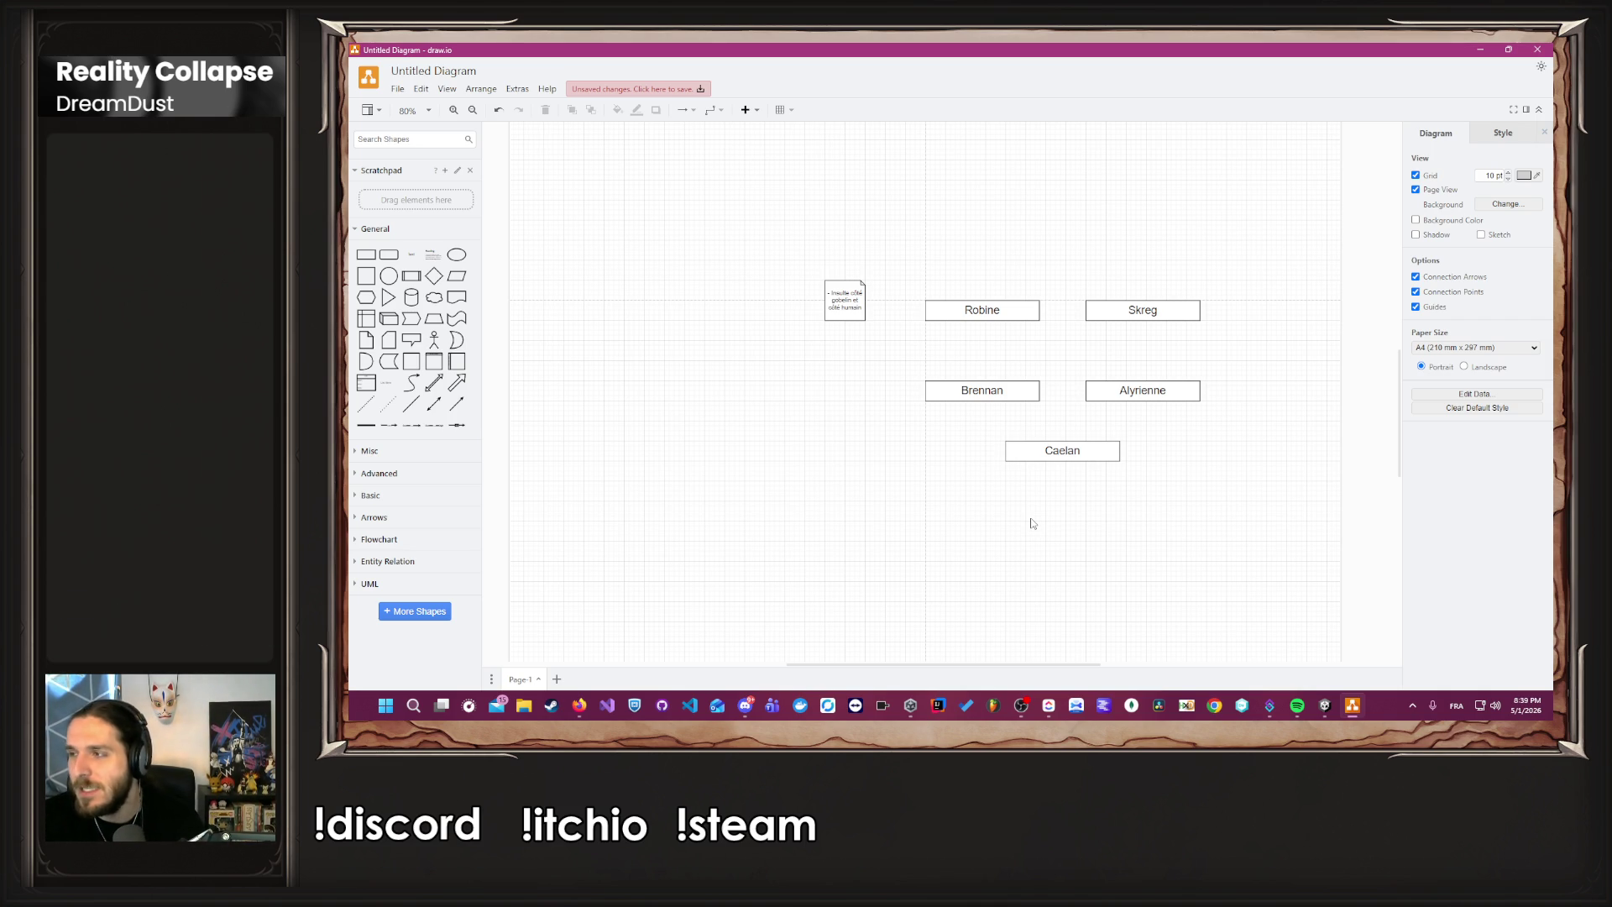
left_click(577, 718)
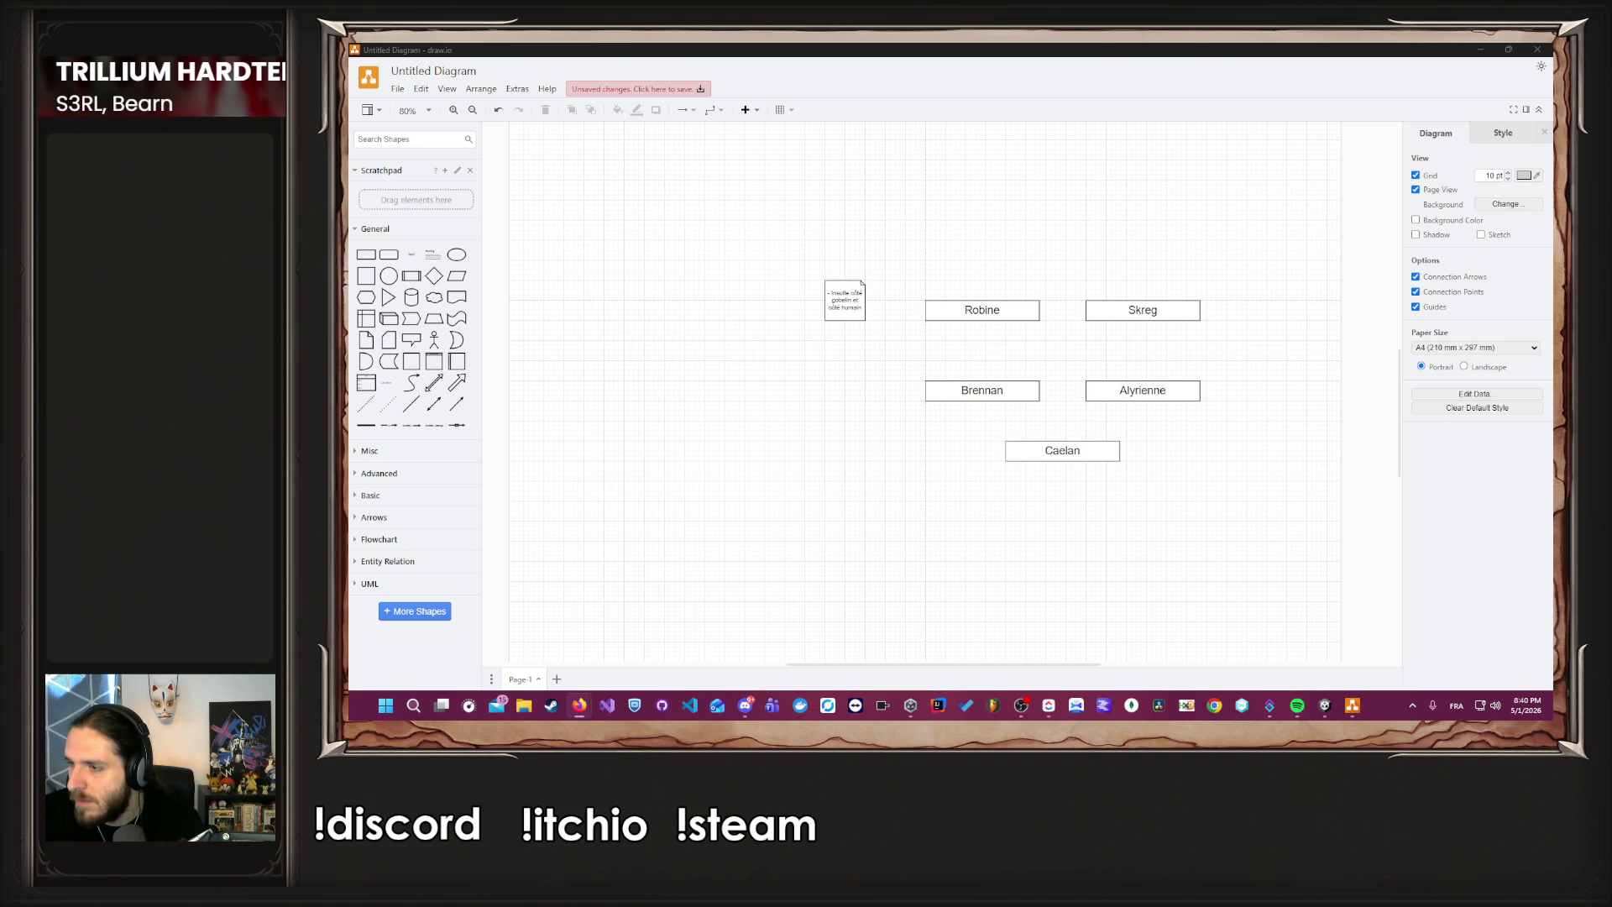
key("alt+Tab")
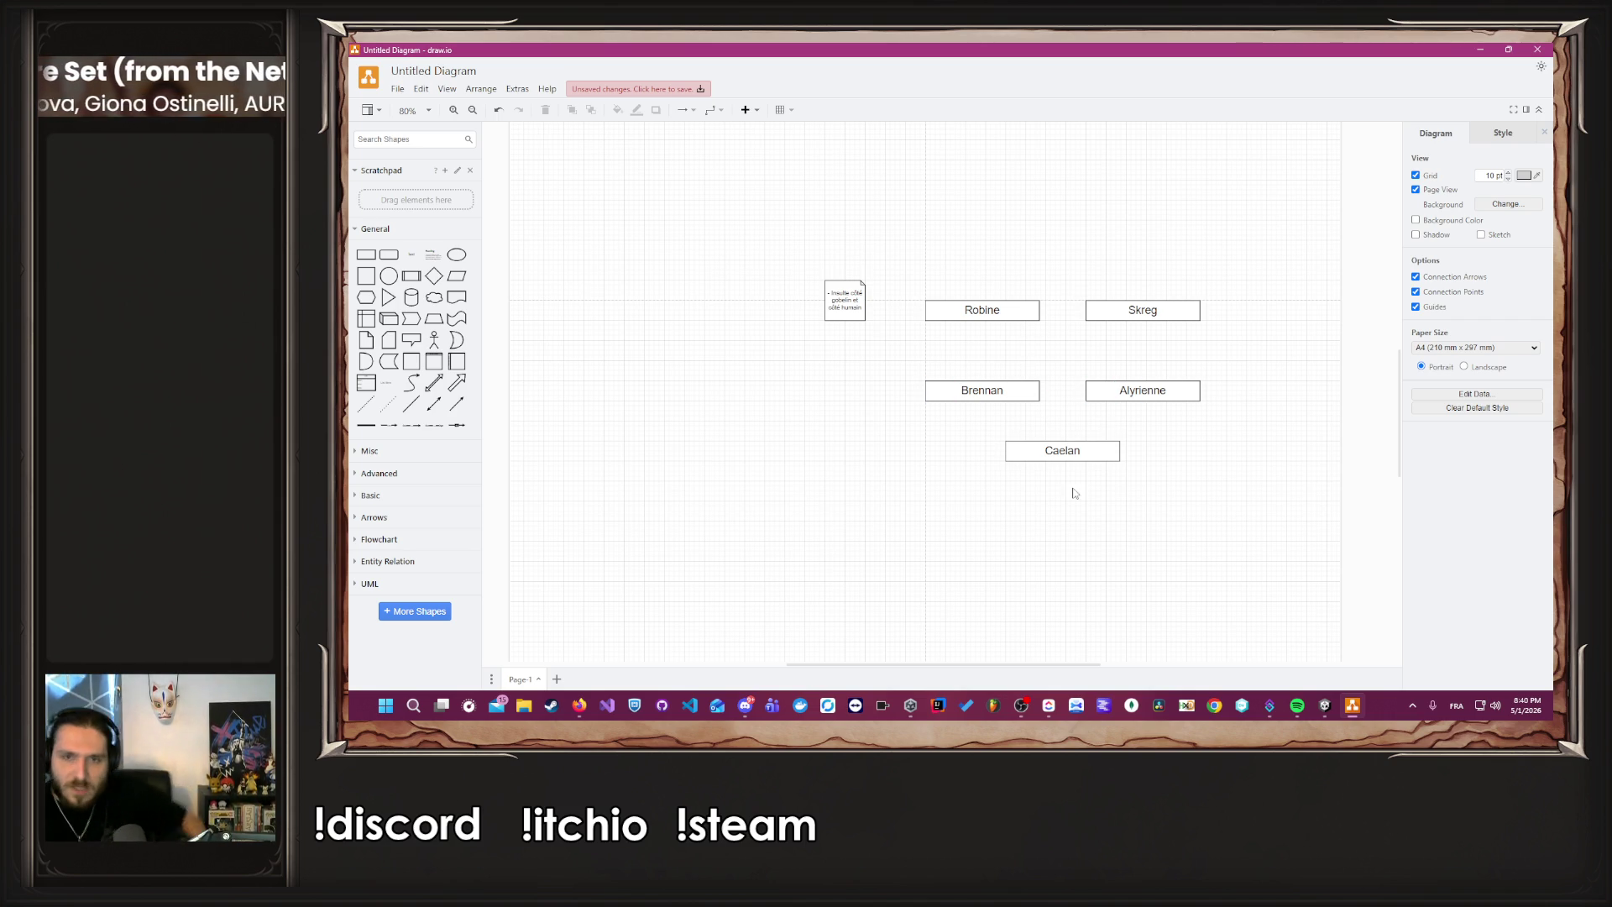
Copy the Caelan box above Robine and Skreg and rename it Joueur.
left_click(1059, 445)
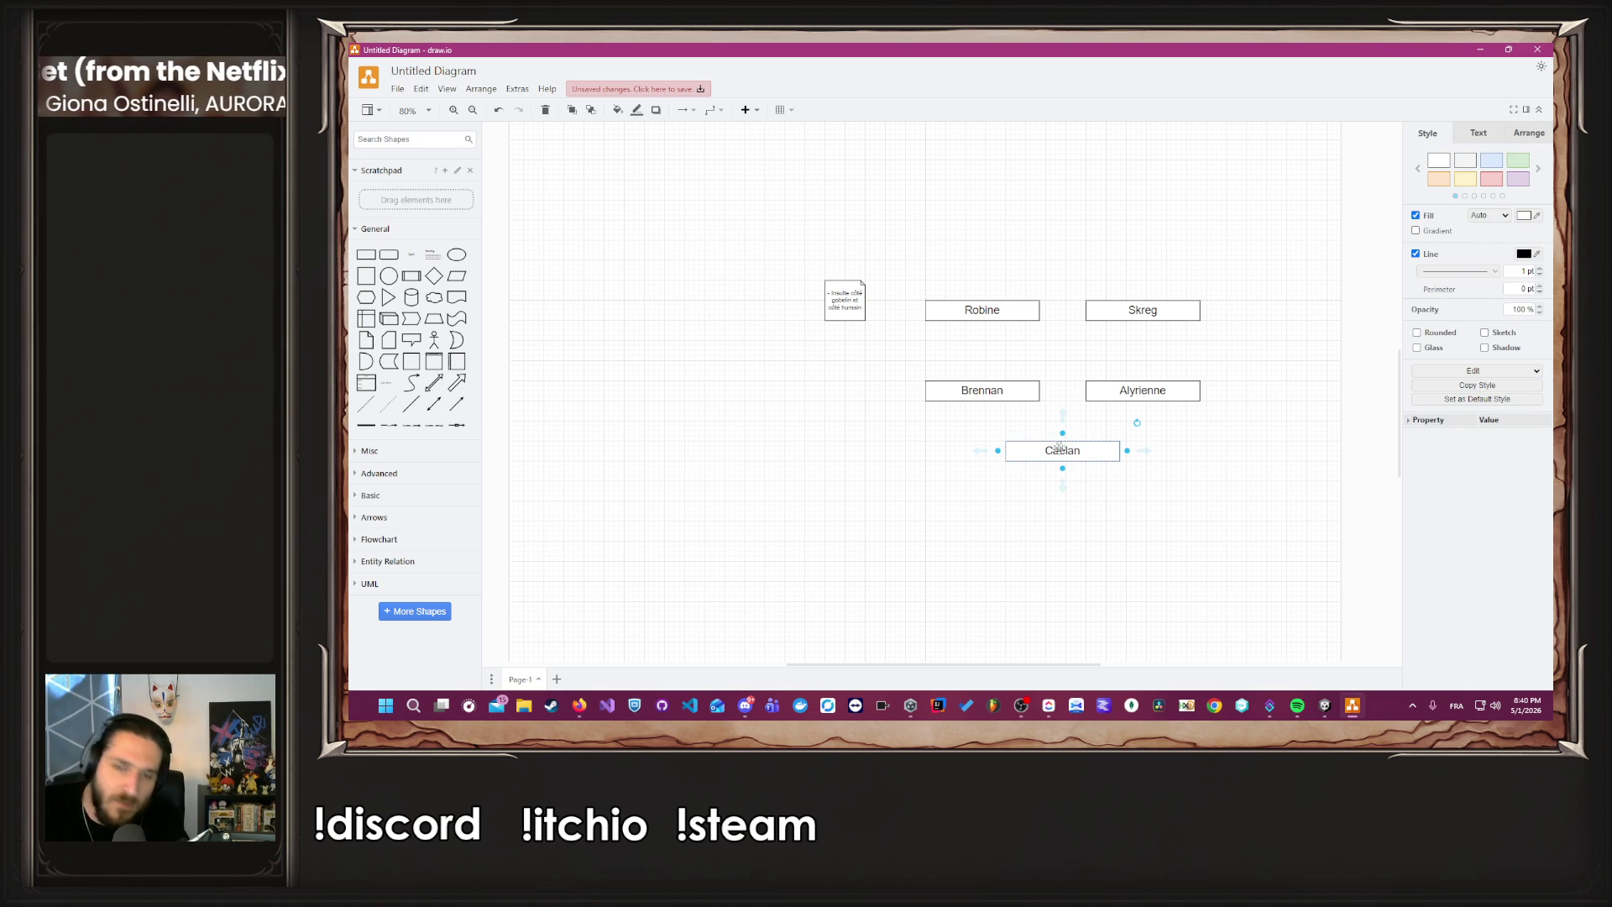
left_click(1087, 495)
scroll(1083, 491, "up", 2)
left_click_drag(1076, 441, 1069, 148)
double_click(1068, 151)
type("Joueur")
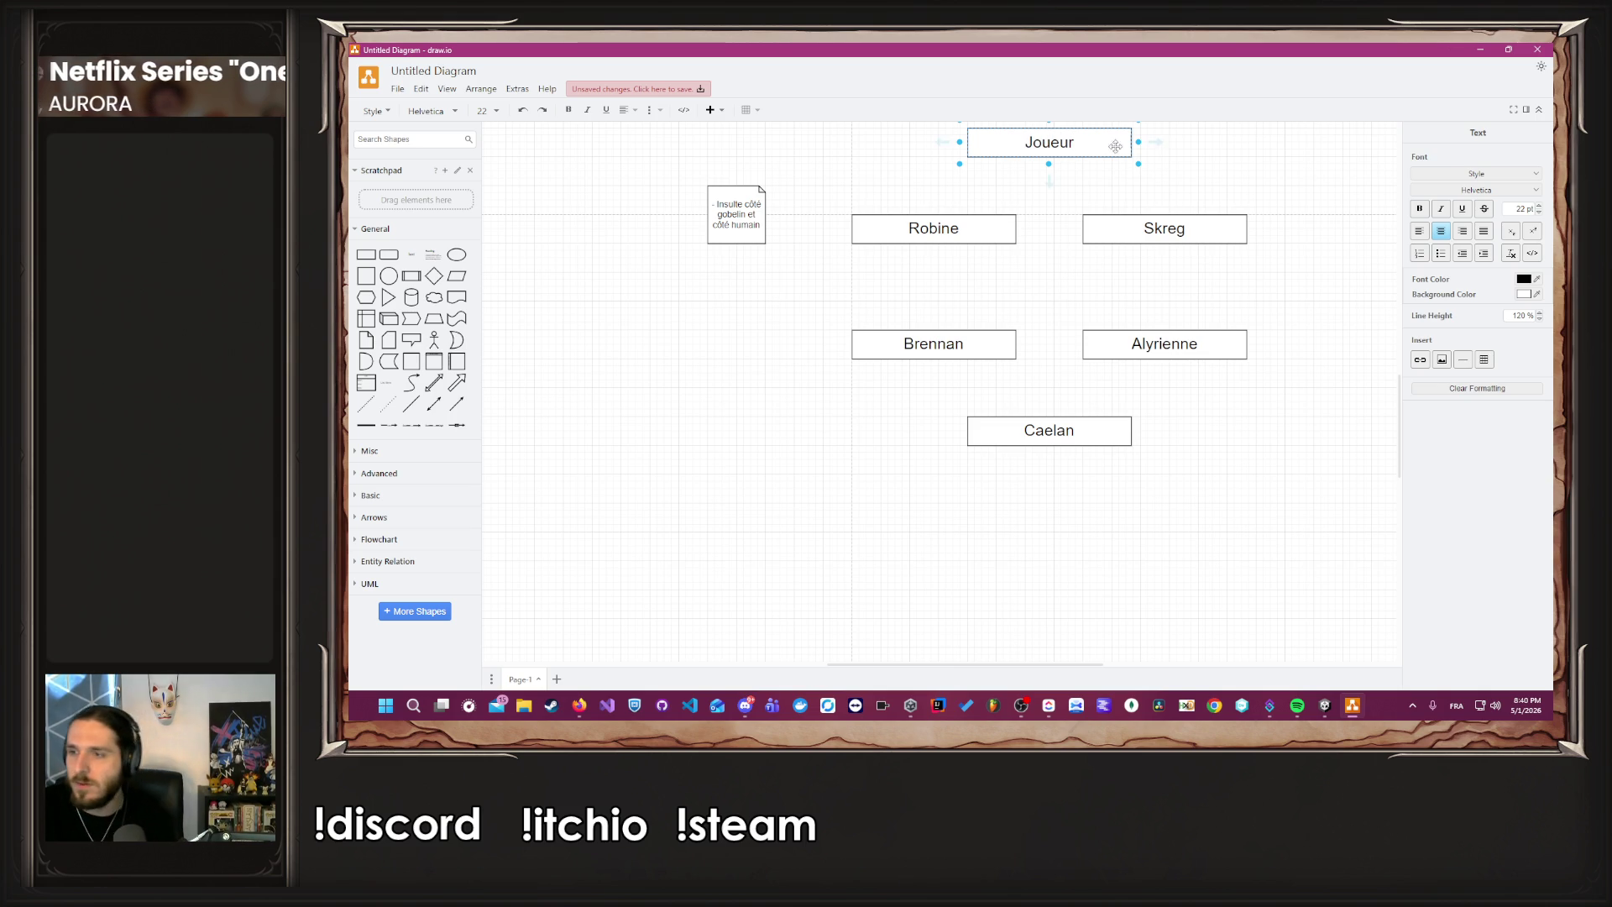
left_click(1231, 231)
left_click(1261, 274)
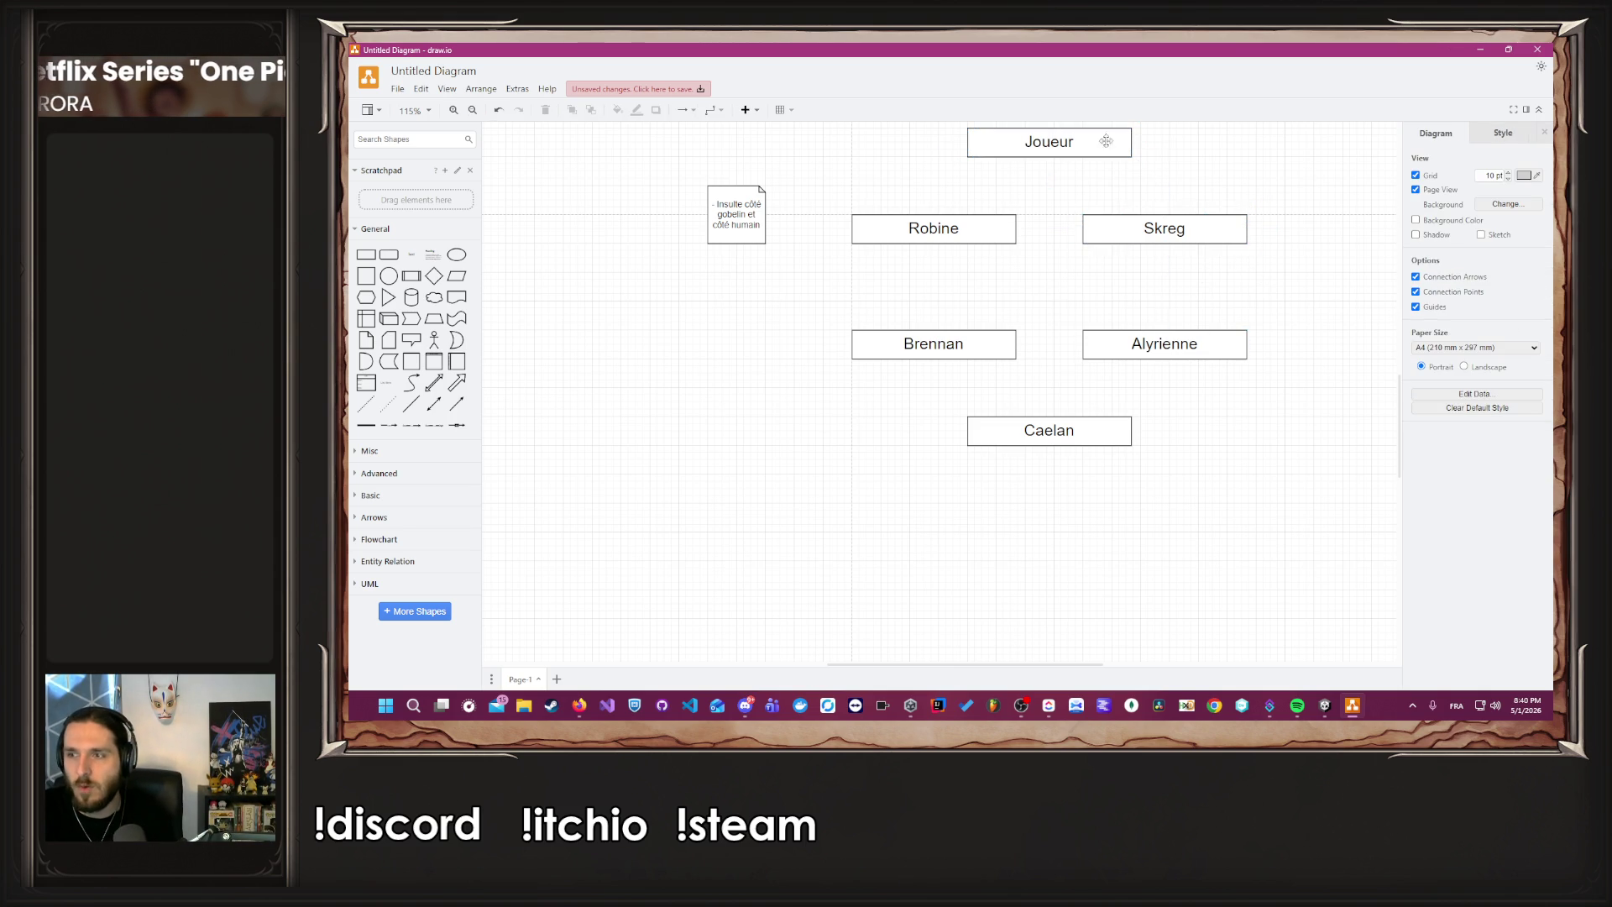
Check the Joueur, Alyrienne and Skreg boxes, then insert a double-headed arrow.
scroll(1269, 249, "up", 1)
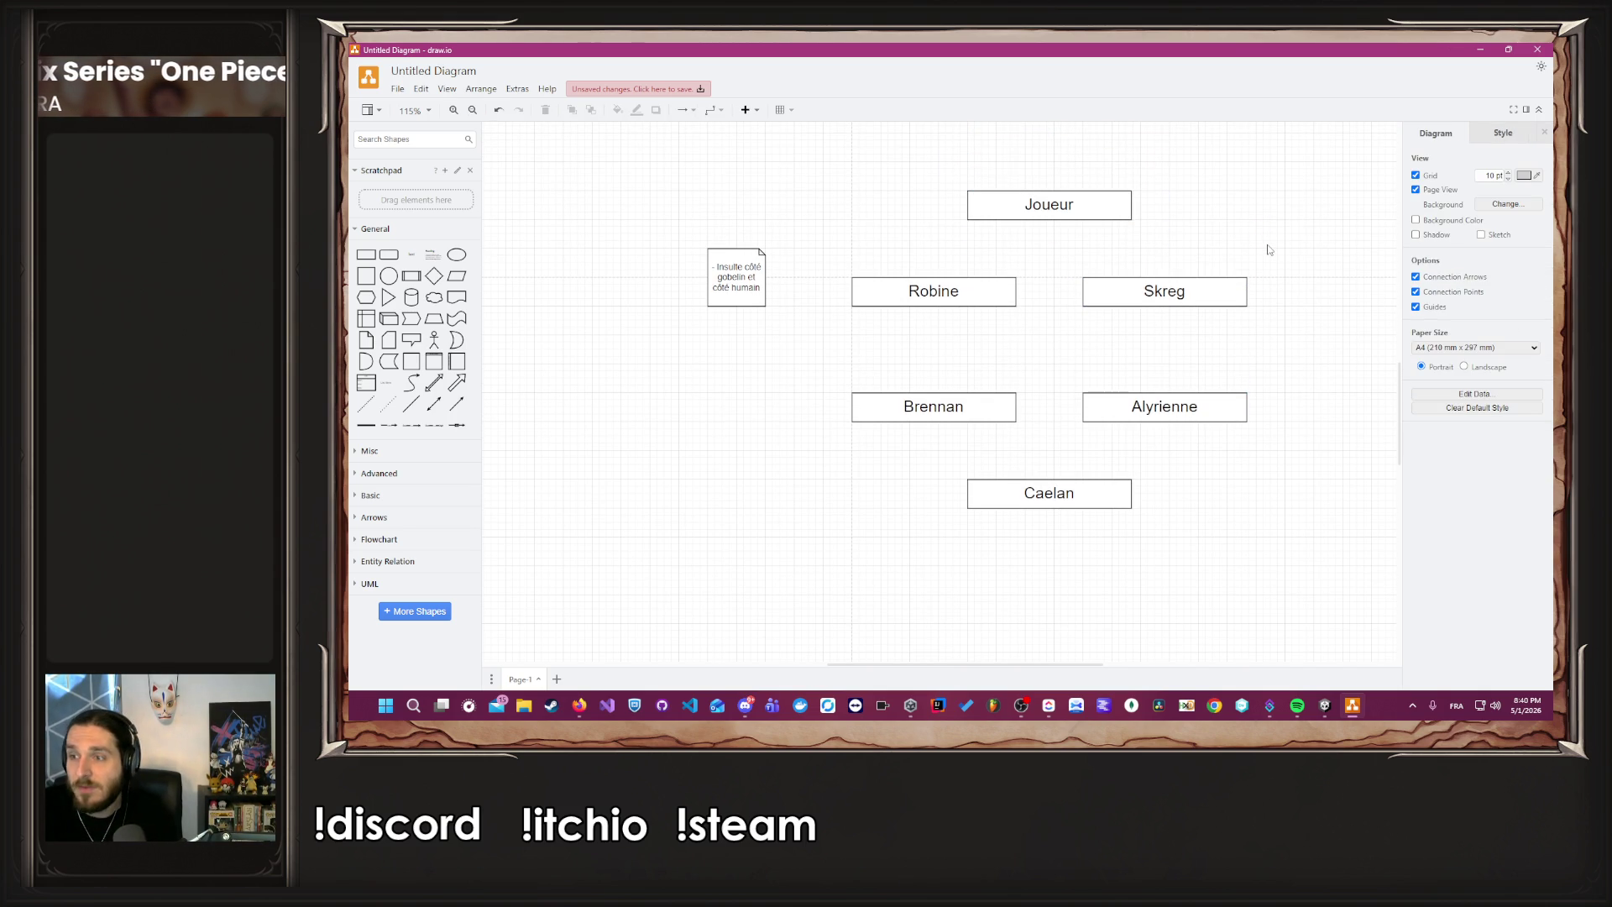
left_click(1100, 206)
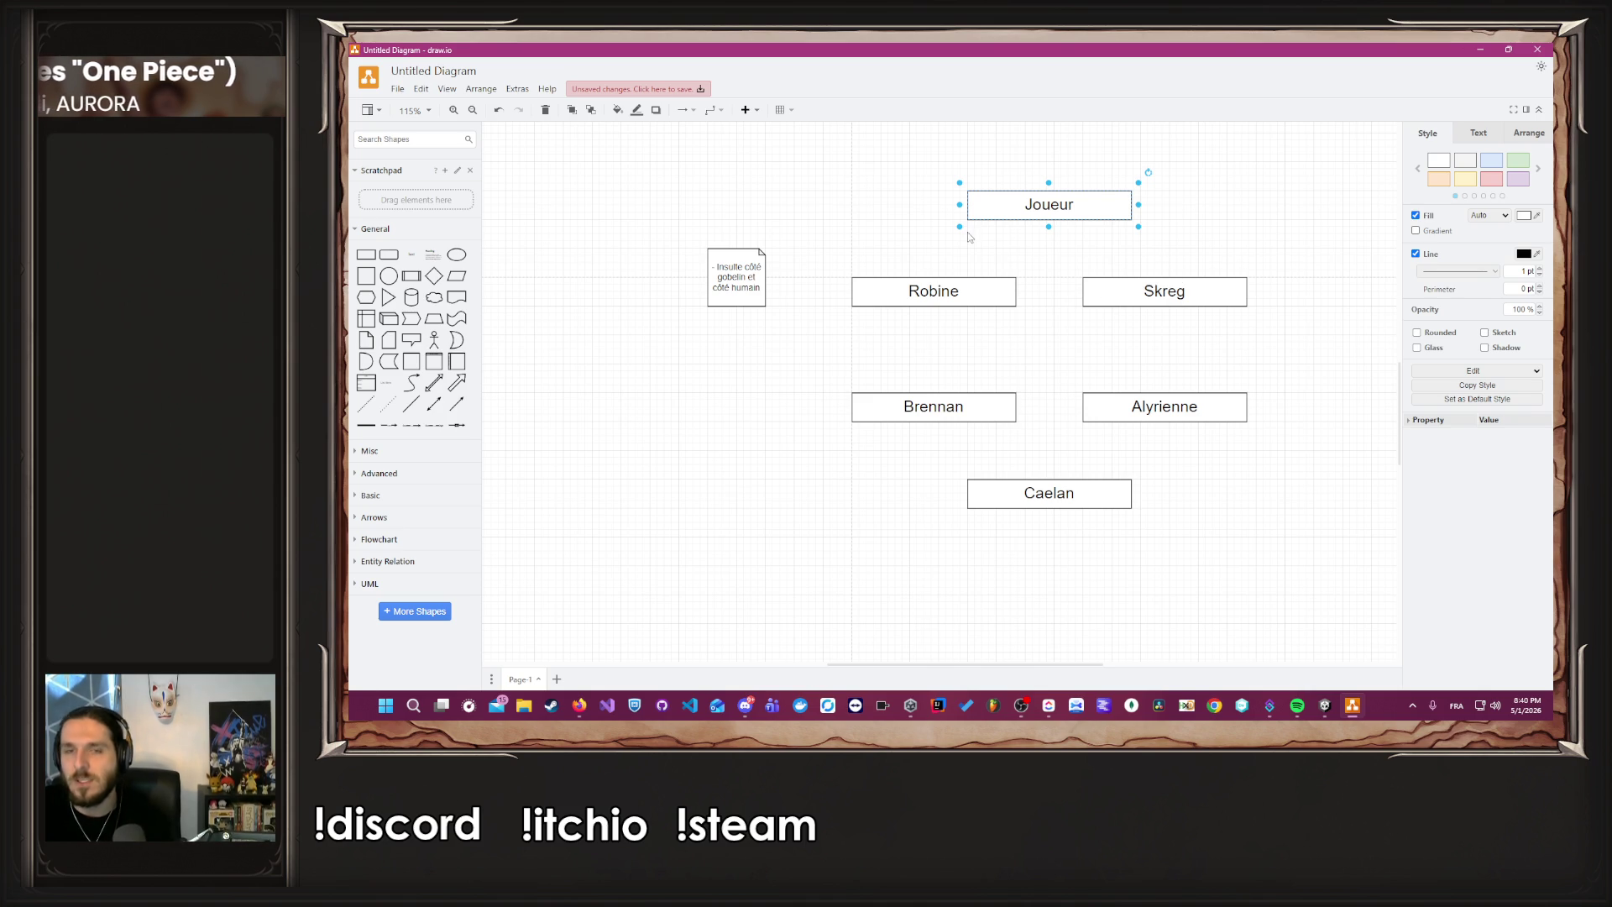
left_click(1059, 353)
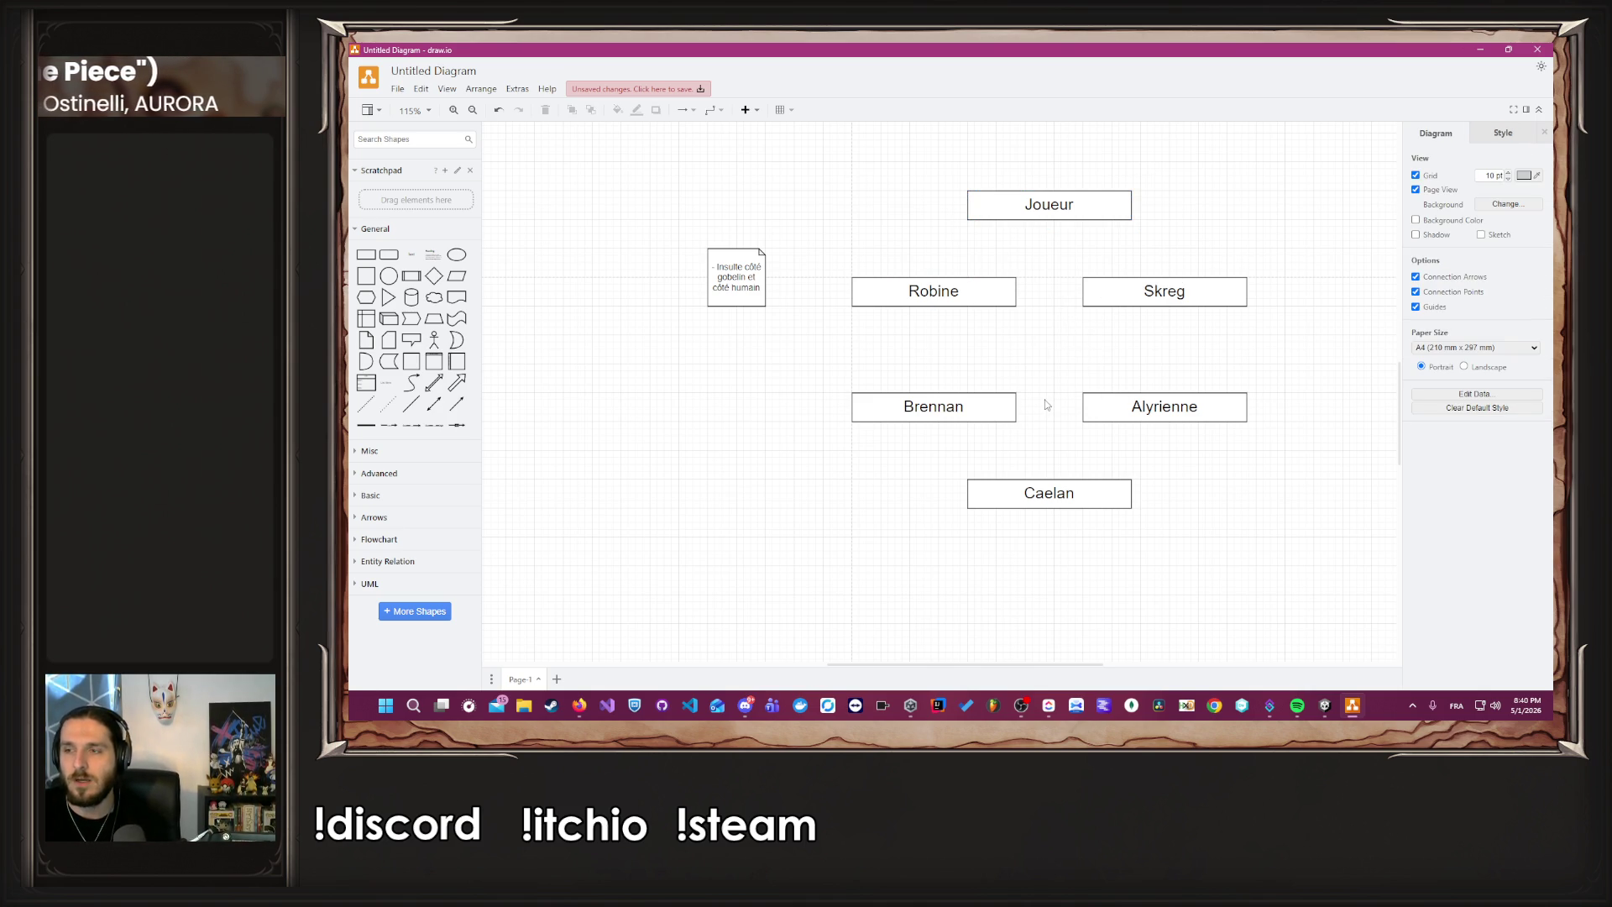
left_click(1177, 401)
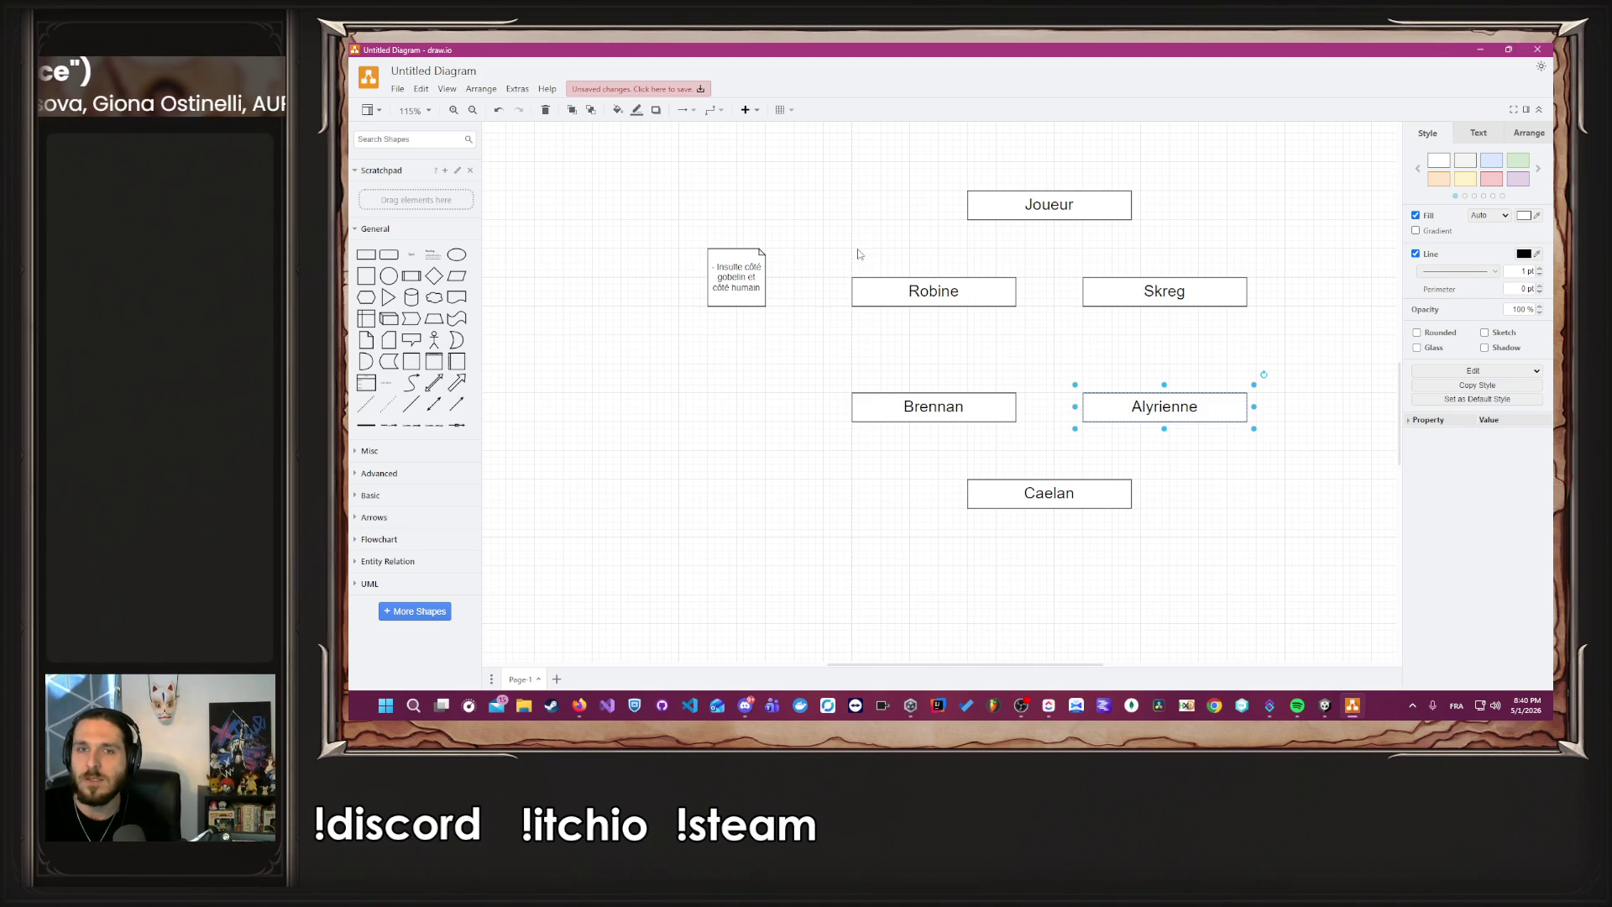
left_click(929, 260)
mouse_move(924, 183)
left_mouse_down()
mouse_move(1159, 246)
mouse_move(1263, 333)
left_mouse_up()
left_click(1156, 246)
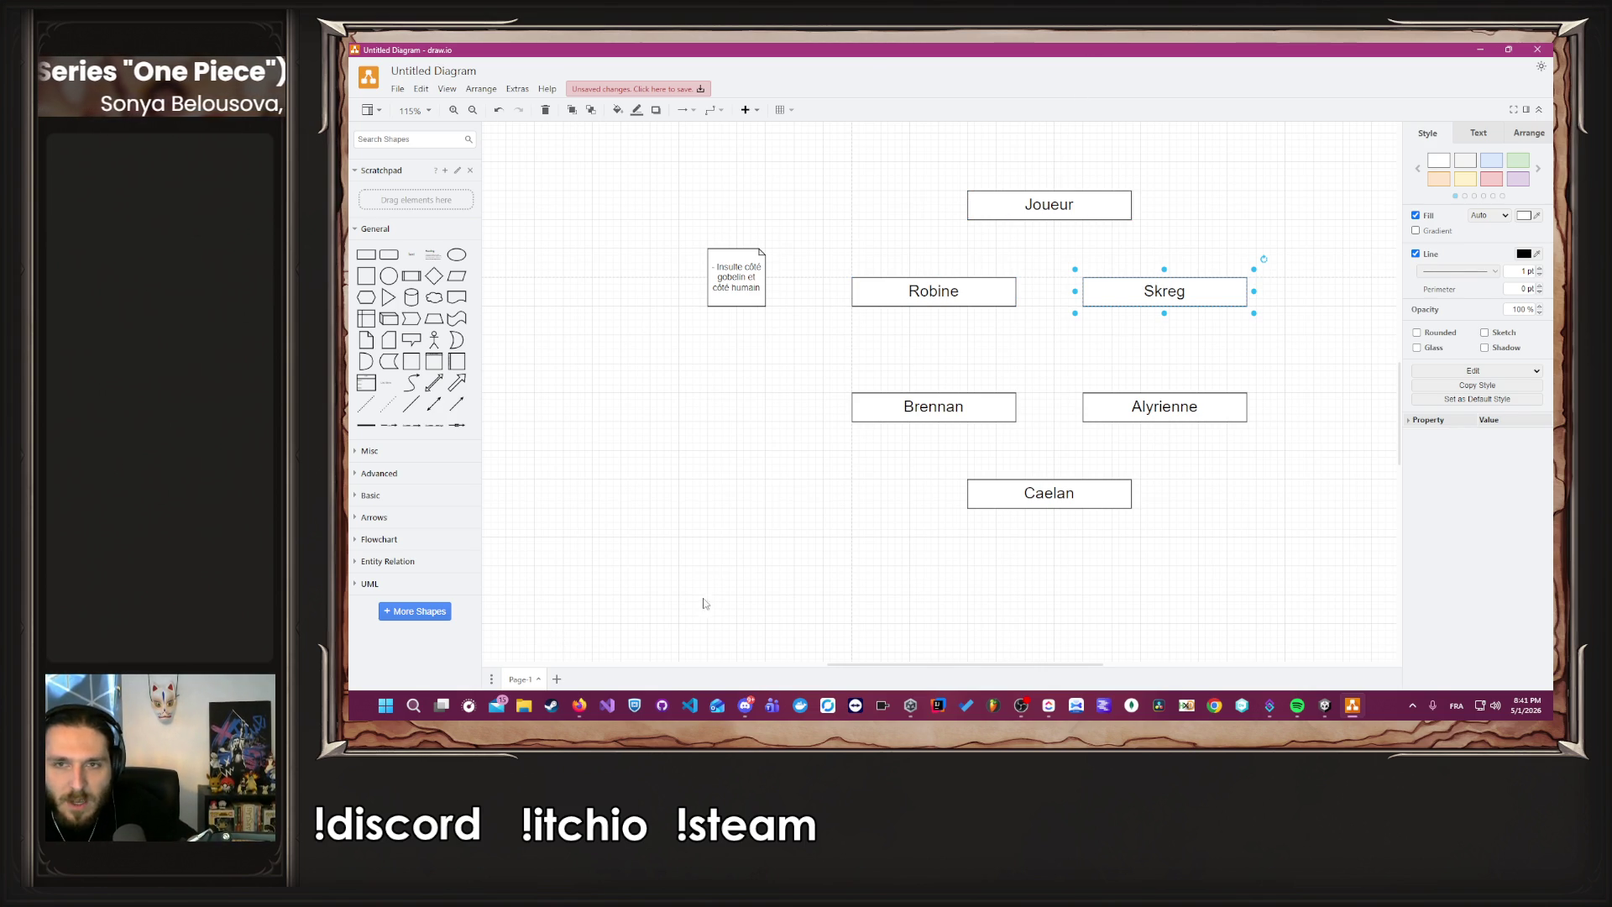
left_click(780, 543)
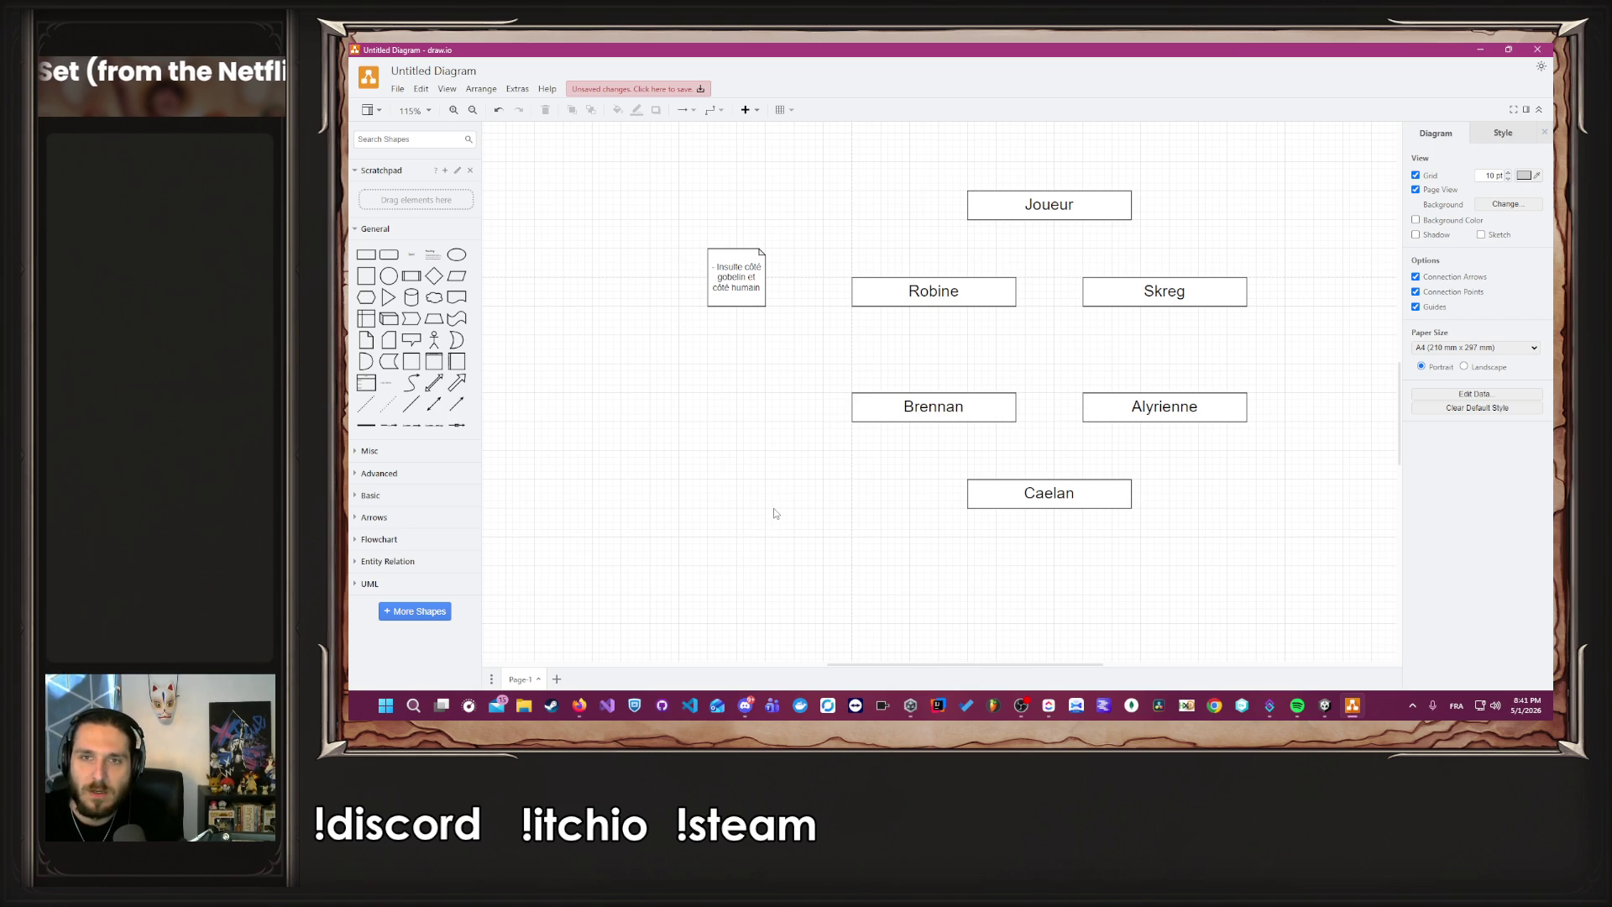
left_click(1010, 215)
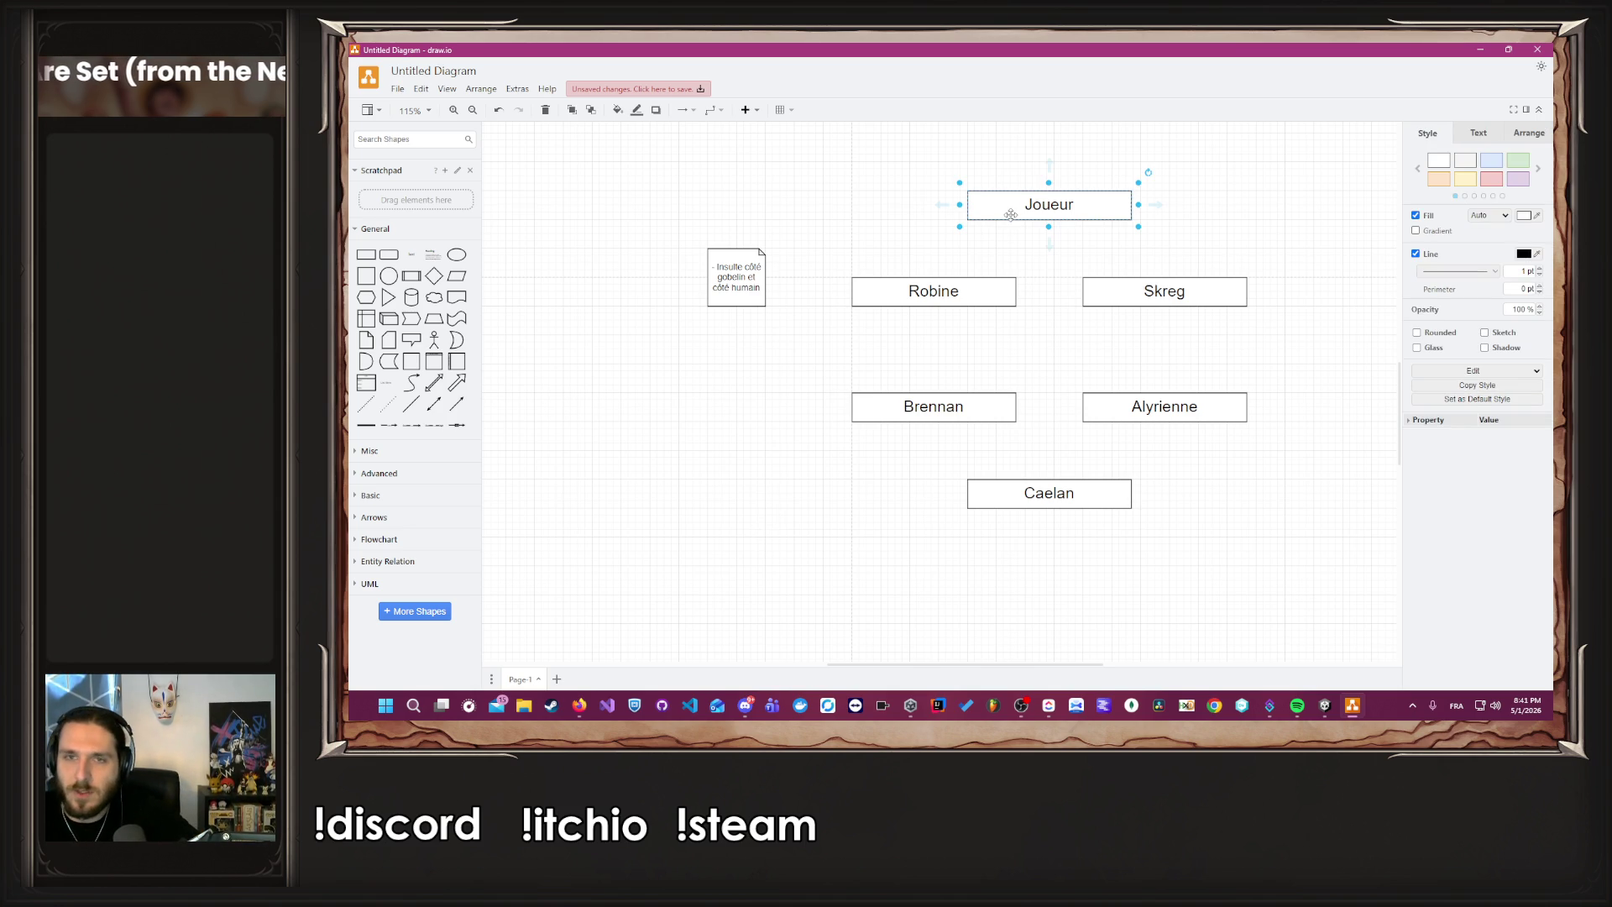
left_click(1064, 280)
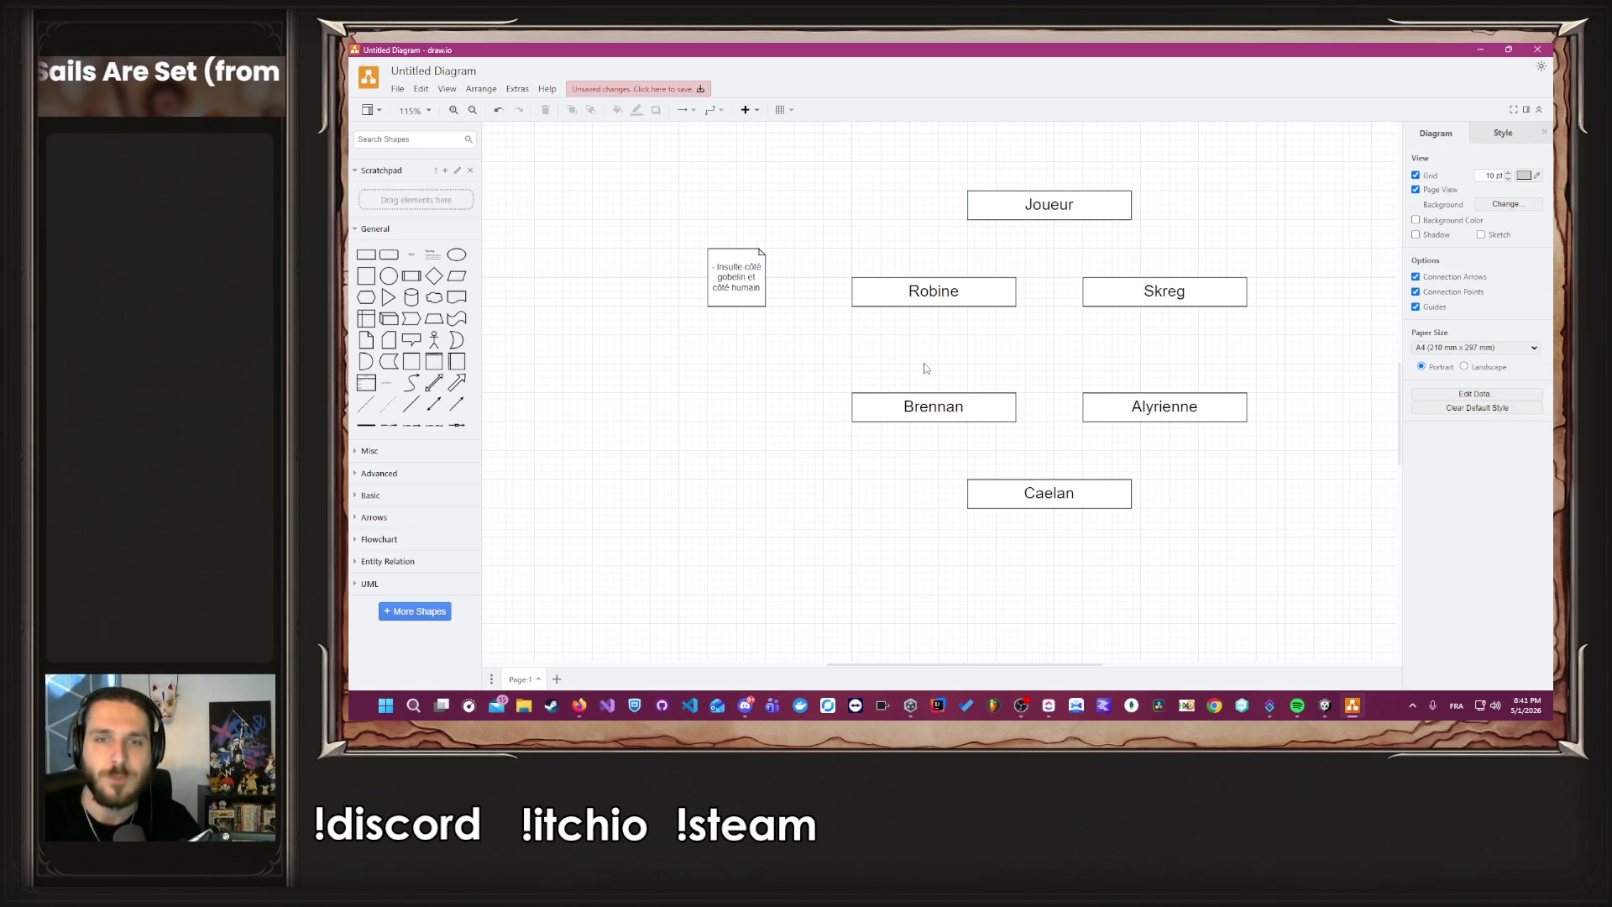
left_click(456, 404)
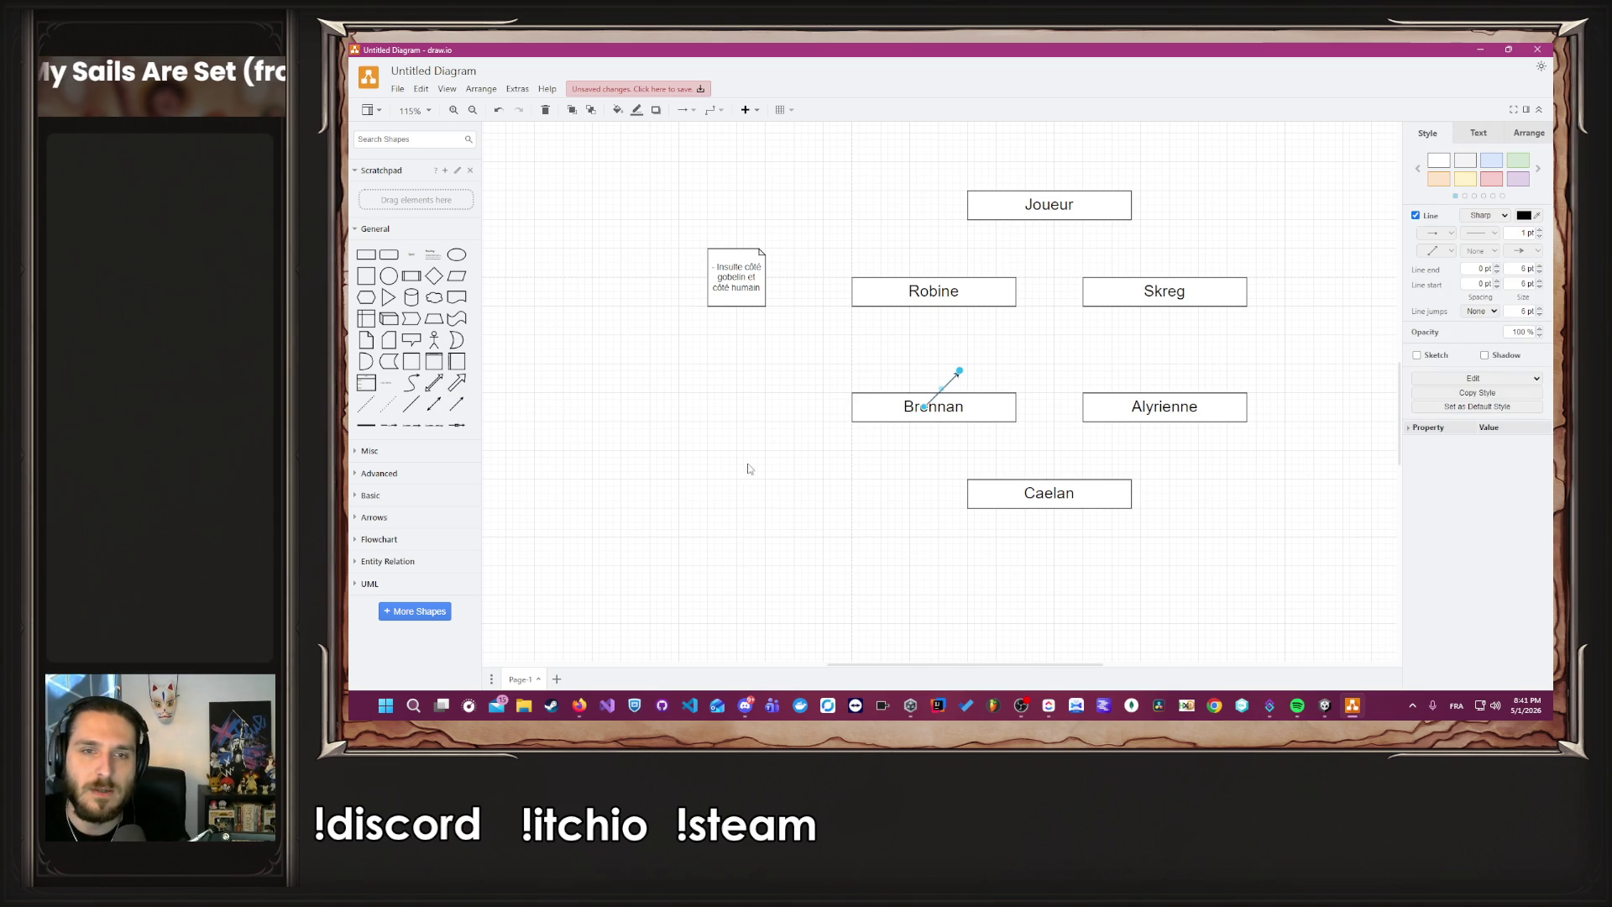
Discard the first arrow and a trial 3 pt line, inserting a fresh double-headed arrow.
left_click_drag(947, 382, 680, 389)
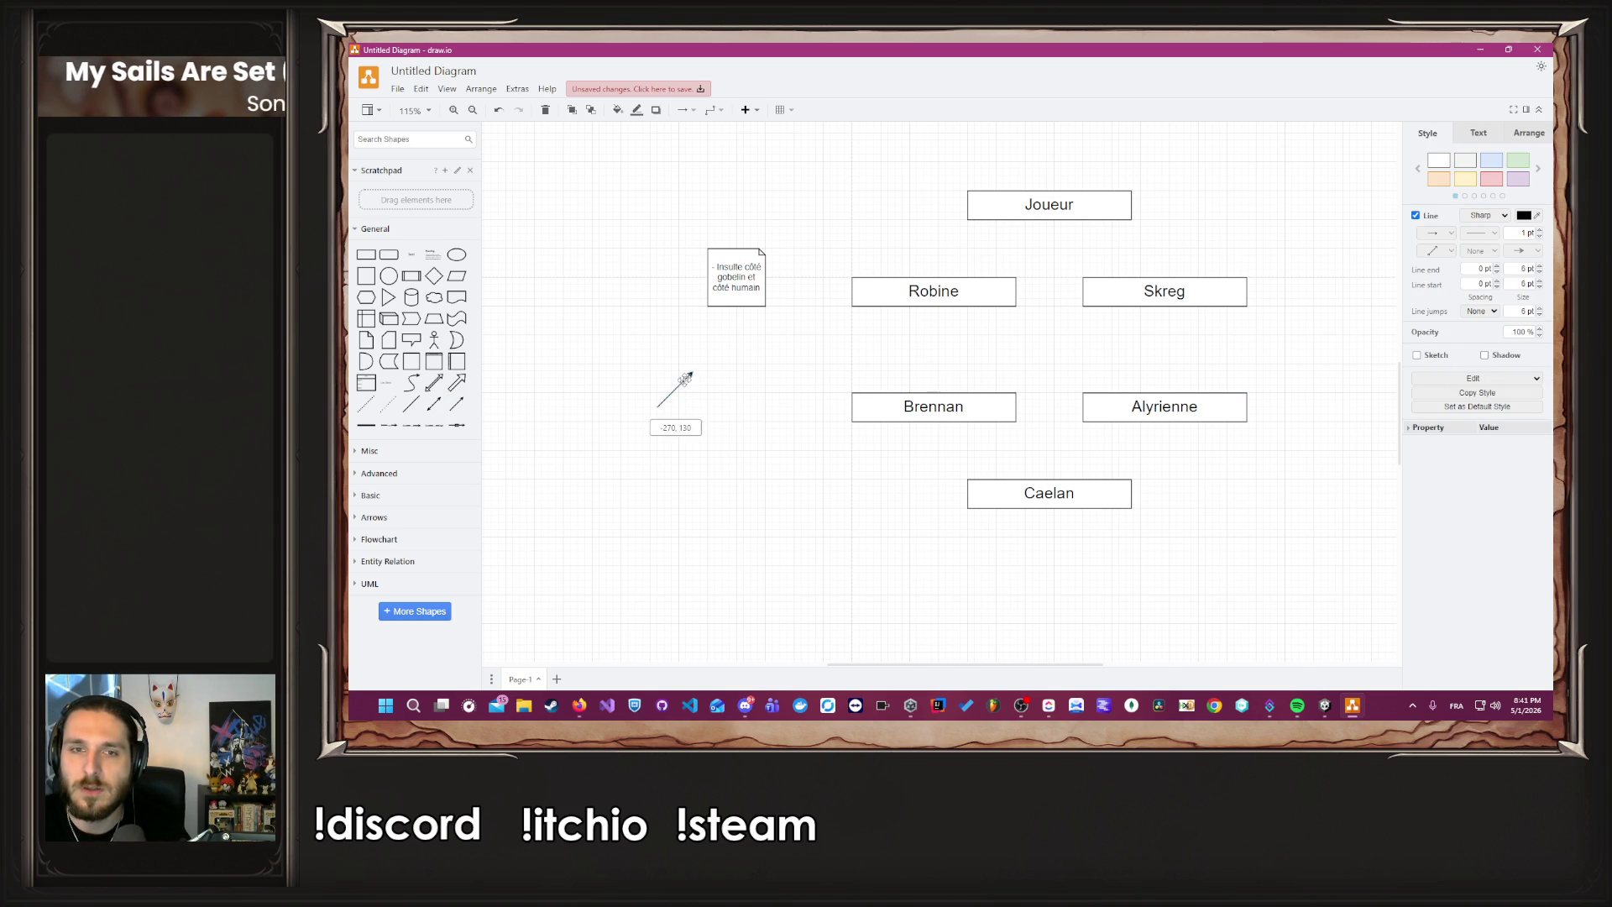
key("Delete")
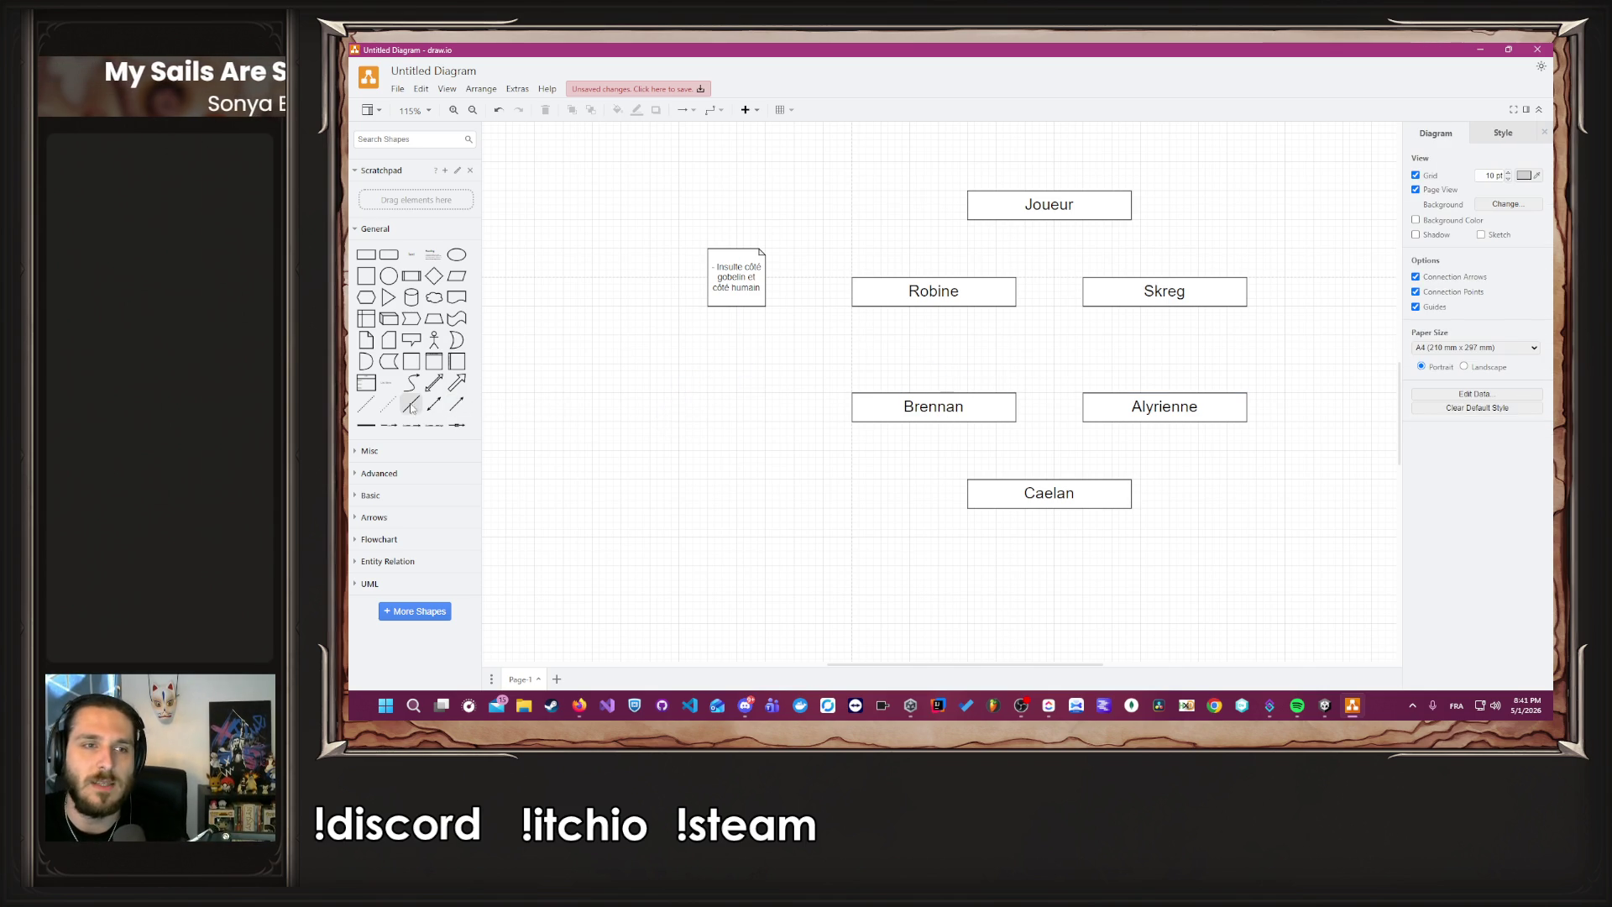
left_click(411, 404)
left_click_drag(950, 383, 704, 390)
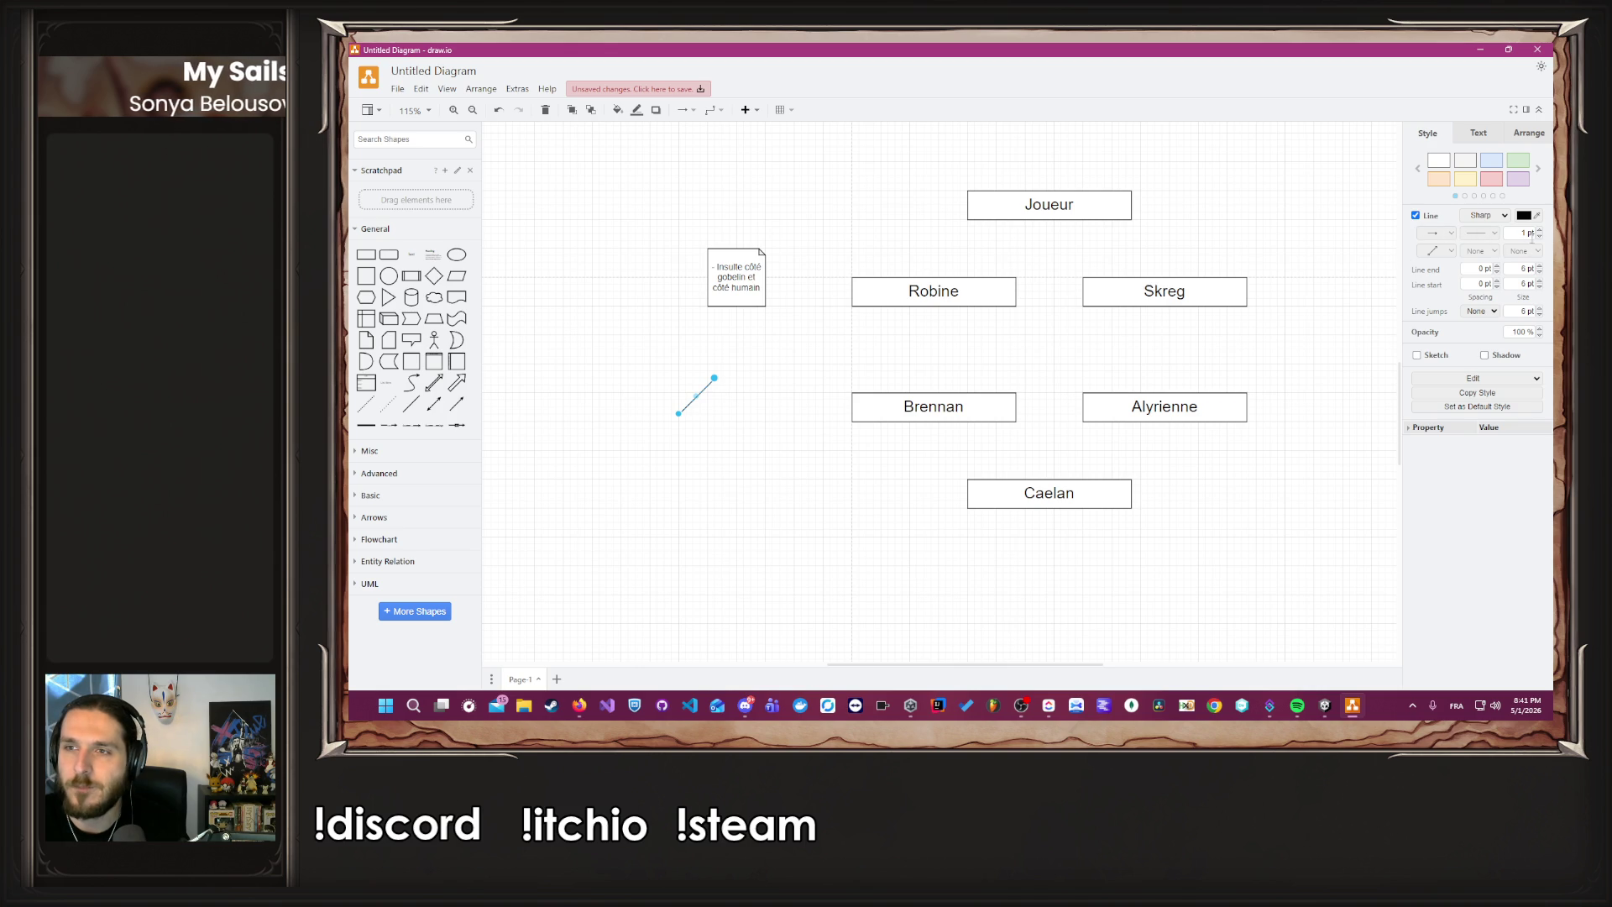
left_click(1540, 230)
left_click(1540, 230)
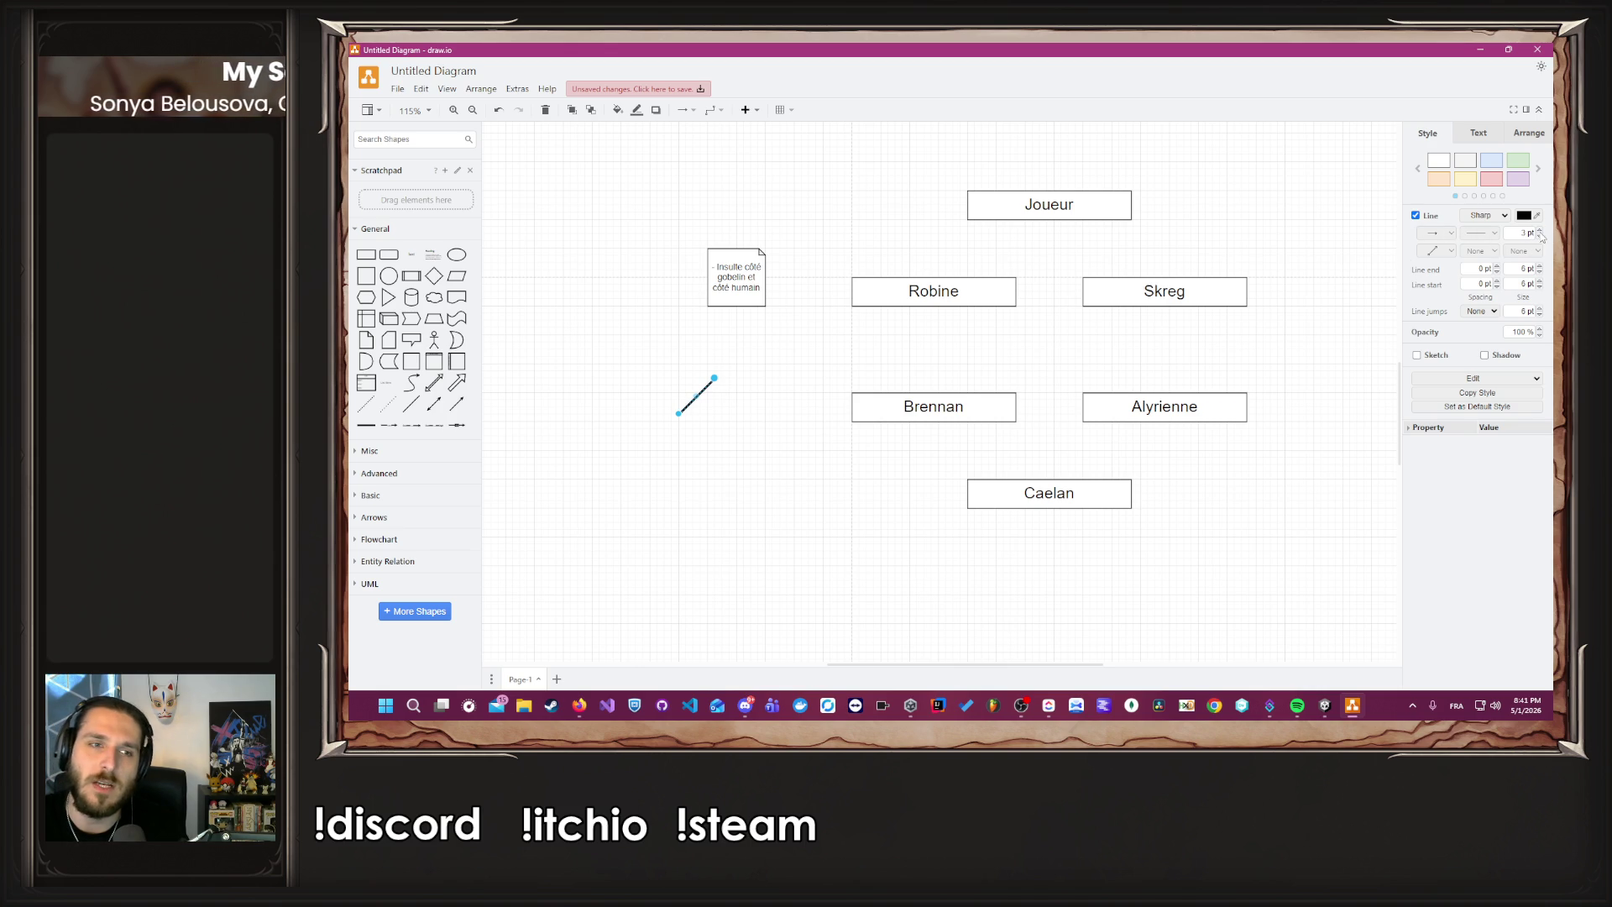
left_click(433, 404)
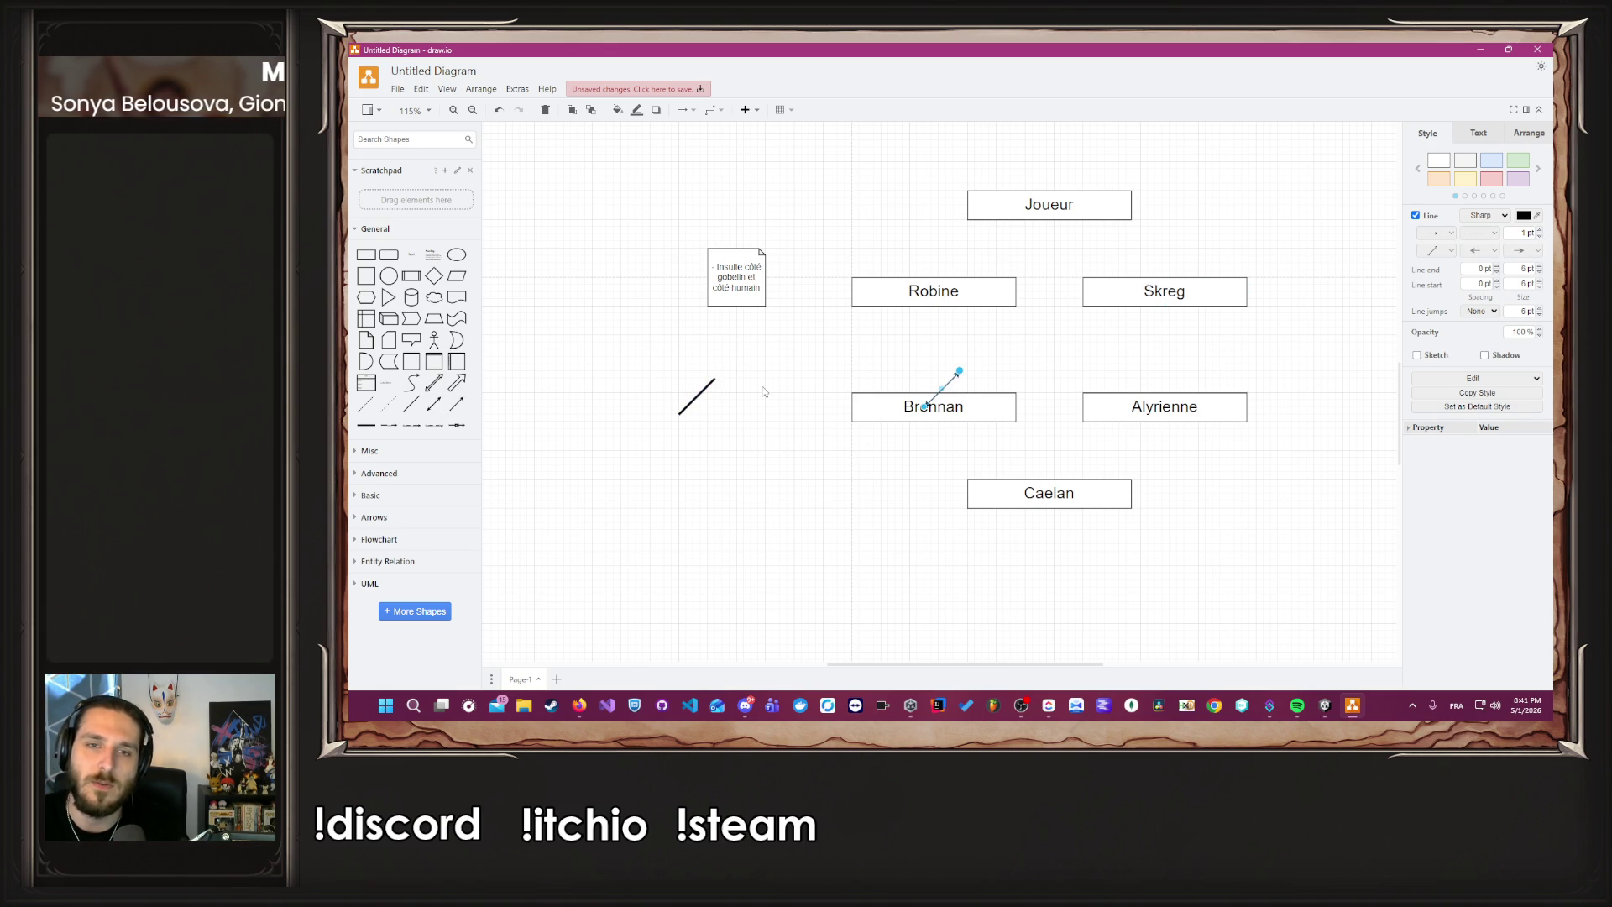
left_click(708, 391)
key("Delete")
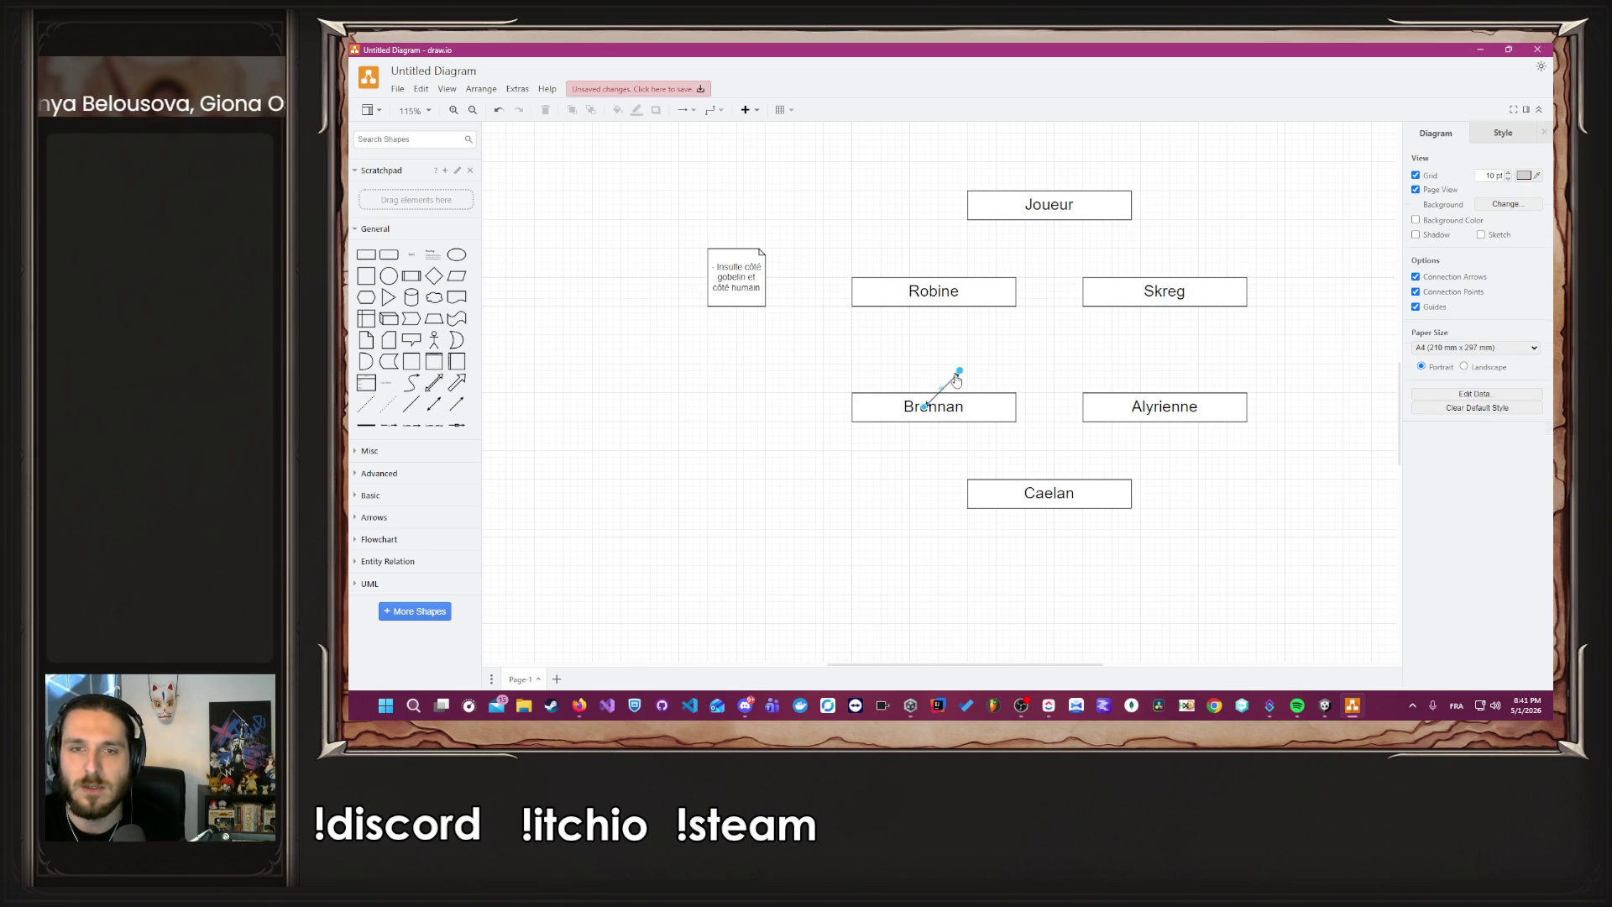
Place the double-headed arrow on the empty left canvas at 4 pt, coloured red.
left_click_drag(957, 373, 712, 392)
left_click_drag(814, 398, 689, 435)
left_click(1540, 230)
left_click(1540, 230)
left_click(1540, 230)
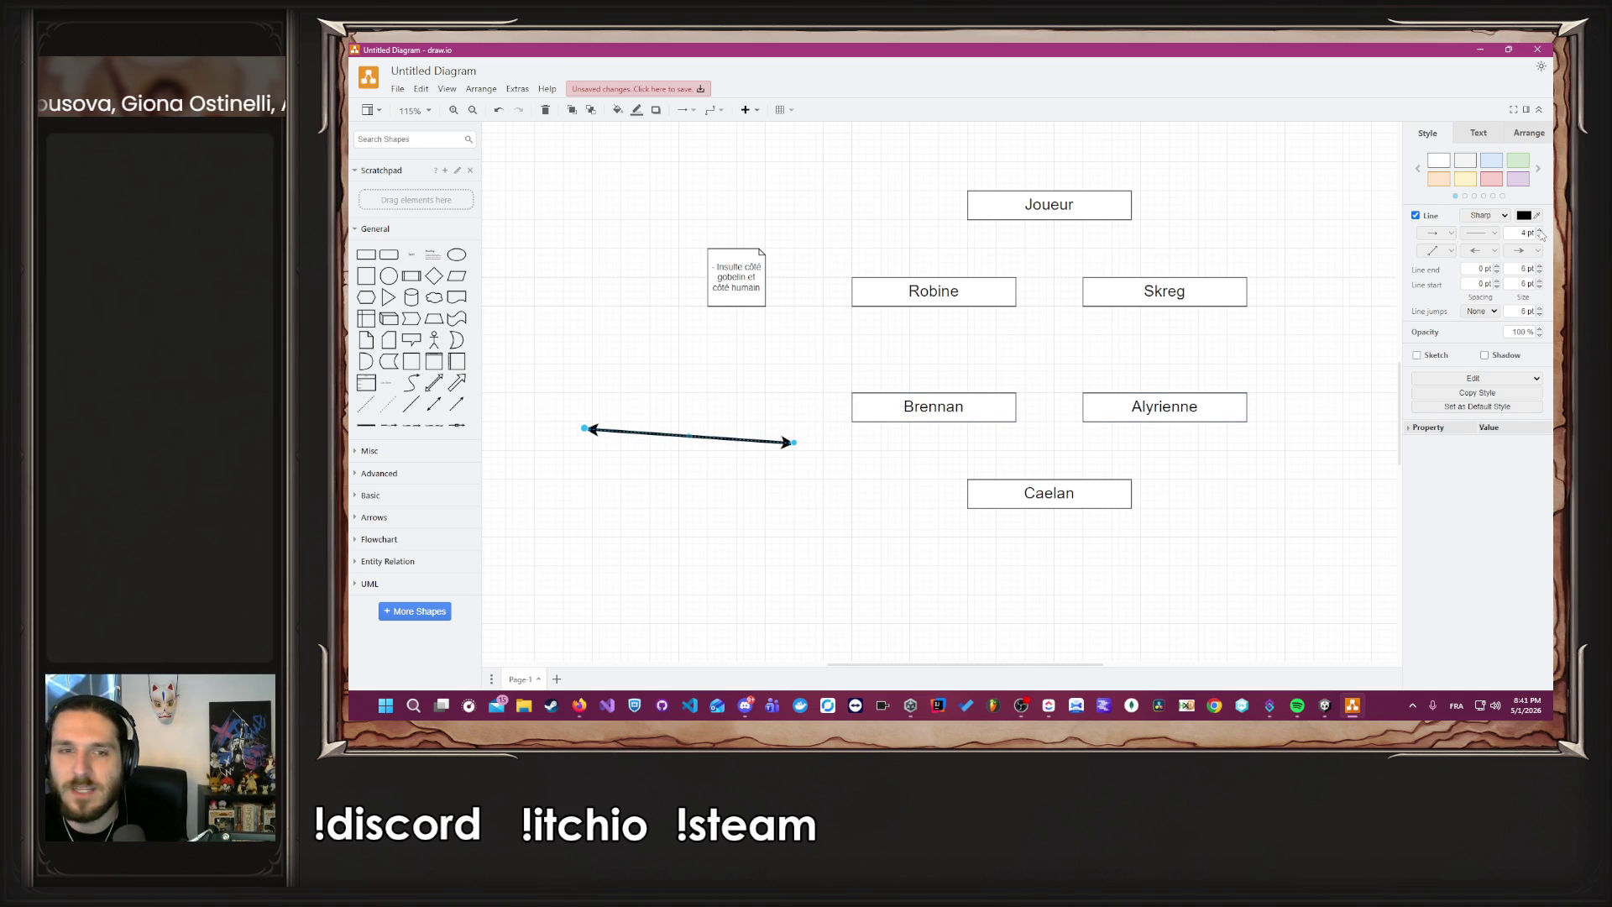
left_click(1492, 179)
Duplicate the red arrow below it, colour the copy green, and delete an extra copy.
key("ctrl+d")
left_click_drag(741, 449, 762, 521)
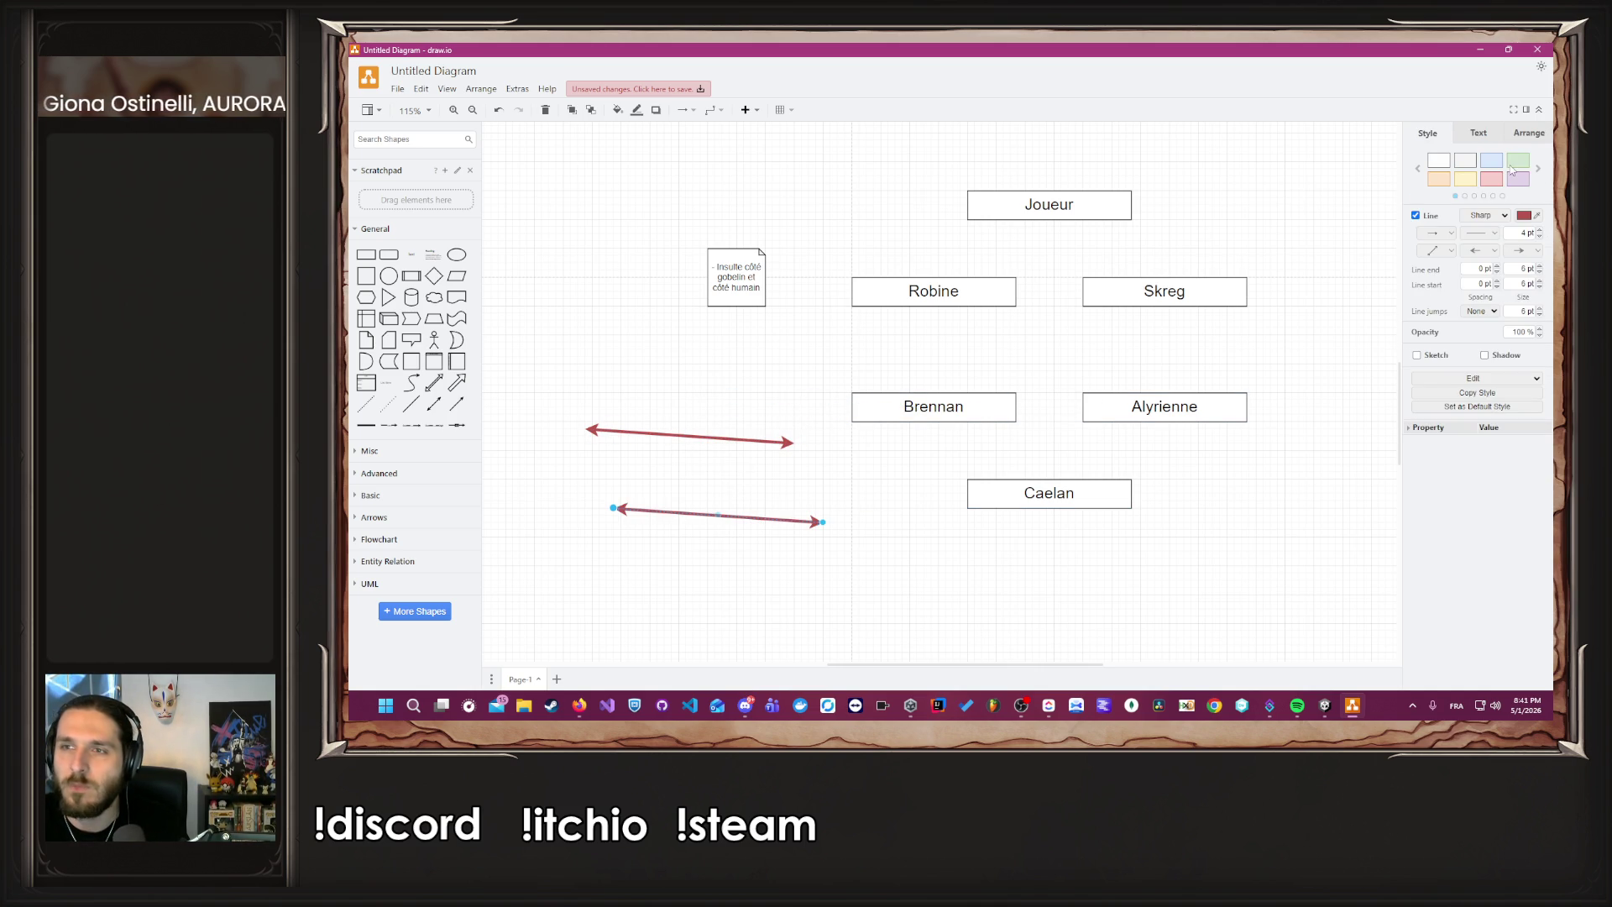
left_click(1517, 160)
left_click(793, 500)
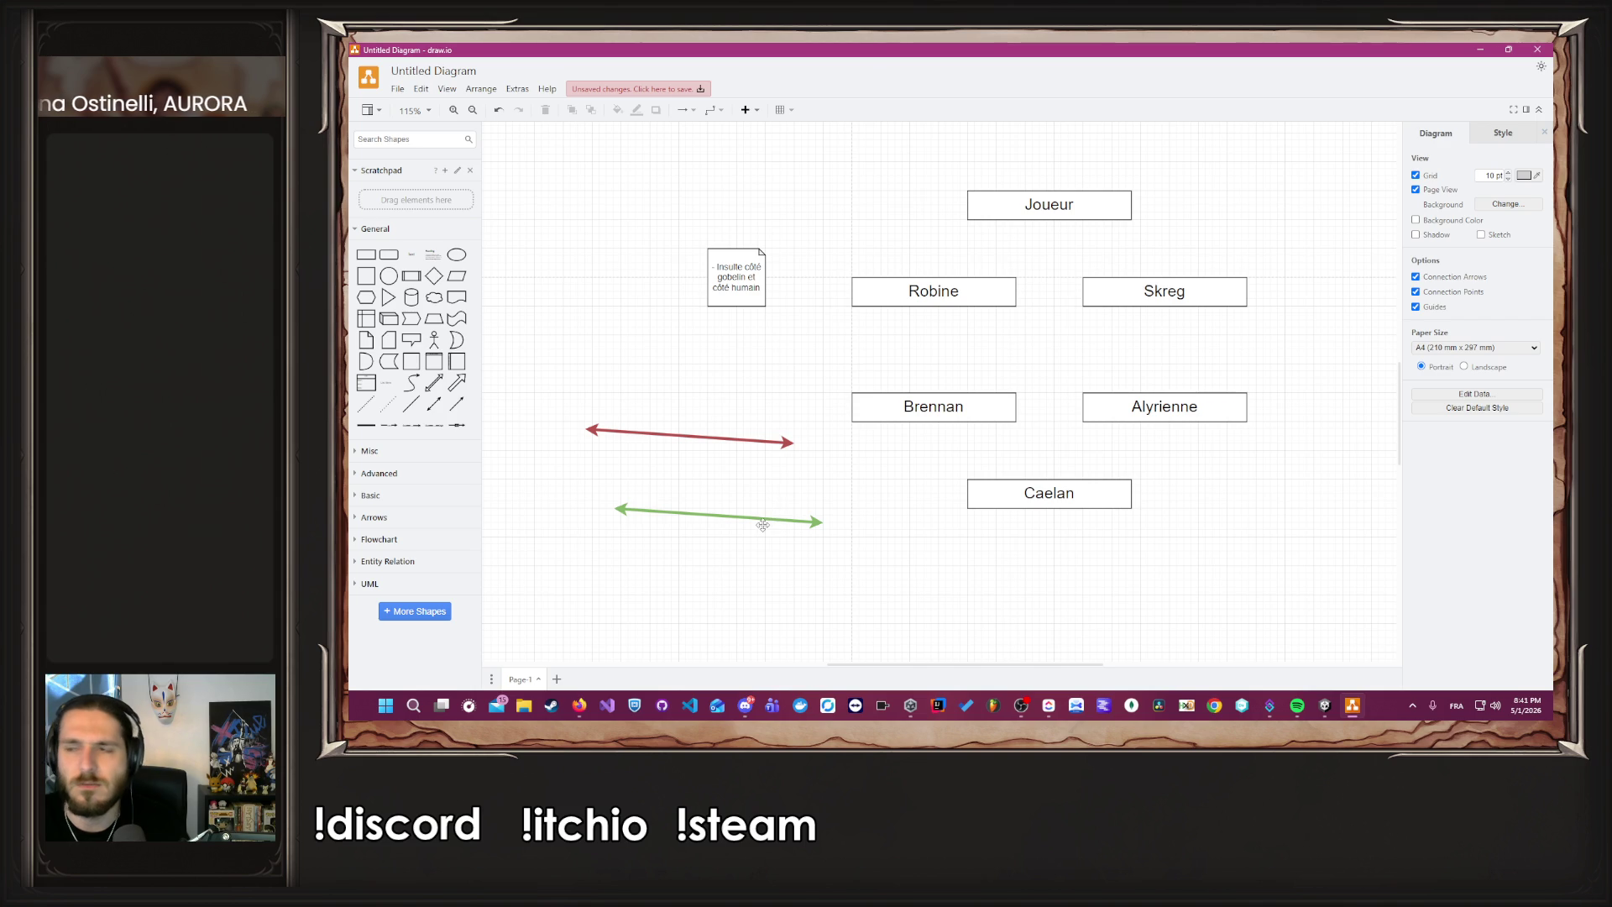
left_click(762, 524)
left_click_drag(764, 524, 795, 560)
key("Delete")
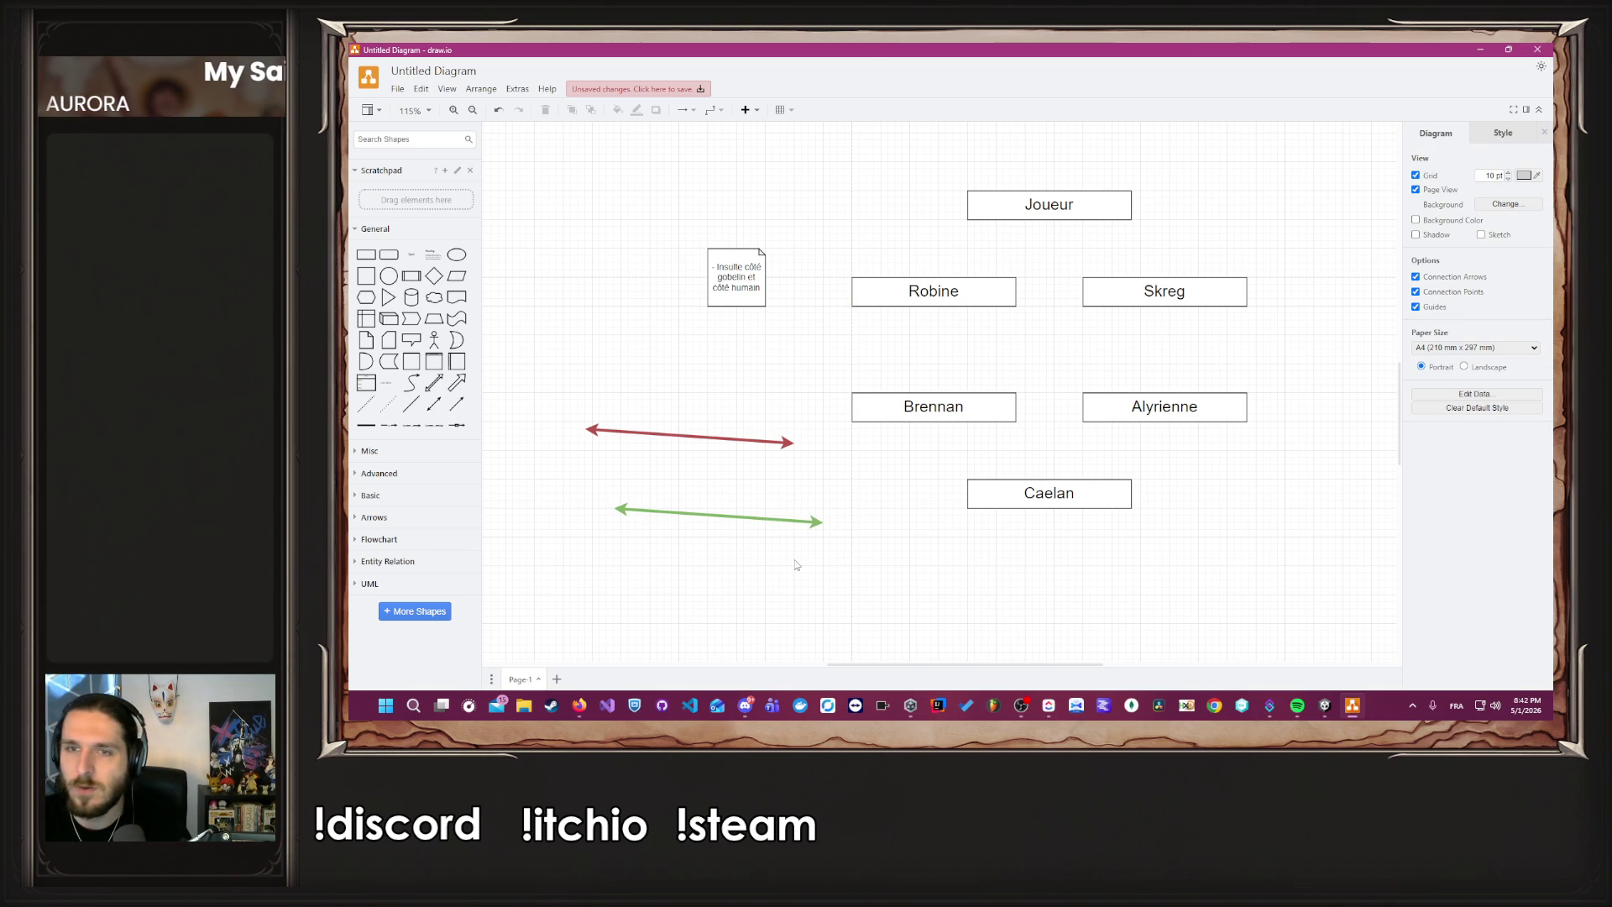
scroll(837, 522, "down", 1)
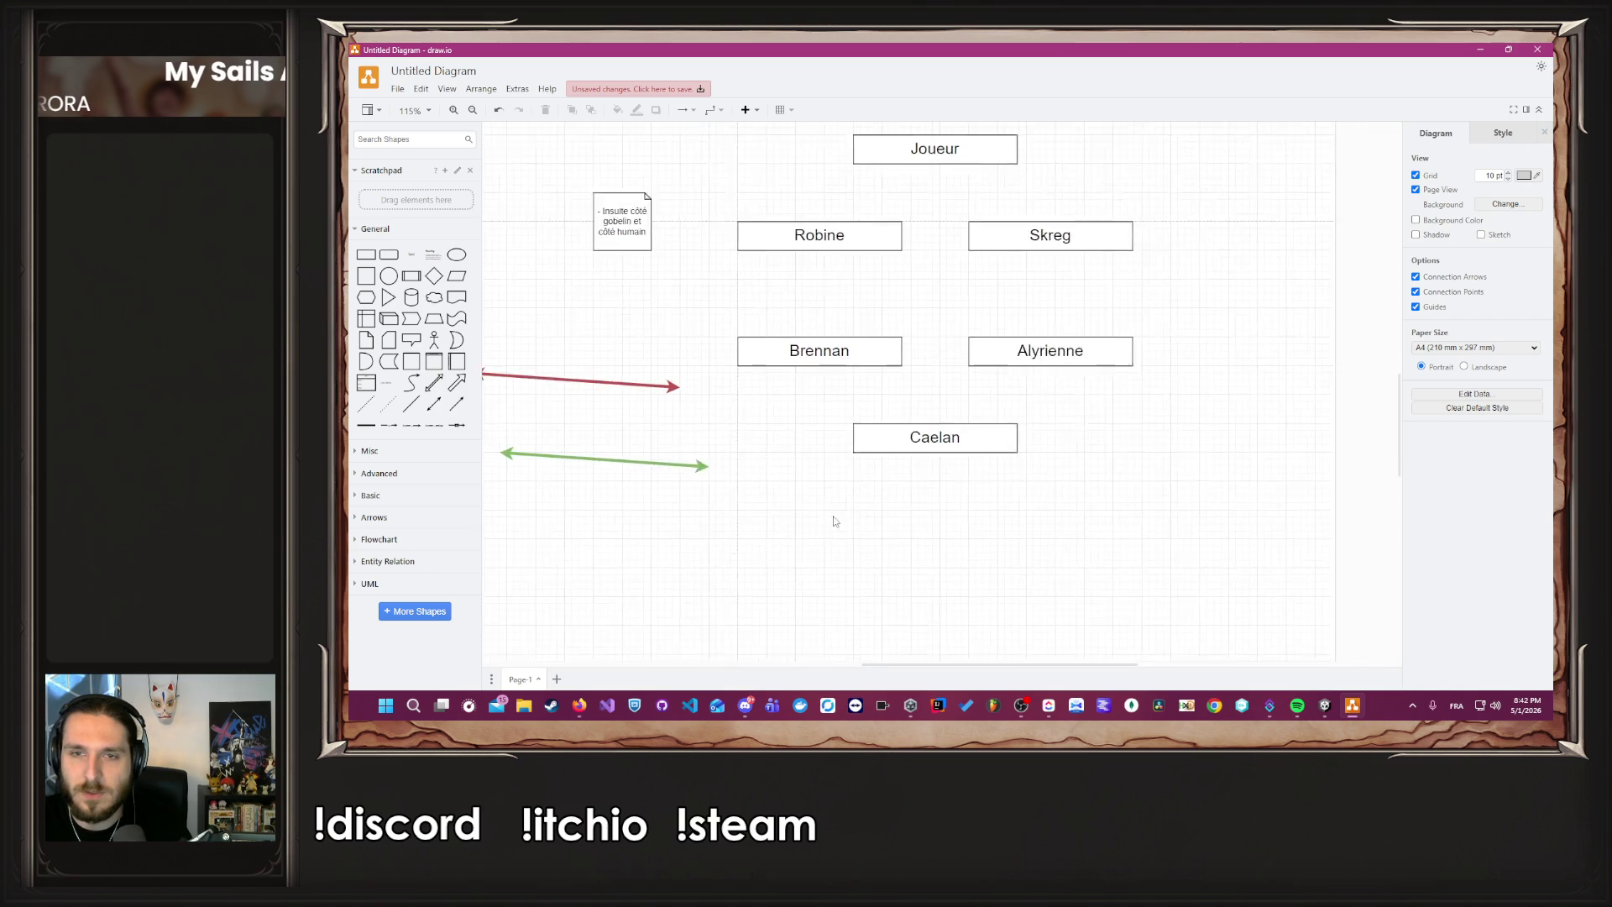
Spread Alyrienne and Caelan apart and connect them with the red double-headed arrow.
mouse_move(978, 361)
left_mouse_down()
mouse_move(1327, 362)
mouse_move(1303, 396)
left_mouse_up()
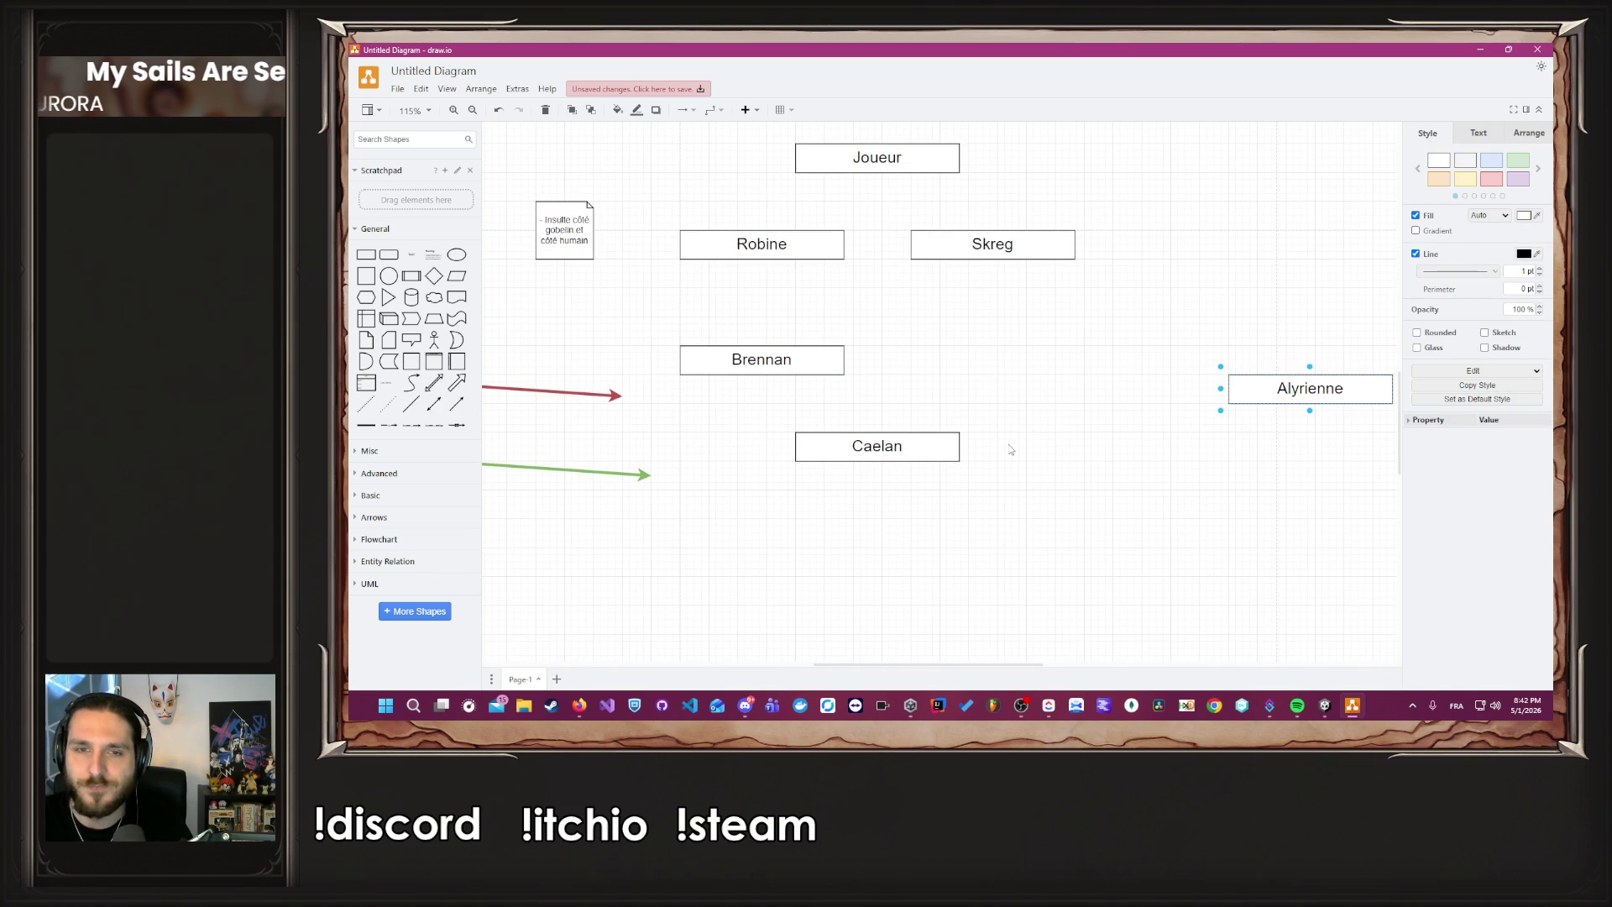
left_click_drag(913, 448, 1134, 507)
mouse_move(588, 399)
left_mouse_down()
mouse_move(939, 436)
mouse_move(1243, 439)
mouse_move(1297, 399)
mouse_move(1268, 404)
left_mouse_up()
left_click_drag(938, 422, 1134, 489)
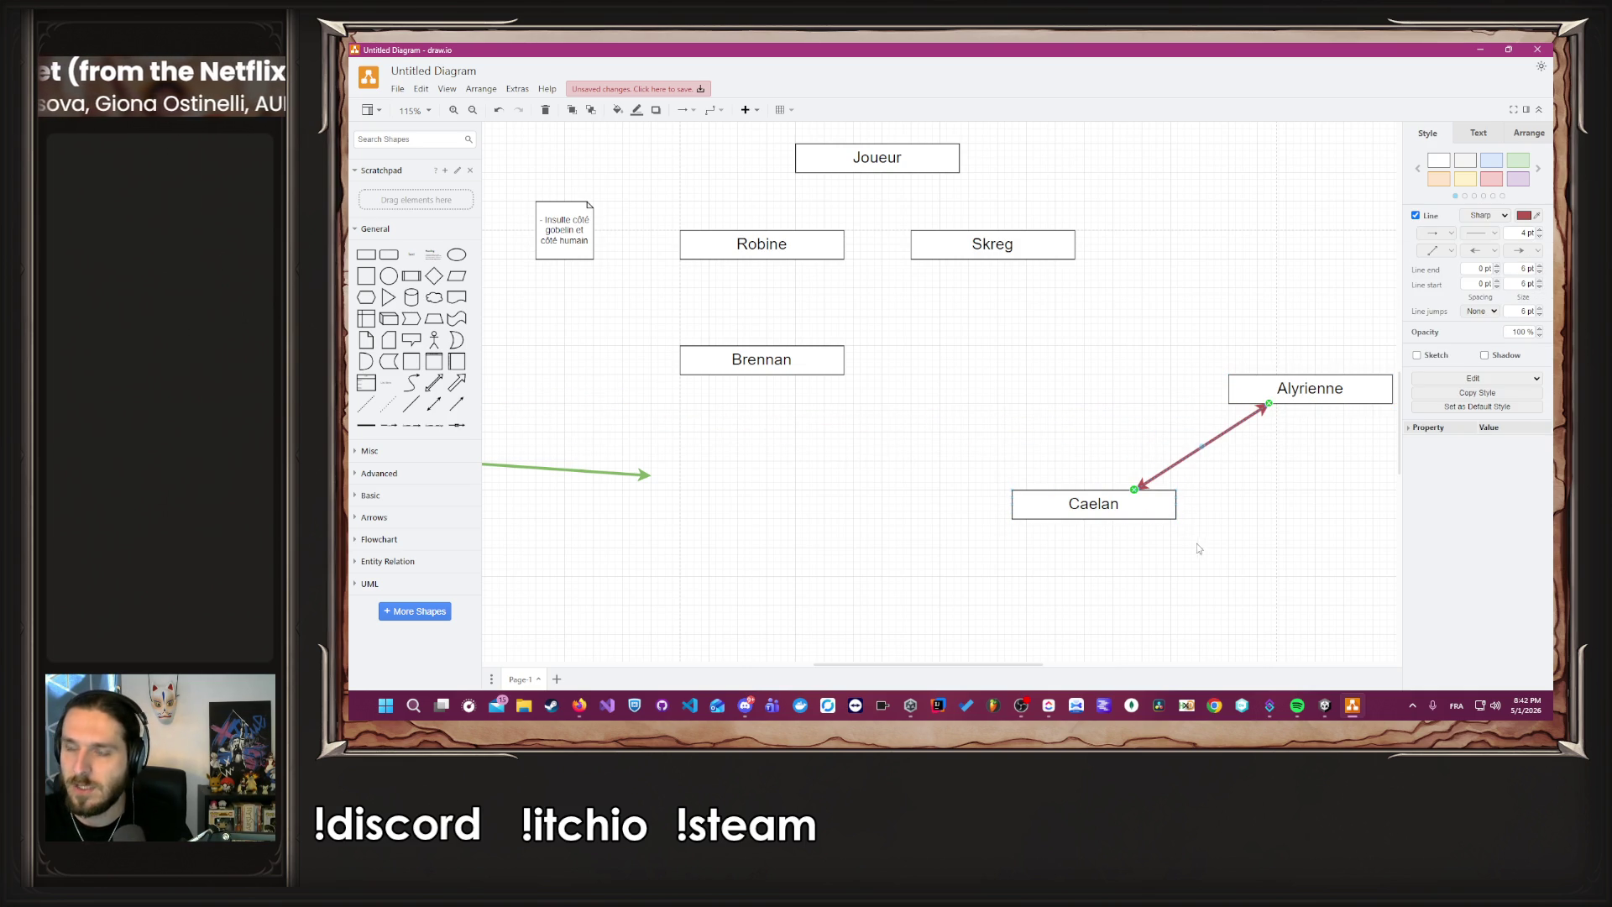
left_click(1266, 521)
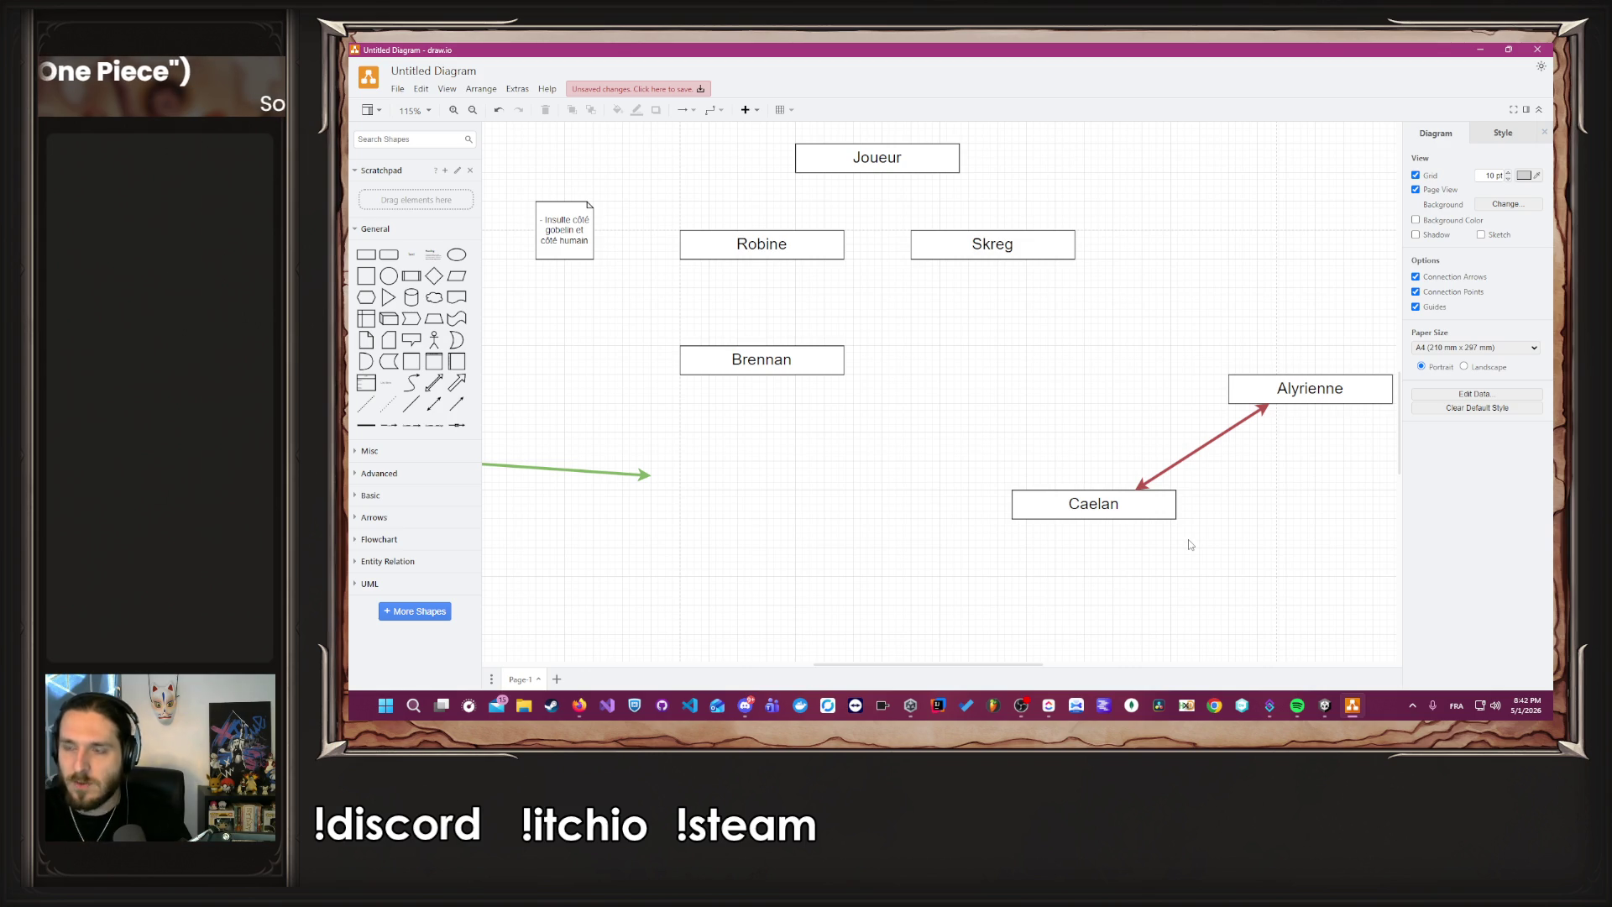
Inspect the Alyrienne box, then pick up the Robine box.
left_click(1327, 382)
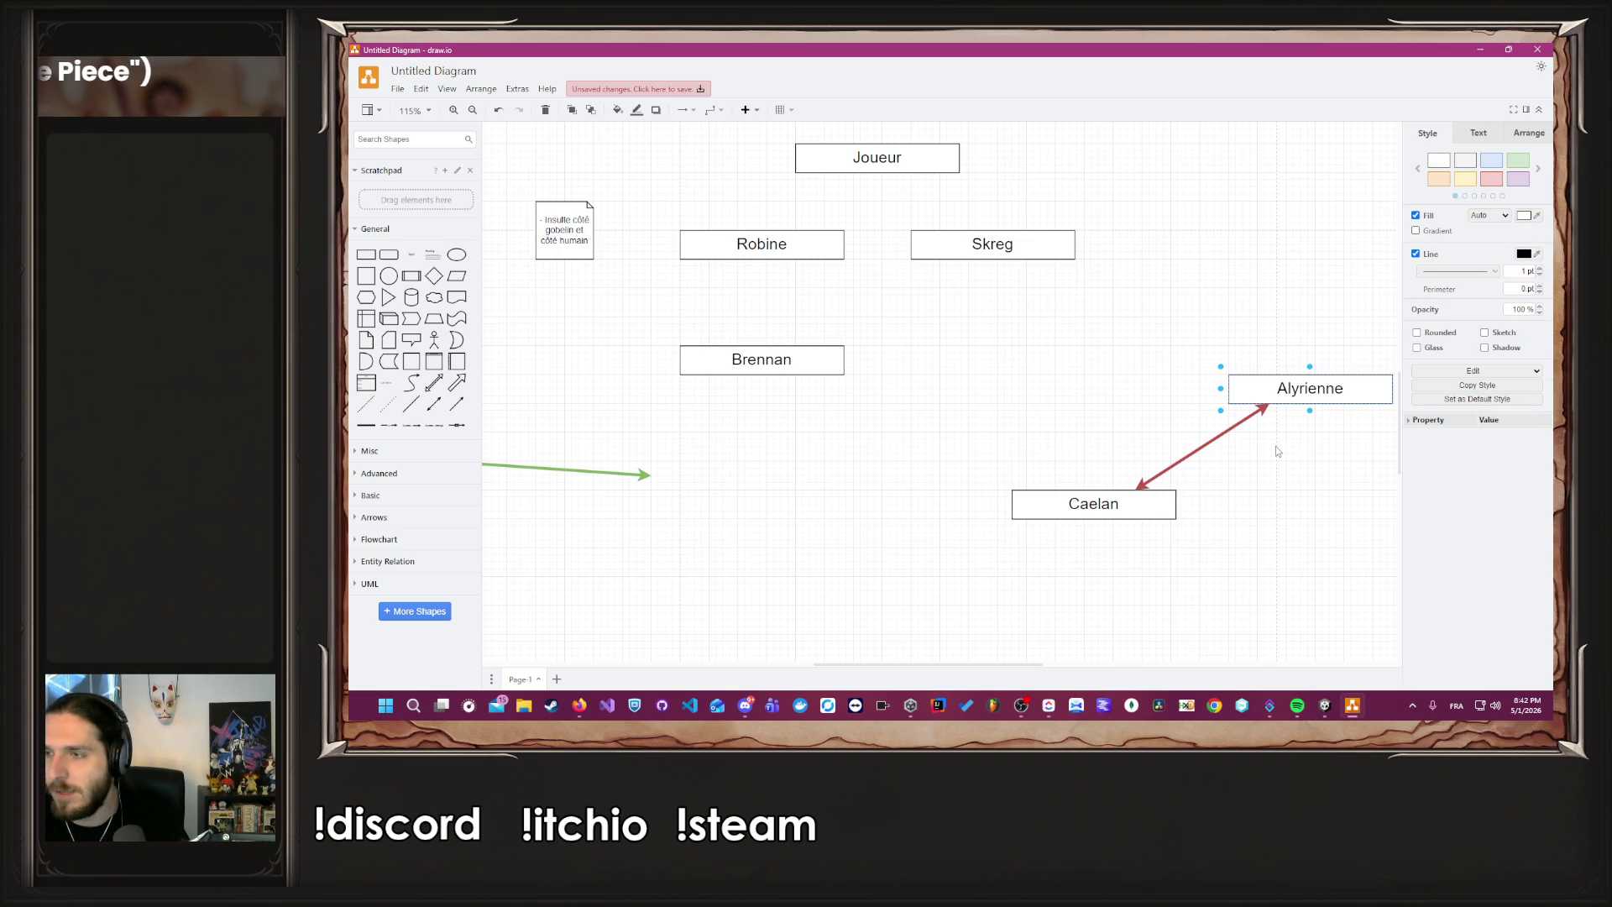
left_click(1134, 424)
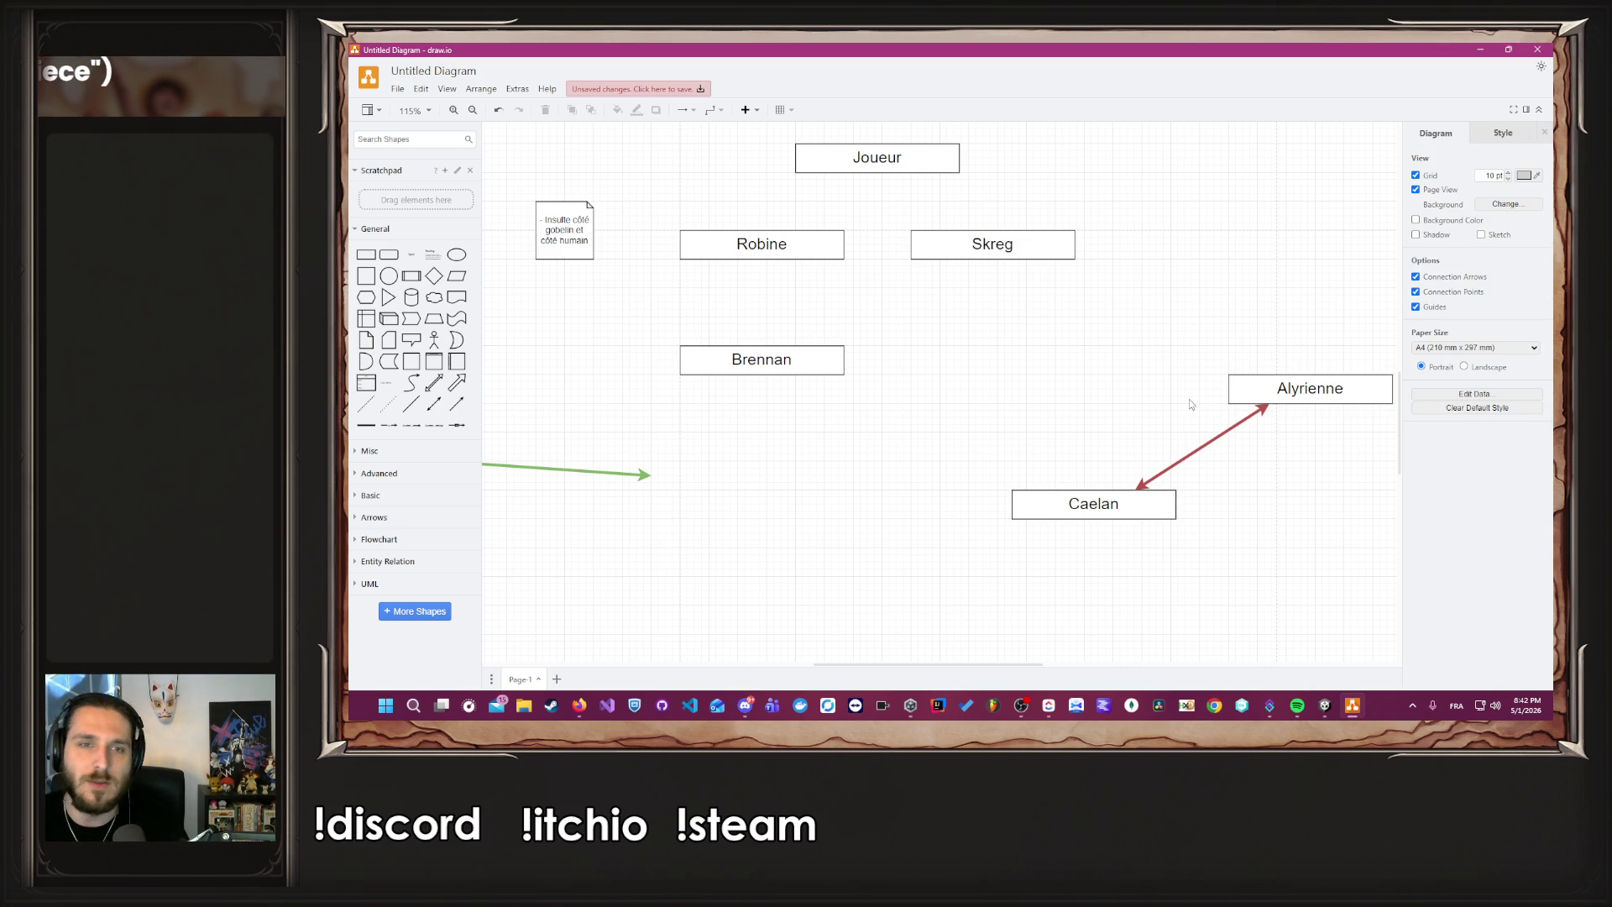
scroll(994, 471, "up", 1)
scroll(994, 471, "down", 2)
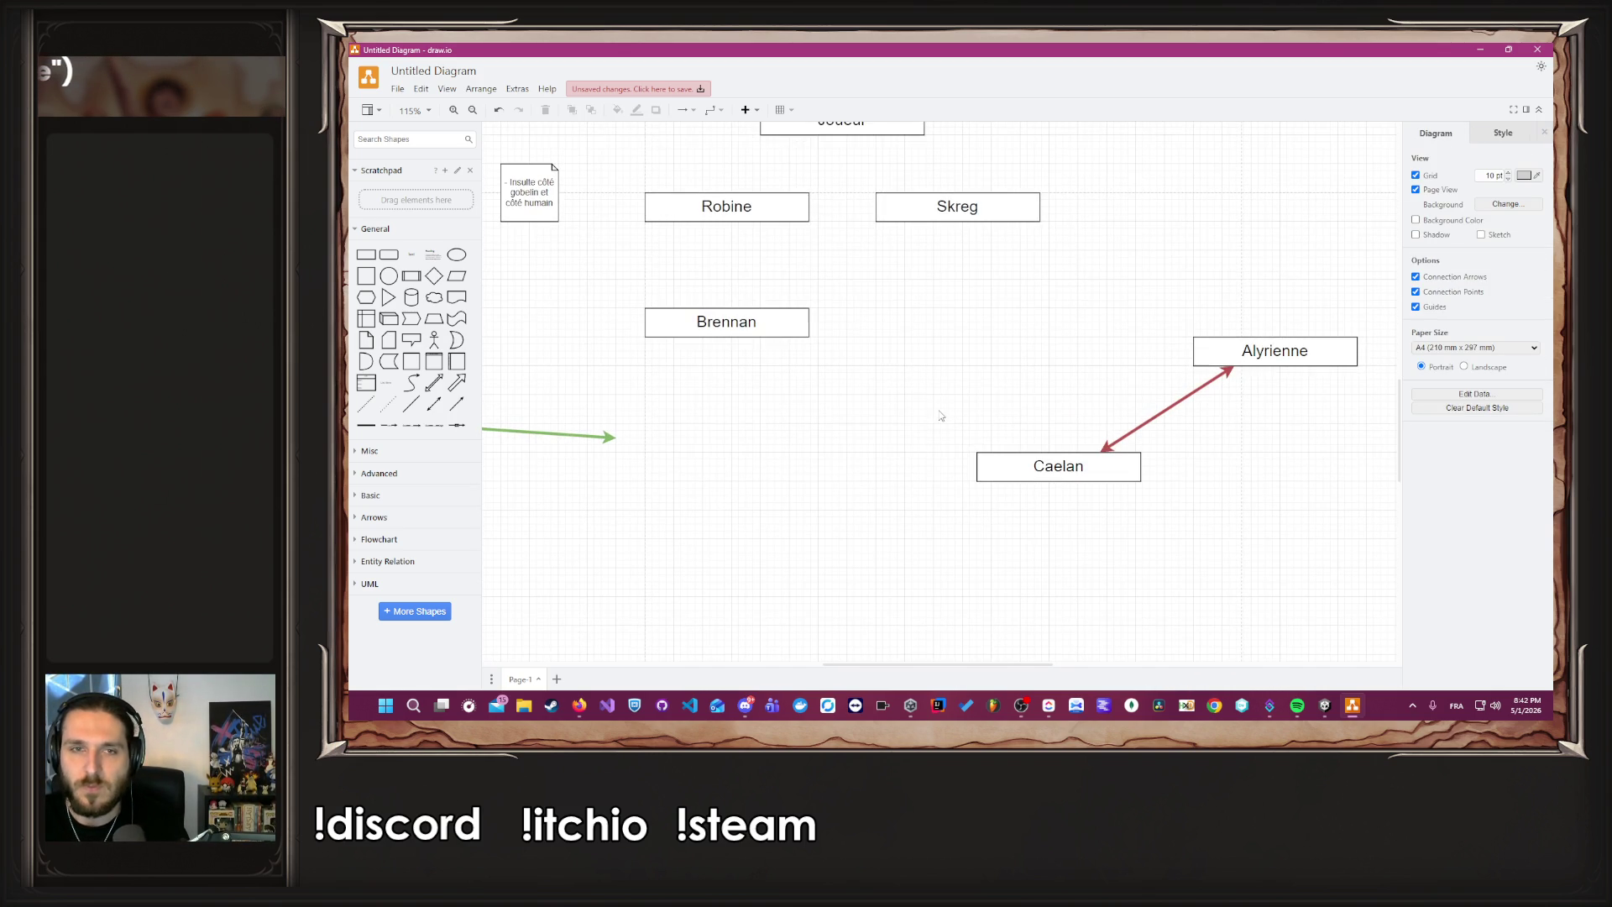
left_click(755, 215)
Drag Robine and Brennan further down the page, with Brennan placed lower.
left_click_drag(755, 214, 761, 540)
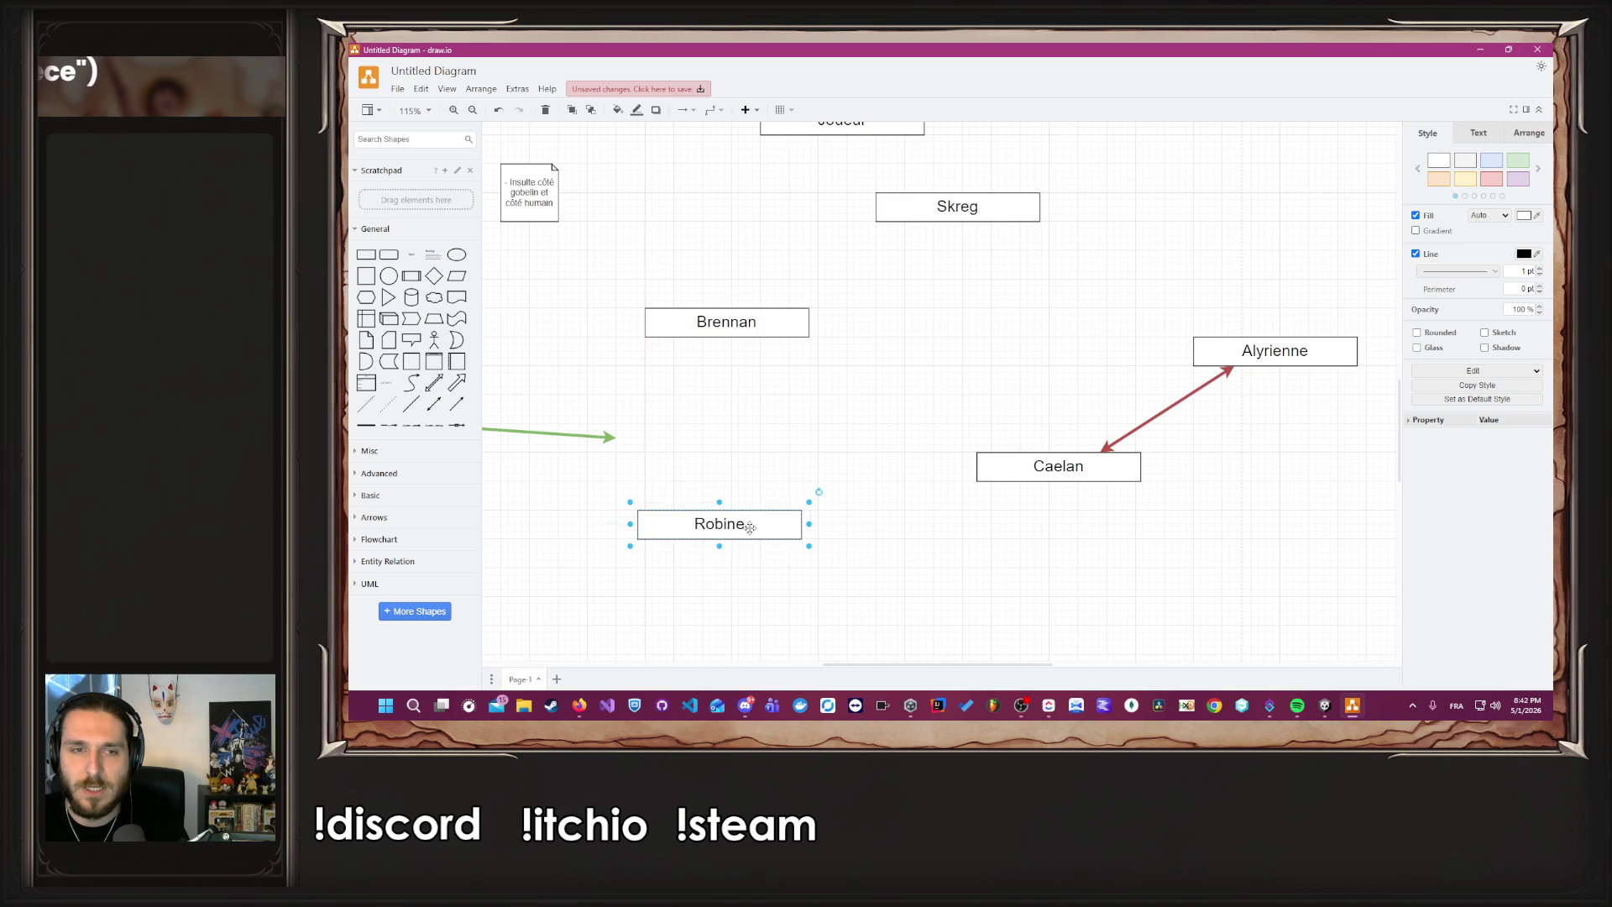
scroll(761, 540, "down", 3)
scroll(761, 540, "left", 2)
mouse_move(798, 214)
left_mouse_down()
mouse_move(931, 399)
mouse_move(1016, 588)
left_mouse_up()
Duplicate the Caelan–Alyrienne red double-headed arrow and connect the copy between Robine and Brennan.
left_click(1255, 299)
key("ctrl+d")
mouse_move(1251, 316)
left_mouse_down()
mouse_move(1245, 485)
mouse_move(912, 450)
mouse_move(863, 420)
left_mouse_up()
mouse_move(1359, 417)
left_mouse_down()
mouse_move(1079, 450)
mouse_move(966, 521)
mouse_move(975, 544)
left_mouse_up()
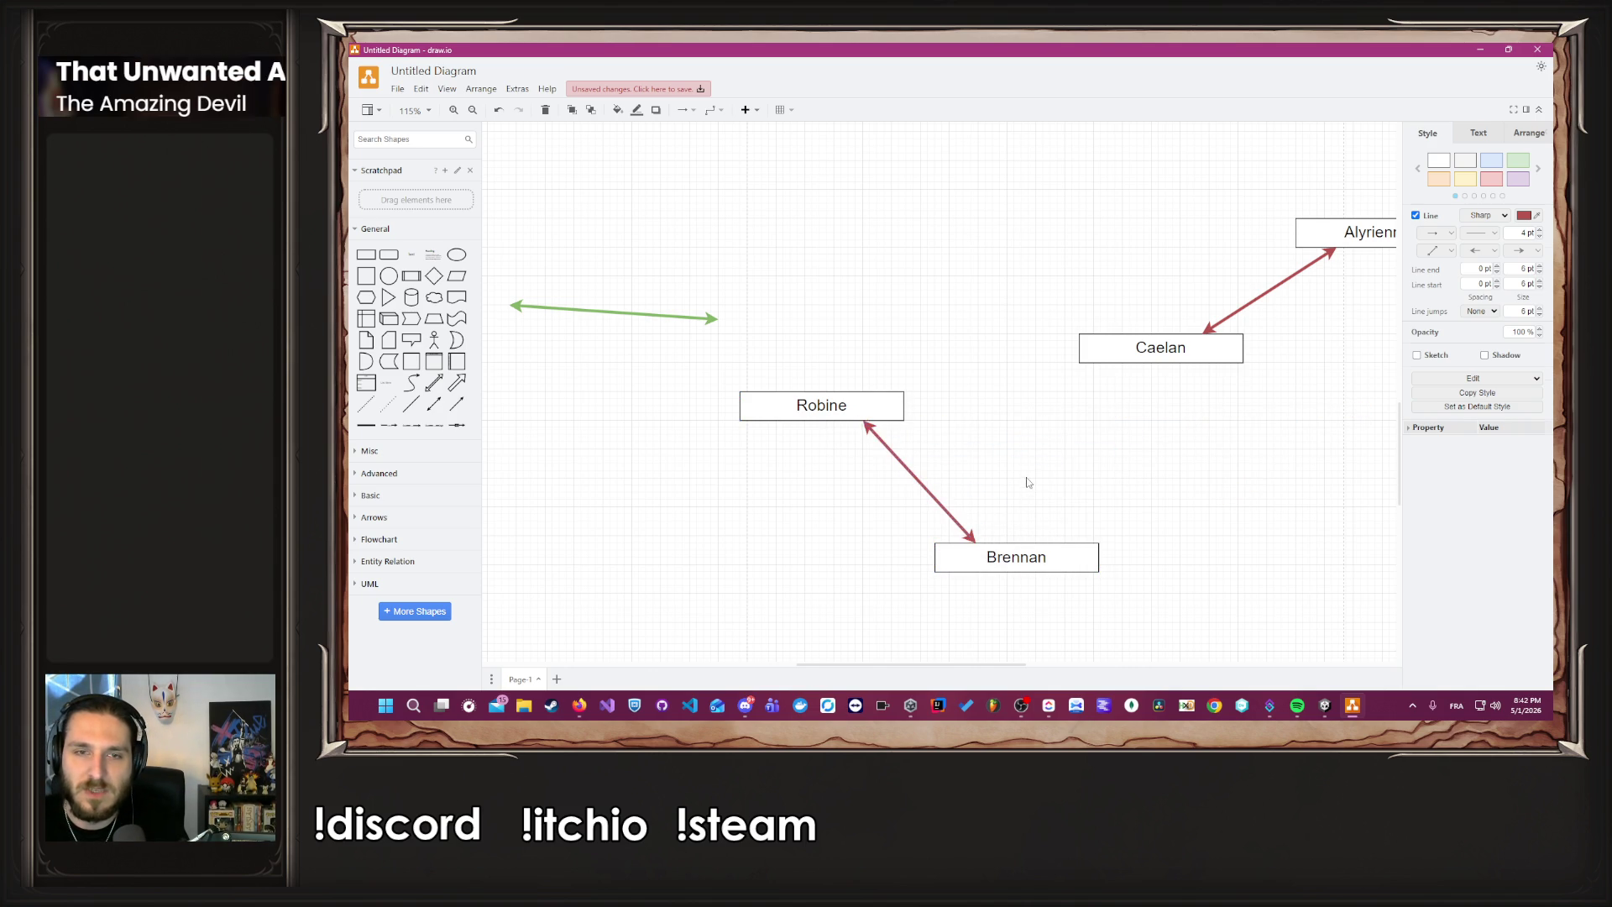
left_click(1025, 479)
Move Robine, Brennan and their red arrow up-left, and nudge Alyrienne up-left.
scroll(999, 470, "down", 2, "ctrl")
mouse_move(760, 363)
left_mouse_down()
mouse_move(676, 303)
mouse_move(1094, 577)
mouse_move(1080, 584)
left_mouse_up()
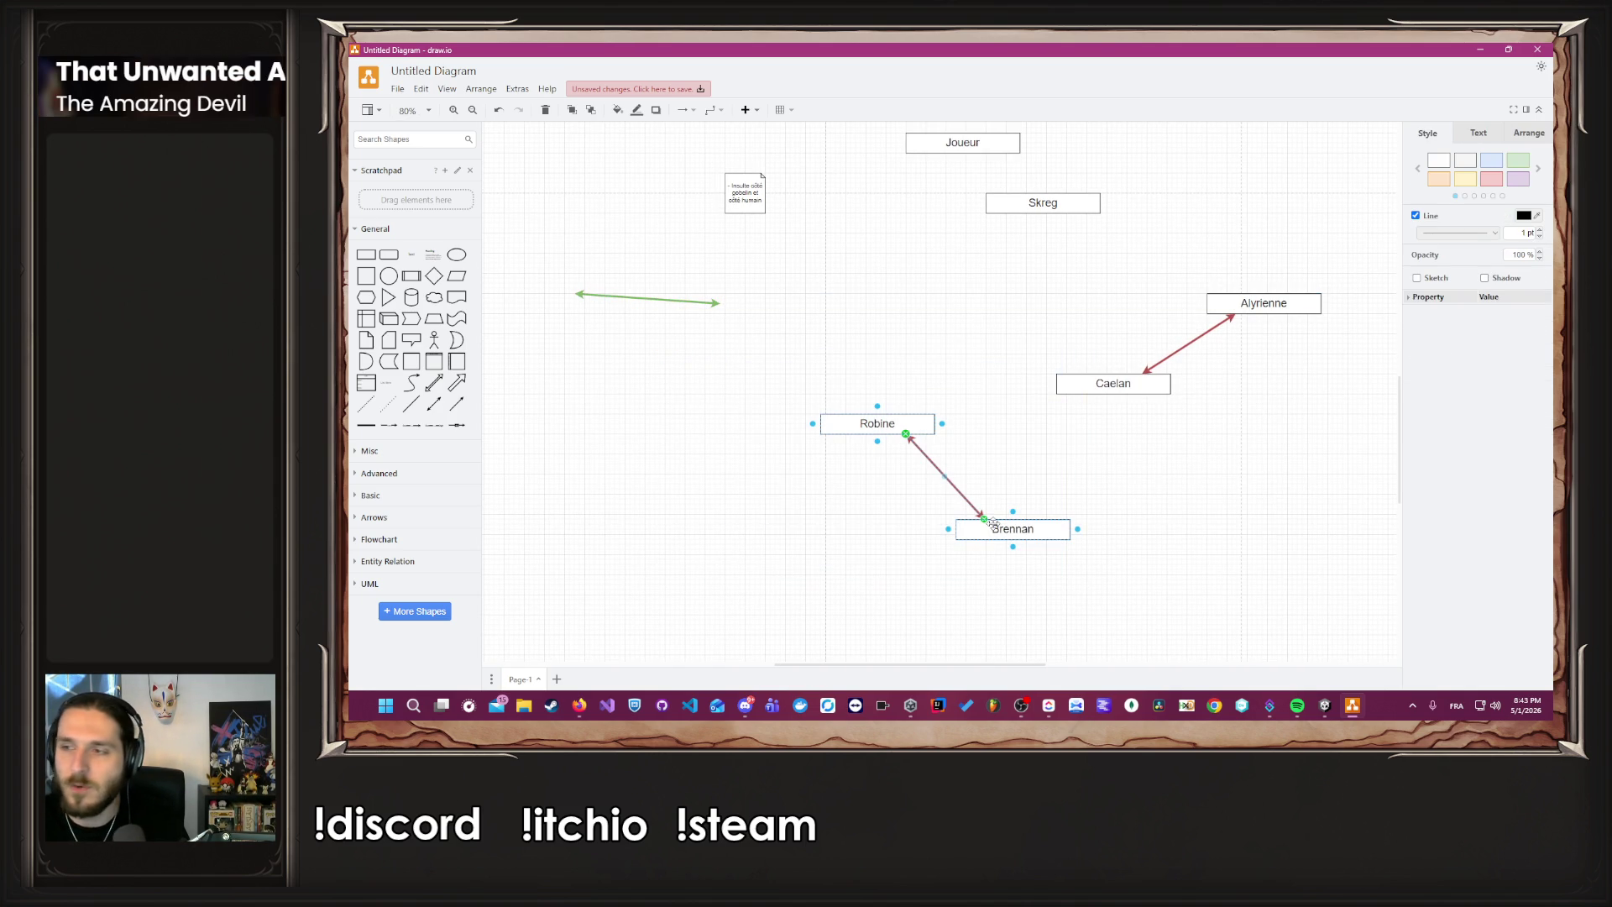
mouse_move(1012, 525)
left_mouse_down()
mouse_move(946, 405)
mouse_move(911, 382)
left_mouse_up()
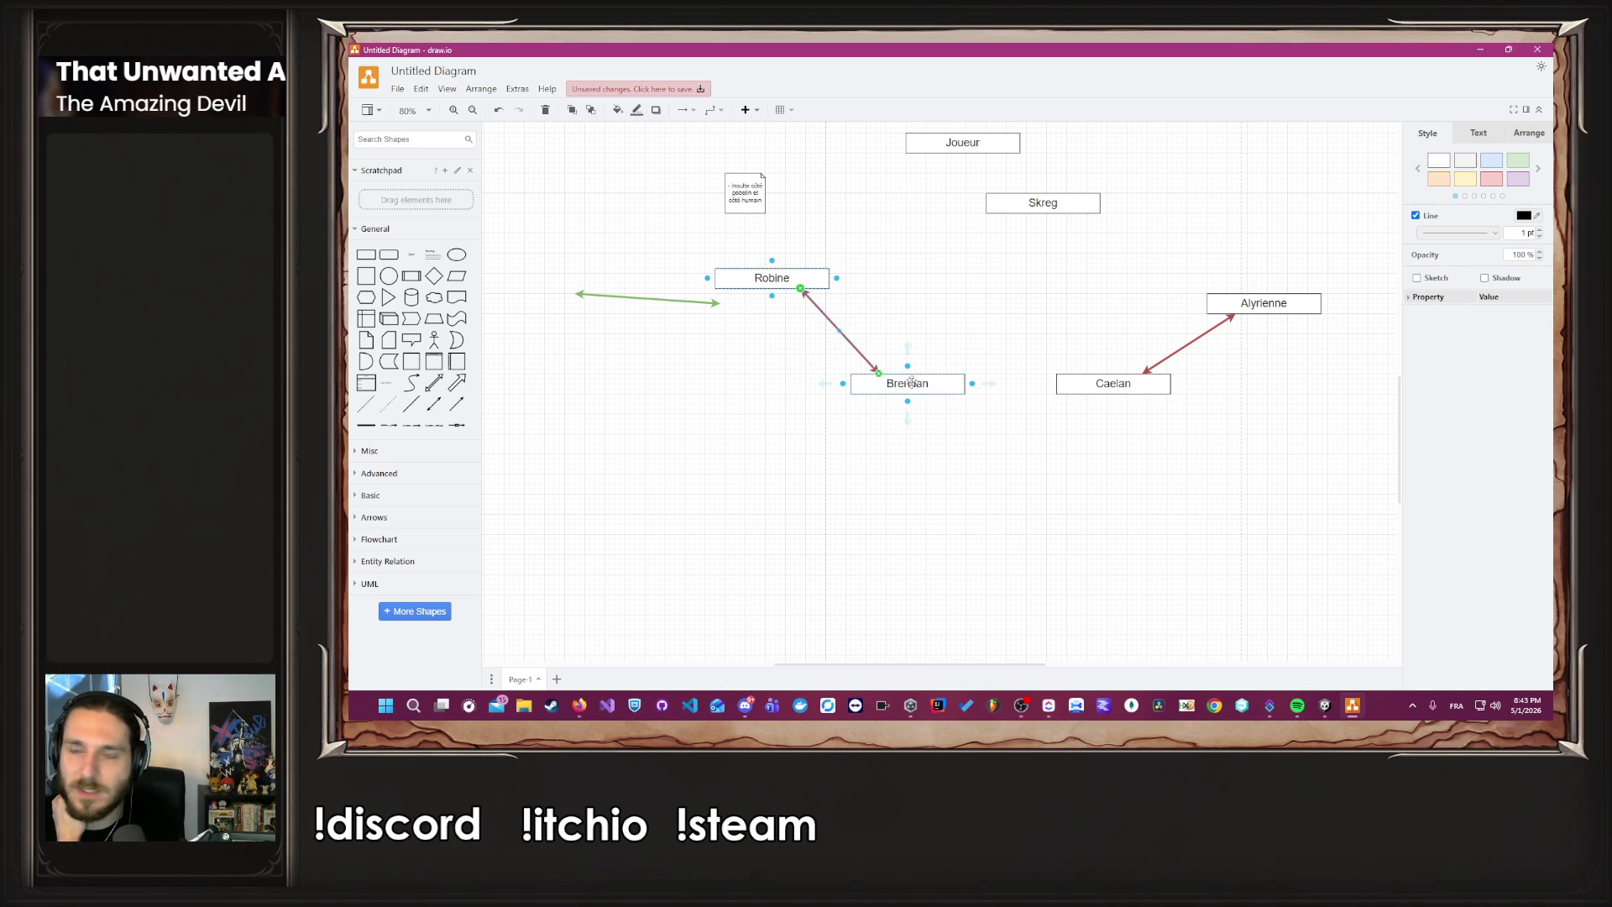
left_click(1000, 486)
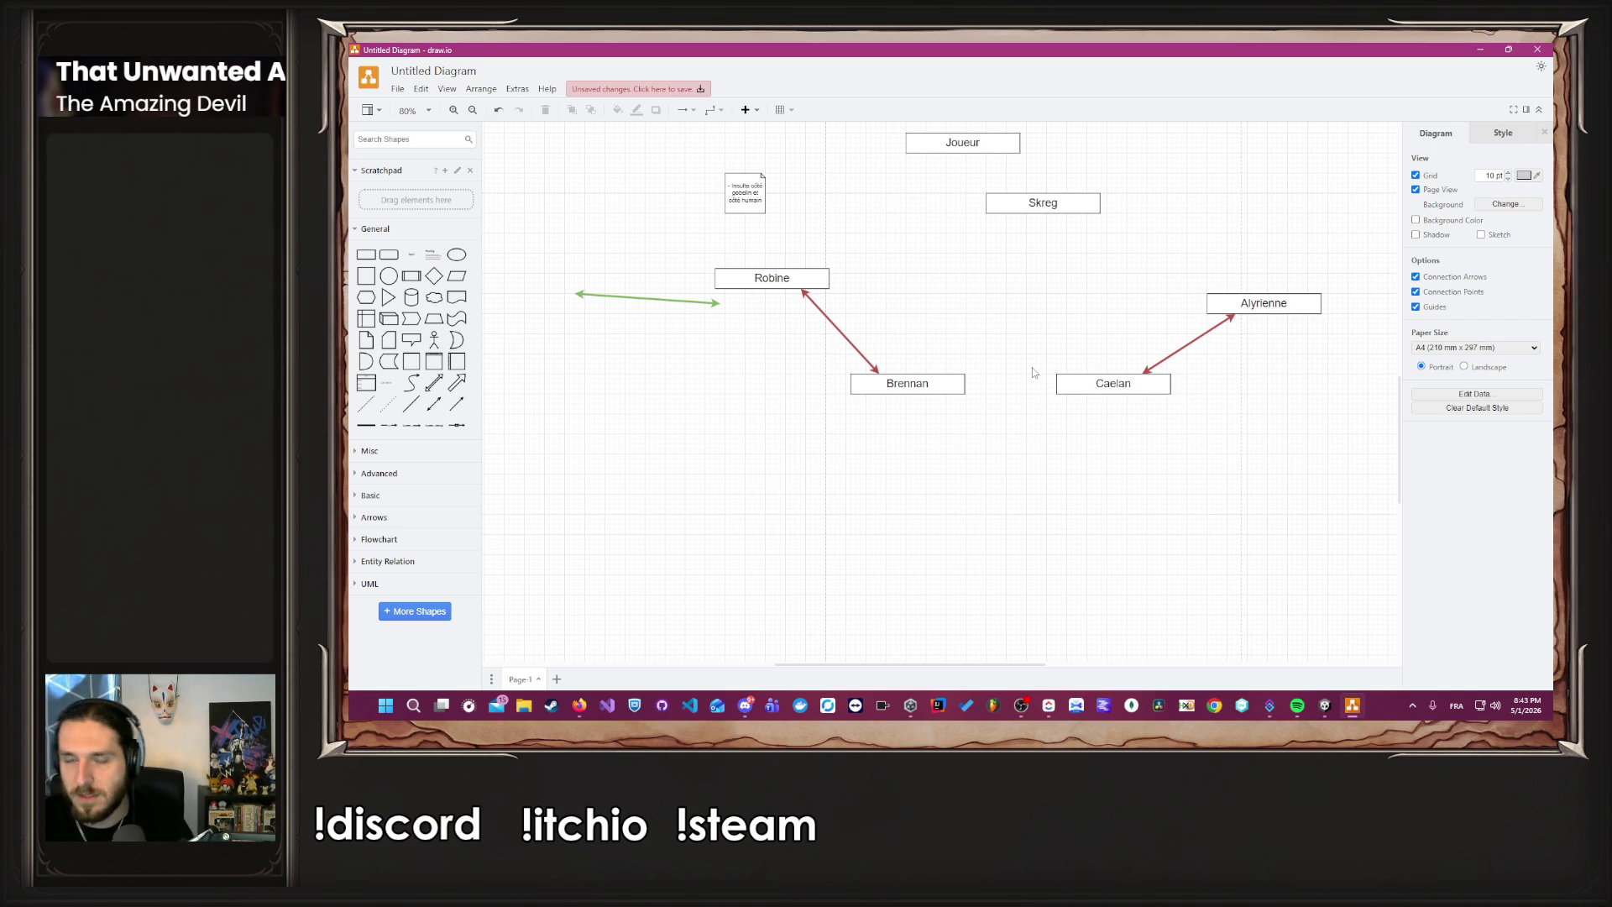
left_click_drag(1239, 311, 1196, 291)
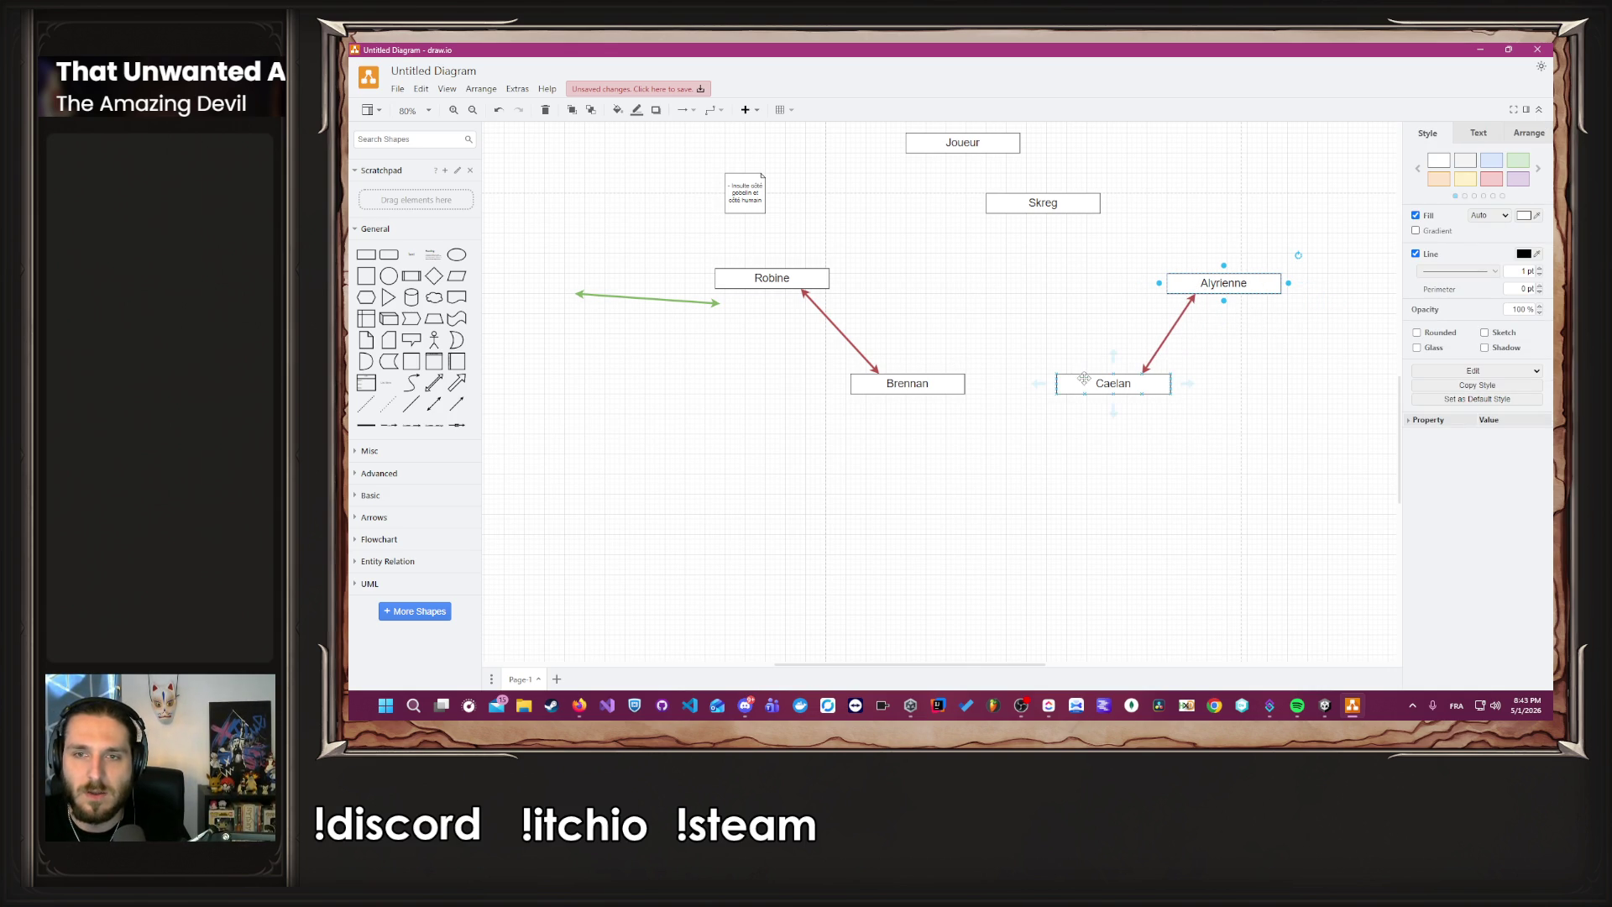
Narrow the Caelan box from its left handle.
scroll(1141, 438, "up", 3, "ctrl")
scroll(1141, 437, "up", 1, "ctrl")
left_click(1169, 332)
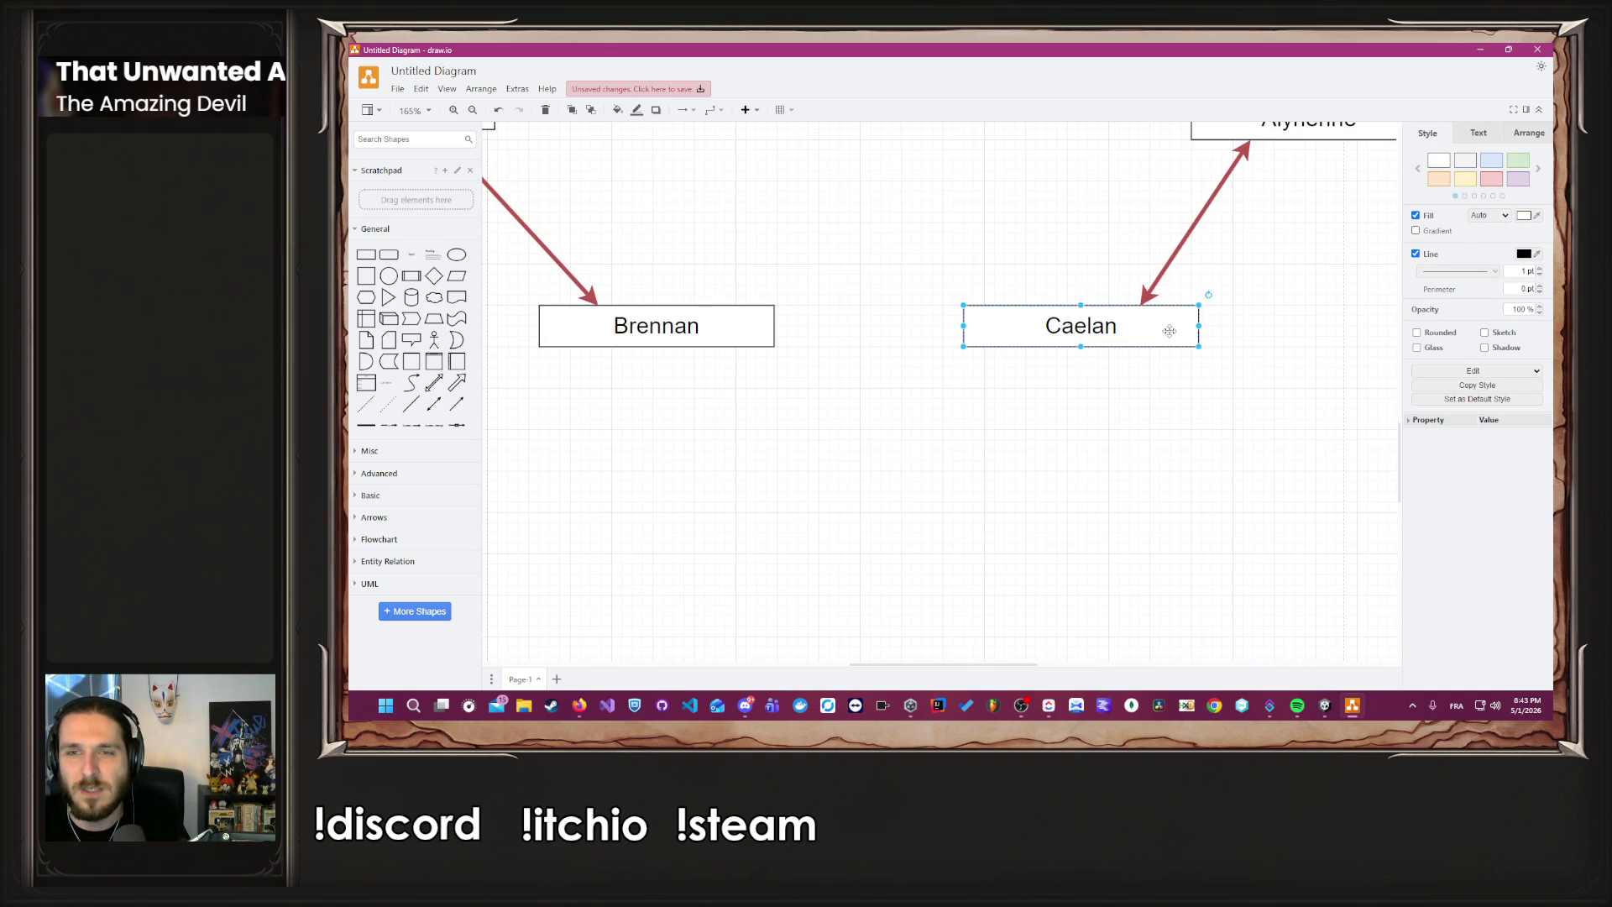
left_click_drag(964, 328, 984, 327)
left_click(972, 335)
scroll(970, 336, "down", 2, "ctrl")
left_click(986, 326)
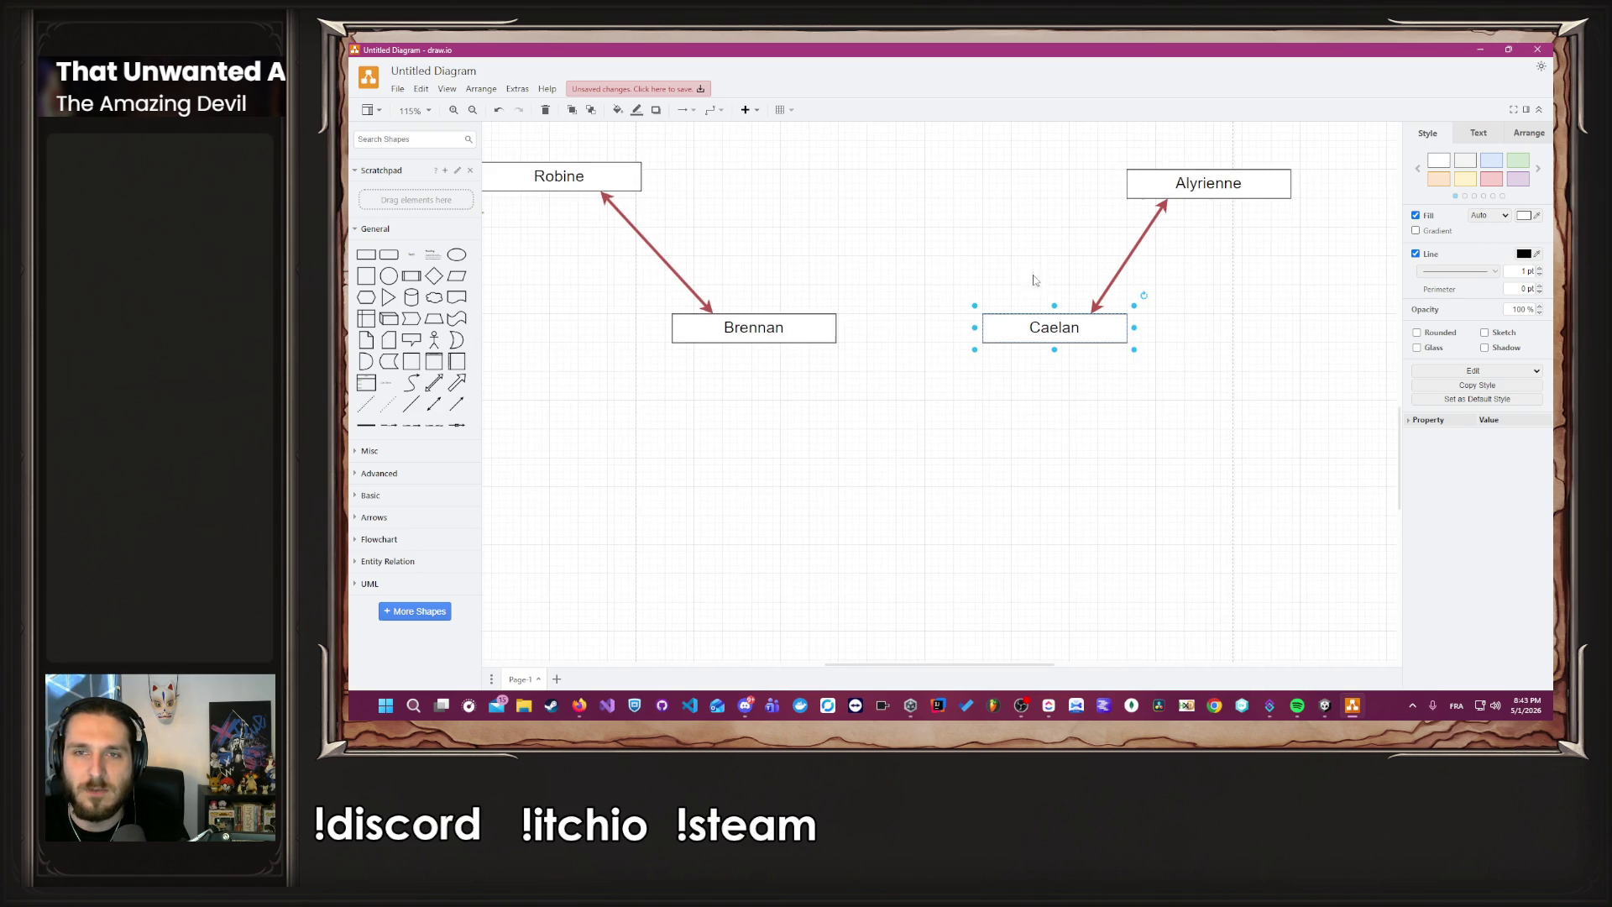
scroll(1204, 218, "up", 1, "ctrl")
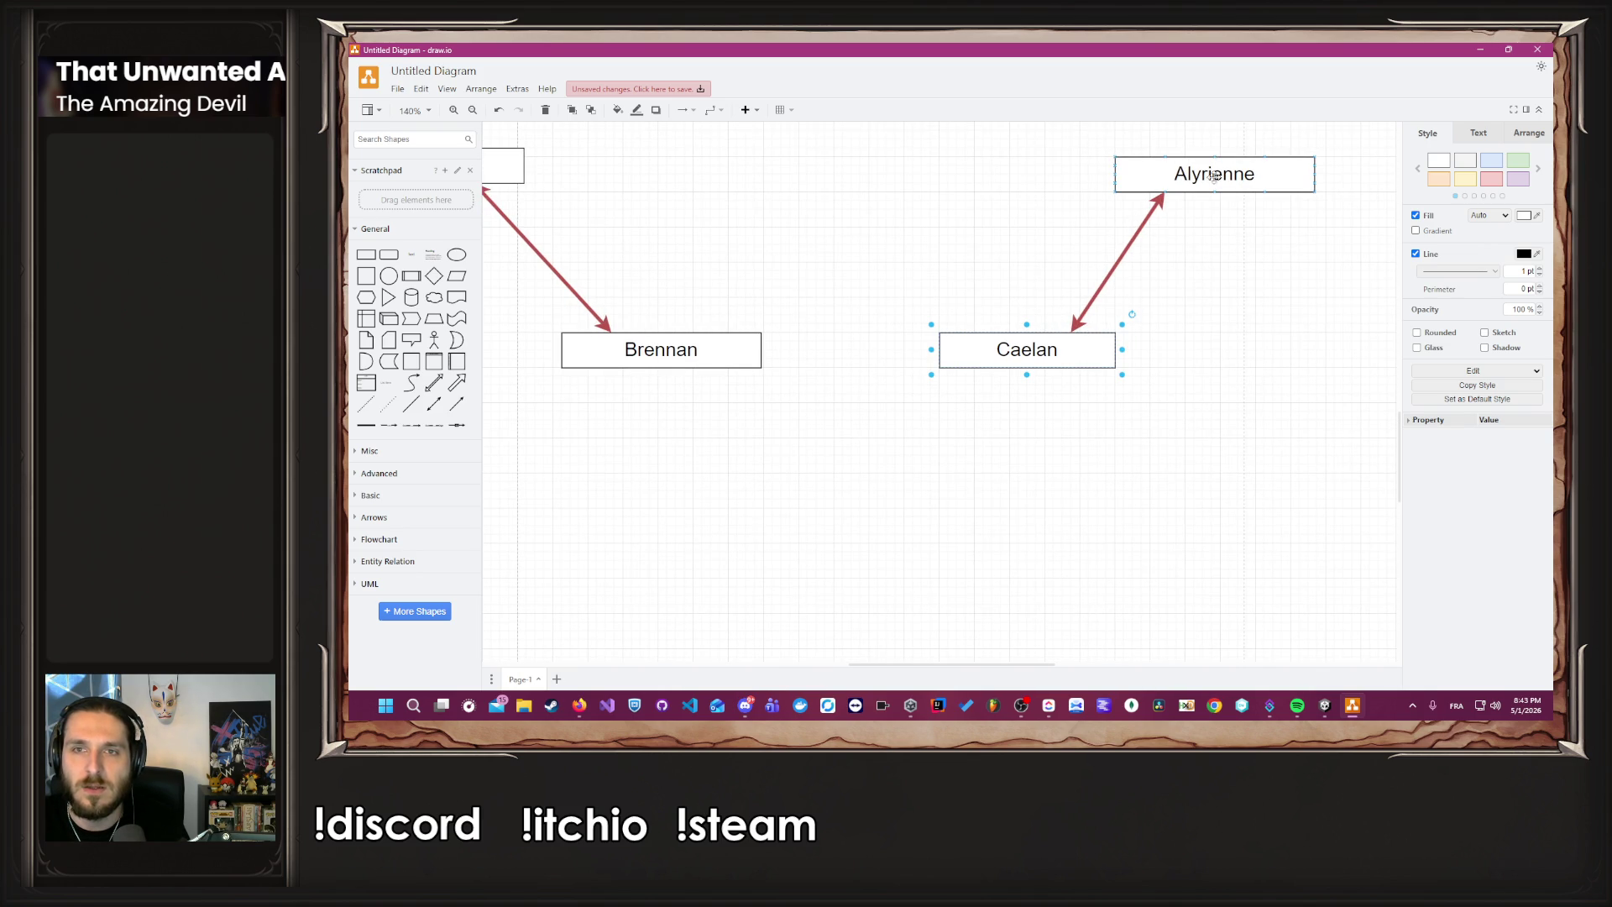
Re-anchor the Caelan–Alyrienne arrow to Alyrienne's bottom centre and Caelan's top centre.
left_click(1294, 173)
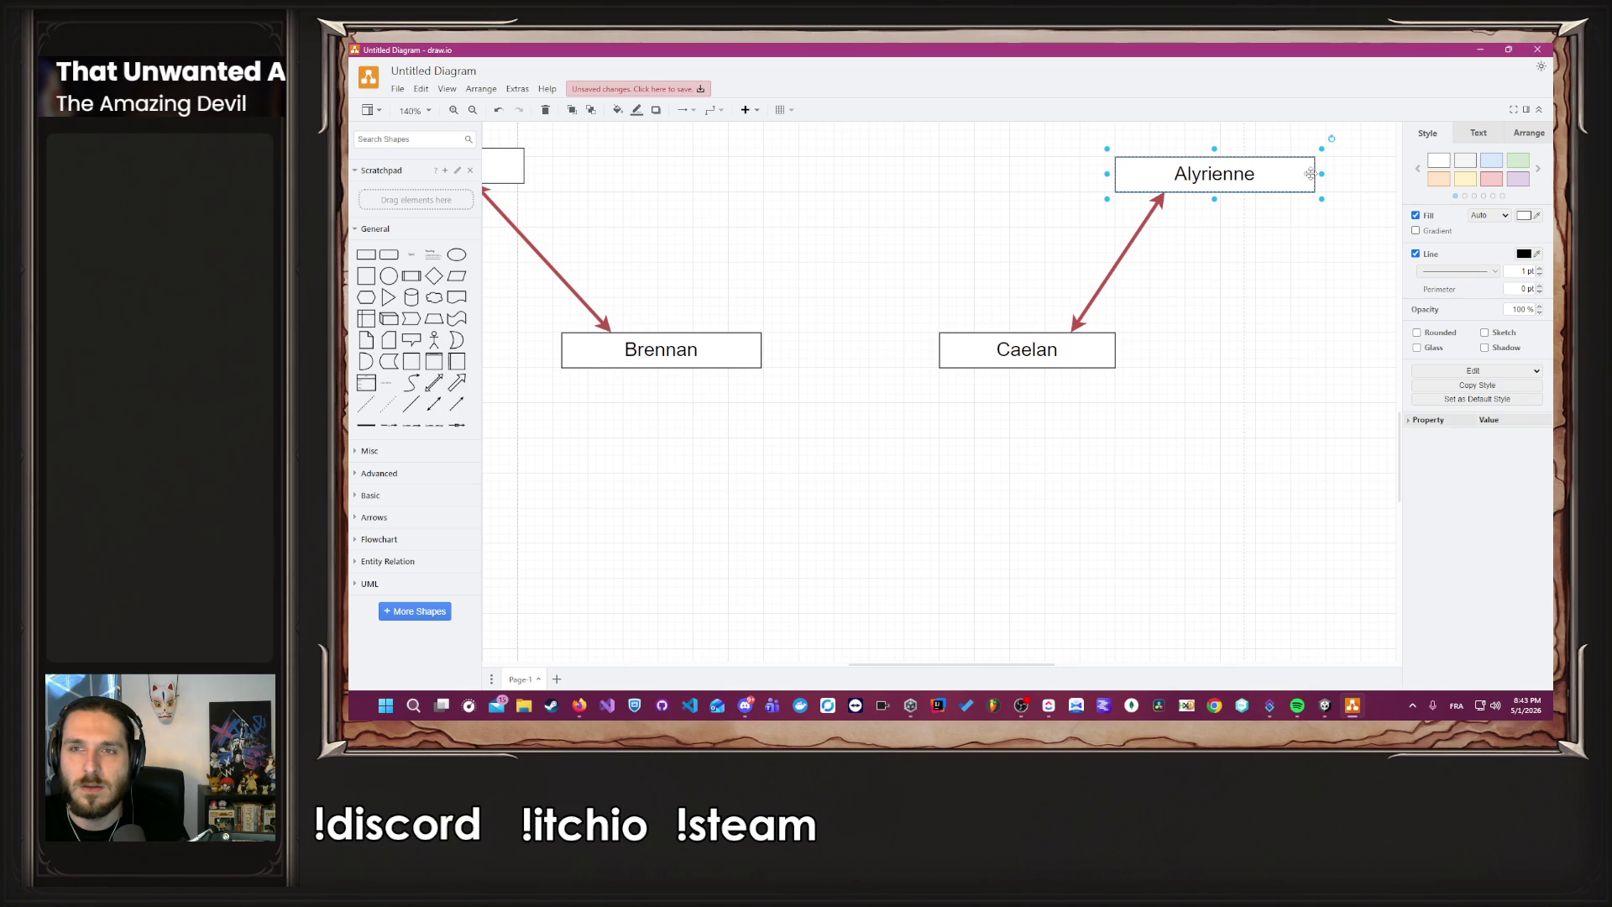
scroll(1075, 294, "down", 4, "ctrl")
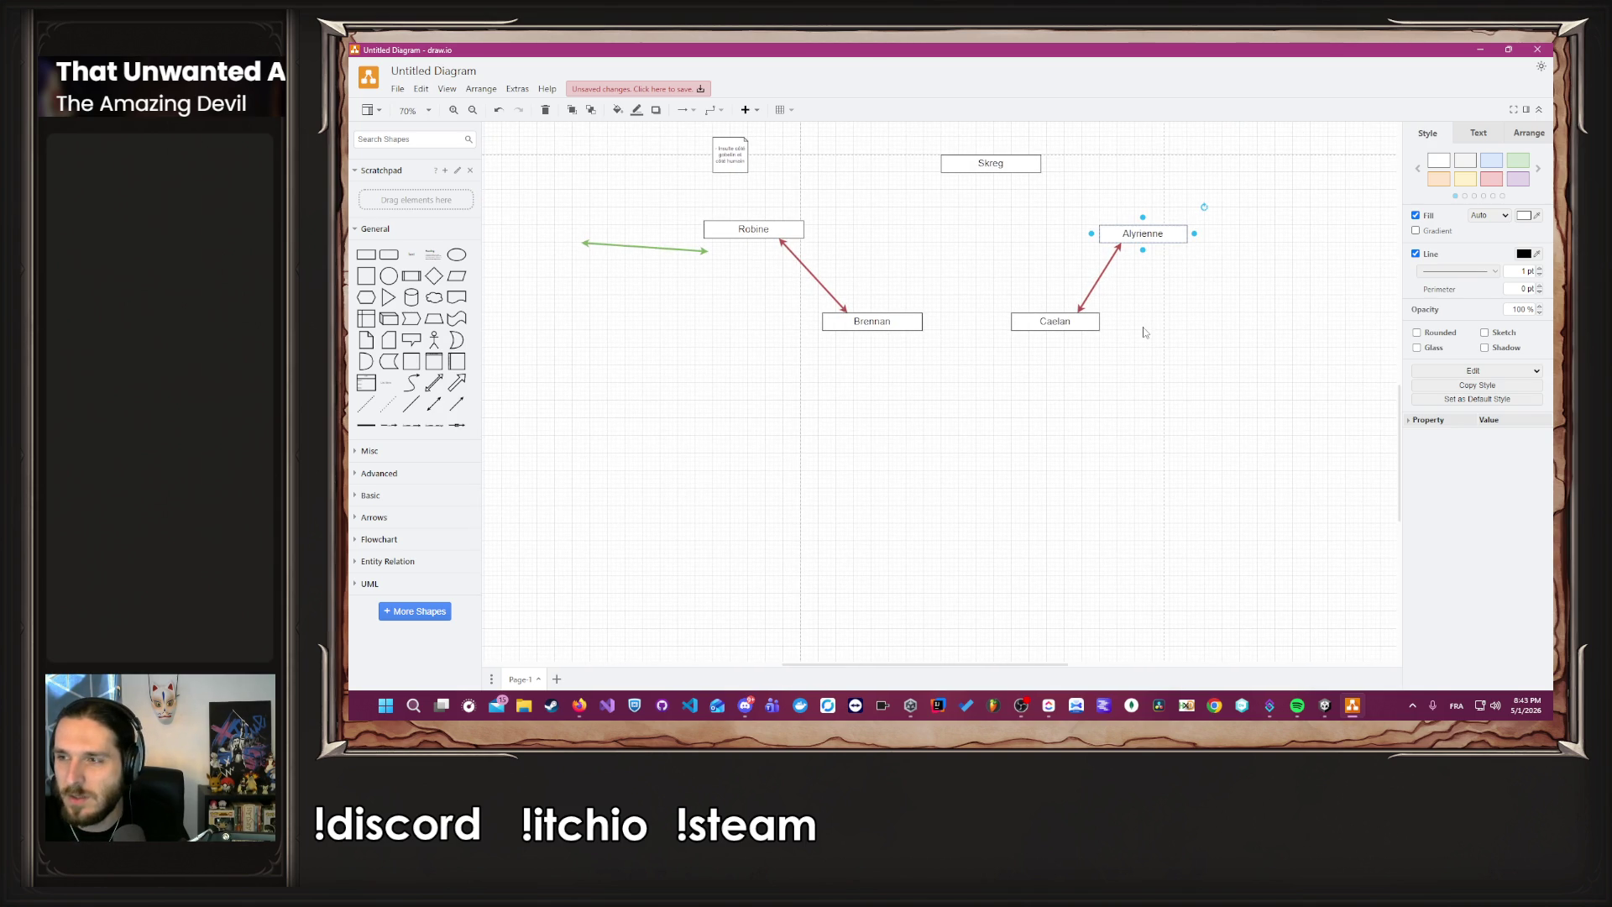
scroll(1142, 324, "up", 2)
scroll(1142, 378, "up", 3, "ctrl")
left_click(1126, 419)
left_click(1094, 407)
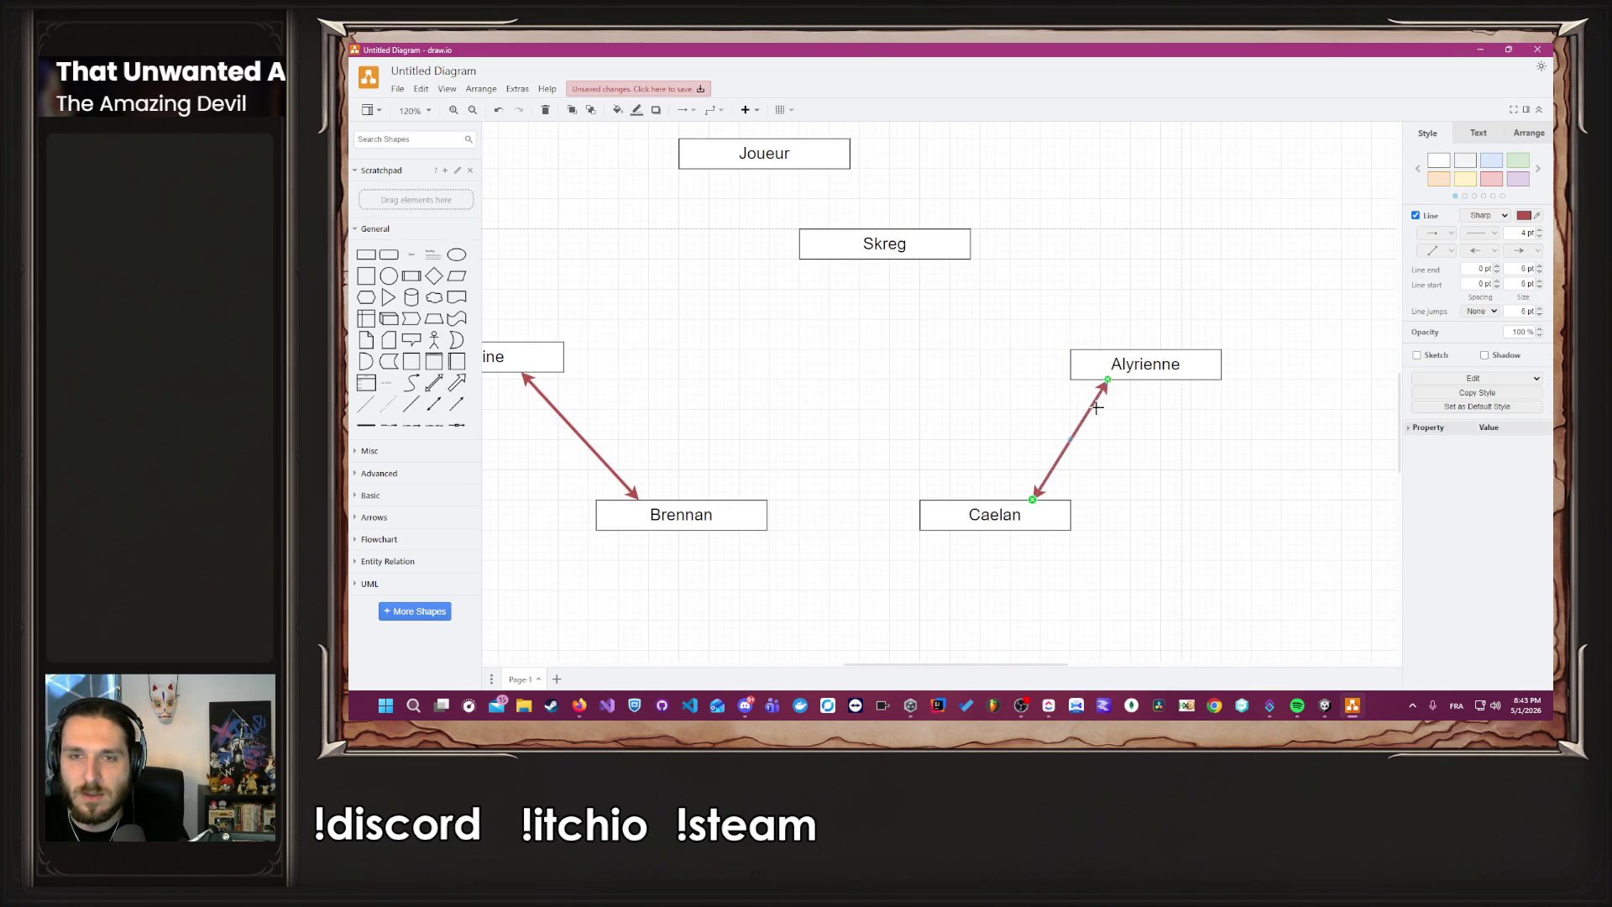
left_click_drag(1106, 383, 1146, 382)
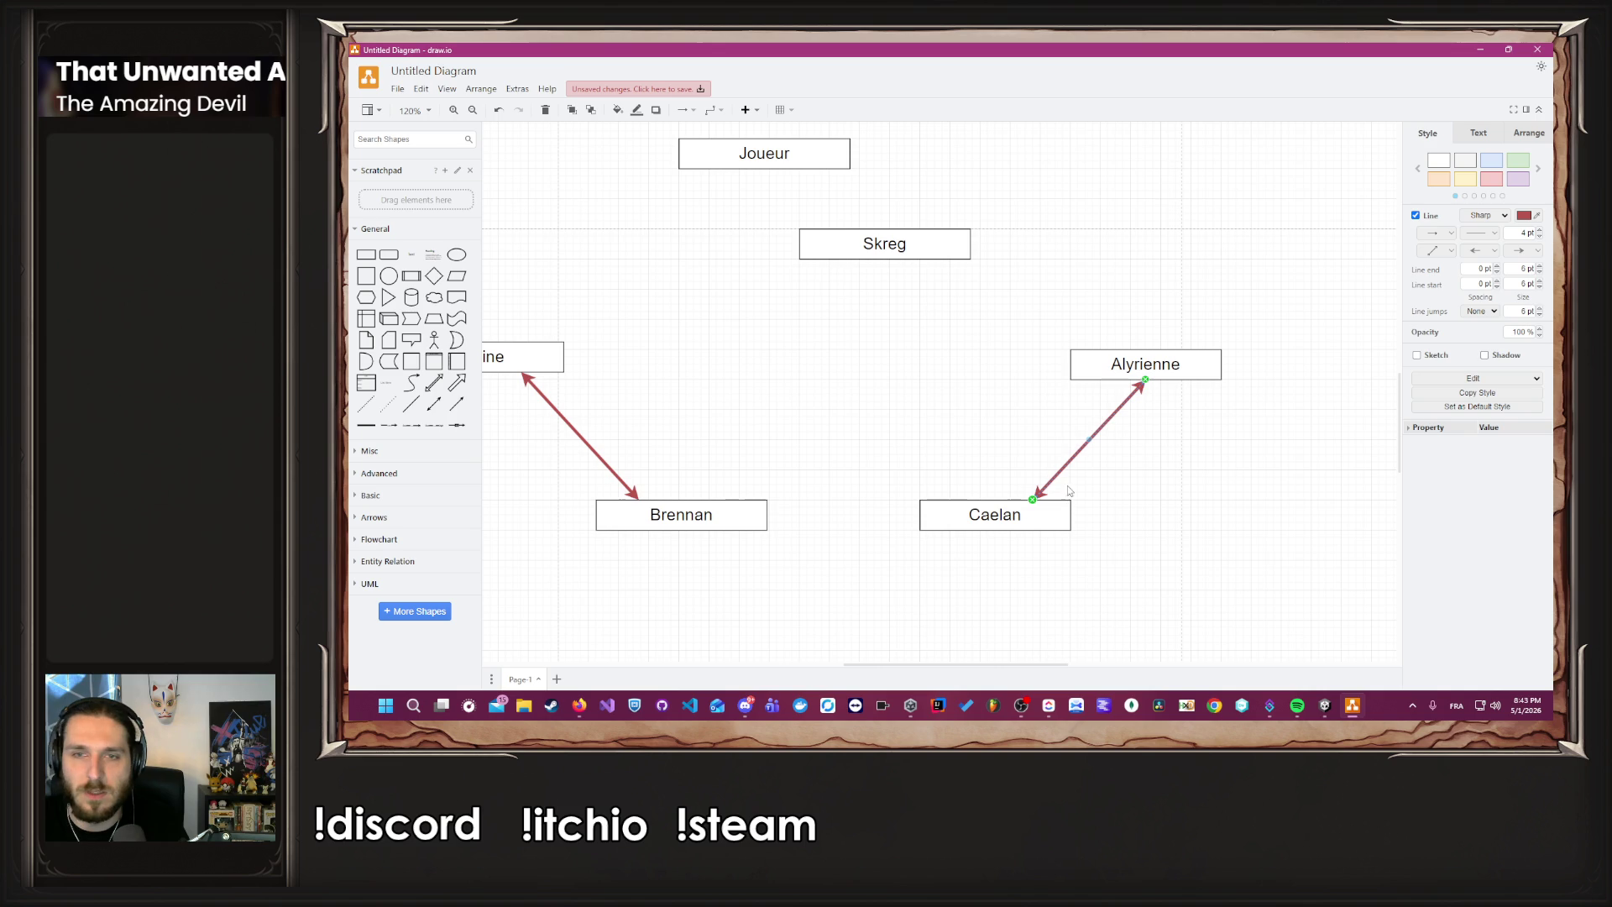
left_click_drag(1033, 500, 996, 501)
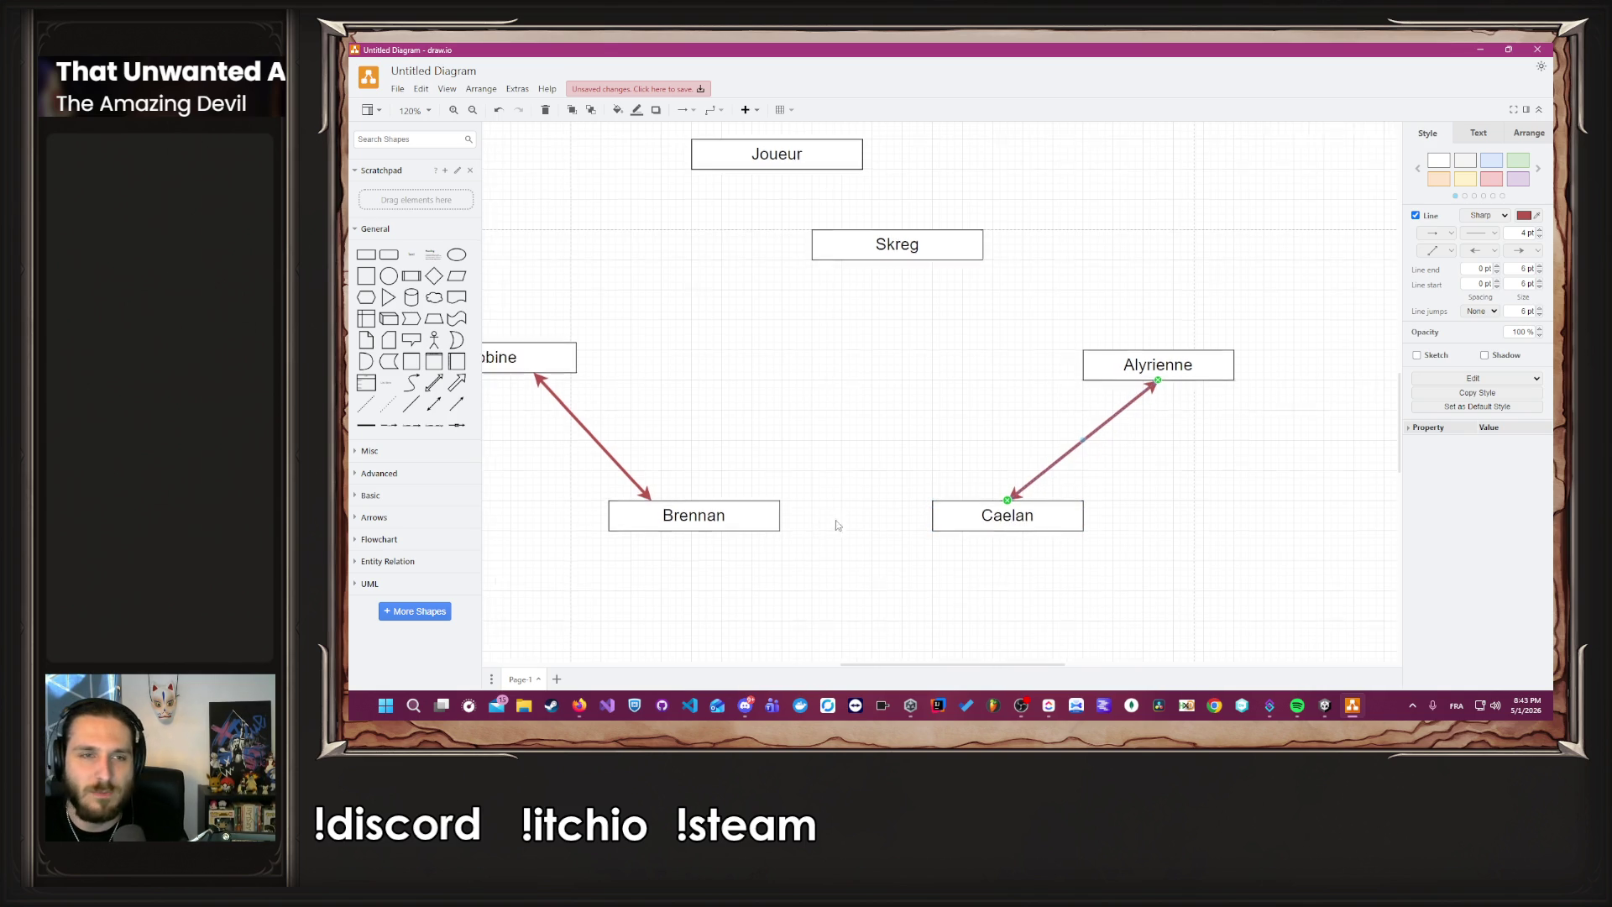
Narrow the Skreg box from its right handle.
left_click_drag(821, 526, 943, 532)
left_click(930, 526)
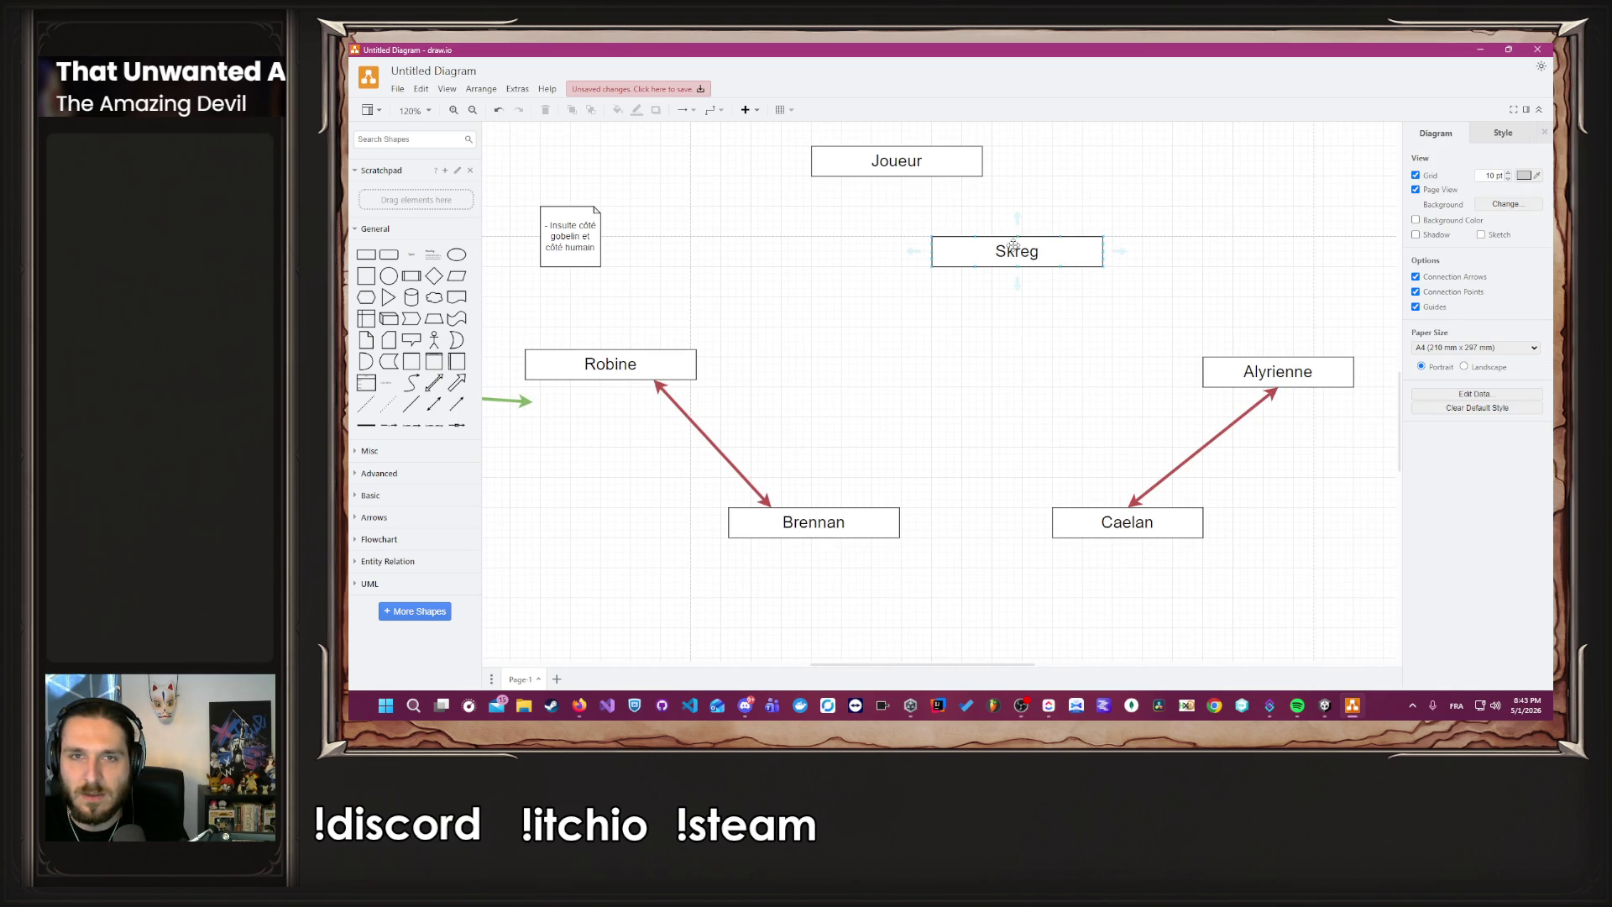
left_click(1011, 243)
left_click_drag(1109, 251, 1089, 251)
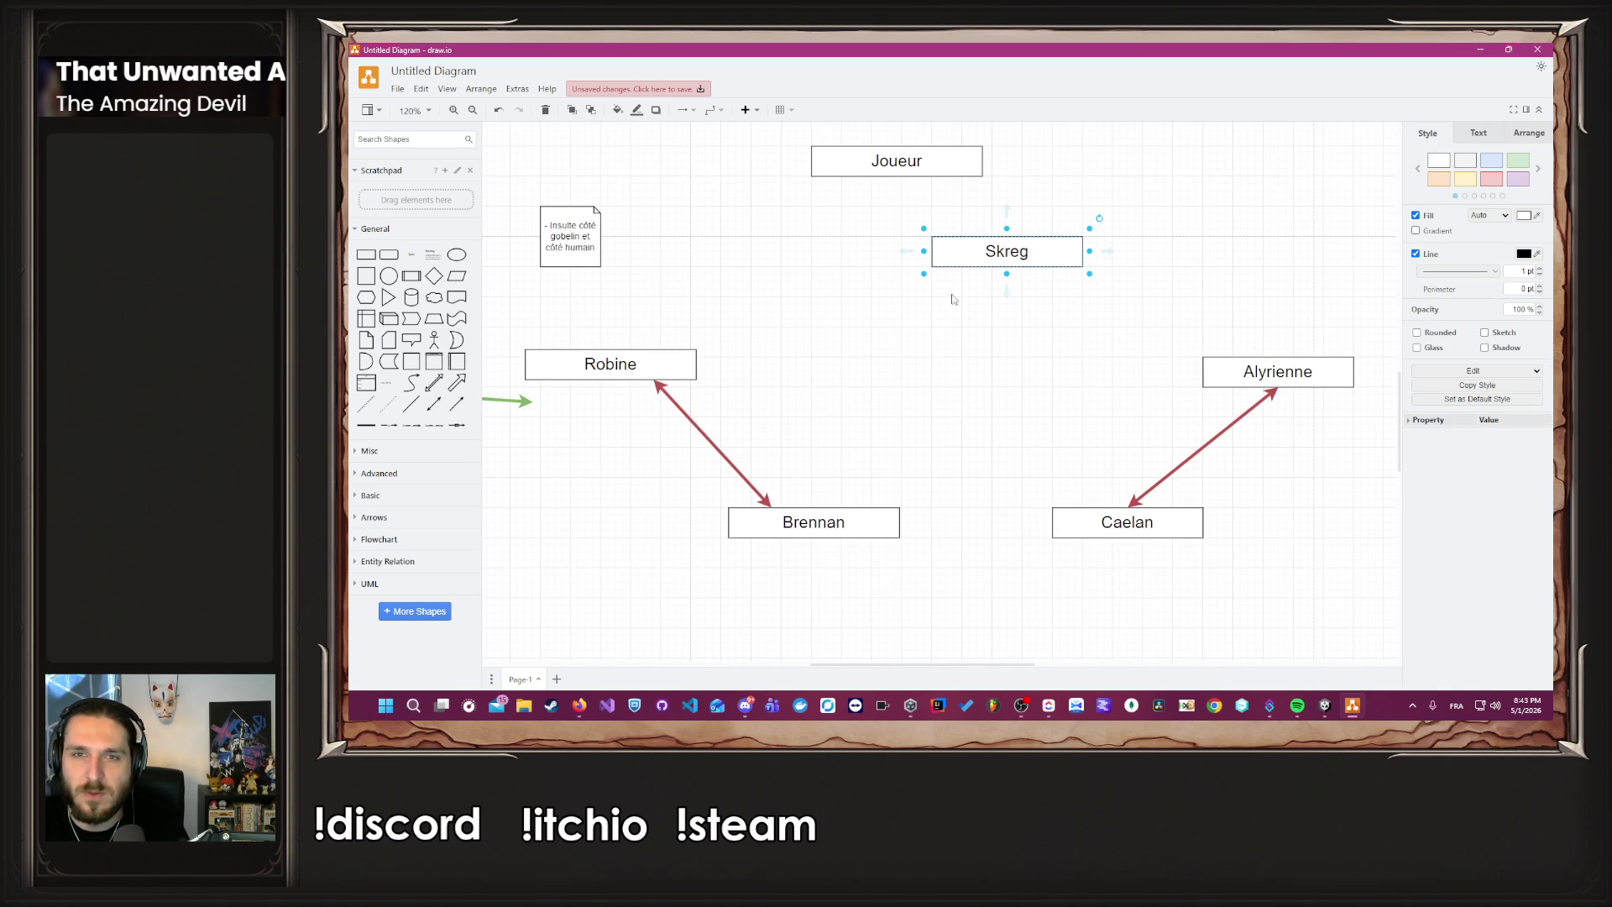
Try Joueur in the middle of the diagram, then place it back at the top.
mouse_move(907, 175)
left_mouse_down()
mouse_move(975, 374)
mouse_move(1055, 378)
left_mouse_up()
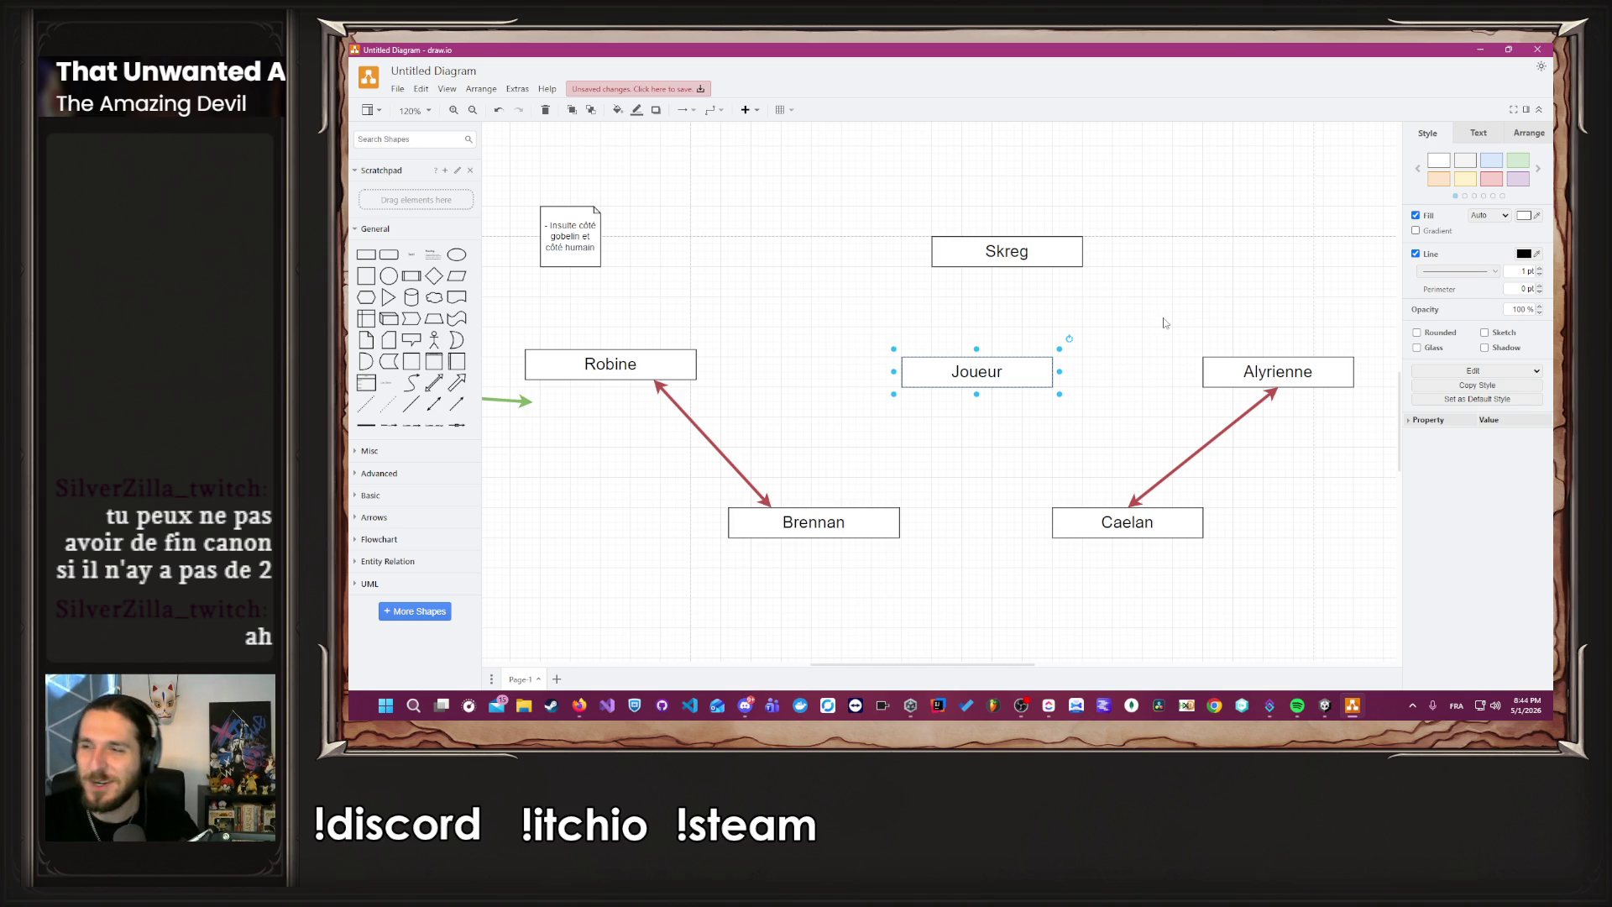
left_click_drag(1009, 376, 862, 255)
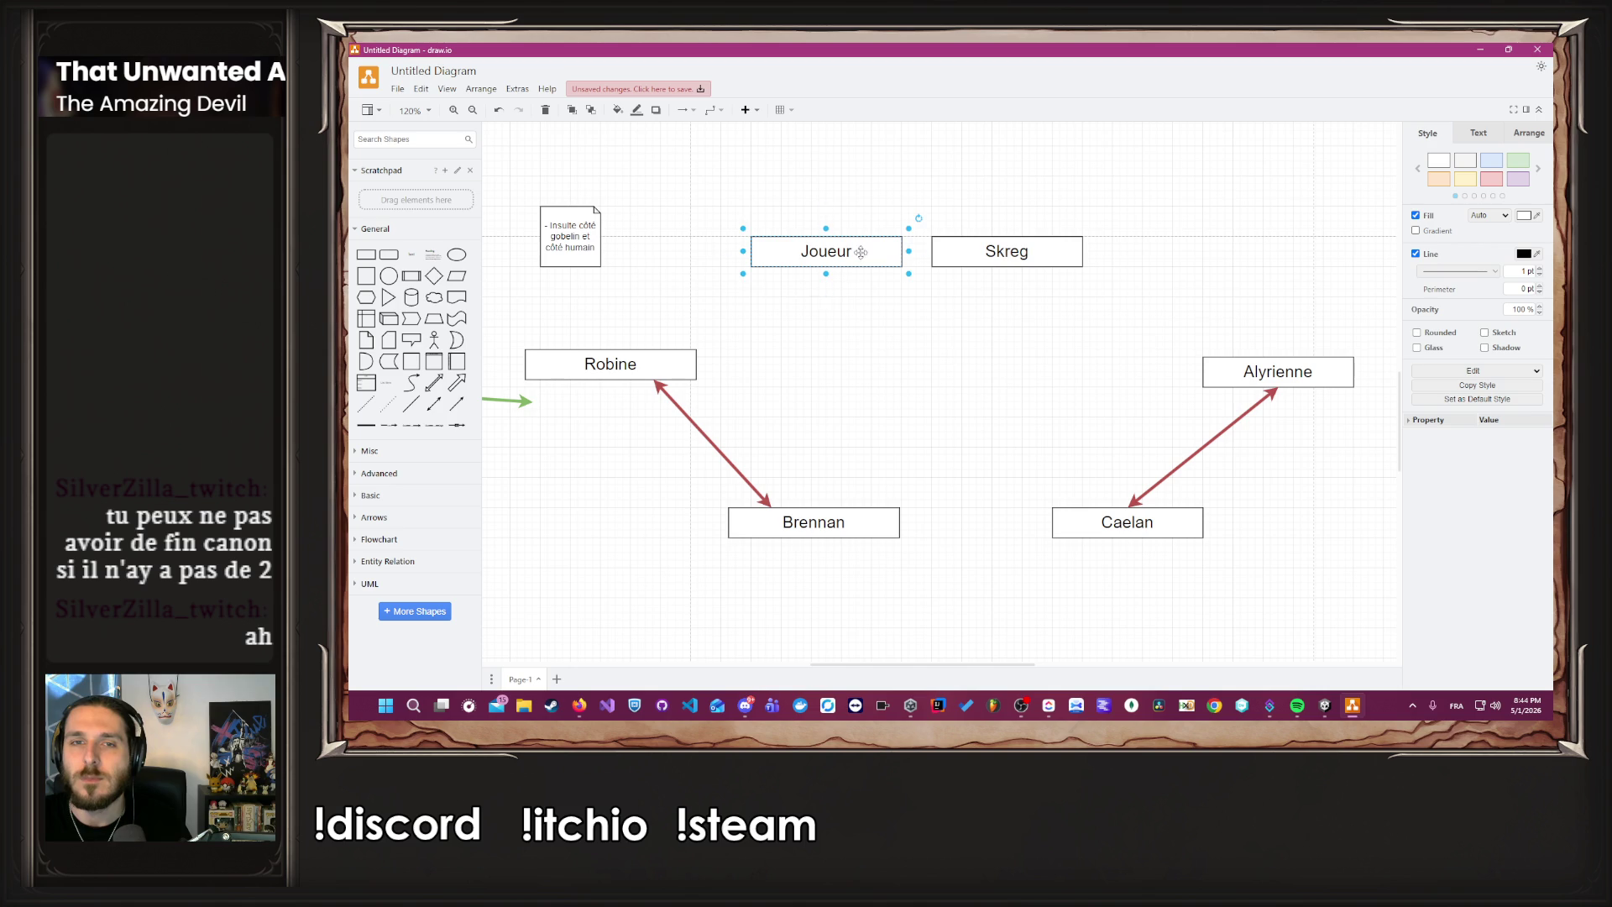
left_click(1260, 404)
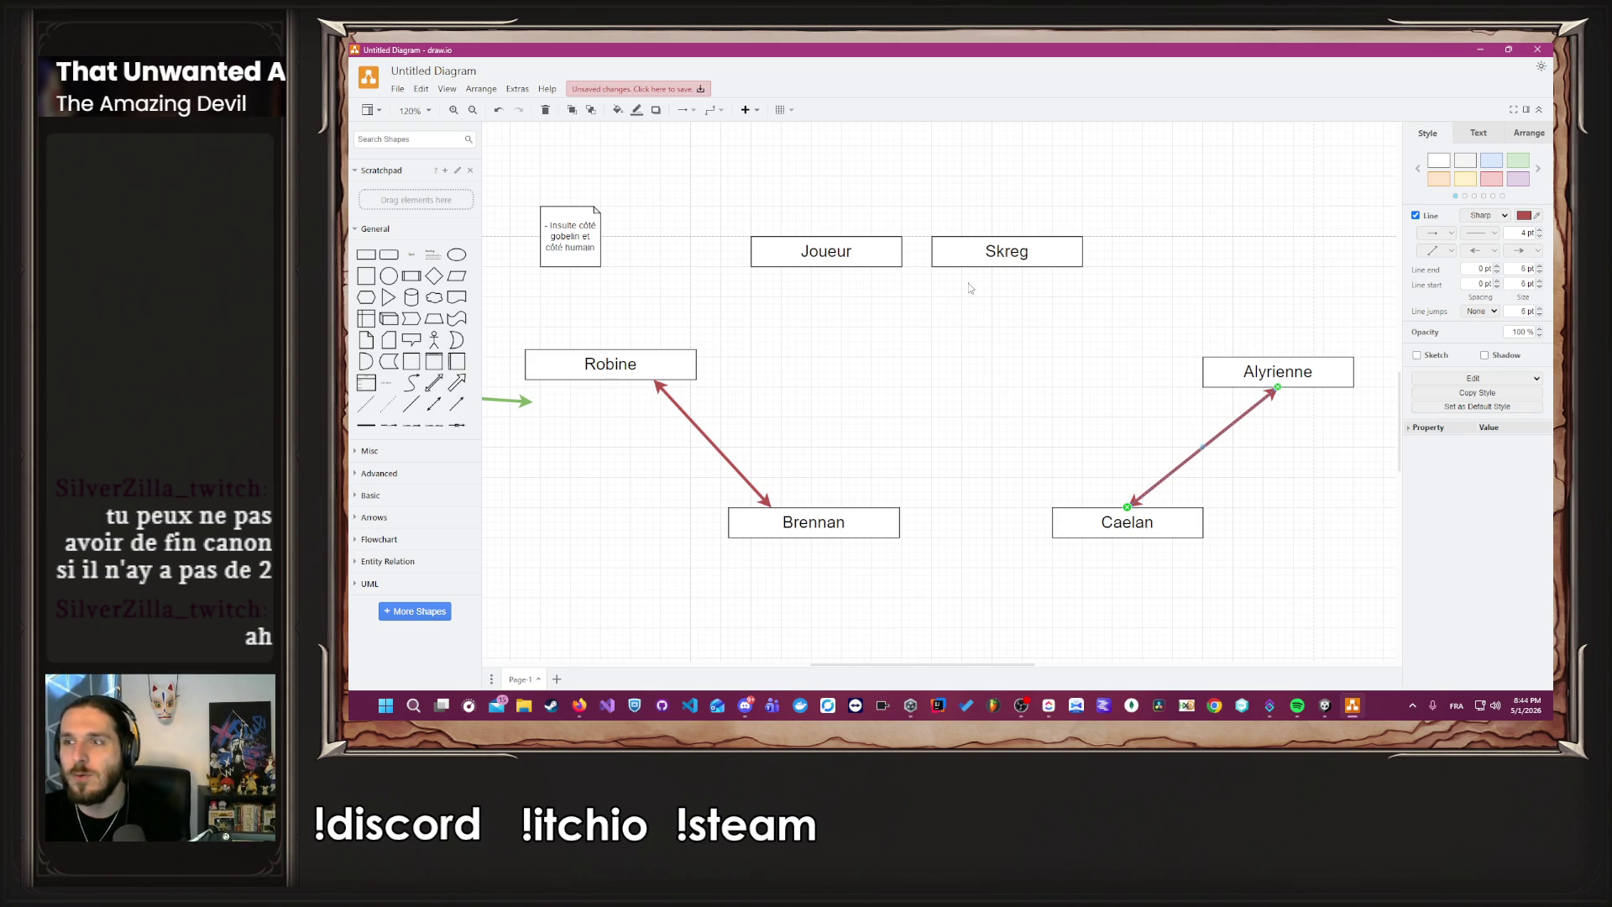
scroll(752, 364, "down", 2)
left_click(806, 342)
scroll(806, 342, "down", 4, "ctrl")
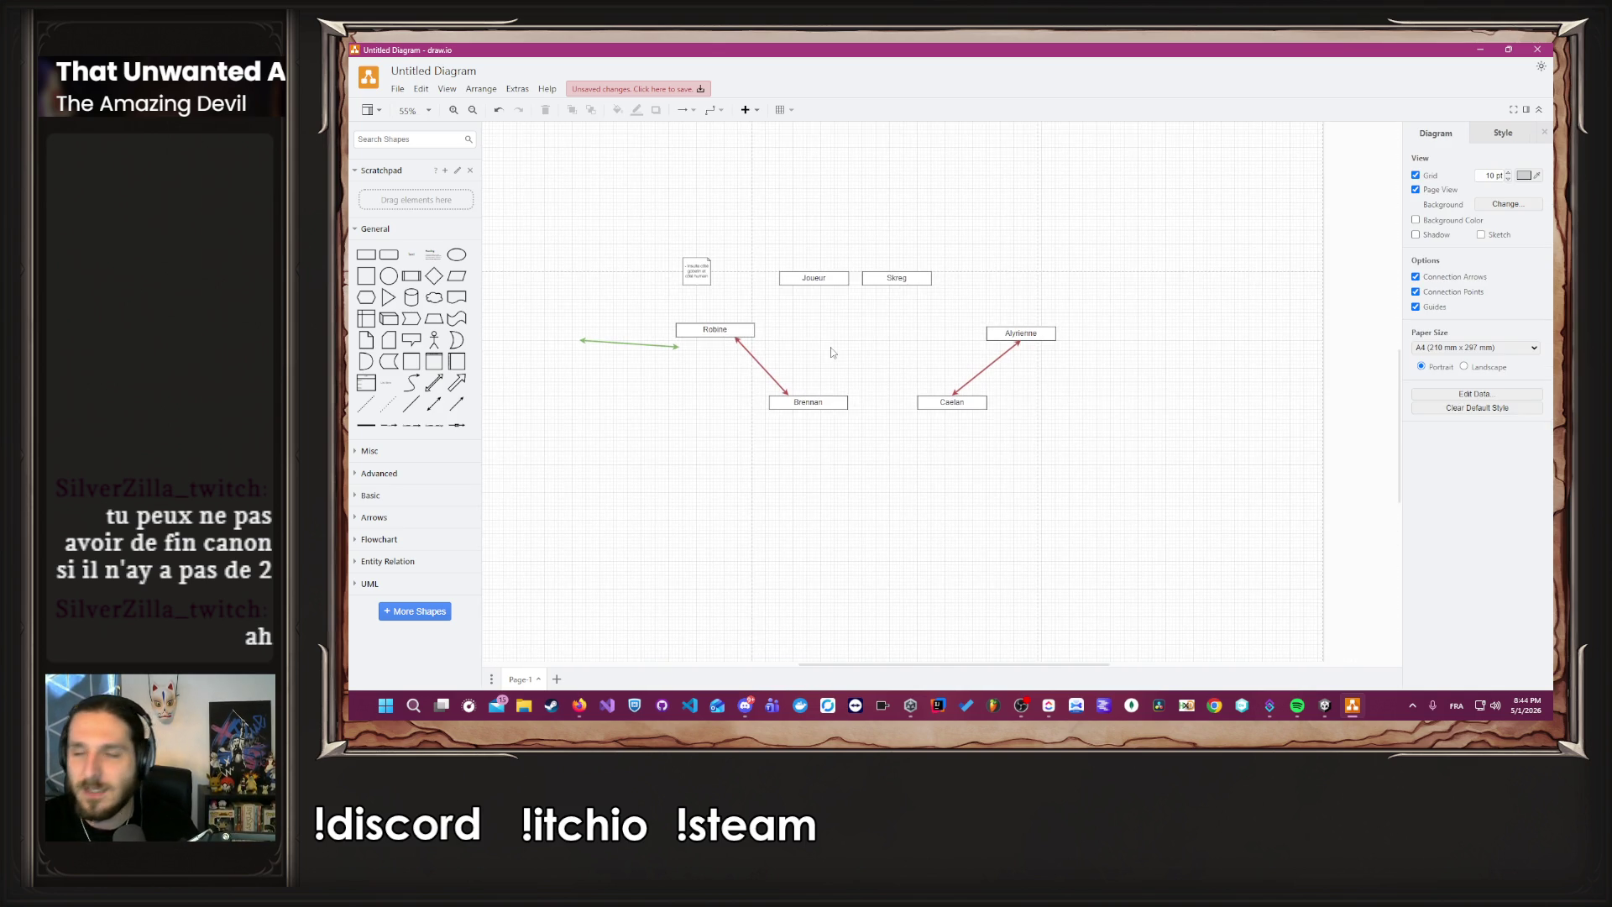
scroll(833, 382, "up", 2, "ctrl")
mouse_move(834, 393)
left_mouse_down()
mouse_move(863, 234)
mouse_move(903, 239)
left_mouse_up()
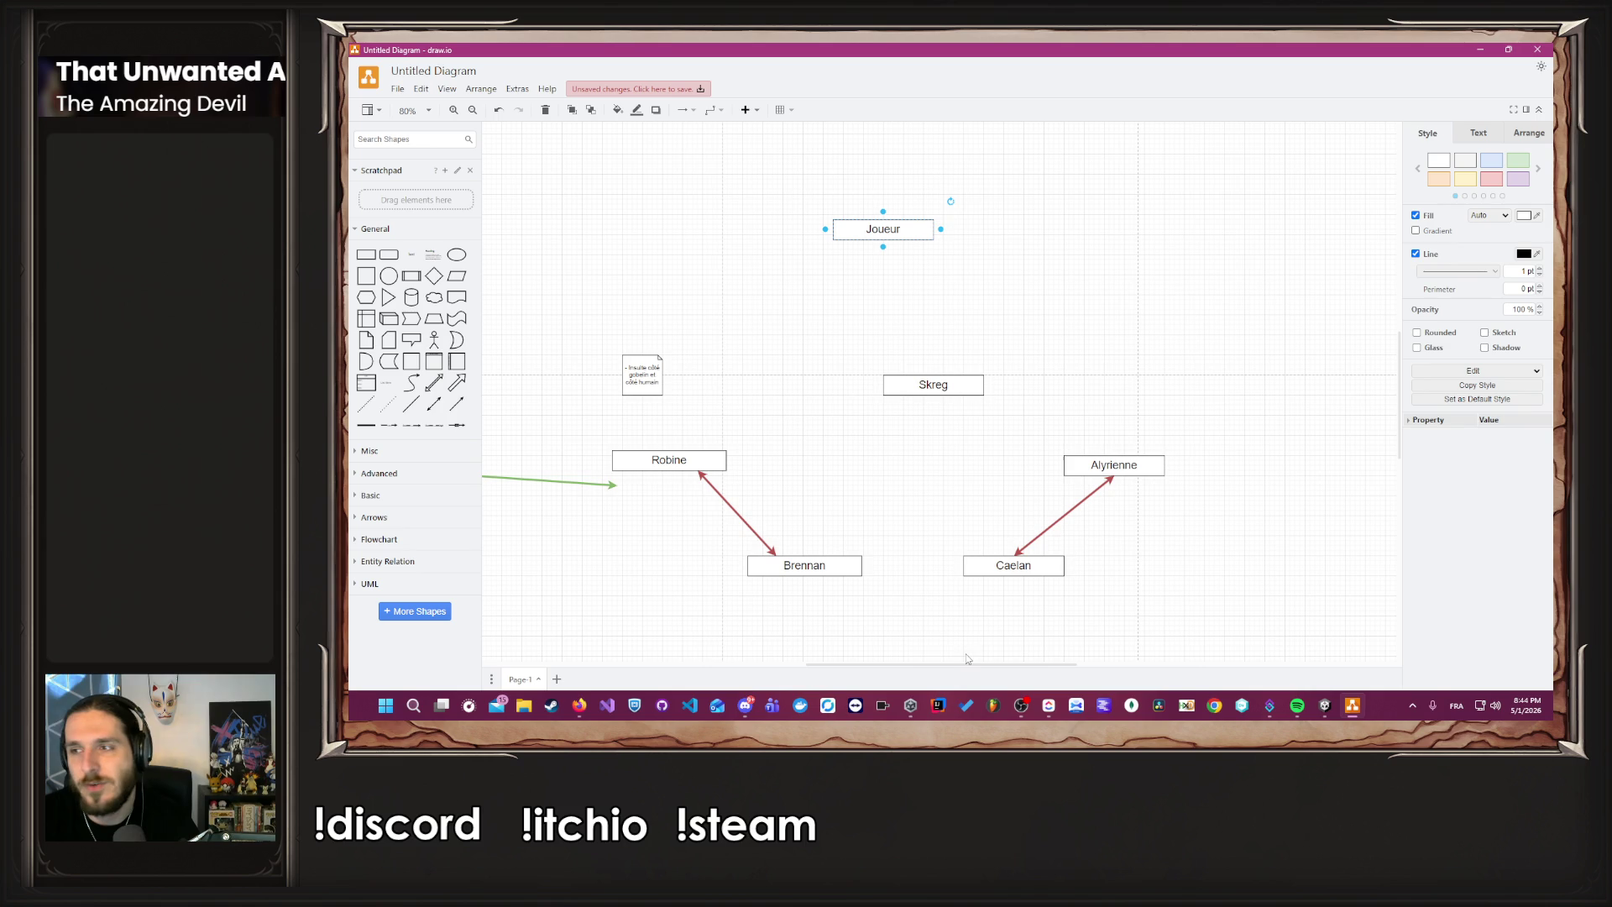
scroll(715, 496, "up", 1, "ctrl")
Move Skreg up-left below Joueur and attach one end of the green arrow to Skreg.
mouse_move(965, 363)
left_mouse_down()
mouse_move(858, 347)
mouse_move(800, 311)
mouse_move(798, 291)
left_mouse_up()
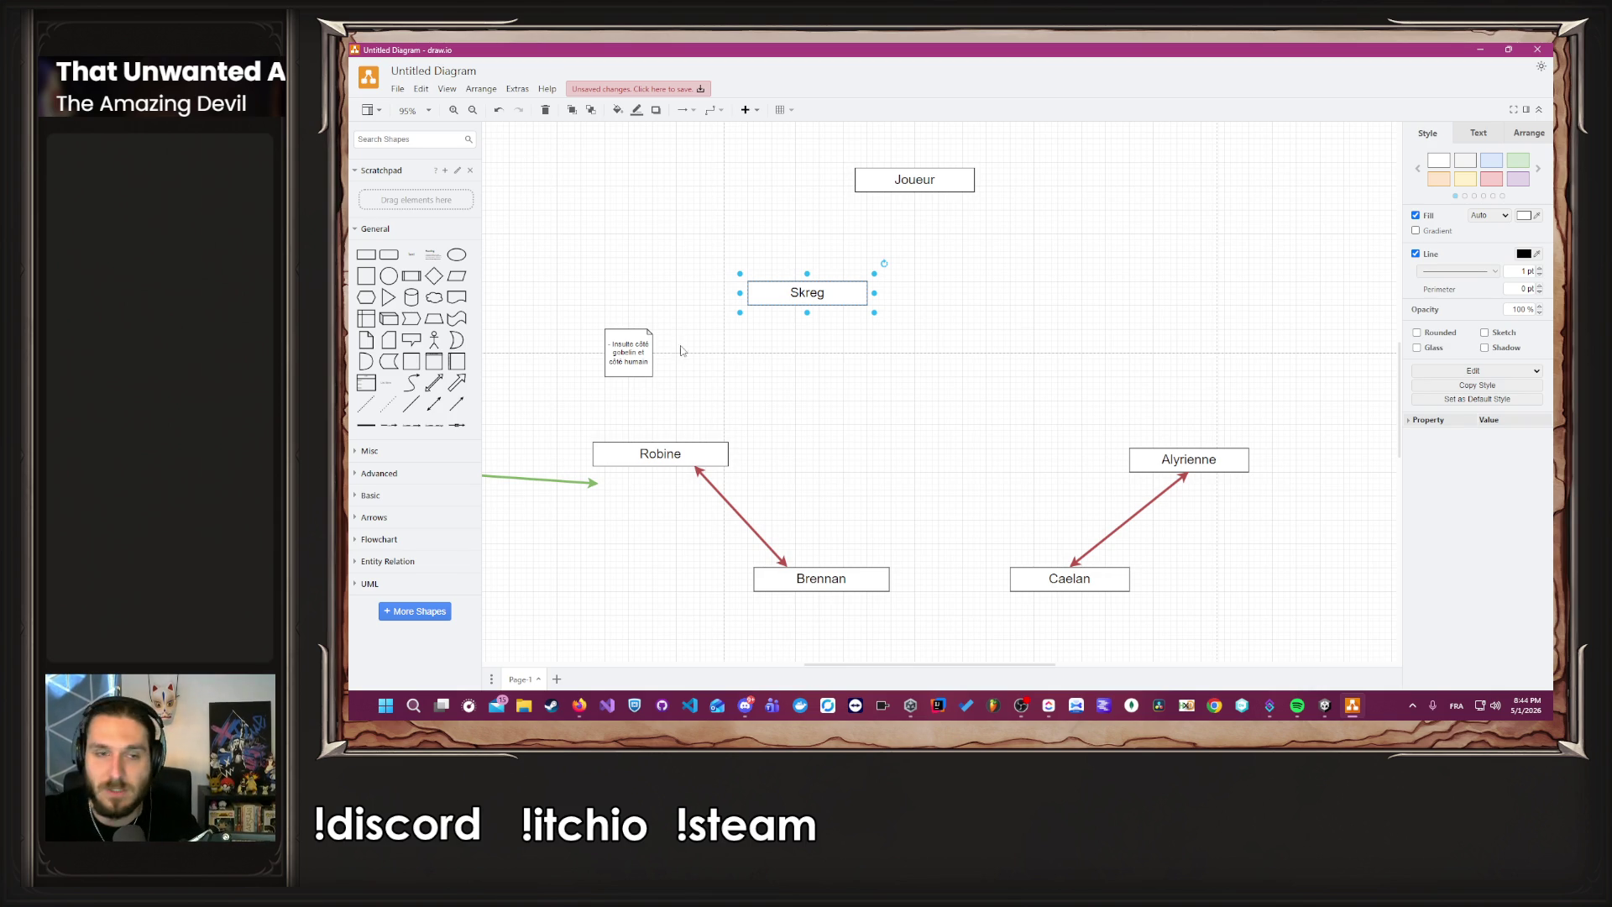
left_click(558, 483)
mouse_move(558, 483)
left_mouse_down()
mouse_move(618, 531)
mouse_move(806, 306)
left_mouse_up()
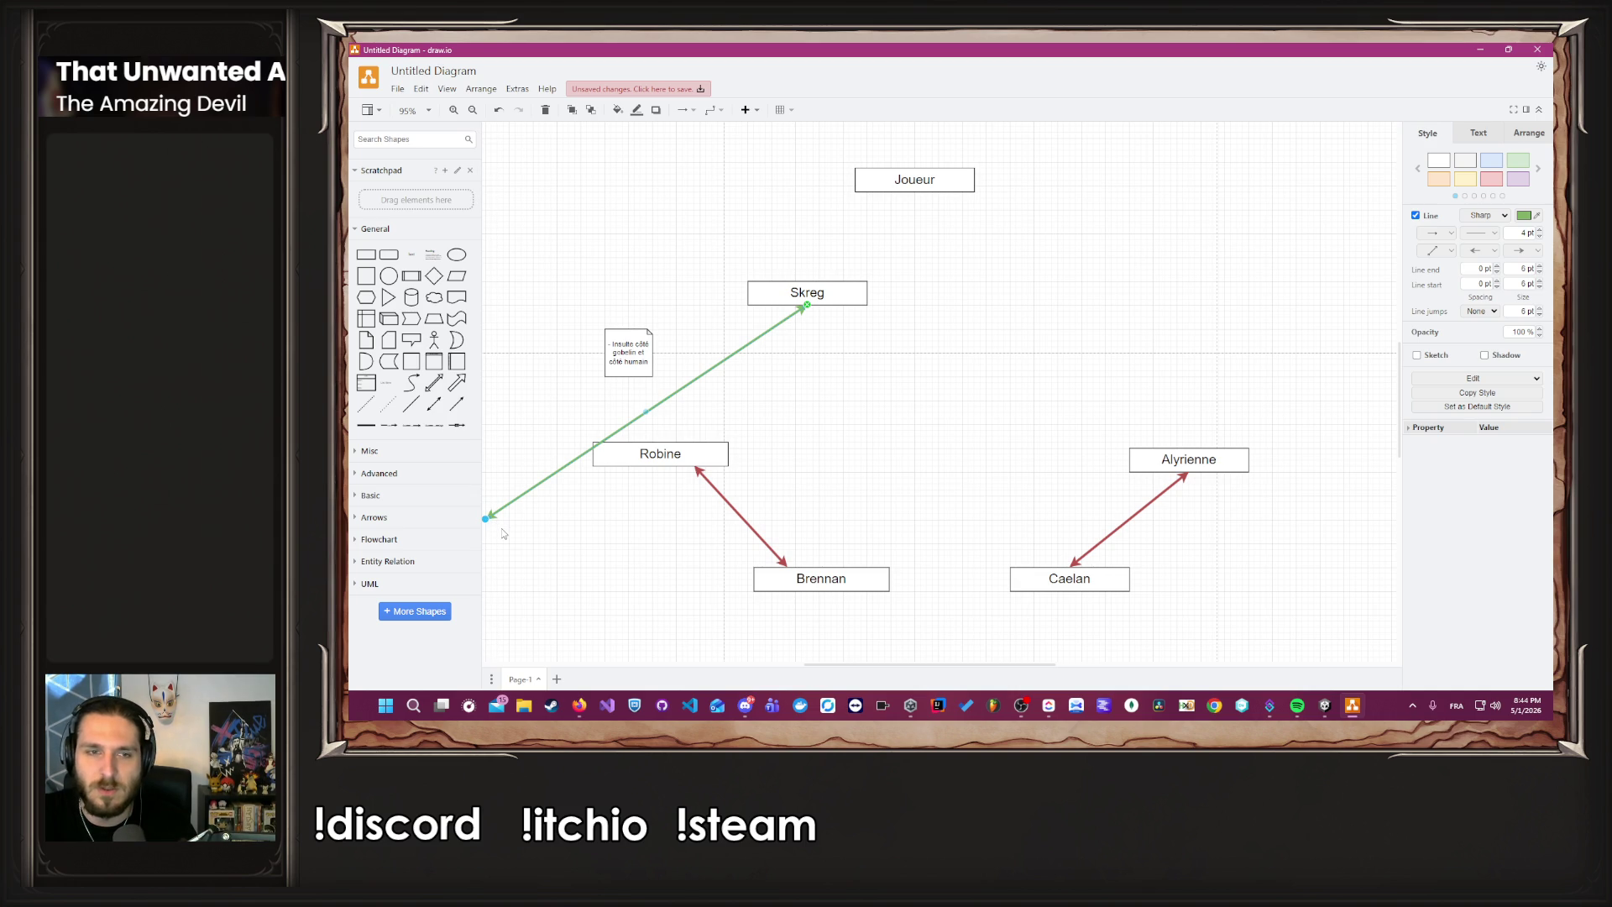
scroll(503, 529, "down", 2)
left_click_drag(516, 534, 658, 551)
mouse_move(635, 474)
left_mouse_down()
mouse_move(678, 441)
mouse_move(811, 396)
left_mouse_up()
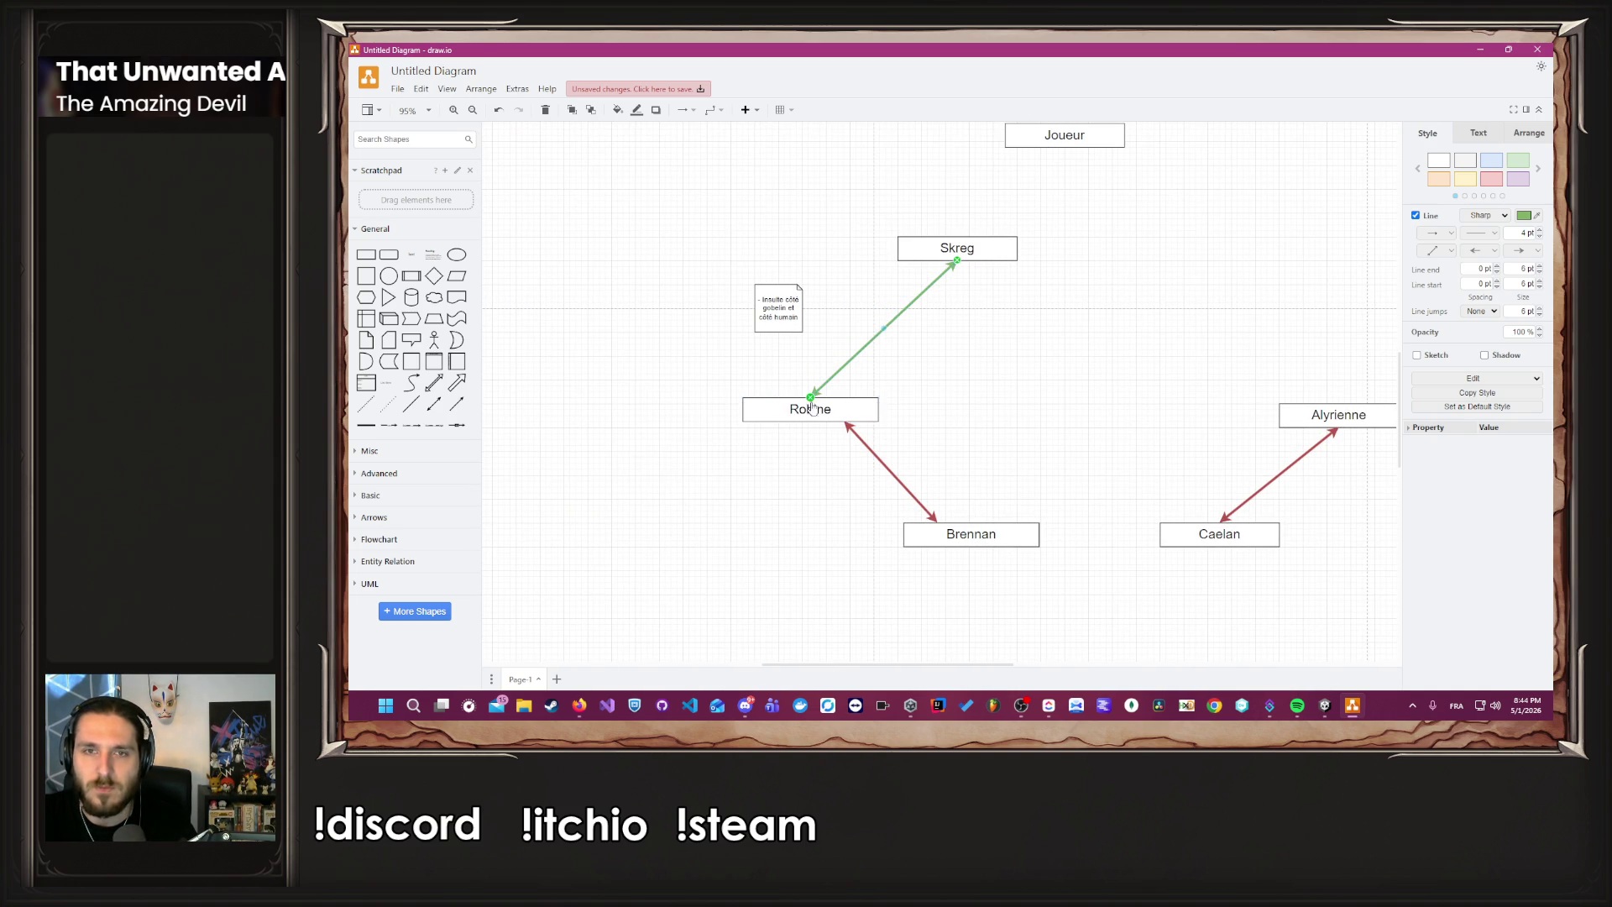
left_click(1025, 380)
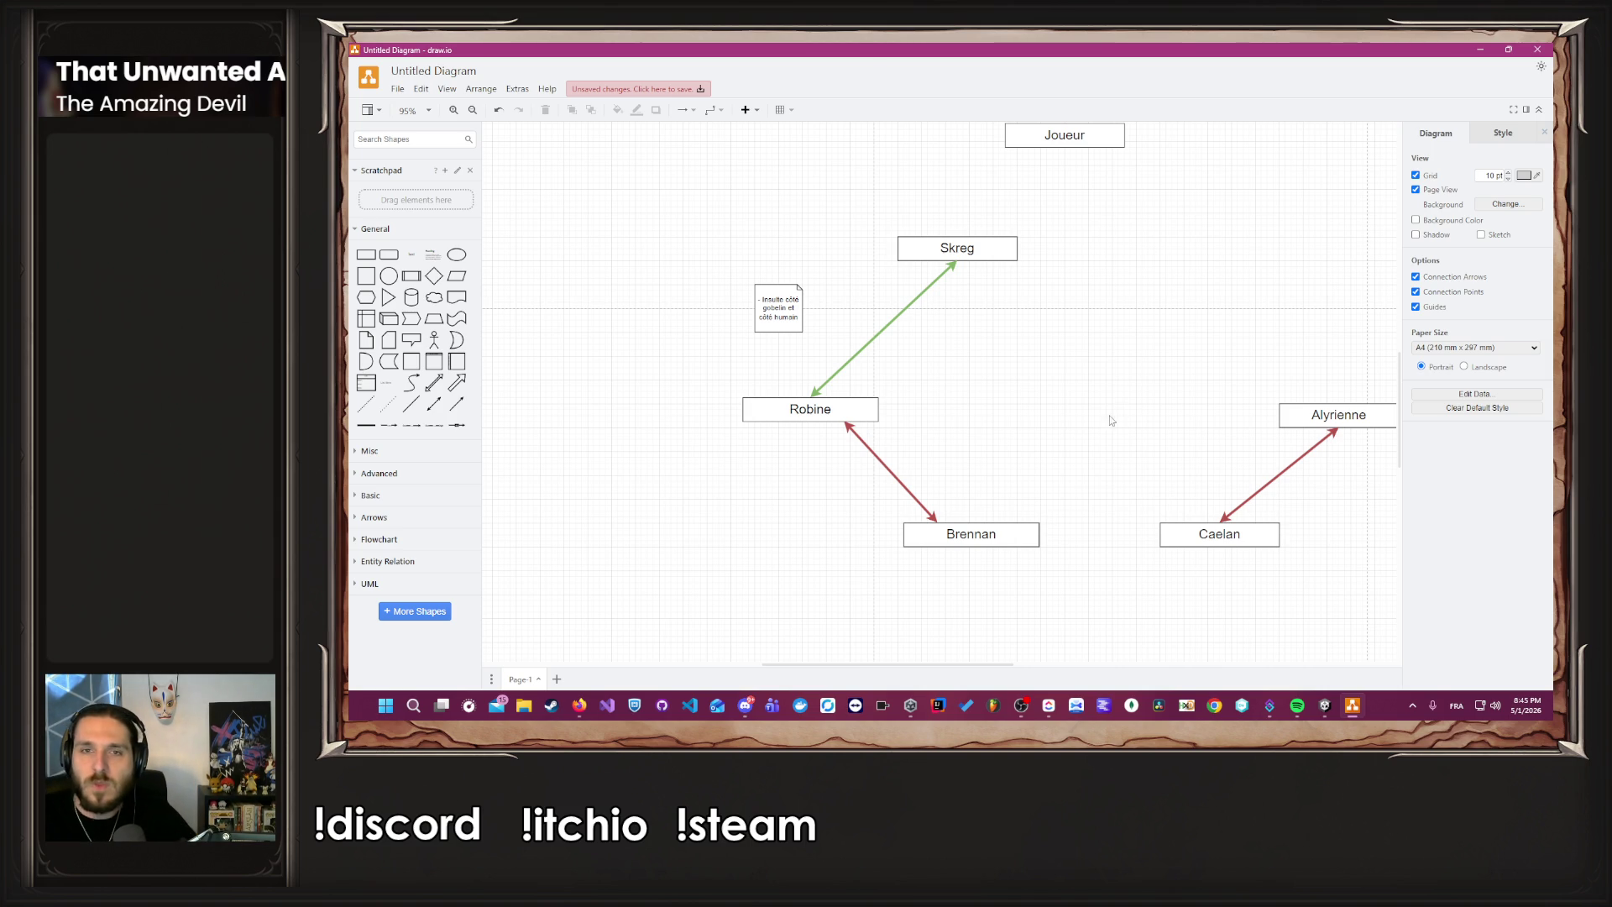
left_click(886, 467)
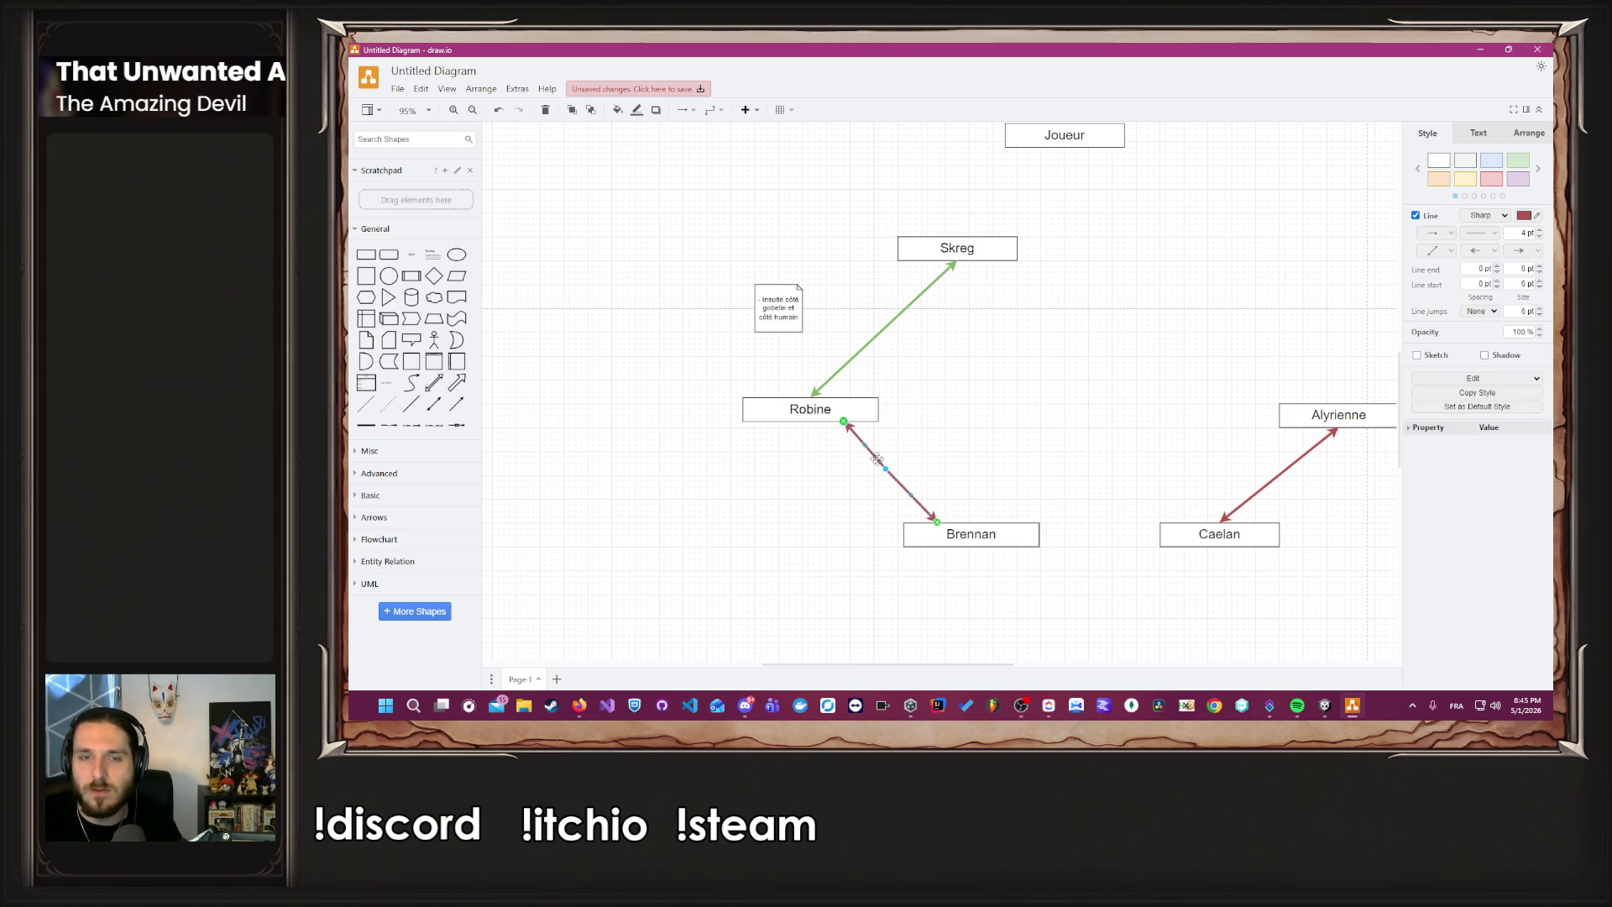
key("ctrl+z")
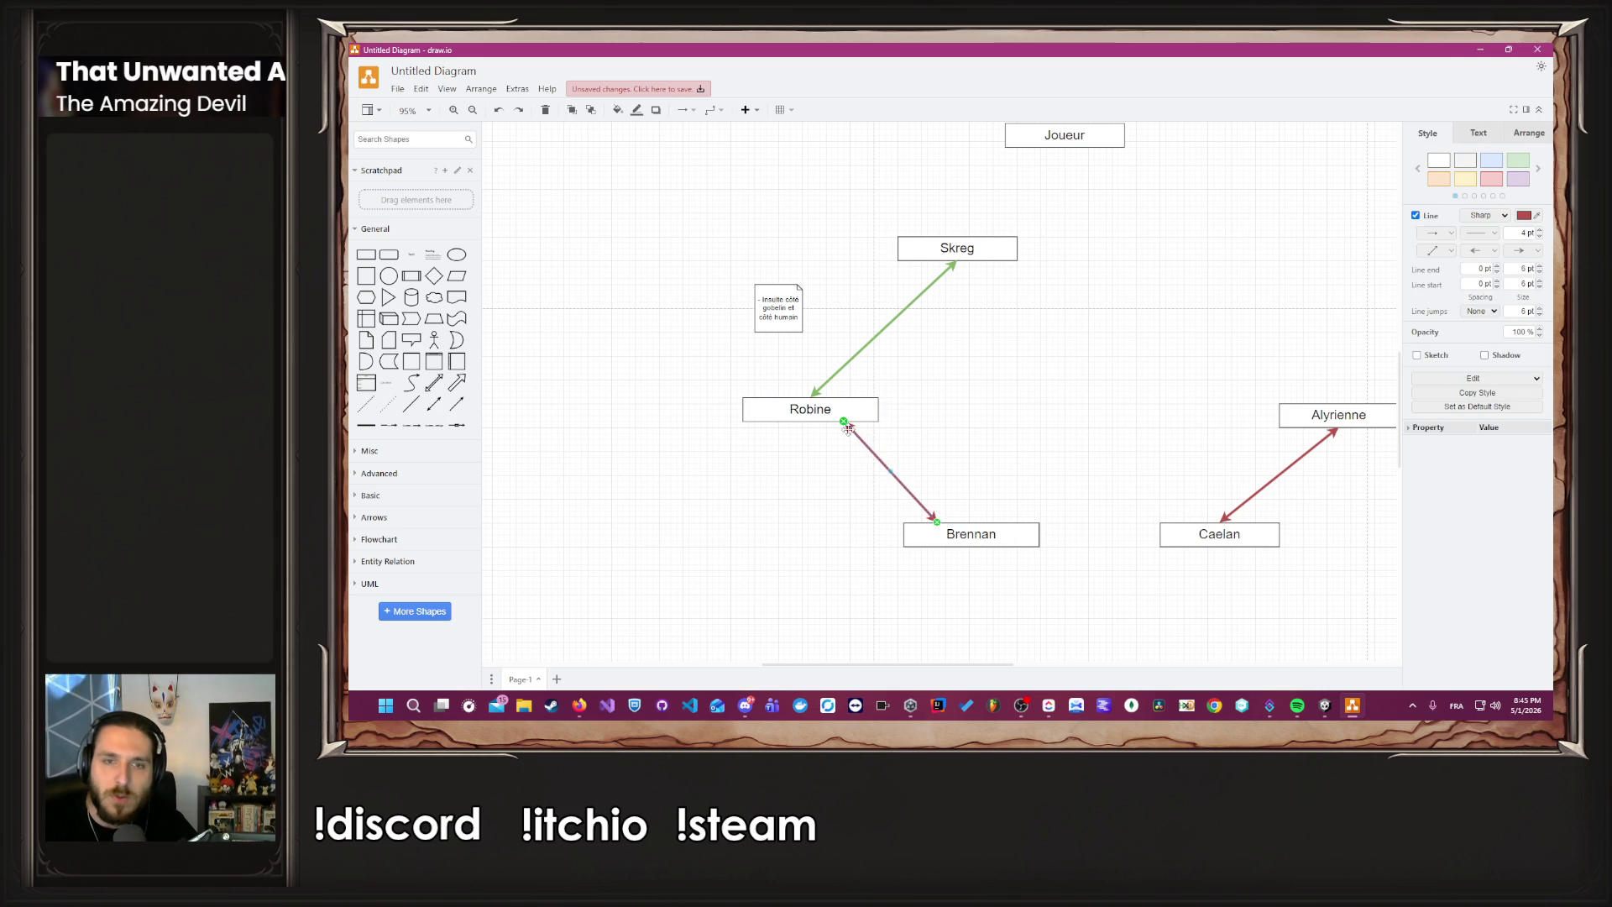
left_click_drag(844, 422, 811, 420)
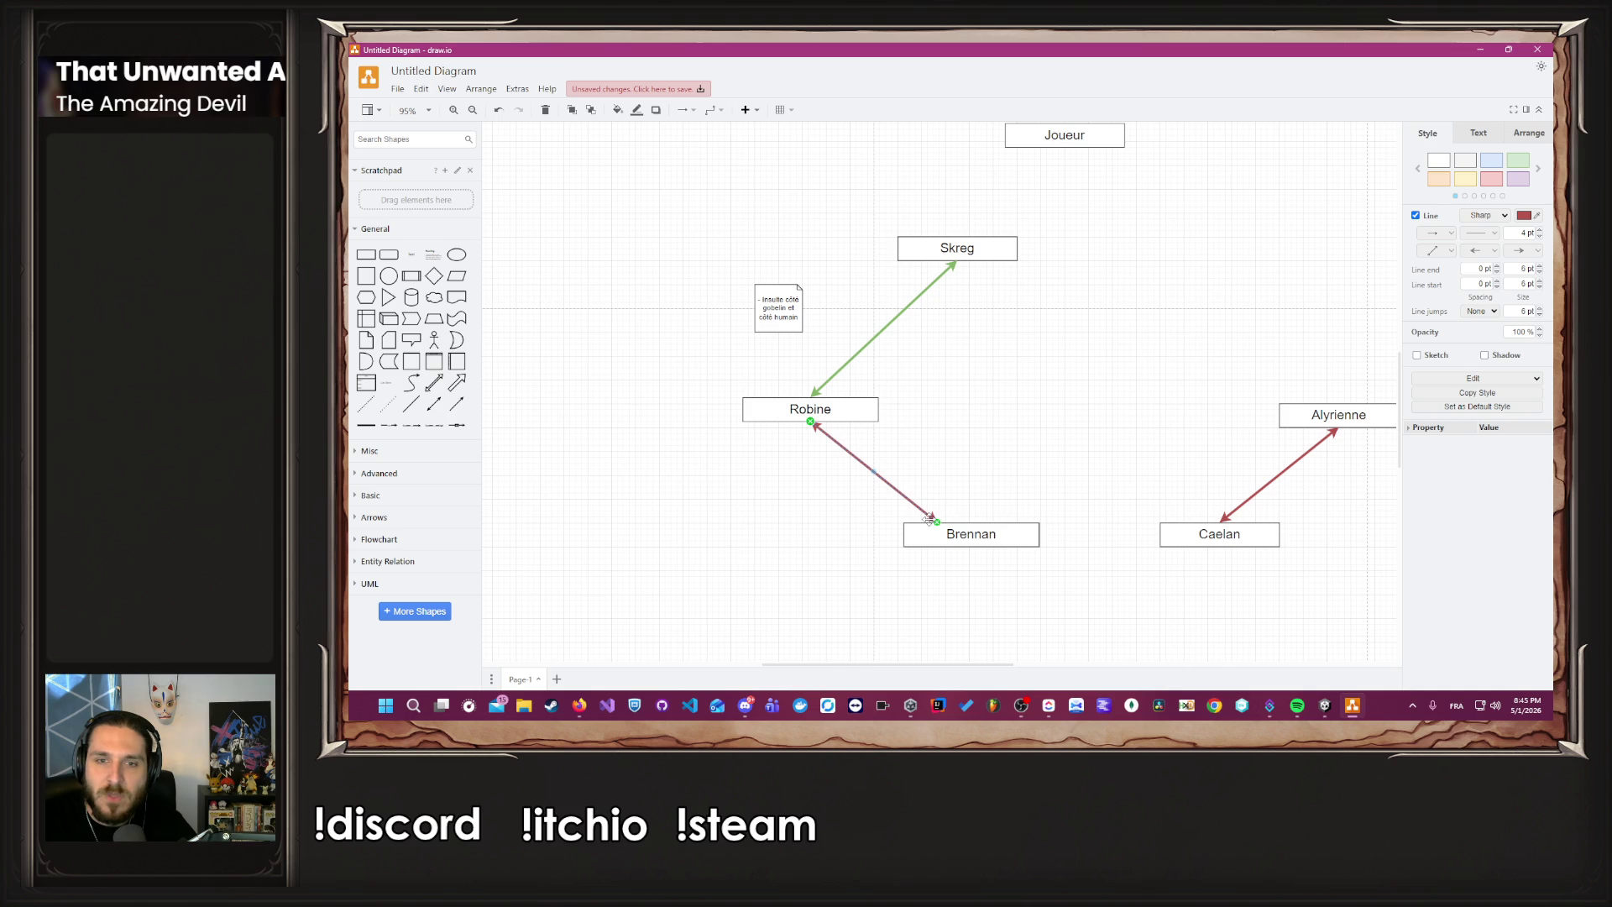
left_click_drag(938, 522, 971, 522)
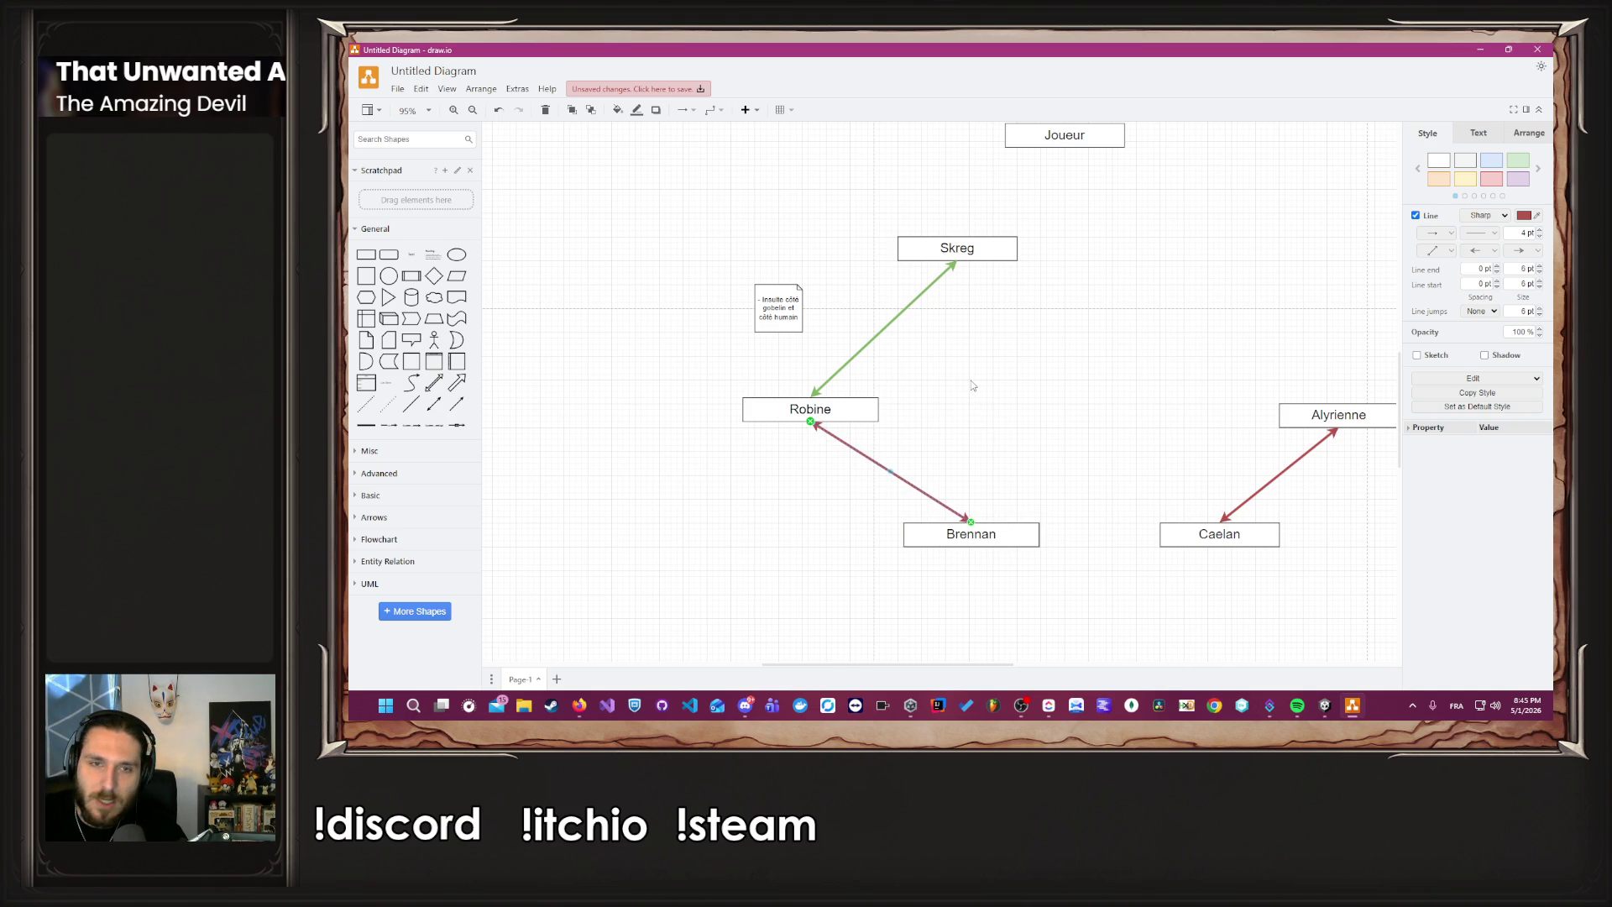
left_click(1005, 435)
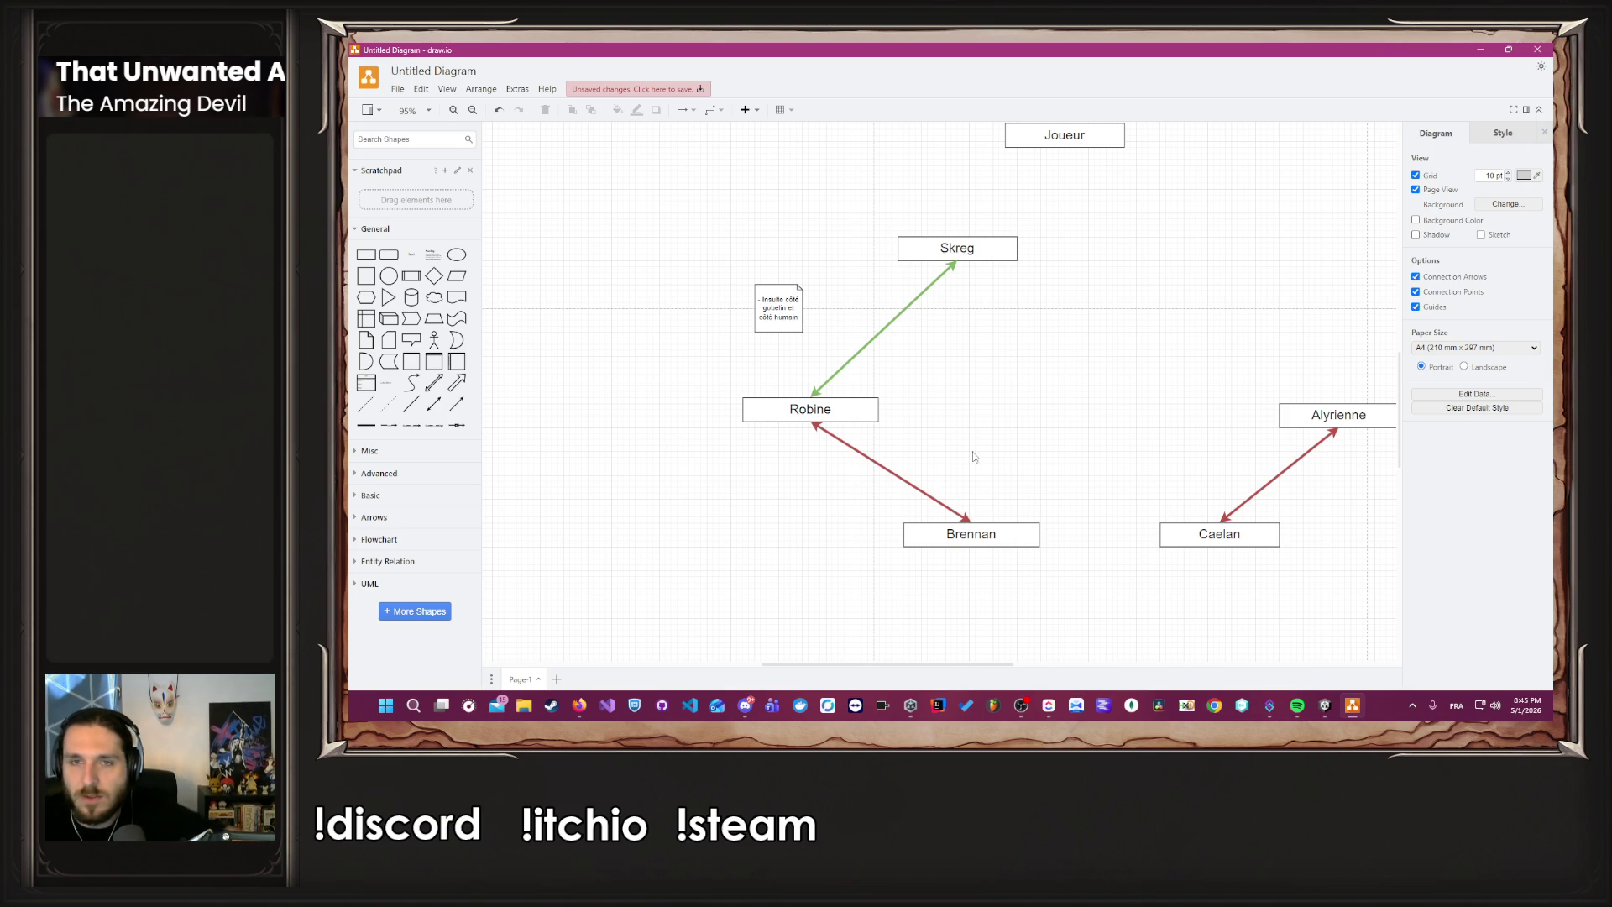
left_click(976, 248)
left_click(1037, 319)
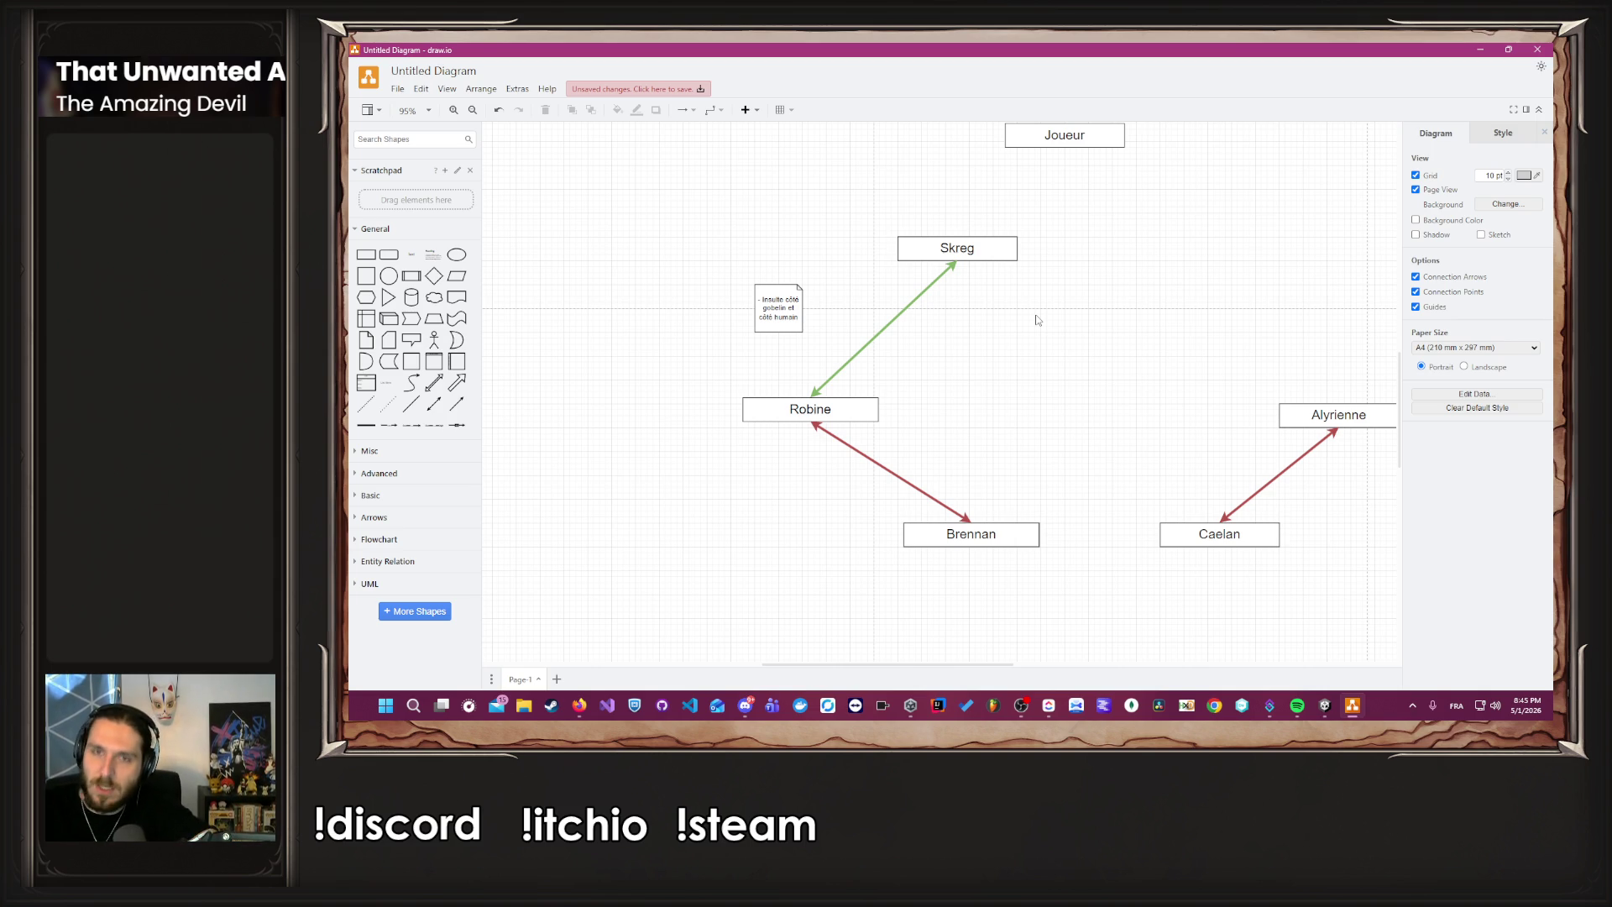
scroll(1041, 320, "up", 1)
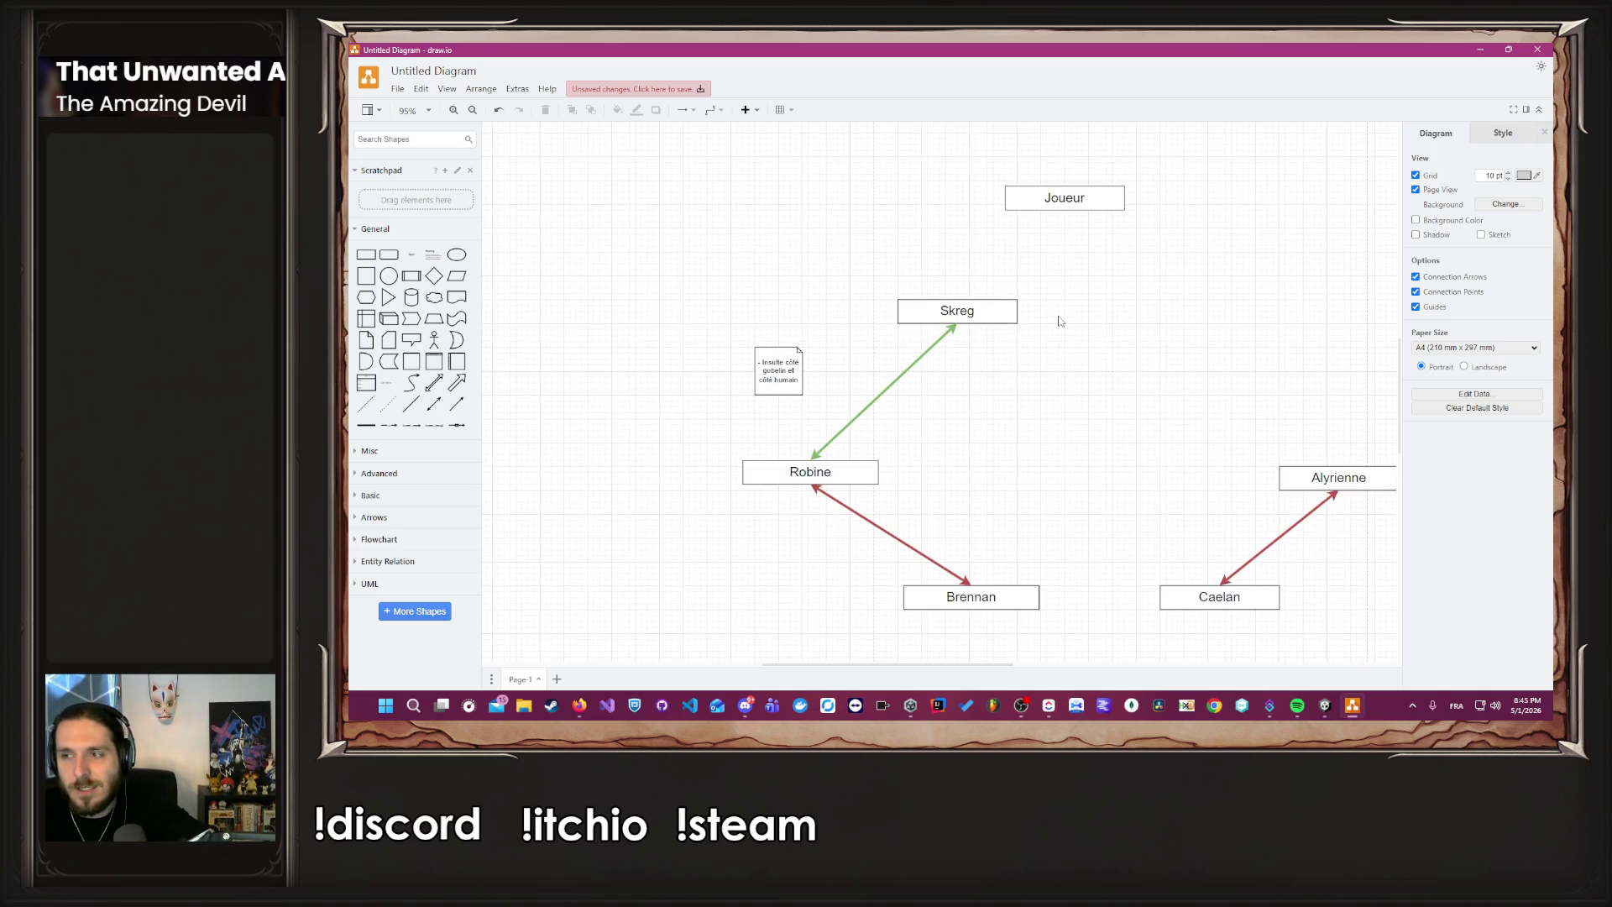
left_click_drag(1070, 323, 971, 293)
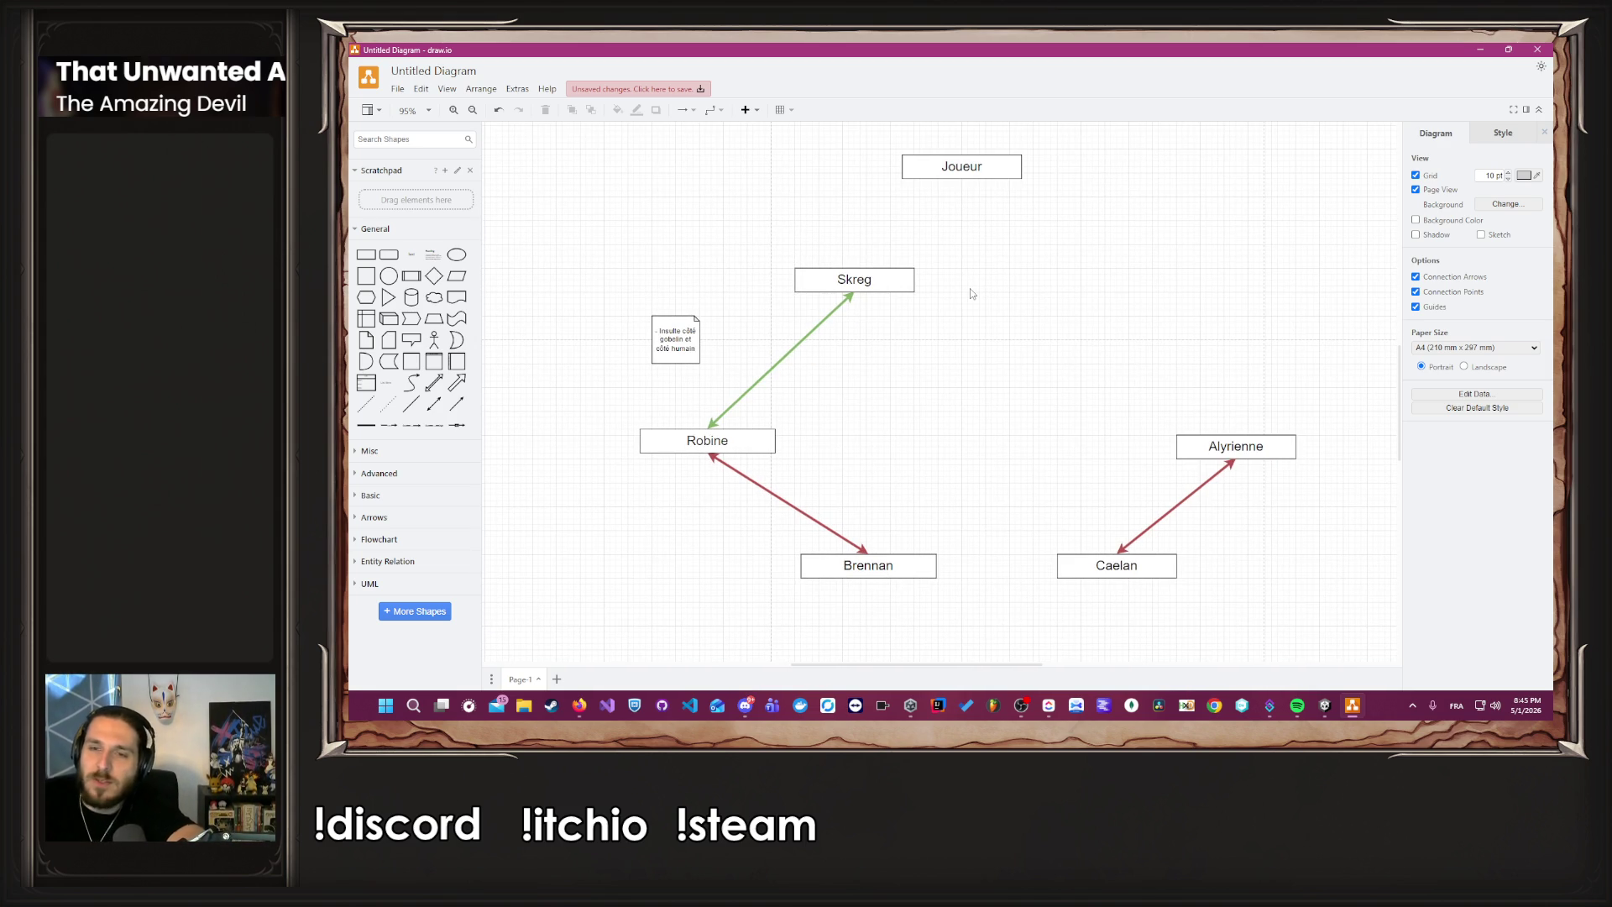
left_click(822, 318)
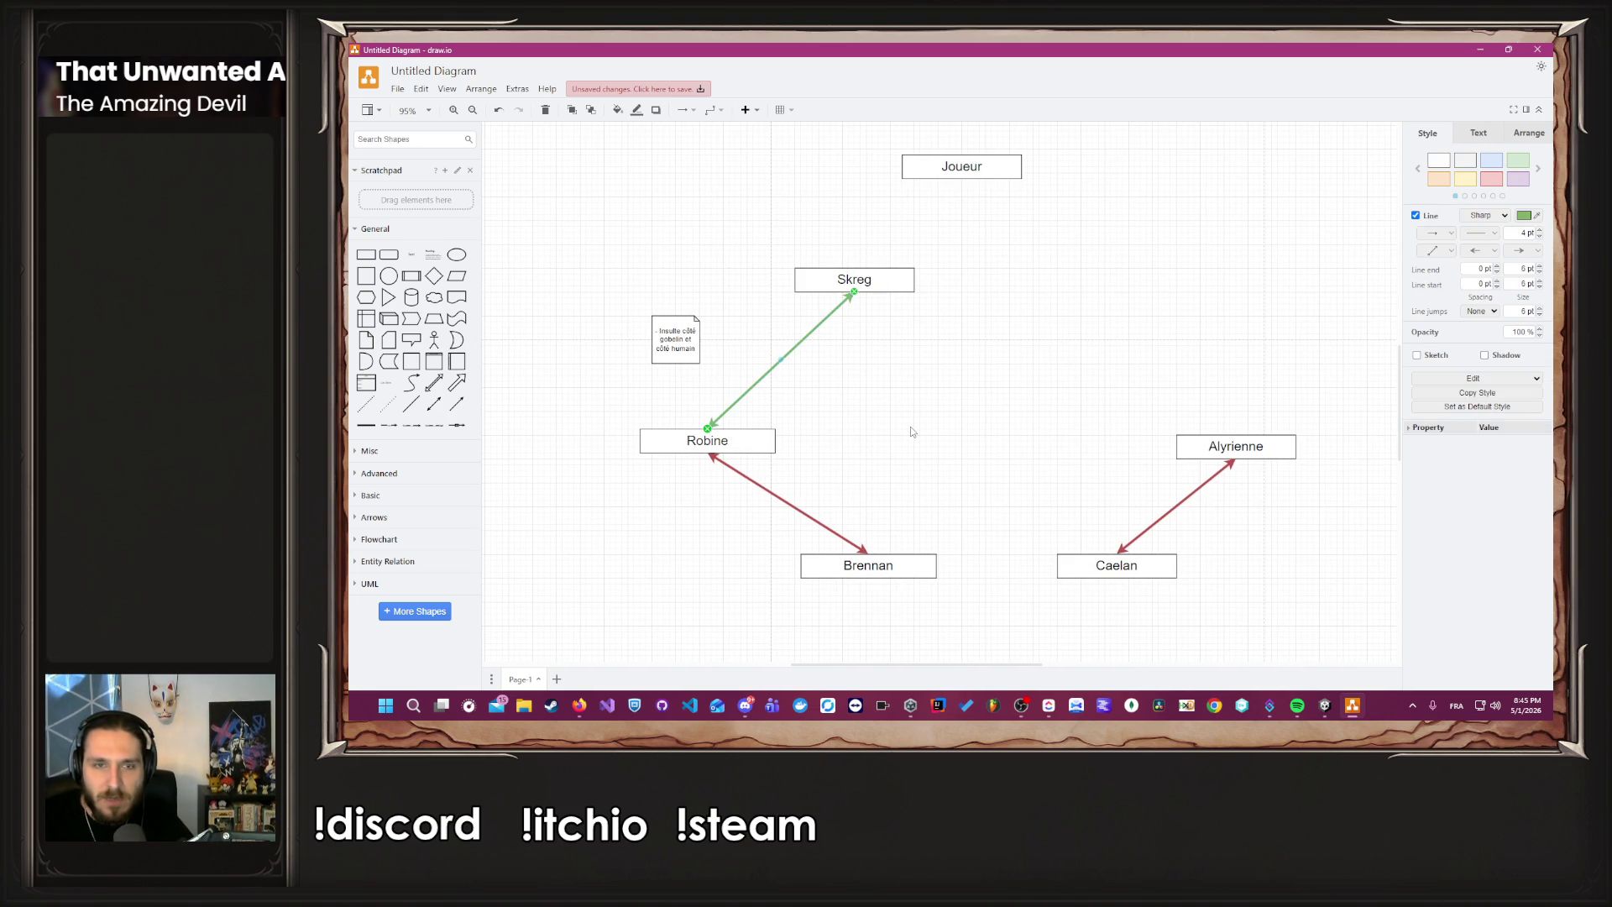
Duplicate the green Skreg–Robine arrow and place the copy in the open space on the right.
key("ctrl+d")
left_click_drag(838, 326, 991, 375)
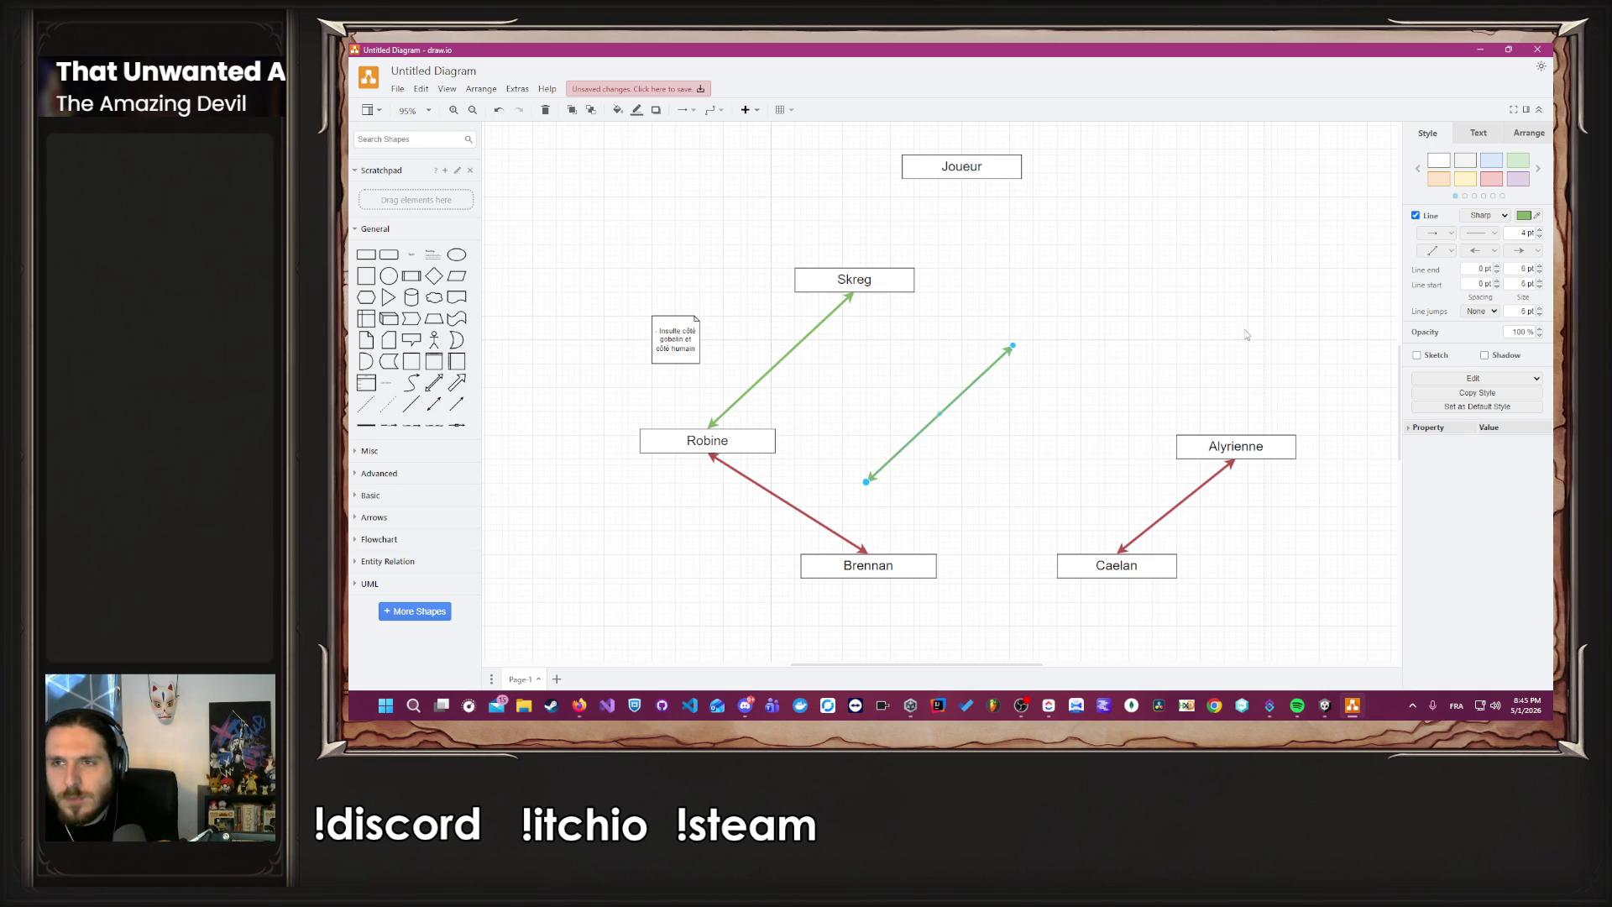
key("Delete")
left_click(804, 343)
key("ctrl+d")
left_click_drag(846, 330, 1021, 363)
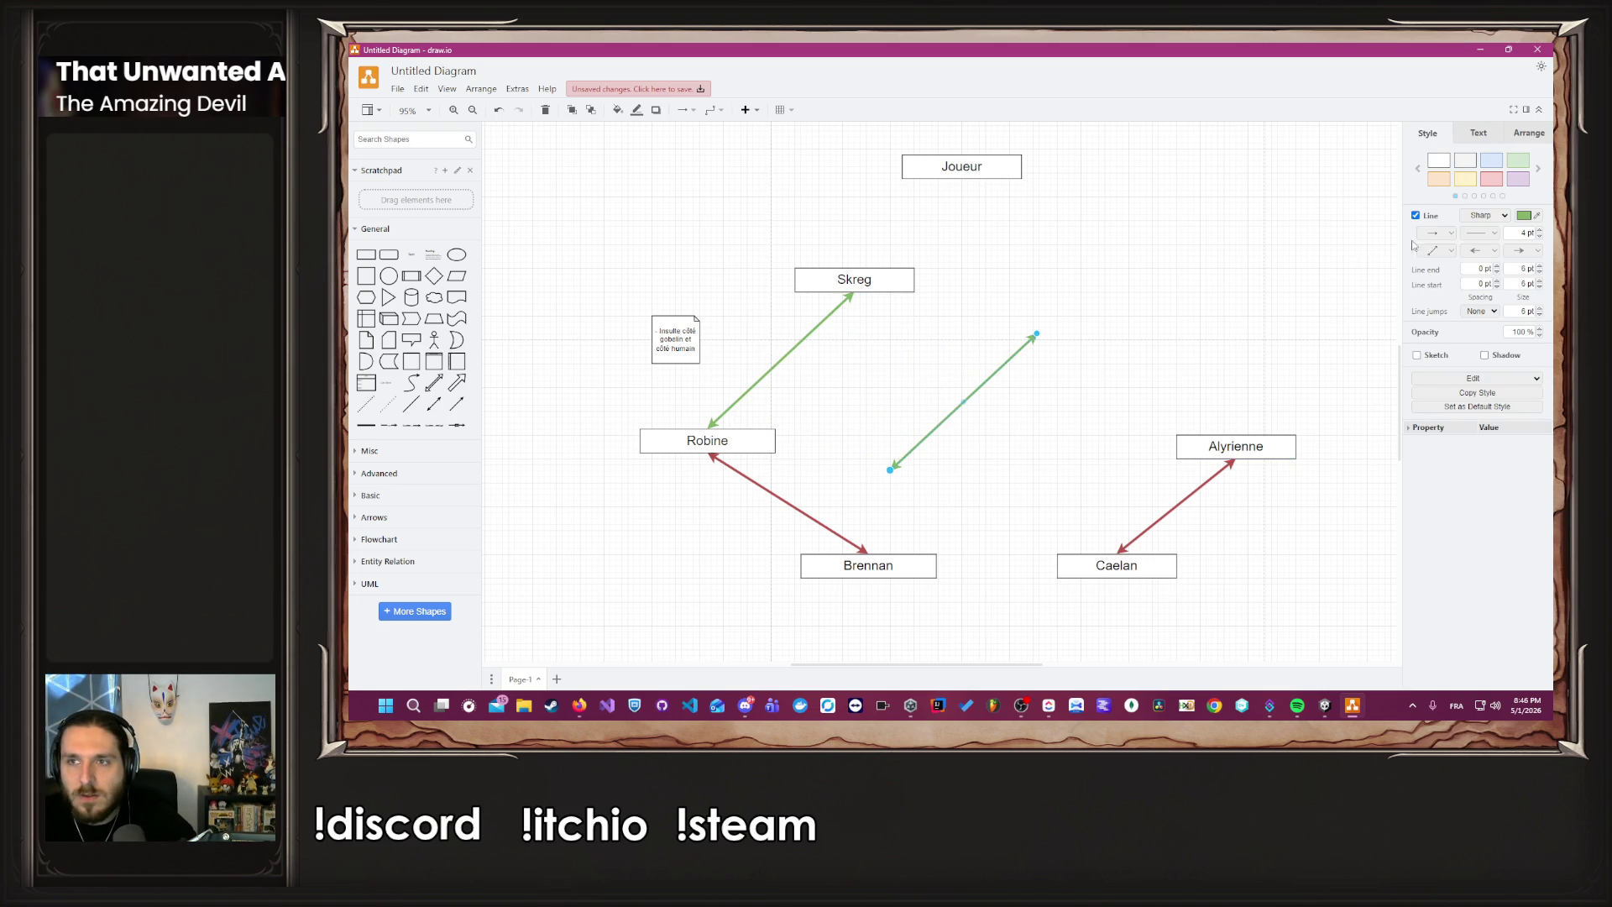
Recolour the copied arrow purple and connect it between Alyrienne and Brennan.
left_click(1518, 178)
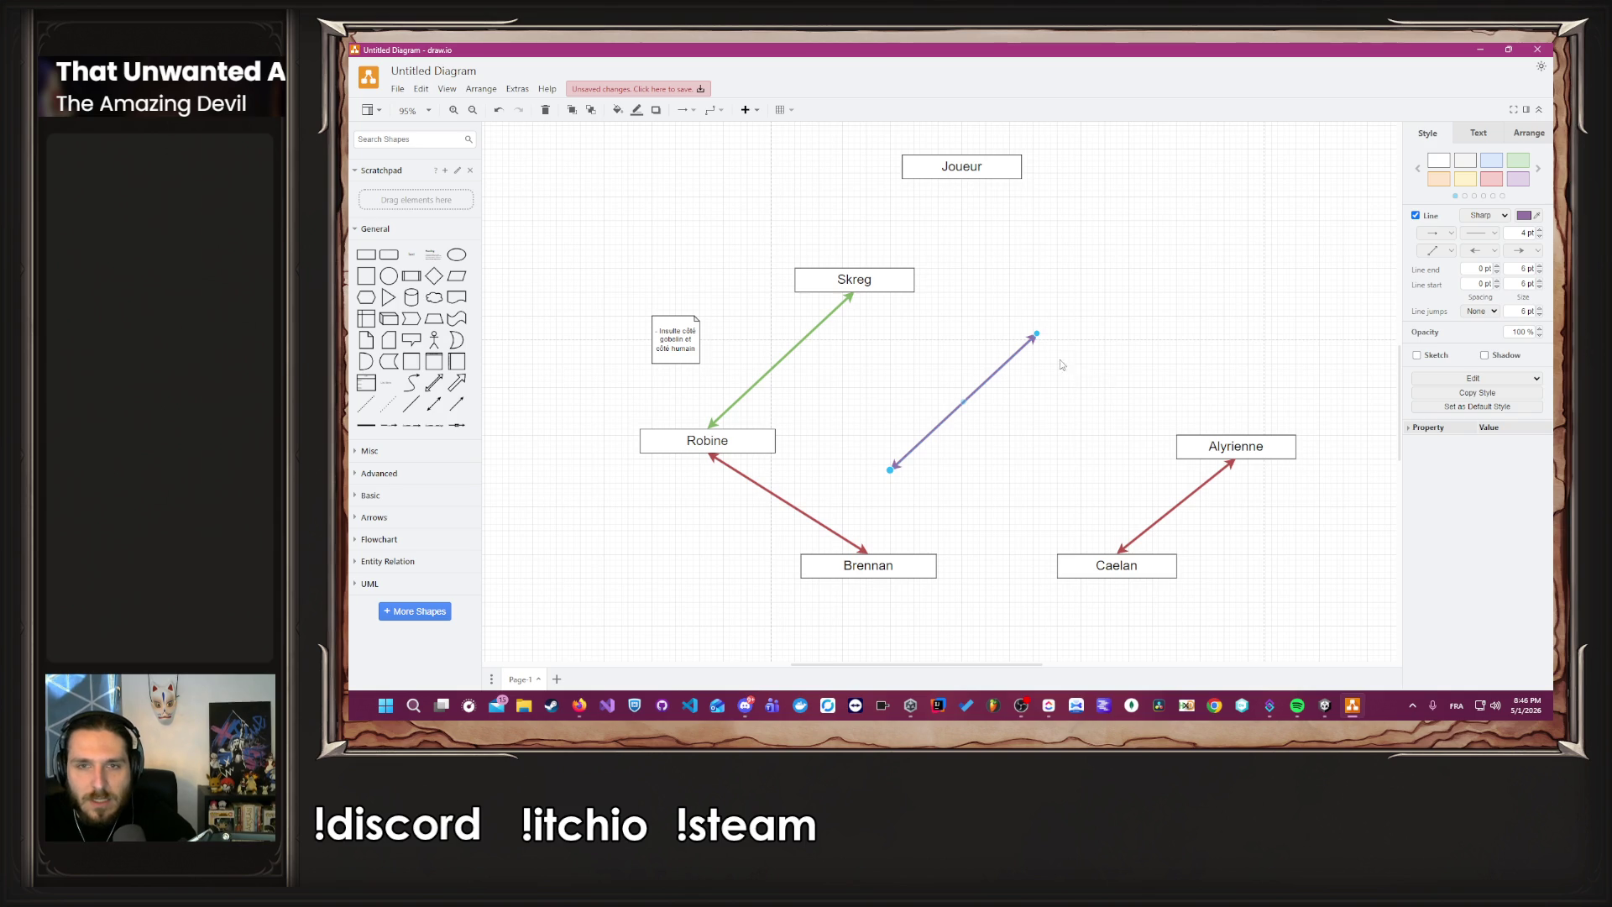
mouse_move(1037, 334)
left_mouse_down()
mouse_move(1126, 424)
mouse_move(1176, 446)
left_mouse_up()
mouse_move(890, 469)
left_mouse_down()
mouse_move(888, 544)
mouse_move(867, 549)
left_mouse_up()
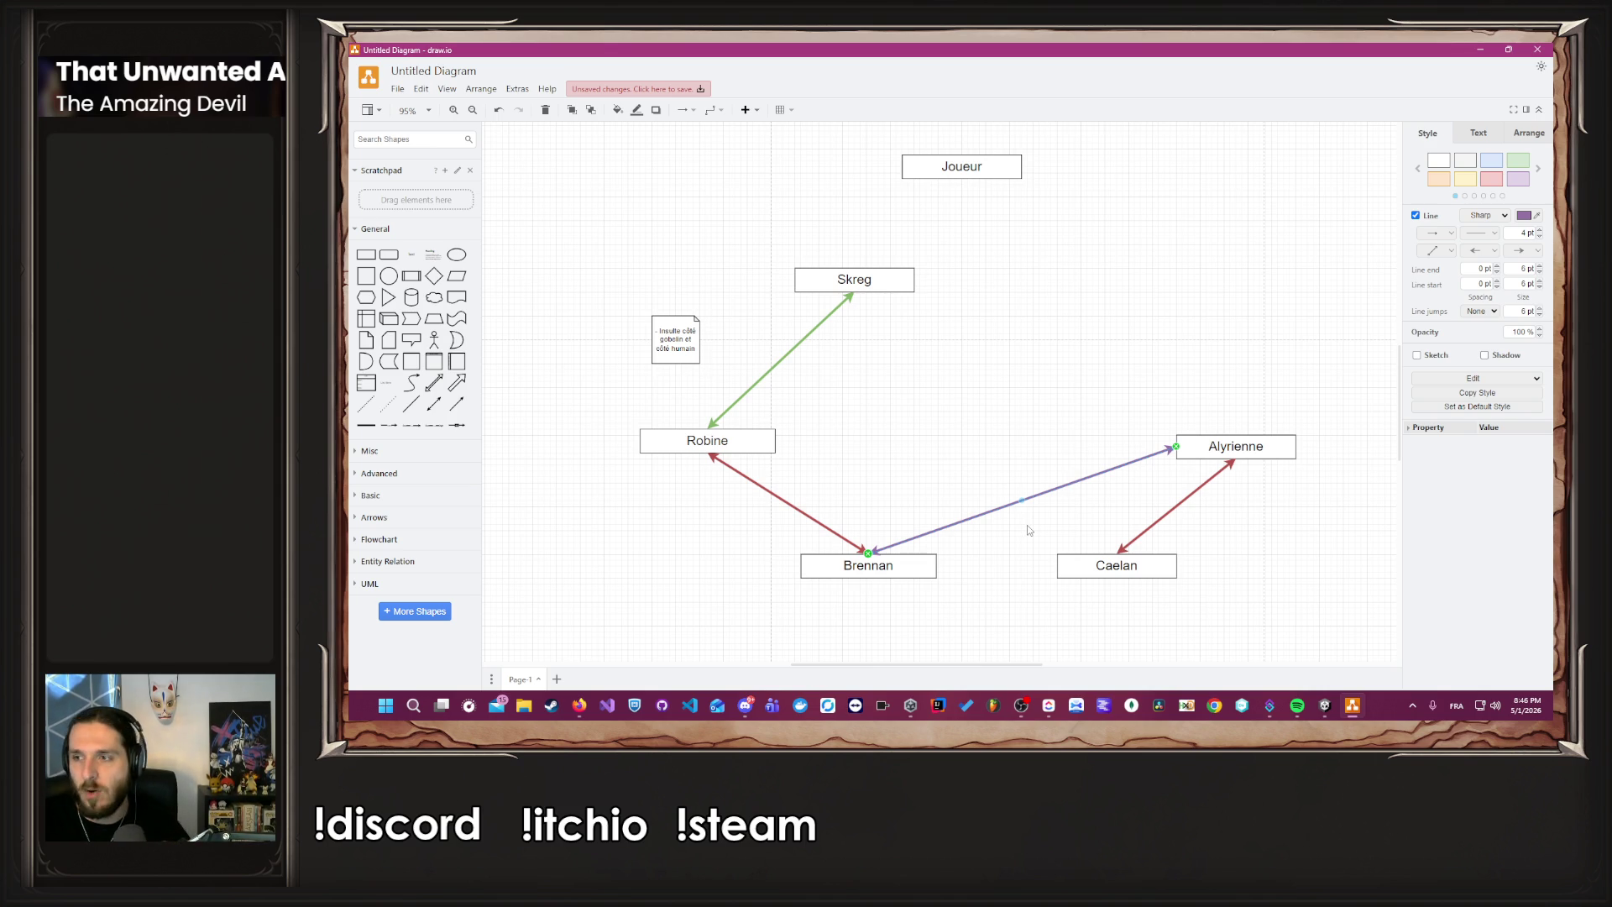
left_click(858, 618)
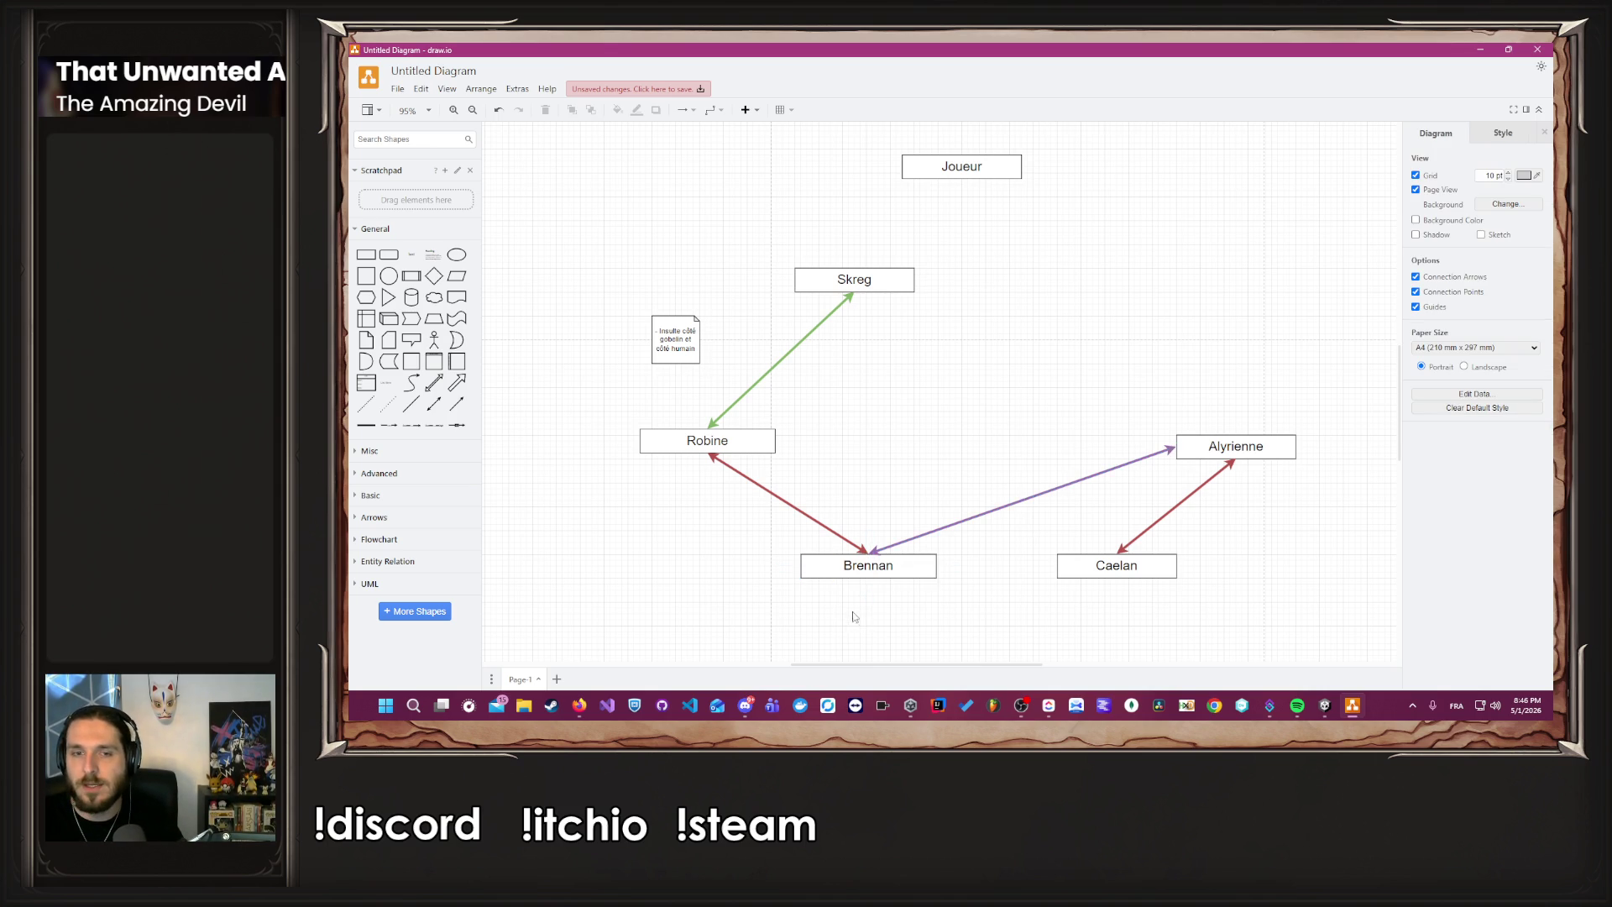
scroll(850, 603, "down", 1)
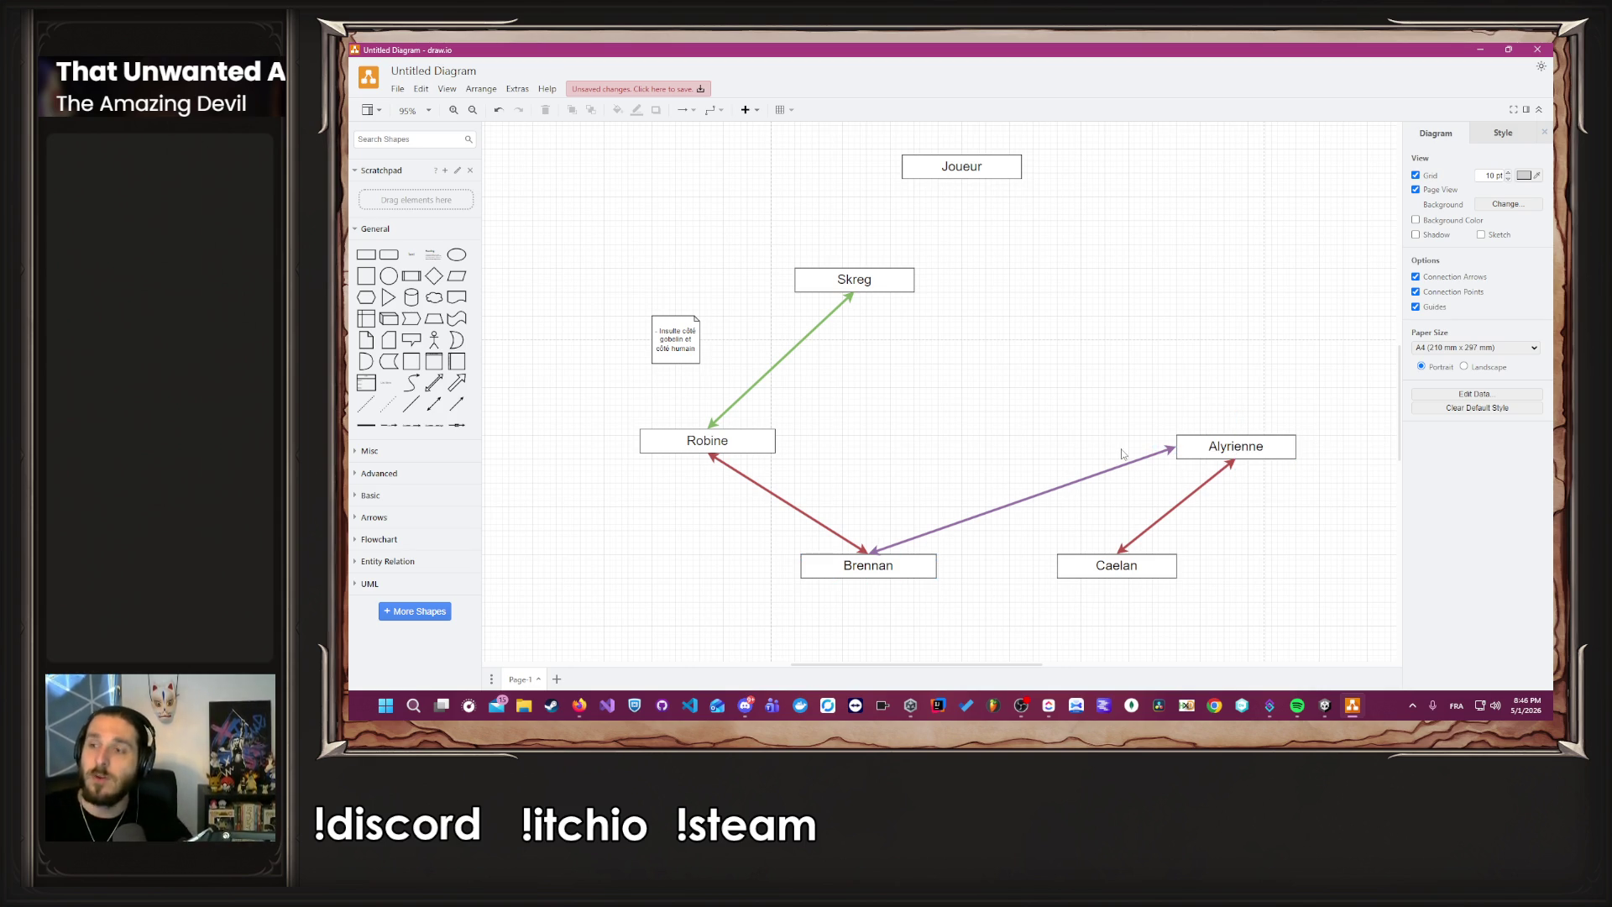
left_click(1236, 452)
left_click(1279, 493)
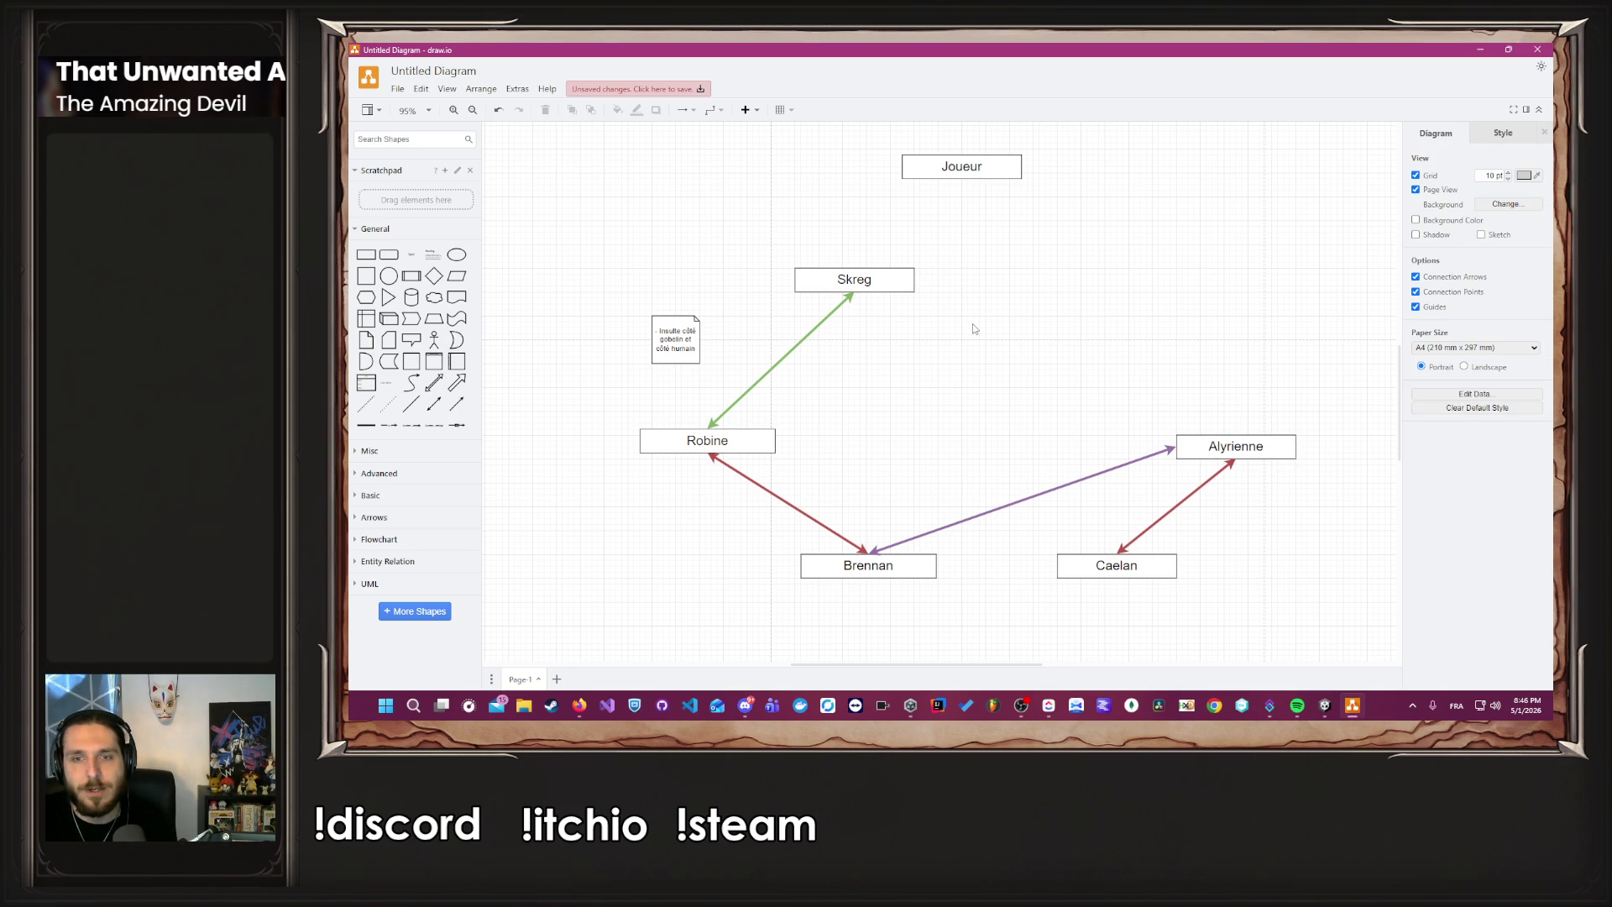
left_click(1183, 501)
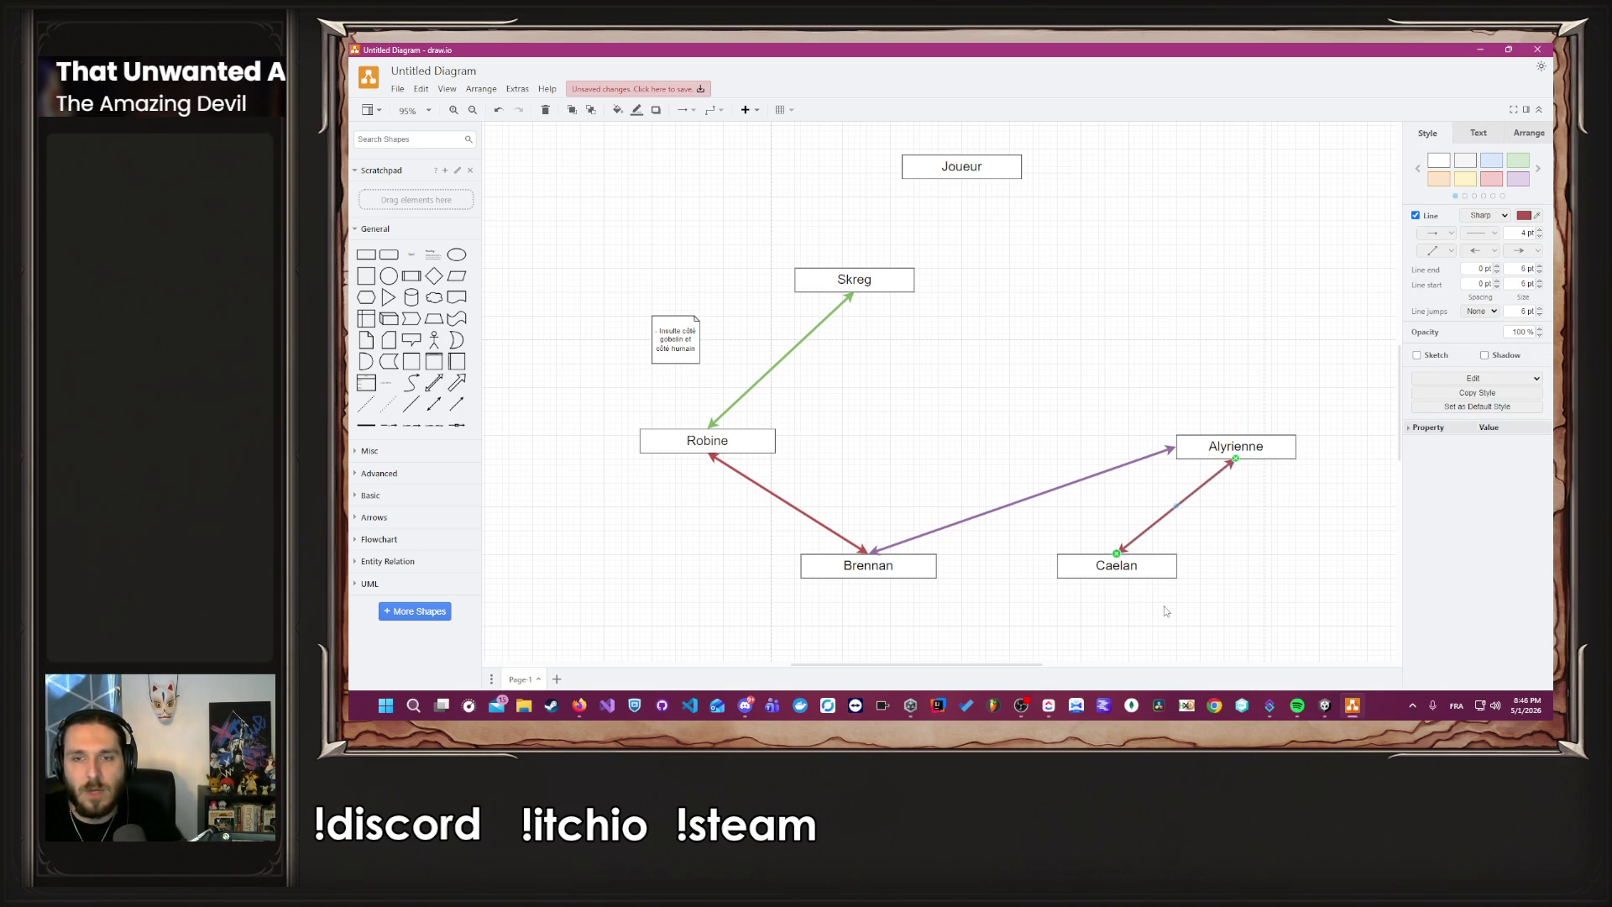
Duplicate the red Caelan–Alyrienne arrow and reconnect the copy's upper end to Skreg.
key("ctrl+d")
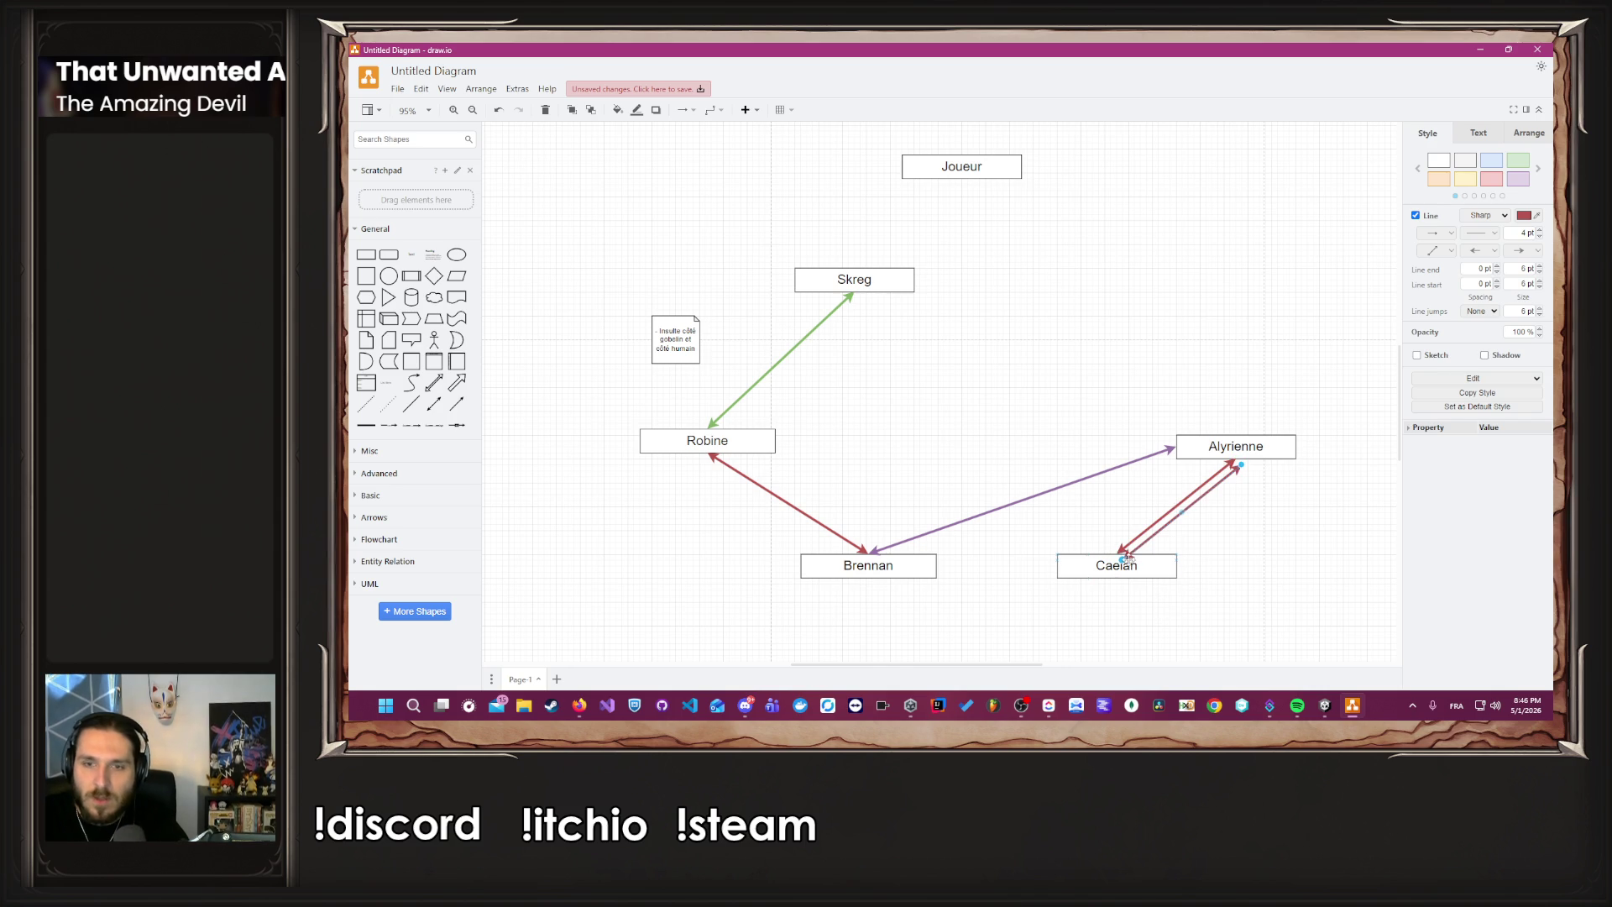
left_click(1125, 556)
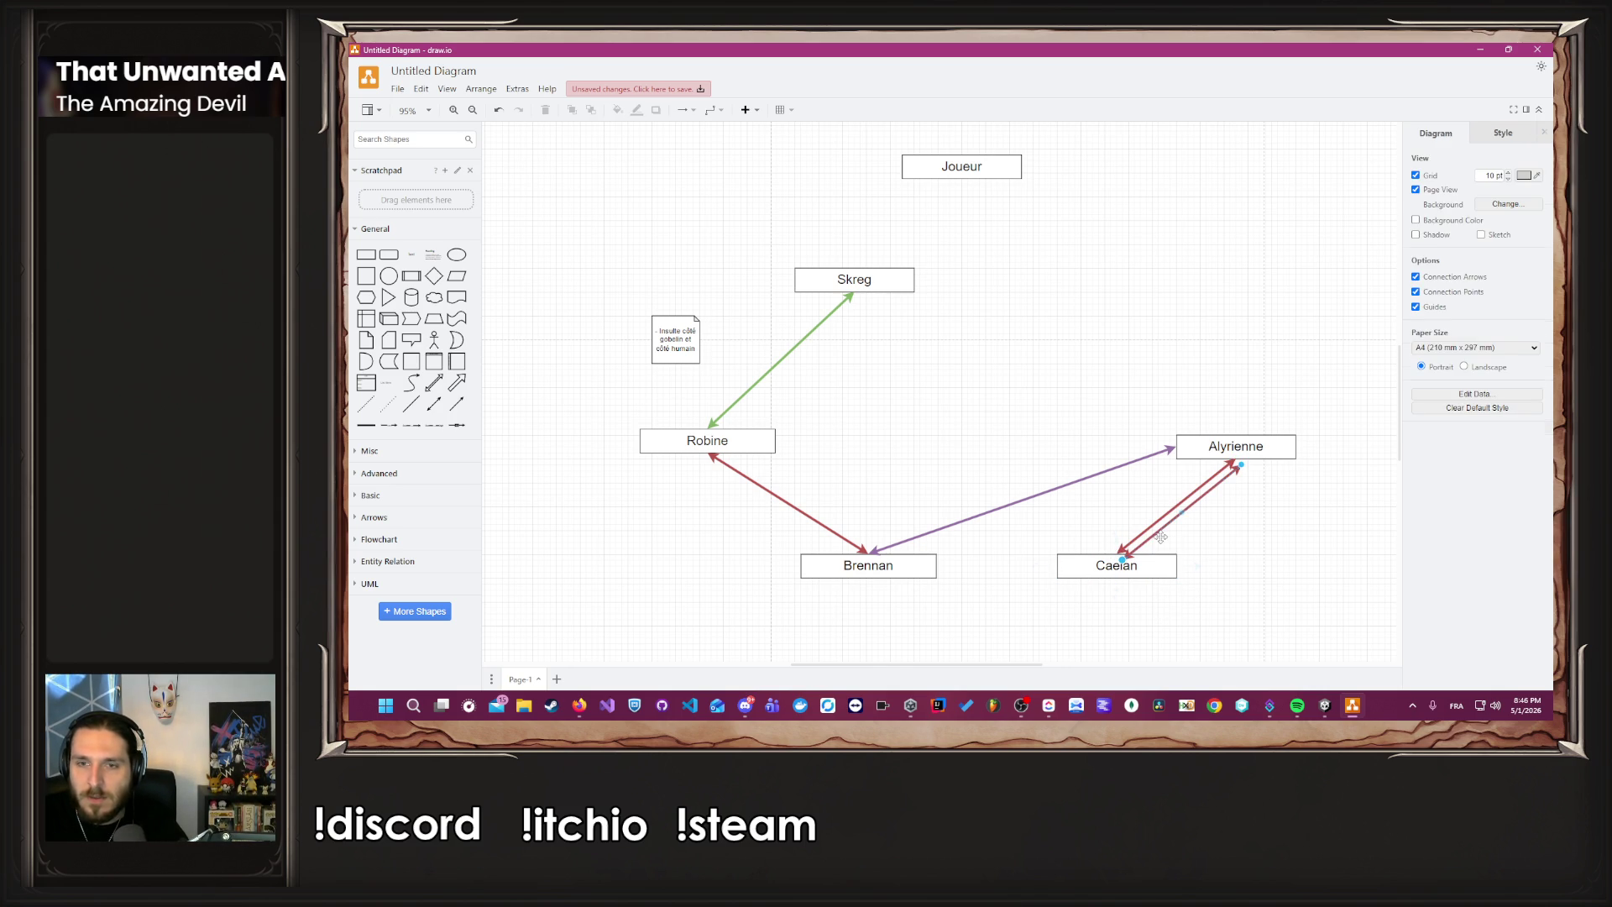
left_click(1148, 547)
mouse_move(1121, 559)
left_mouse_down()
mouse_move(1210, 579)
mouse_move(1087, 530)
left_mouse_up()
scroll(1210, 579, "up", 2)
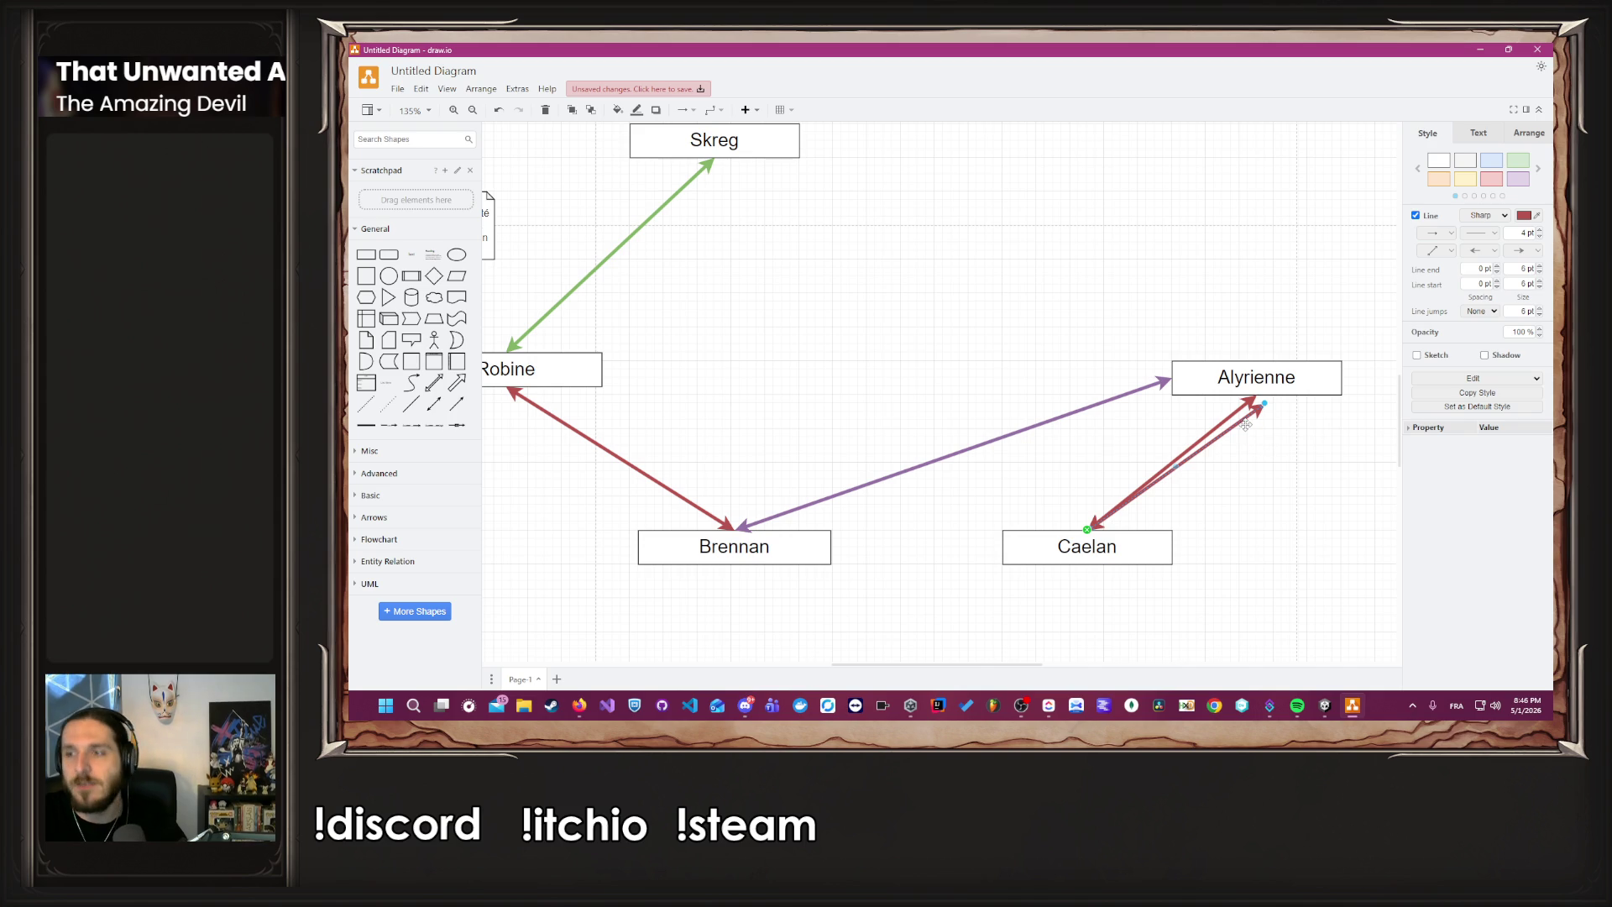
mouse_move(1266, 404)
left_mouse_down()
mouse_move(776, 206)
mouse_move(710, 172)
mouse_move(714, 158)
left_mouse_up()
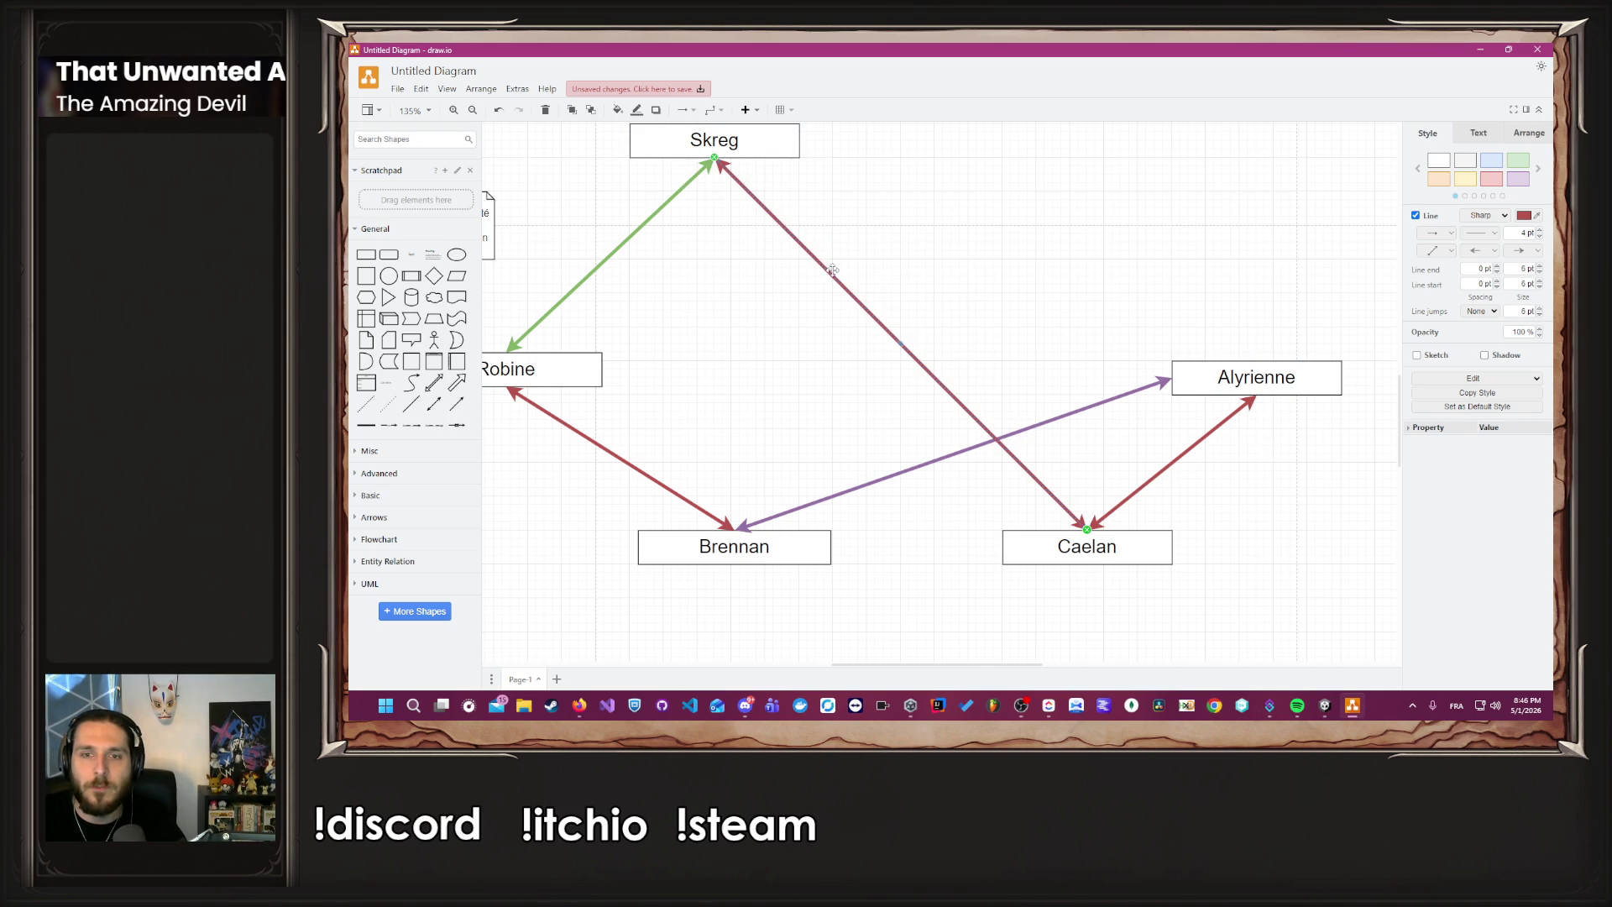
left_click(814, 407)
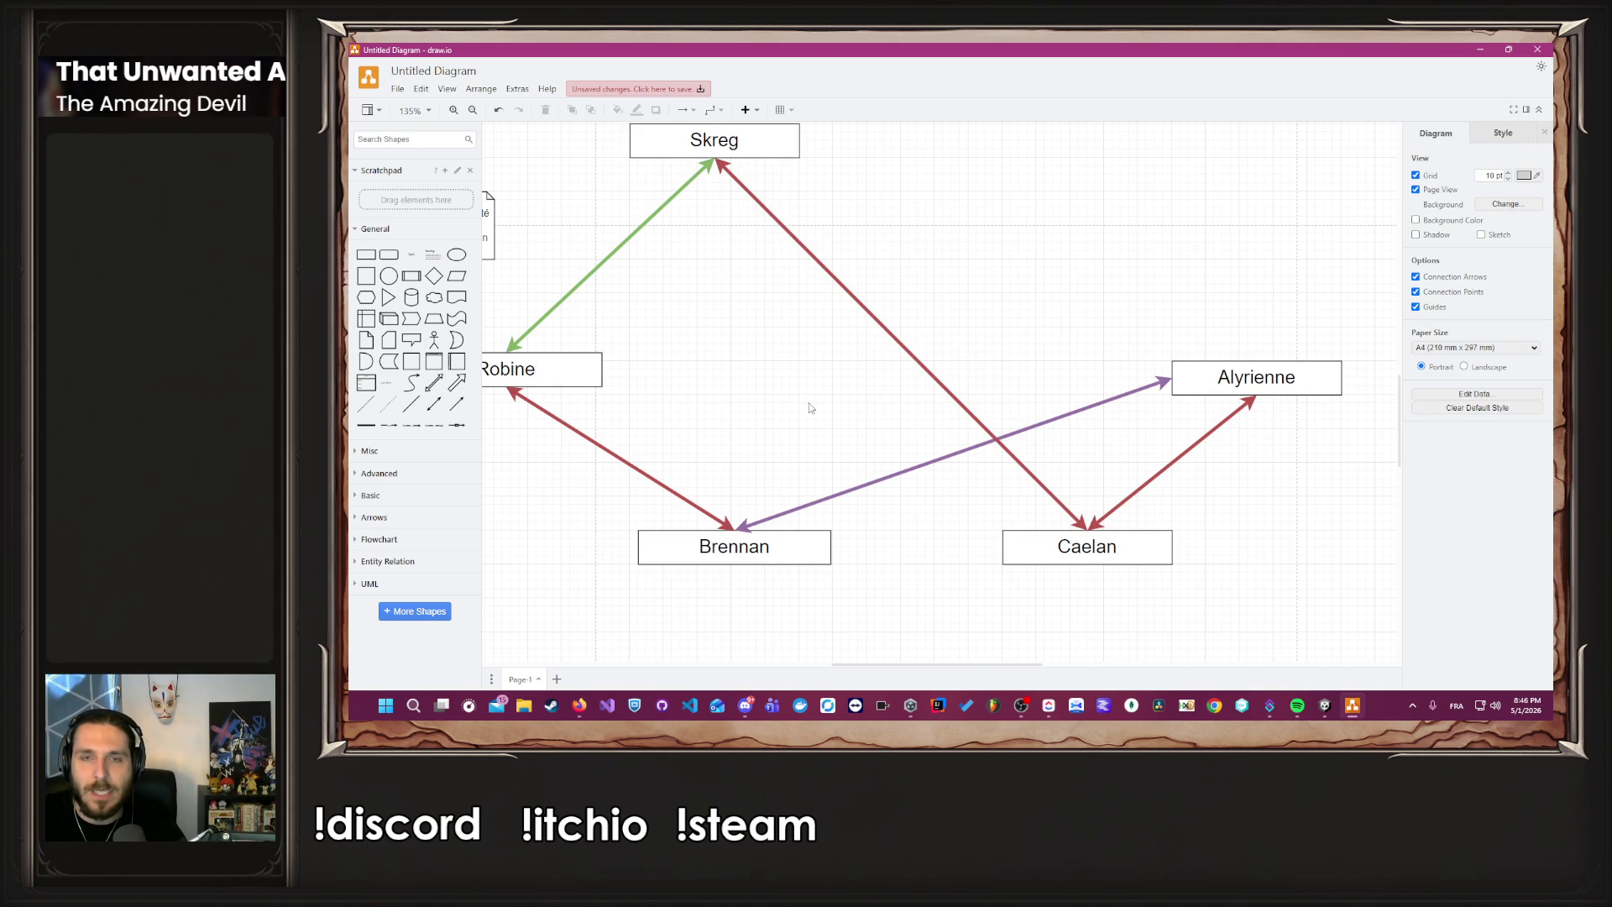
Nudge the Caelan box slightly to the right.
scroll(811, 408, "down", 2)
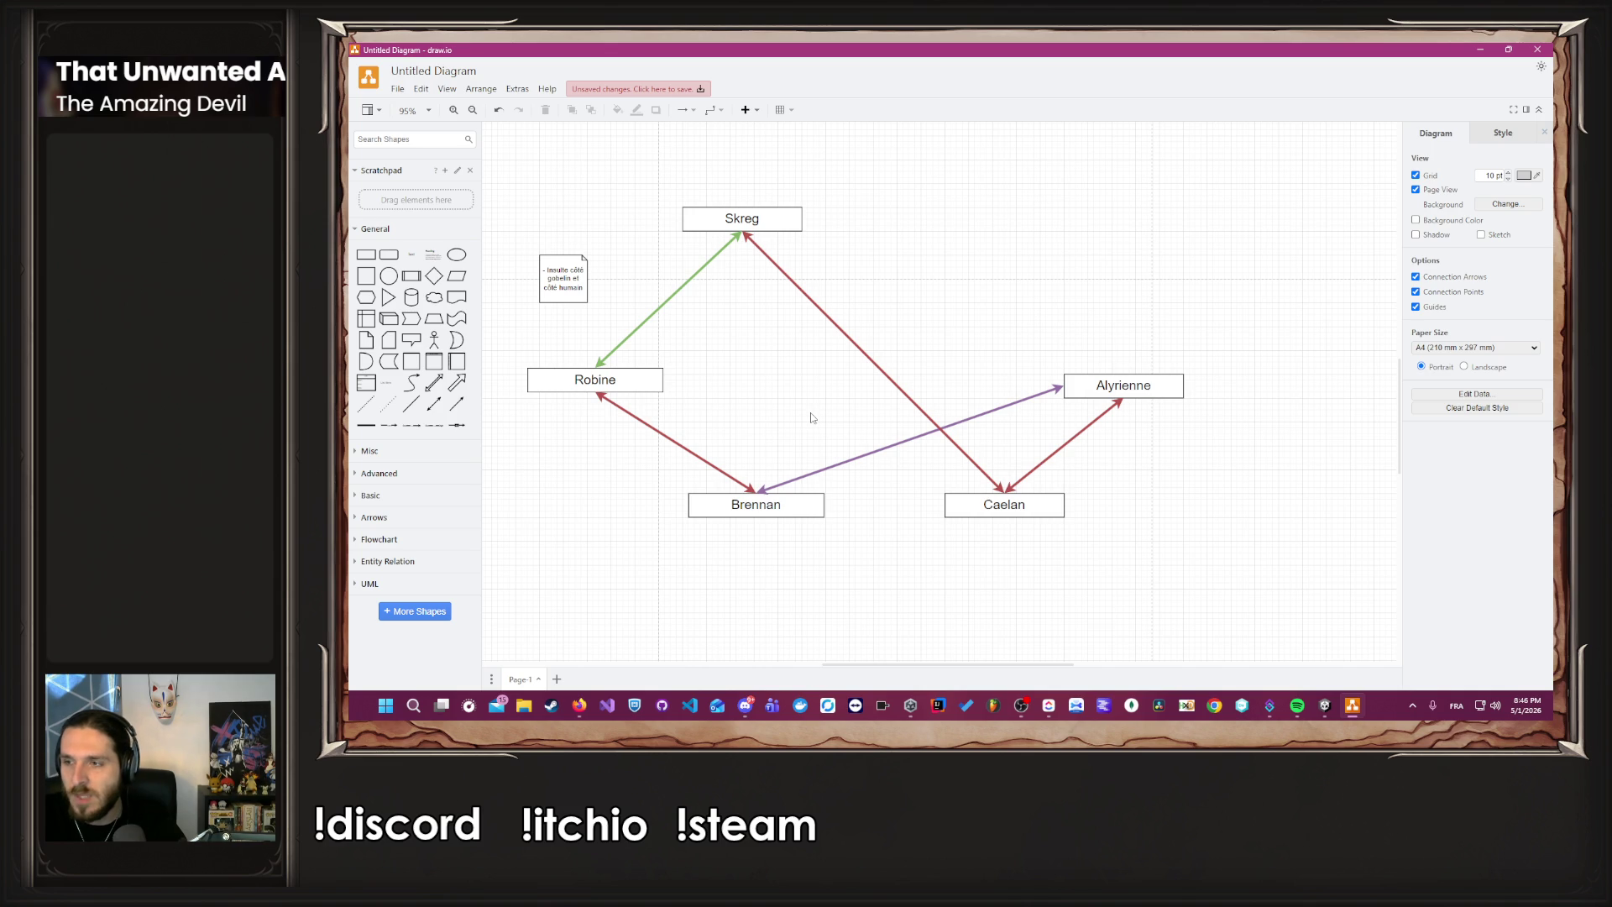
left_click(1004, 507)
left_click(1027, 603)
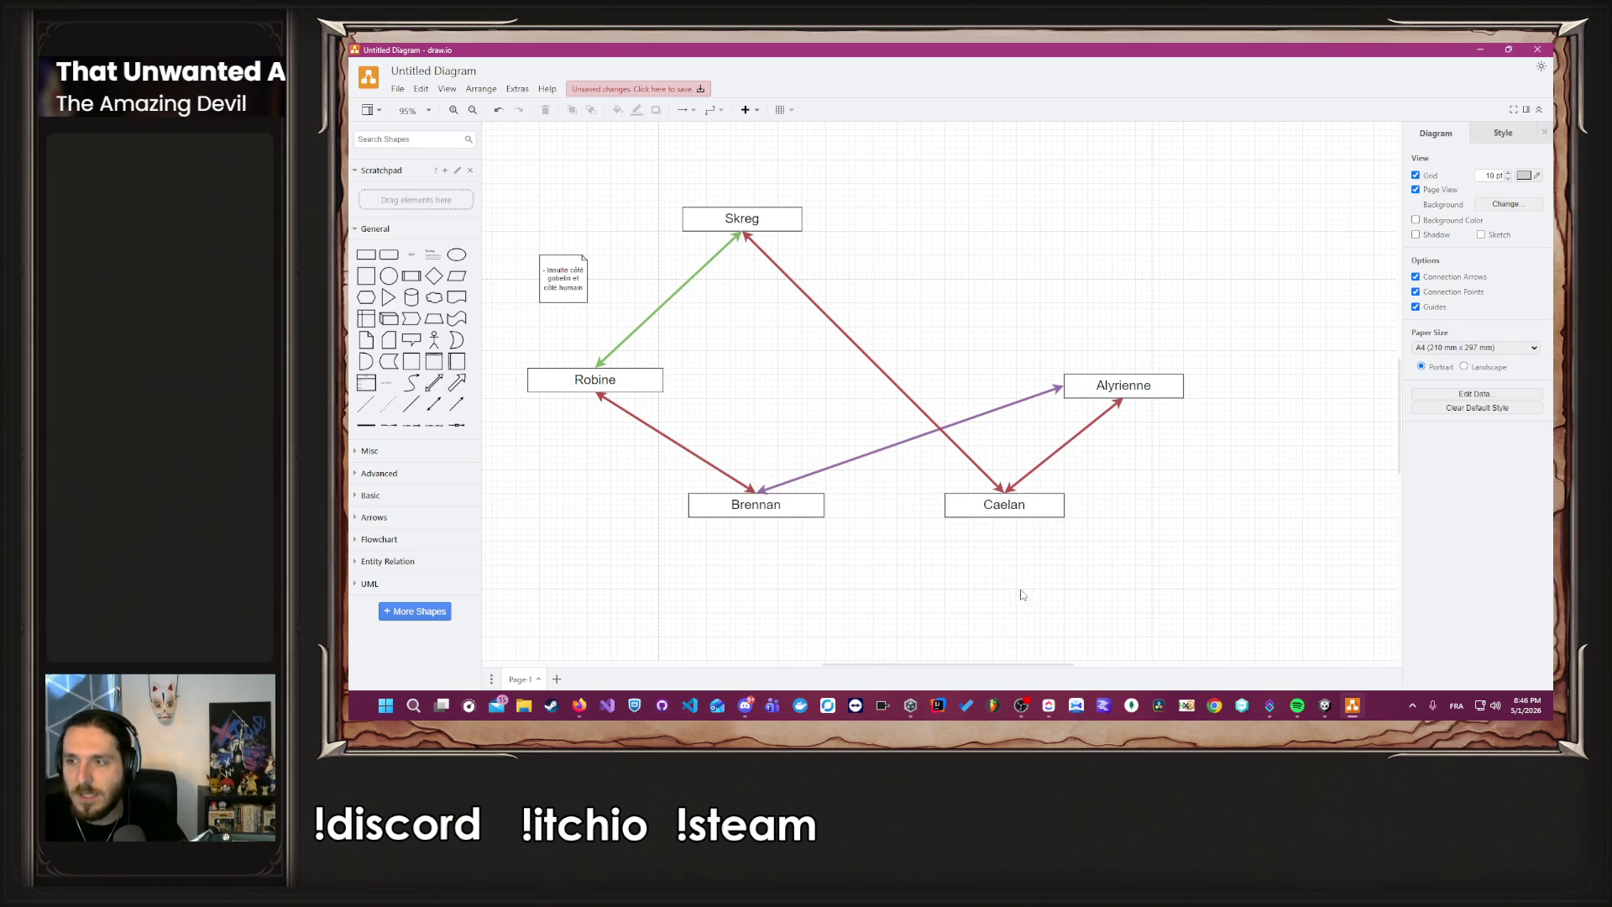
scroll(872, 564, "up", 1)
left_click(1030, 502)
left_click_drag(1032, 509, 1060, 511)
left_click(945, 565)
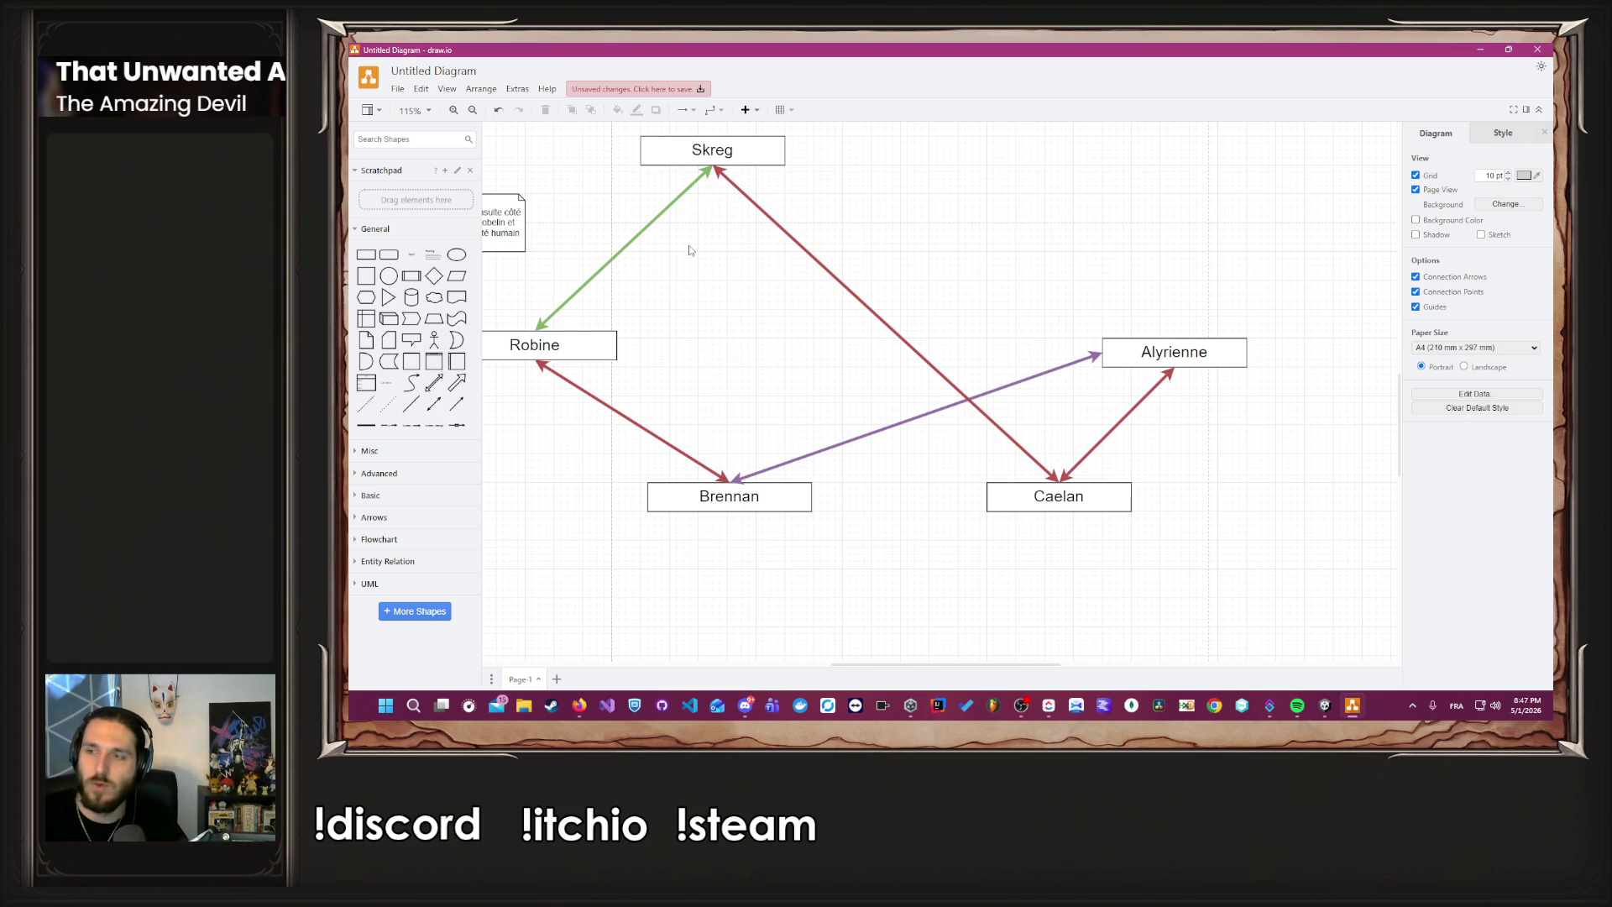
Duplicate the green Skreg–Robine arrow and connect the copy between Brennan and Caelan.
left_click(659, 216)
key("ctrl+d")
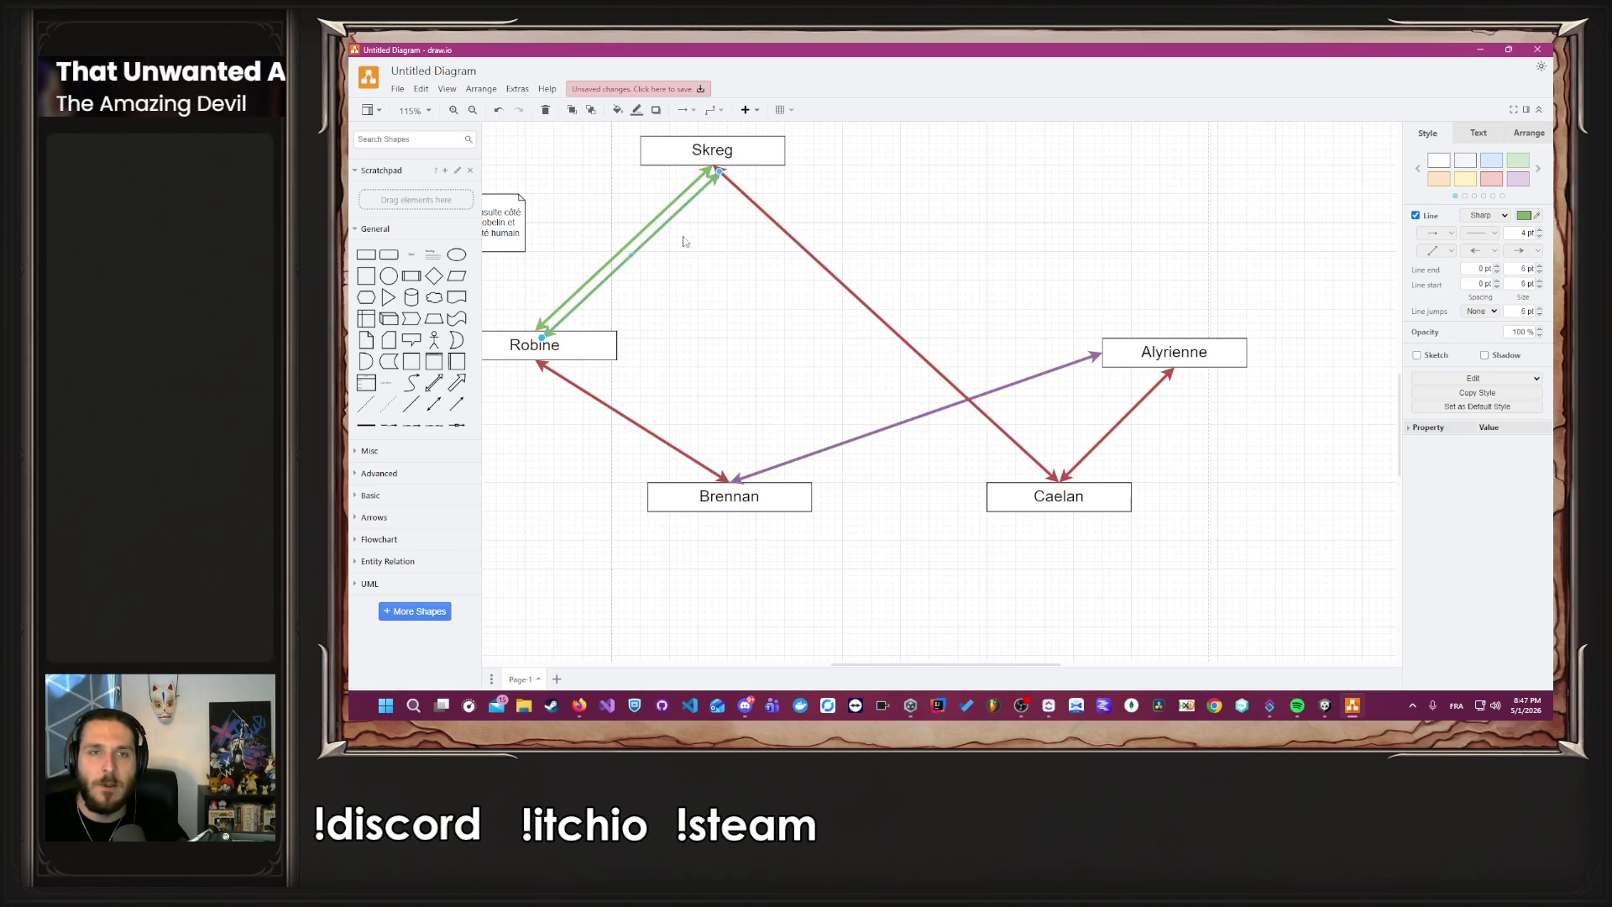
mouse_move(727, 178)
left_mouse_down()
mouse_move(871, 529)
mouse_move(940, 529)
mouse_move(987, 497)
left_mouse_up()
scroll(828, 581, "down", 3)
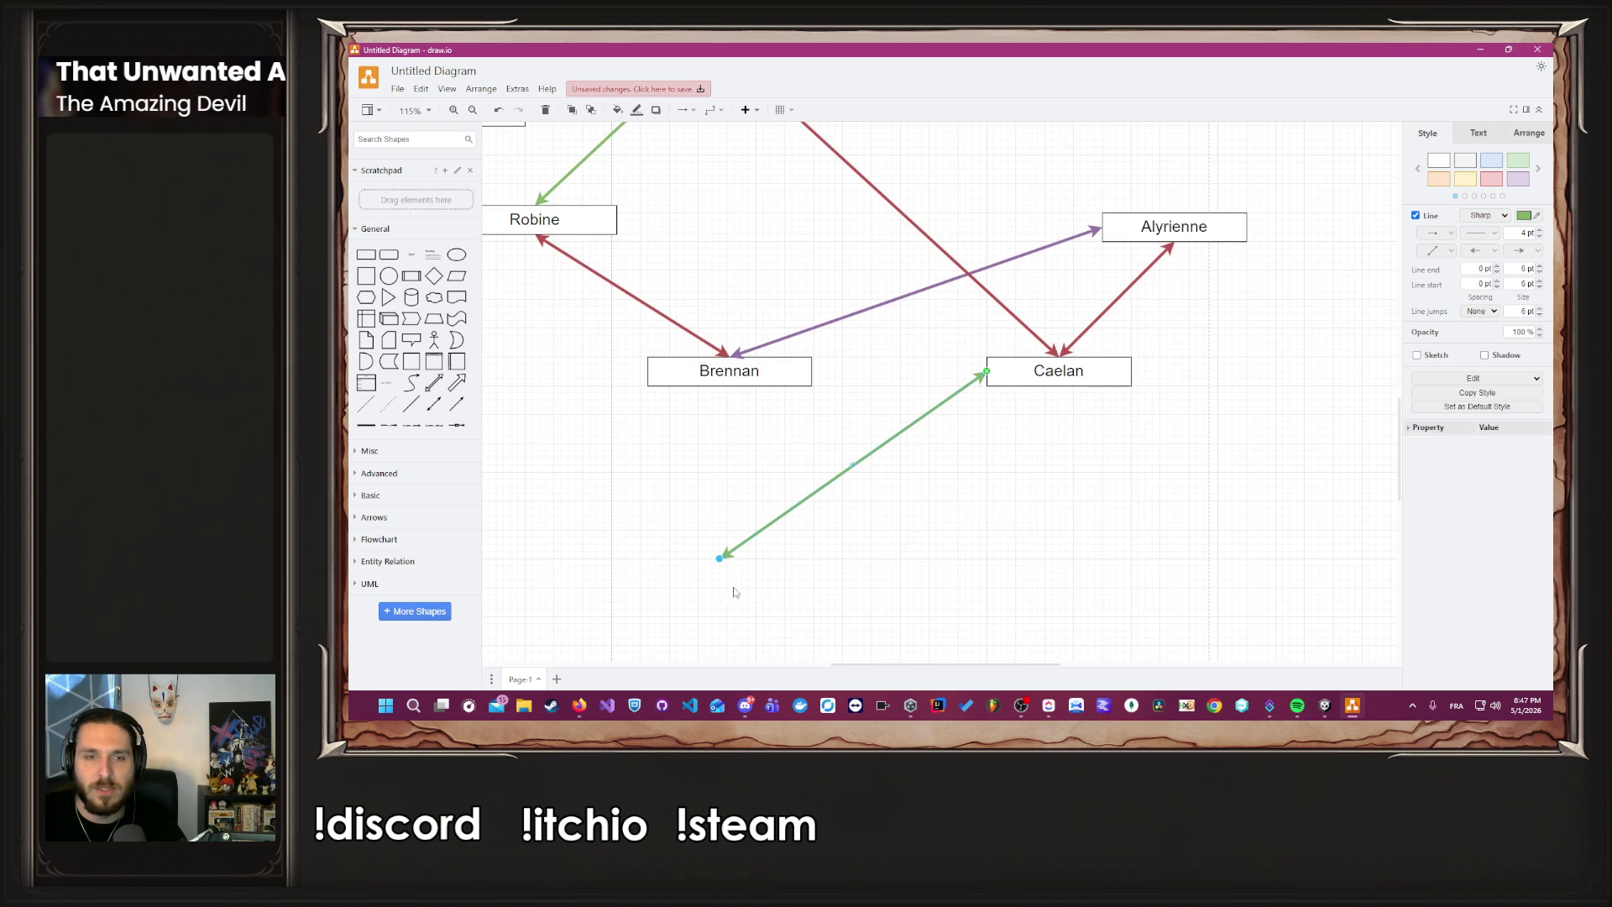
left_click_drag(720, 557, 814, 378)
left_click(822, 398)
scroll(834, 504, "up", 2)
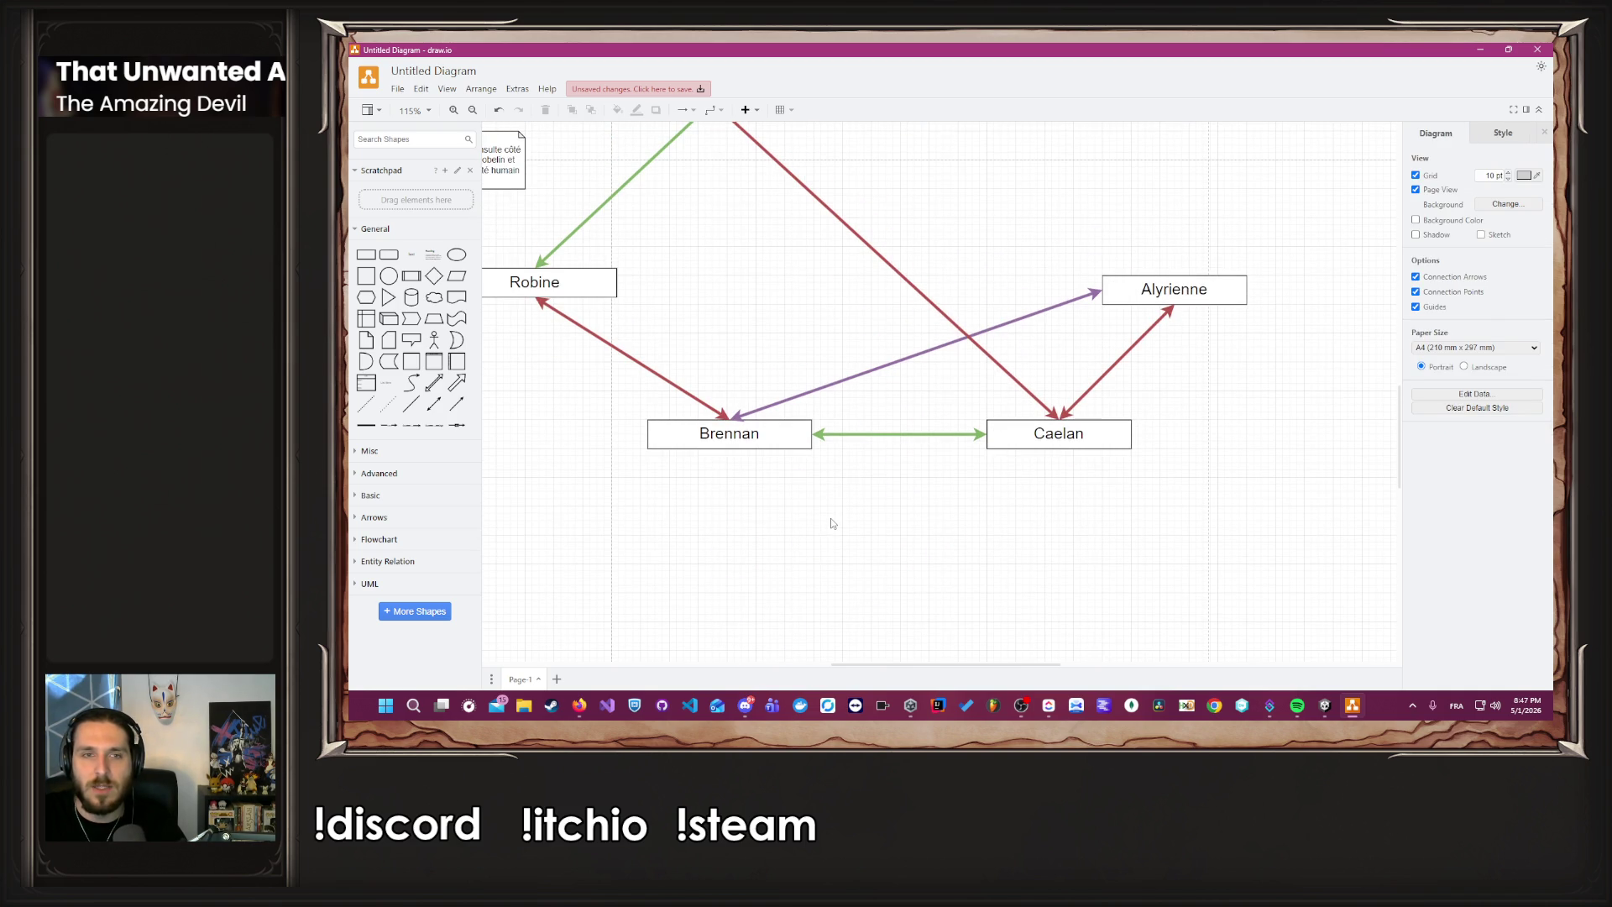
scroll(831, 523, "up", 2)
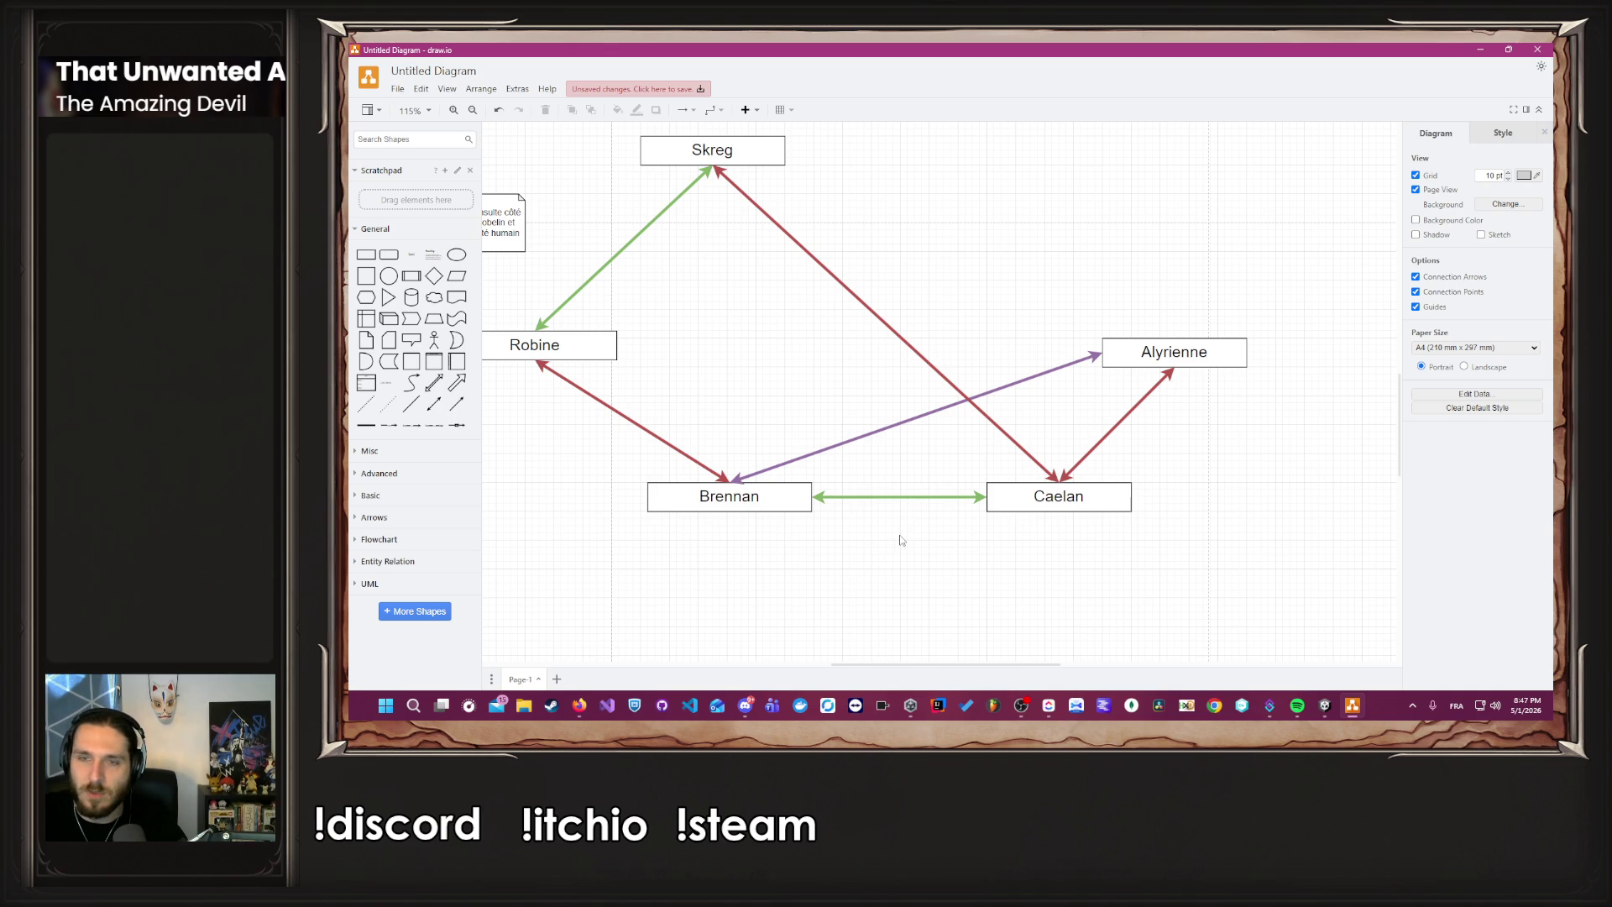
scroll(897, 537, "down", 2)
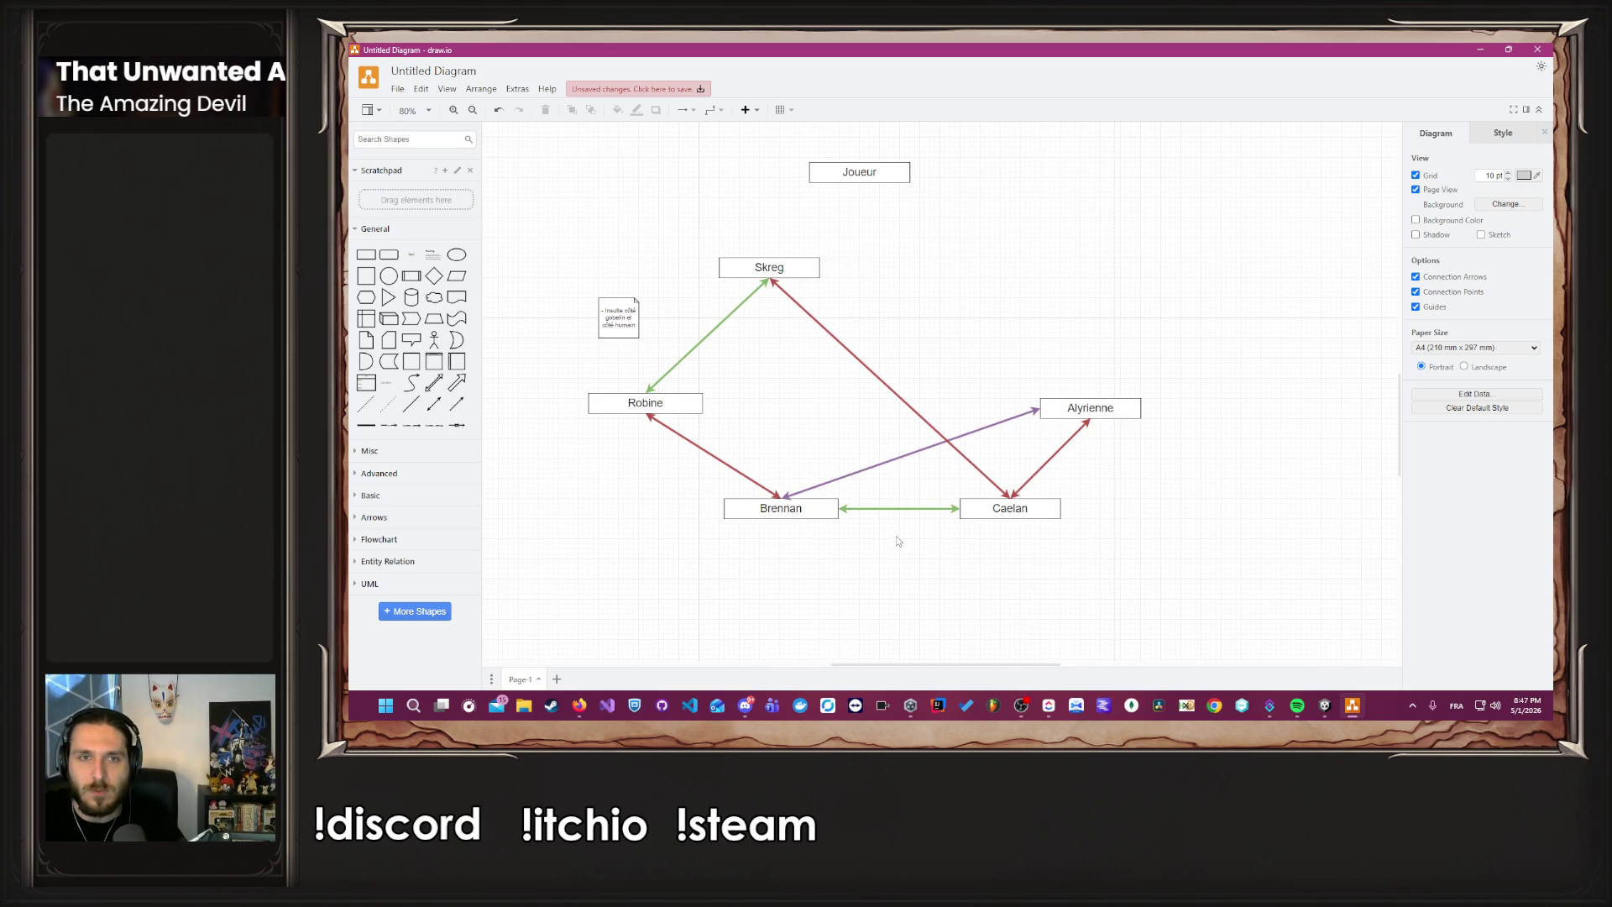
Move Alyrienne up-left, Robine up, the note up-left and Joueur down-right.
mouse_move(1078, 403)
left_mouse_down()
mouse_move(995, 333)
mouse_move(1005, 323)
left_mouse_up()
left_click(971, 370)
left_click_drag(681, 404, 701, 371)
left_click_drag(620, 319, 539, 274)
left_click(1039, 277)
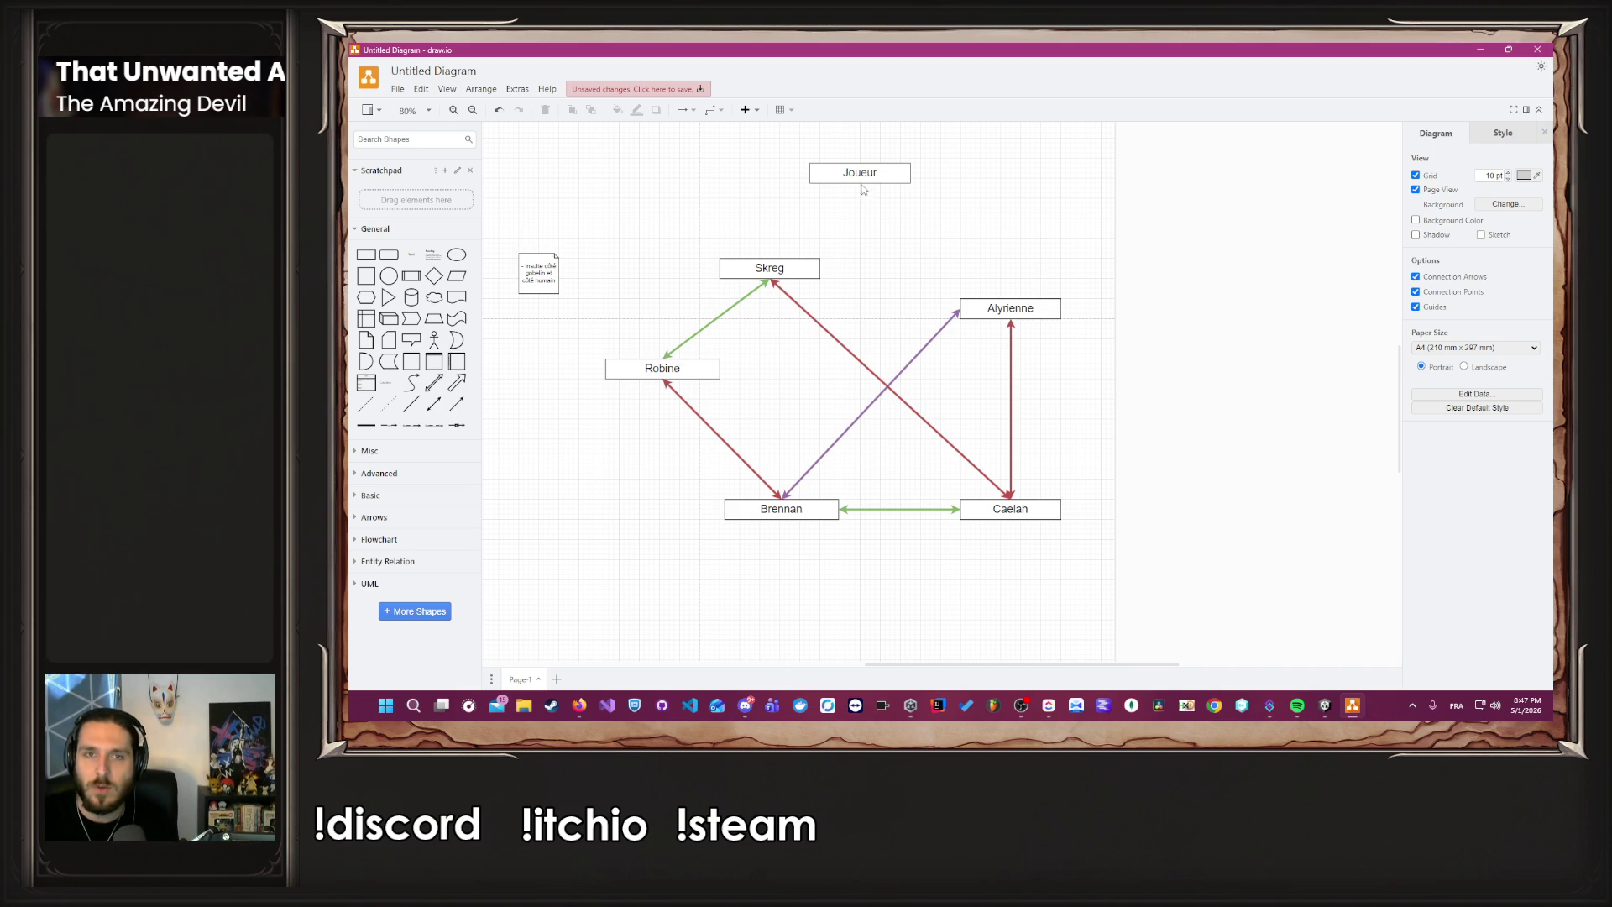
left_click_drag(865, 176, 917, 210)
left_click(943, 261)
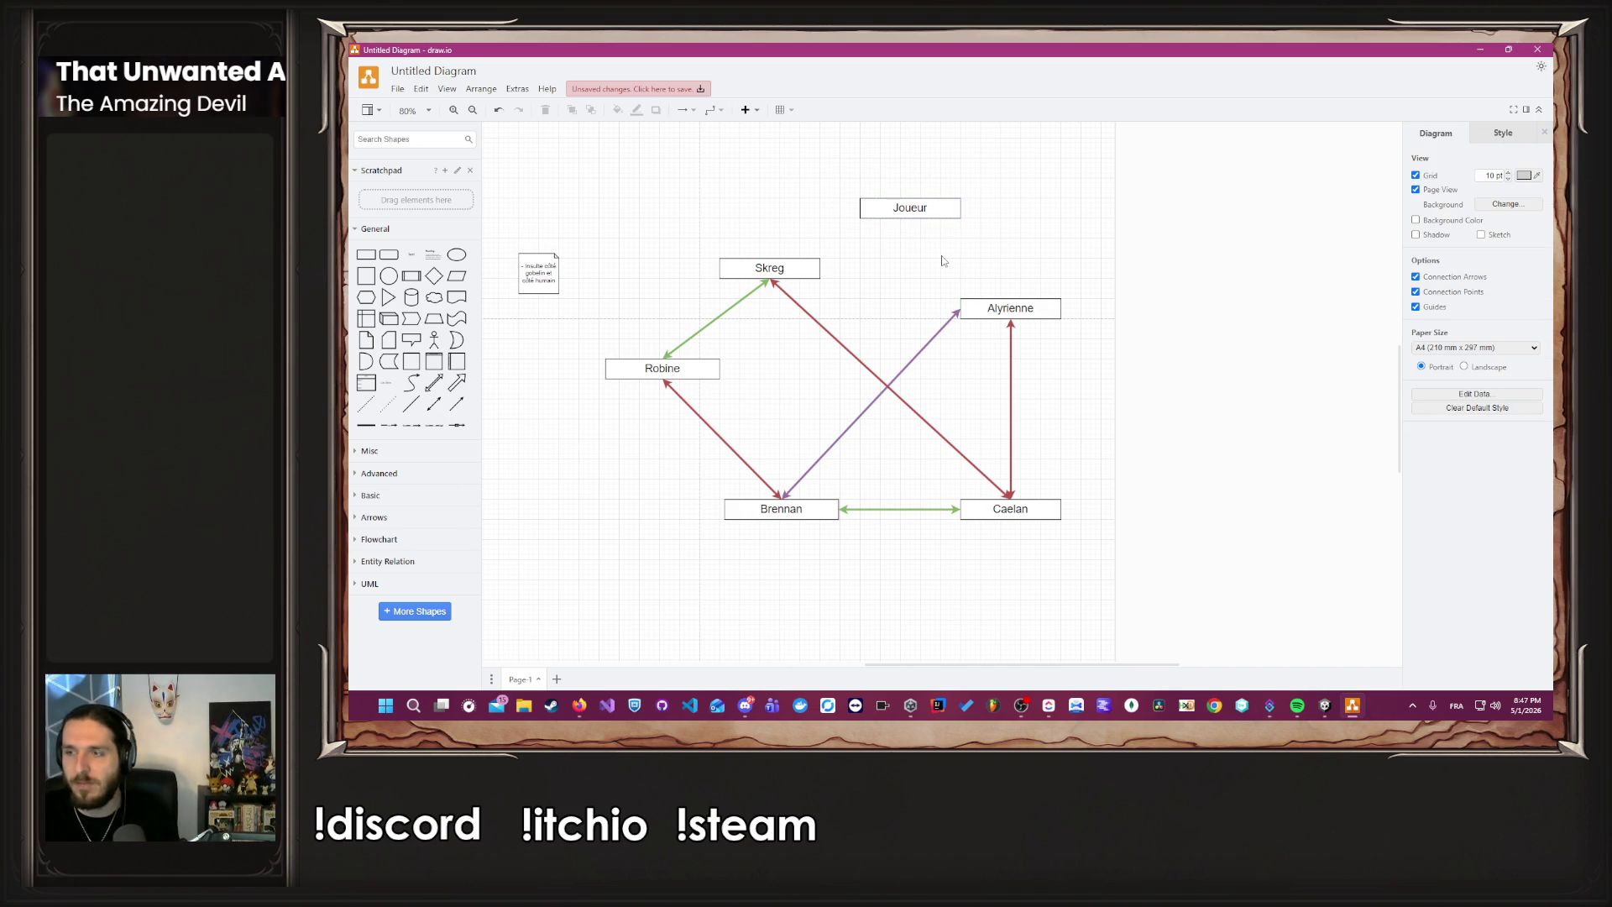
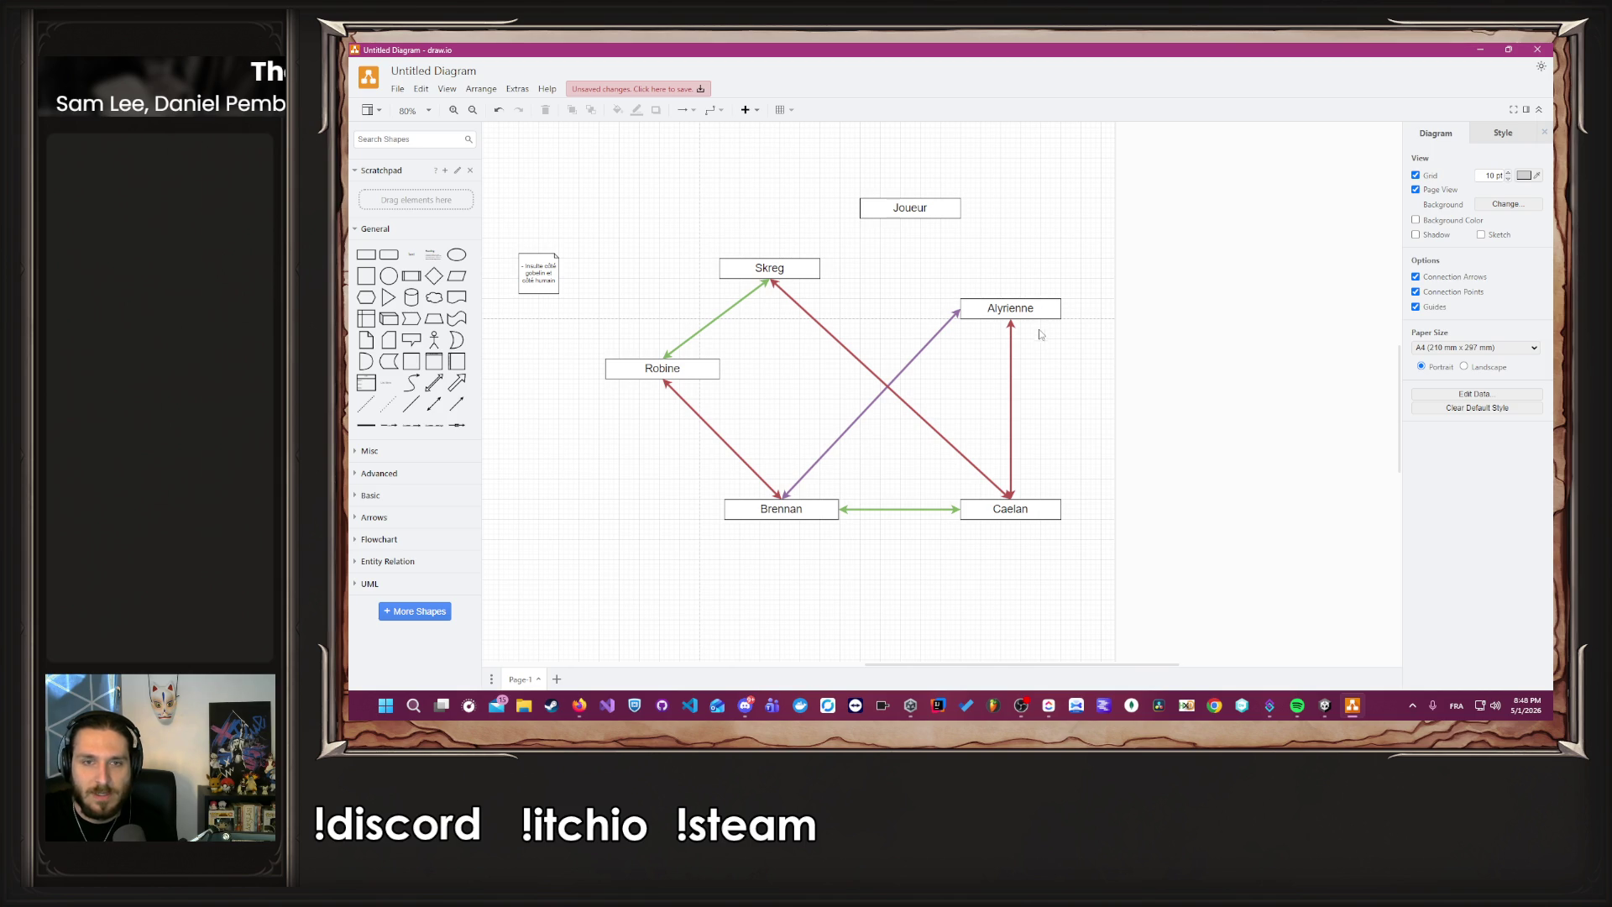
Raise the Joueur box higher above the web and move Skreg further up.
mouse_move(1114, 656)
left_mouse_down()
mouse_move(1064, 660)
mouse_move(1082, 660)
left_mouse_up()
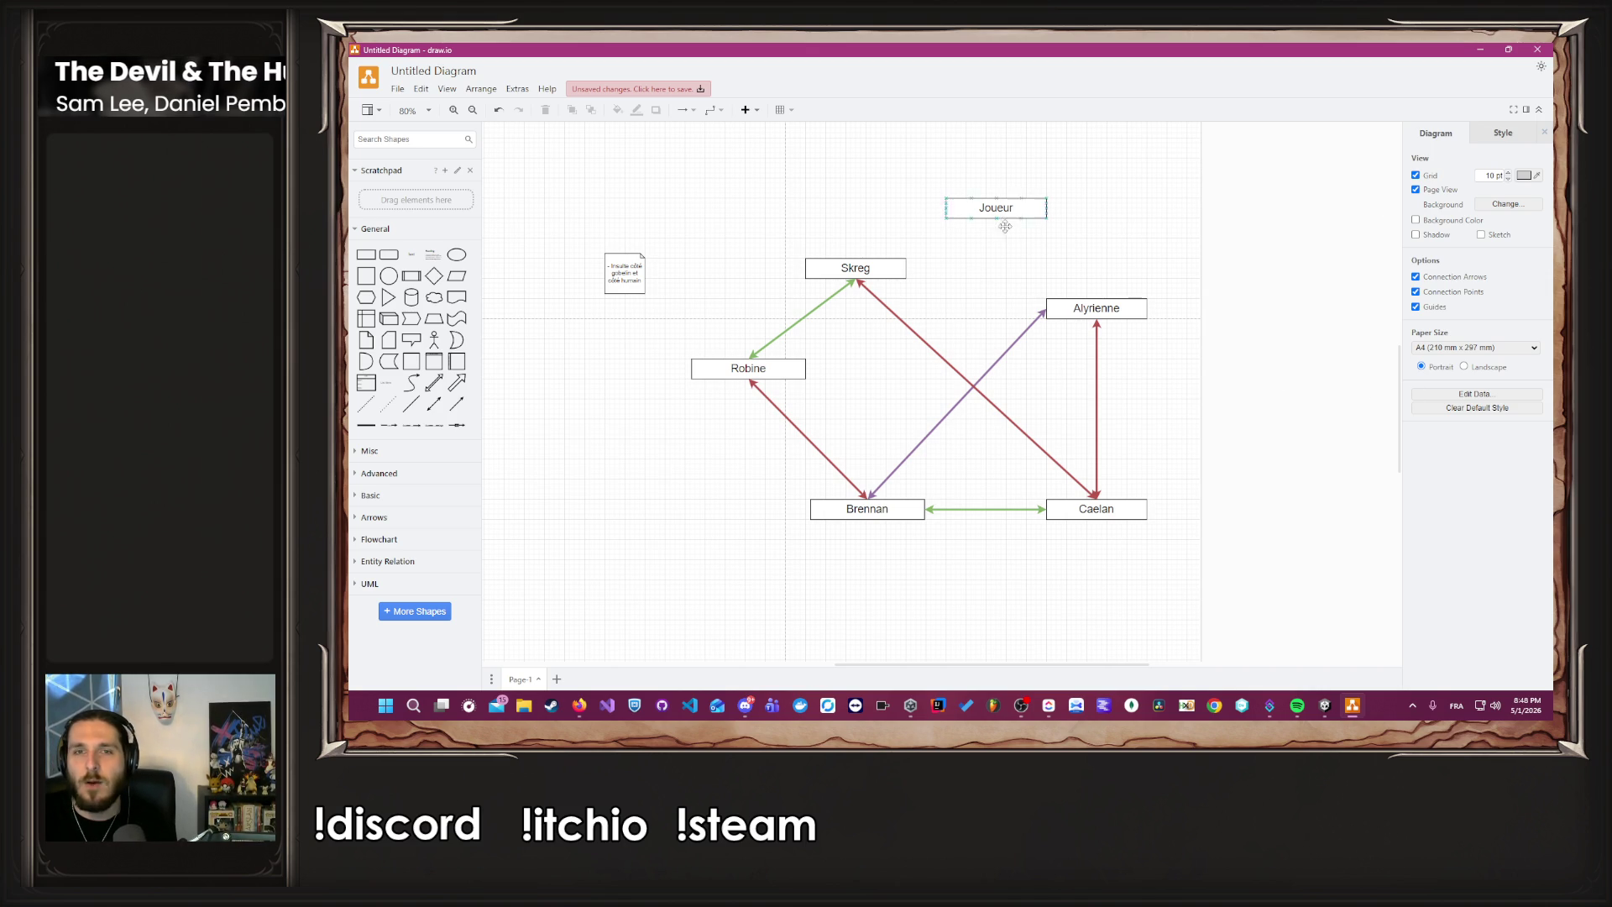
left_click_drag(1007, 207, 1023, 137)
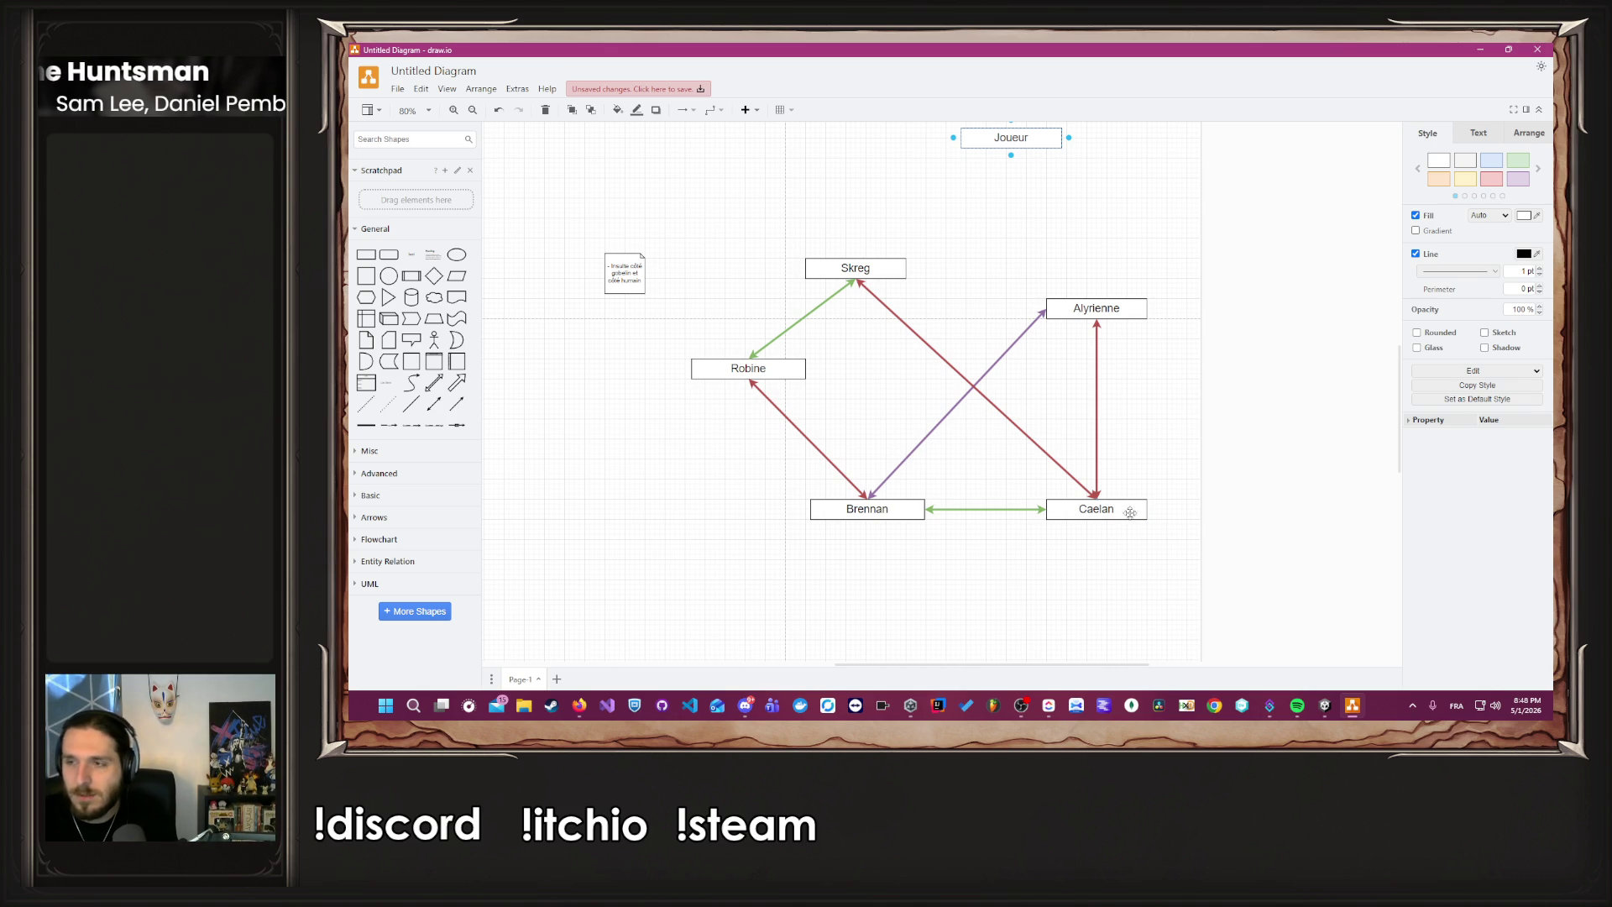
scroll(995, 451, "down", 2, "ctrl")
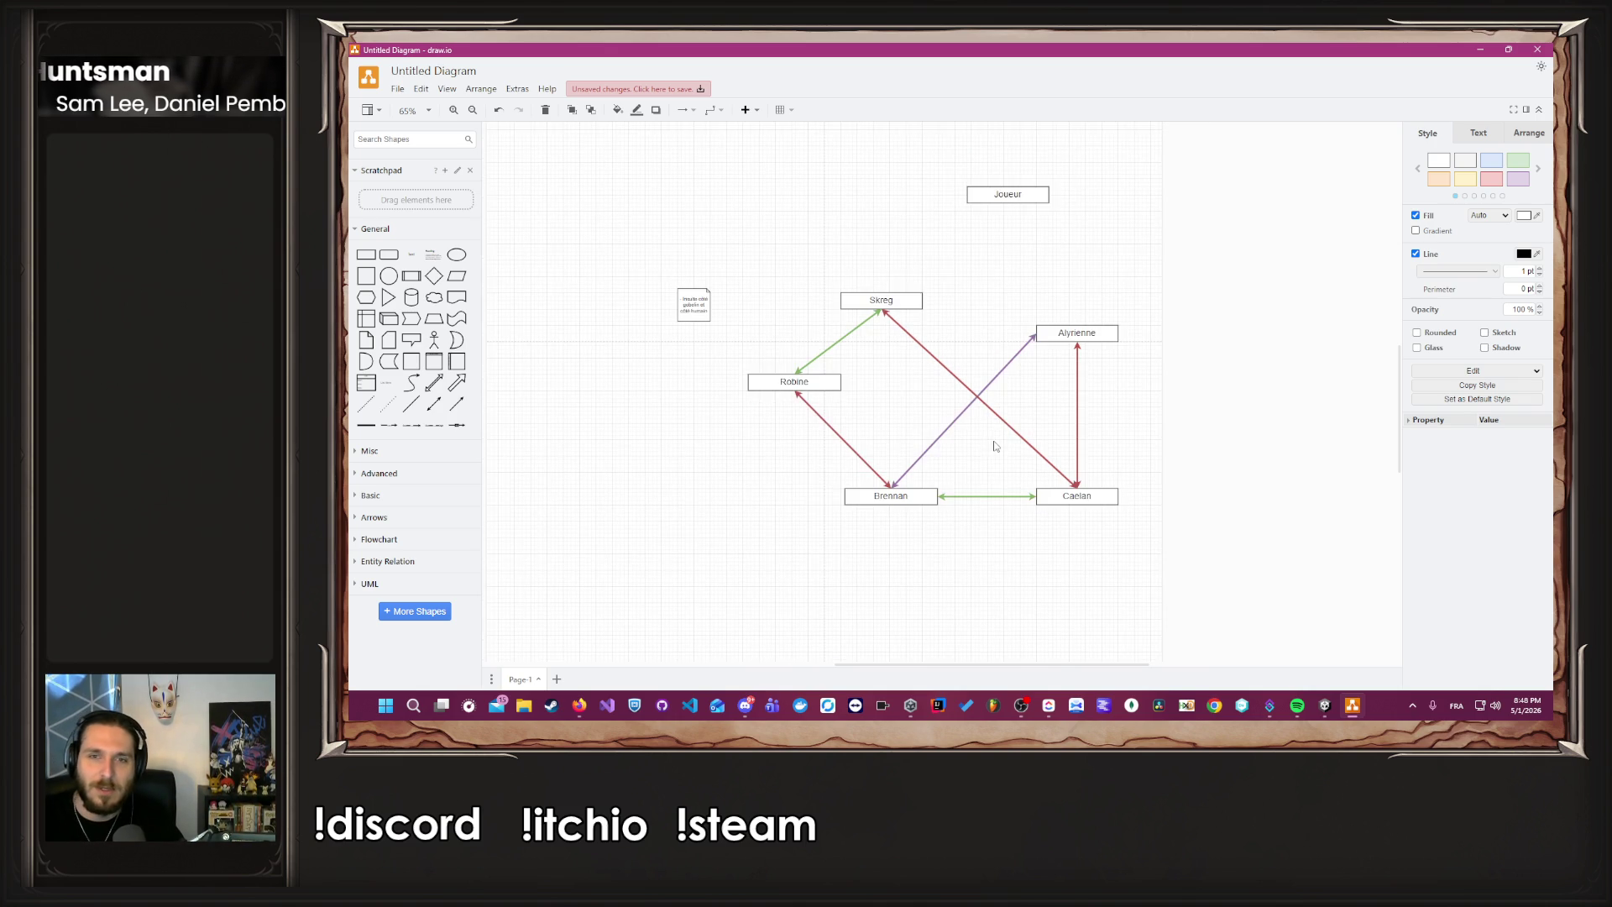
scroll(940, 391, "up", 2, "ctrl")
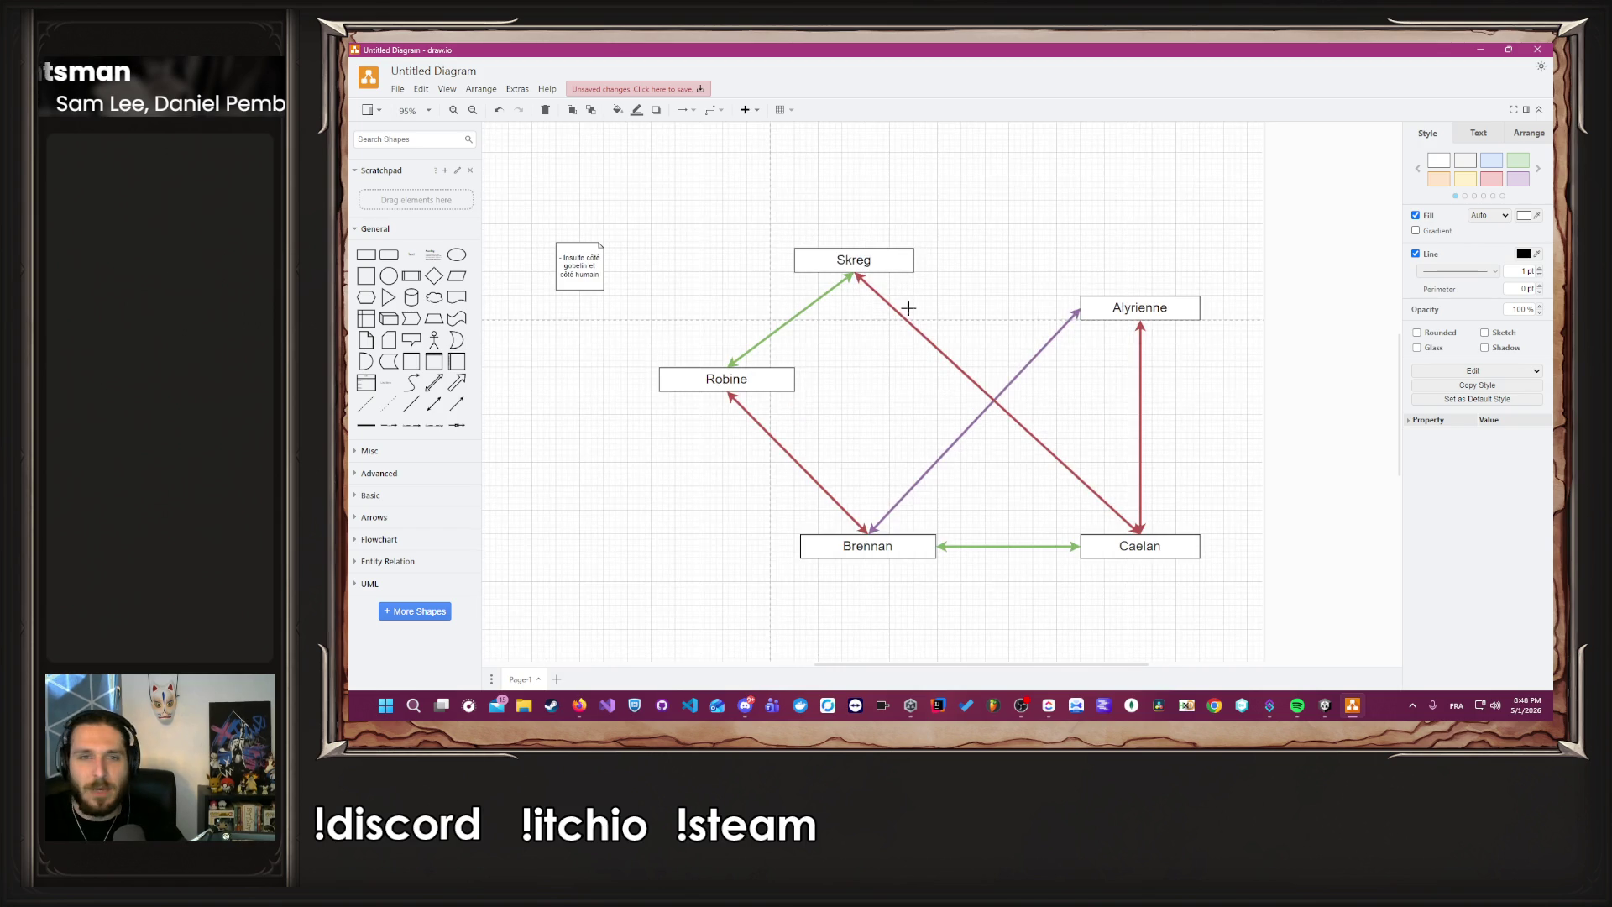
left_click_drag(866, 262, 865, 315)
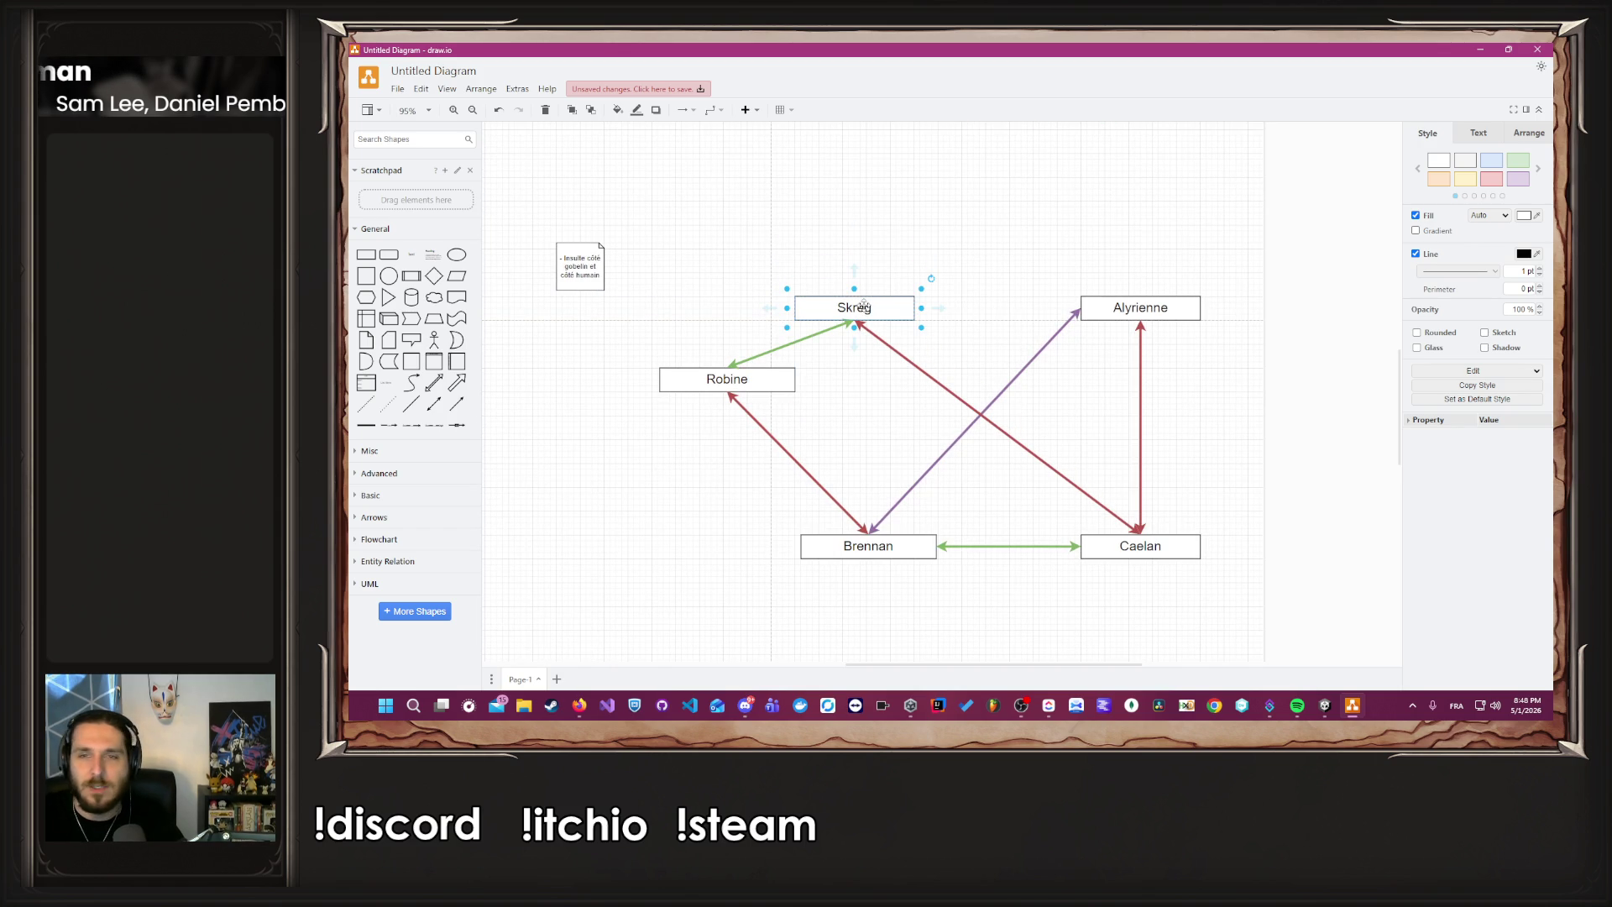
Lower and narrow the Robine box, then shift and narrow the Brennan box.
left_click_drag(749, 395, 750, 438)
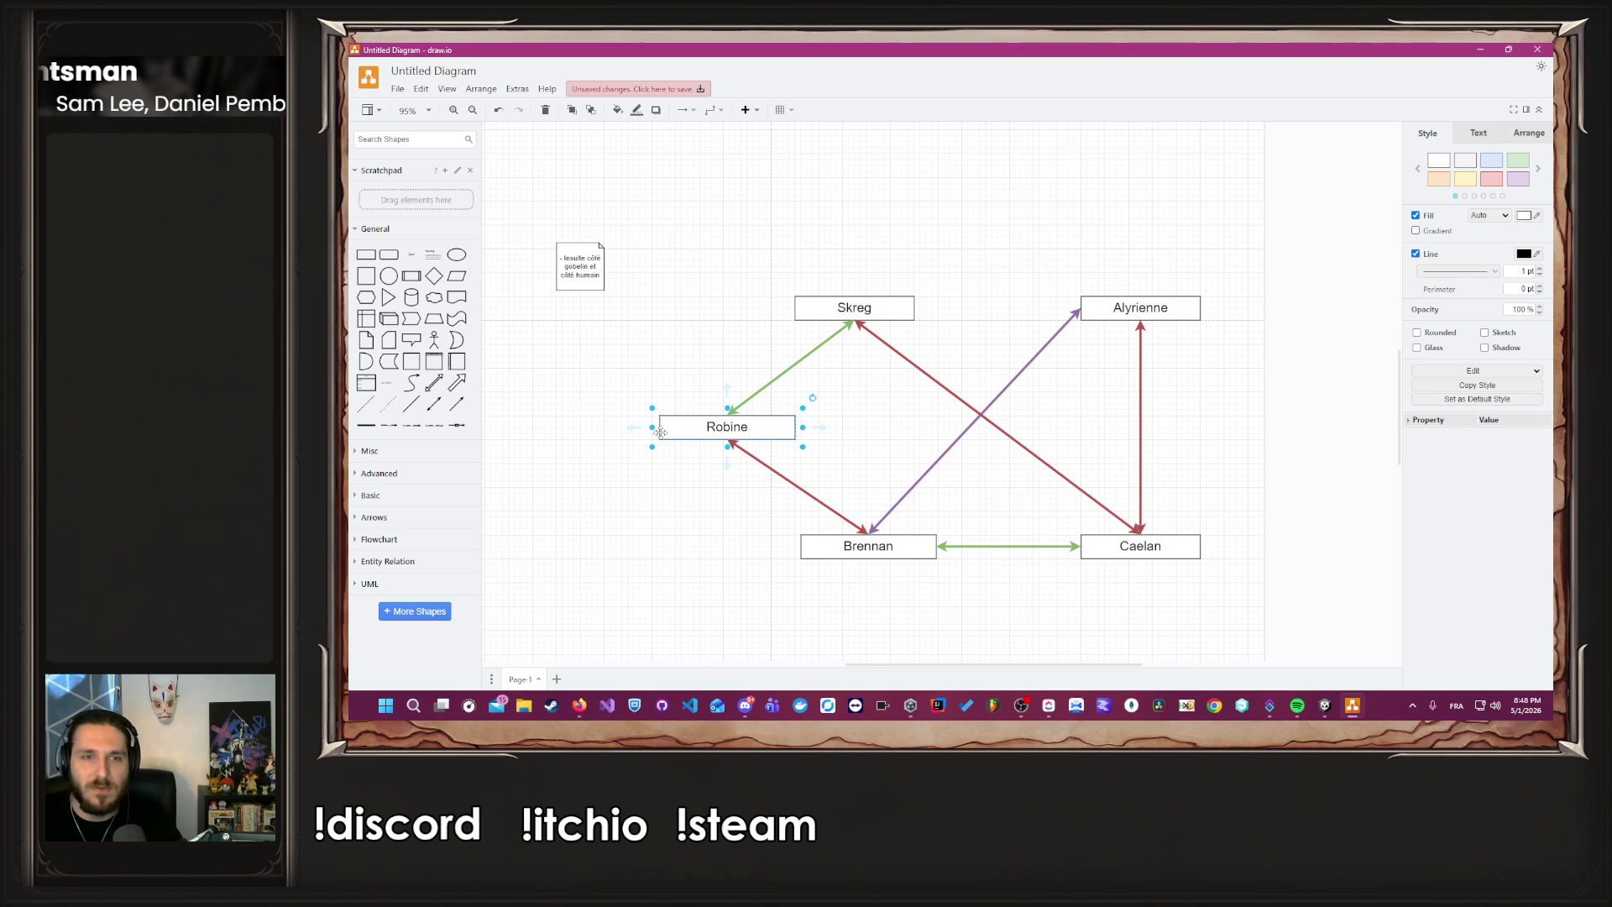
left_click_drag(652, 429, 676, 428)
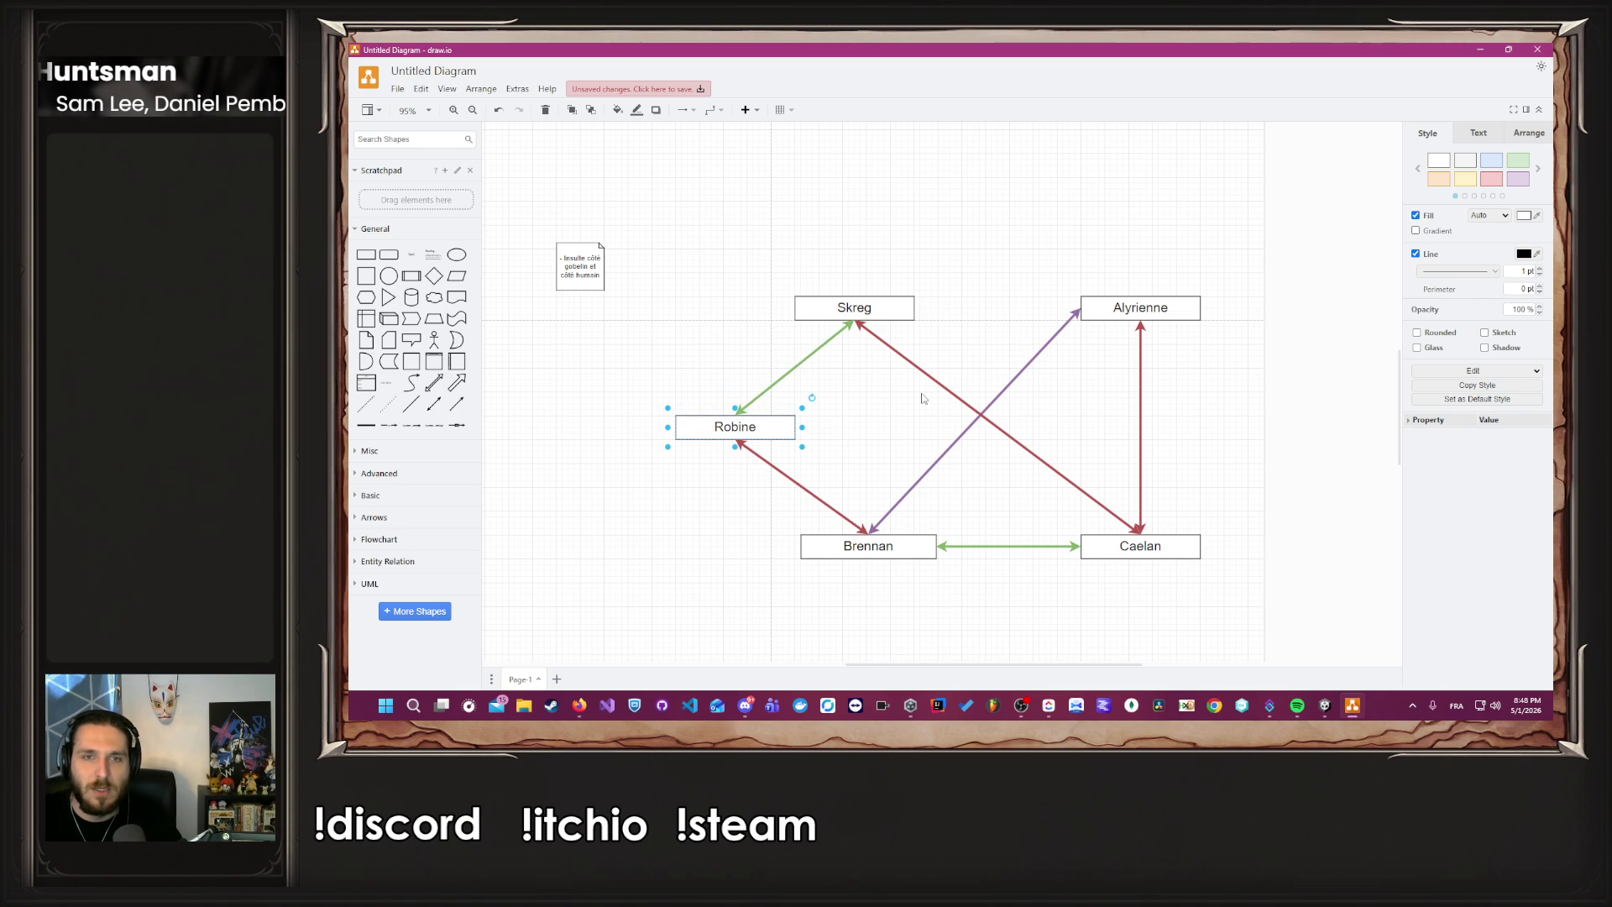
left_click(906, 427)
left_click(856, 547)
left_click_drag(851, 547, 918, 547)
left_click(963, 521)
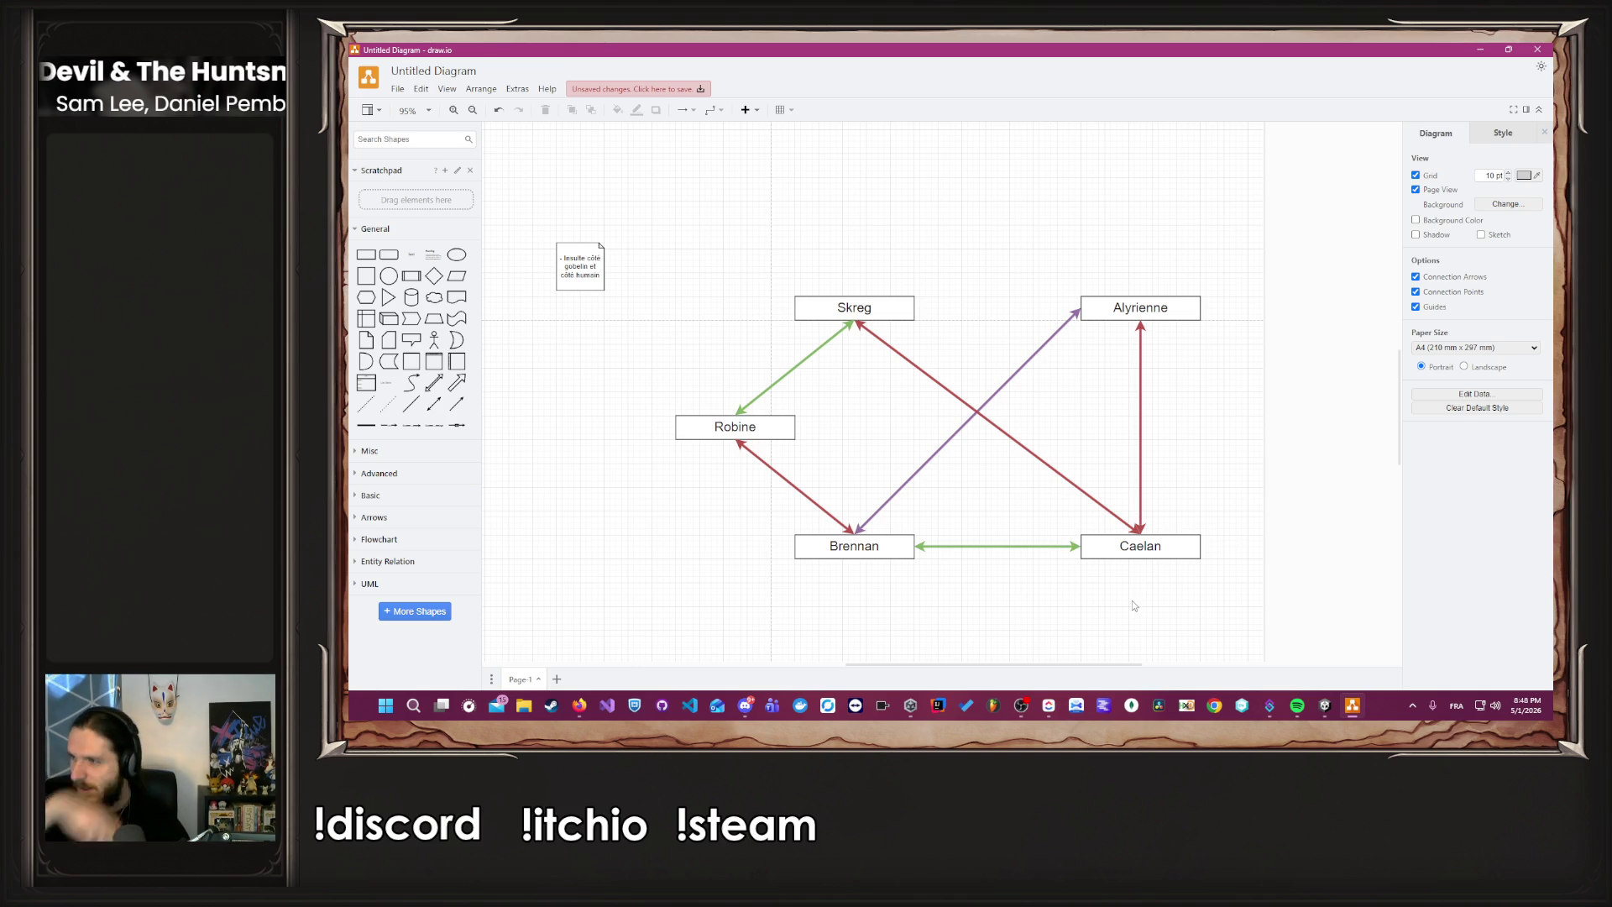
scroll(1131, 601, "up", 3)
scroll(1010, 393, "down", 3)
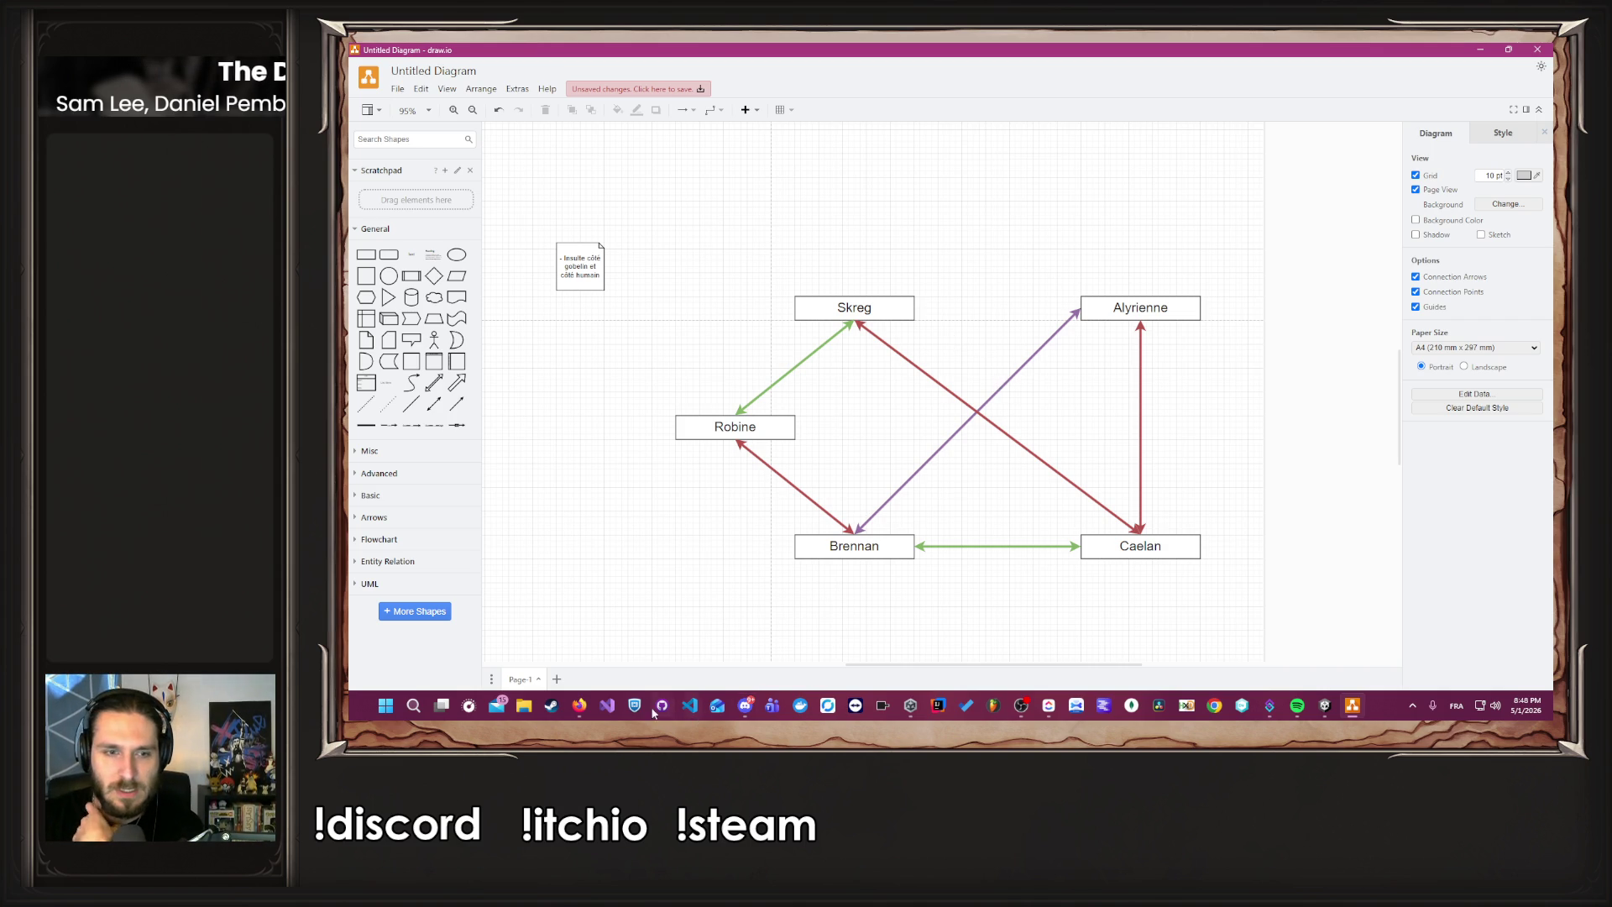
left_click(585, 707)
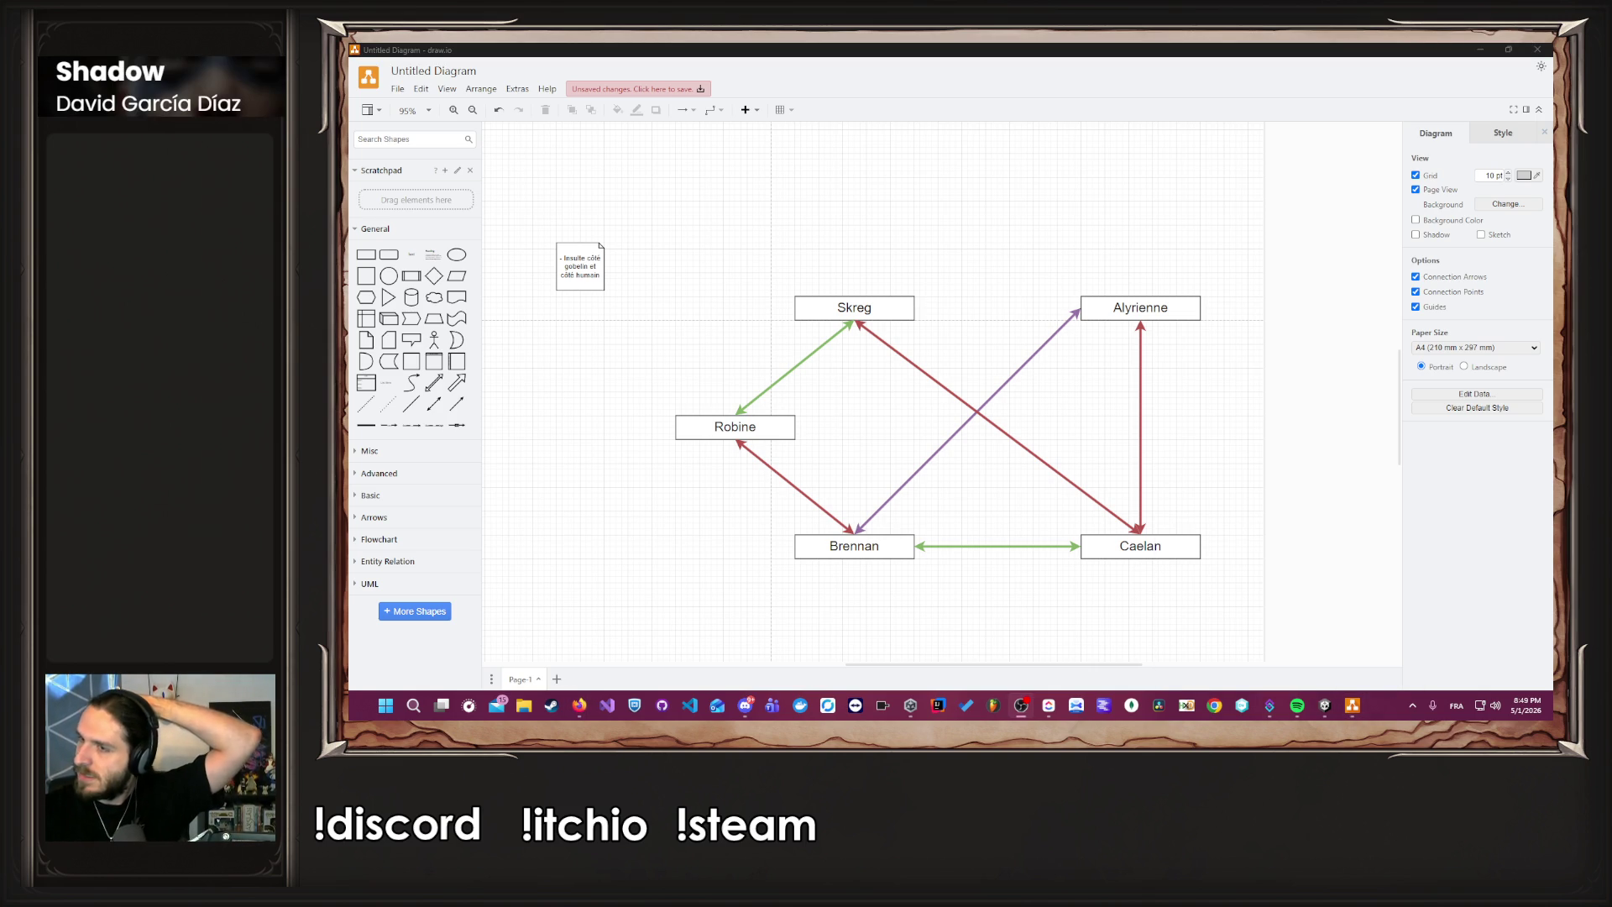
scroll(1257, 352, "down", 2, "ctrl")
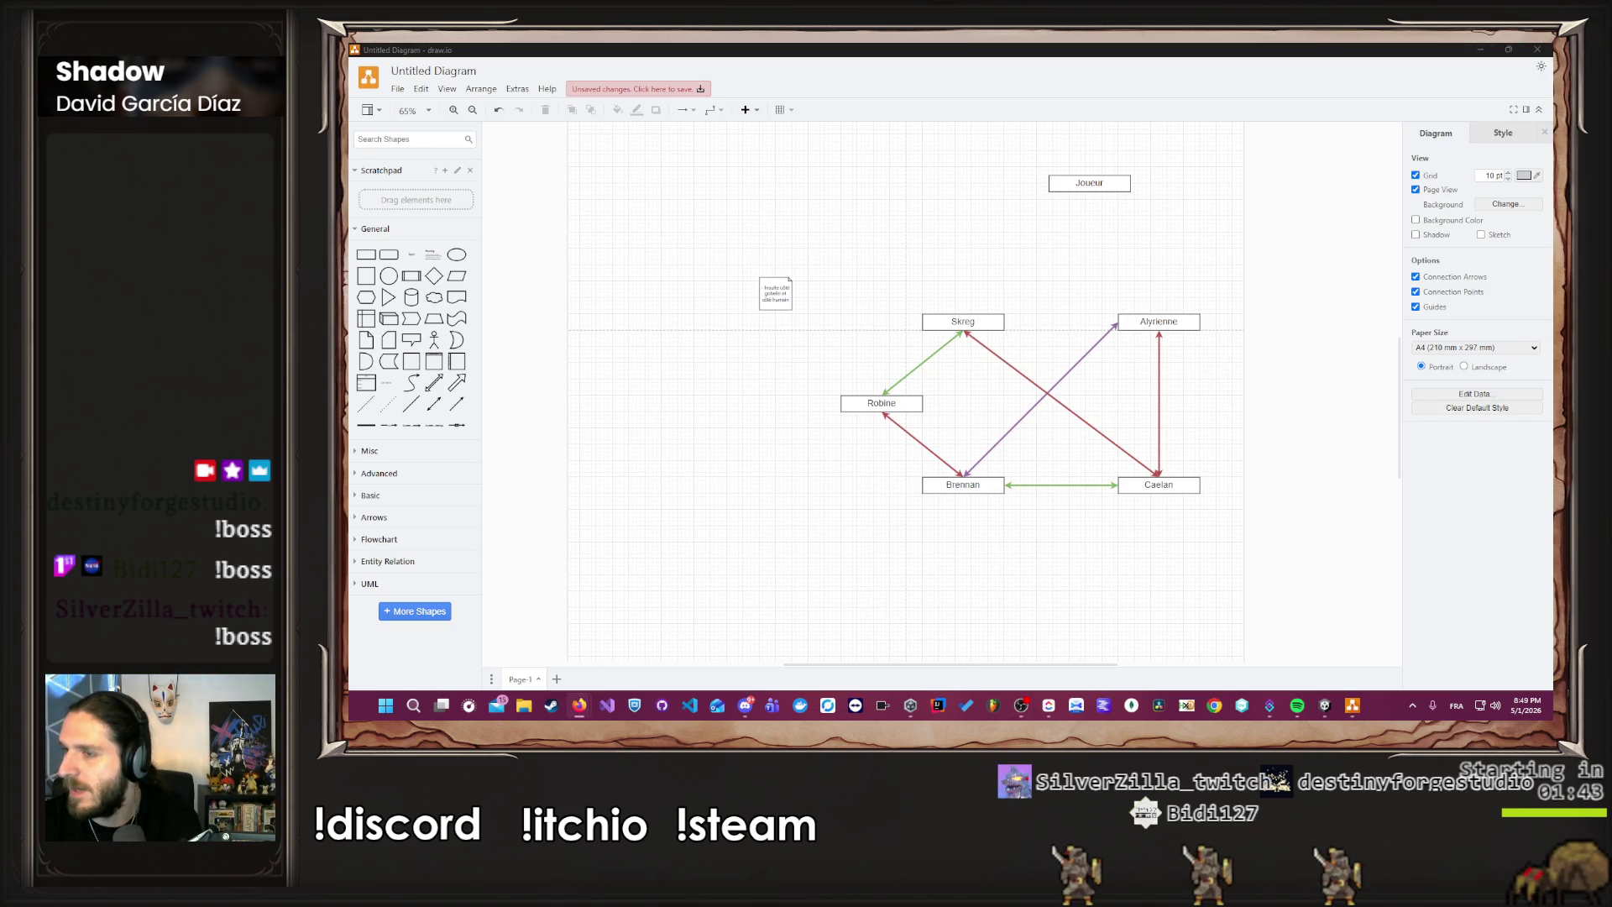
left_click(1252, 248)
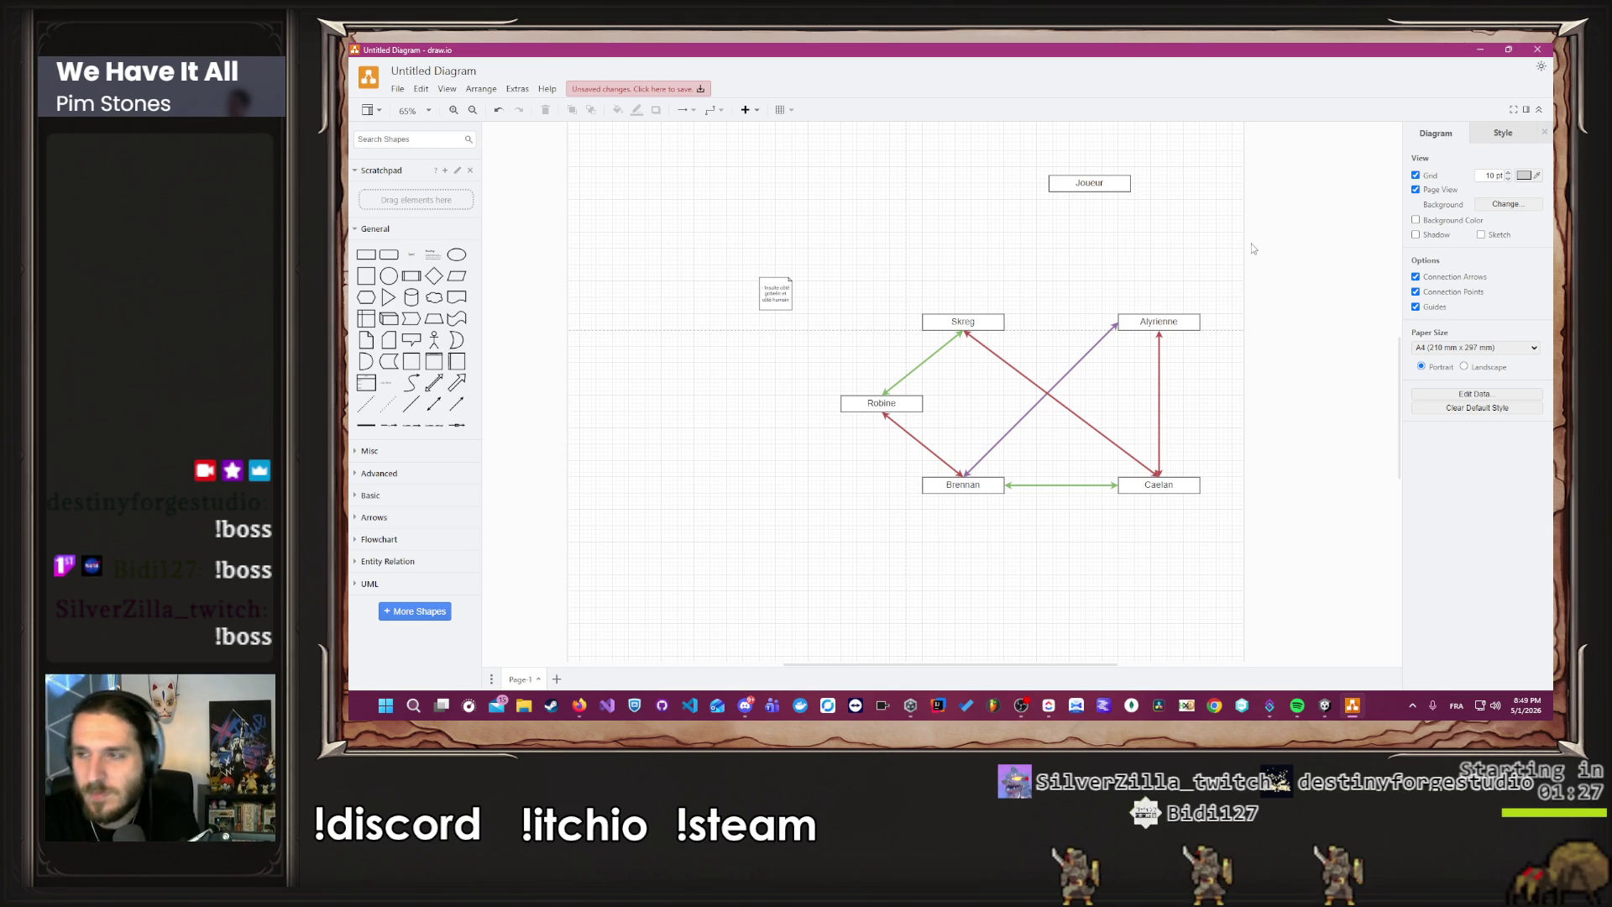
left_click_drag(1252, 243, 1082, 243)
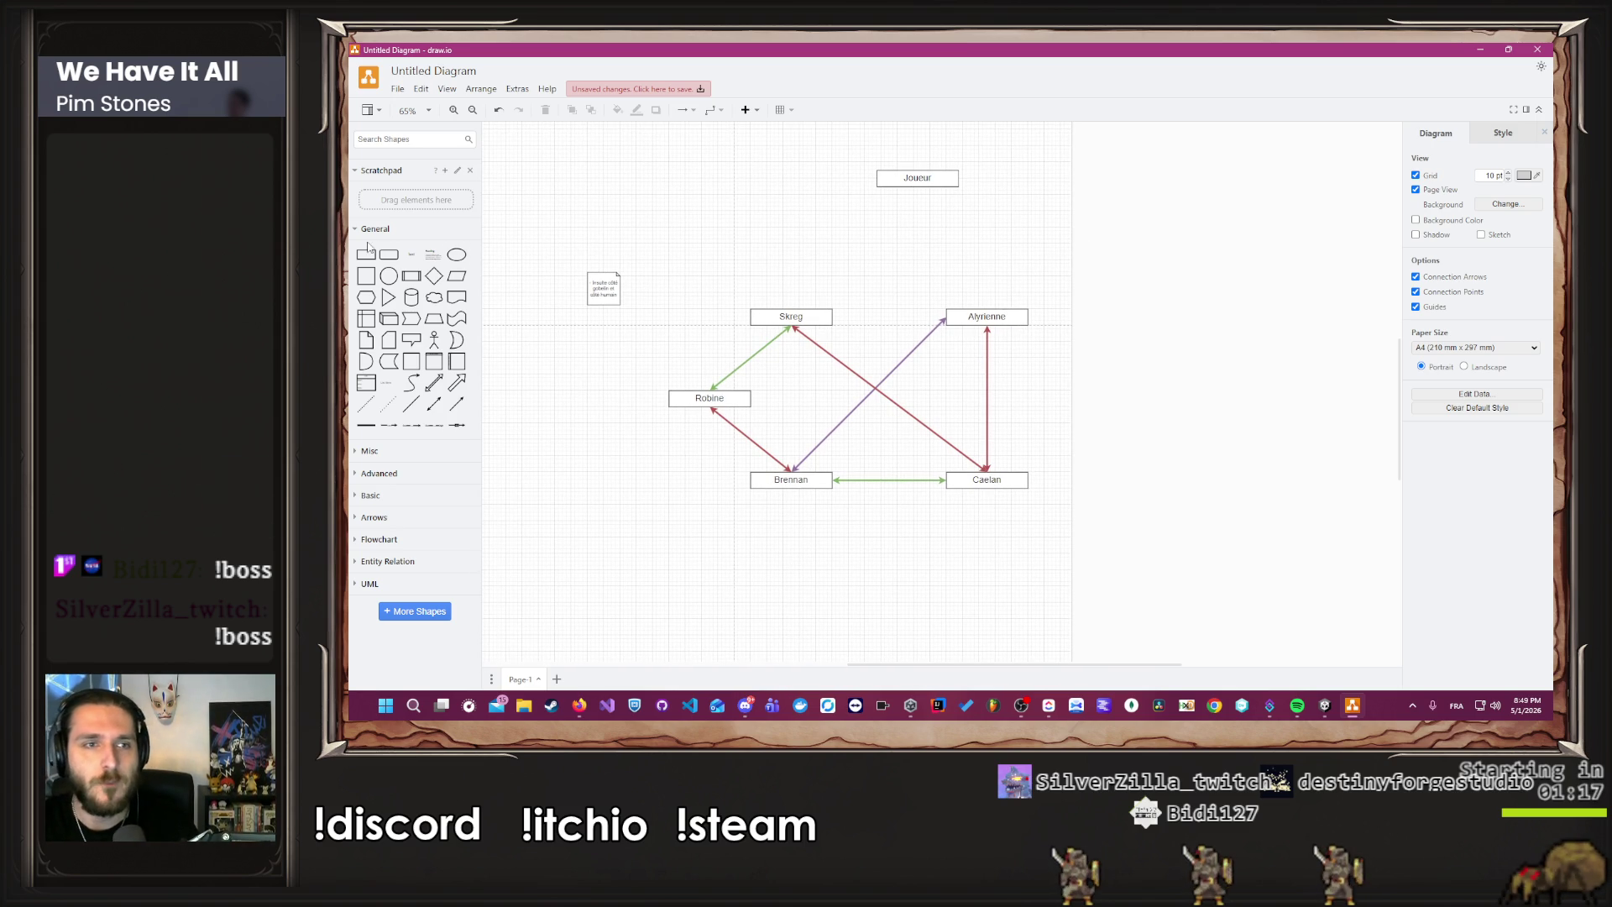
left_click(791, 317)
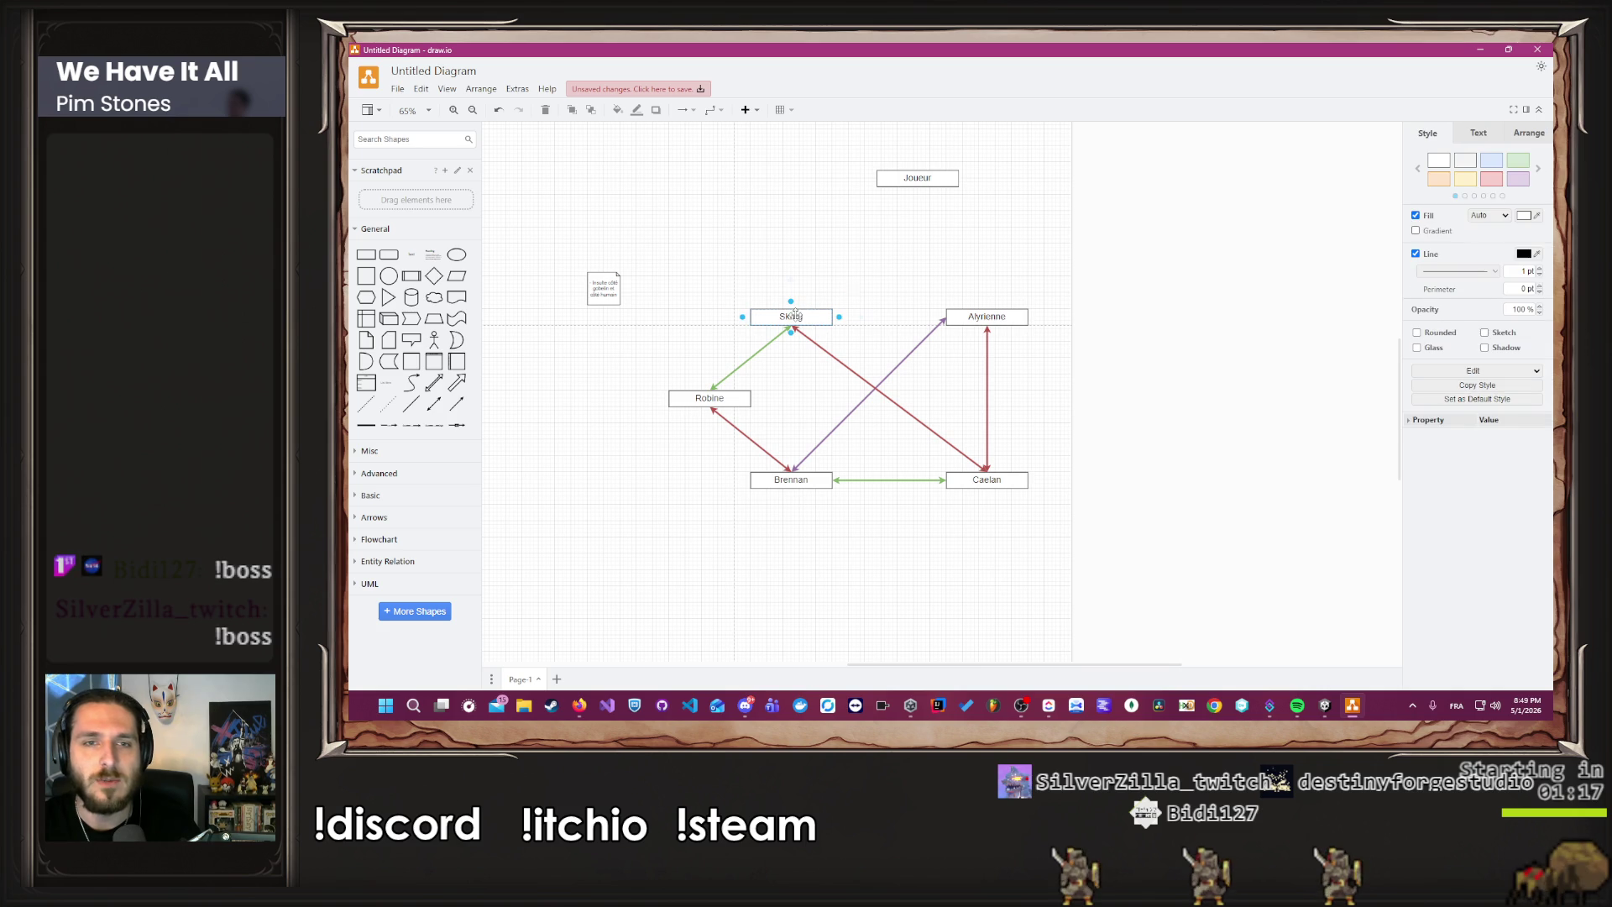
Fill Skreg green, Alyrienne light blue and Brennan pink.
left_click(1517, 162)
left_click(732, 395)
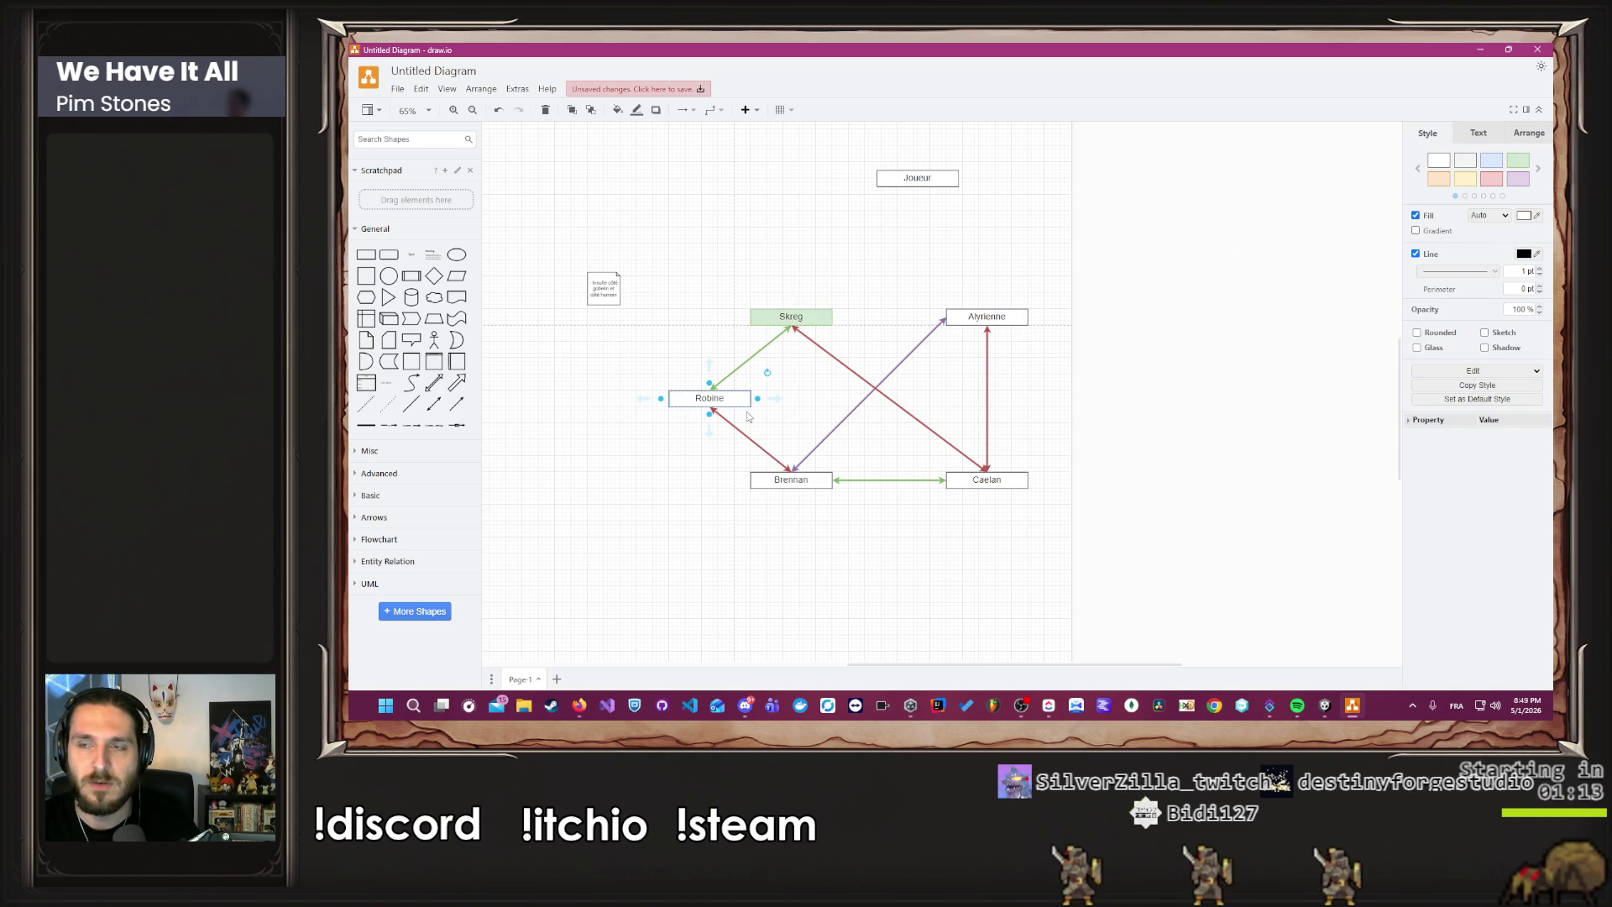
left_click(978, 319)
left_click(1491, 160)
left_click(813, 485)
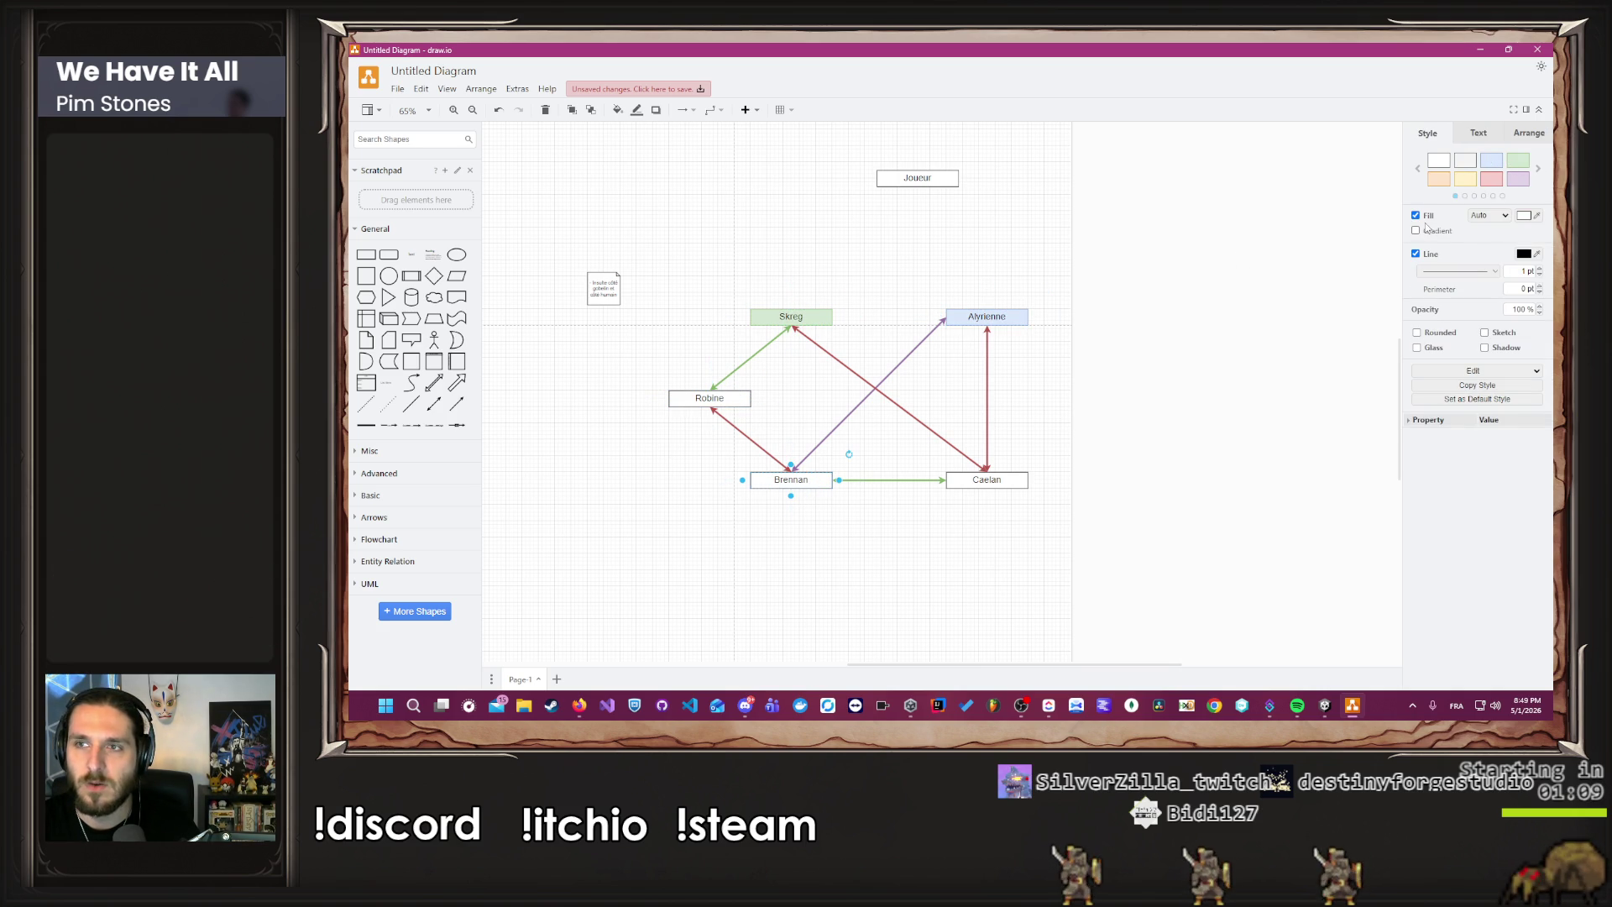
left_click(1491, 178)
Leave Caelan white and fill Robine dark slate grey from the extended swatch palette.
left_click(1015, 480)
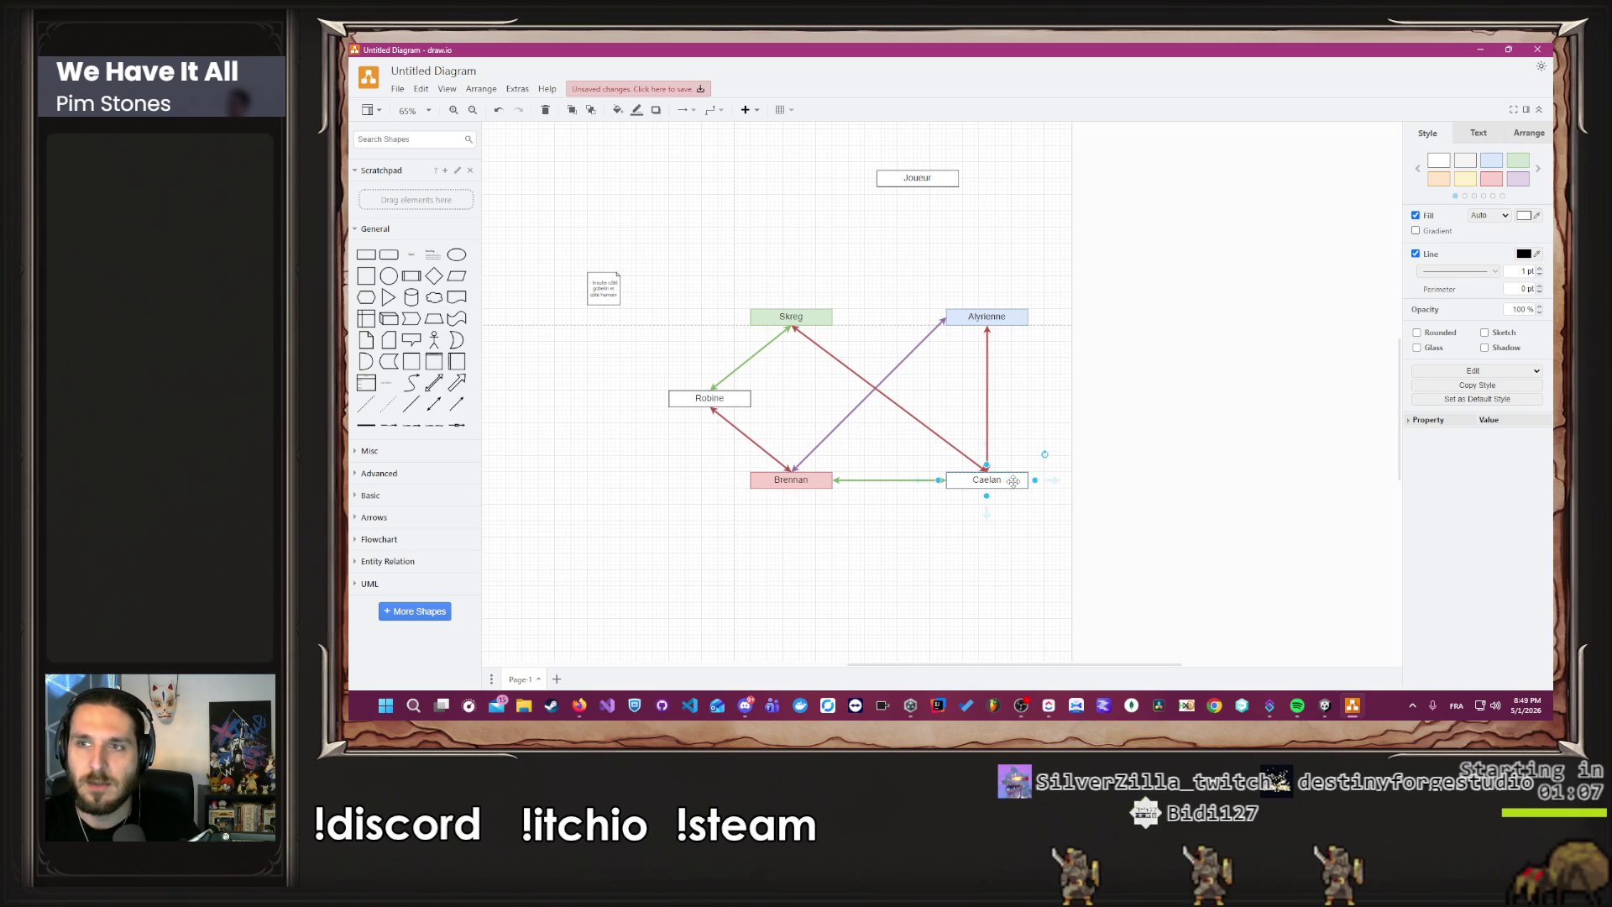
left_click(726, 401)
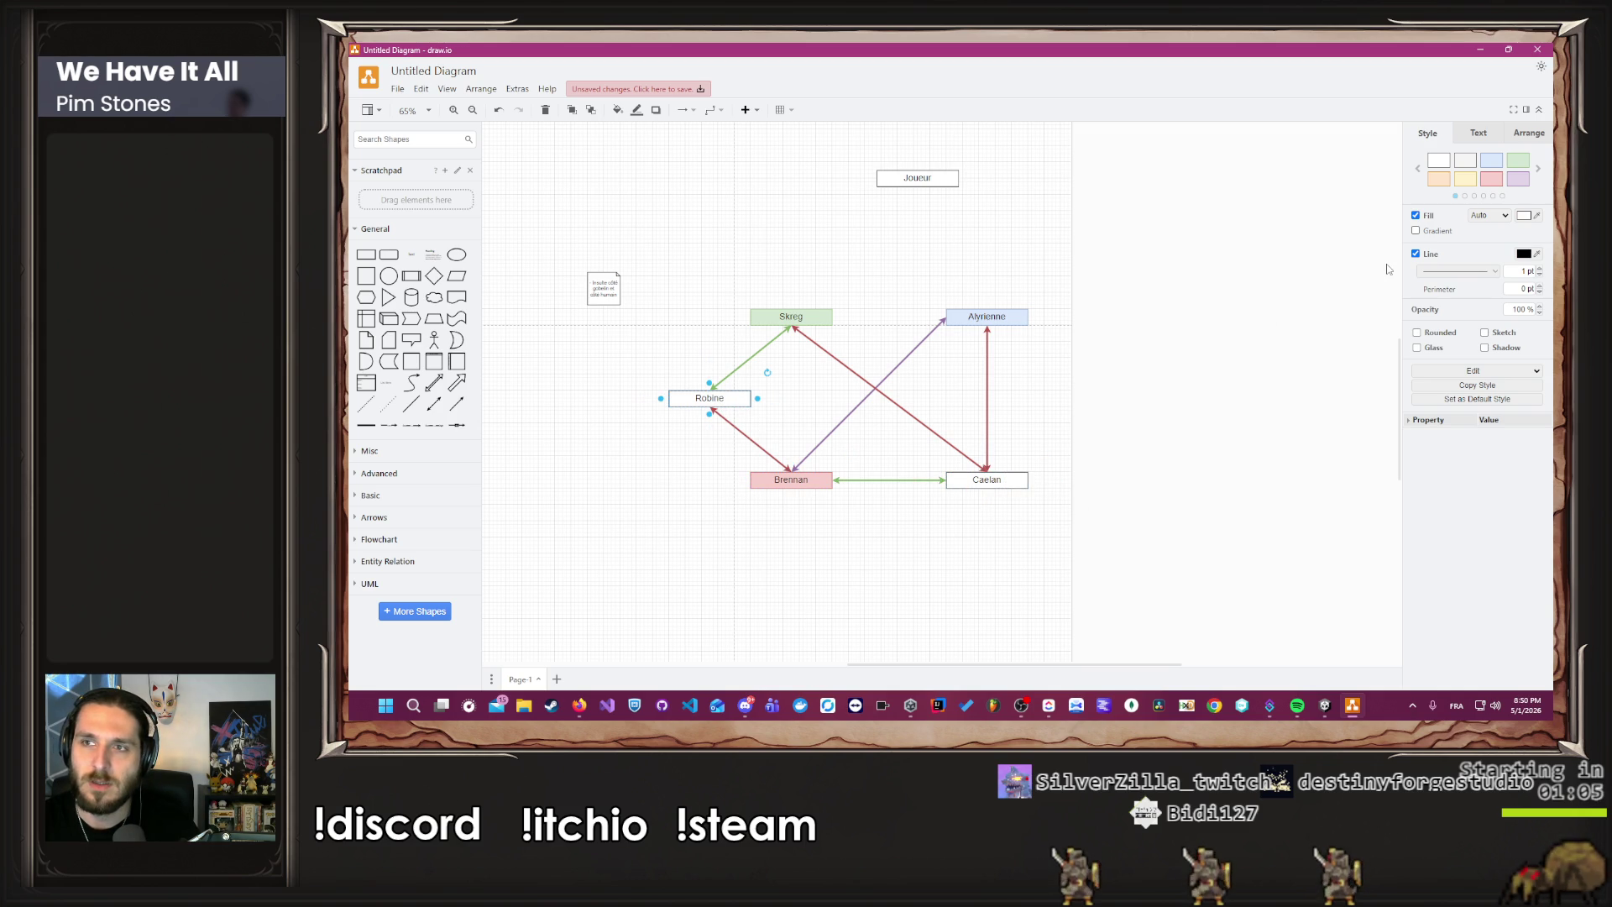
left_click(1540, 171)
left_click(1540, 170)
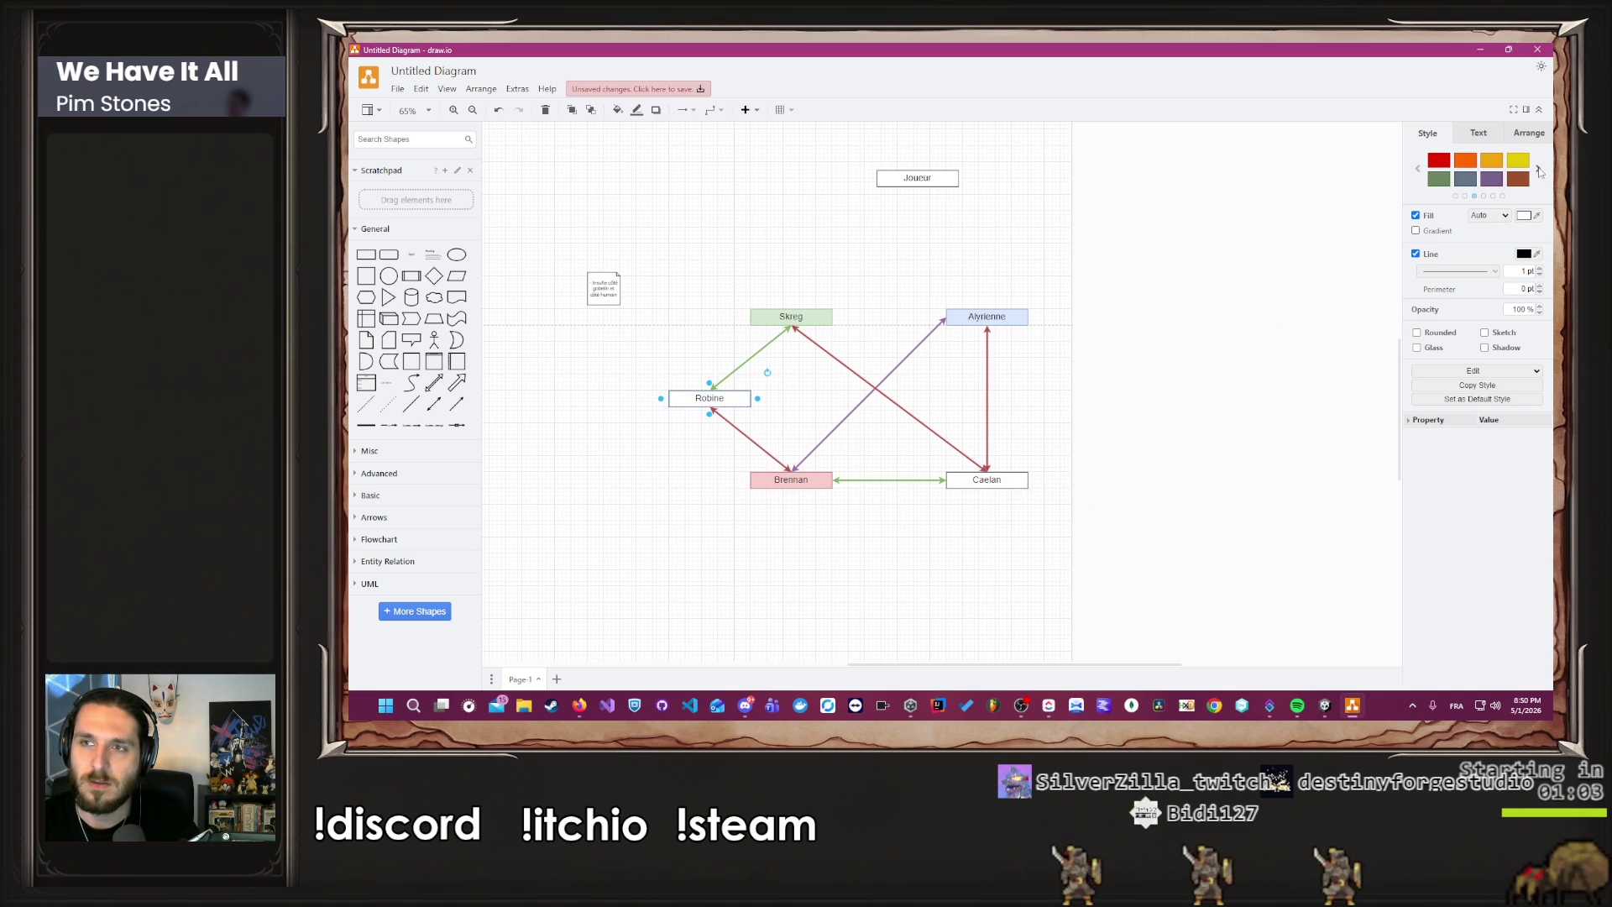
left_click(1469, 183)
left_click(1192, 371)
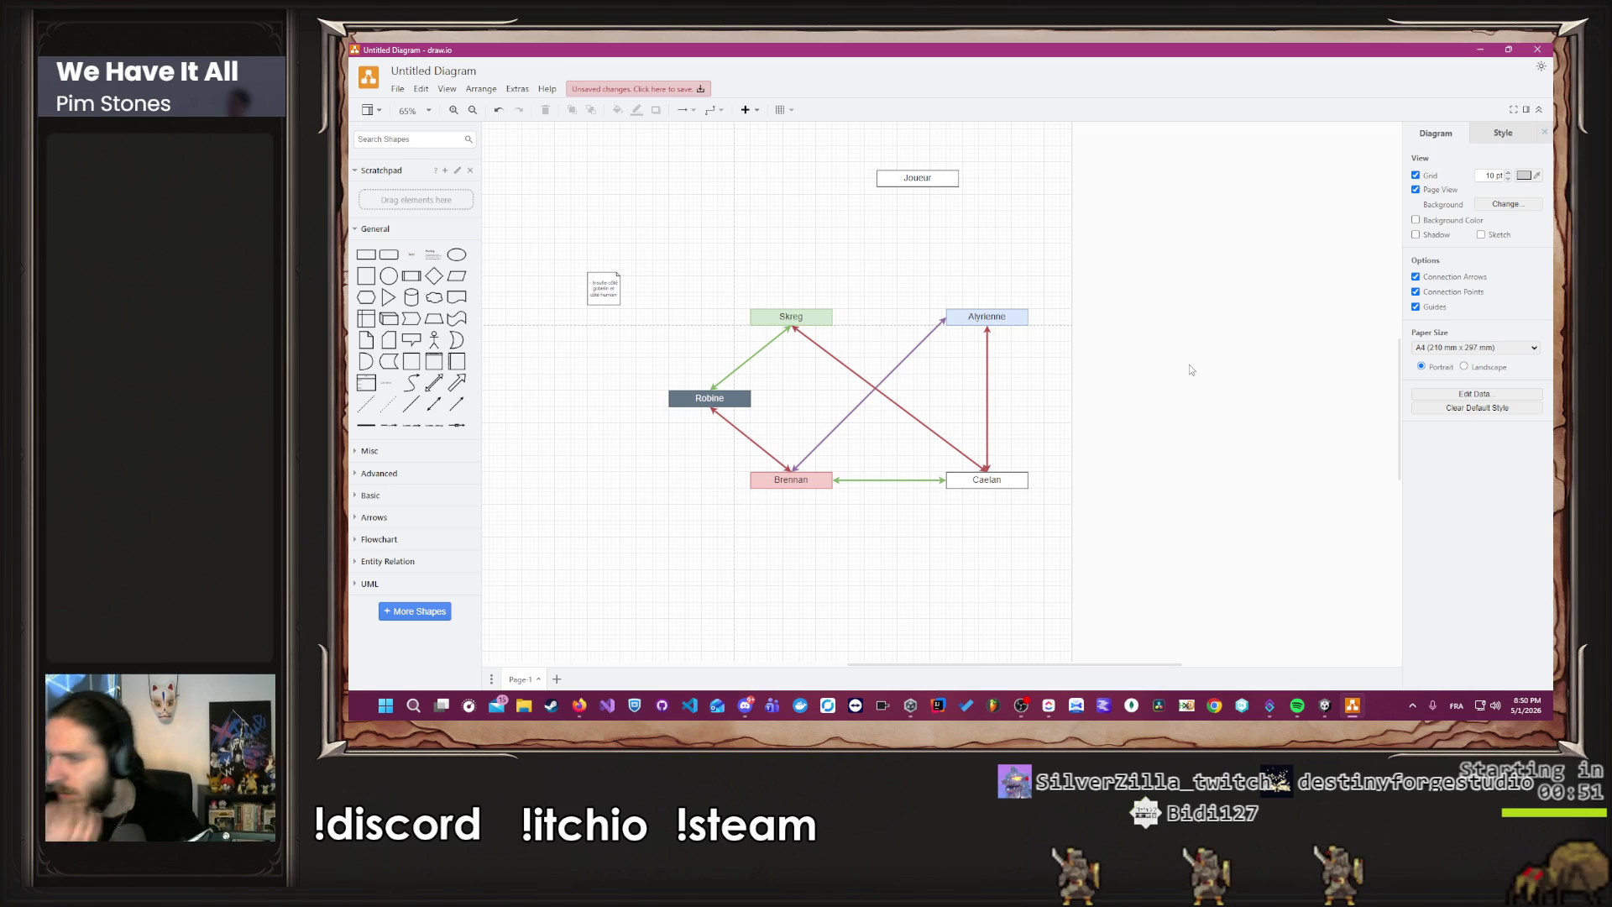
scroll(1171, 367, "up", 1)
Copy the Skreg box and move the copy up and to the right.
scroll(1168, 367, "down", 1)
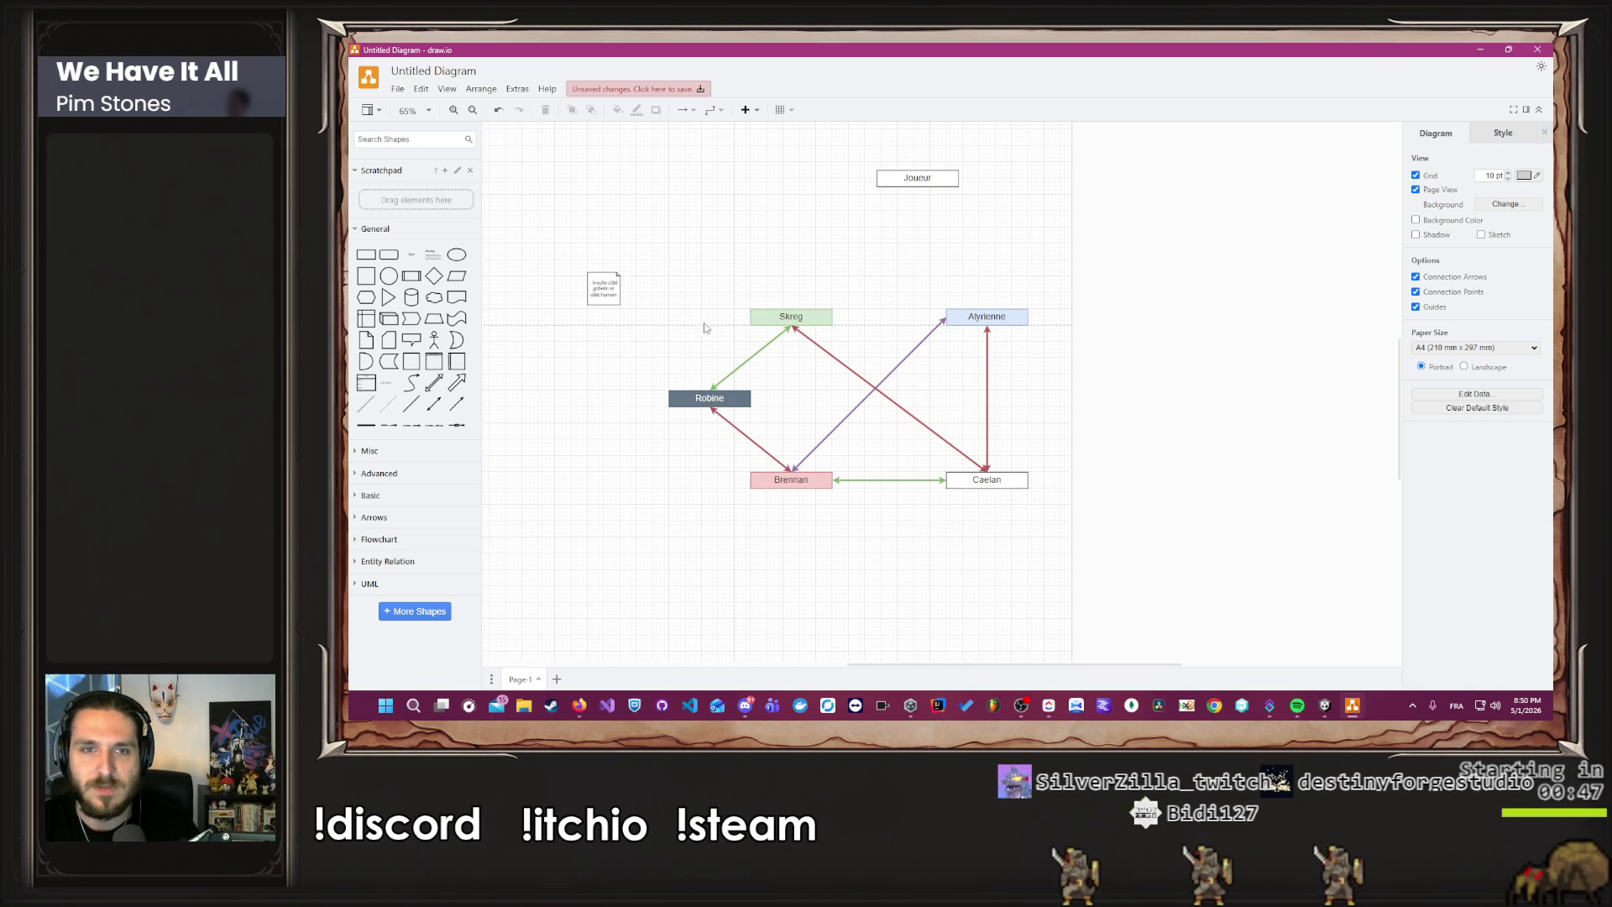
left_click_drag(766, 312, 770, 316)
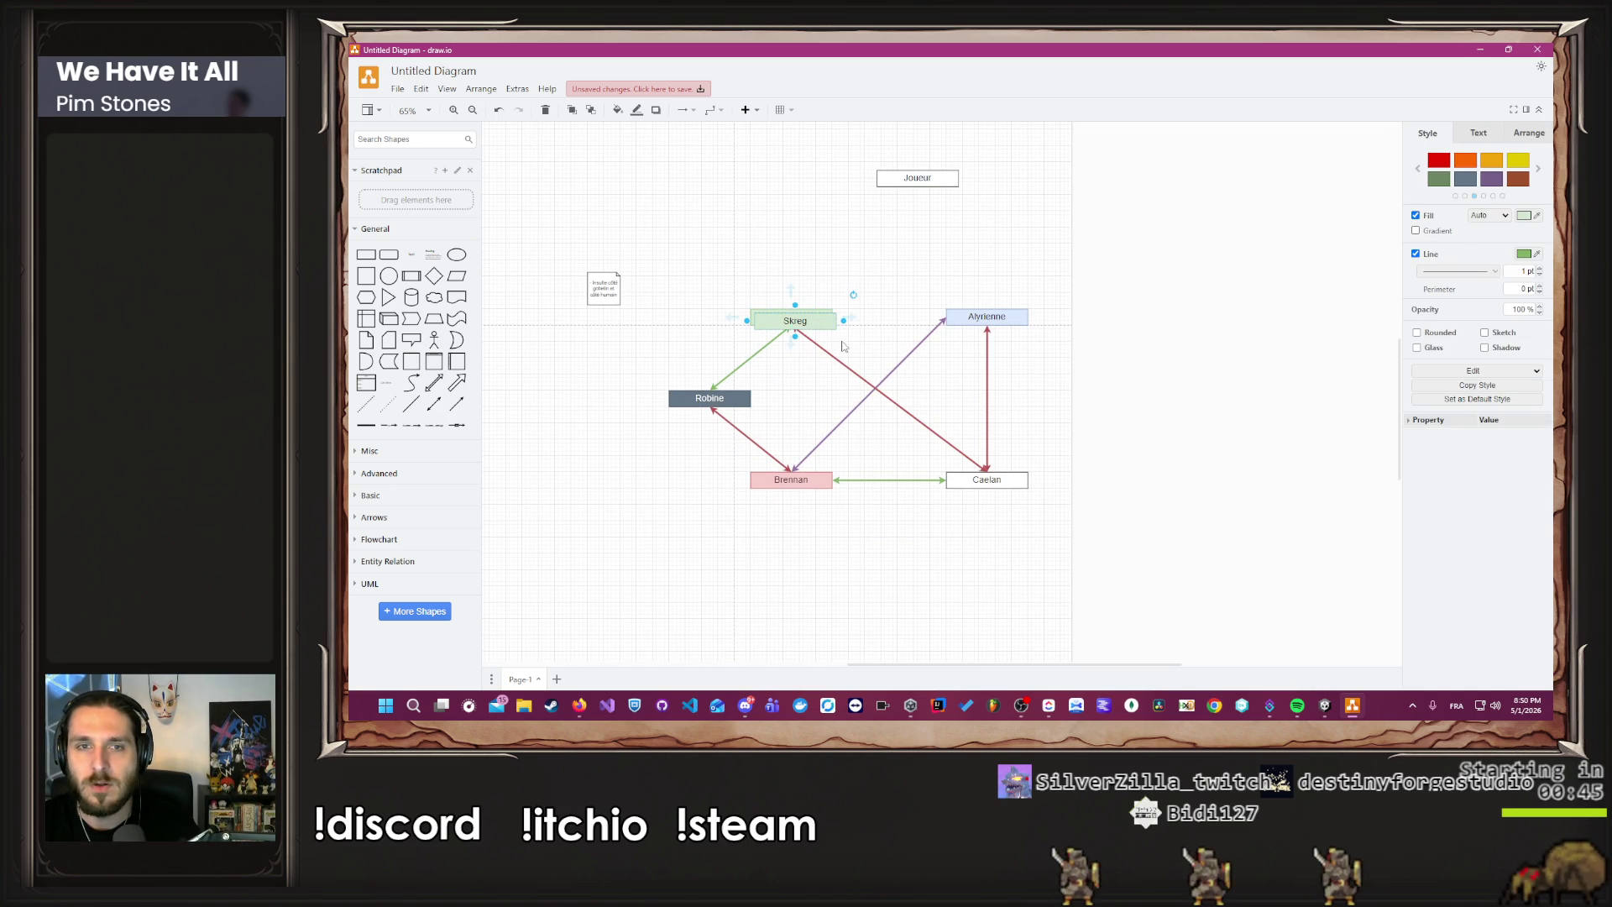
scroll(843, 346, "up", 3)
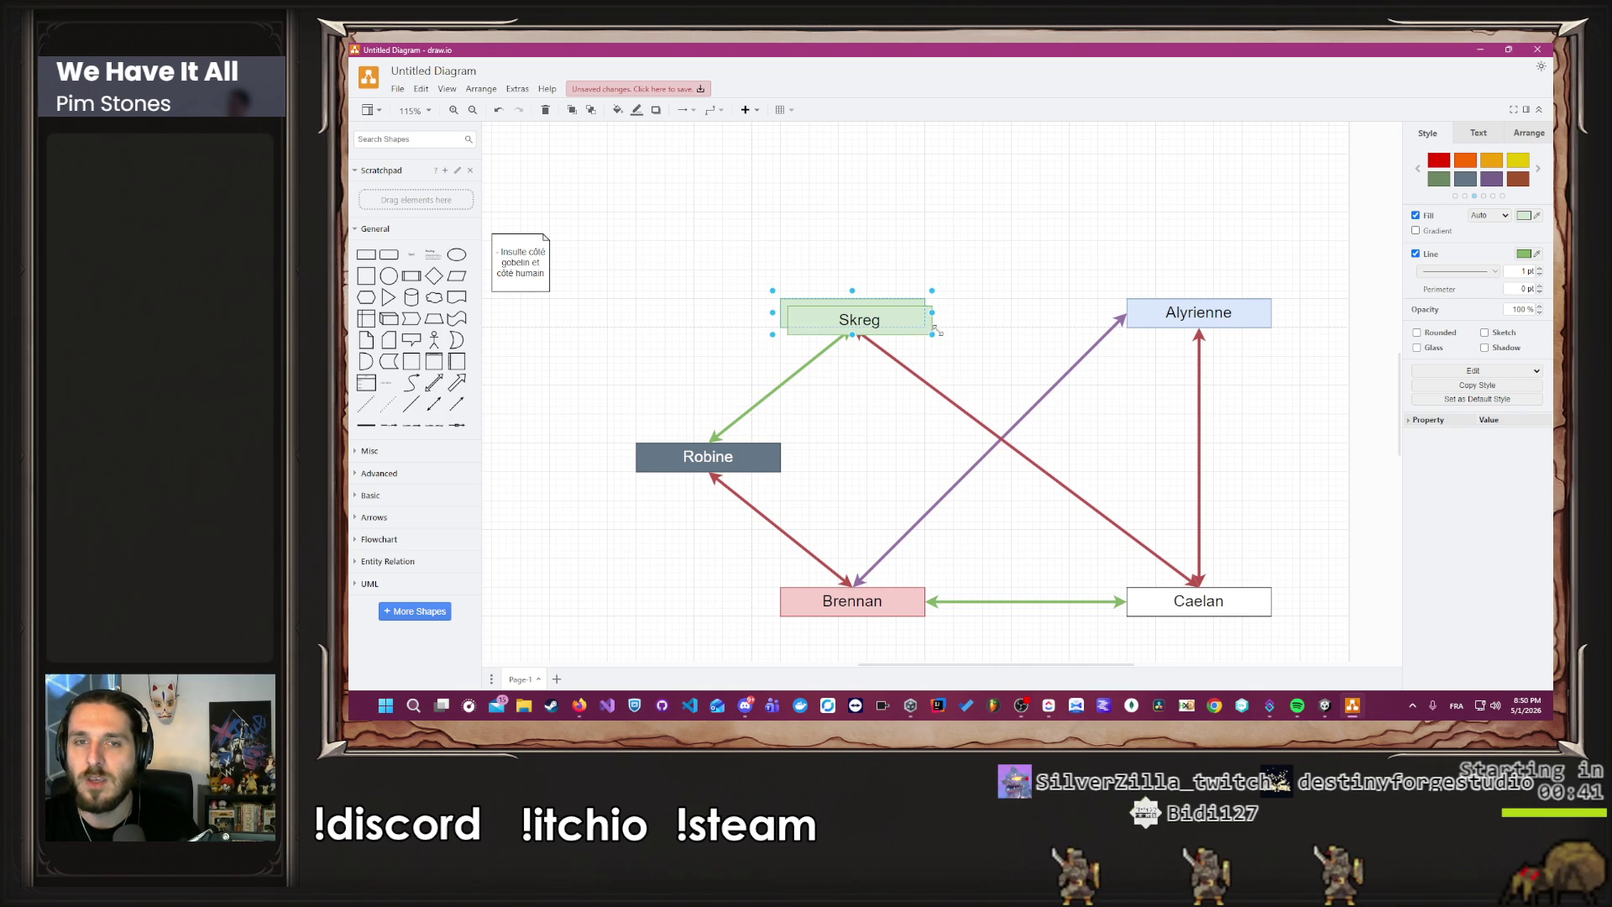
left_click(936, 336)
mouse_move(924, 334)
left_mouse_down()
mouse_move(1001, 381)
mouse_move(1354, 420)
mouse_move(1350, 238)
mouse_move(1301, 269)
mouse_move(934, 308)
left_mouse_up()
scroll(1341, 263, "down", 2)
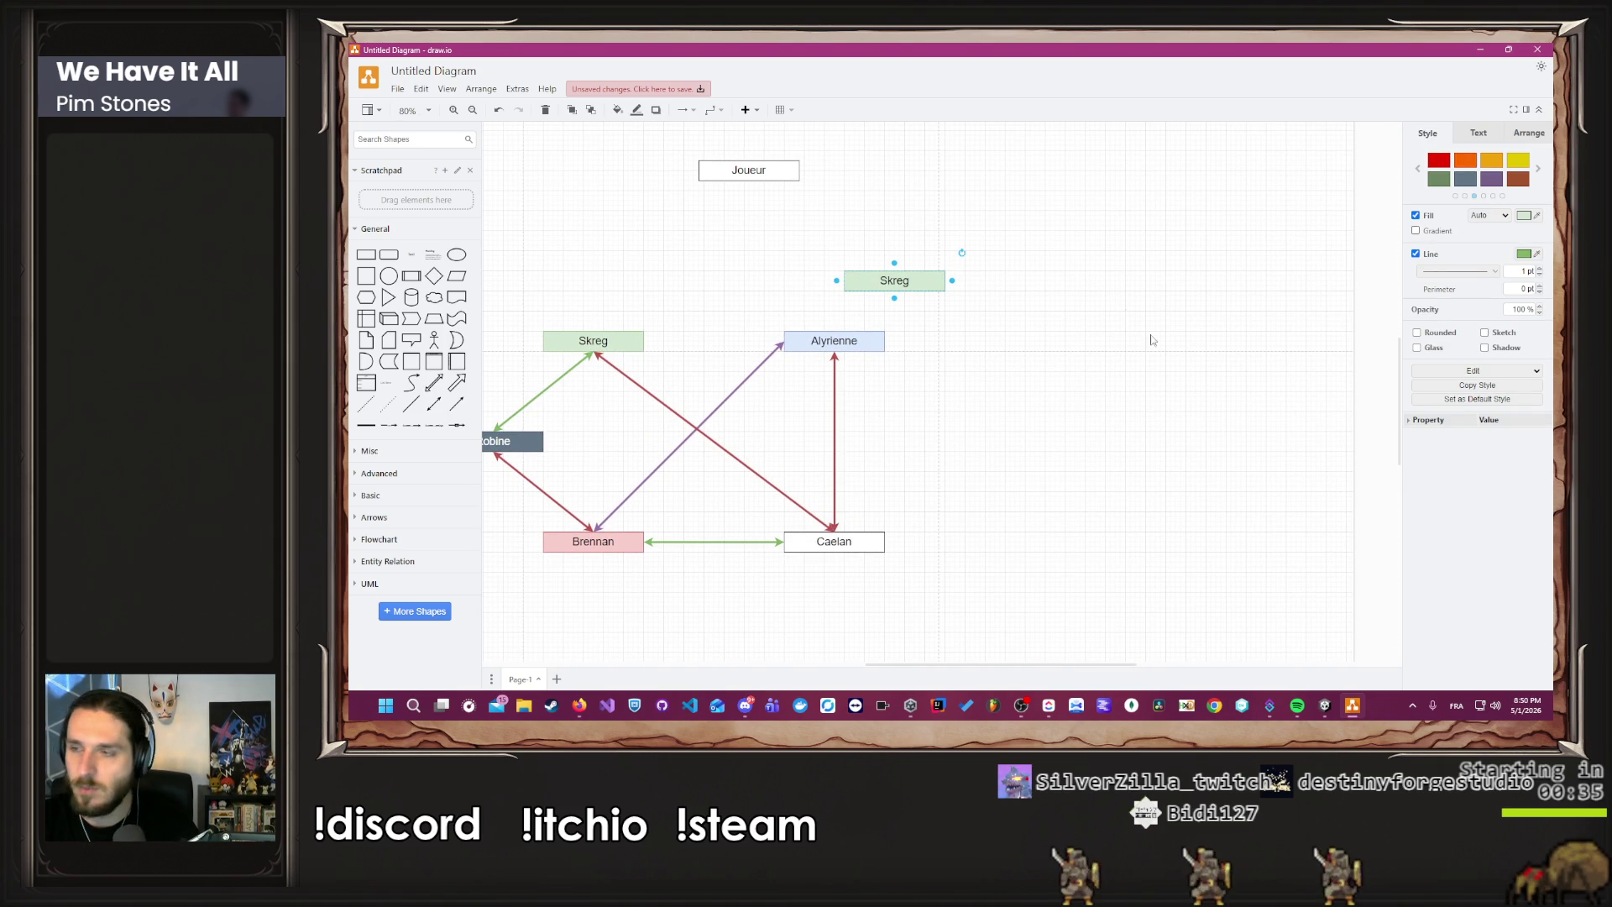
mouse_move(904, 289)
left_mouse_down()
mouse_move(1004, 200)
mouse_move(1069, 209)
mouse_move(1055, 206)
left_mouse_up()
left_click(1038, 246)
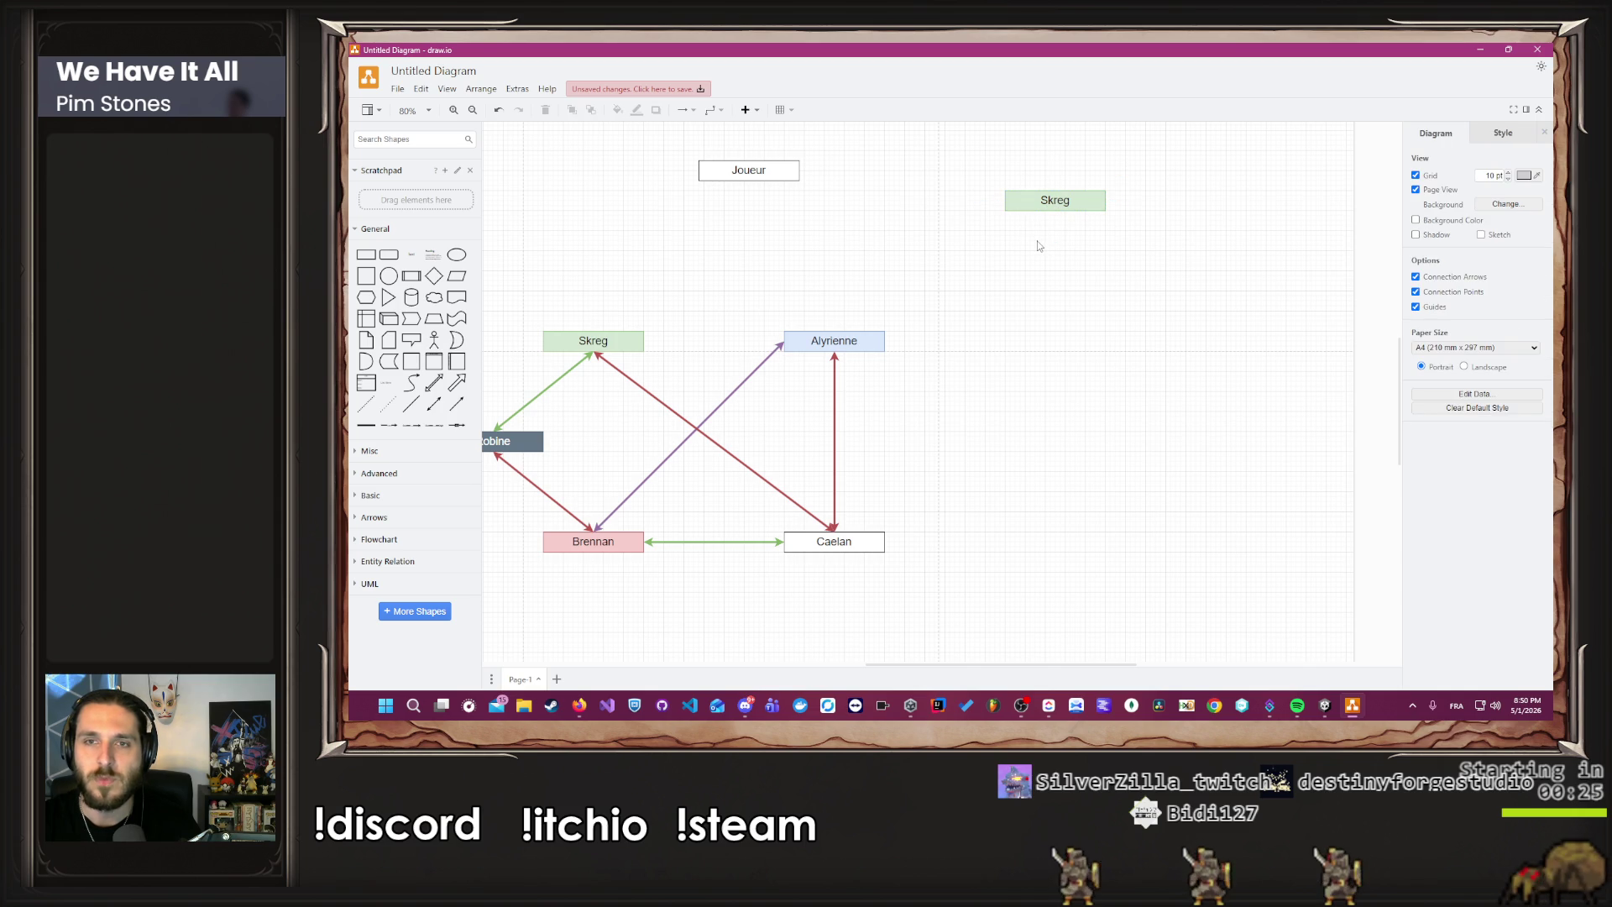
Delete the stray copy of the left-hand note that landed beside the new Skreg box.
scroll(686, 283, "down", 3)
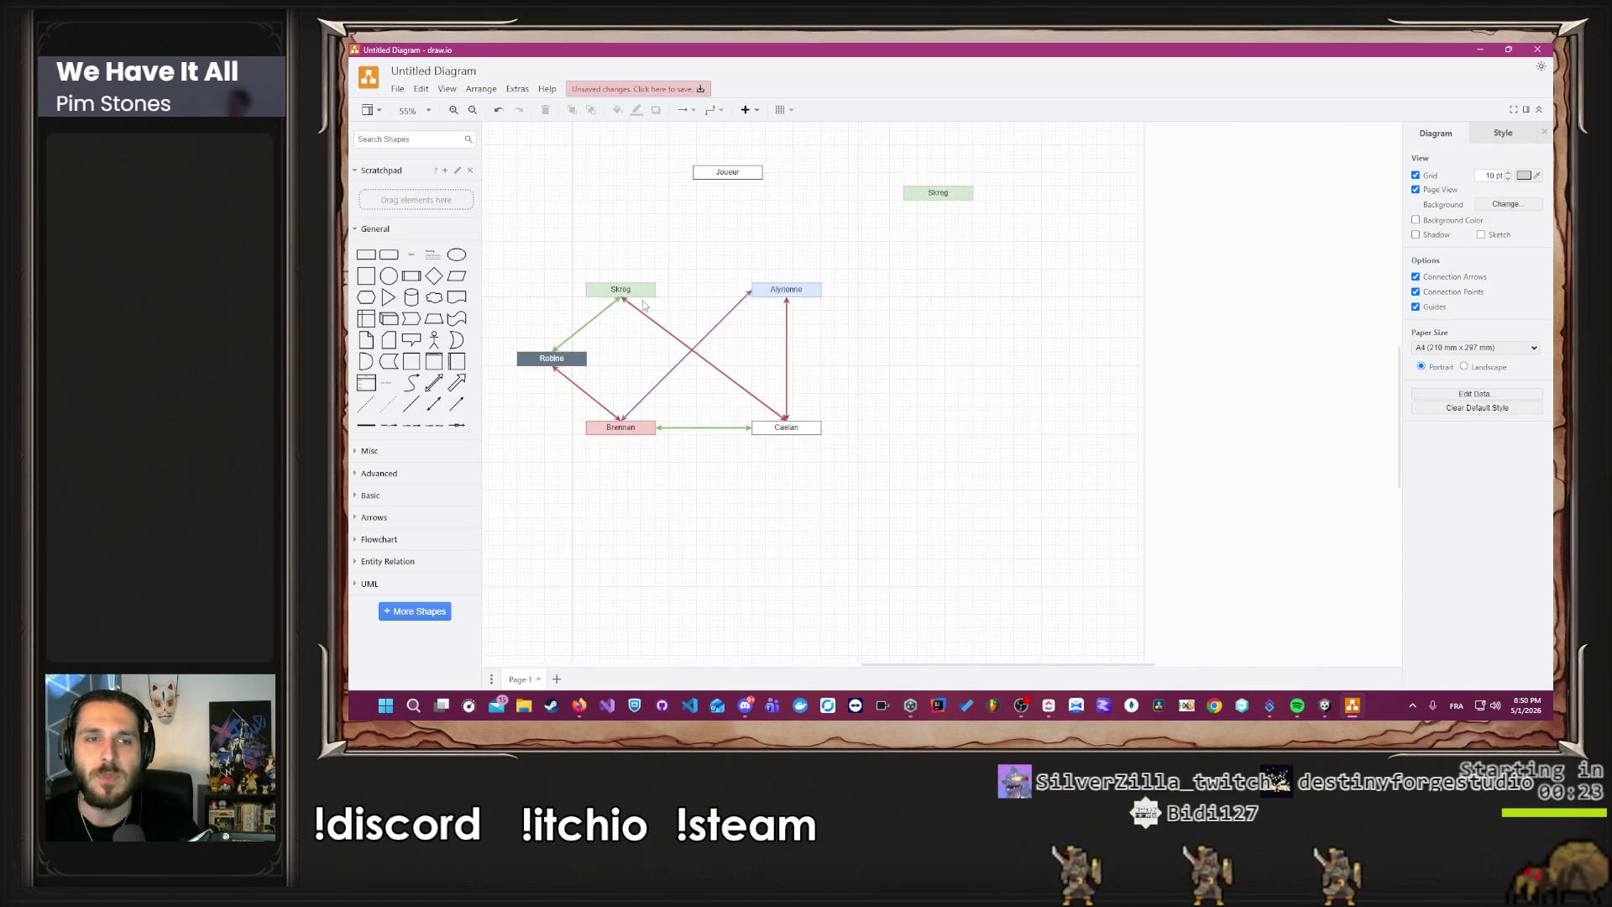
scroll(539, 282, "up", 2)
left_click_drag(540, 281, 729, 342)
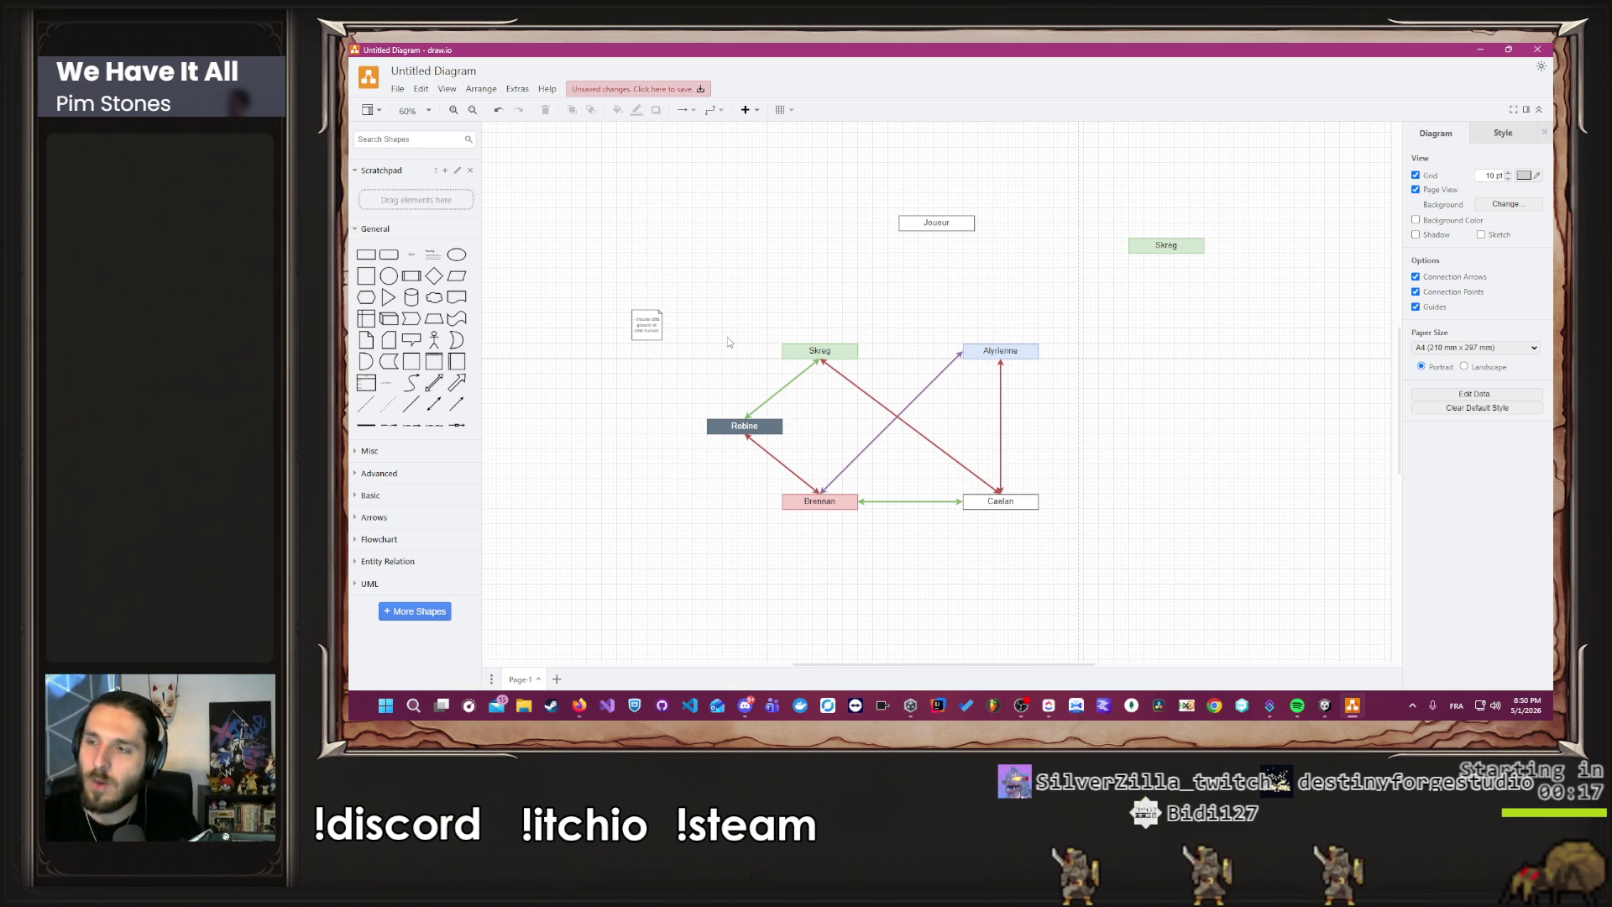
left_click(640, 317)
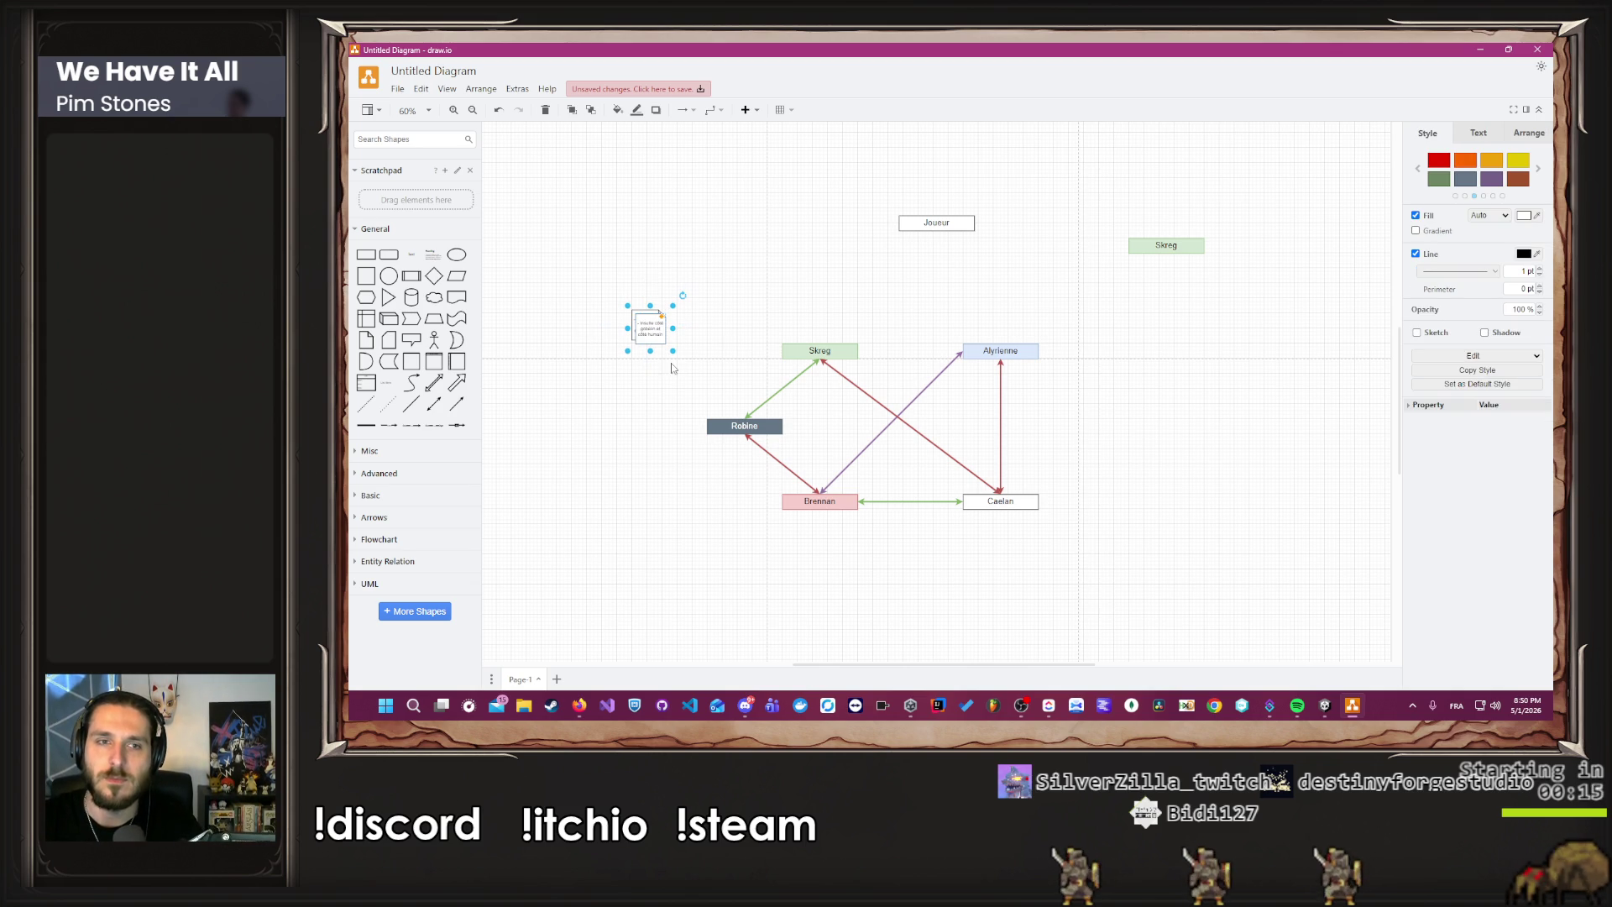
left_click_drag(650, 336, 1123, 309, "ctrl")
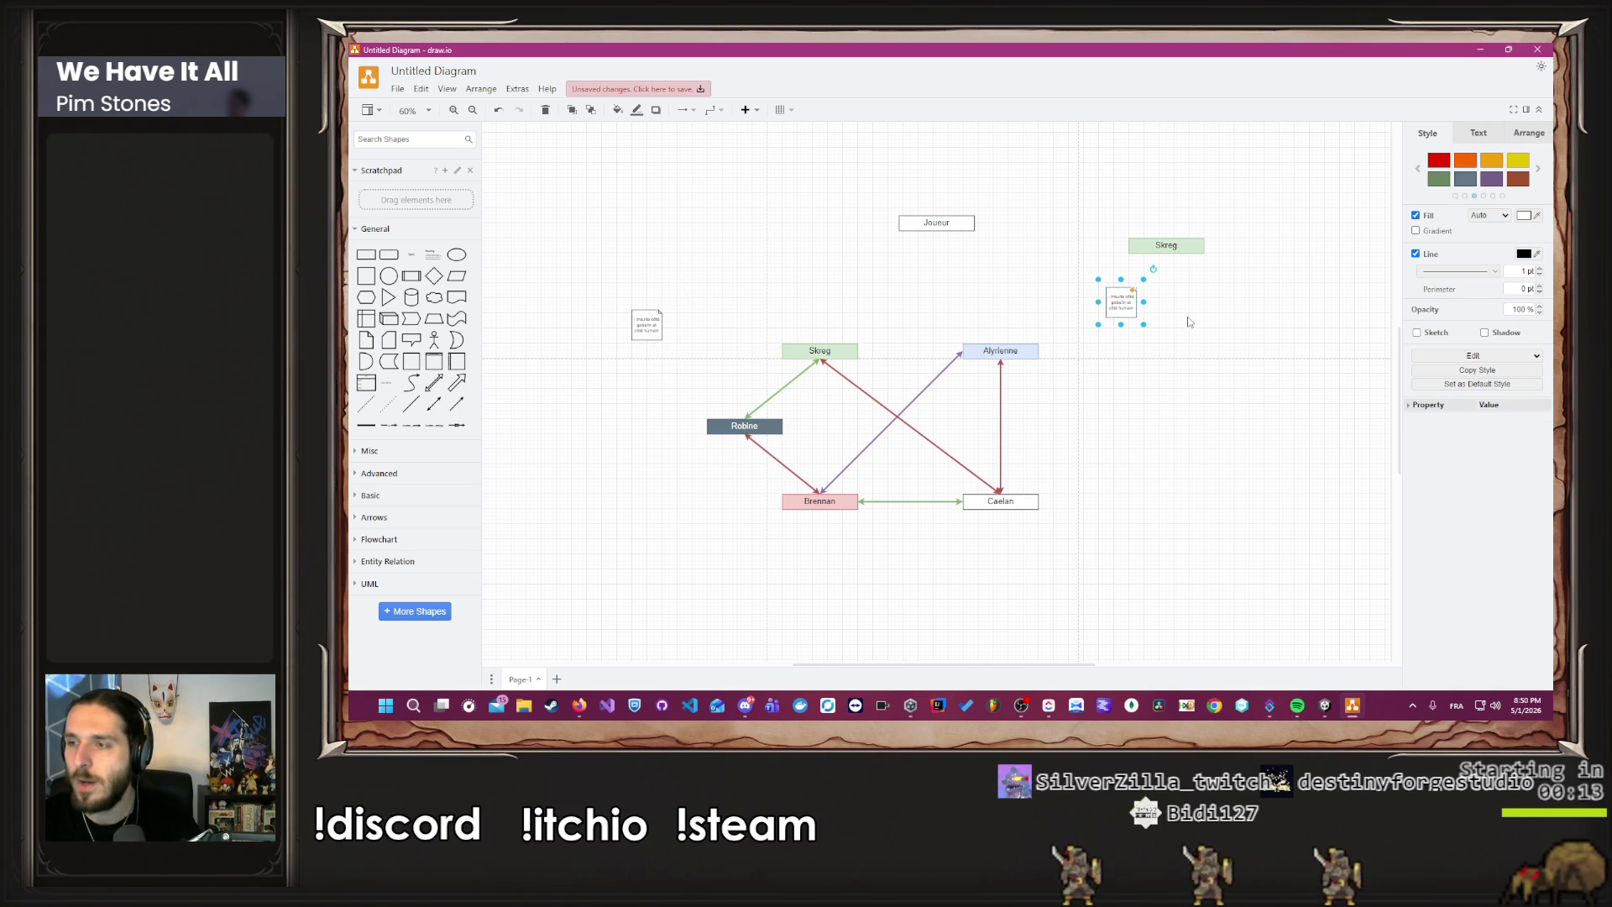
scroll(1188, 322, "up", 4)
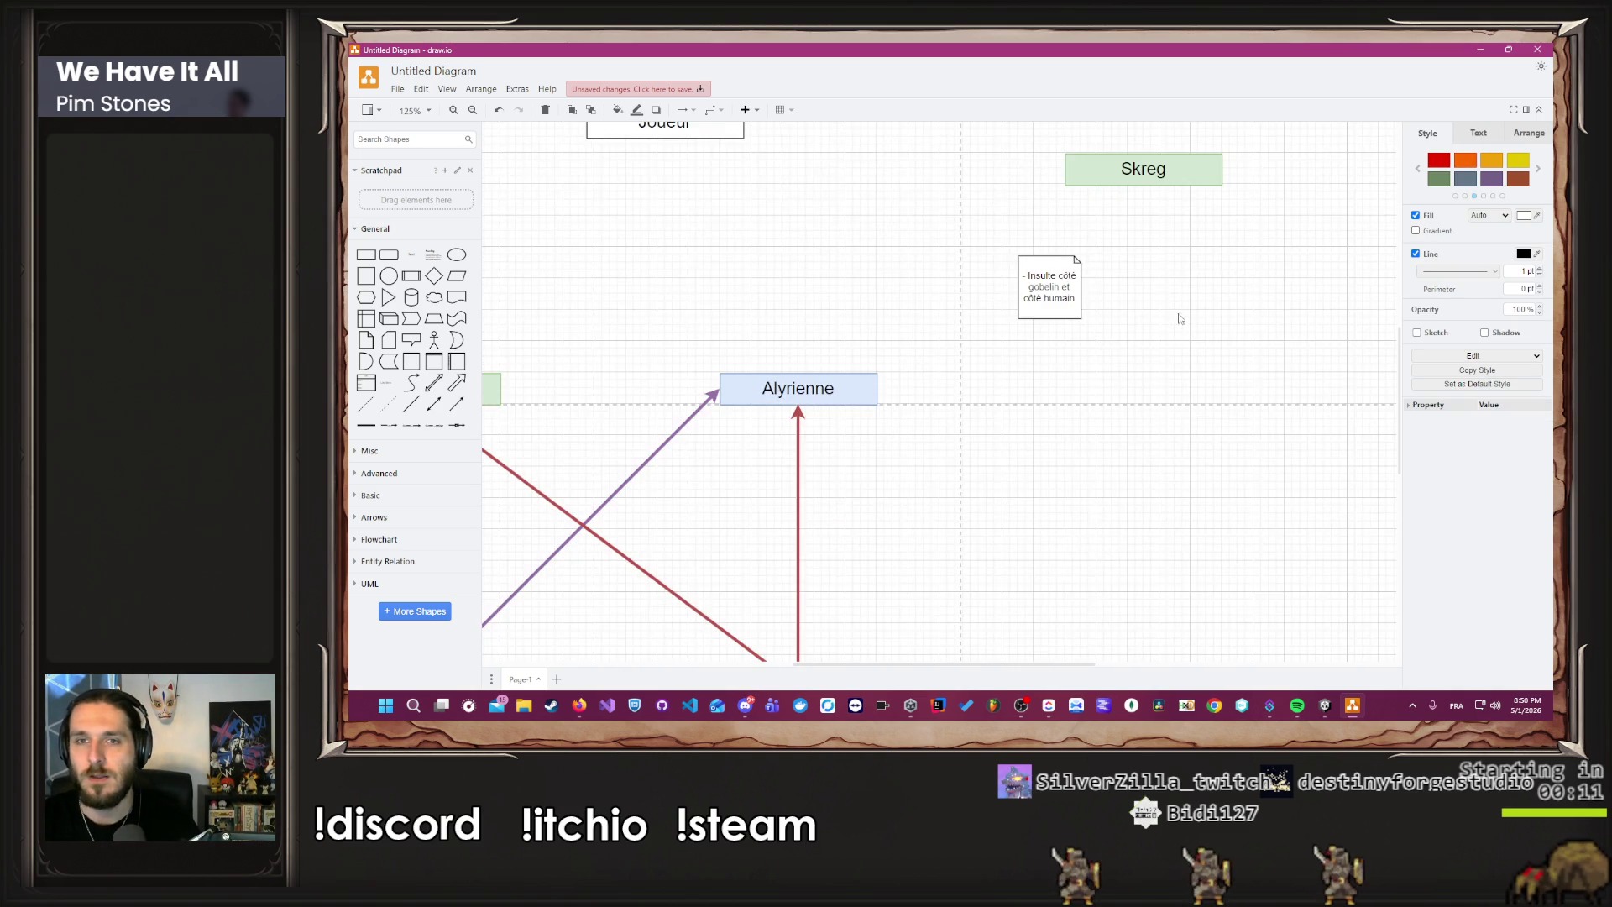
key("Delete")
scroll(1076, 288, "down", 3)
scroll(1075, 288, "down", 4)
scroll(1125, 358, "up", 2)
scroll(1125, 359, "up", 3)
Place a Skreg copy just above the Skreg box right of Joueur, undoing a misplaced attempt.
left_click(1089, 284)
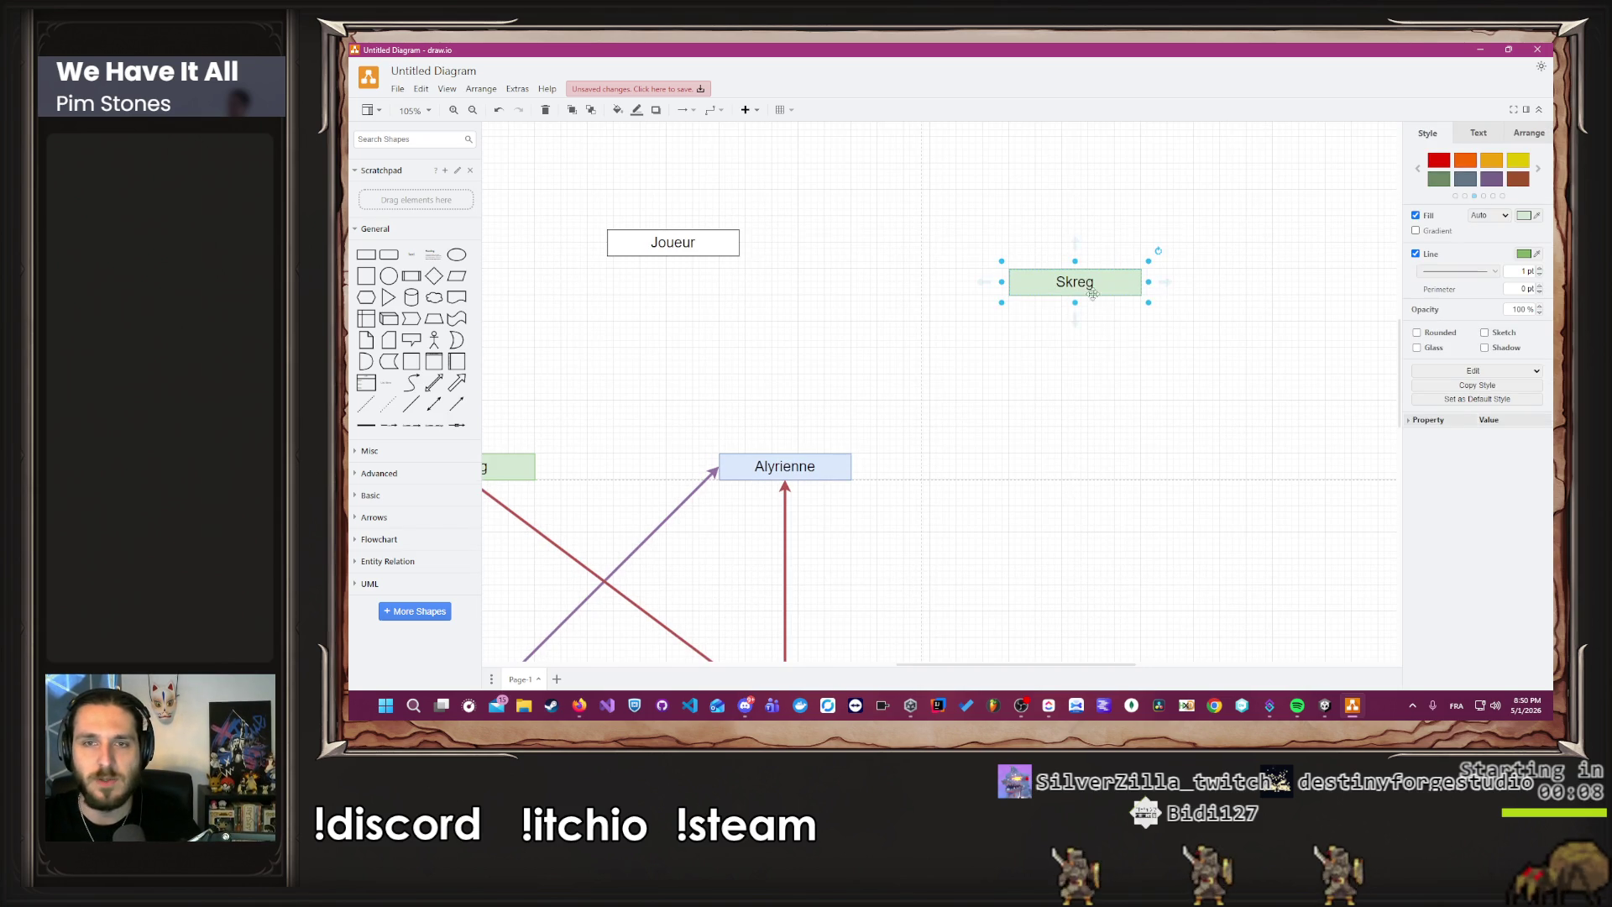
left_click_drag(1089, 284, 1057, 172)
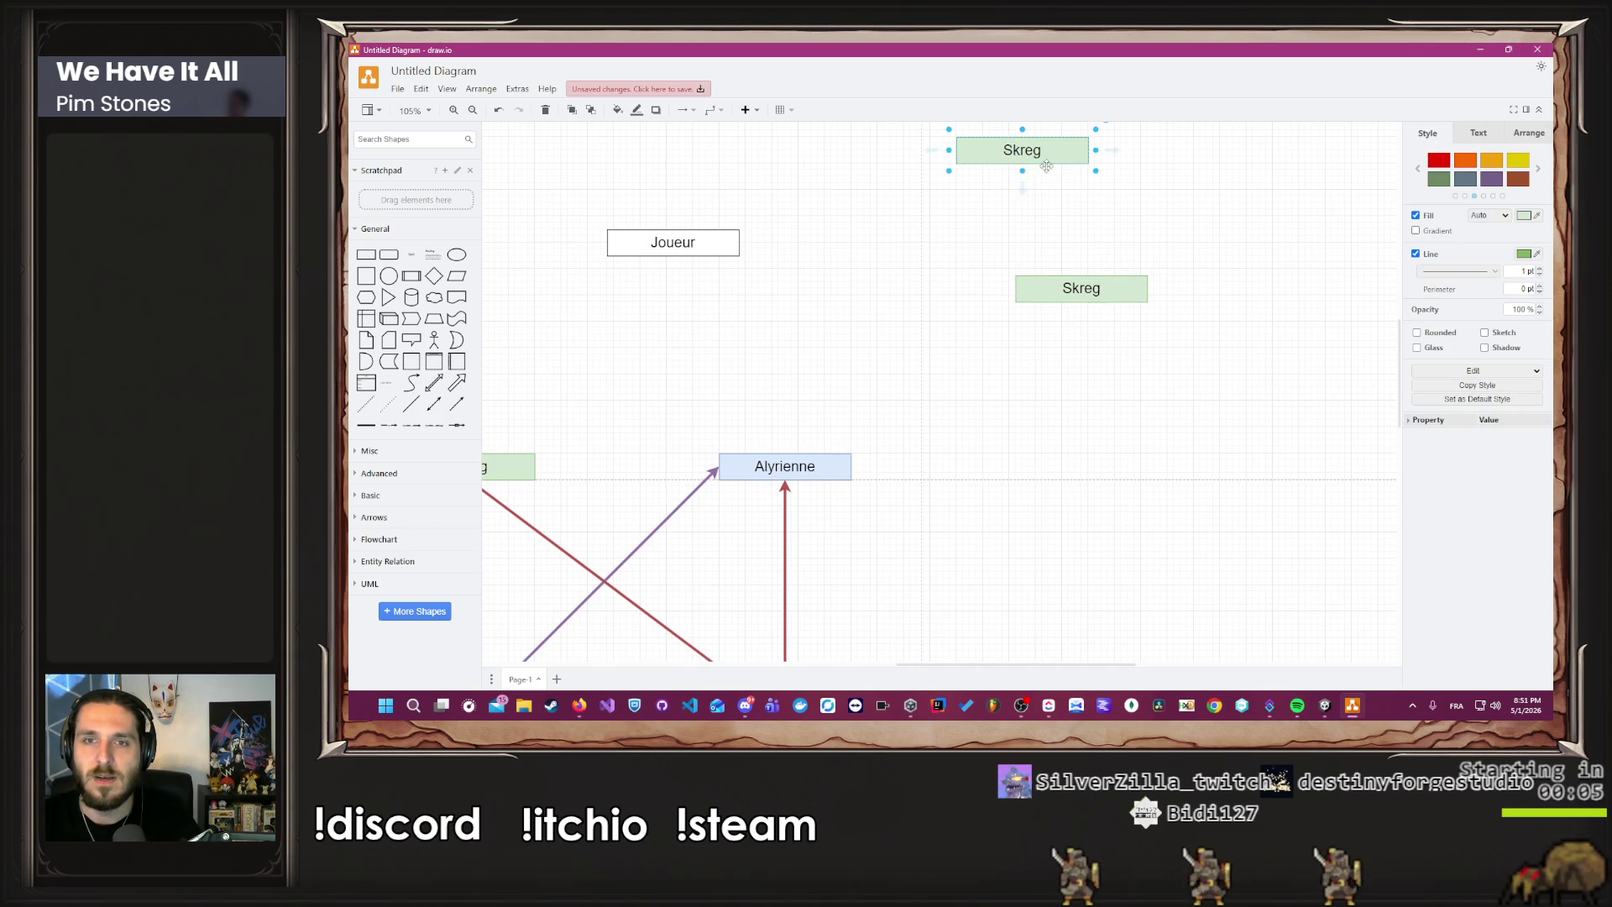
key("ctrl+z")
mouse_move(1123, 294)
left_mouse_down()
mouse_move(1137, 299)
mouse_move(1135, 264)
left_mouse_up()
scroll(1135, 299, "up", 3)
scroll(1135, 264, "down", 5)
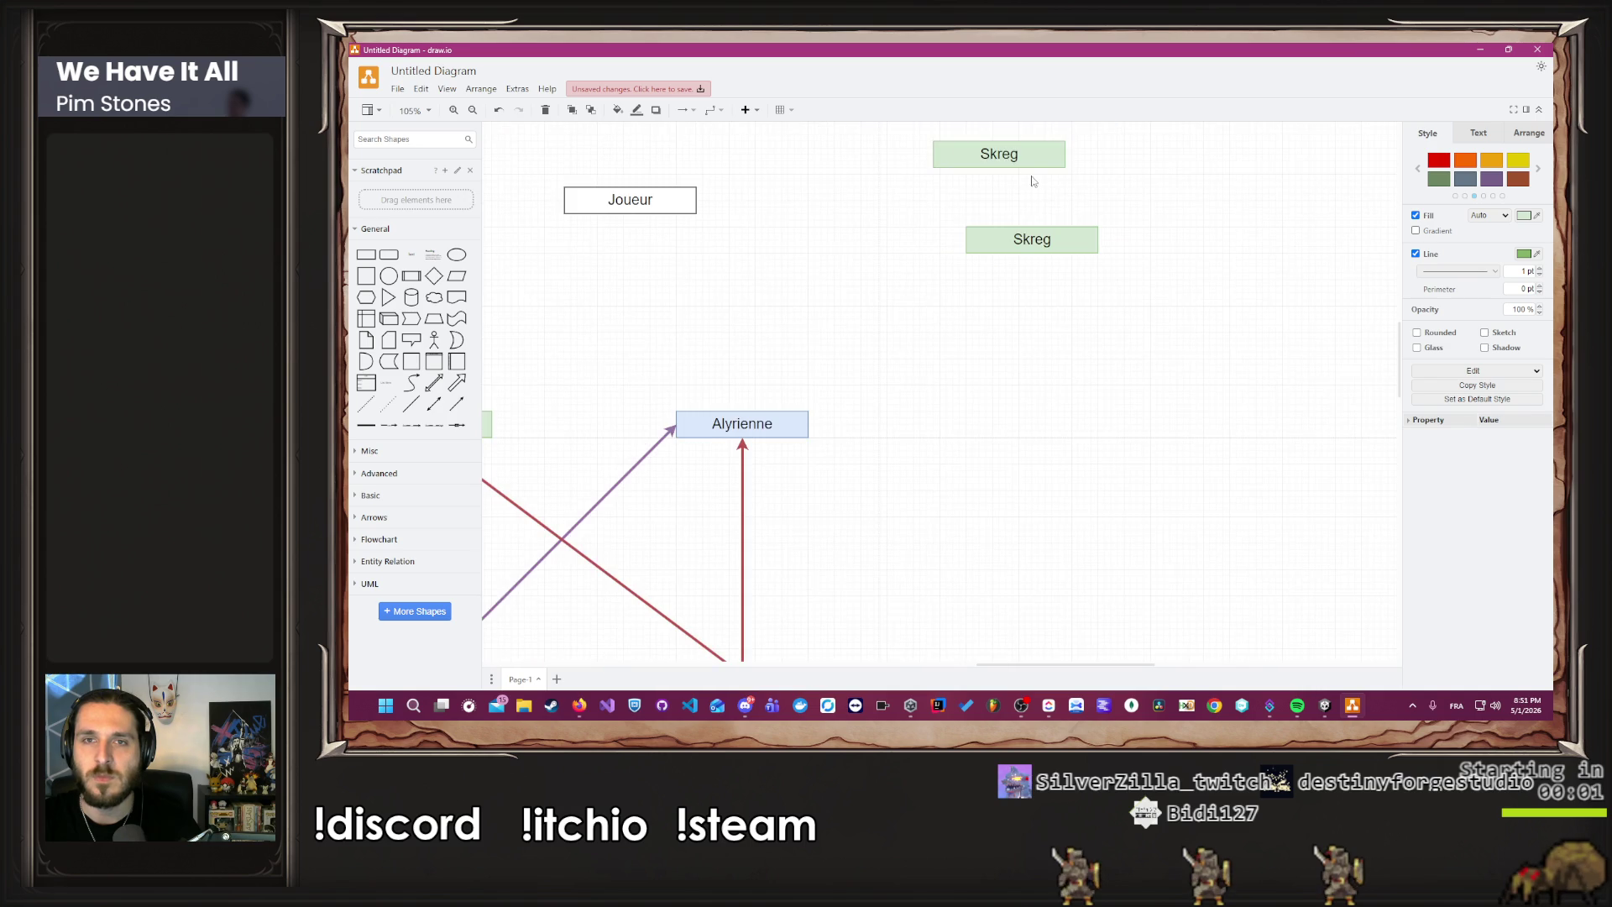
Move the Skreg copy up-left and relabel it 'Gobelin VS Humain'.
left_click_drag(1033, 265, 996, 220)
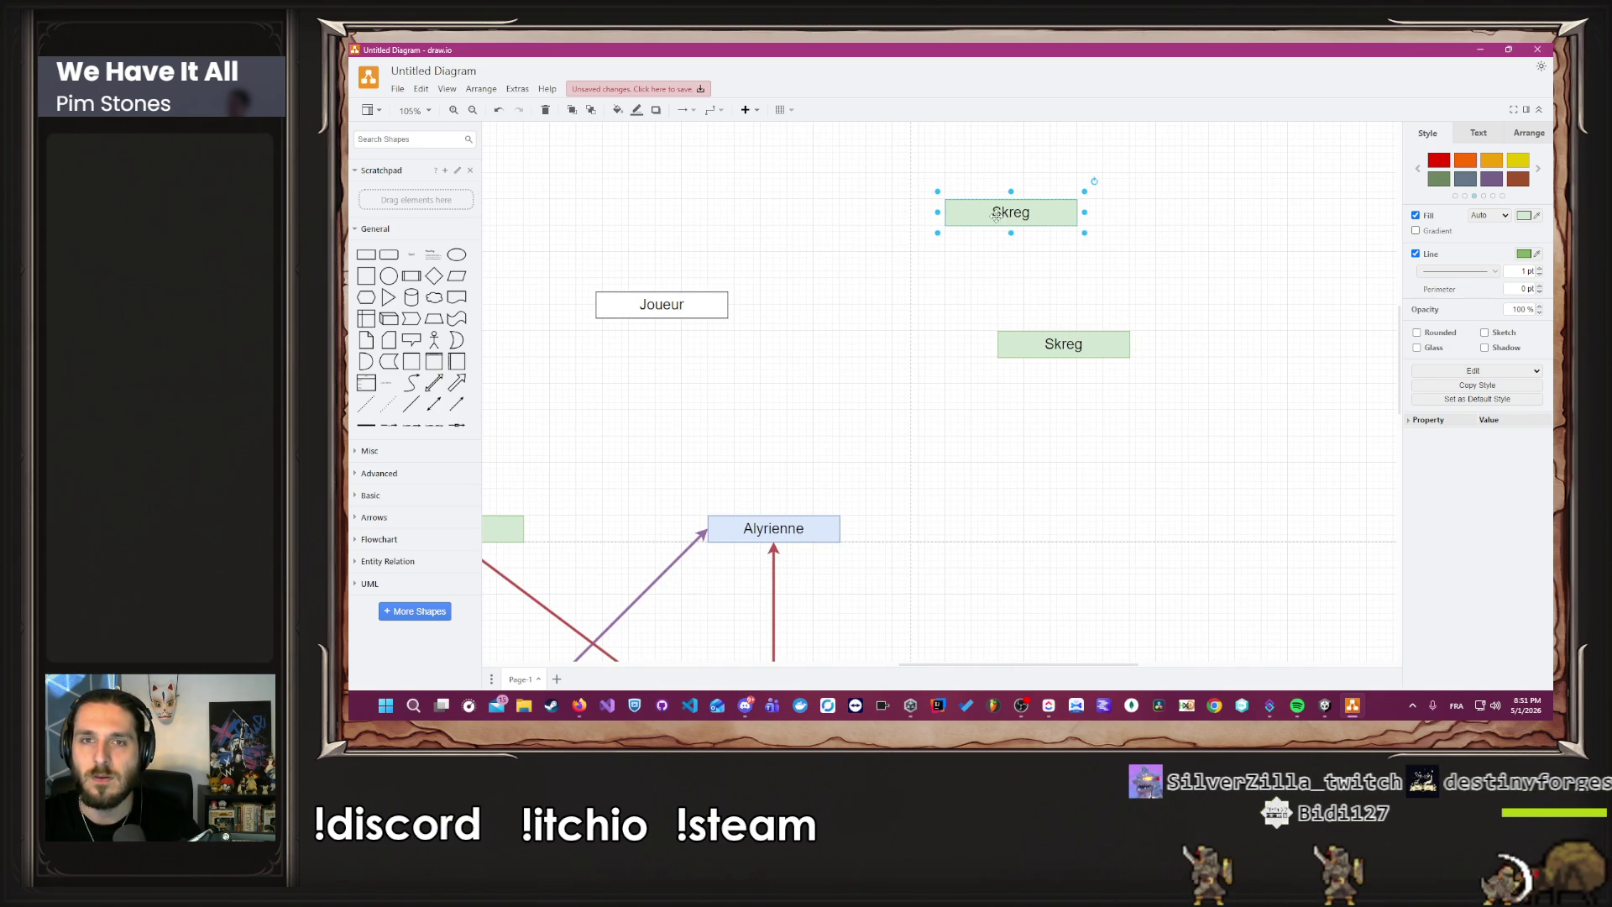
double_click(997, 220)
type("Gobel")
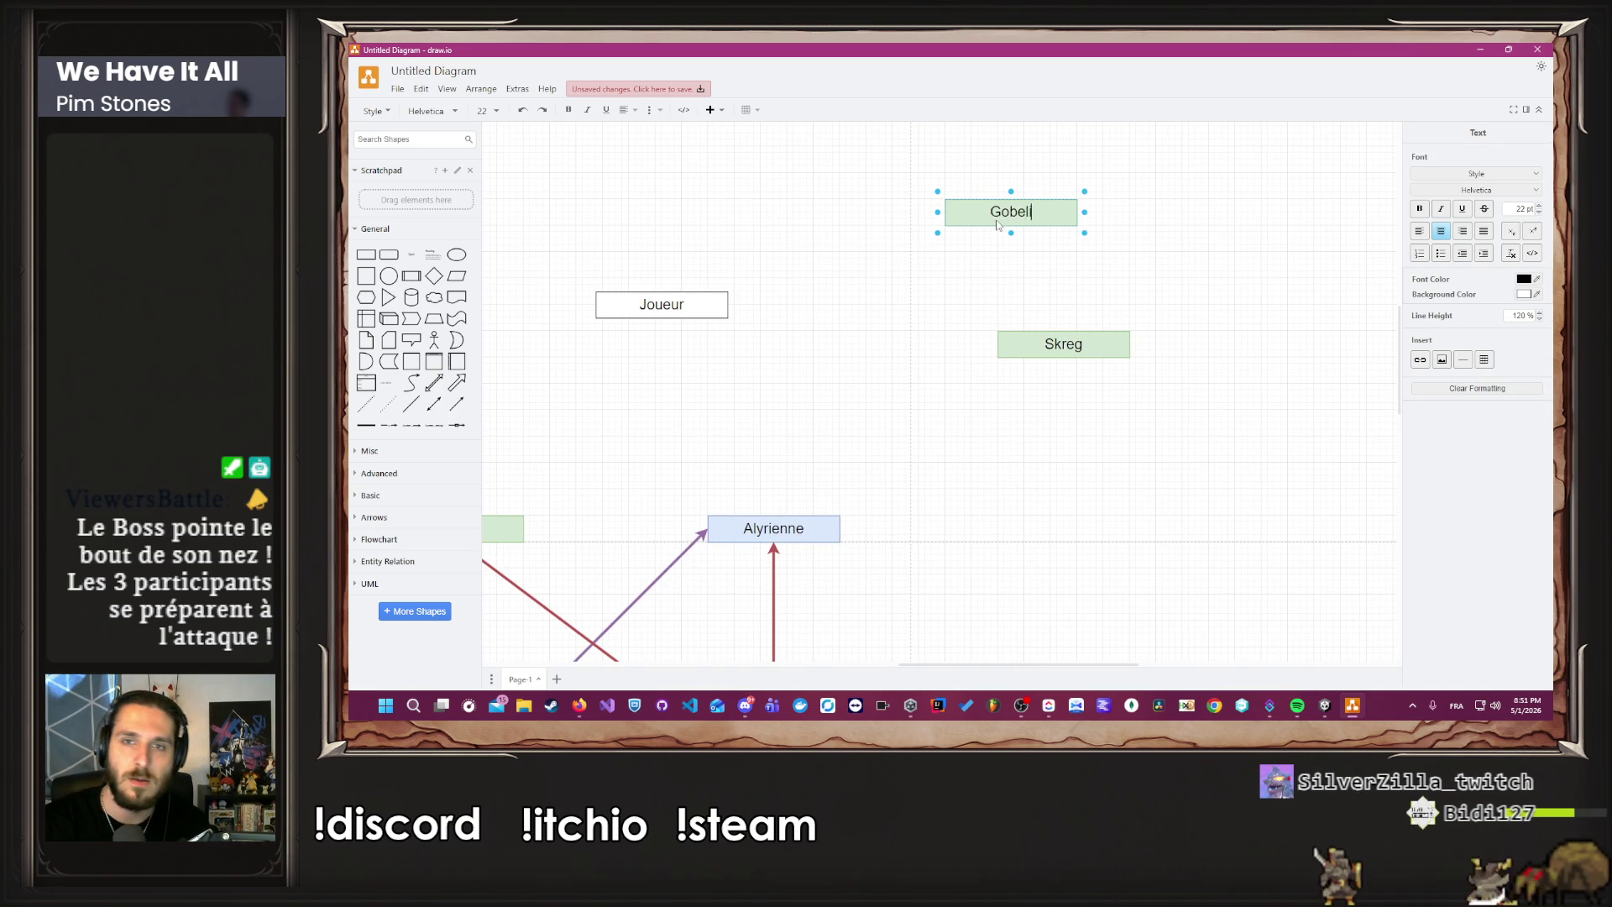
type("in VS Humain")
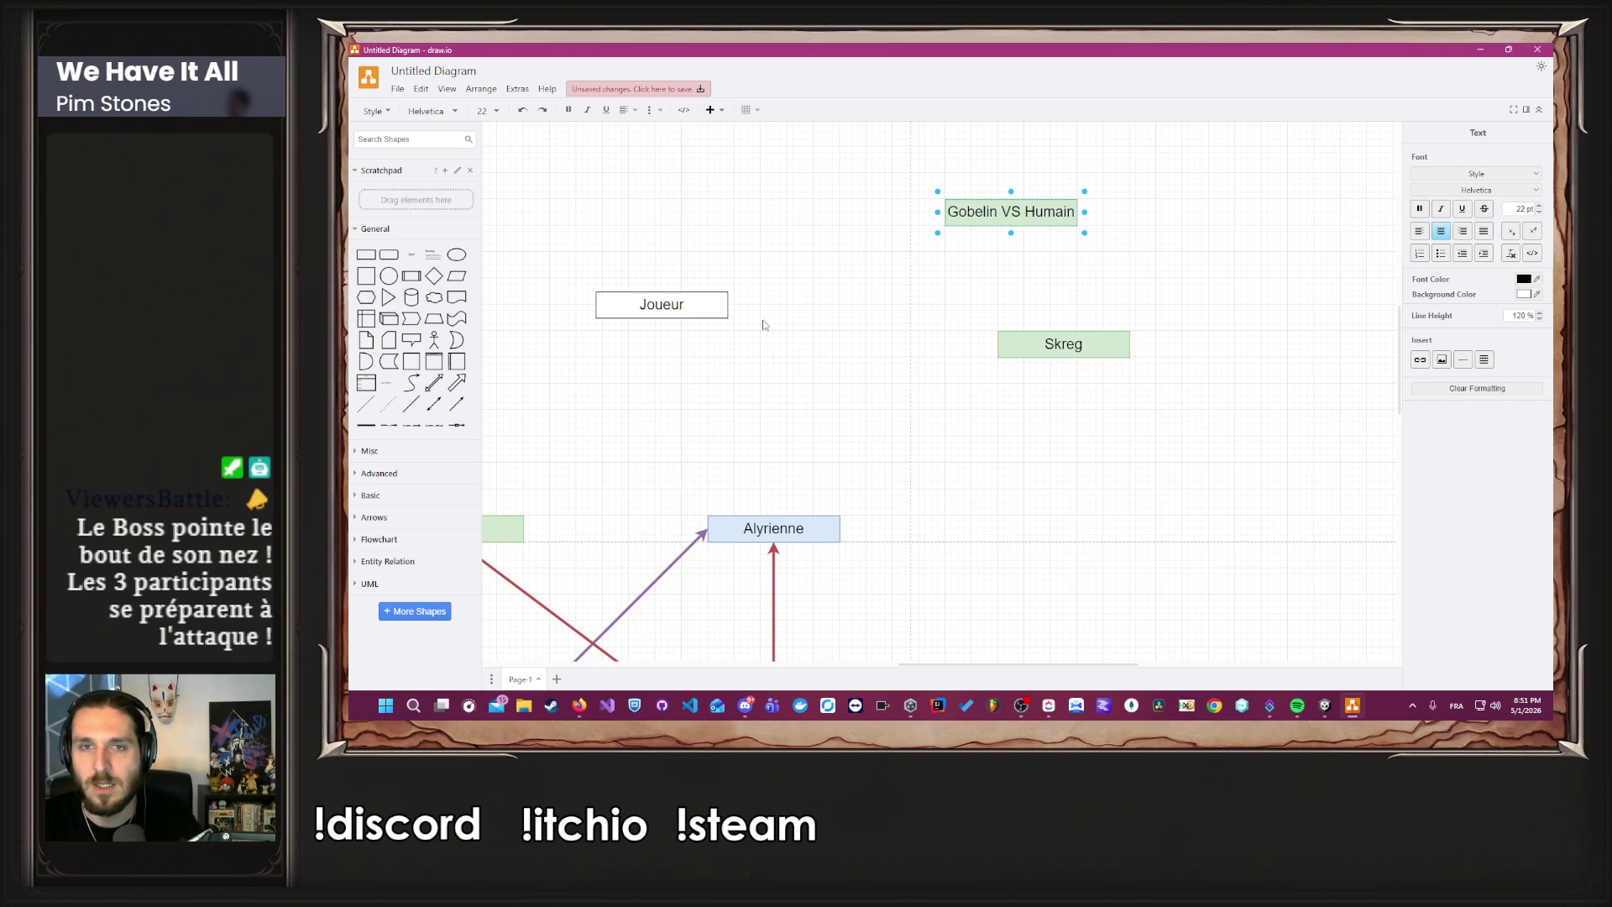
left_click(856, 287)
Duplicate Gobelin VS Humain to its right and relabel the copy 'Harmonie Gobelin / Humain'.
left_click(992, 222)
left_click_drag(991, 222, 976, 274)
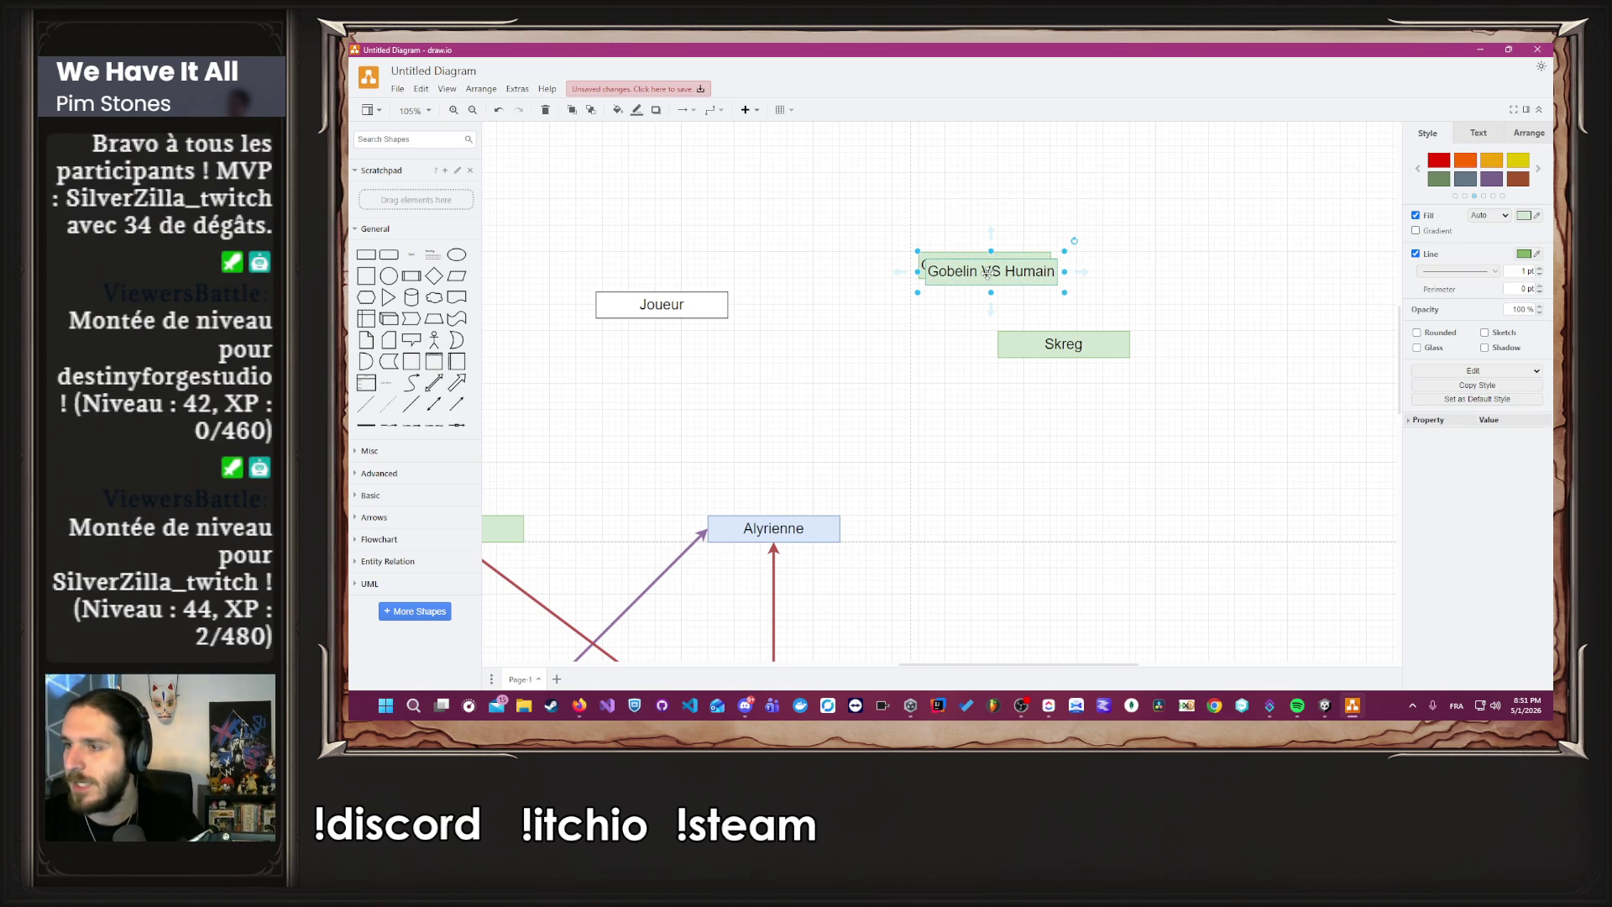
mouse_move(988, 272)
left_mouse_down()
mouse_move(1050, 261)
mouse_move(1059, 288)
mouse_move(1195, 275)
left_mouse_up()
key("ctrl+z")
left_click(1060, 288)
double_click(1194, 274)
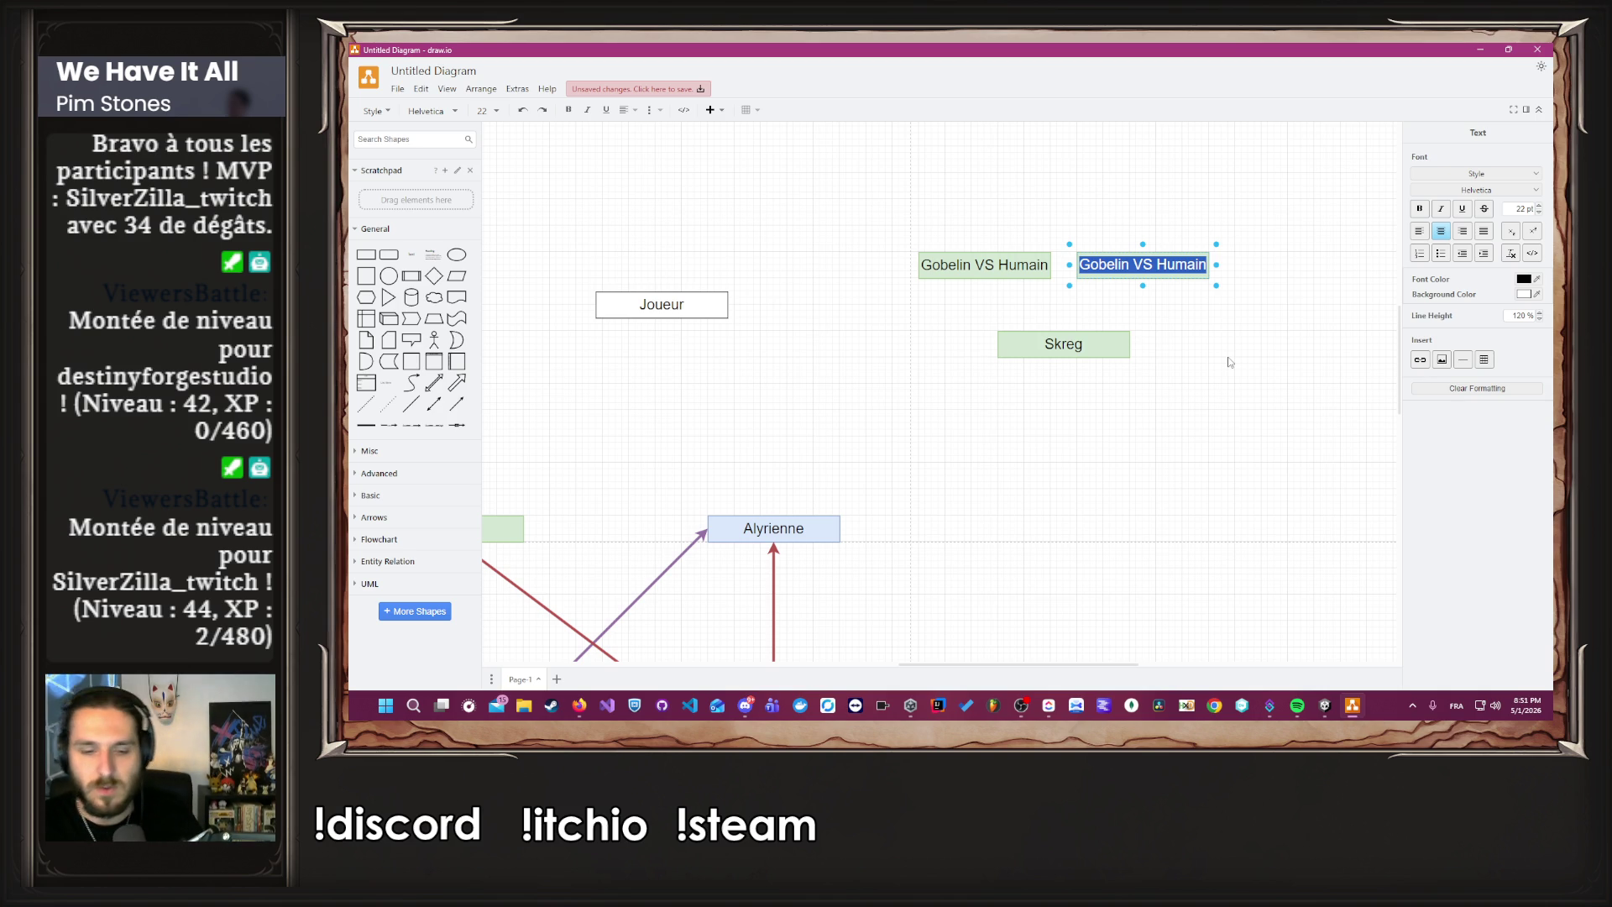
type("Ha")
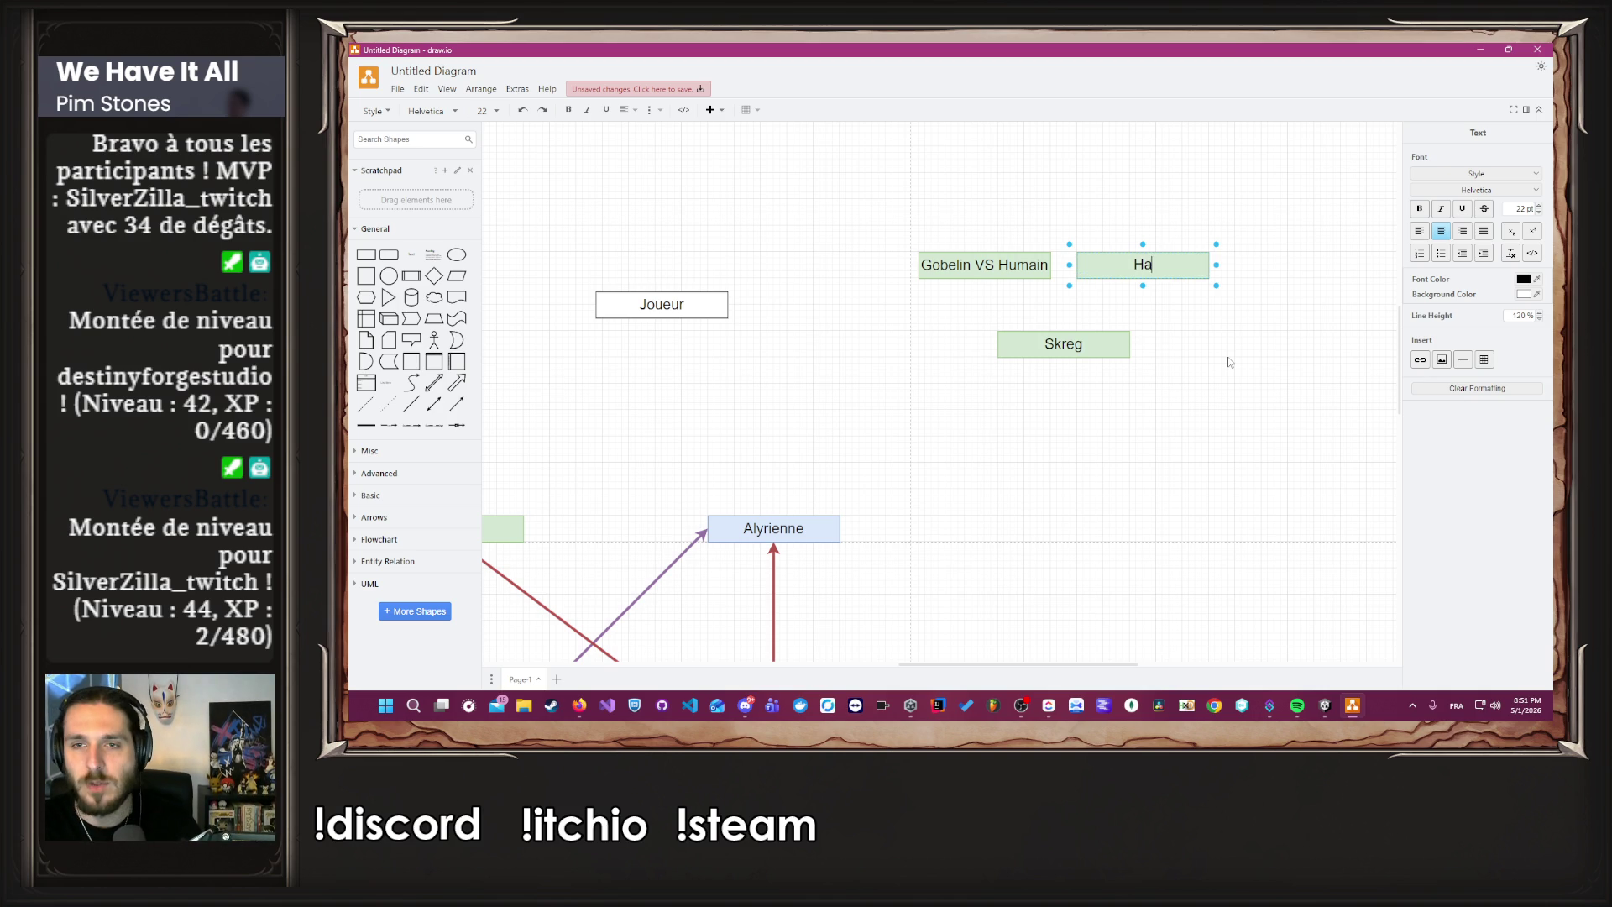
type("rmonie Go")
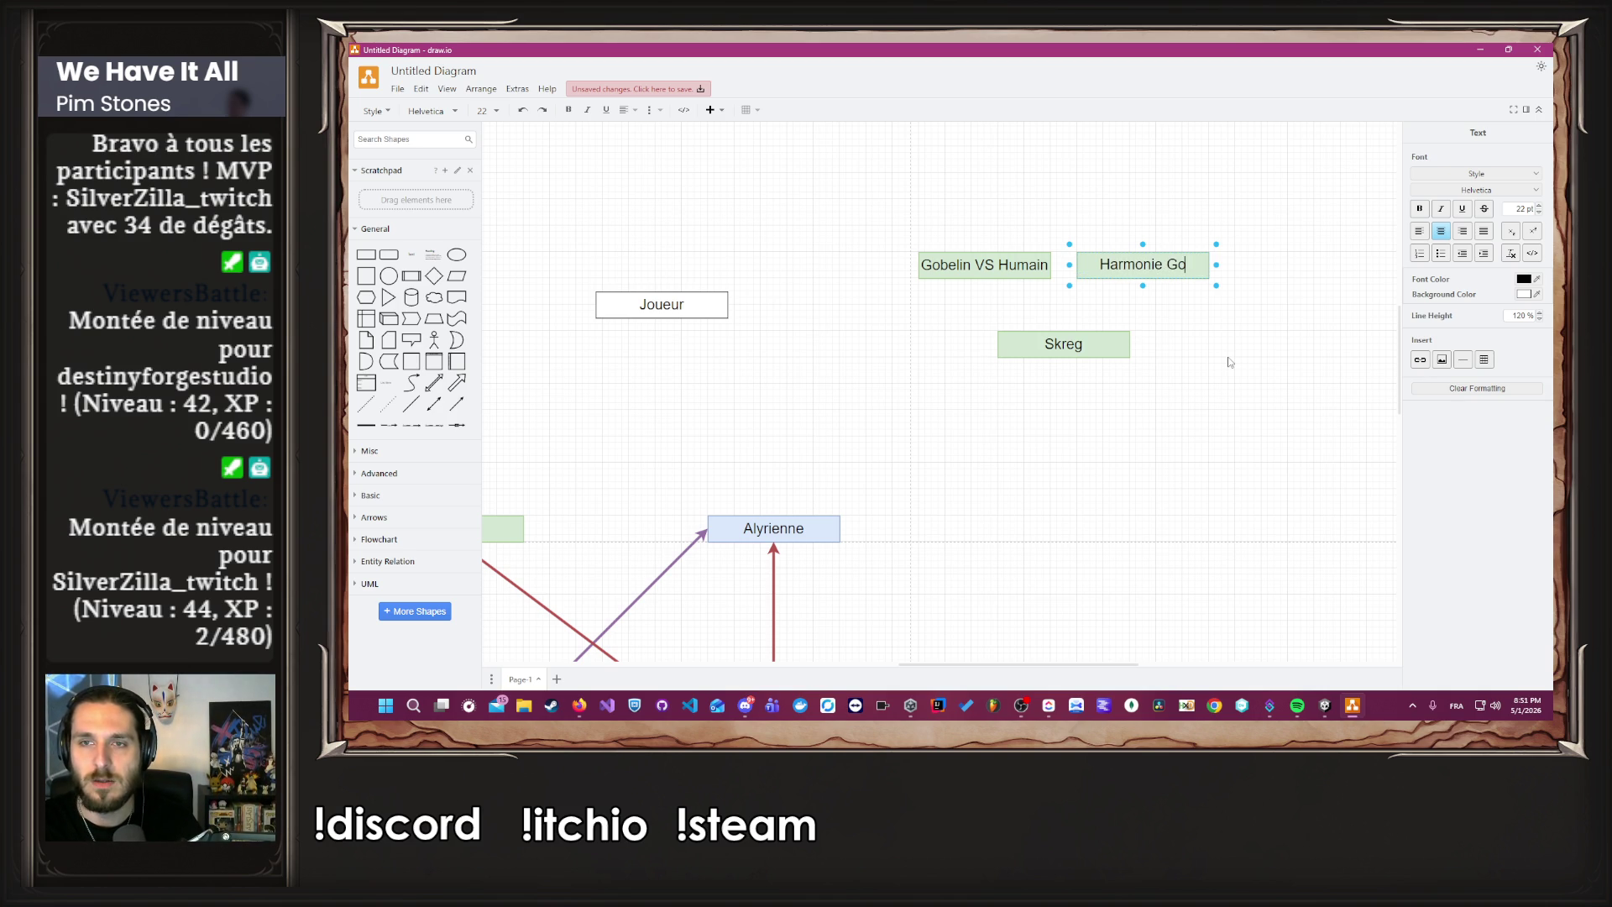
type("belin /")
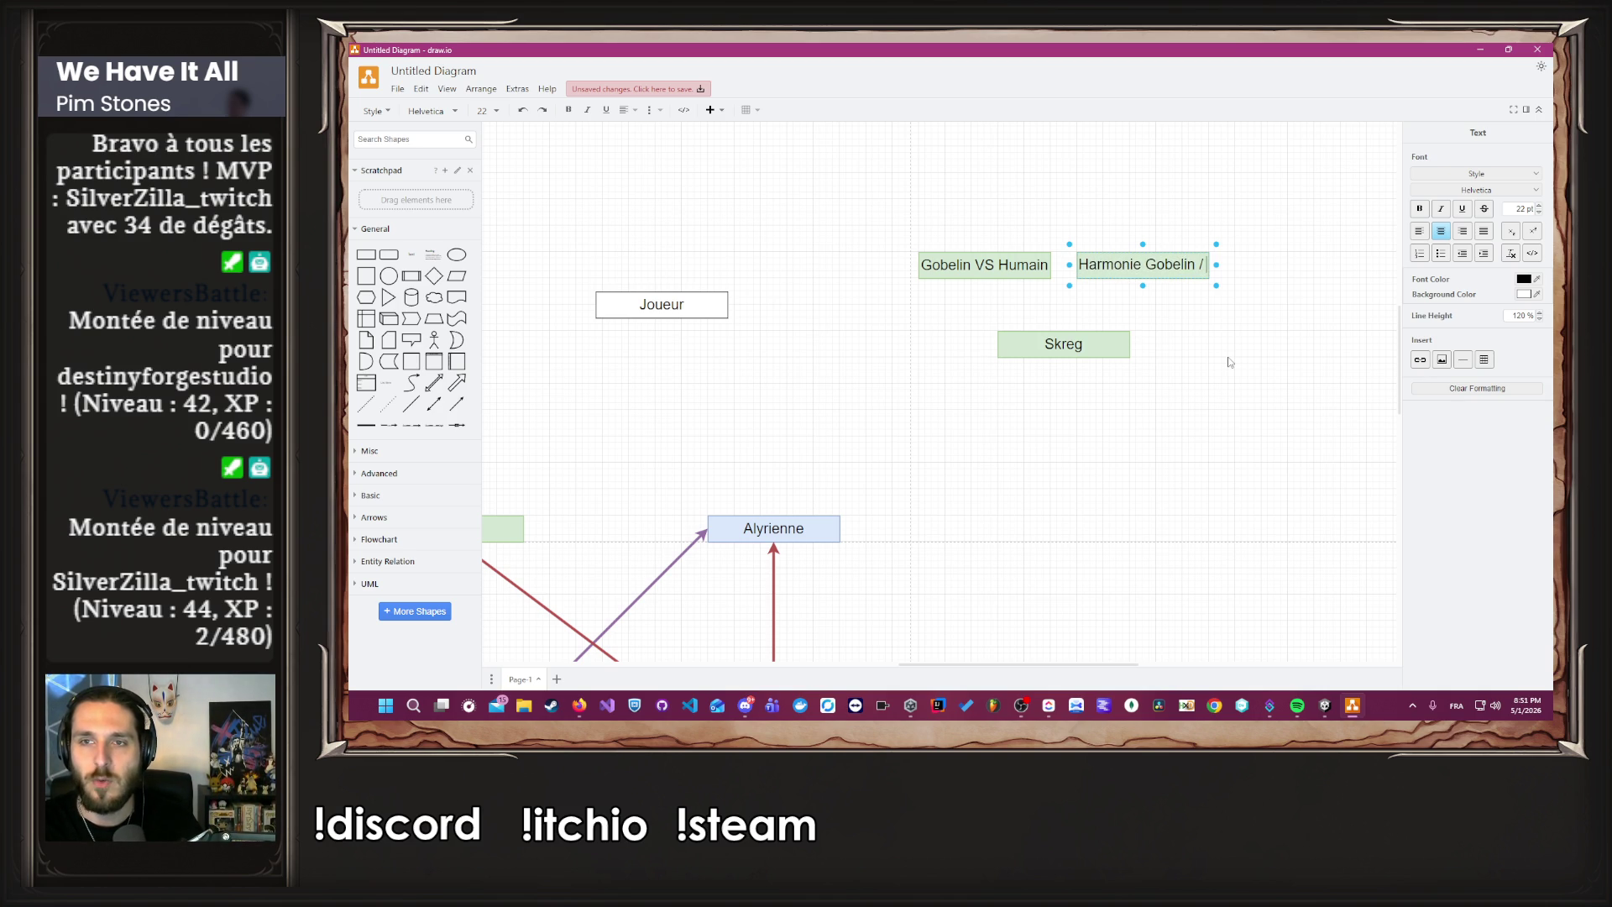
type(" Humain")
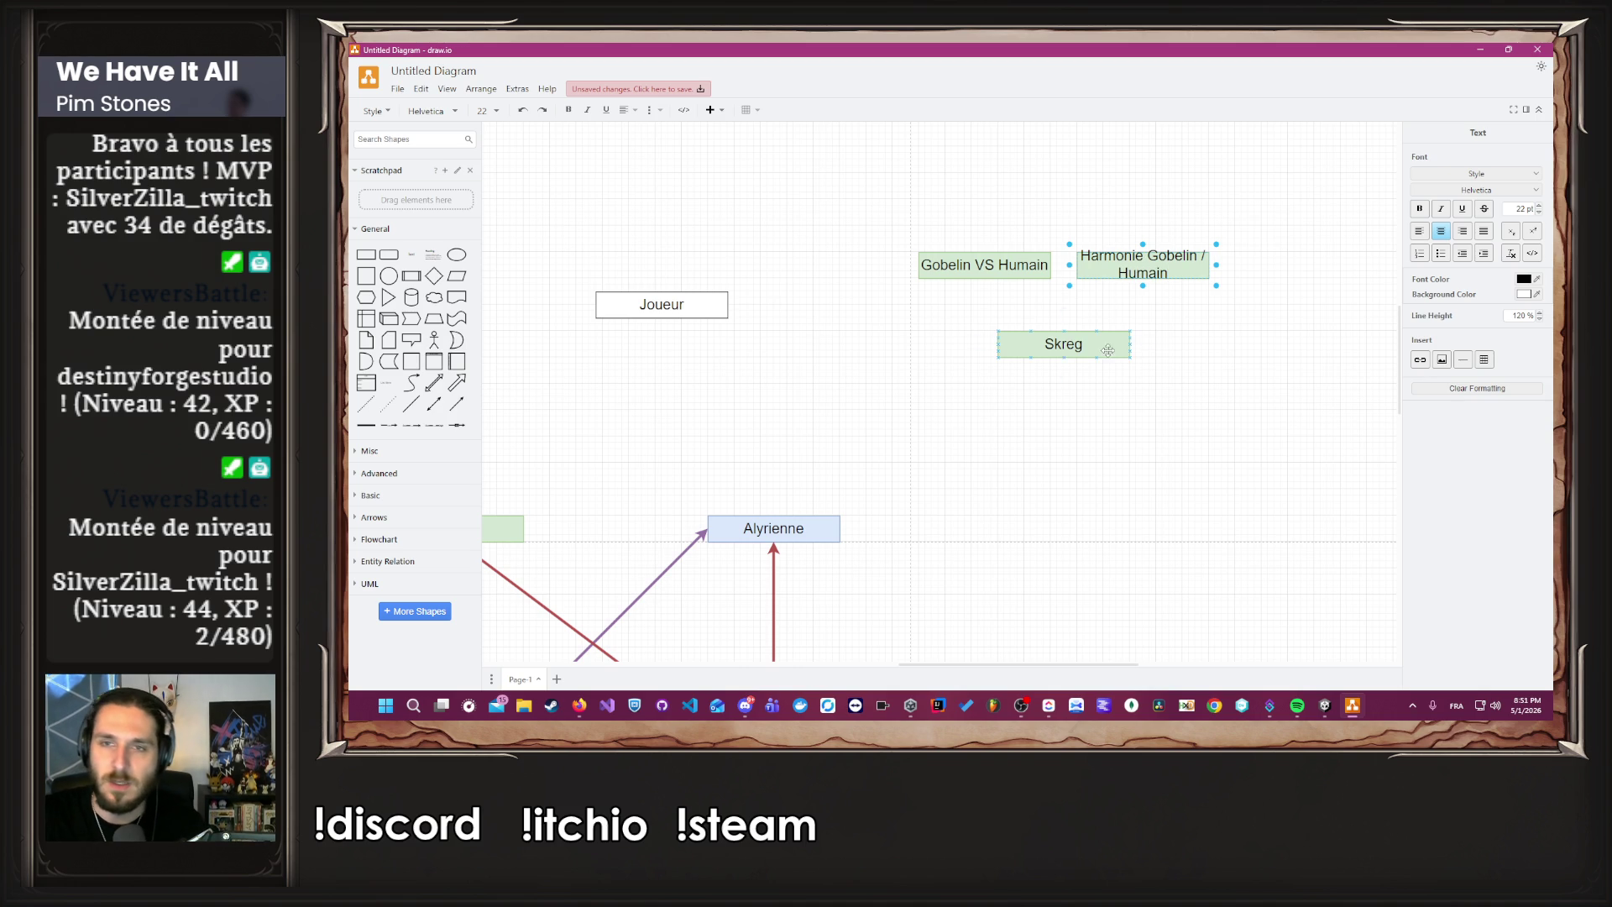
key("Escape")
Make Gobelin VS Humain taller and align Harmonie Gobelin / Humain and Skreg beneath them.
left_click(1063, 243)
left_click(992, 255)
left_click_drag(985, 251, 985, 225)
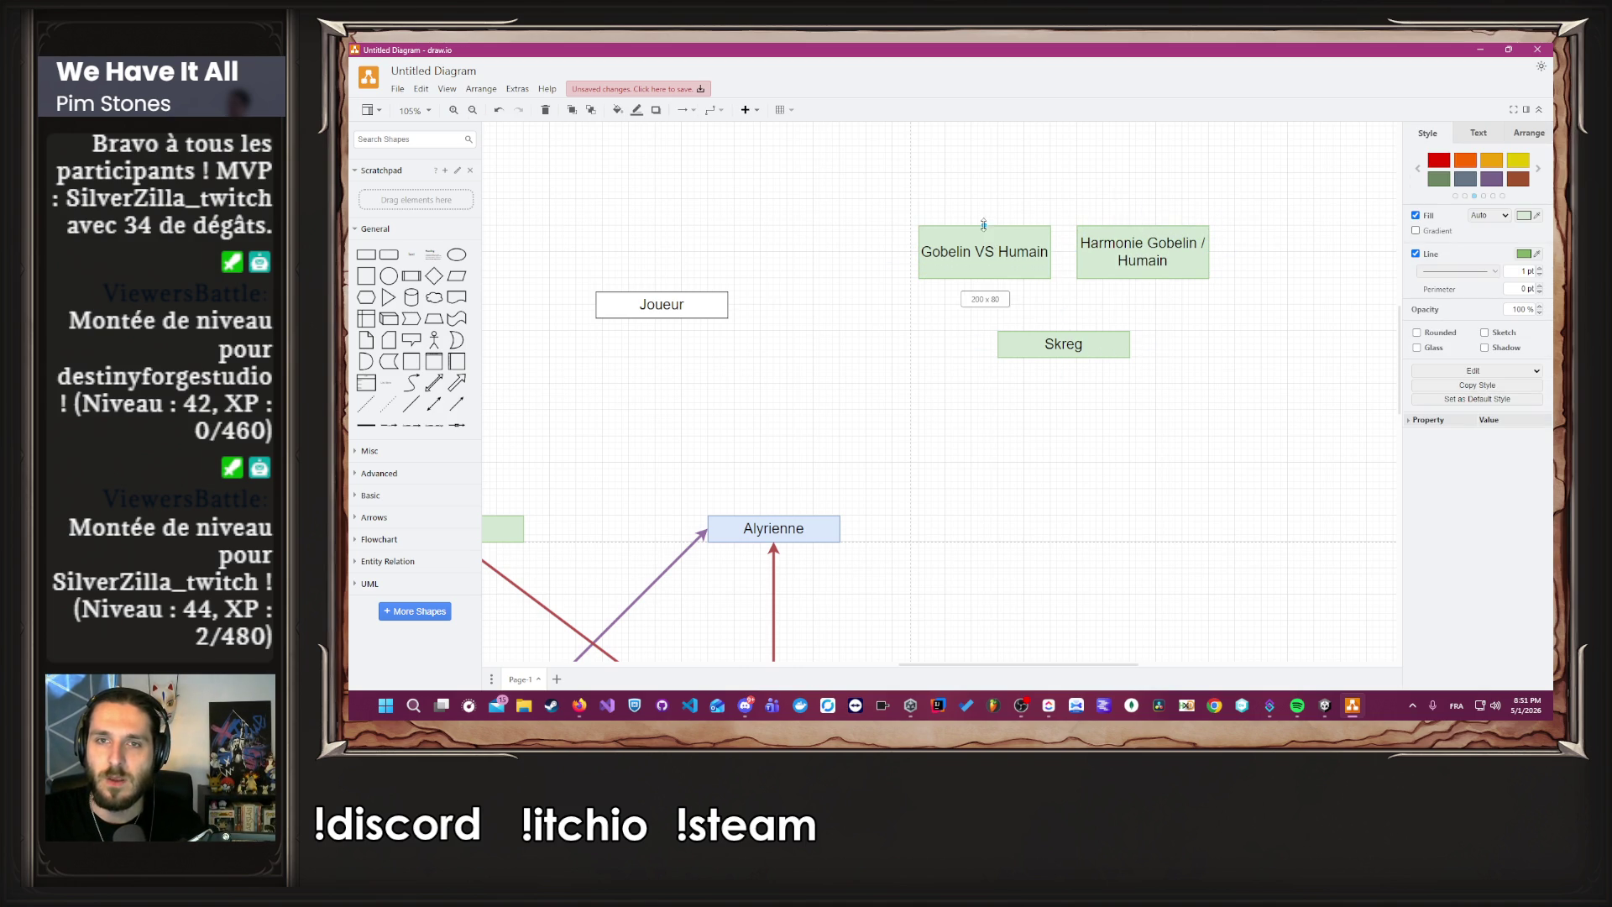
left_click(1226, 341)
left_click_drag(1125, 268, 1151, 268)
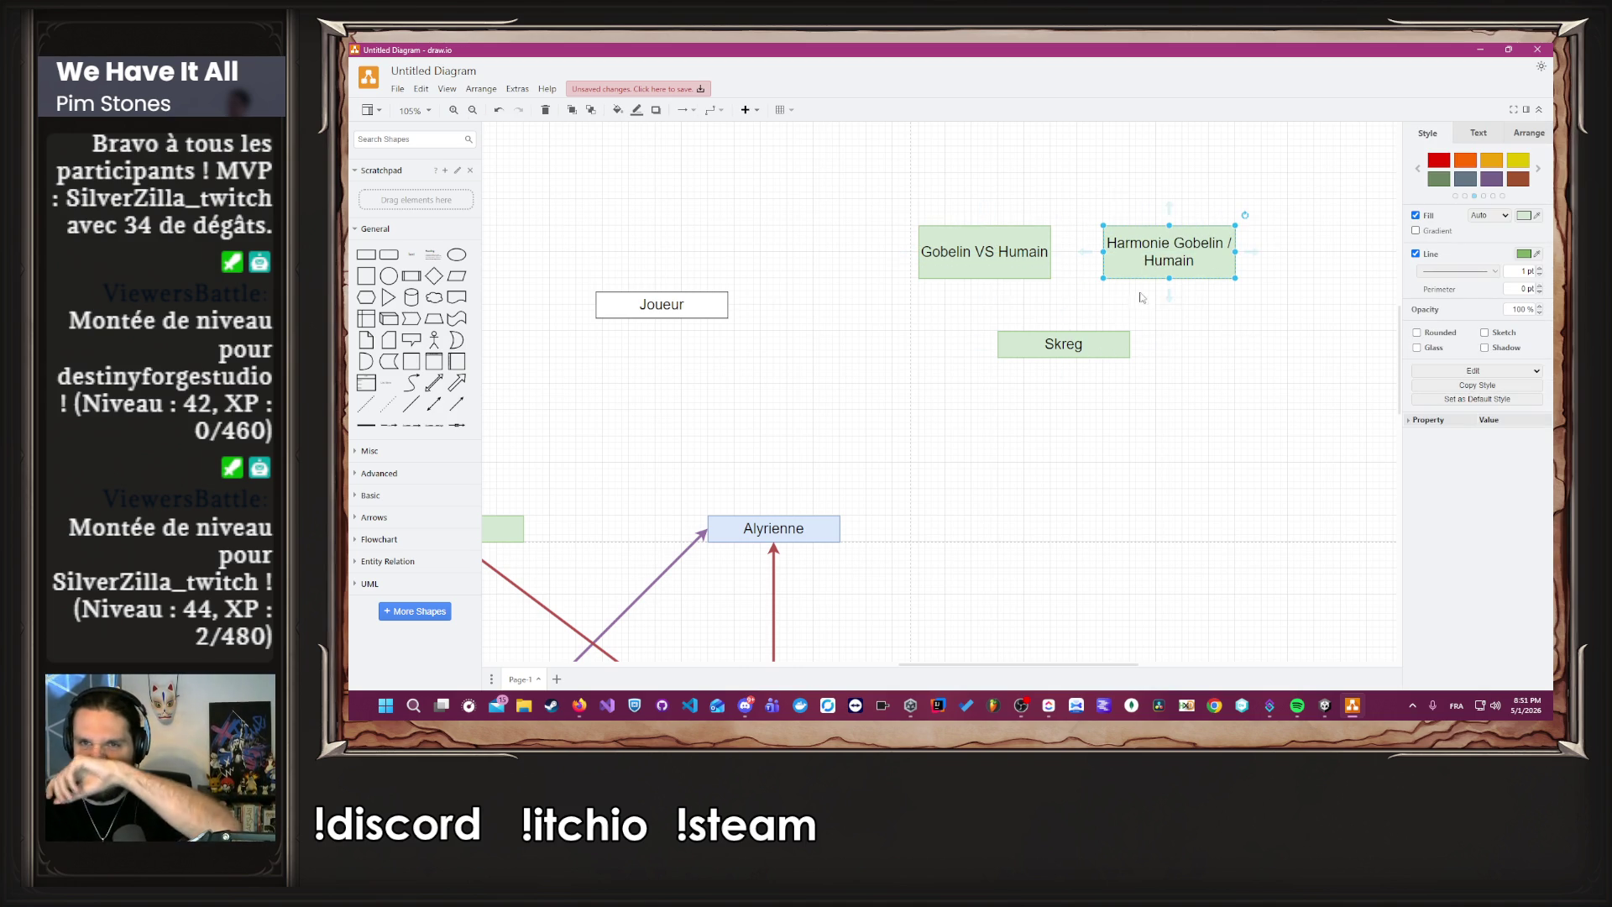
left_click_drag(1085, 348, 1099, 349)
left_click(1024, 312)
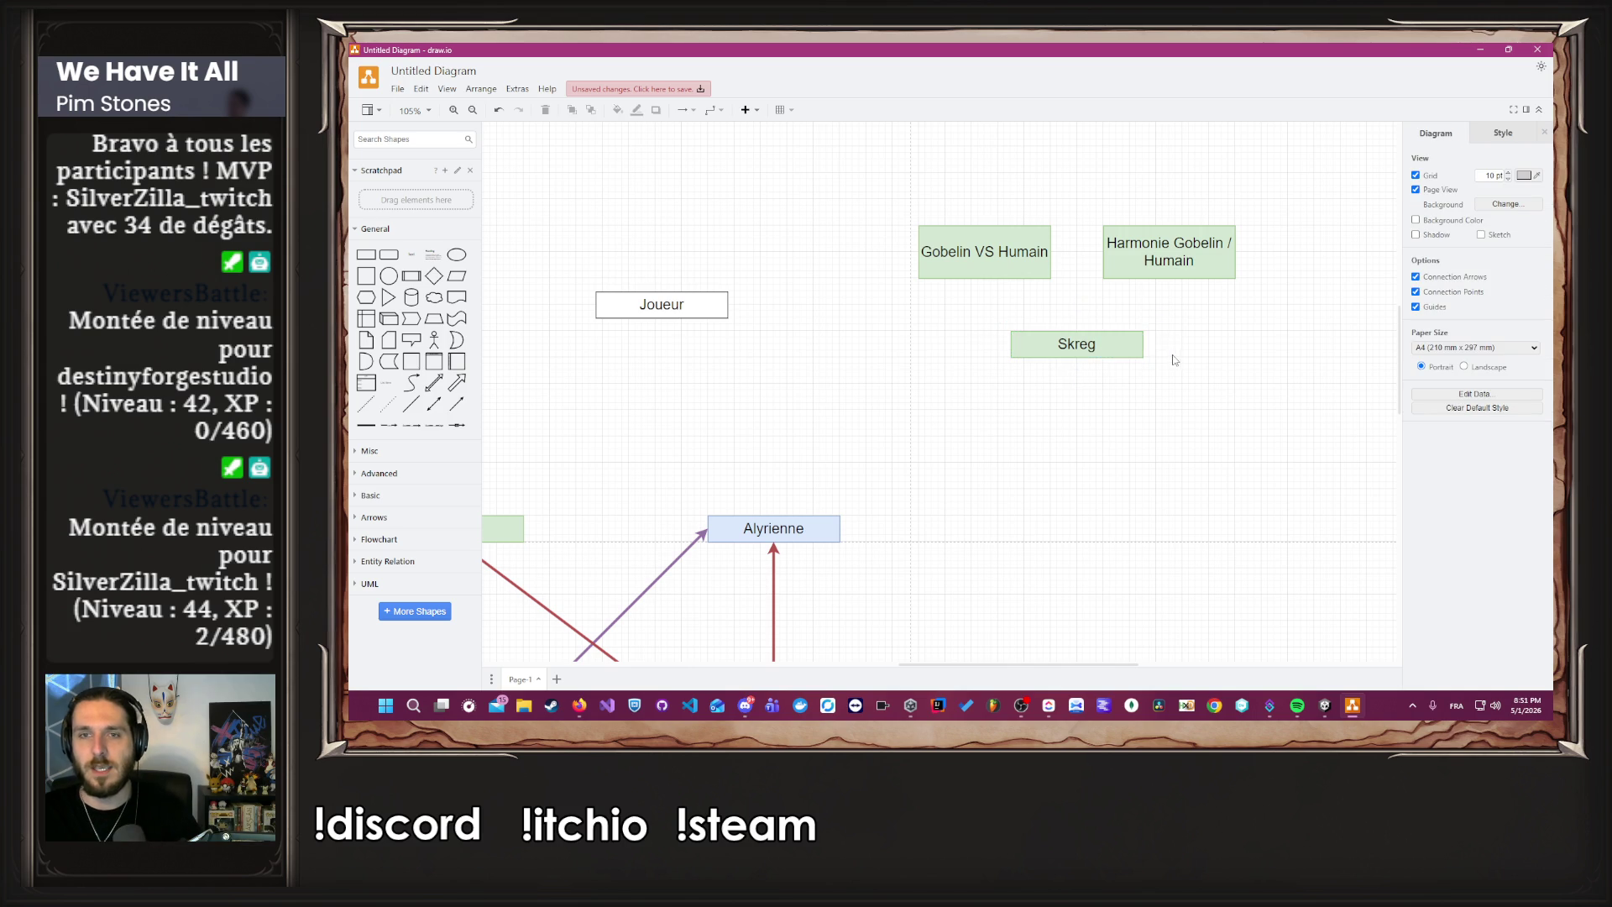
Add a copy above labelled 'Humain l'emporte'.
scroll(1023, 312, "up", 2)
scroll(1024, 312, "left", 1)
left_click(1251, 361)
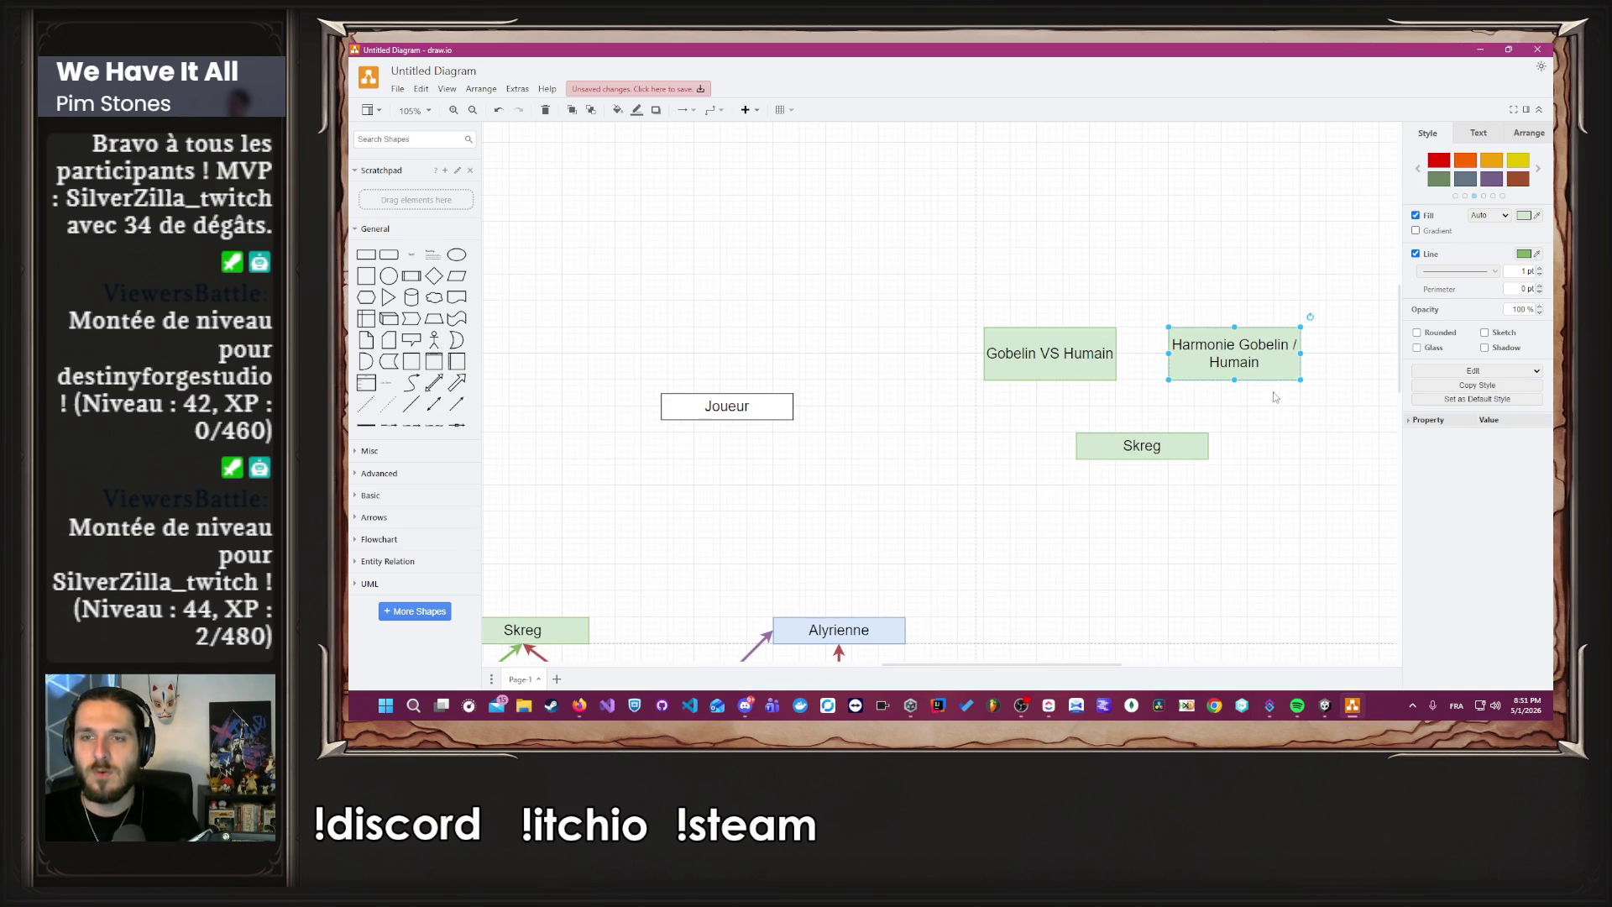
mouse_move(1255, 363)
left_mouse_down()
mouse_move(972, 273)
mouse_move(993, 283)
mouse_move(994, 257)
left_mouse_up()
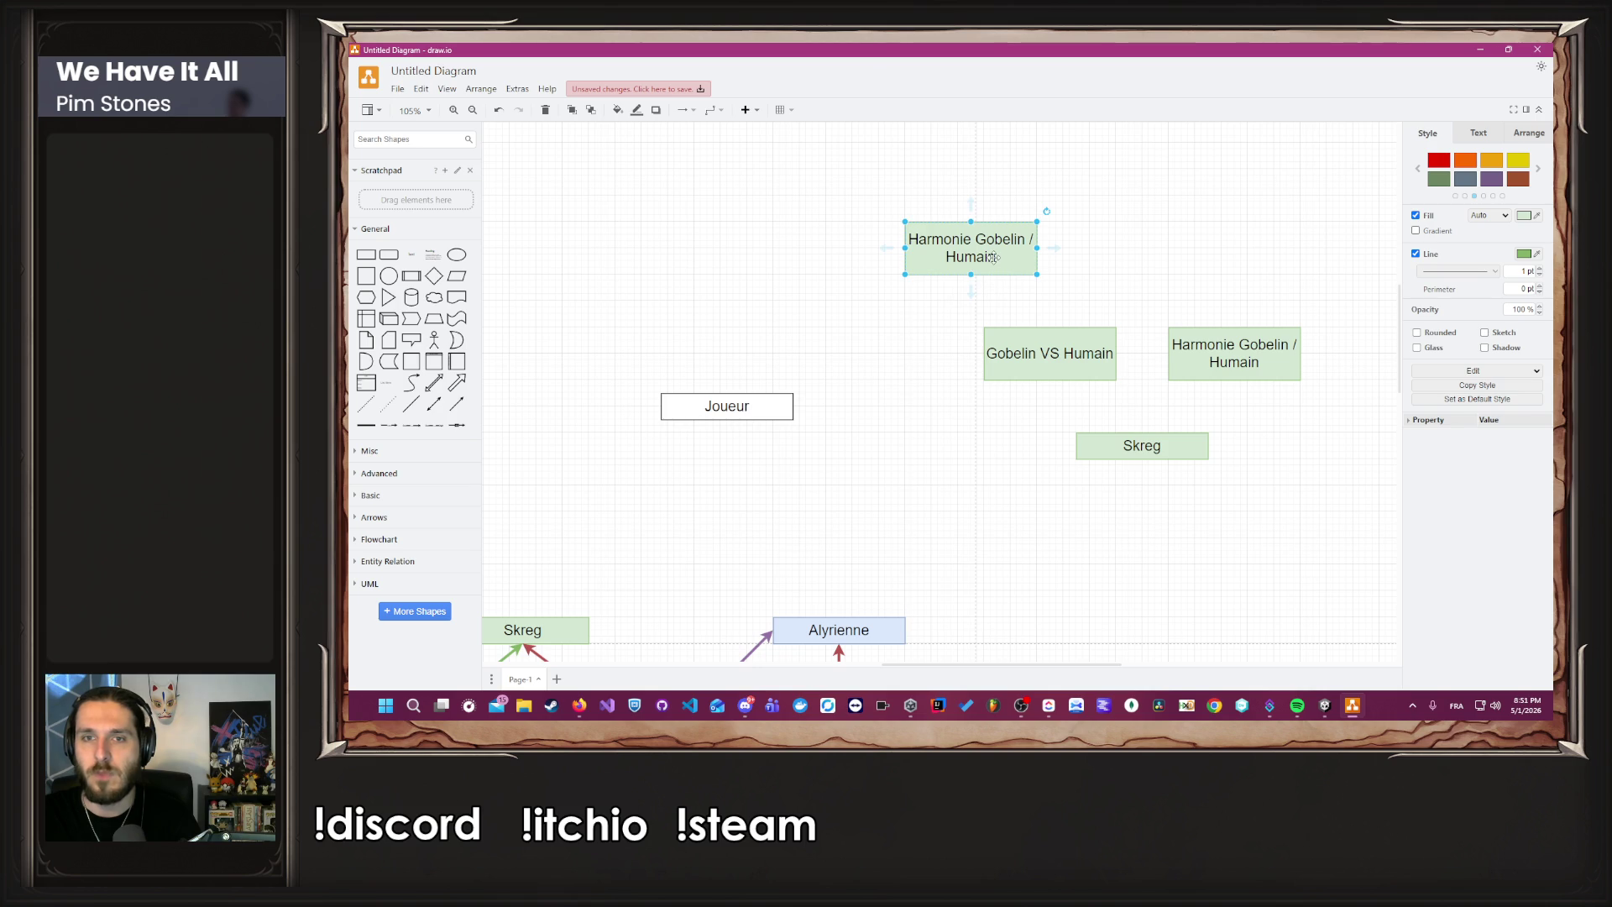
double_click(993, 257)
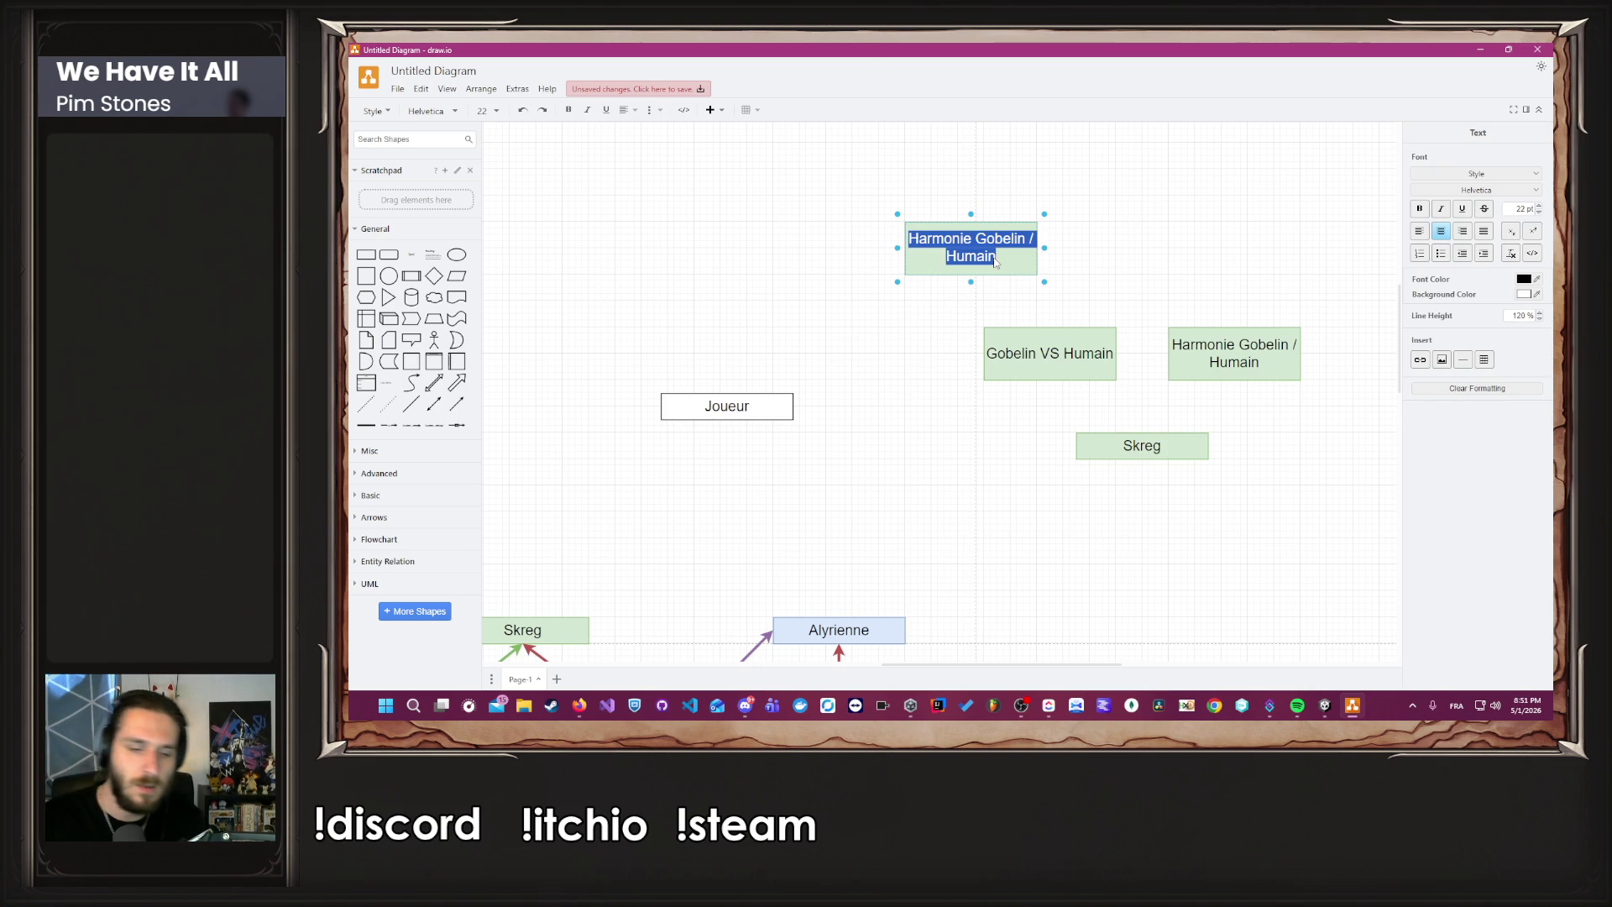
type("Humain l'emporte")
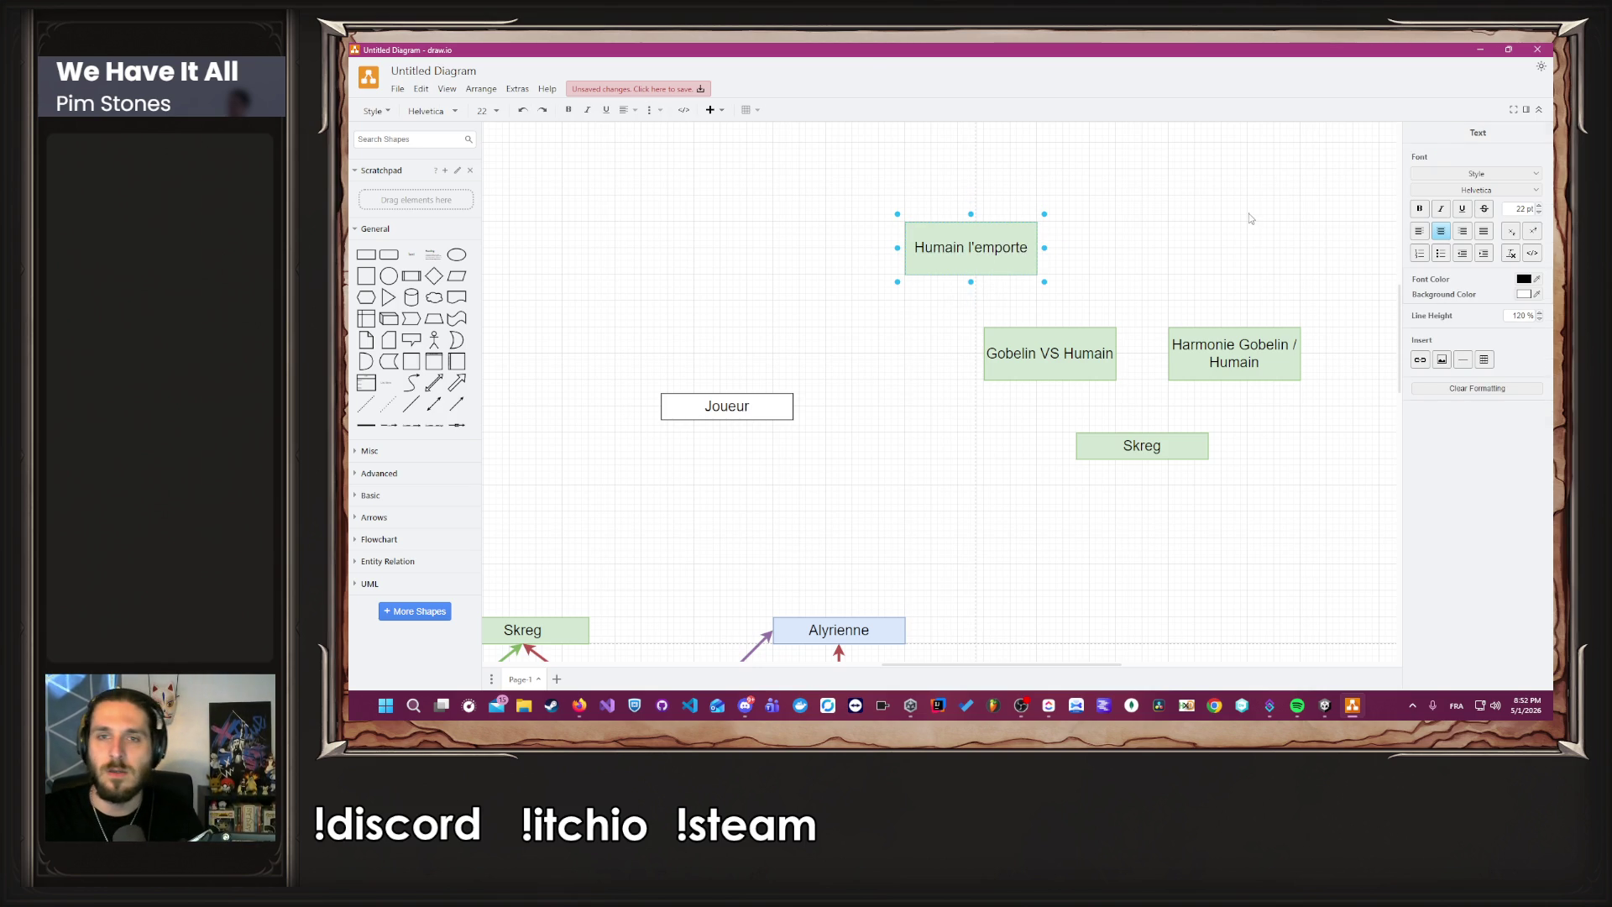
left_click(1249, 218)
Copy it to the right as 'Gobelin l'emporte' and spread the two boxes apart.
mouse_move(998, 257)
left_mouse_down()
mouse_move(1156, 250)
mouse_move(1133, 249)
left_mouse_up()
double_click(1129, 249)
key("End")
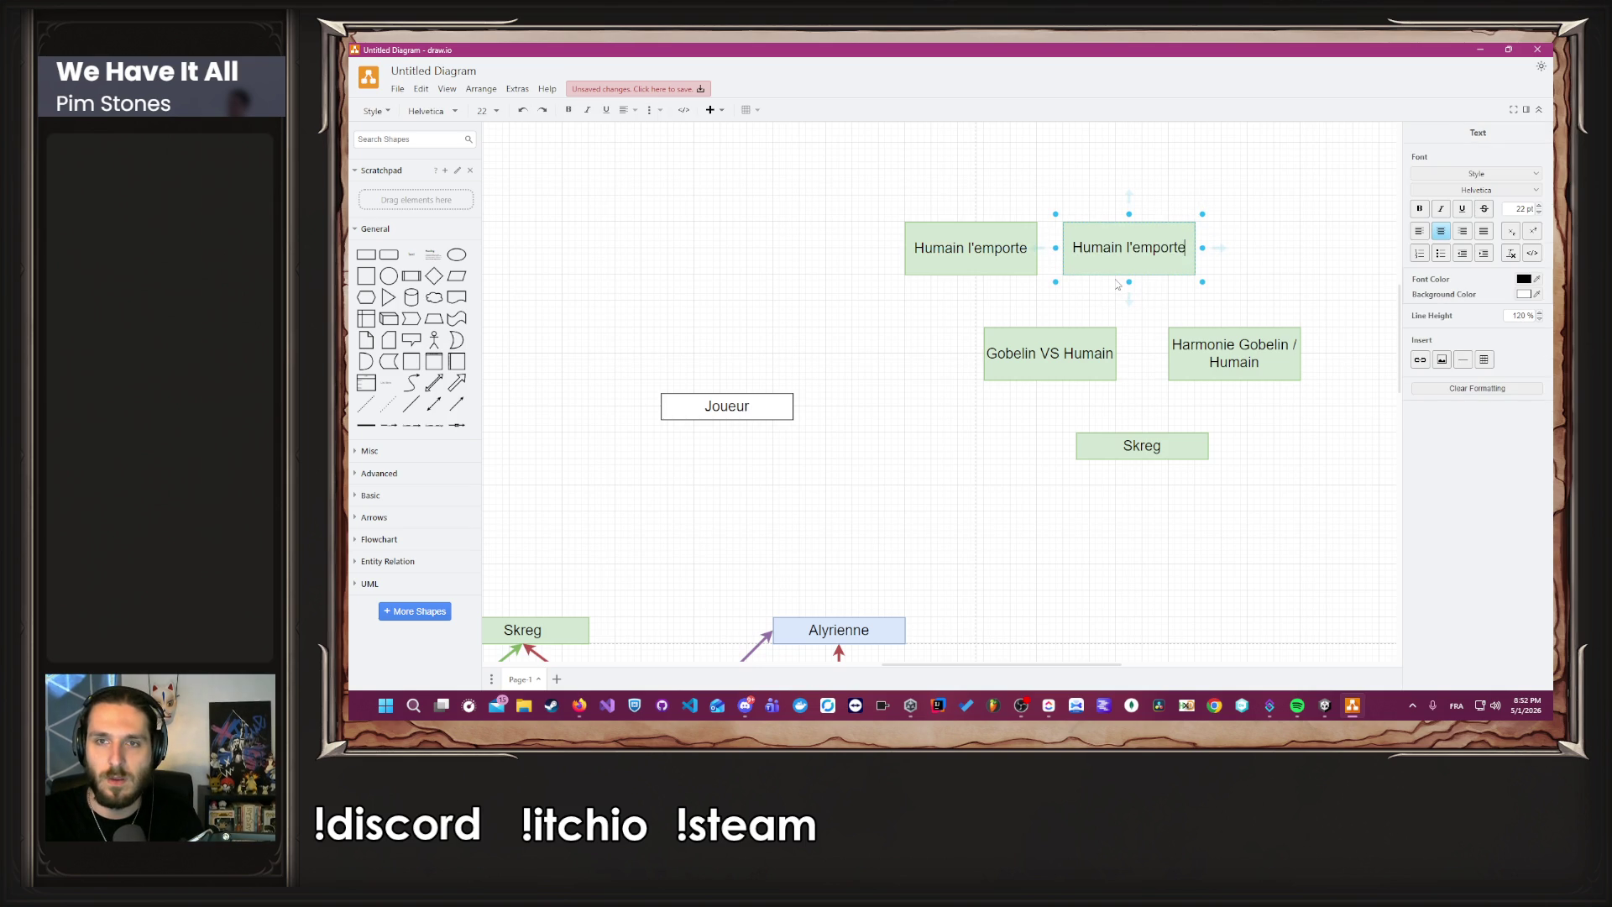
key("ctrl+shift+Right")
key("shift+Left")
type("Gobelin")
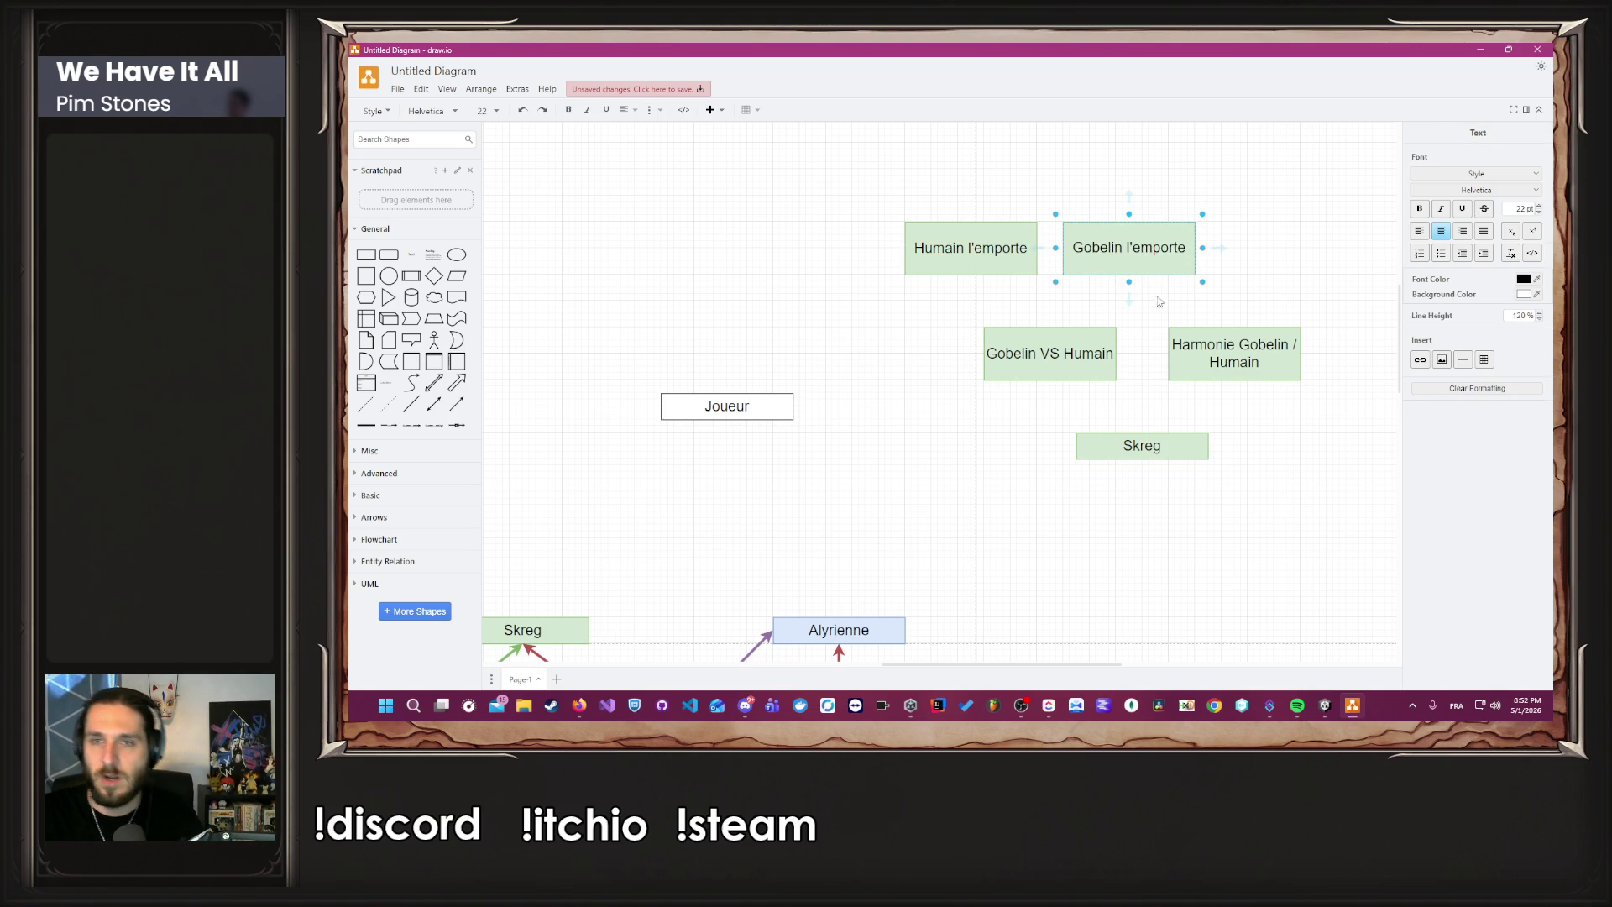
left_click(1140, 329)
left_click_drag(1008, 250, 980, 251)
left_click_drag(1092, 254, 1118, 261)
left_click(1116, 319)
Connect Skreg with arrows to Gobelin VS Humain and Harmonie Gobelin / Humain.
scroll(1120, 390, "down", 3)
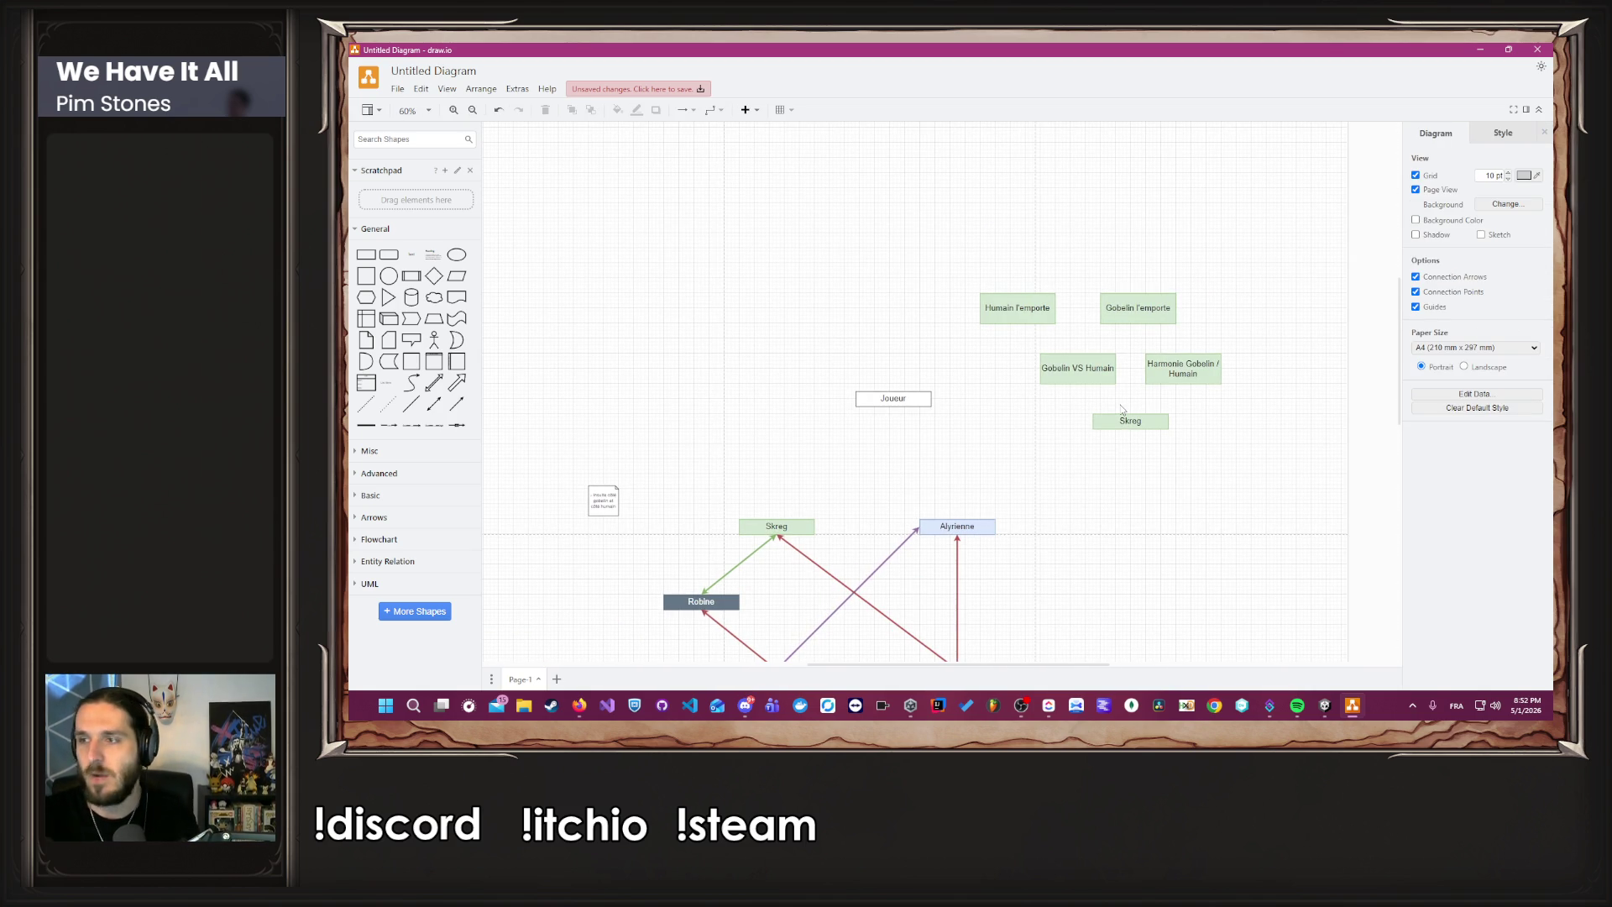
scroll(1142, 462, "down", 1)
scroll(1174, 403, "up", 1)
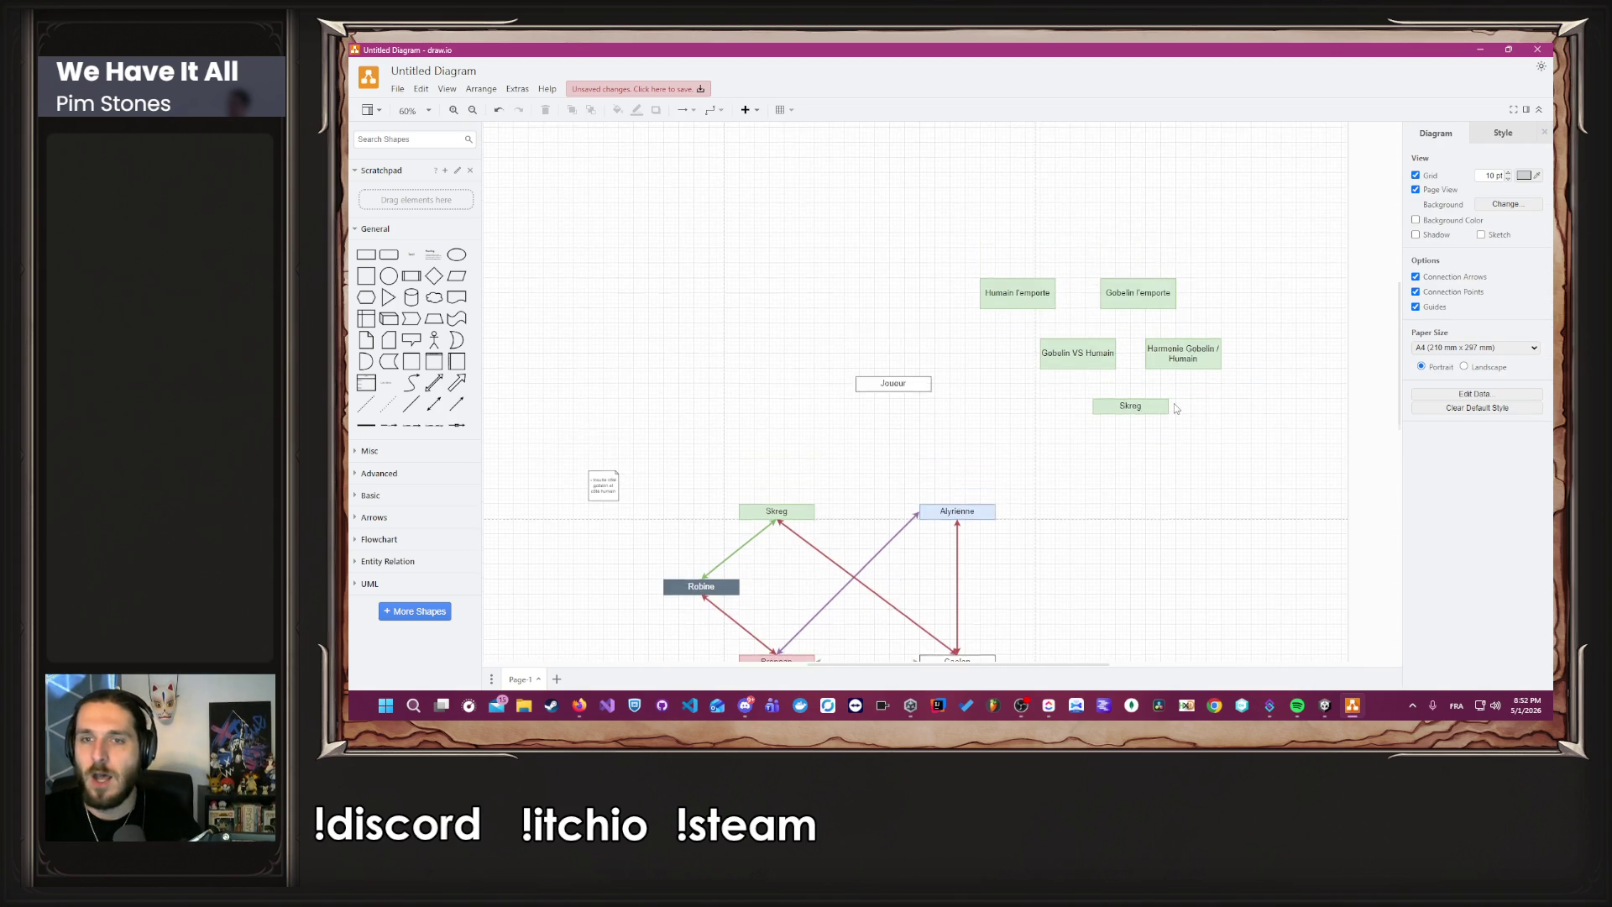
scroll(1196, 413, "up", 2)
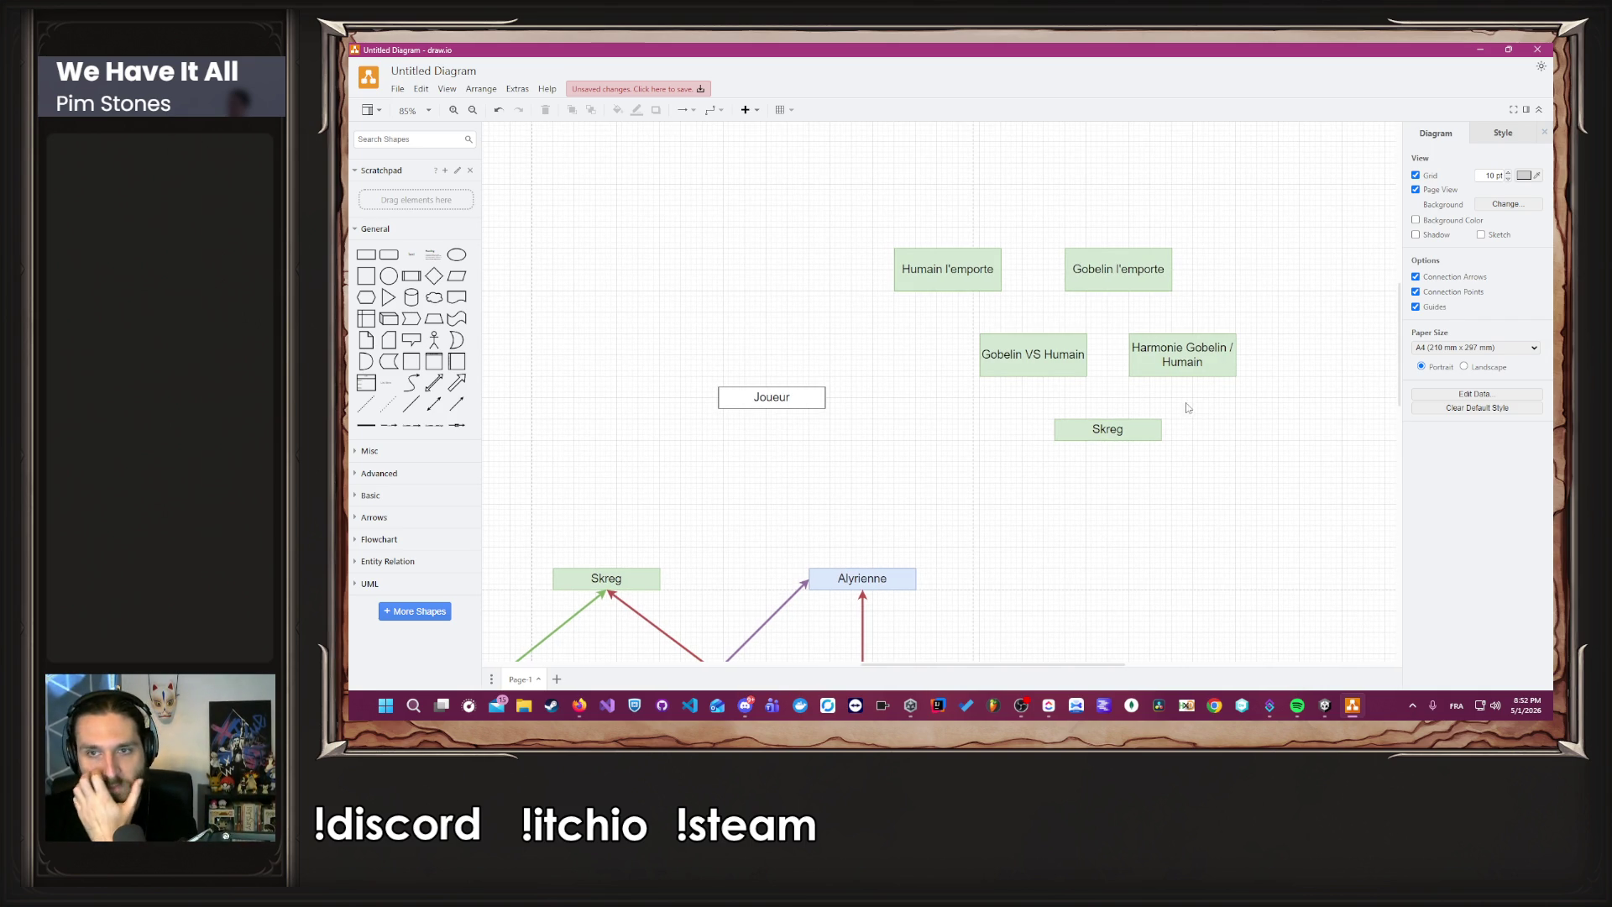
left_click(1198, 362)
left_click(1236, 452)
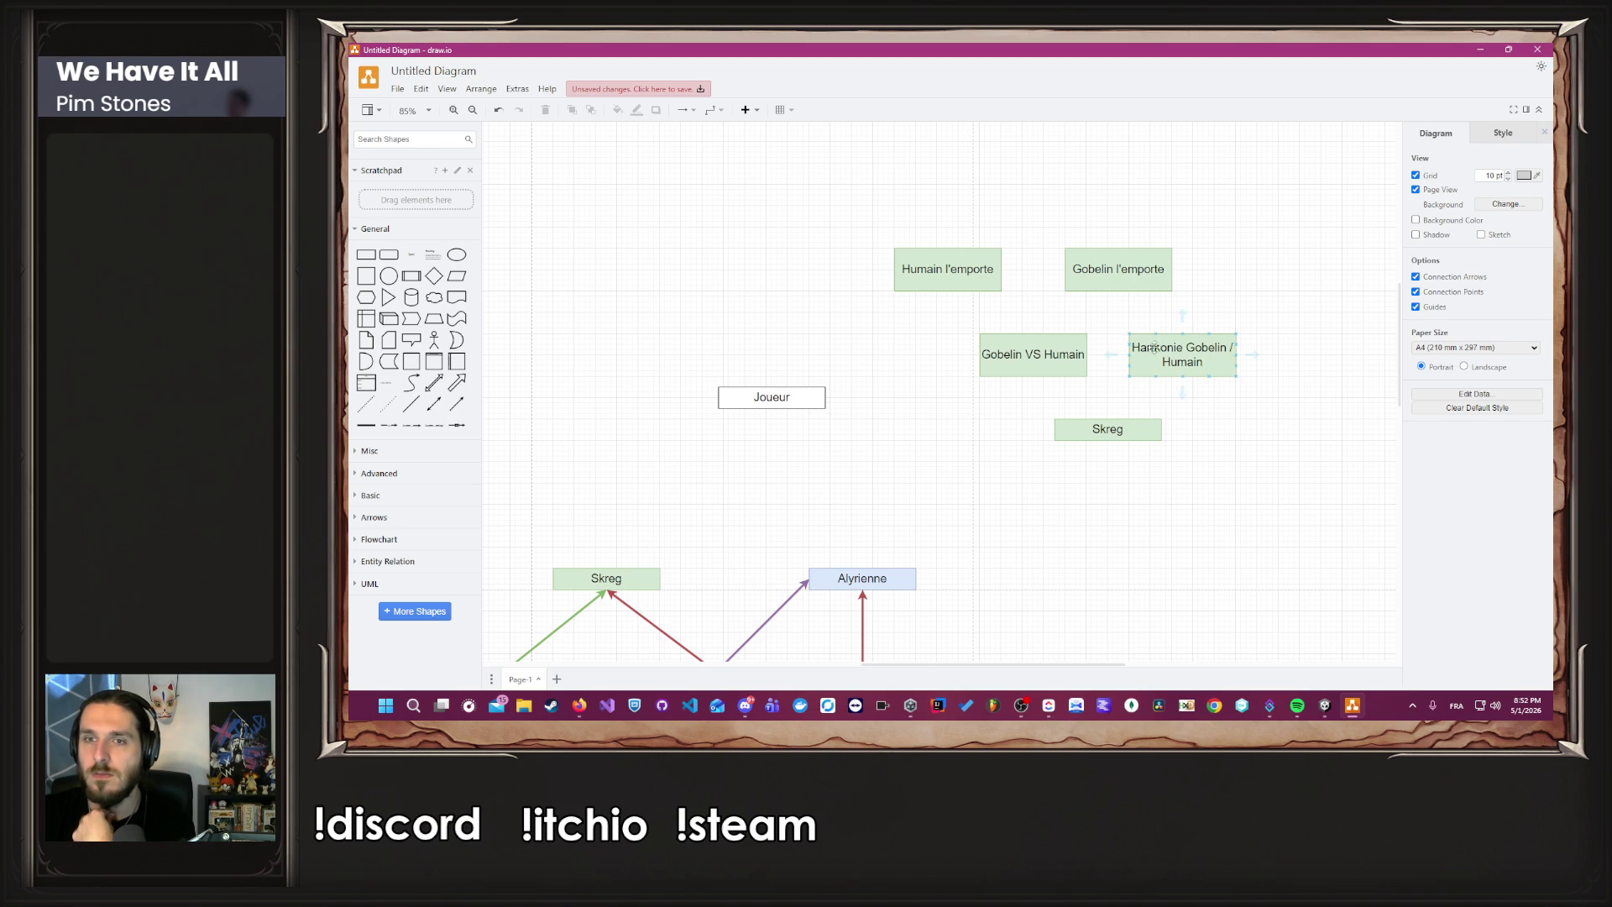
scroll(1072, 471, "down", 4)
scroll(1072, 471, "up", 3)
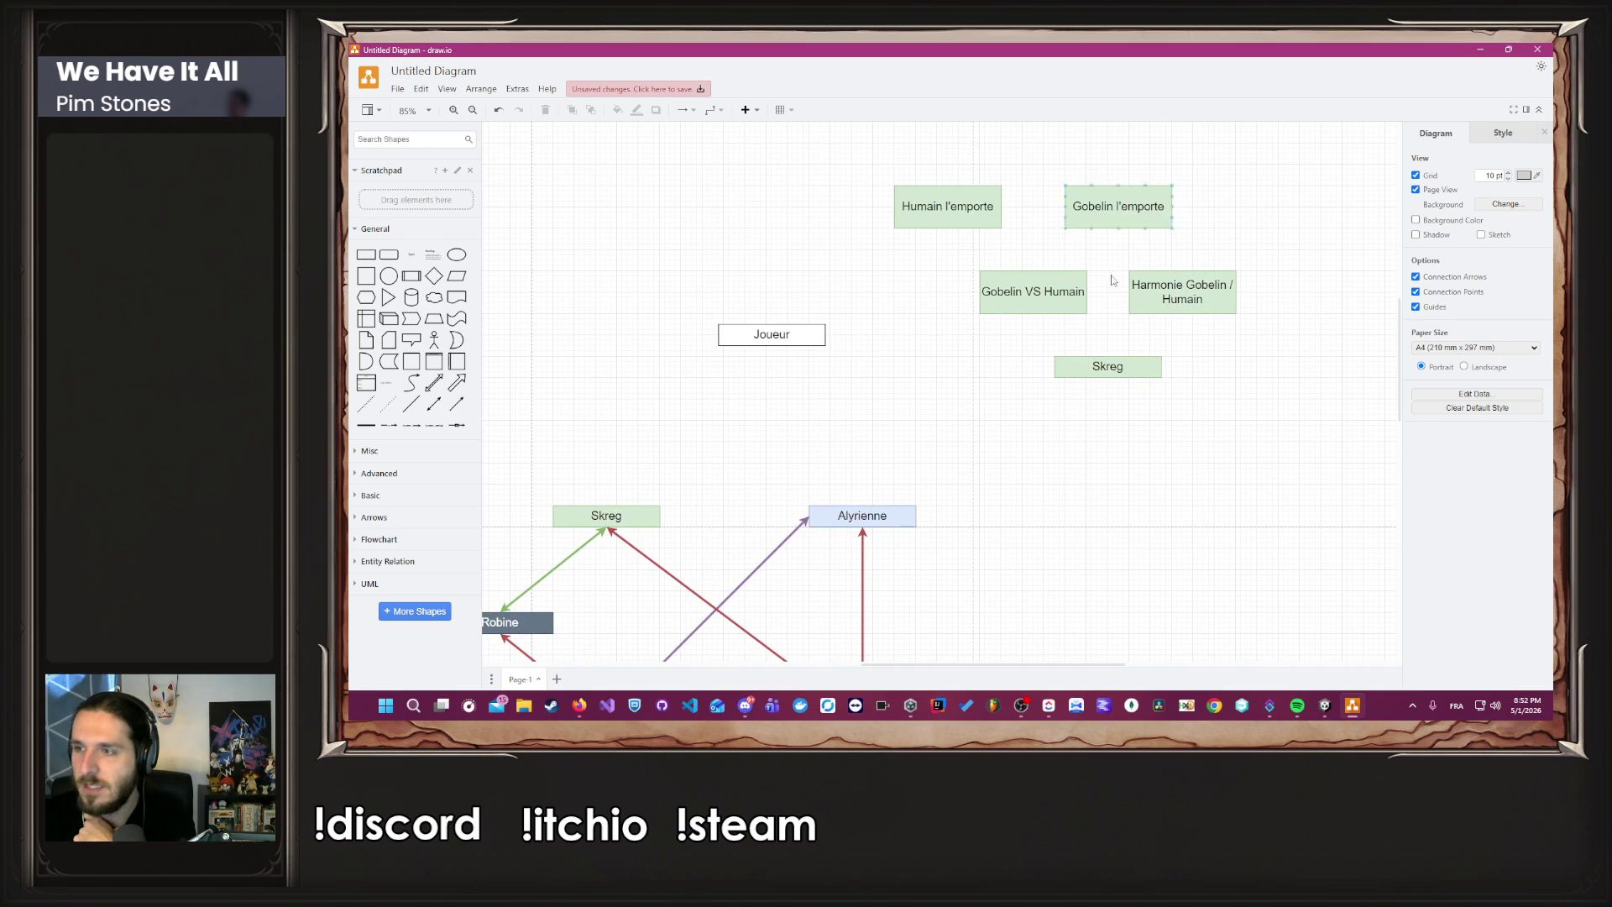
left_click_drag(1109, 353, 1034, 313)
left_click_drag(1108, 360, 1183, 313)
Connect Gobelin VS Humain to Humain l'emporte and Gobelin l'emporte.
left_click(1147, 400)
left_click_drag(1036, 267, 948, 230)
left_click(1028, 339)
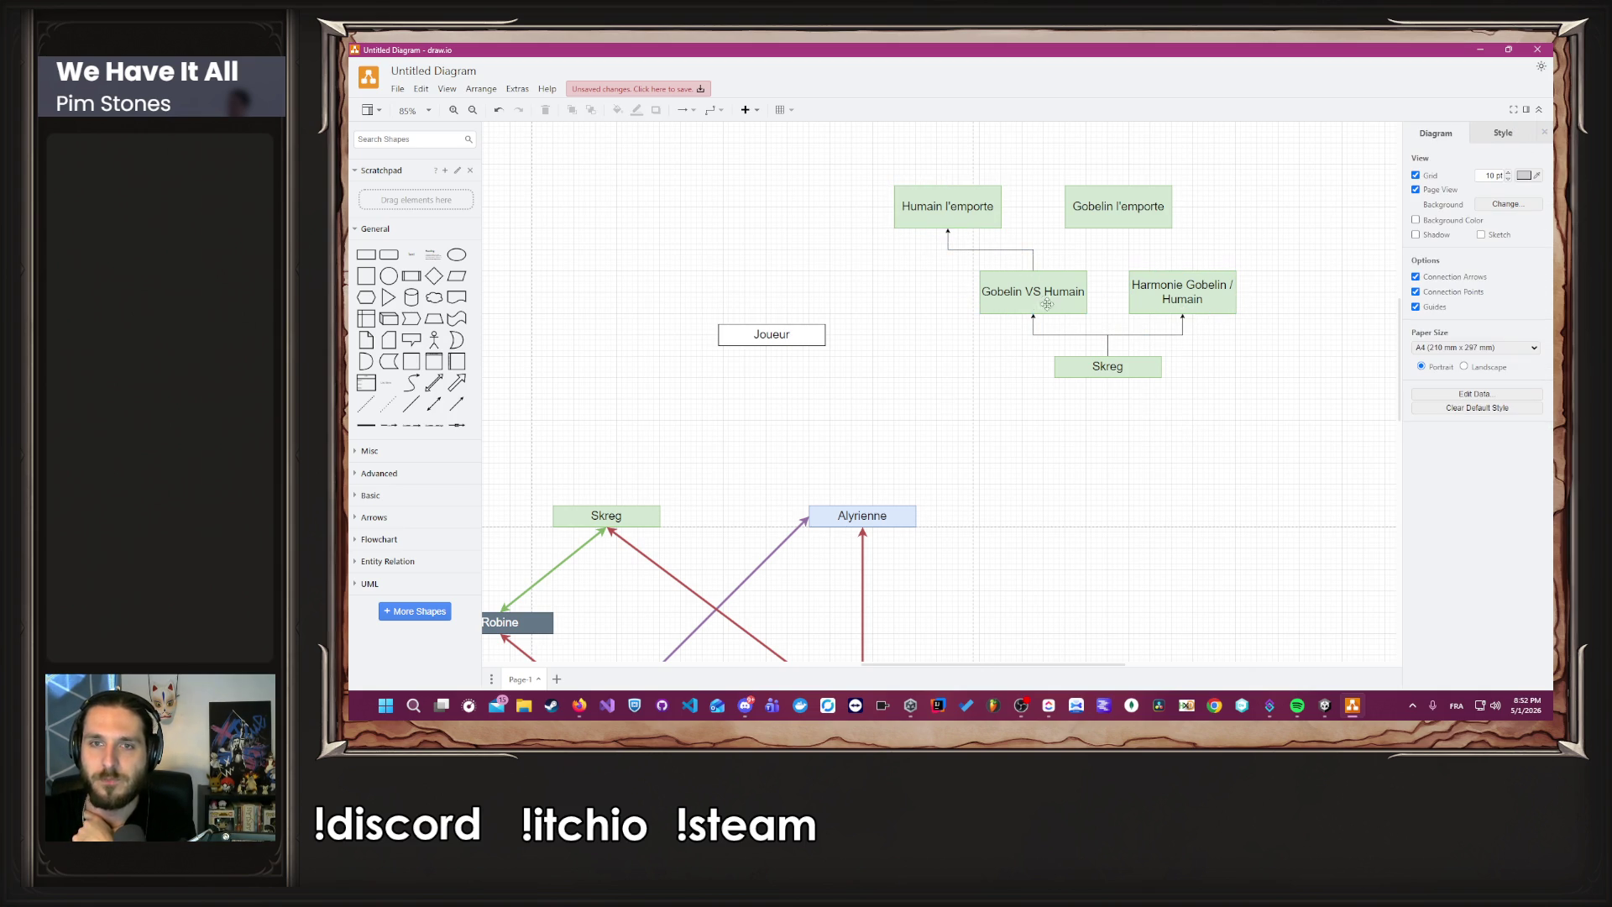
left_click_drag(1033, 273, 1119, 228)
left_click(1036, 458)
Copy Alyrienne from the relationship graph to the right of Skreg's choice tree.
scroll(1035, 457, "down", 2)
scroll(1025, 449, "up", 3)
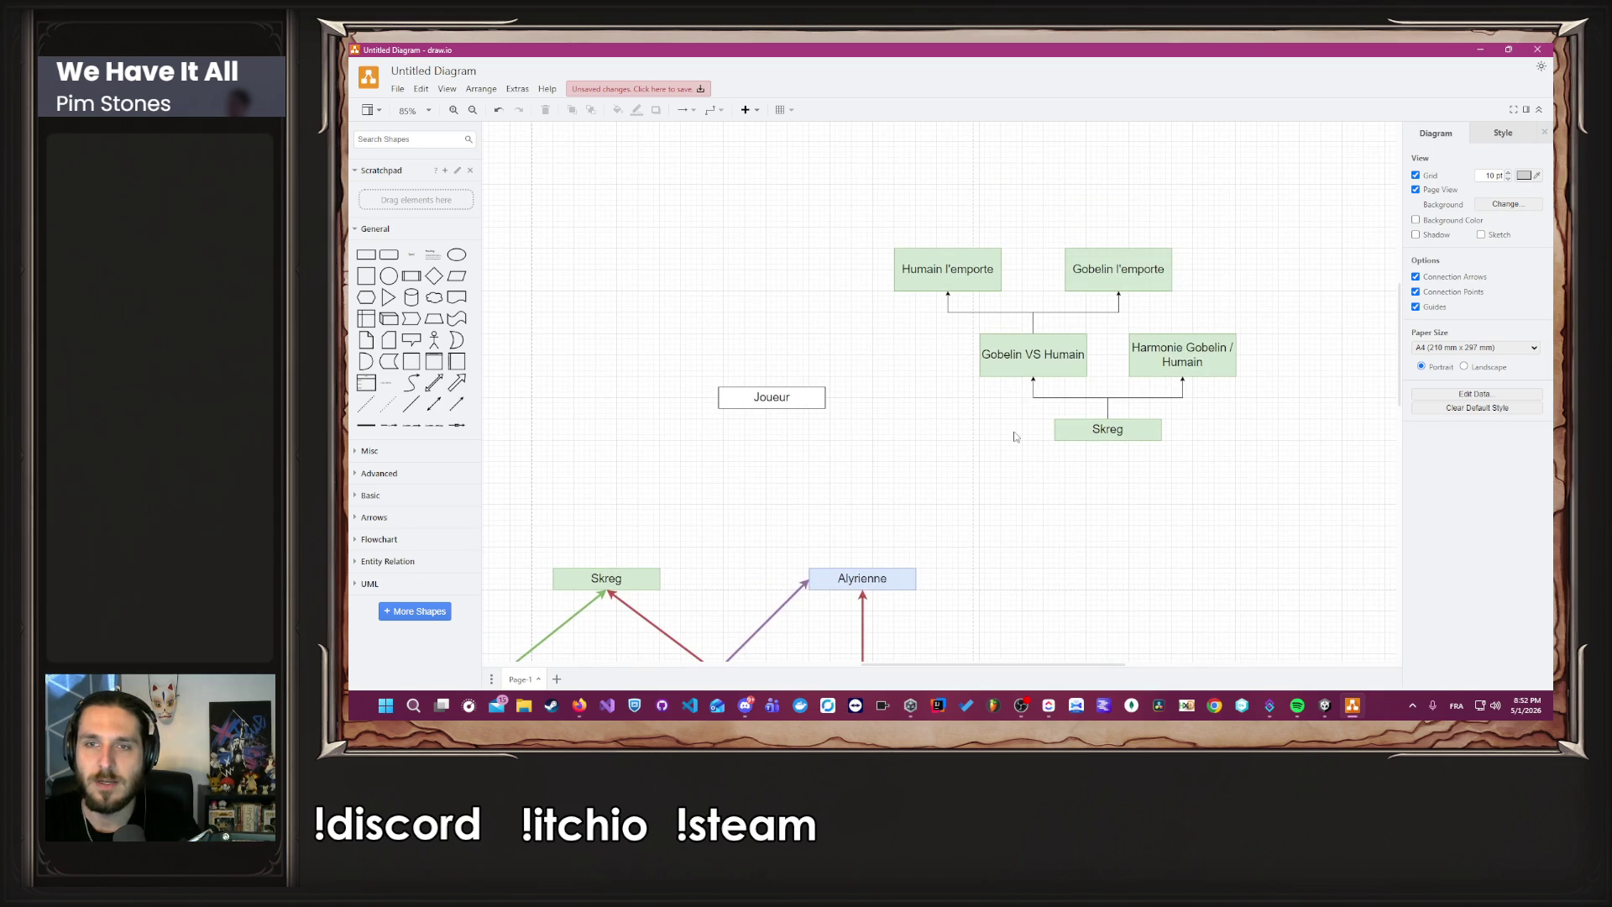
scroll(1003, 454, "down", 3)
scroll(997, 462, "up", 2)
left_click(876, 498)
mouse_move(923, 503)
left_mouse_down()
mouse_move(1004, 546)
mouse_move(1259, 451)
mouse_move(1385, 371)
mouse_move(1251, 386)
mouse_move(1227, 376)
mouse_move(1219, 319)
left_mouse_up()
left_click(1223, 395)
Label the box above Alyrienne 'Reste fidèle a la reine' and move it higher.
double_click(1219, 319)
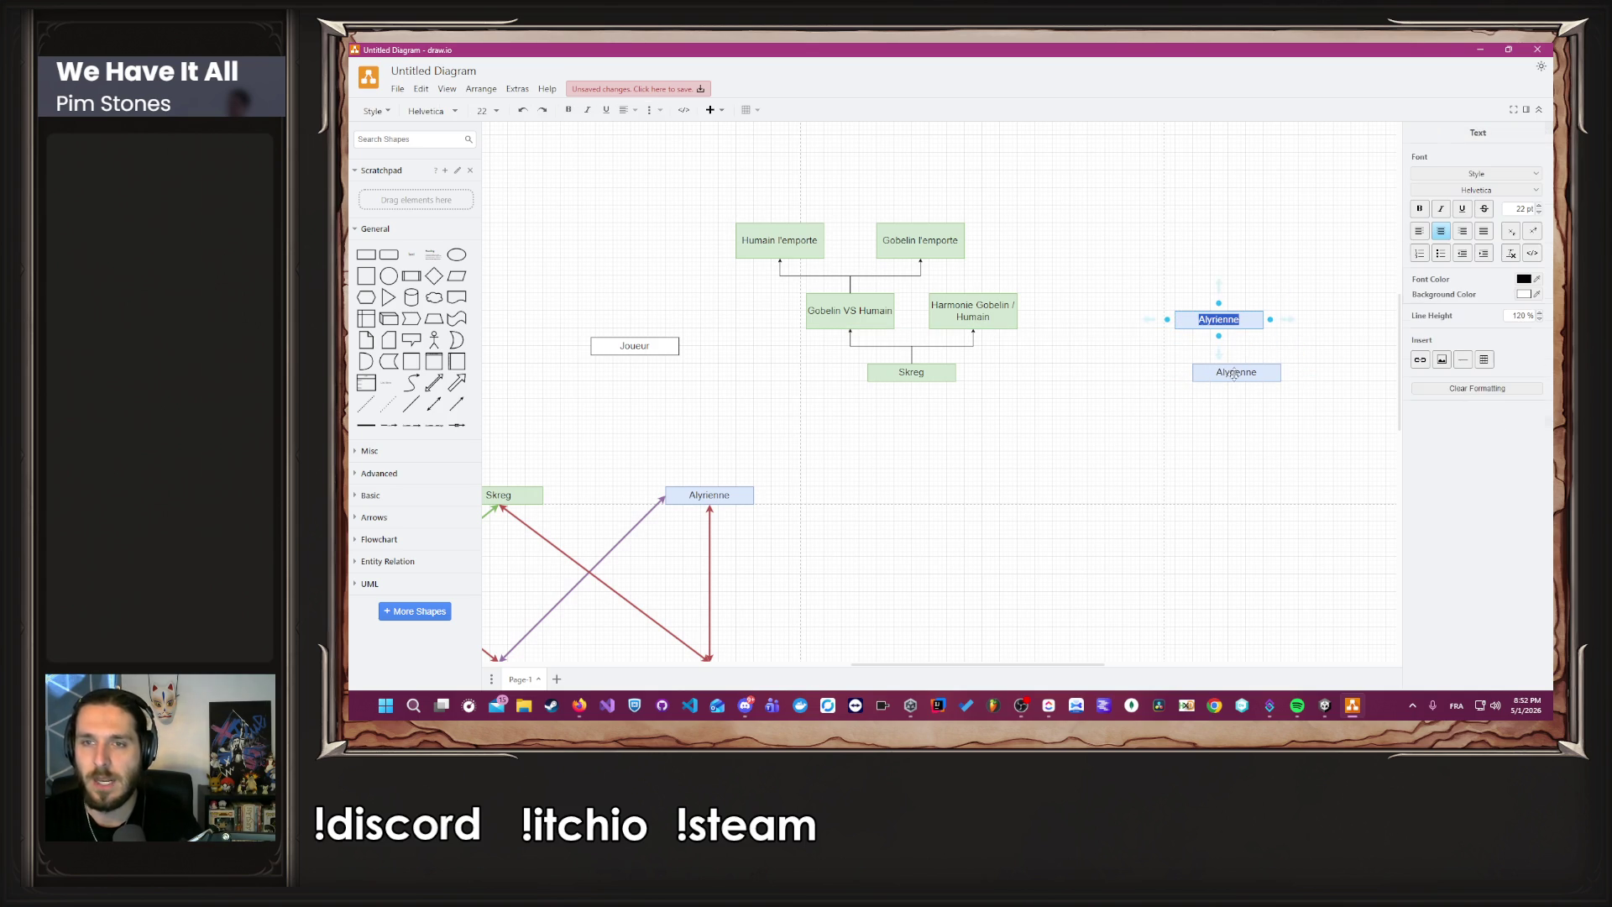
type("Reste fidèle a la reine")
scroll(1239, 418, "up", 3)
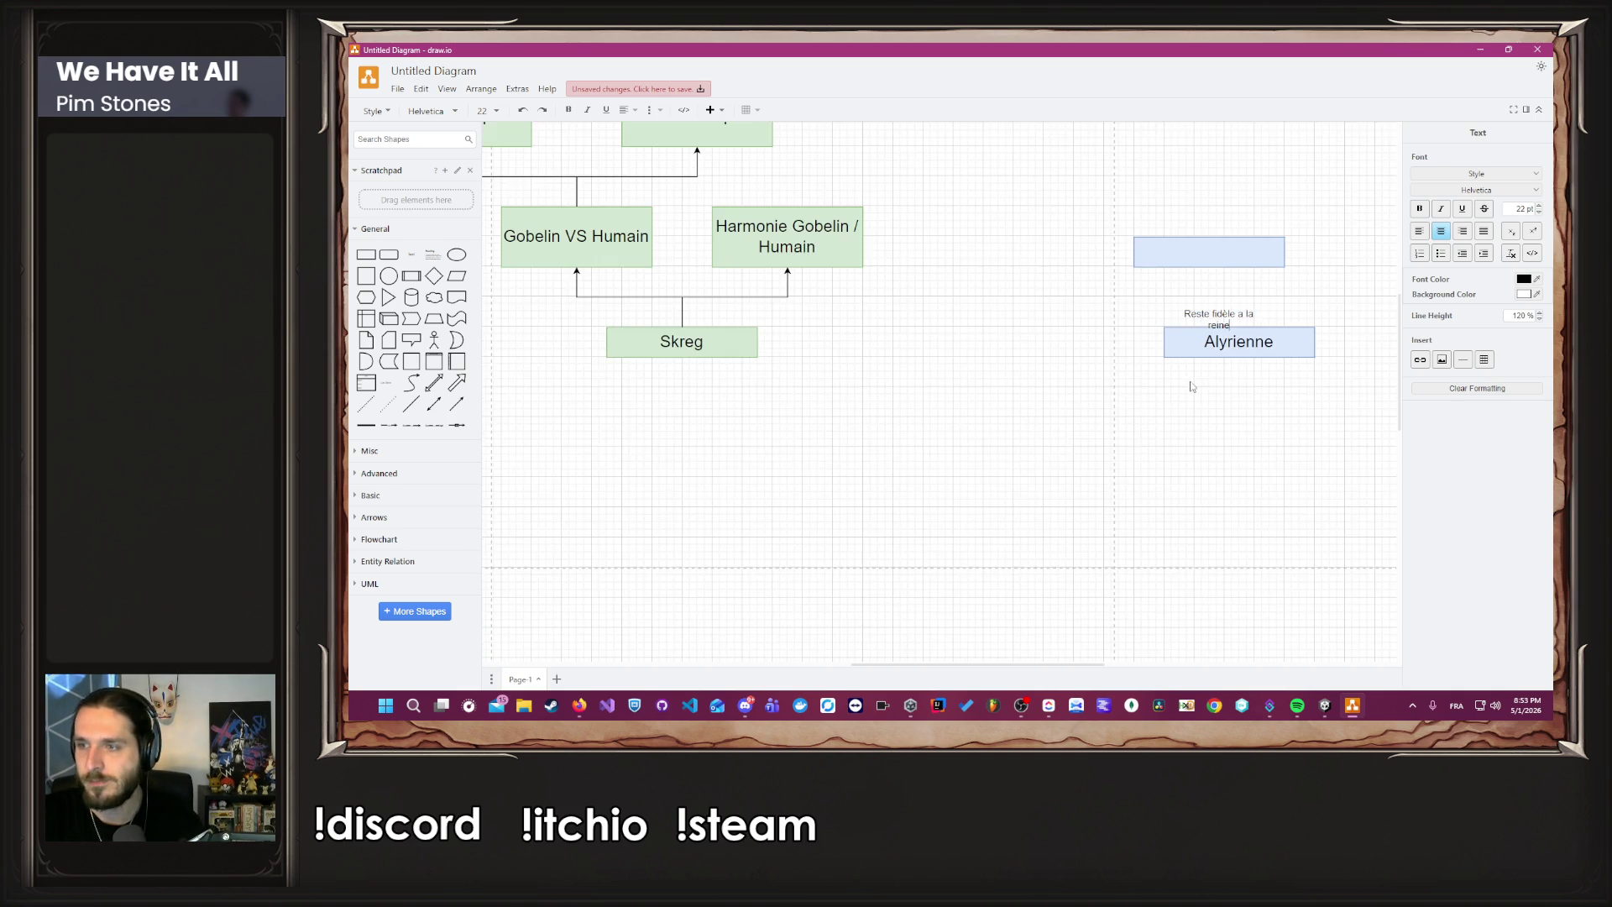
left_click(1141, 288)
left_click(1207, 244)
mouse_move(1207, 243)
left_mouse_down()
mouse_move(1209, 225)
mouse_move(1123, 226)
left_mouse_up()
left_click(1113, 340)
Duplicate it to the right as 'Elle trahis la reine' and nudge it into place.
scroll(1117, 340, "down", 1)
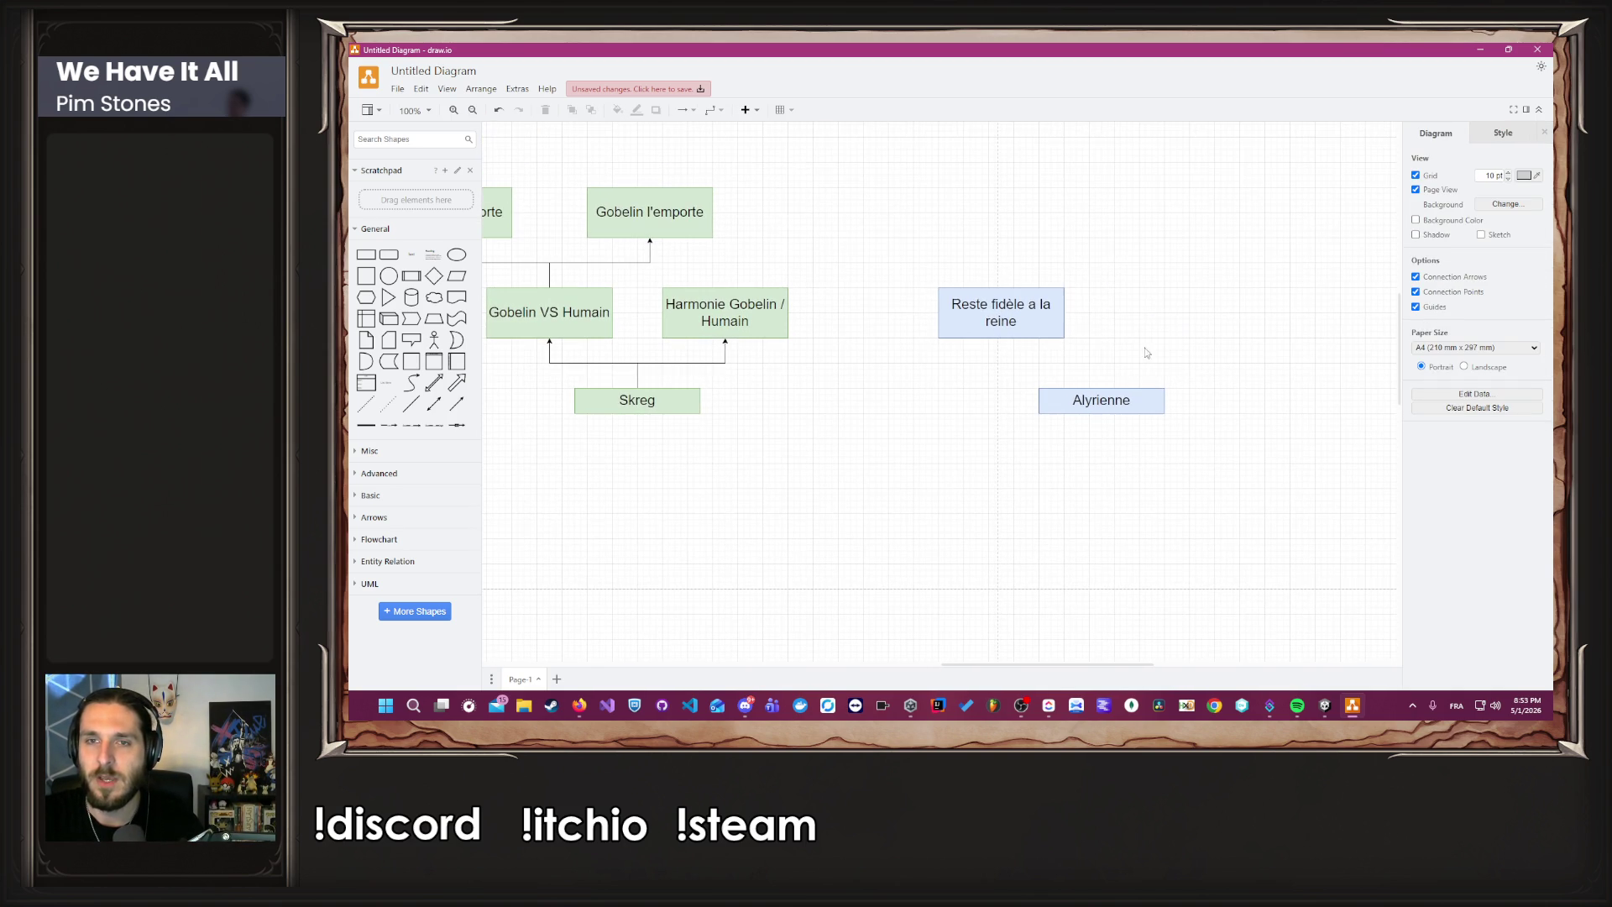
left_click(1049, 315)
mouse_move(1016, 327)
left_mouse_down()
mouse_move(1201, 325)
mouse_move(1179, 326)
left_mouse_up()
double_click(1180, 323)
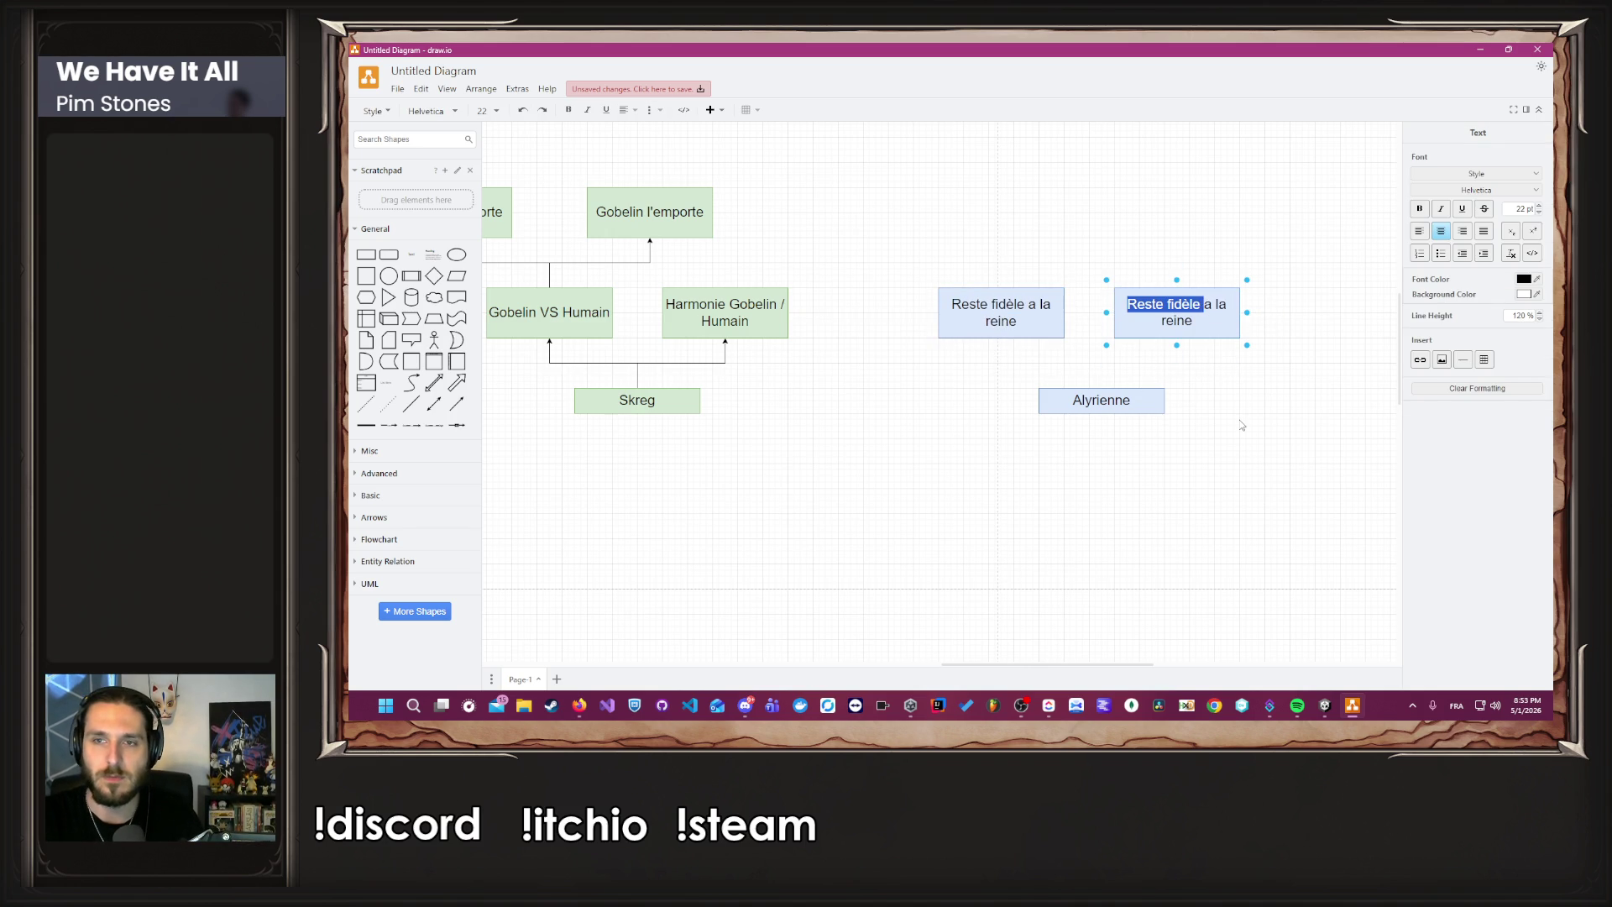
type("Elle trahis al")
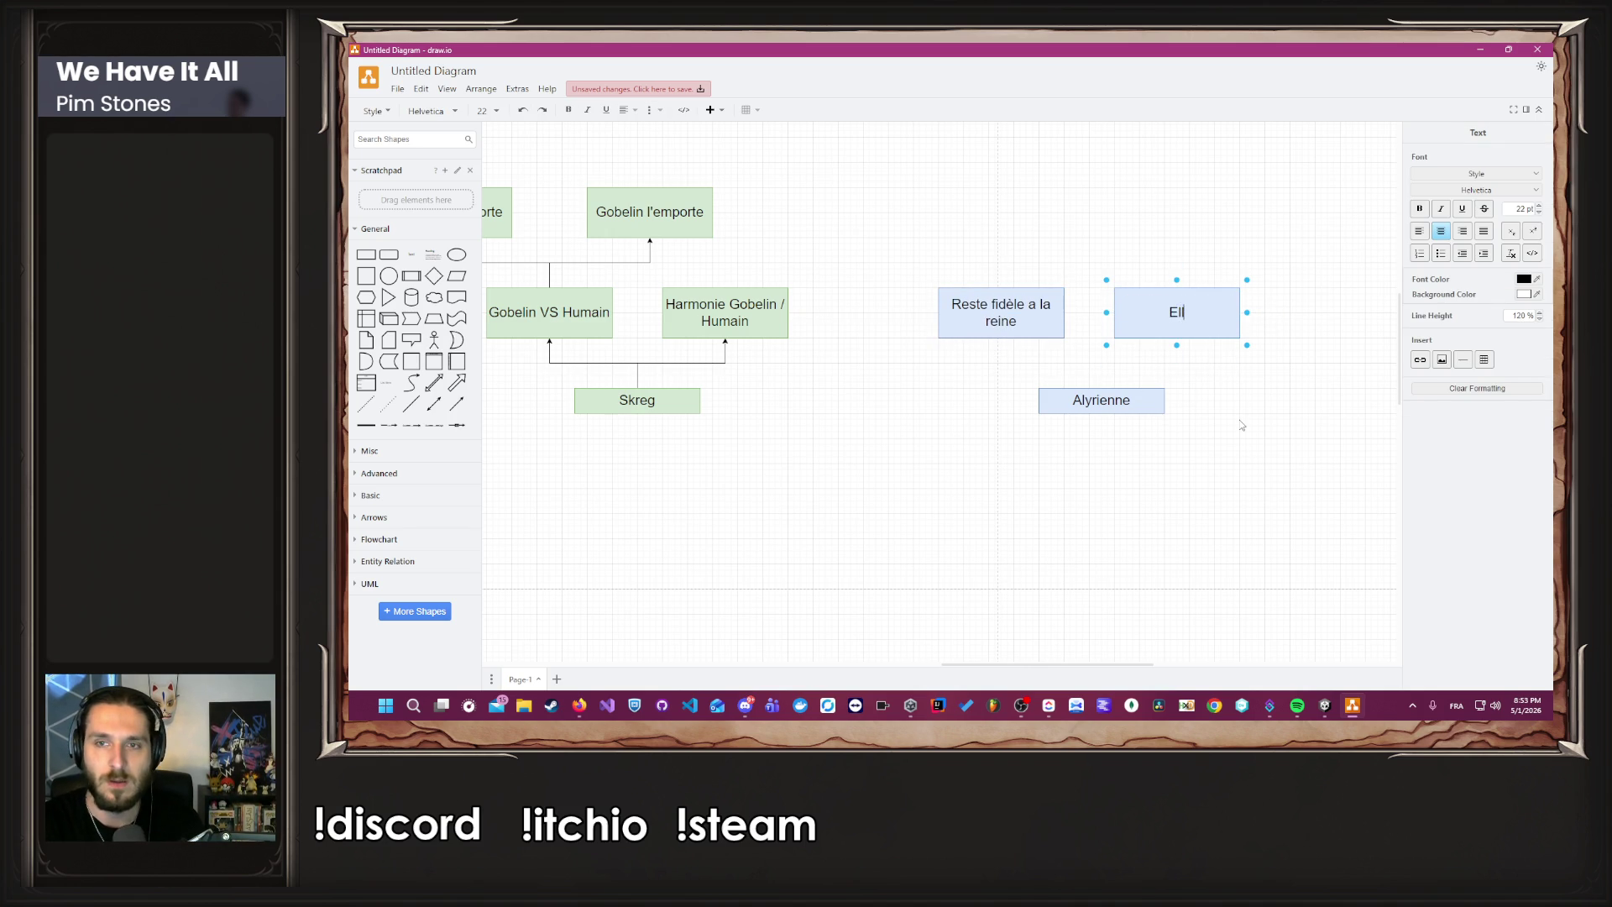
key("BackSpace")
key("BackSpace")
type("la reine")
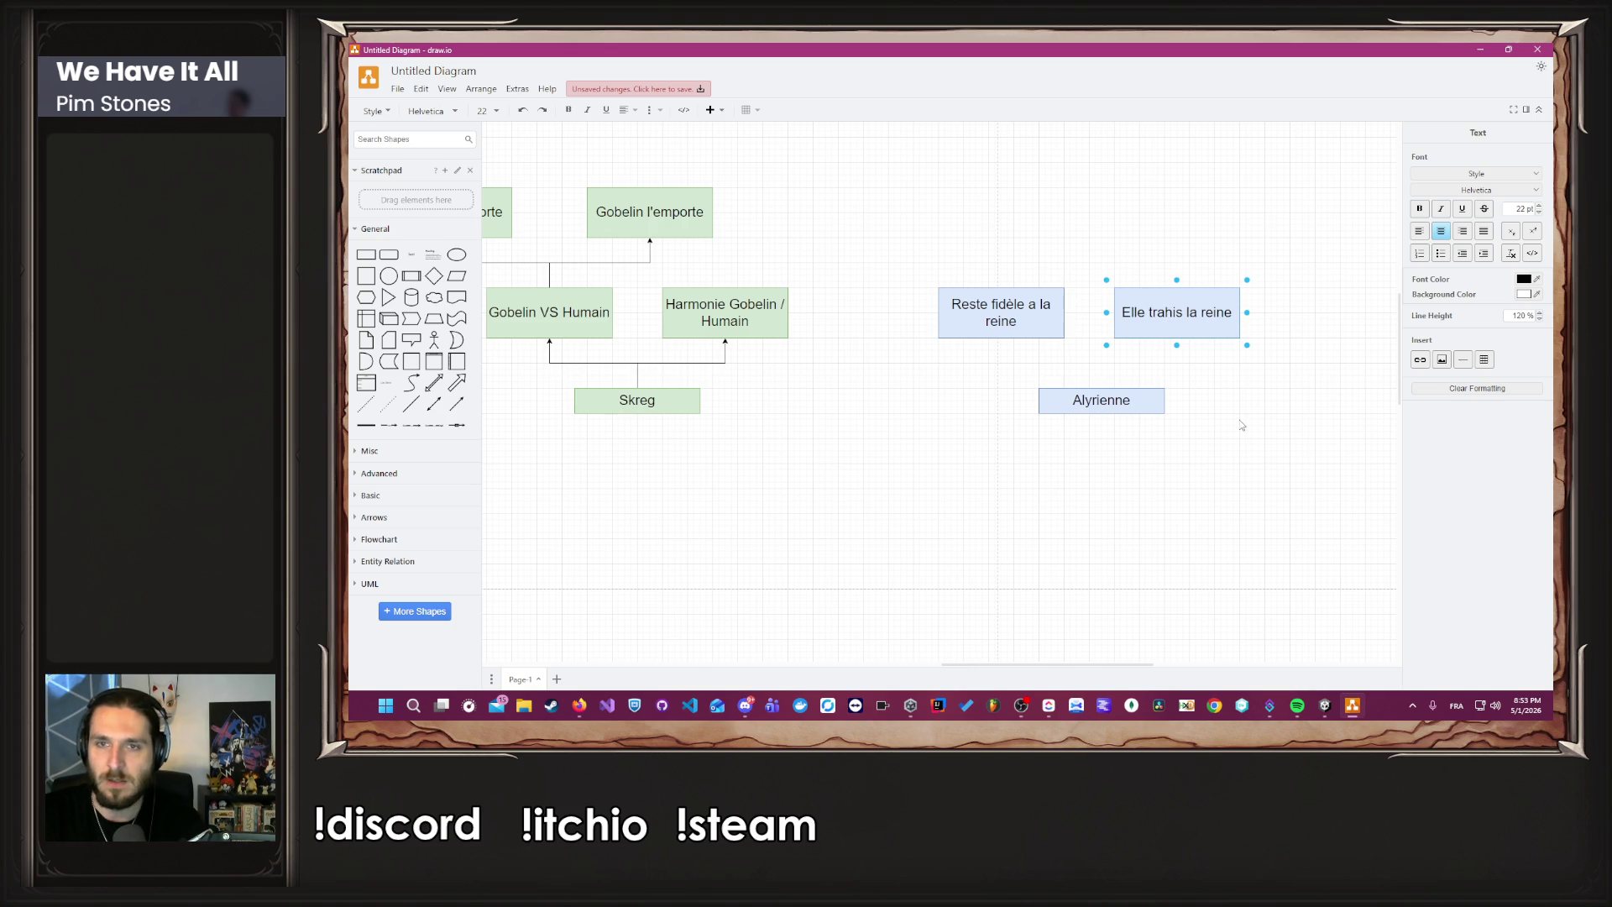
left_click(1241, 425)
left_click_drag(1153, 323, 1178, 323)
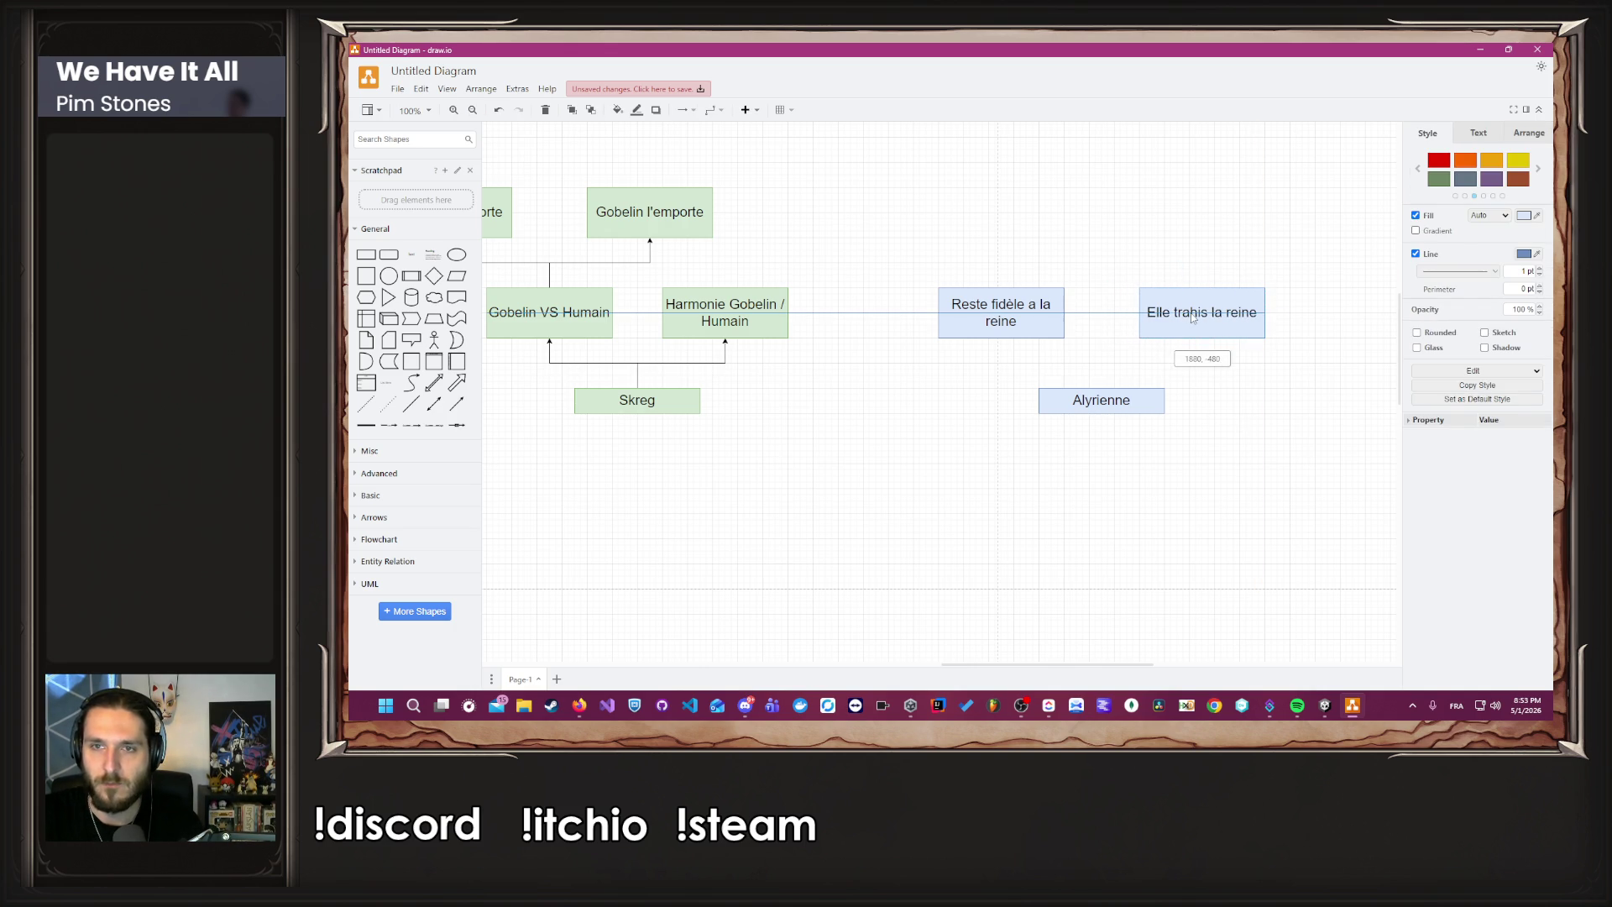
left_click(1196, 375)
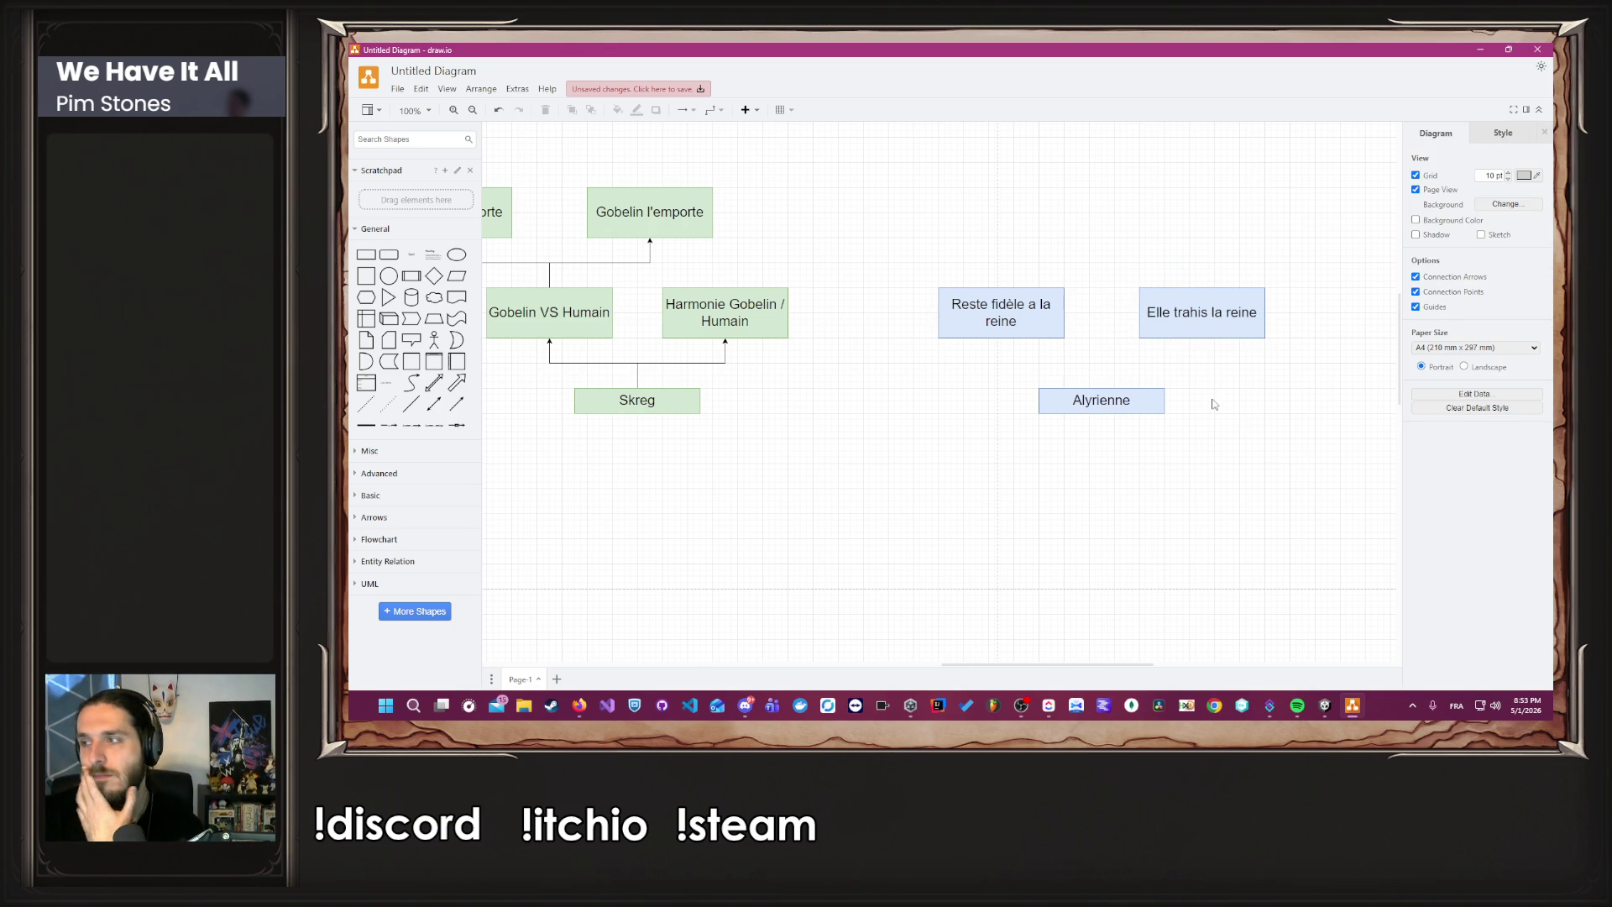
Duplicate Elle trahis la reine above the two choices for the next level.
scroll(1206, 440, "up", 3)
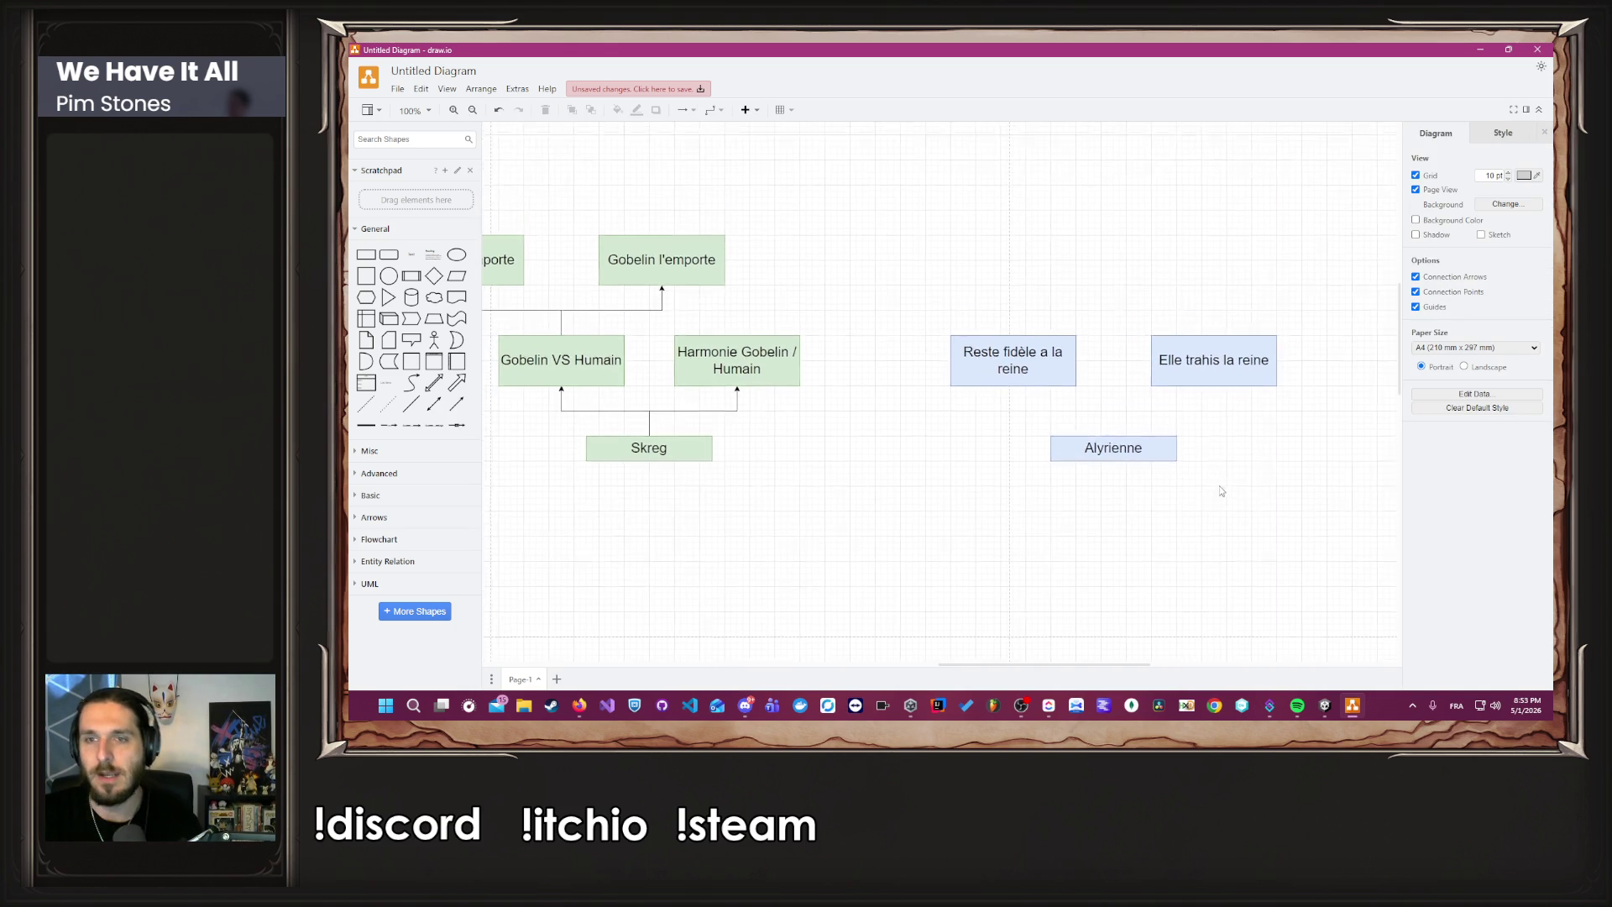
scroll(1206, 441, "right", 1)
left_click(1173, 441)
mouse_move(1172, 441)
left_mouse_down()
mouse_move(1230, 386)
mouse_move(1239, 333)
mouse_move(1266, 330)
mouse_move(1083, 364)
mouse_move(1064, 334)
left_mouse_up()
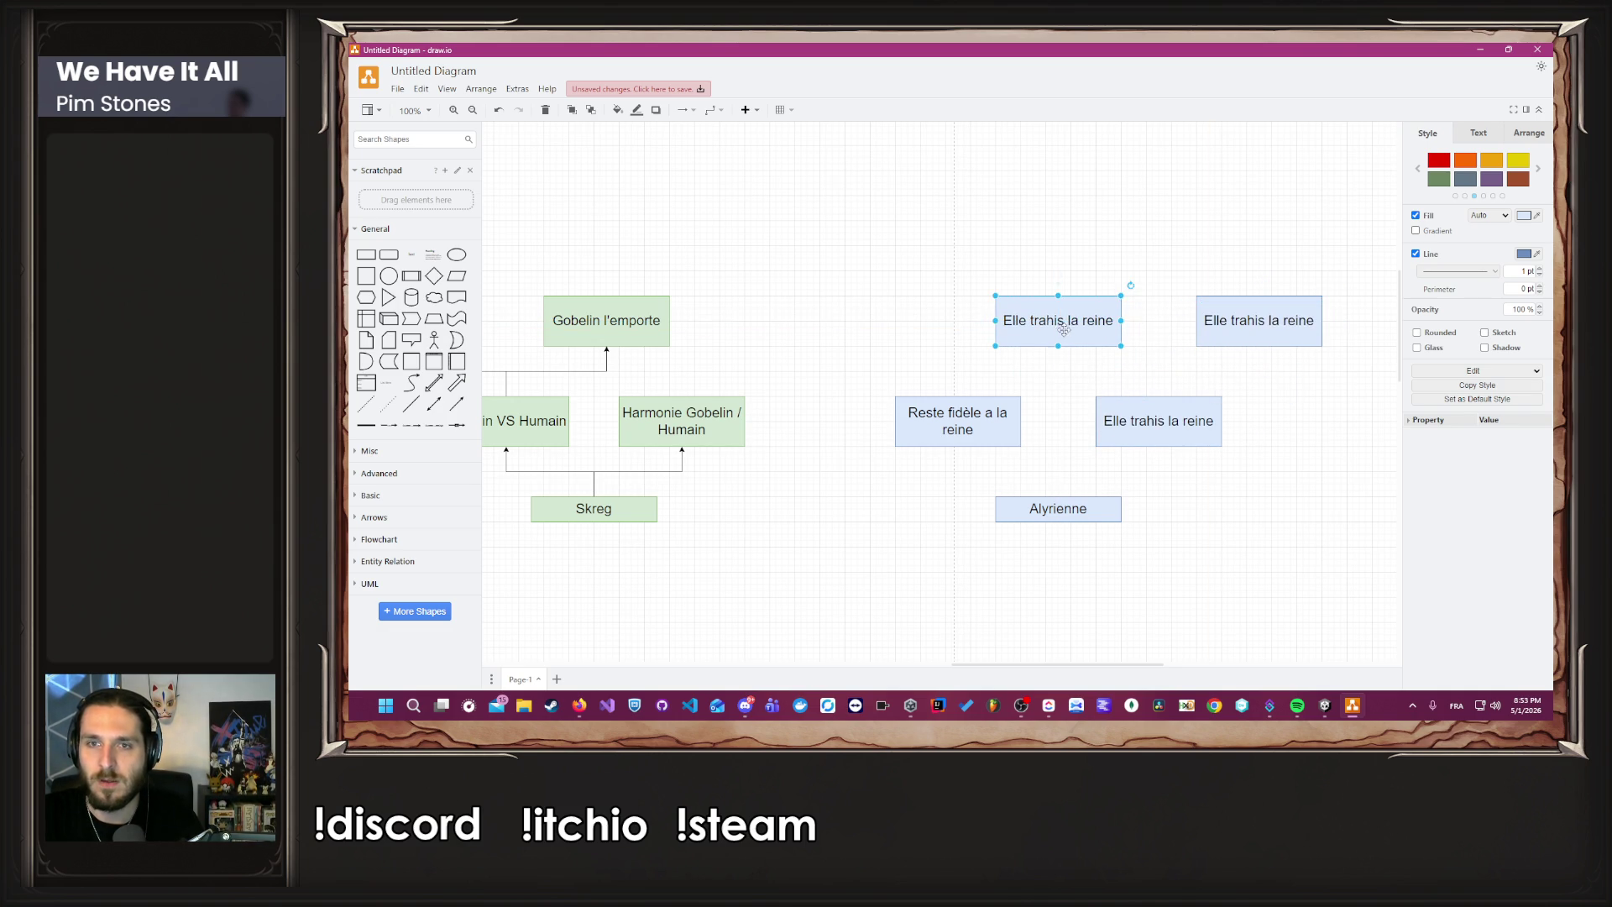
Relabel Alyrienne's two top boxes 'Concurente au joueur' and 'Allié du joueur'.
double_click(1063, 334)
type("Concurente au j")
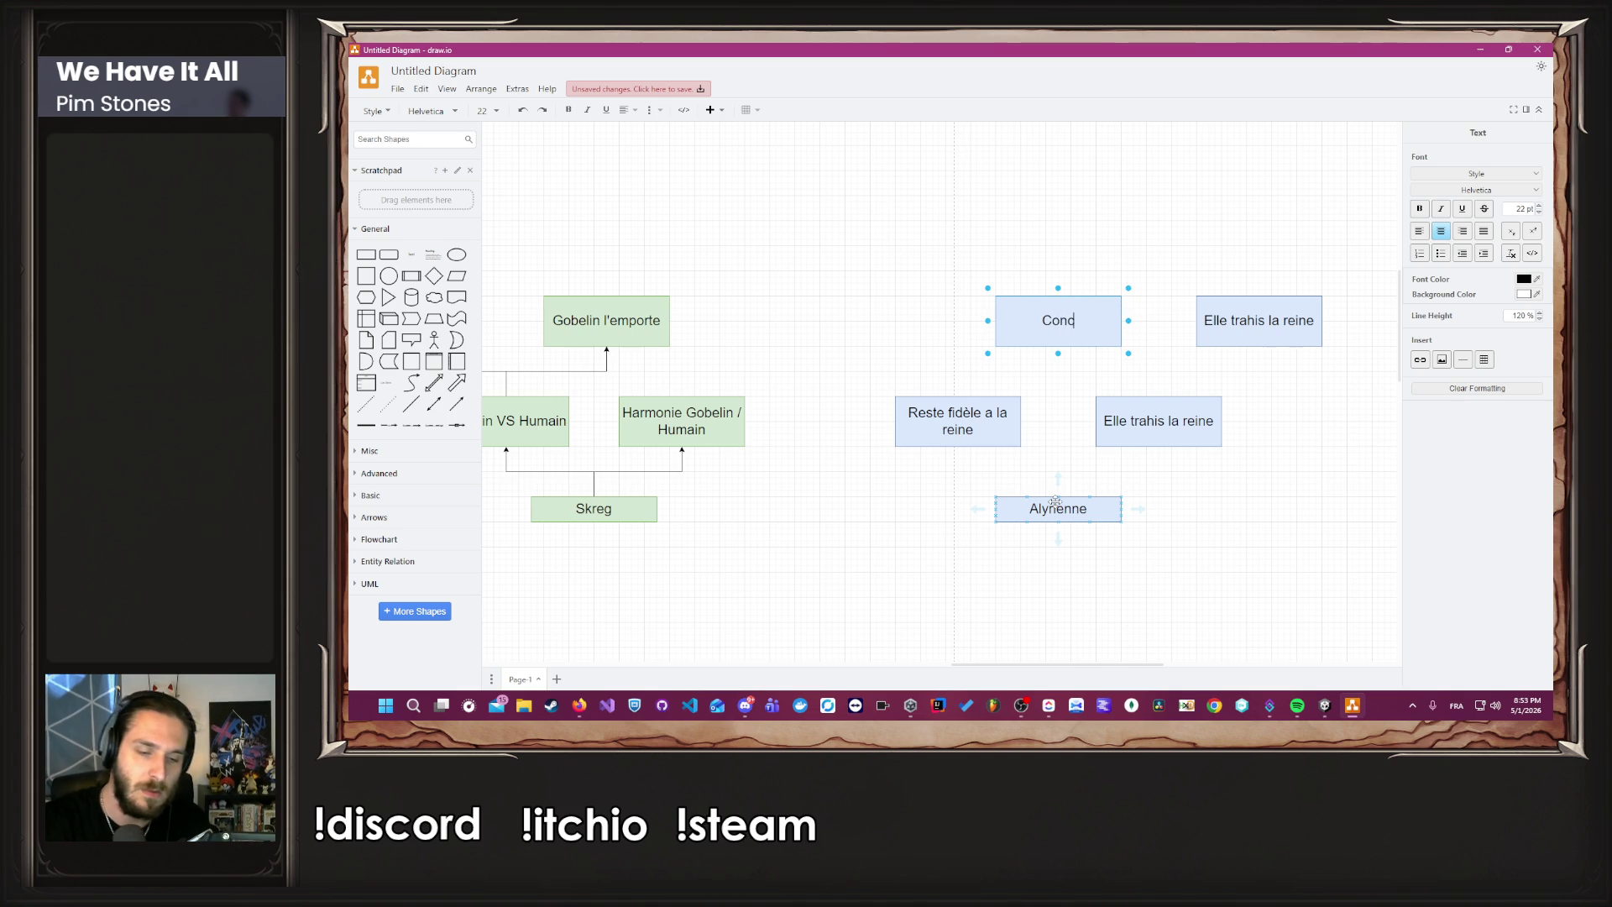
type("oueur")
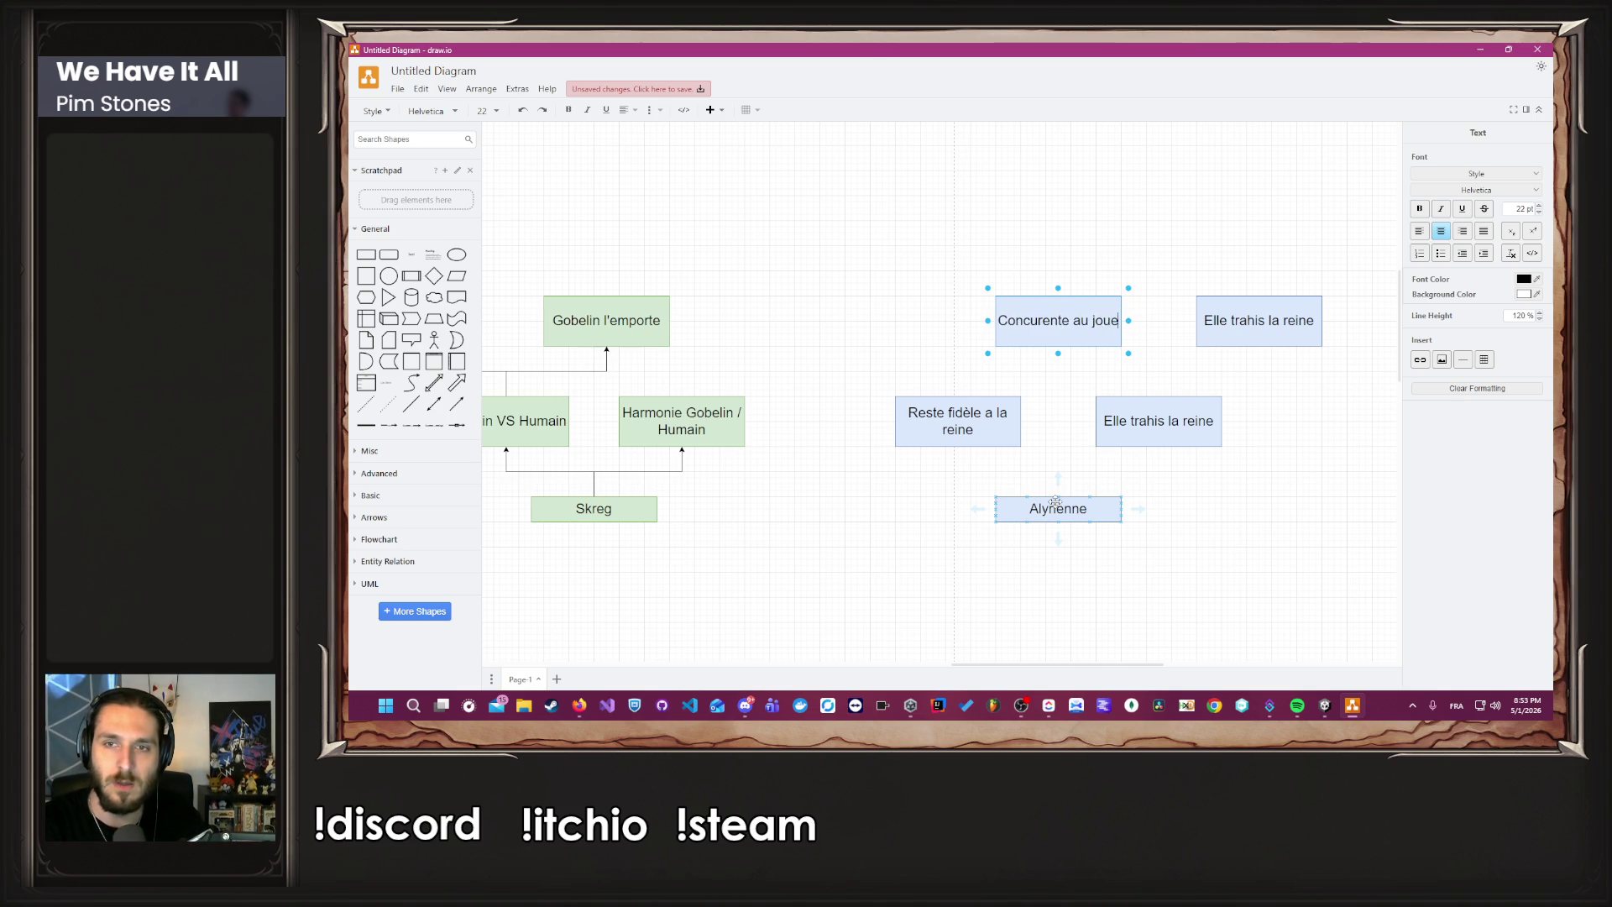
left_click(1251, 334)
type("Allié du joueu")
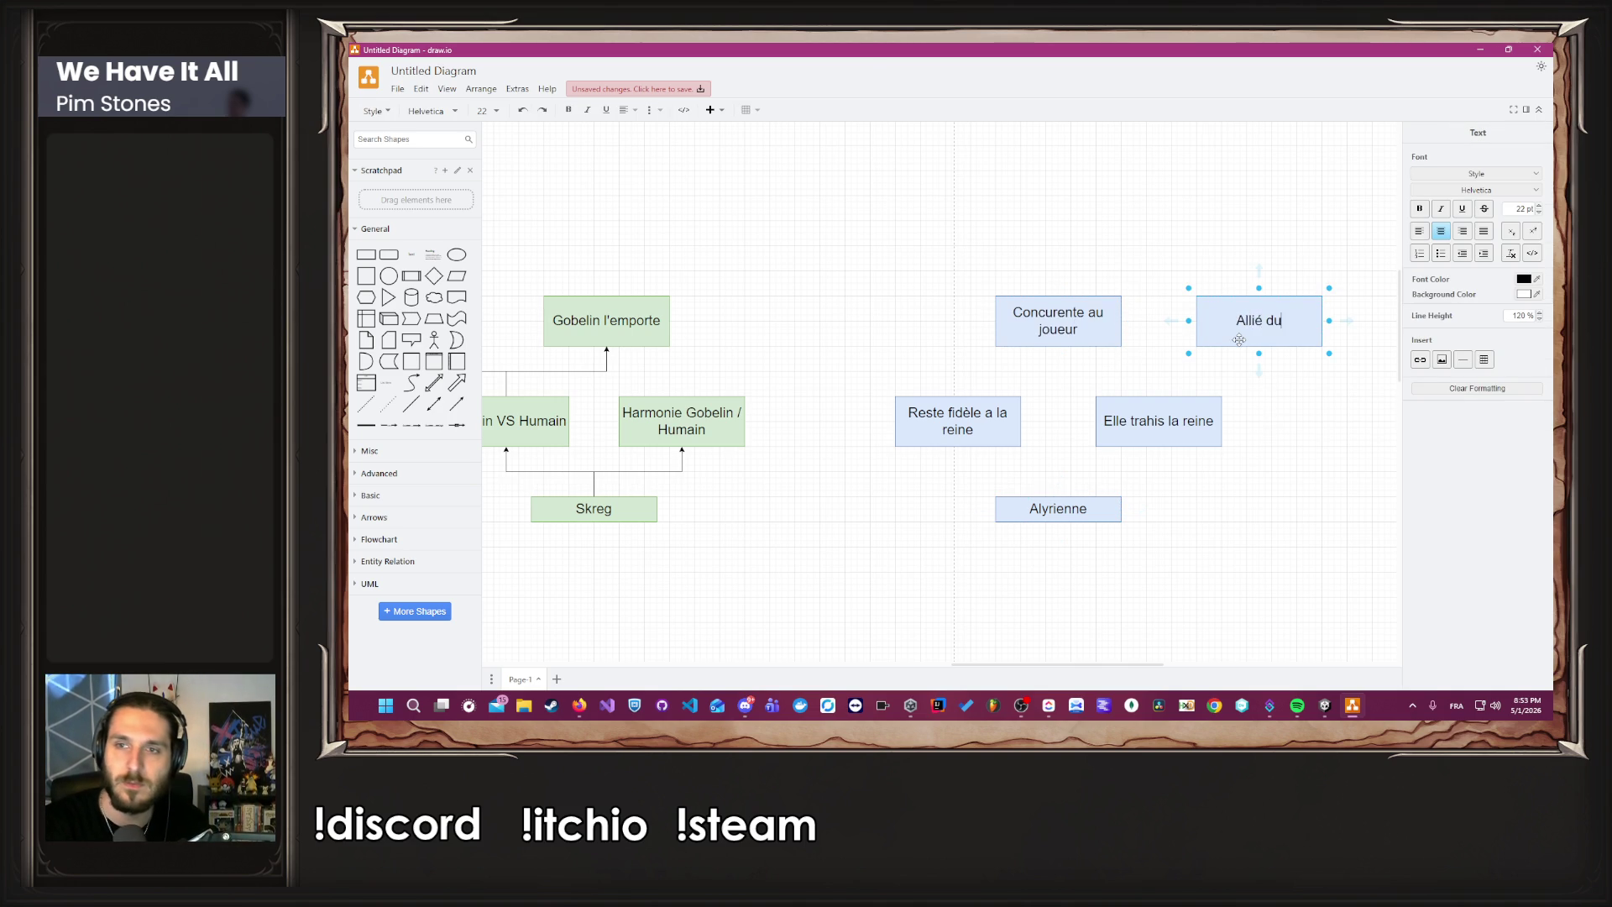
type("r")
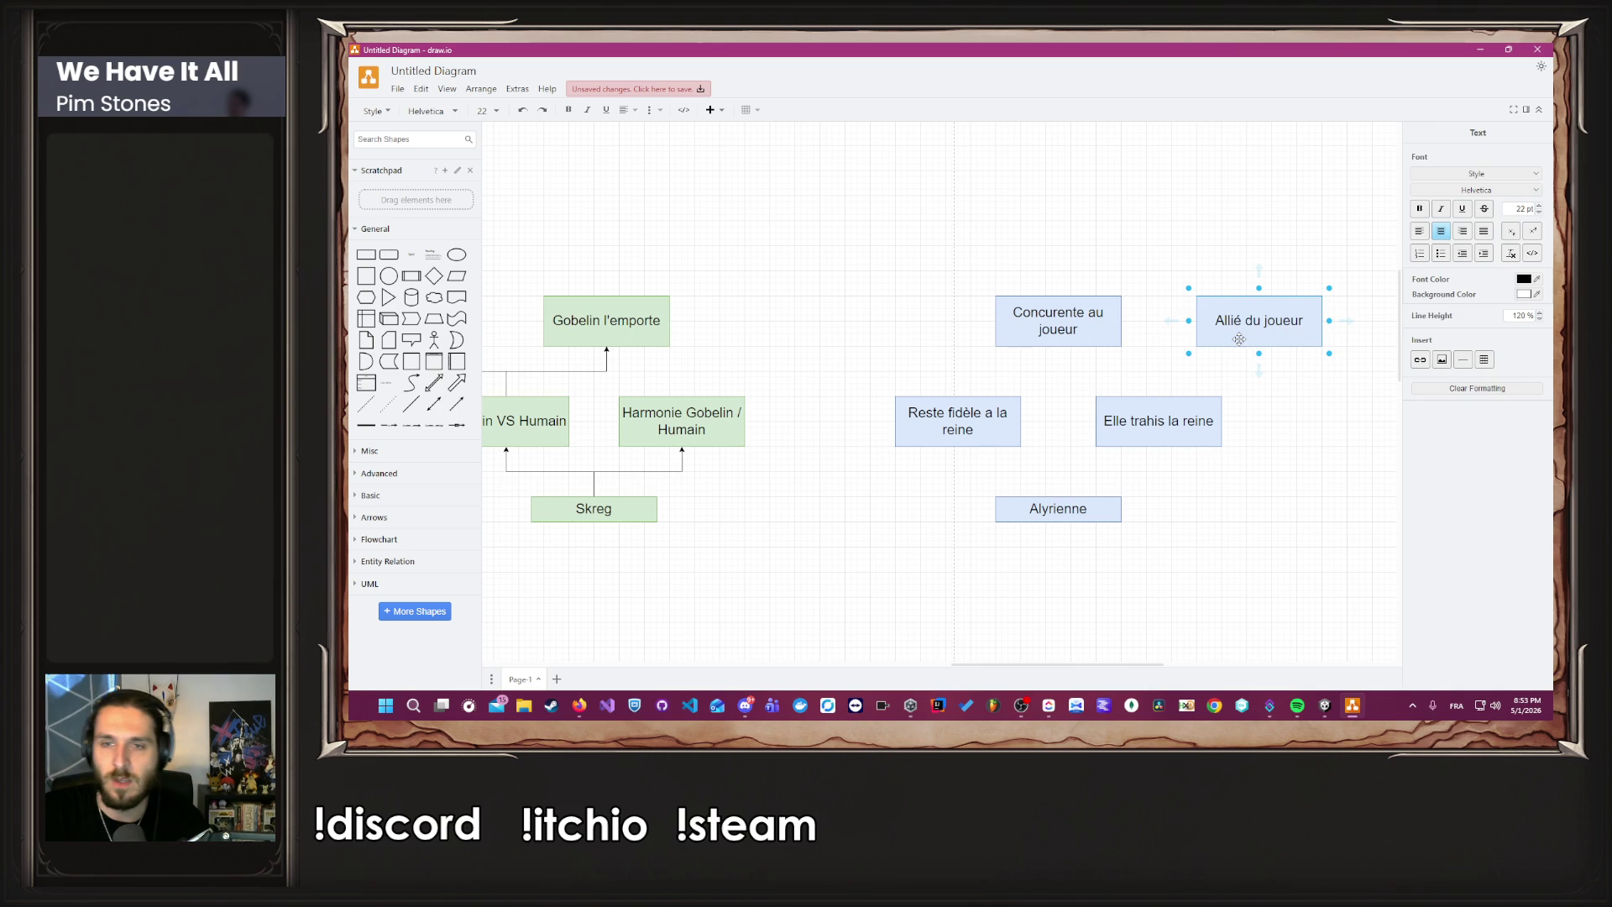
left_click(1195, 526)
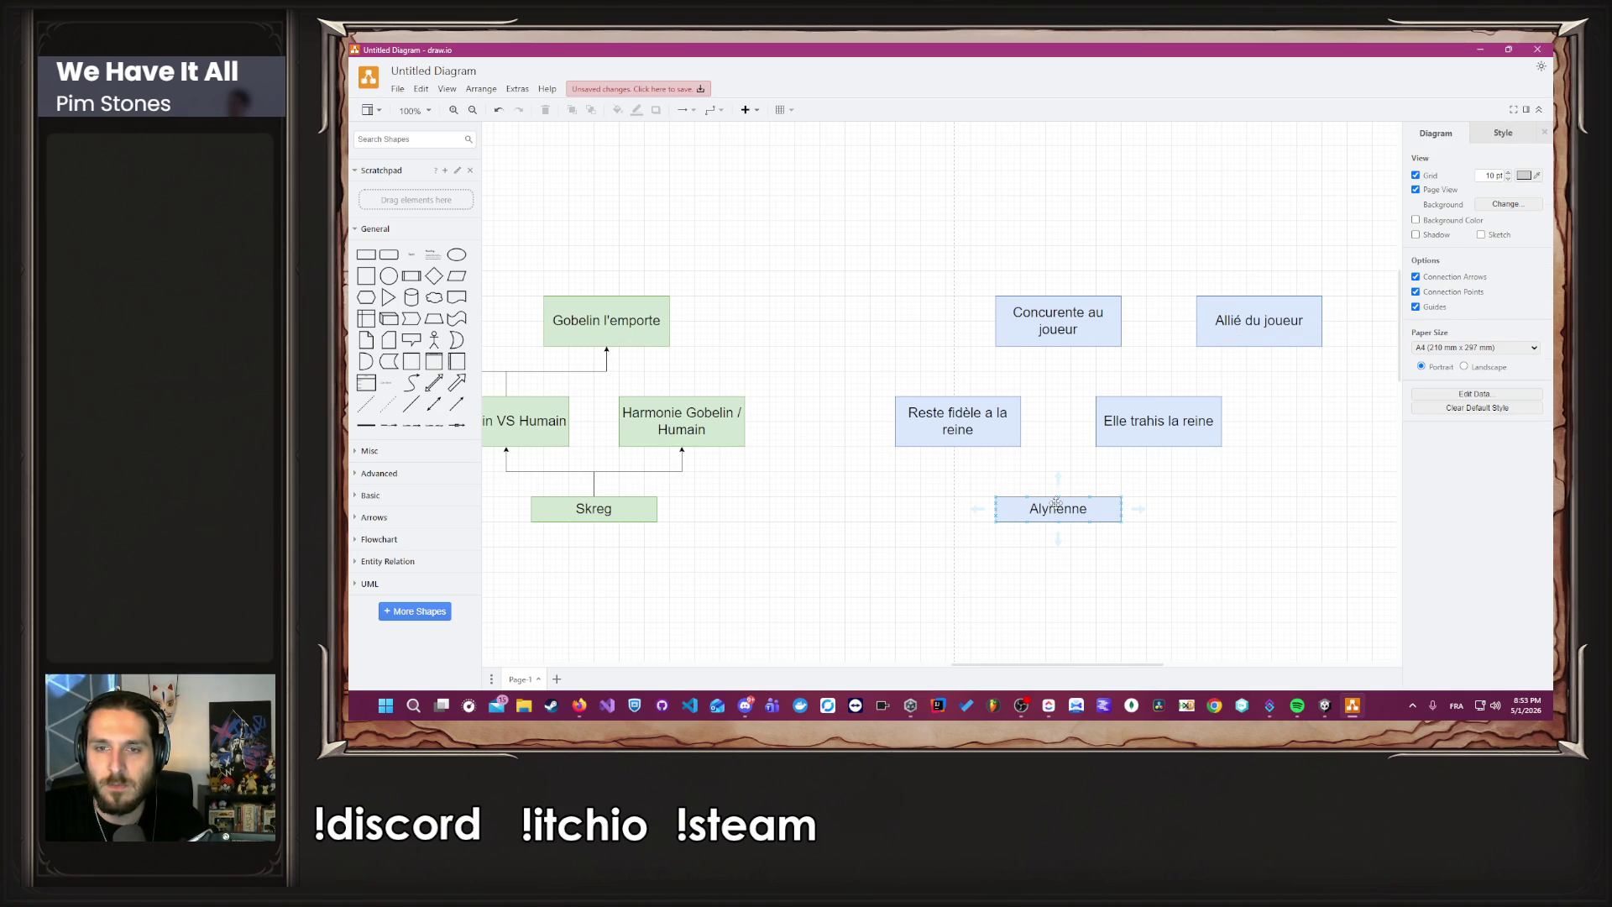
Connect Alyrienne to both queen choices, and 'Elle trahis la reine' to both player outcomes.
left_click_drag(1059, 500, 958, 448)
left_click(1115, 532)
left_click_drag(1058, 495, 1160, 450)
left_click(1170, 459)
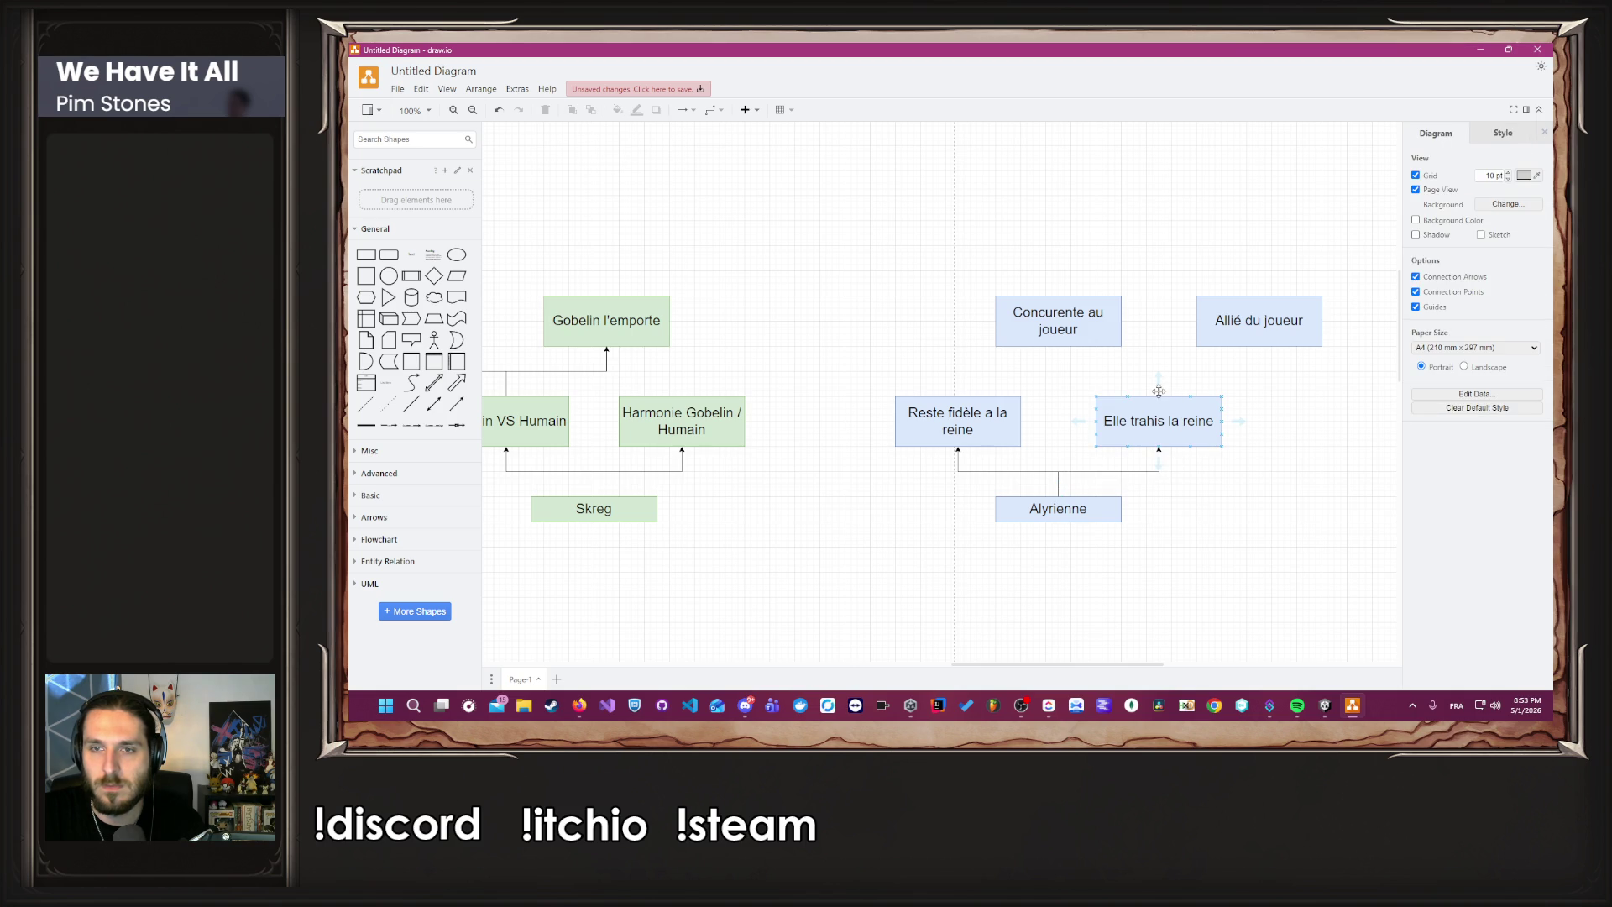
left_click_drag(1159, 394, 1058, 347)
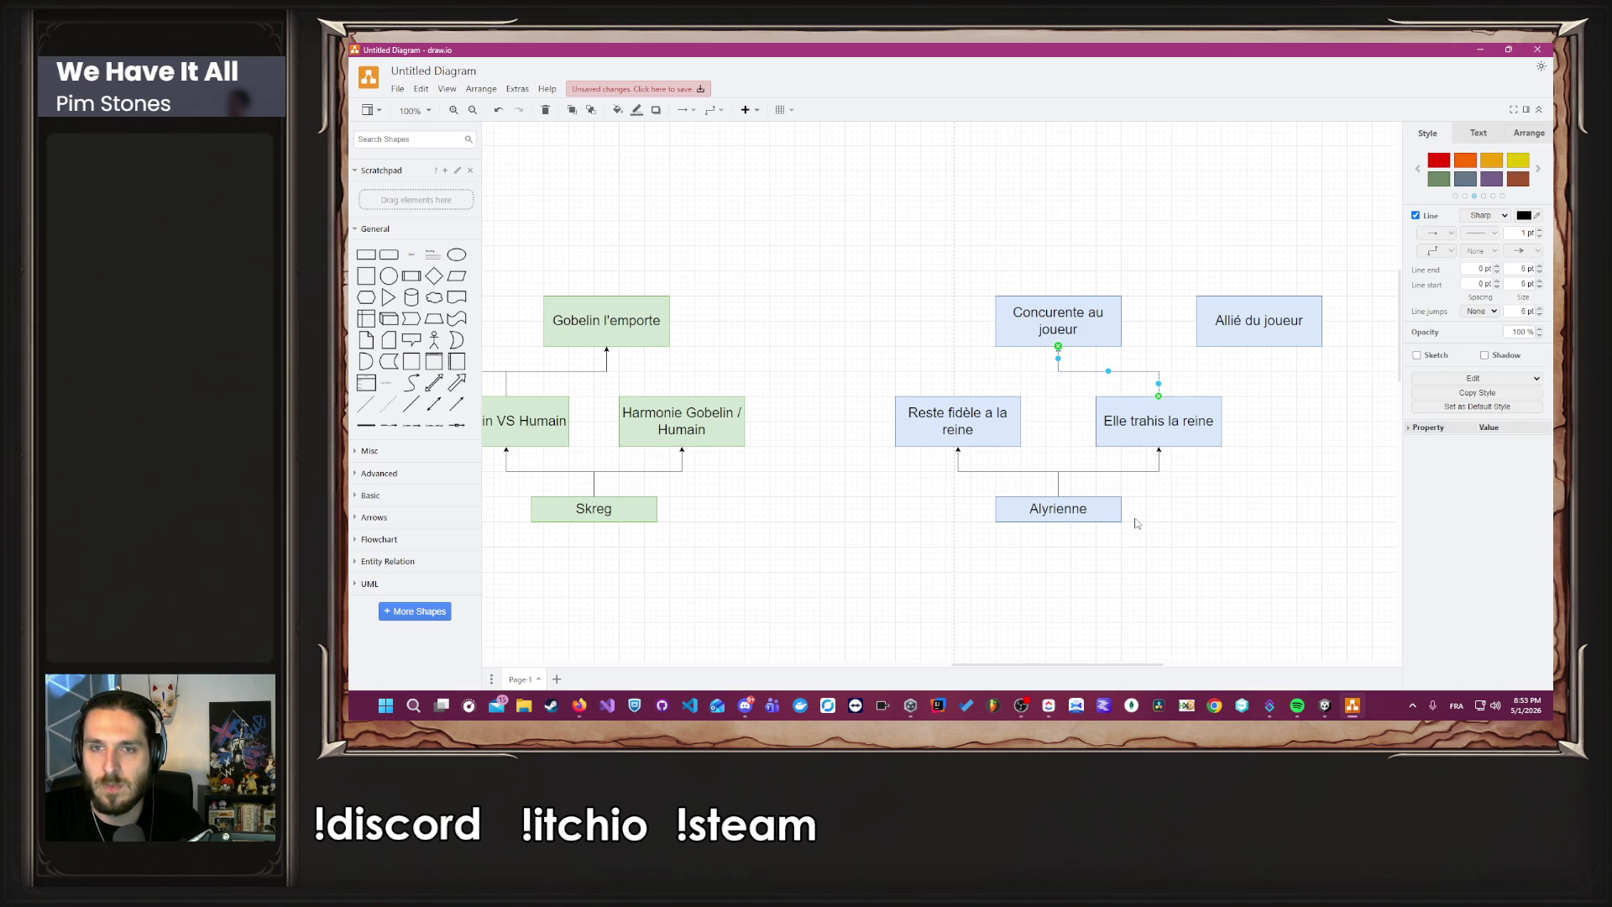
left_click(1134, 386)
left_click_drag(1158, 395, 1259, 346)
Copy the Brennan box from the relationship graph up toward the top of the page.
scroll(1092, 524, "down", 4)
scroll(752, 529, "down", 3, "ctrl")
scroll(571, 589, "down", 1)
scroll(571, 589, "up", 4, "ctrl")
left_click(551, 552)
mouse_move(565, 558)
left_mouse_down()
mouse_move(637, 616)
mouse_move(1159, 480)
mouse_move(1317, 361)
mouse_move(1444, 403)
mouse_move(545, 478)
mouse_move(554, 275)
mouse_move(516, 451)
mouse_move(674, 296)
mouse_move(788, 298)
mouse_move(790, 316)
left_mouse_up()
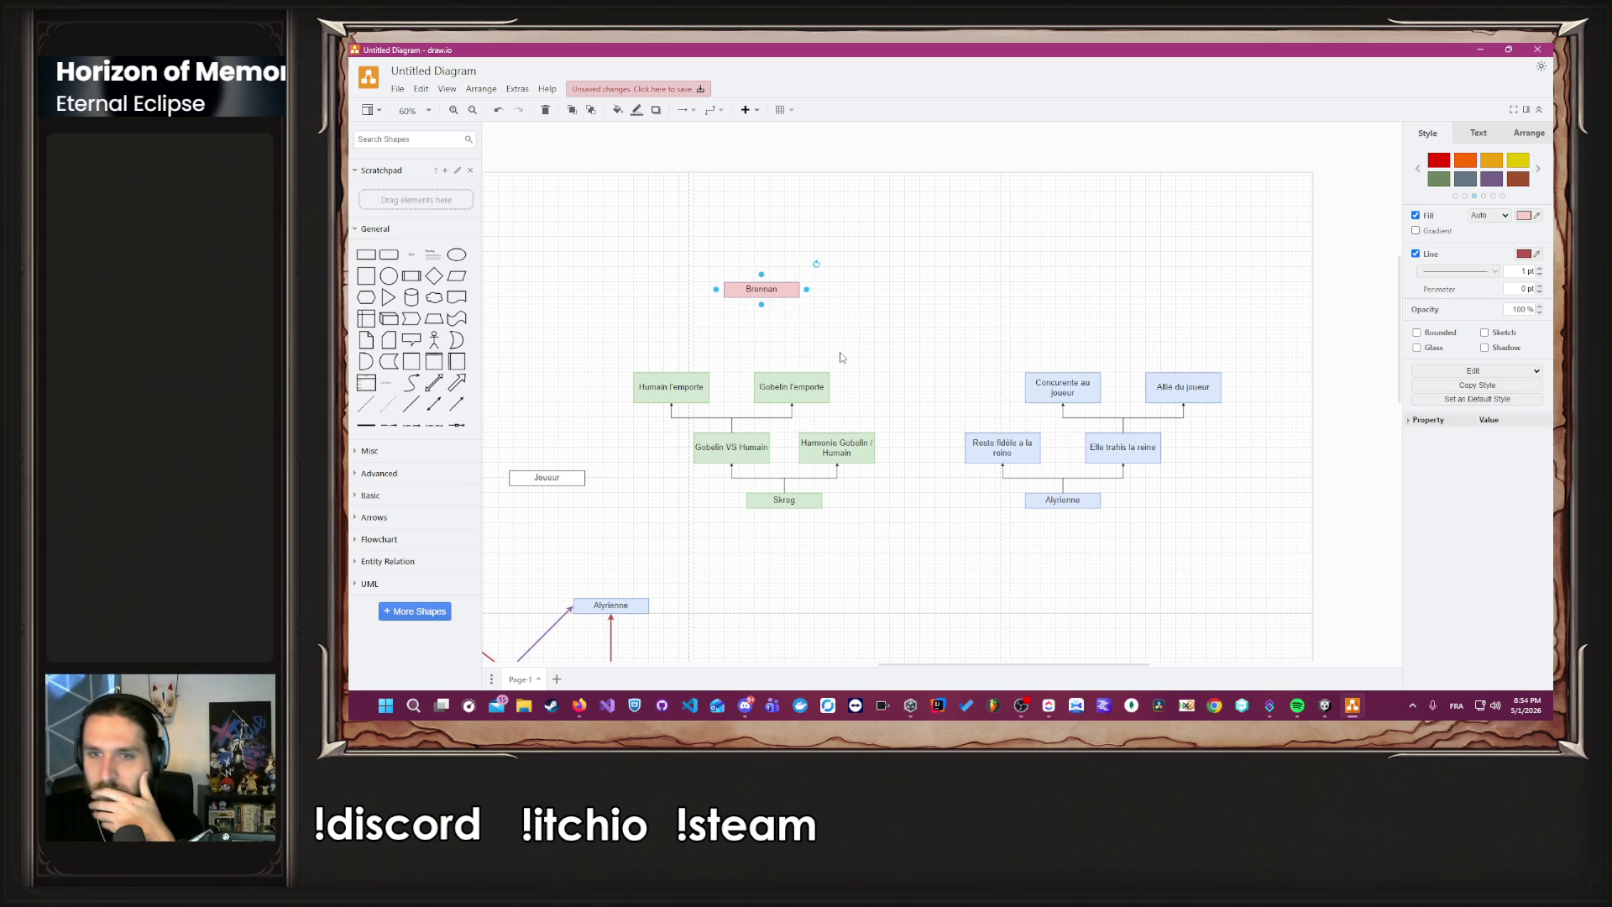
Bring the lower relationship graph into view and deselect the Brennan copy.
scroll(835, 362, "down", 1)
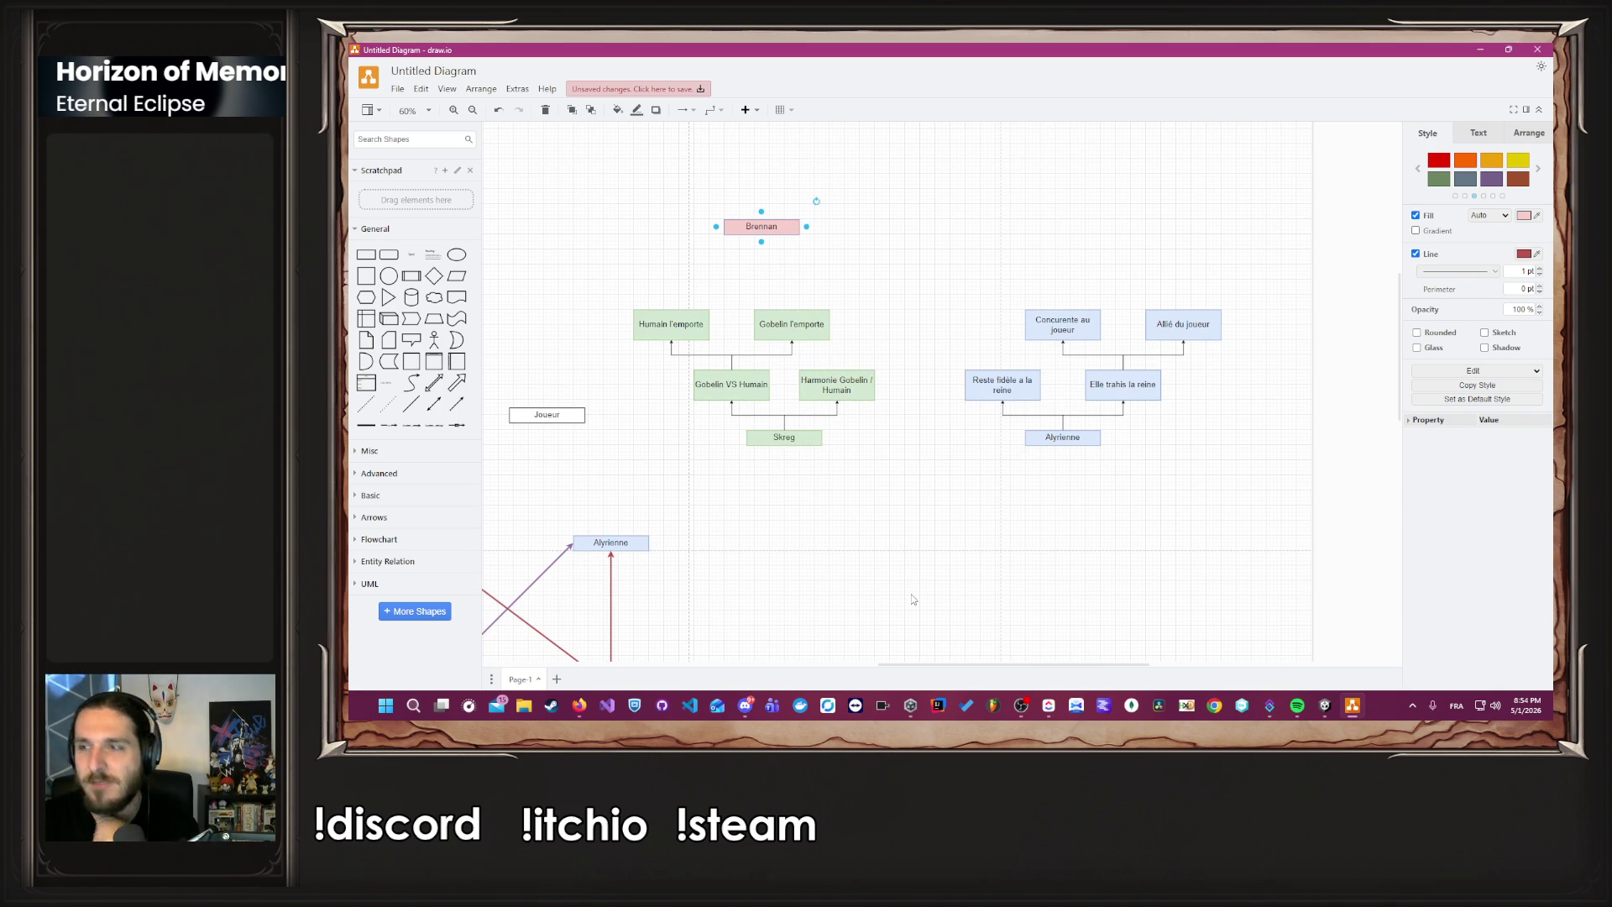
mouse_move(913, 599)
left_mouse_down()
mouse_move(989, 499)
mouse_move(1146, 464)
mouse_move(1157, 561)
mouse_move(1147, 549)
left_mouse_up()
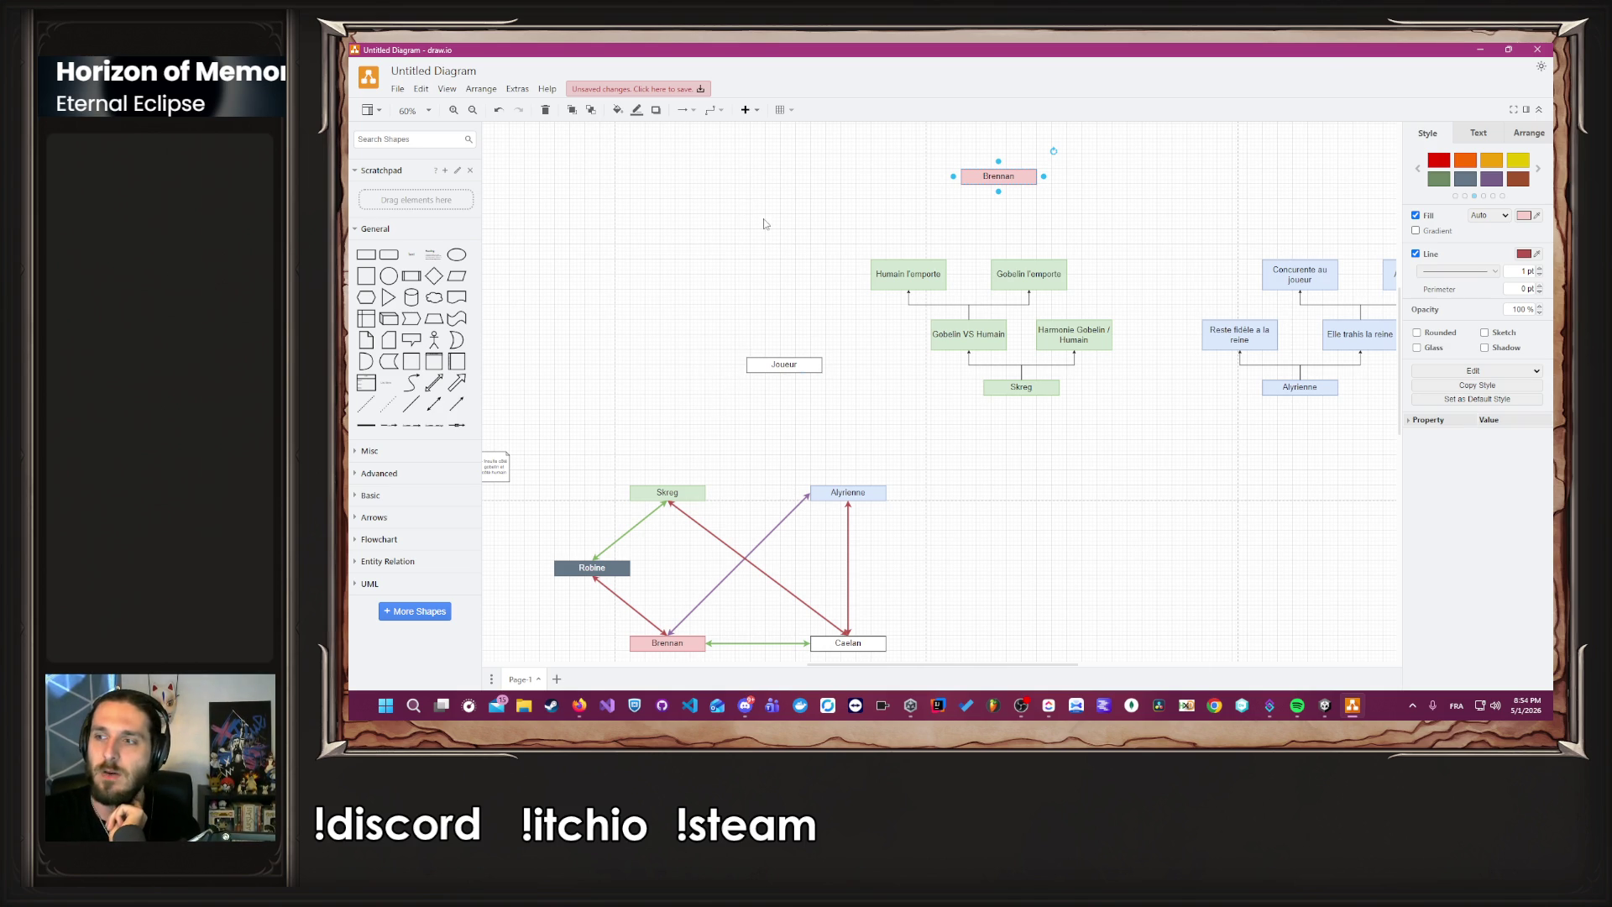
scroll(764, 224, "up", 3)
left_click(886, 253)
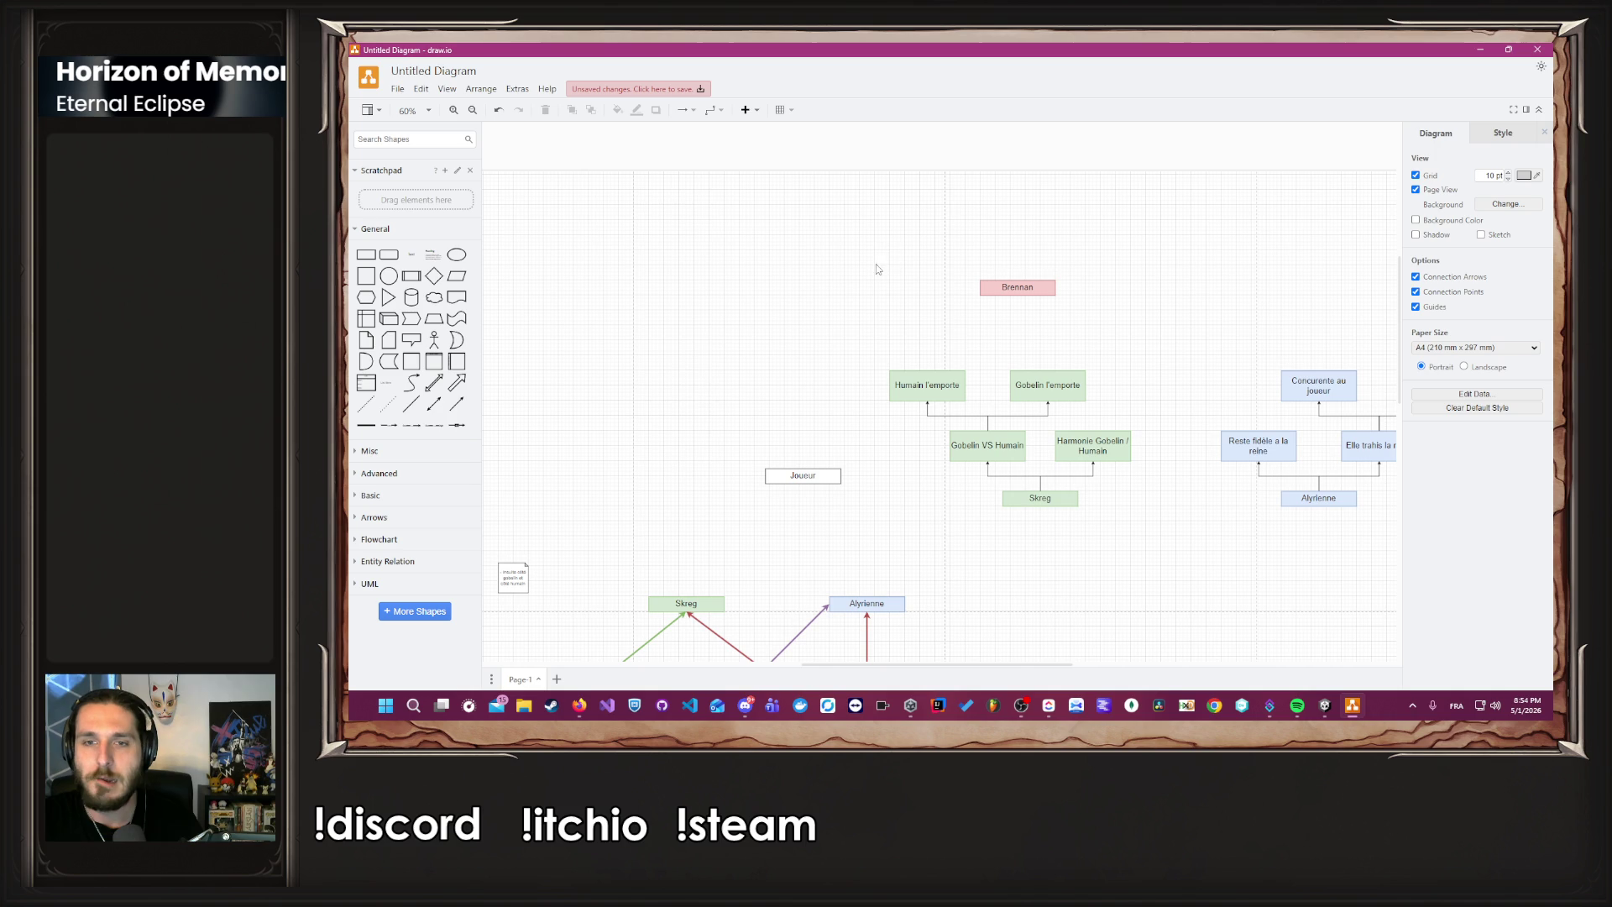
Copy Caelan from the relationship graph and place it above Alyrienne's tree.
scroll(821, 252, "down", 3)
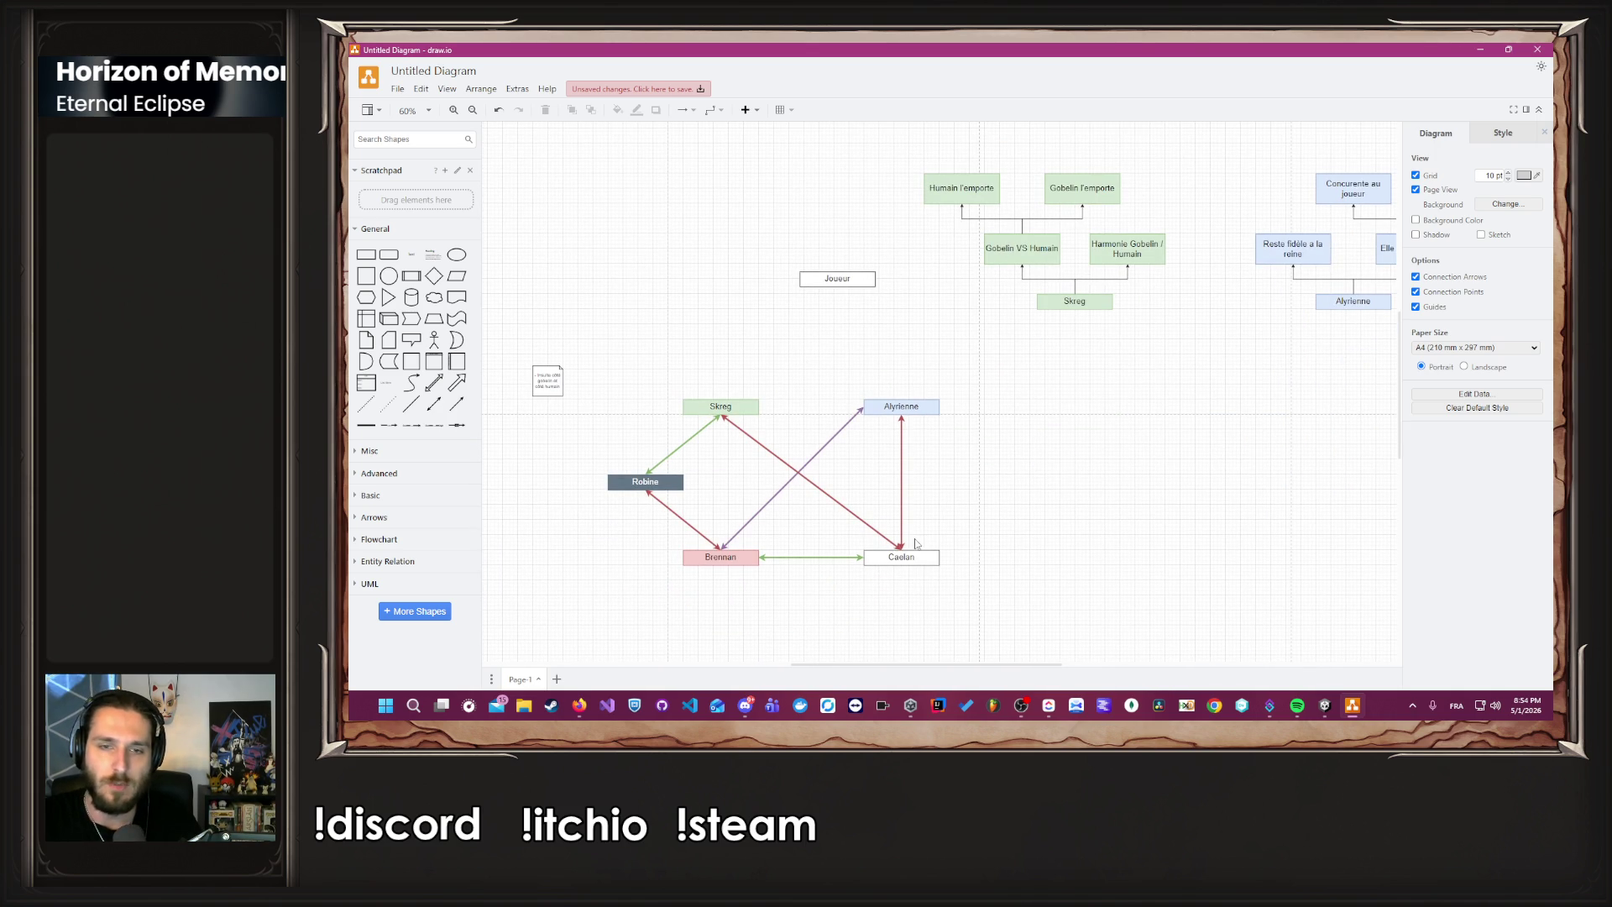
left_click_drag(897, 561, 900, 564)
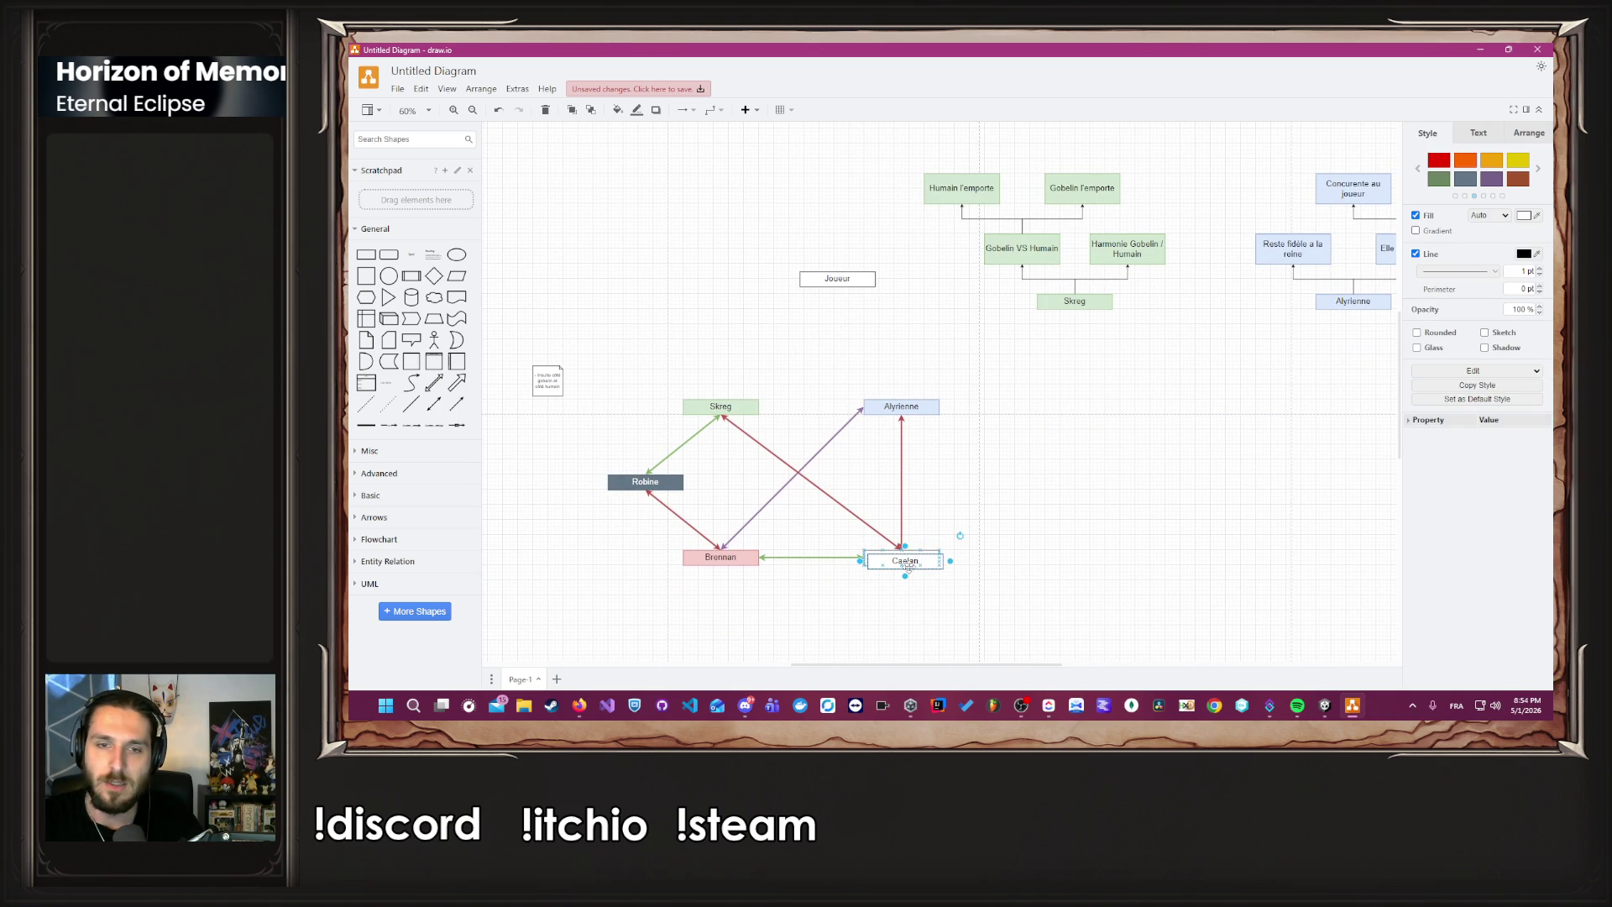
left_click(954, 596)
scroll(944, 606, "up", 2)
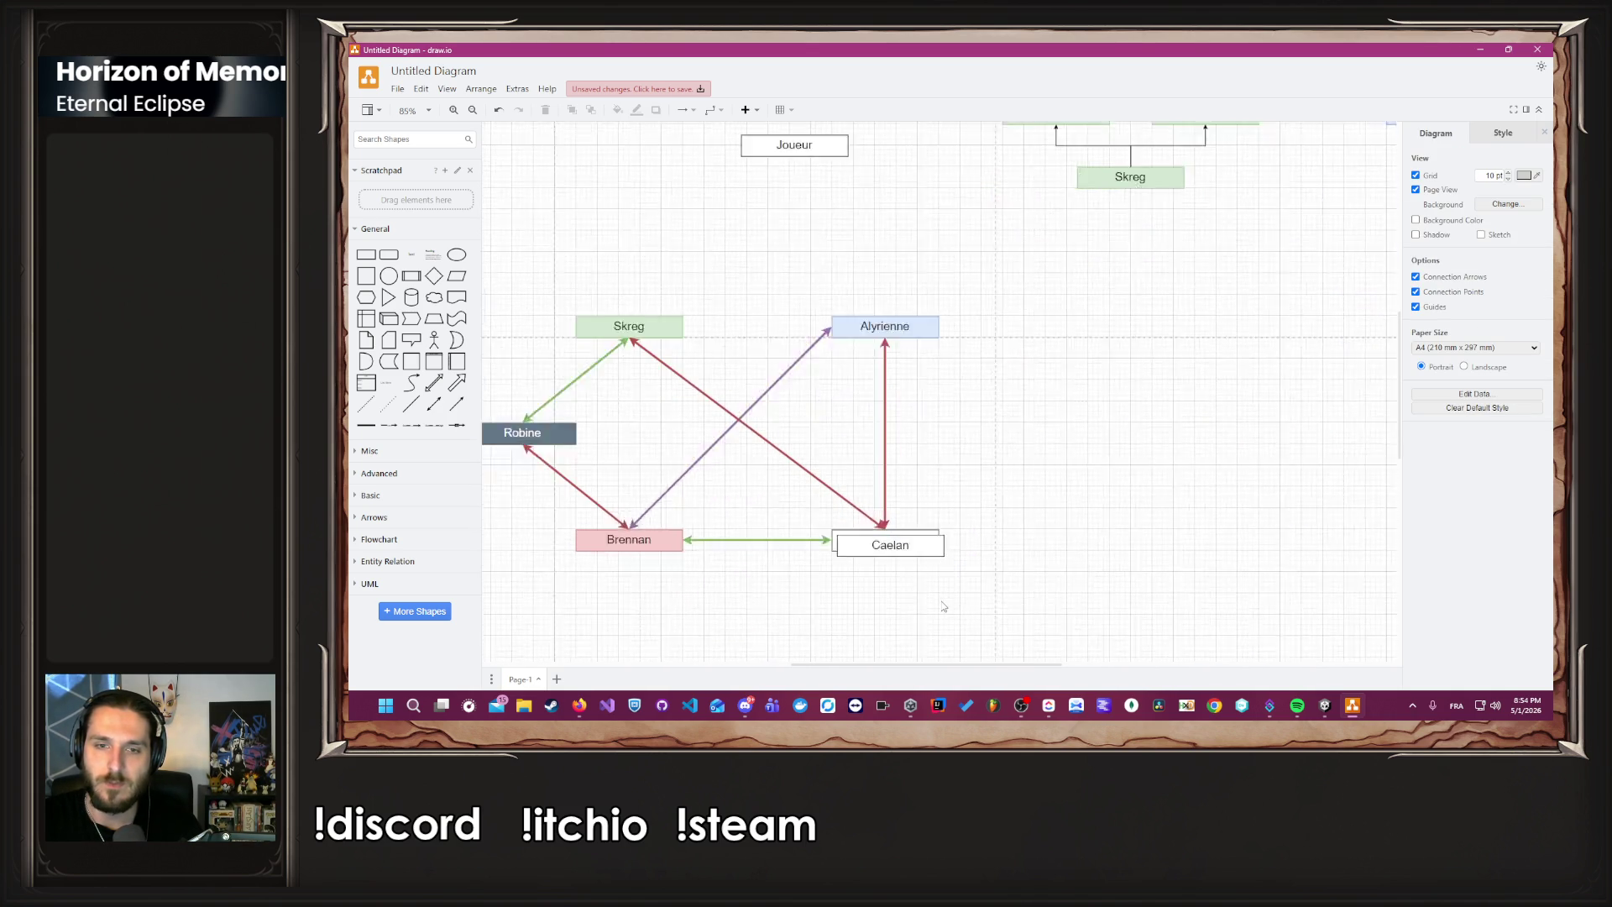
scroll(944, 606, "up", 2)
mouse_move(945, 556)
left_mouse_down()
mouse_move(1041, 554)
mouse_move(1243, 369)
left_mouse_up()
scroll(1256, 351, "down", 6)
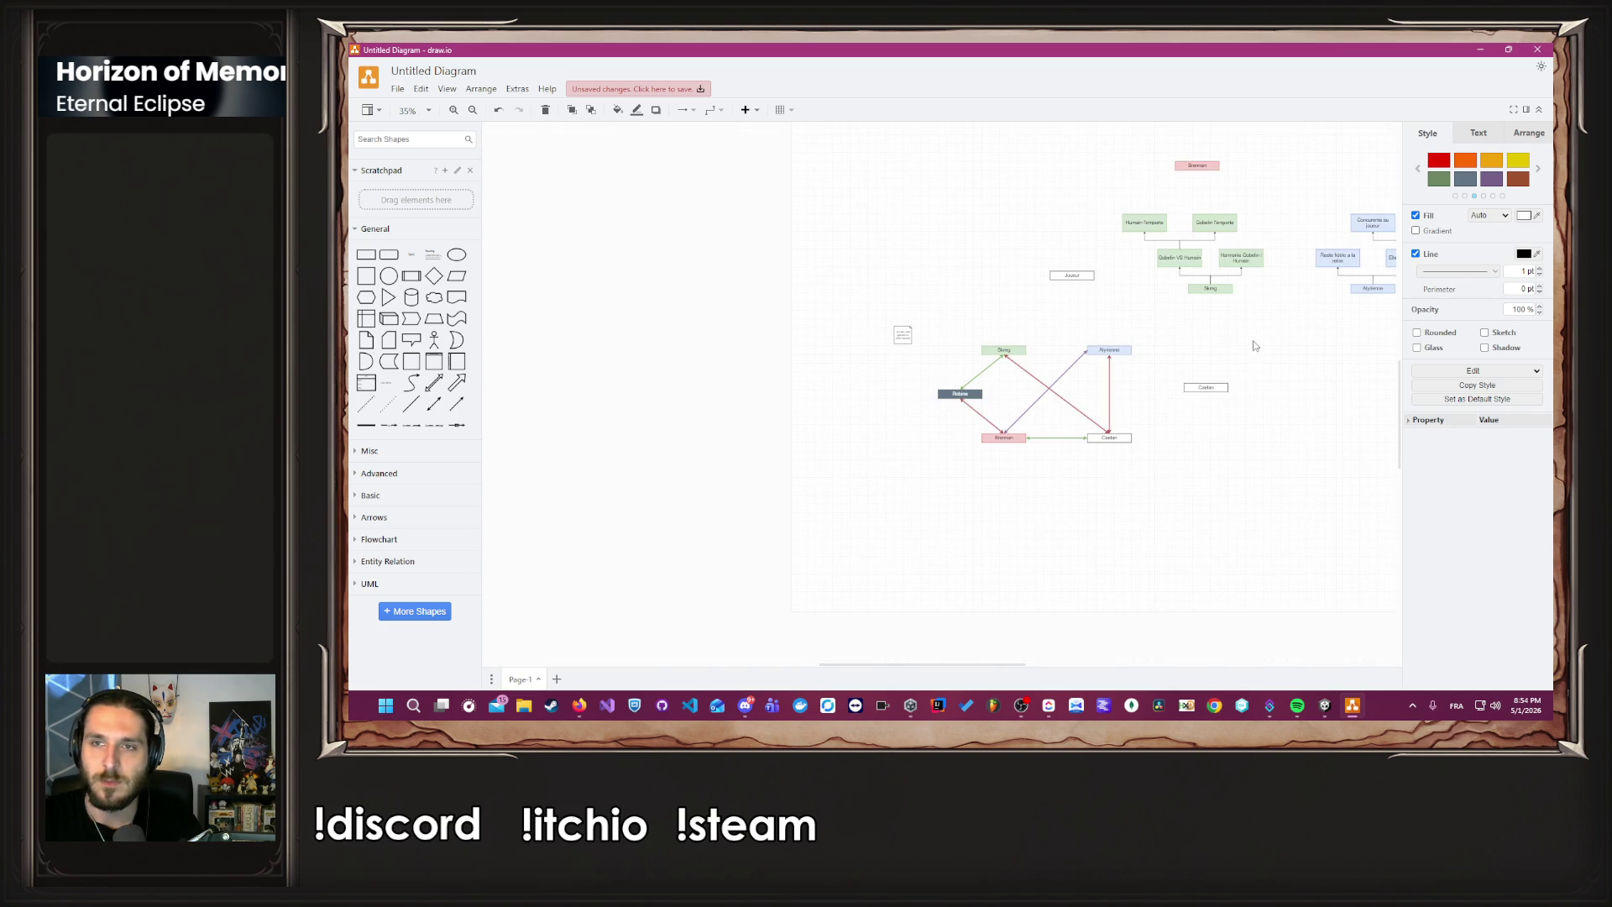
mouse_move(1034, 504)
left_mouse_down()
mouse_move(1175, 290)
mouse_move(1233, 273)
mouse_move(1237, 231)
left_mouse_up()
scroll(1222, 313, "up", 2)
scroll(1222, 313, "up", 2)
left_click(1038, 429)
Nudge the 'Reste fidèle a la reine' box slightly to realign it.
right_click(1049, 384)
left_click(1008, 415)
scroll(1012, 420, "down", 3)
scroll(1012, 420, "left", 3)
left_click(1014, 448)
left_click_drag(1013, 447, 1018, 452)
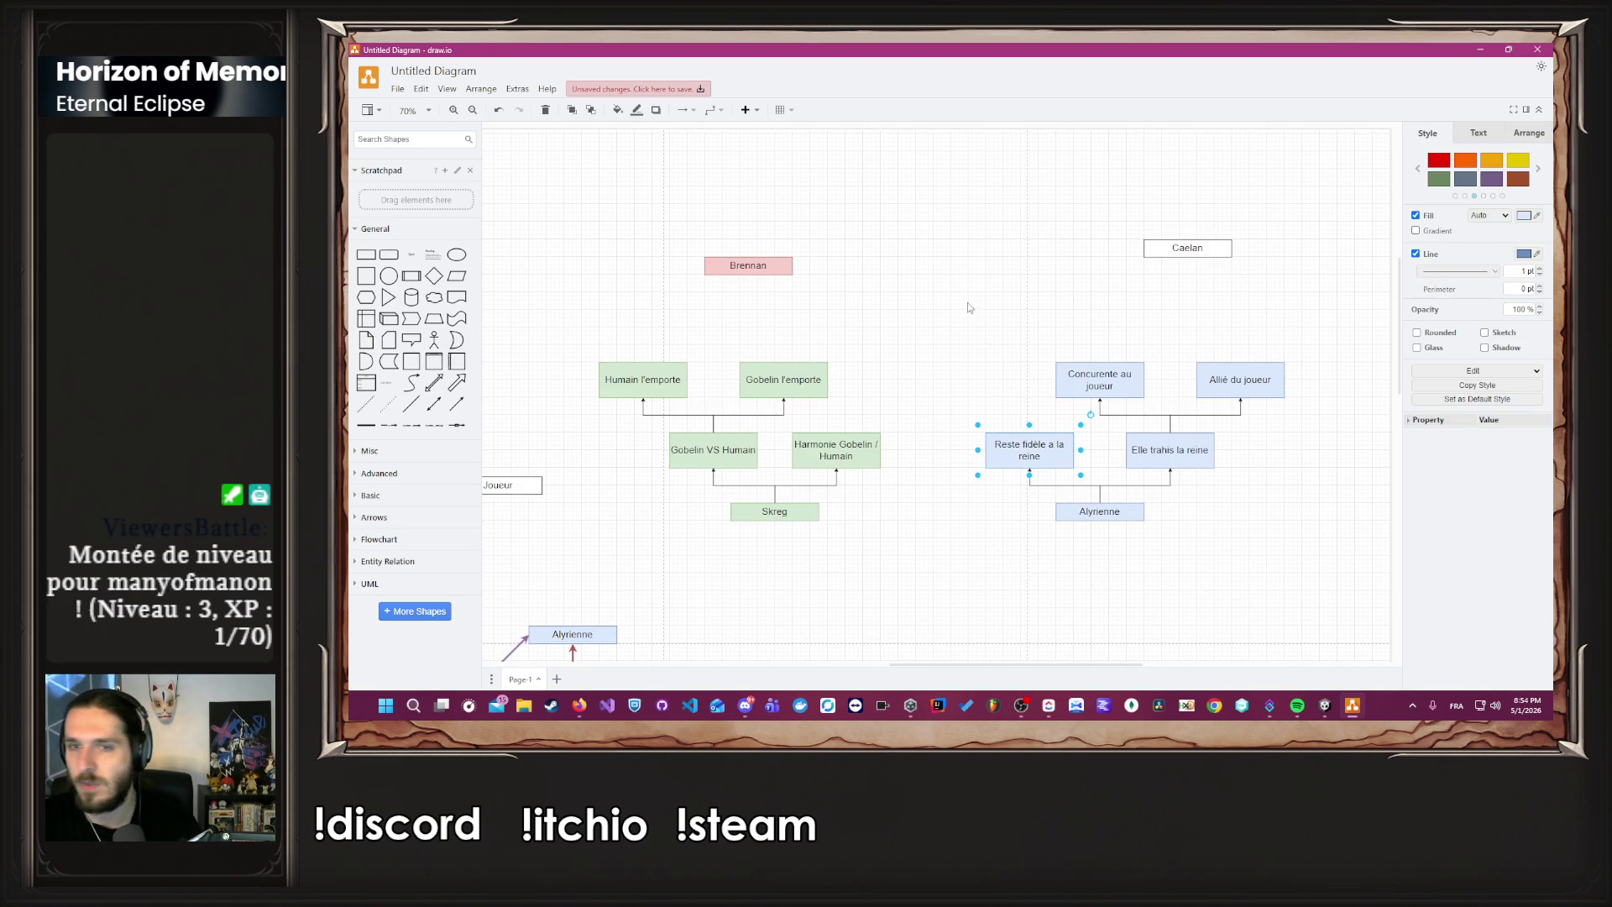
Position the copy above Caelan and relabel it 'Rétablissement du culte'.
left_click(1020, 290)
mouse_move(1146, 256)
left_mouse_down()
mouse_move(1142, 269)
mouse_move(1106, 204)
mouse_move(1098, 217)
mouse_move(1118, 179)
left_mouse_up()
double_click(1125, 203)
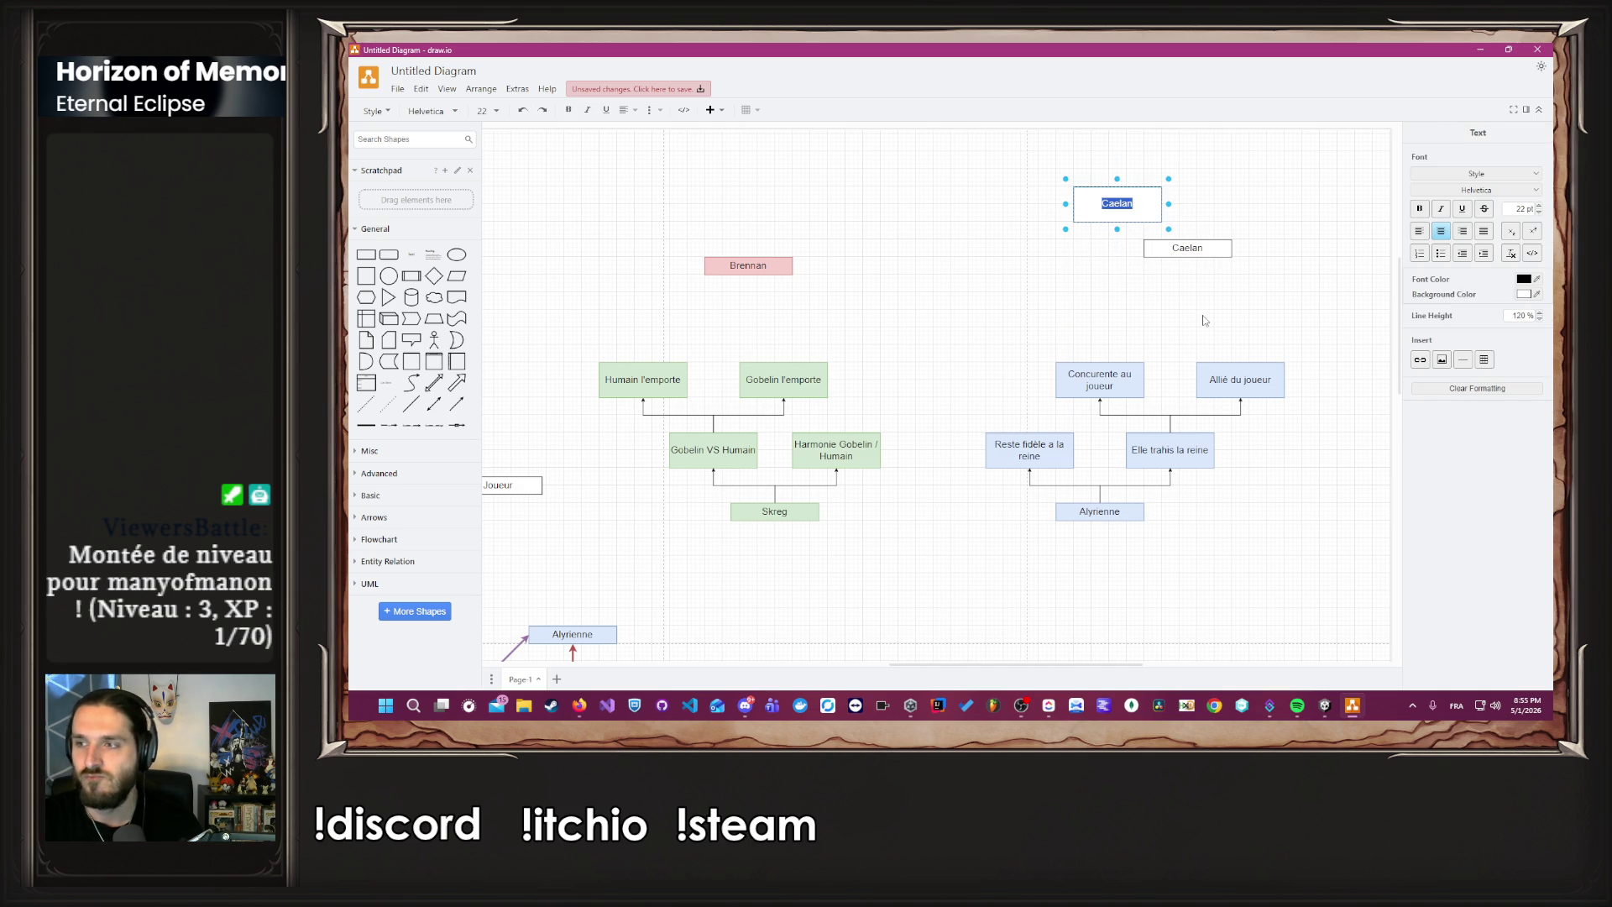
key("Escape")
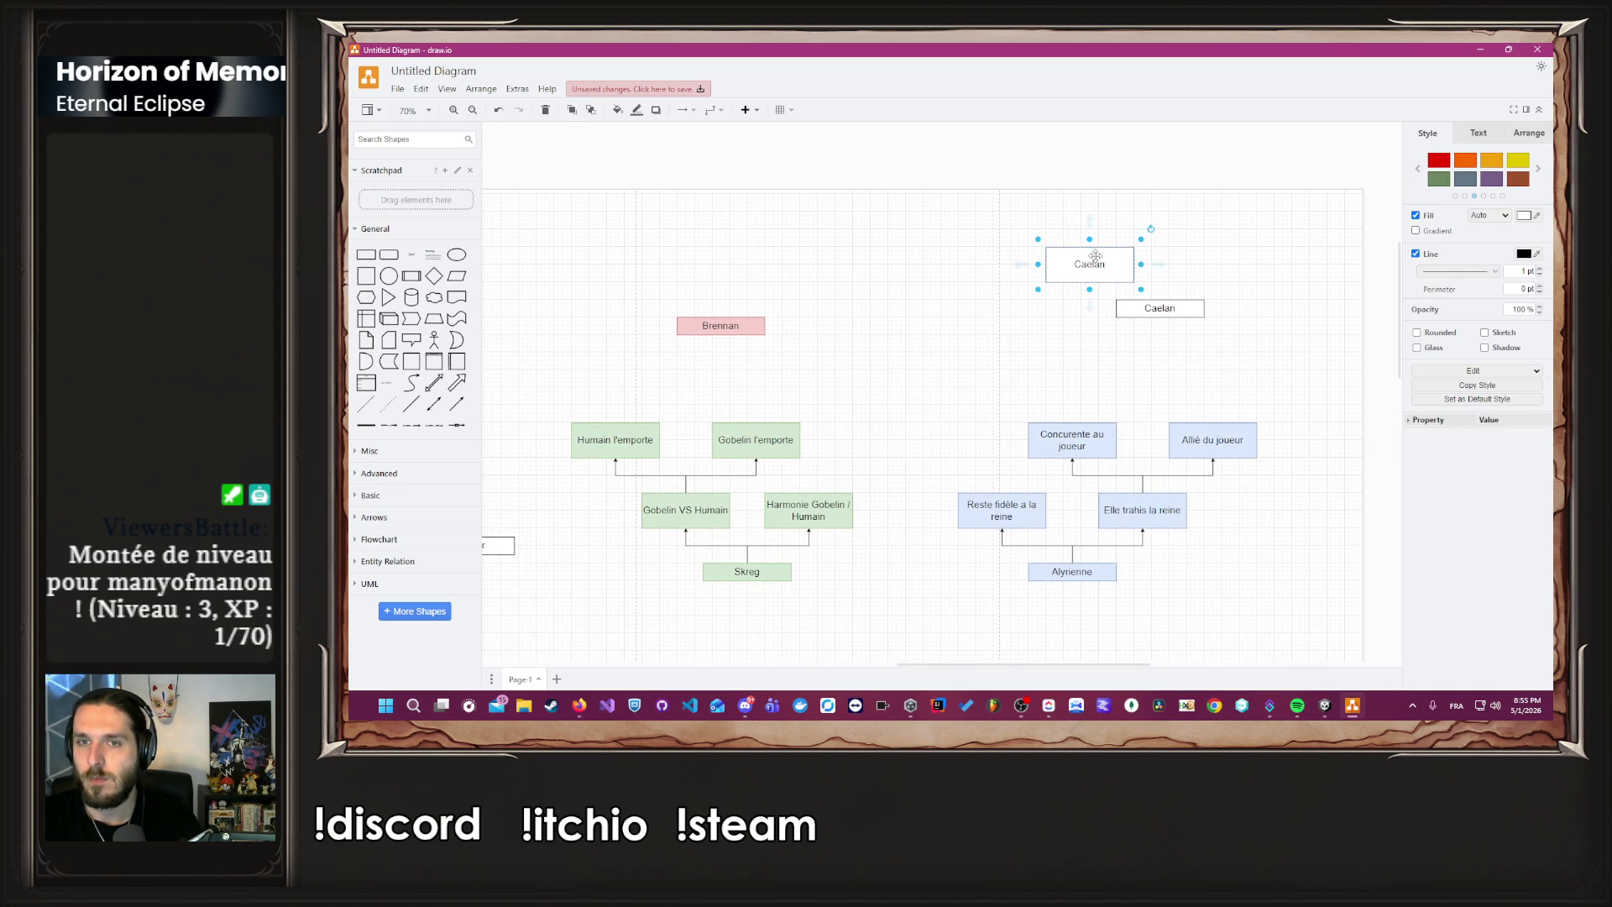
key("F2")
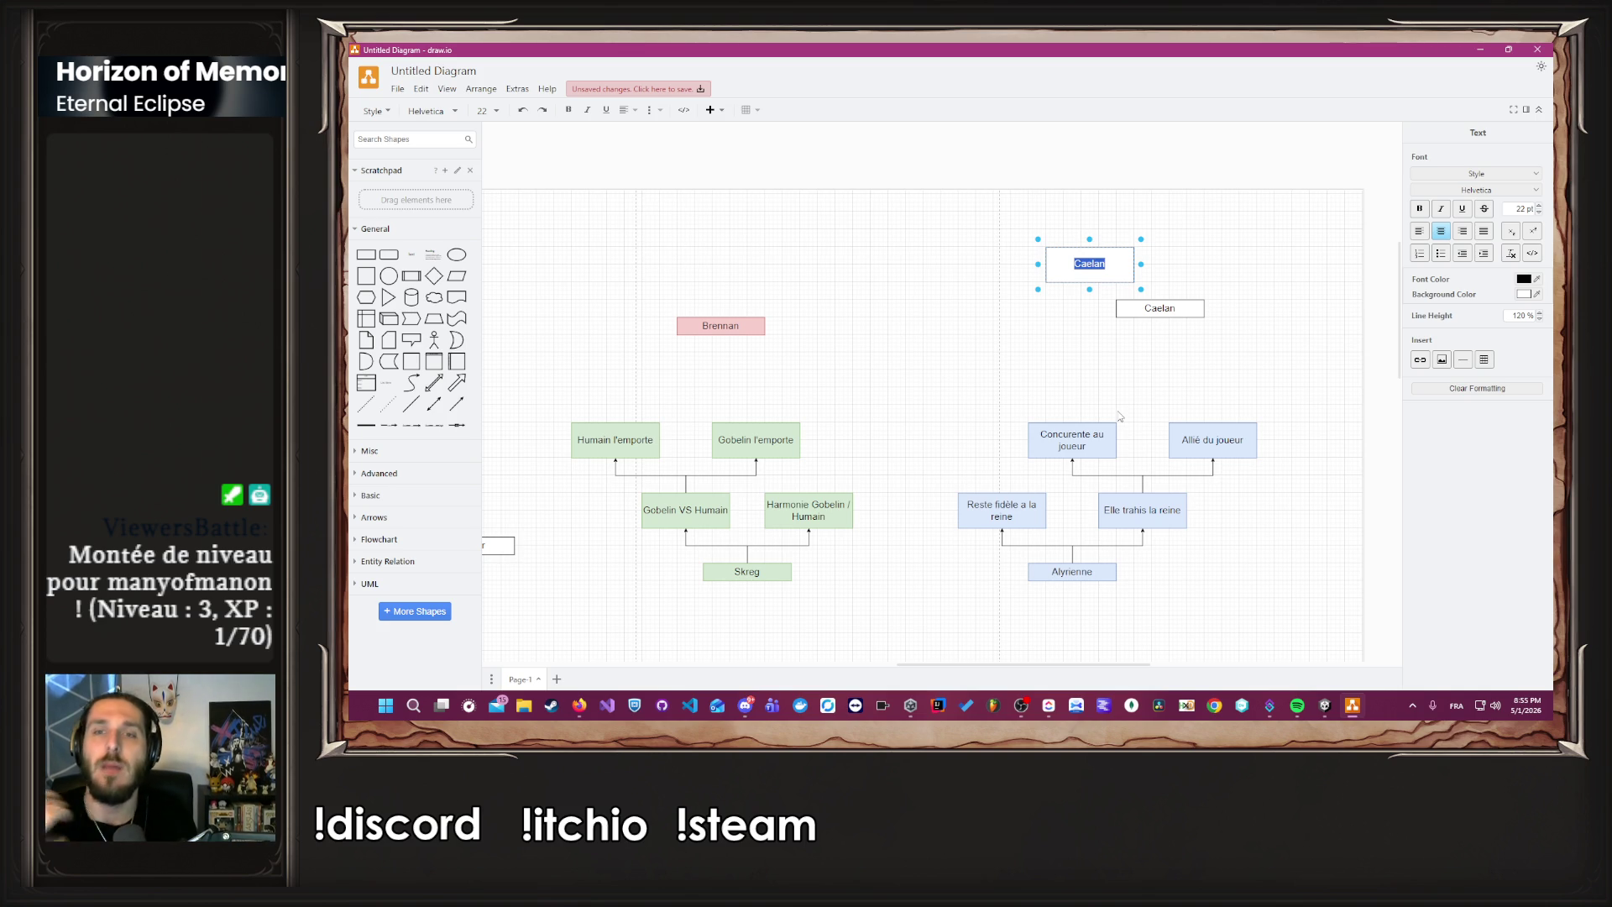
type("Rétablissement du cul")
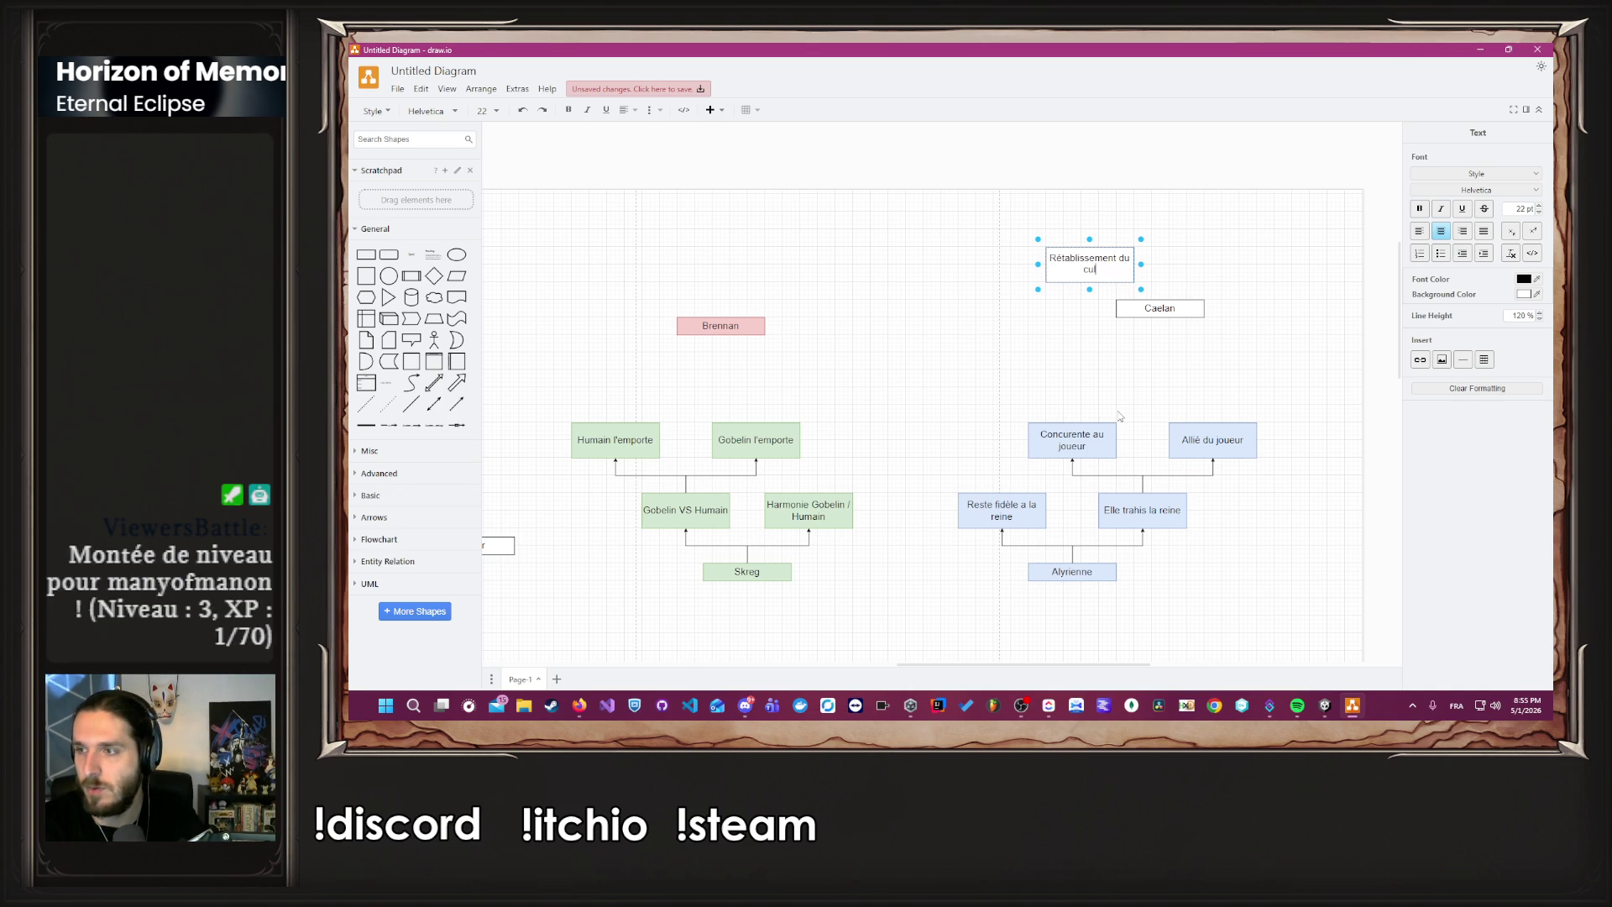
type("te")
left_click(1092, 335)
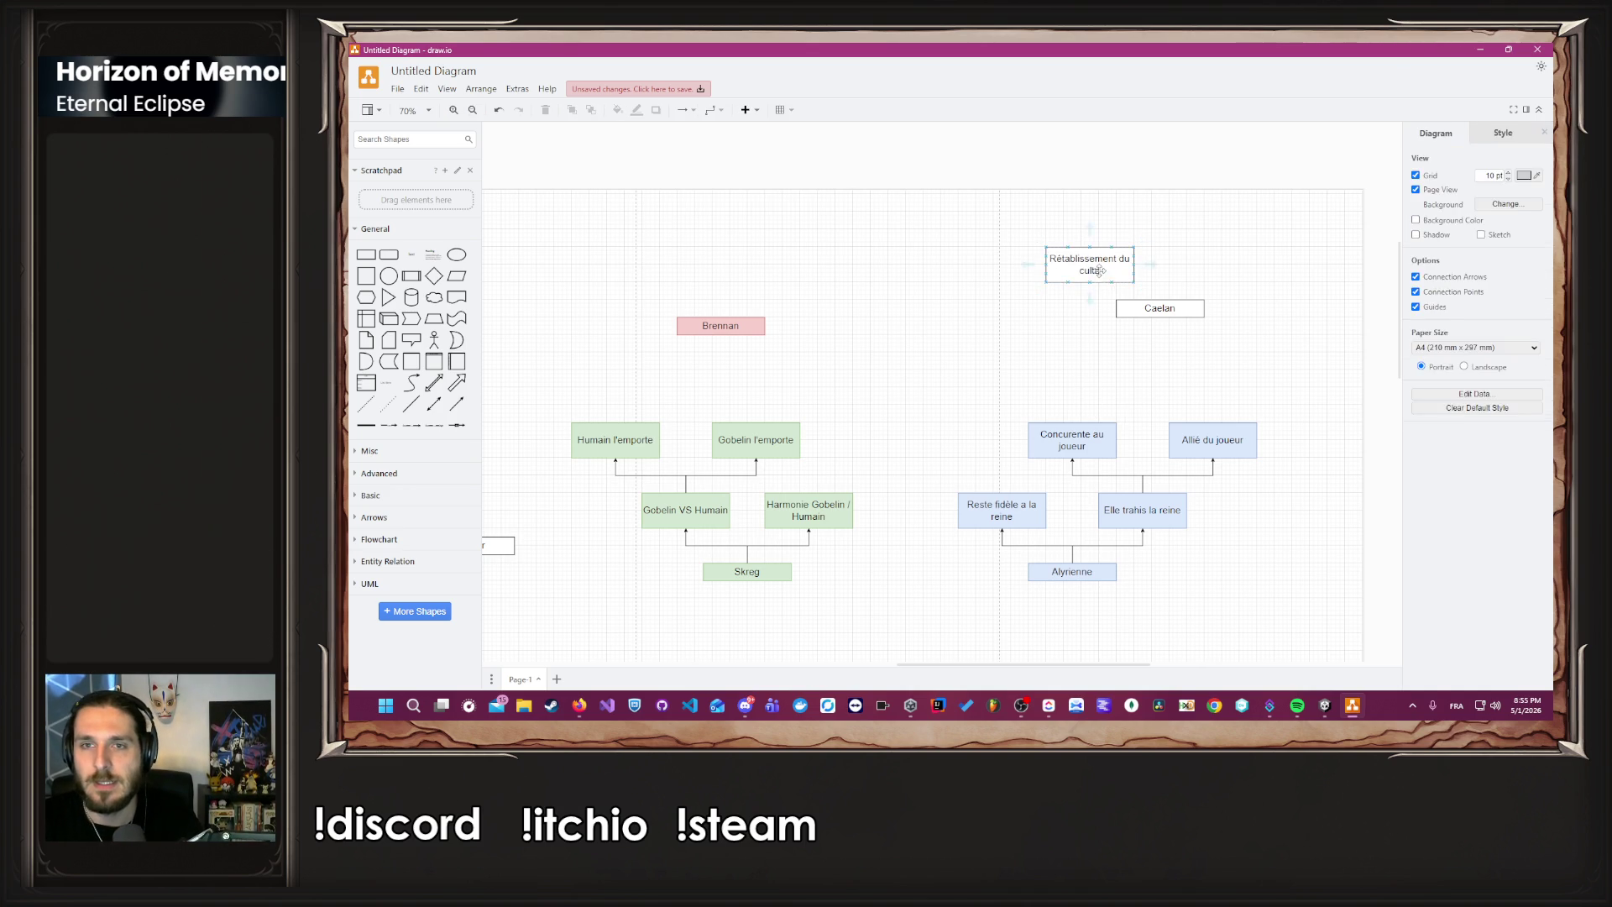
Duplicate it to the right and relabel the duplicate 'Disparition du culte'.
left_click(1098, 270)
left_click_drag(1098, 272, 1231, 267)
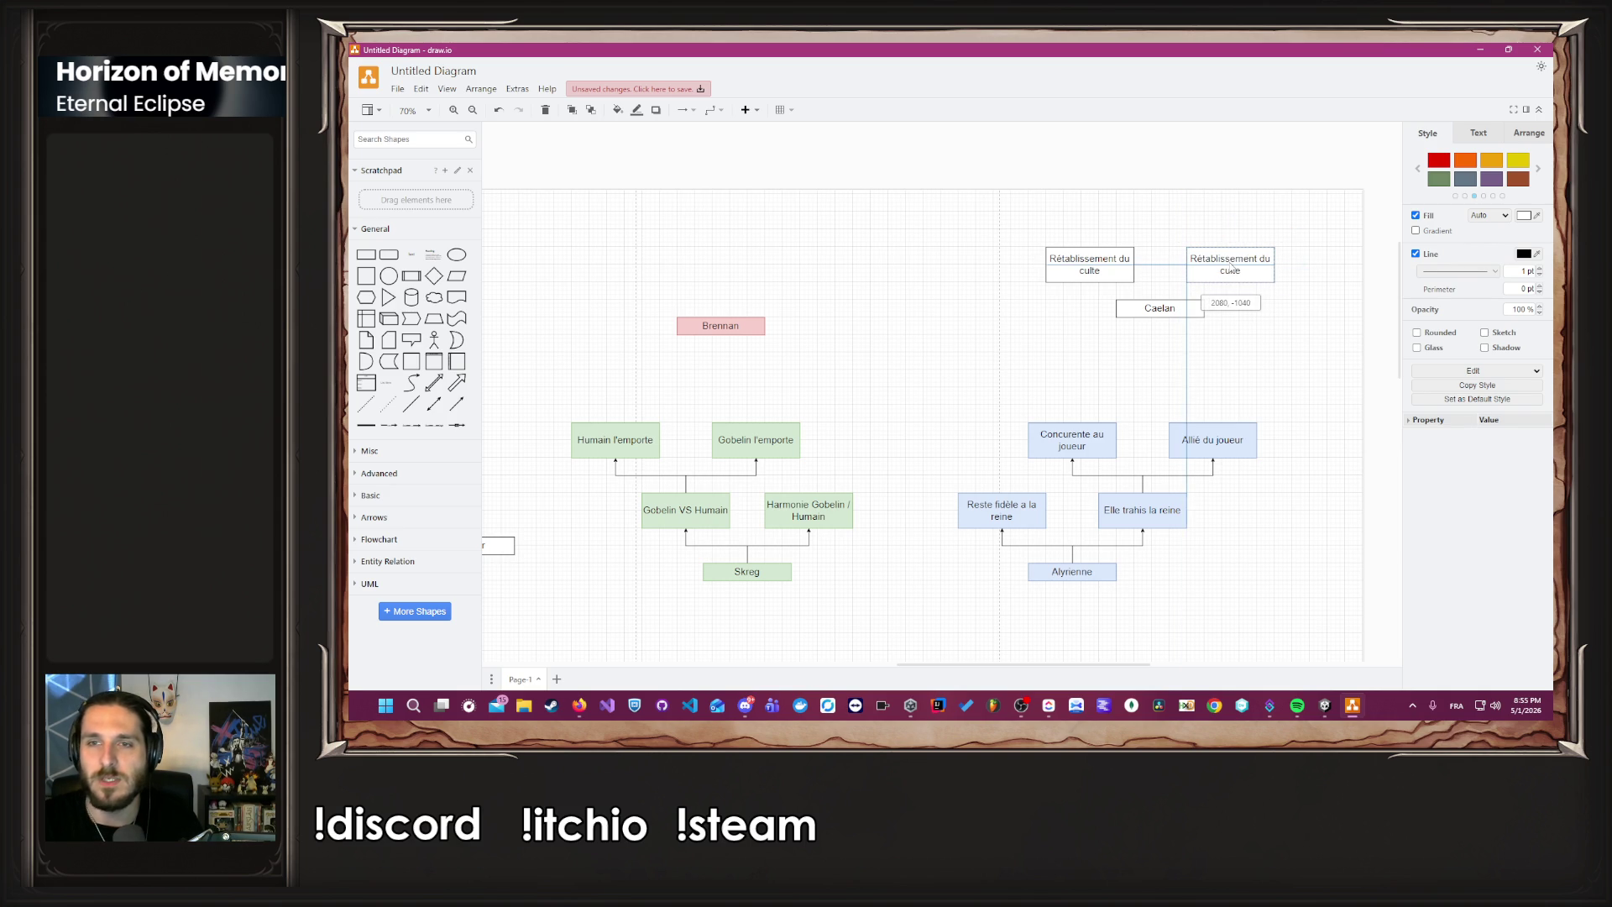
double_click(1231, 267)
type("L")
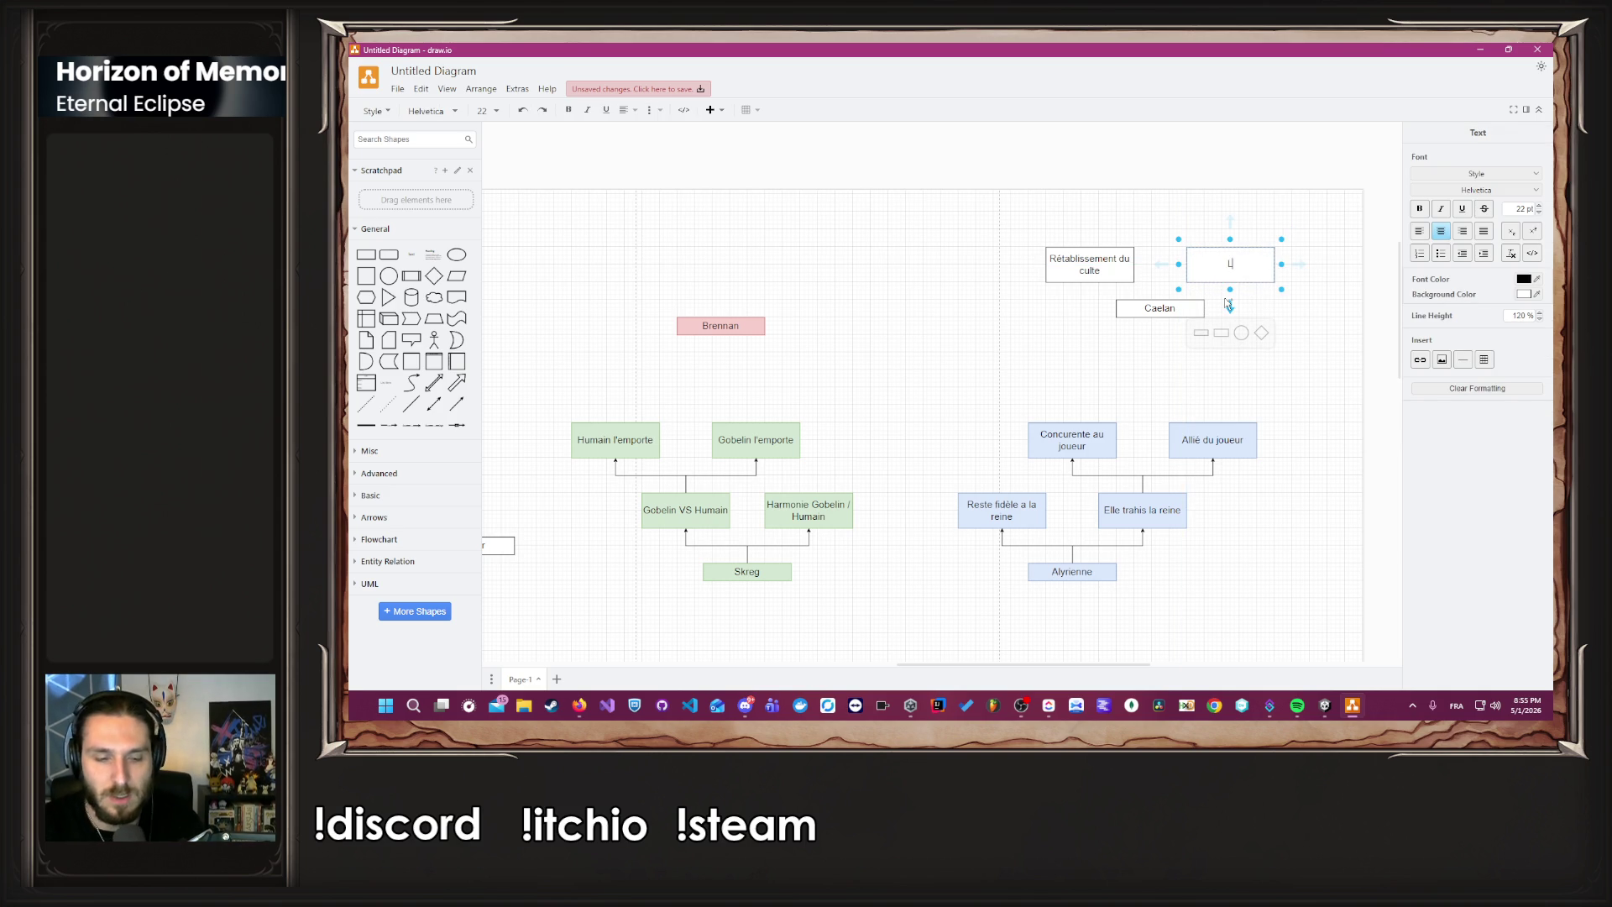
type("ion")
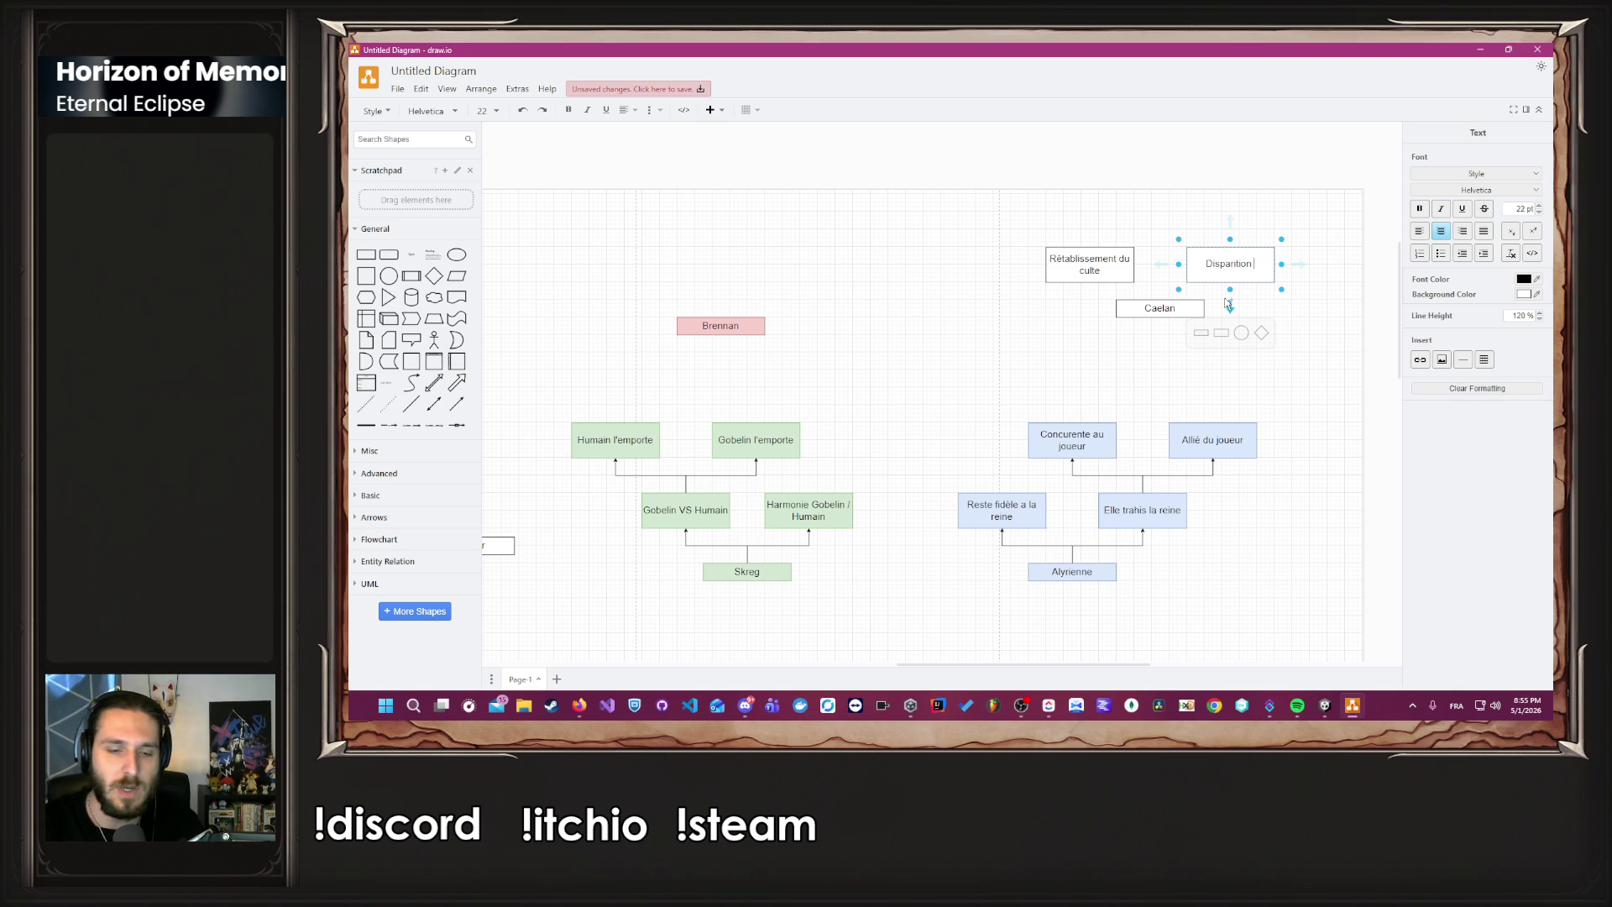
type("u culte")
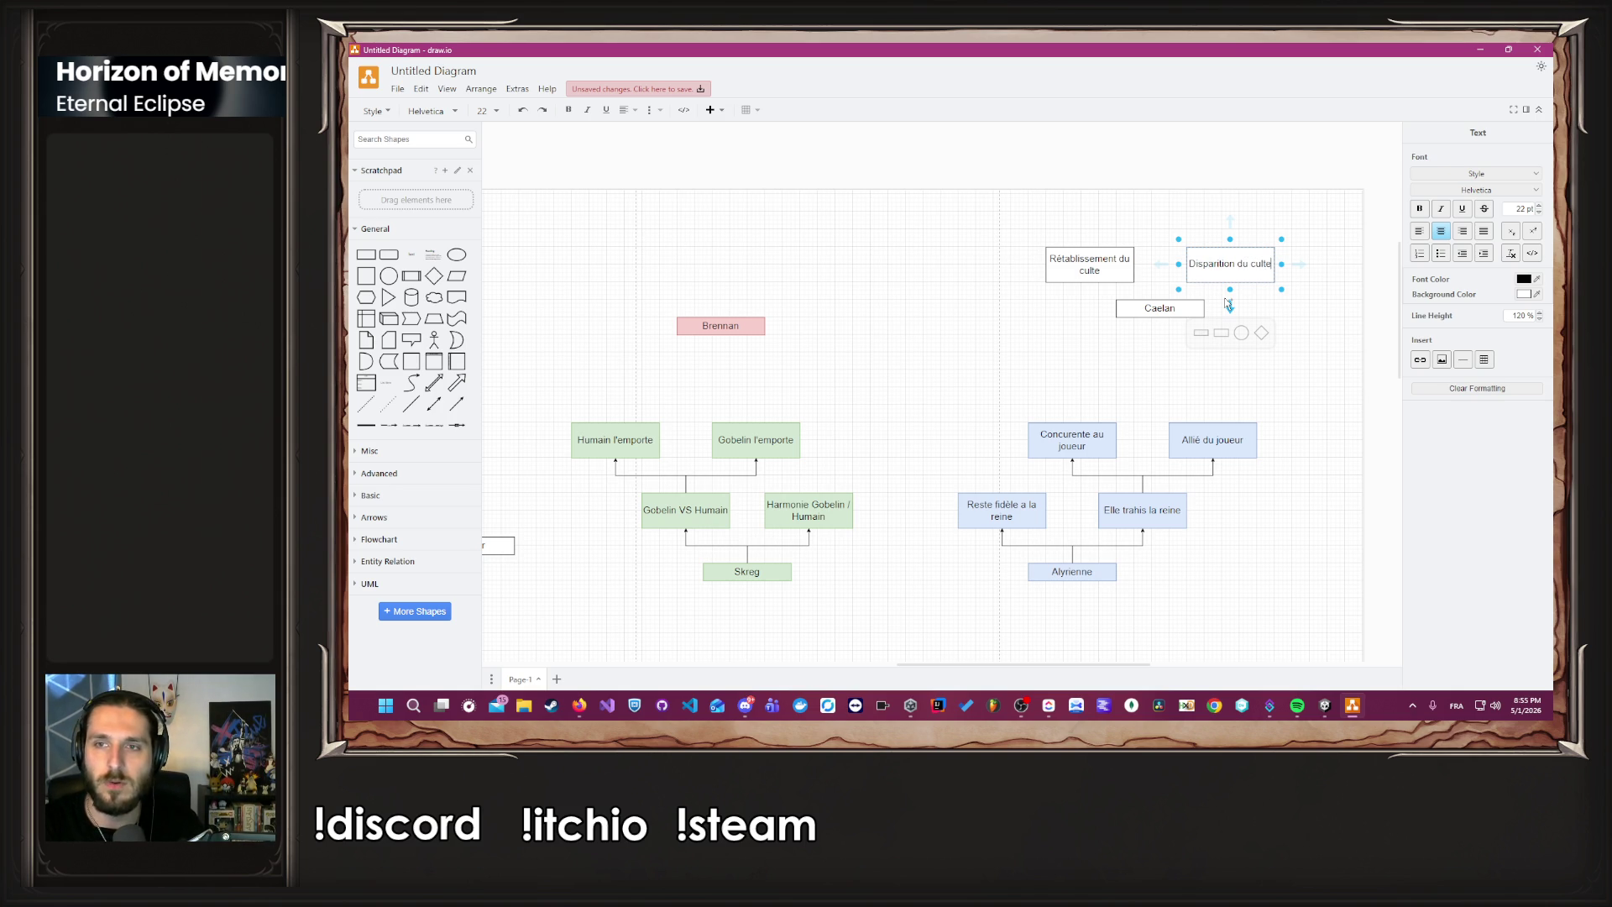
left_click(1217, 379)
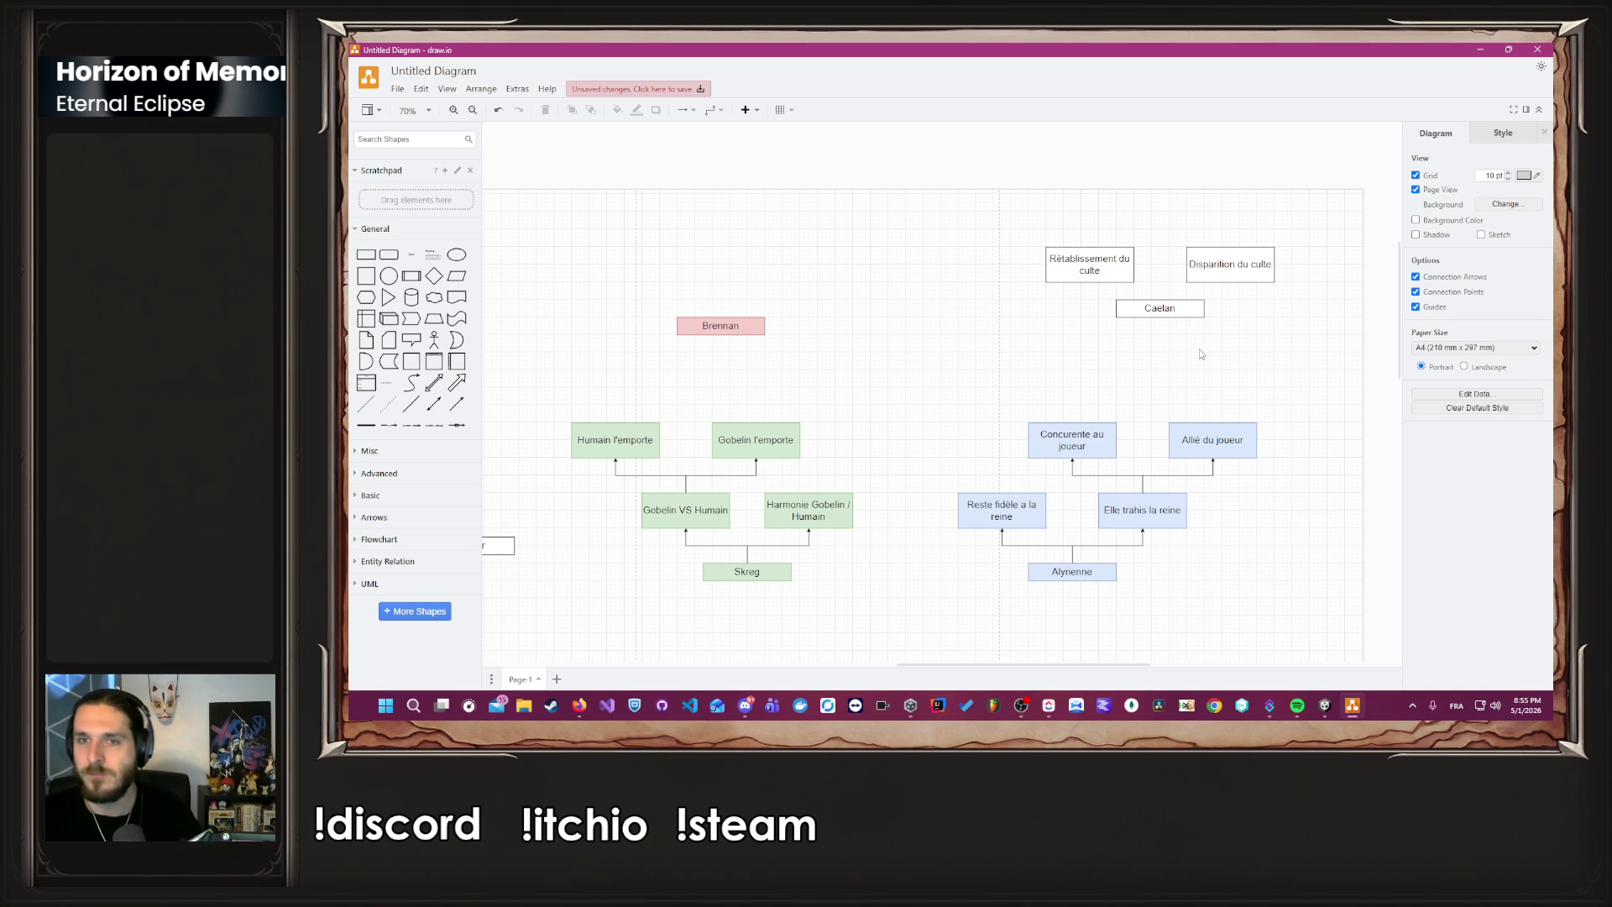
Add a higher Rétablissement du culte copy and link Caelan to both culte boxes.
scroll(1201, 354, "up", 1)
scroll(1201, 353, "up", 2, "ctrl")
mouse_move(1087, 384)
left_mouse_down()
mouse_move(987, 283)
mouse_move(1180, 269)
left_mouse_up()
left_click_drag(1167, 449, 1267, 402)
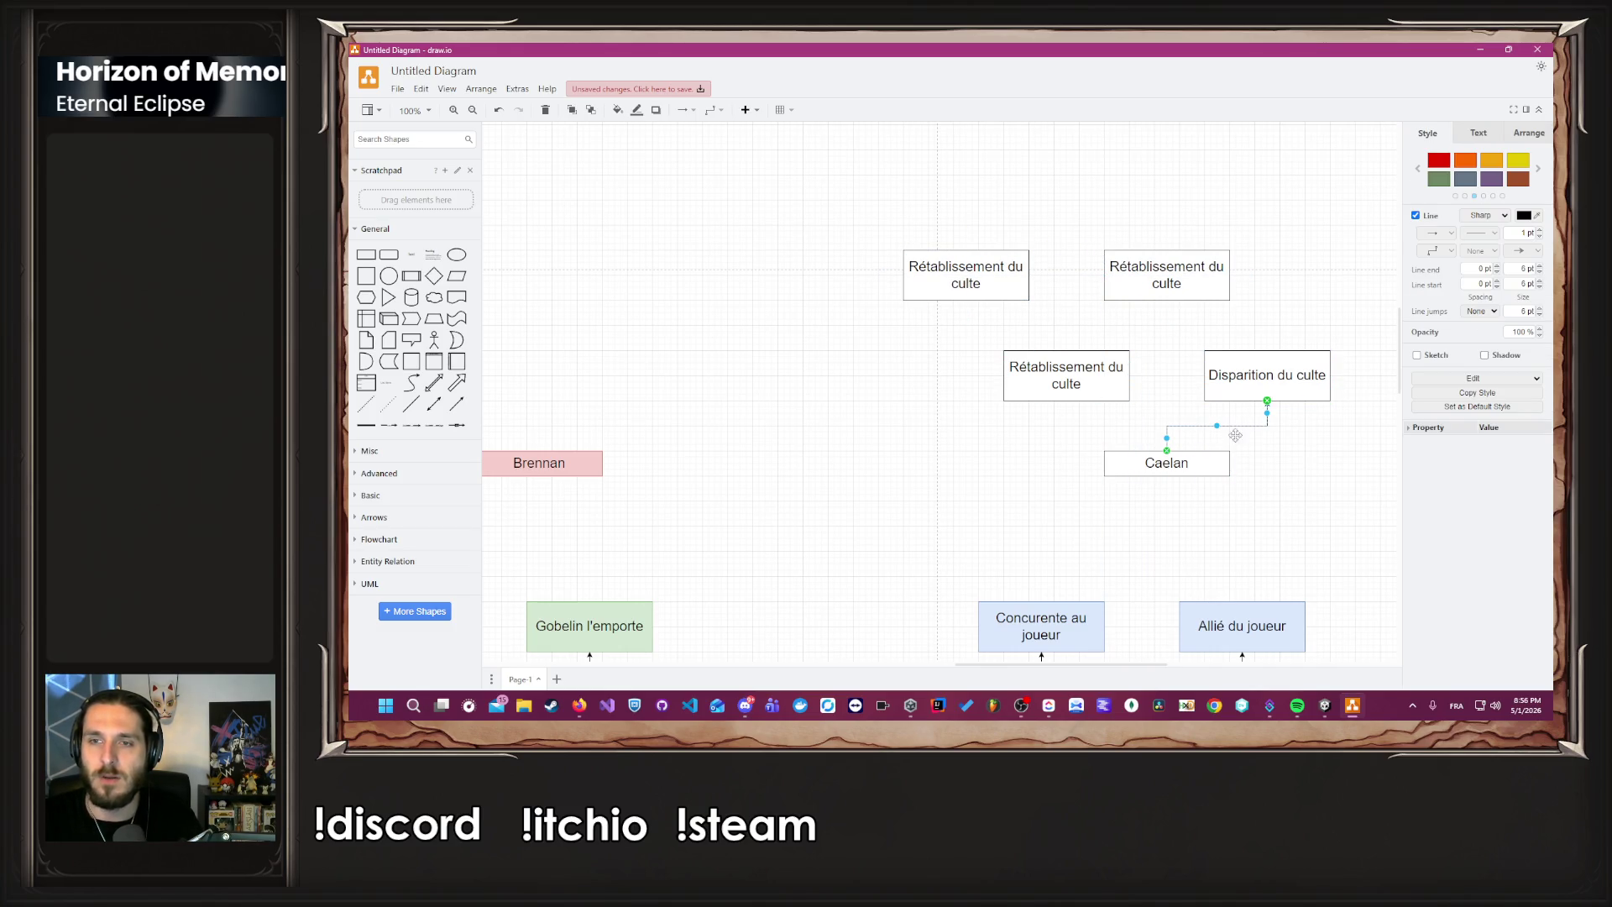
left_click(1318, 527)
mouse_move(1167, 451)
left_mouse_down()
mouse_move(1056, 420)
mouse_move(1062, 401)
left_mouse_up()
left_click(1072, 479)
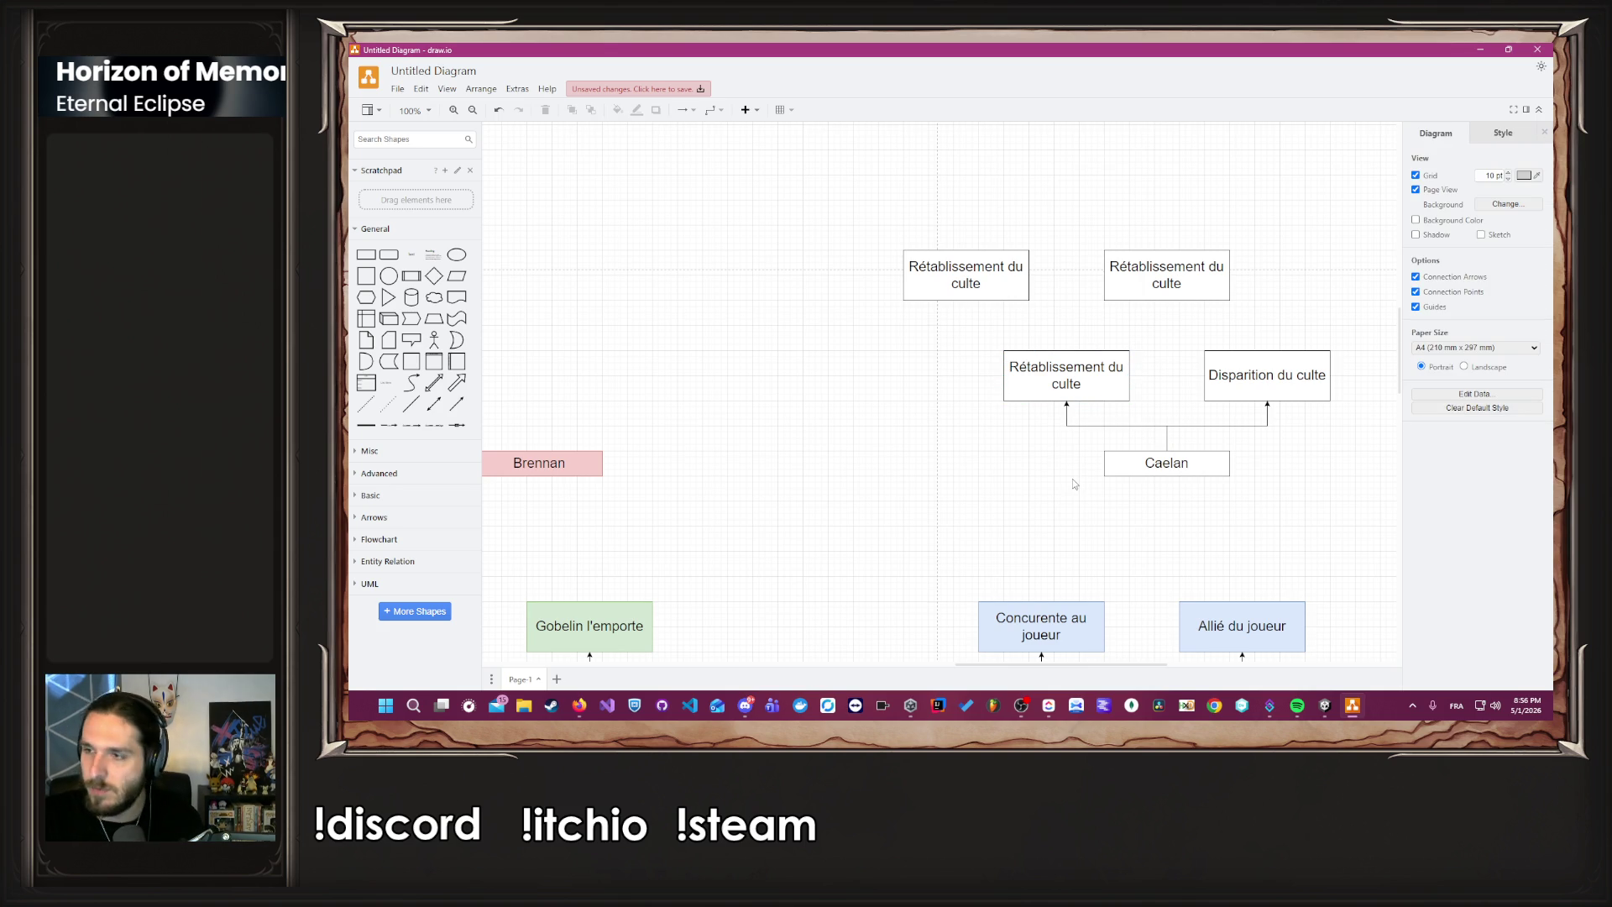
Link the middle Rétablissement du culte box to the top-left and top-right boxes.
left_click(1071, 352)
left_click_drag(1068, 353, 966, 299)
left_click(954, 374)
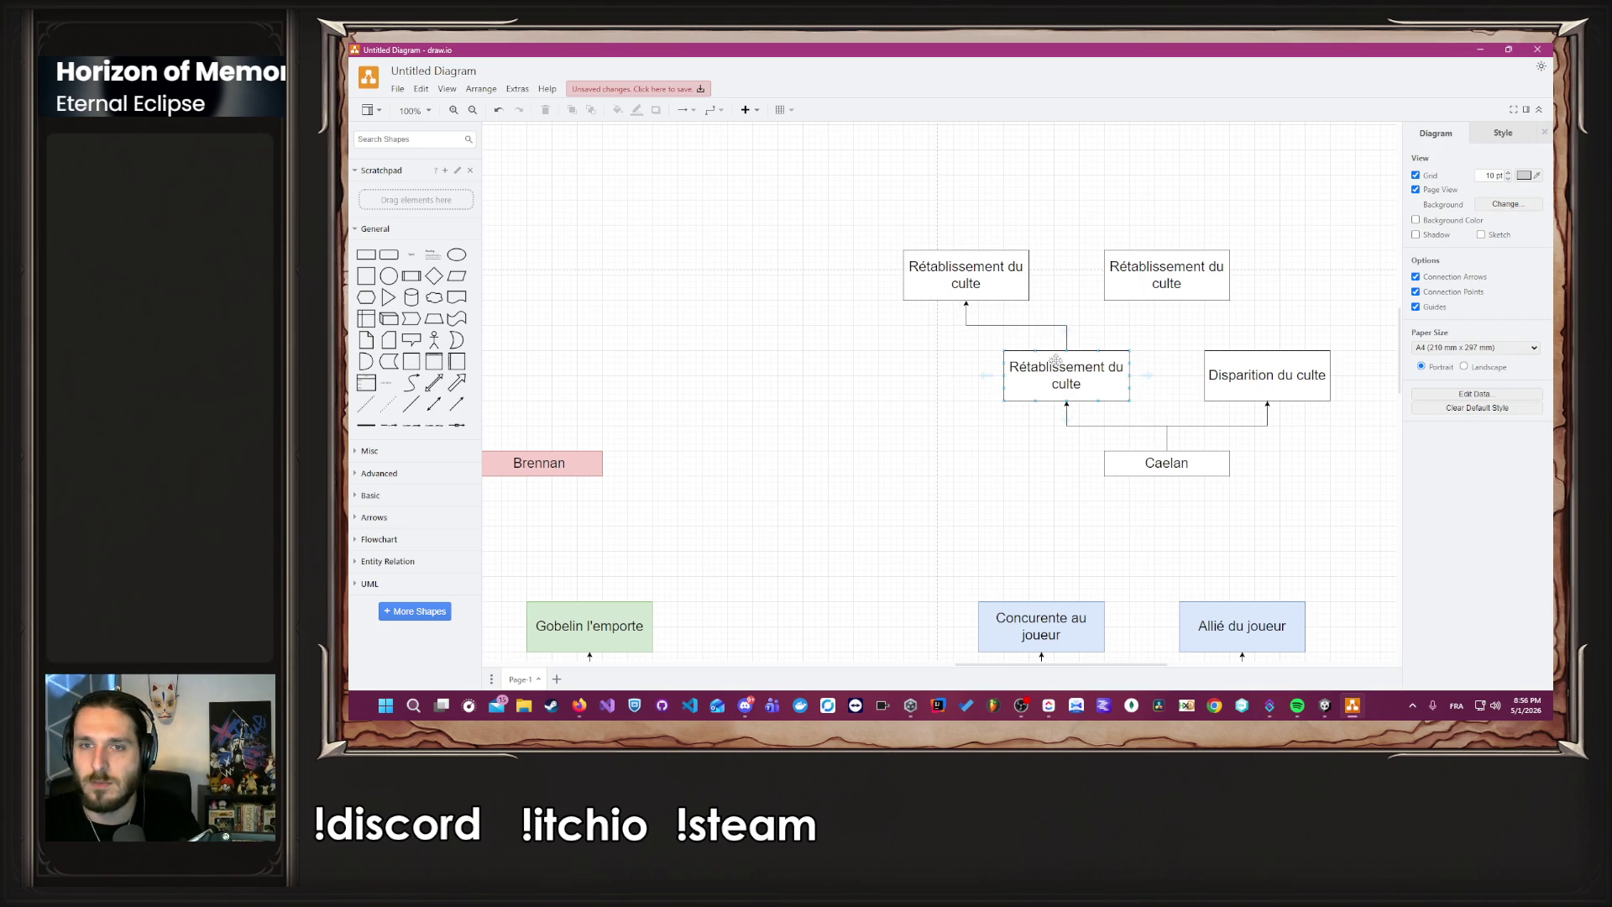
mouse_move(1066, 351)
left_mouse_down()
mouse_move(1174, 317)
mouse_move(1167, 302)
left_mouse_up()
Label the two top boxes 'Ouverture et compréhension des ses erreurs' and 'Sombre dans le fanatisme'.
left_click(1066, 252)
double_click(926, 269)
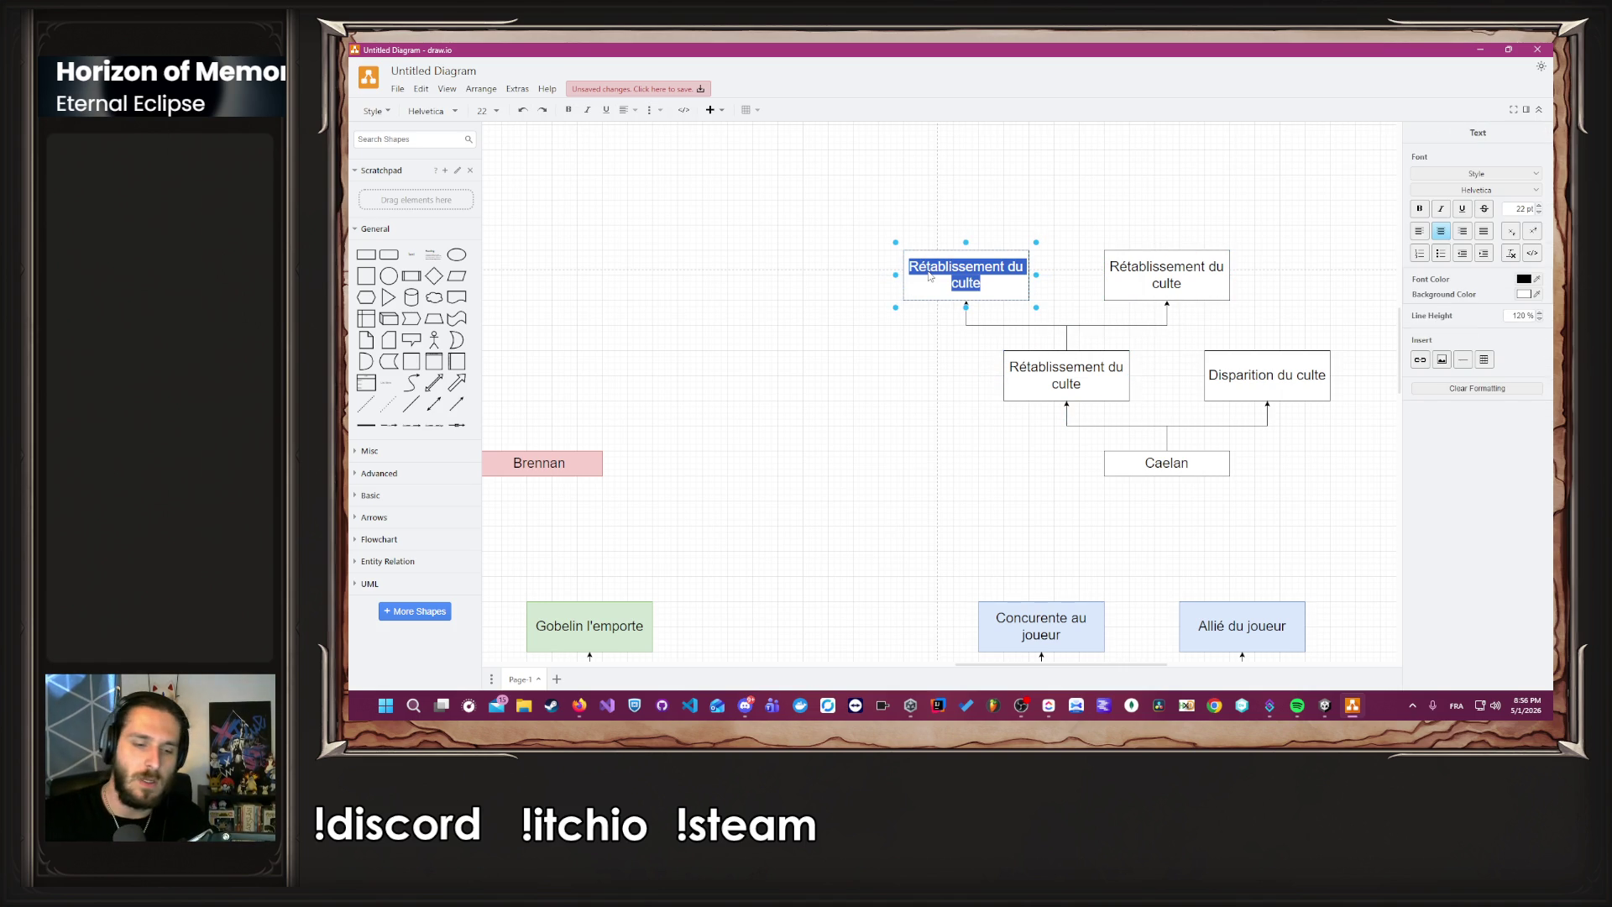
type("Ouvert")
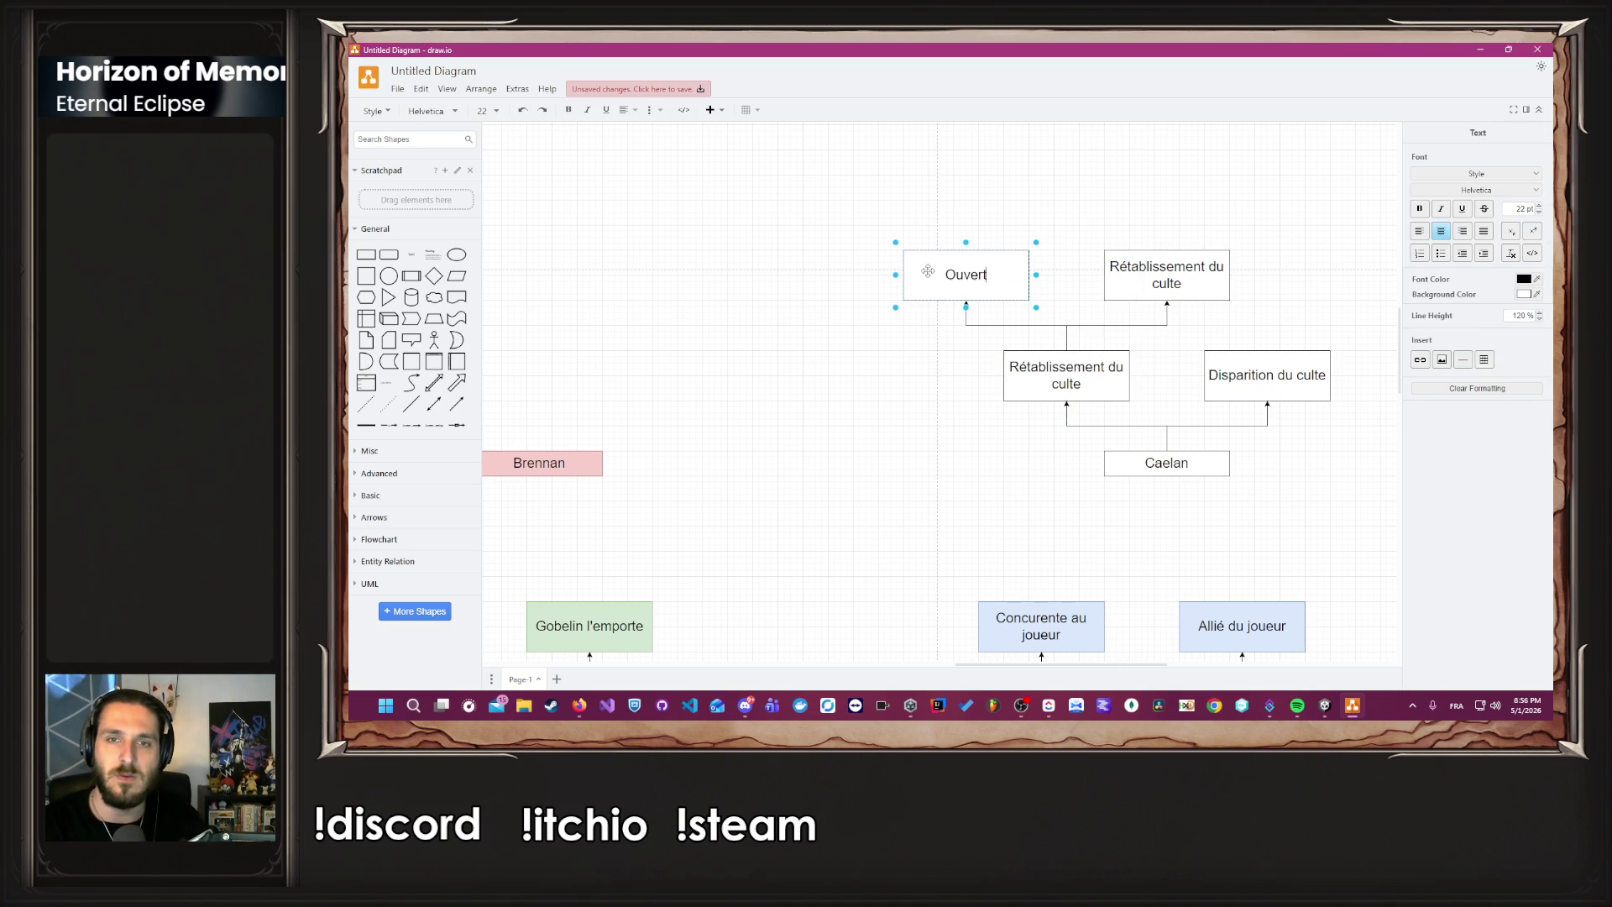
type("ure et compréhen")
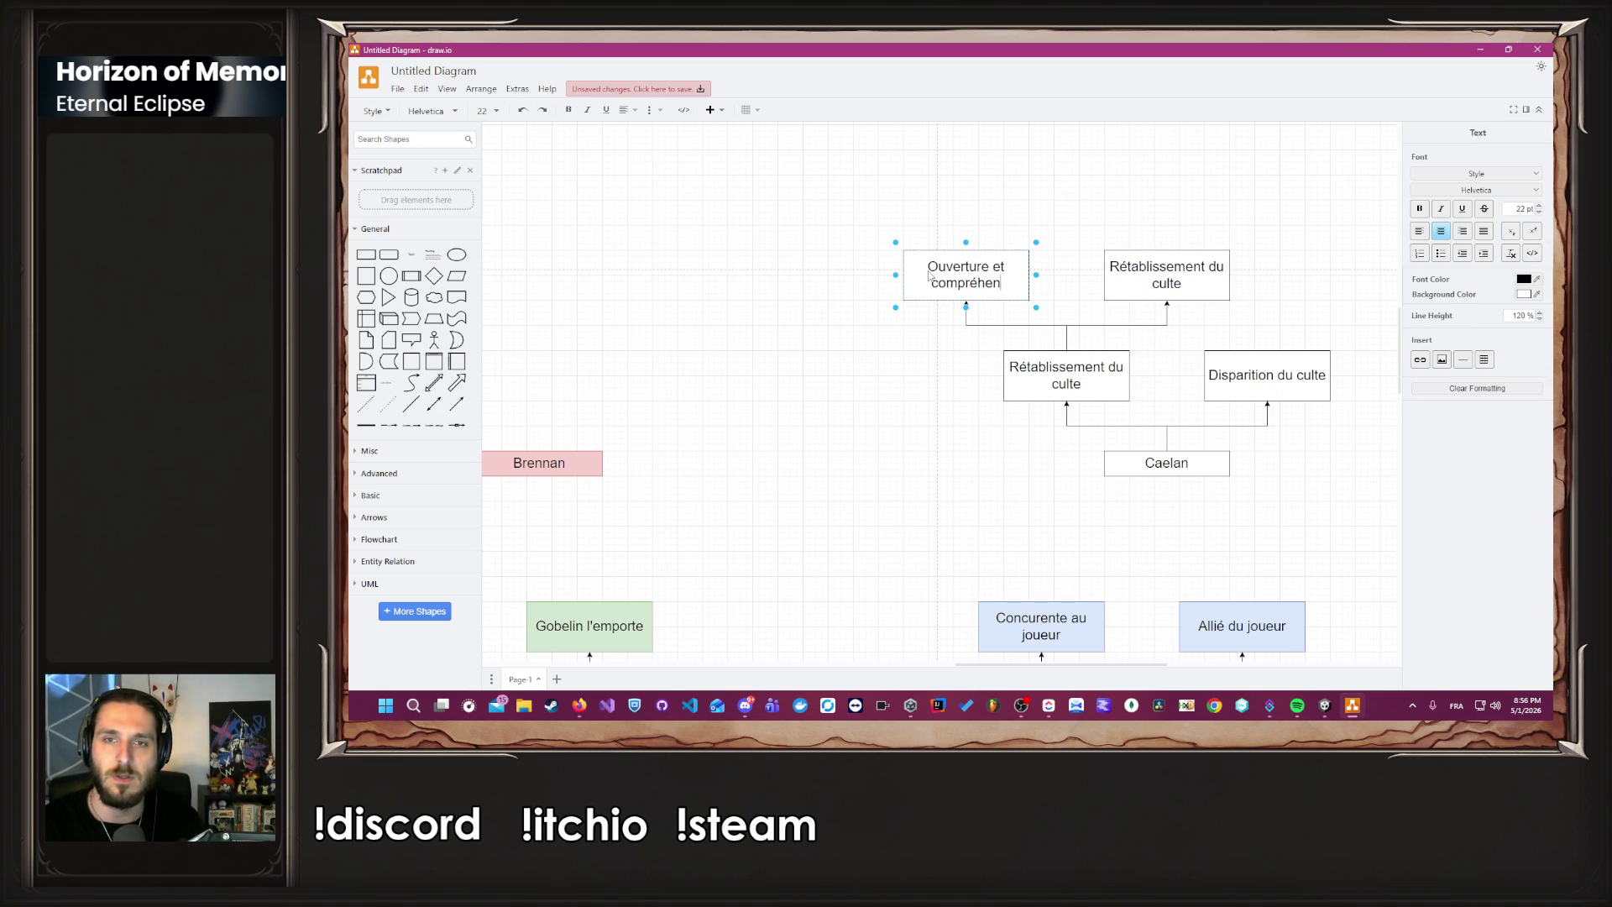
type("sion des ")
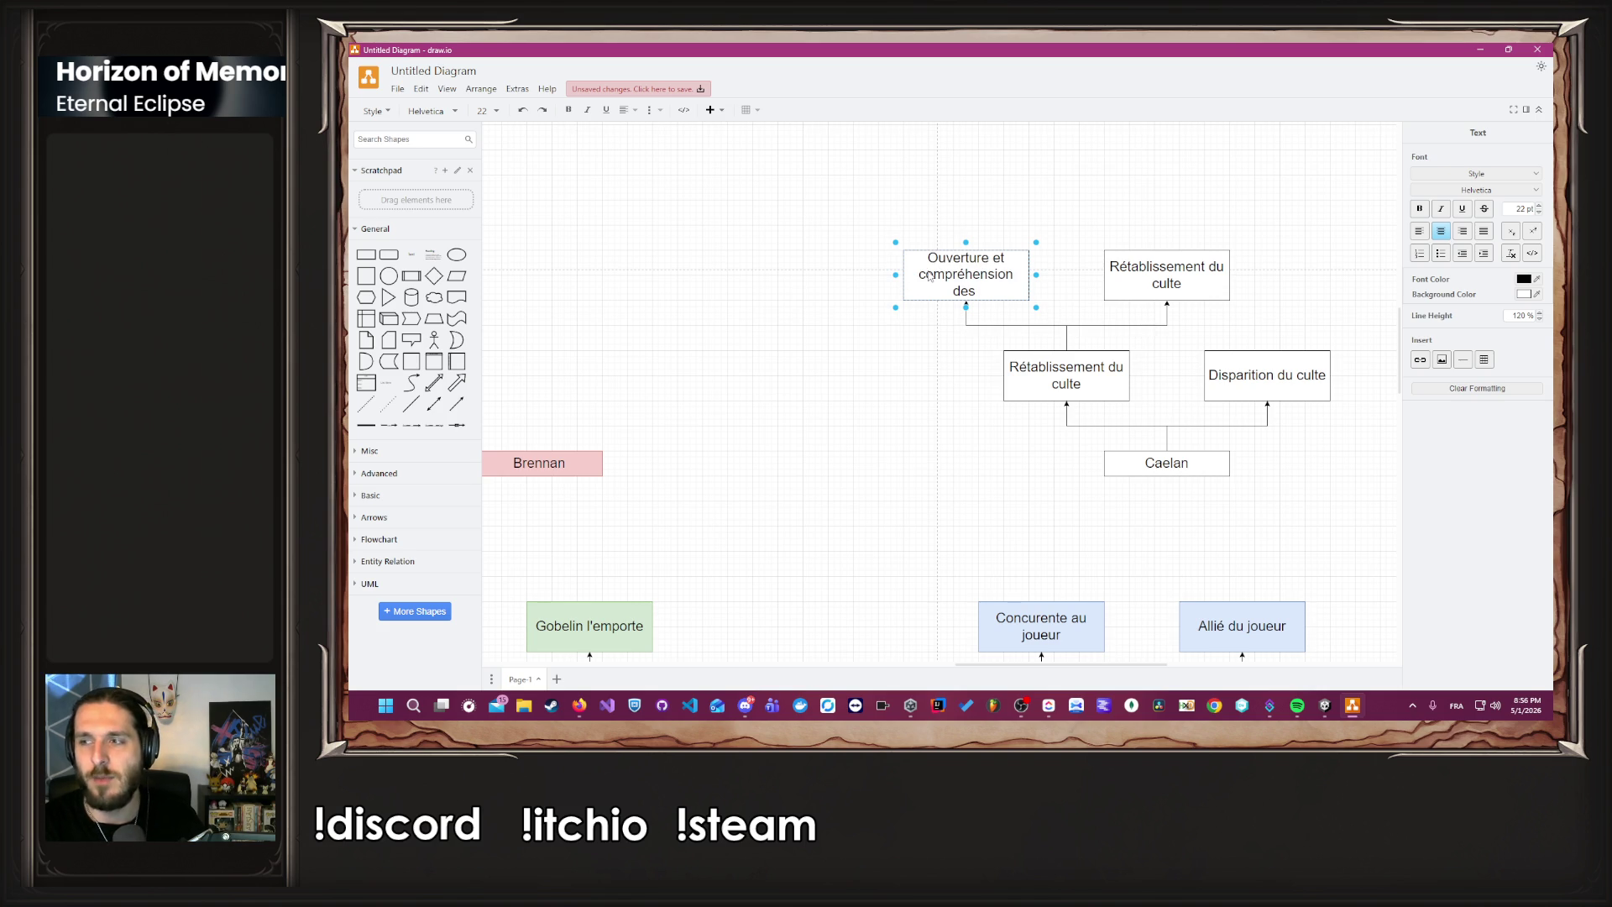
type("erreurs")
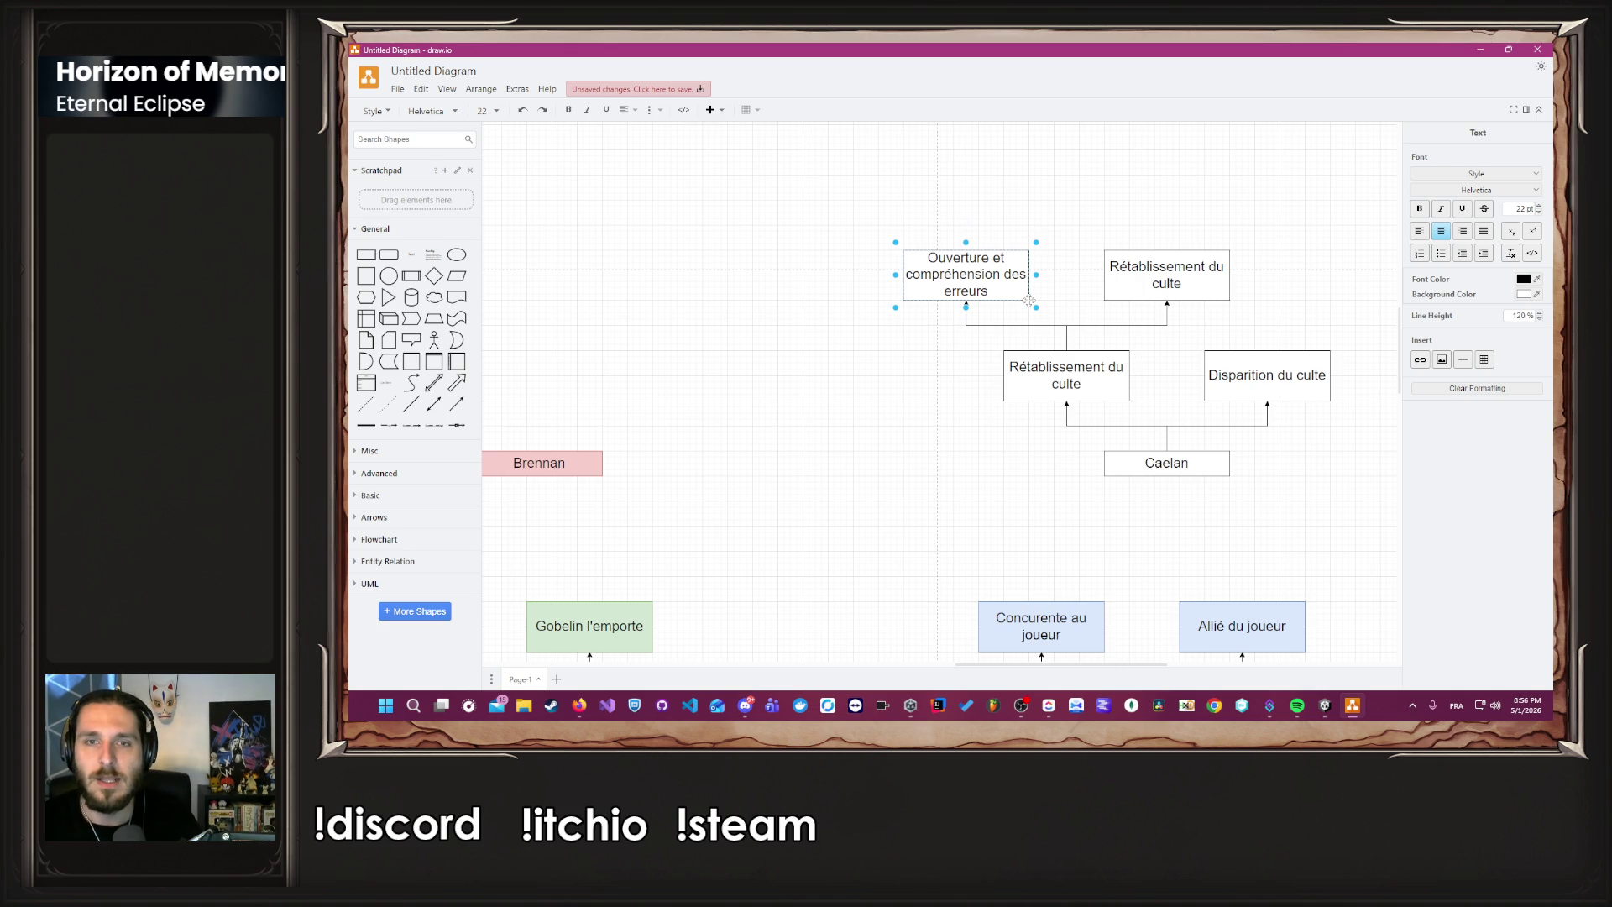
type("ses")
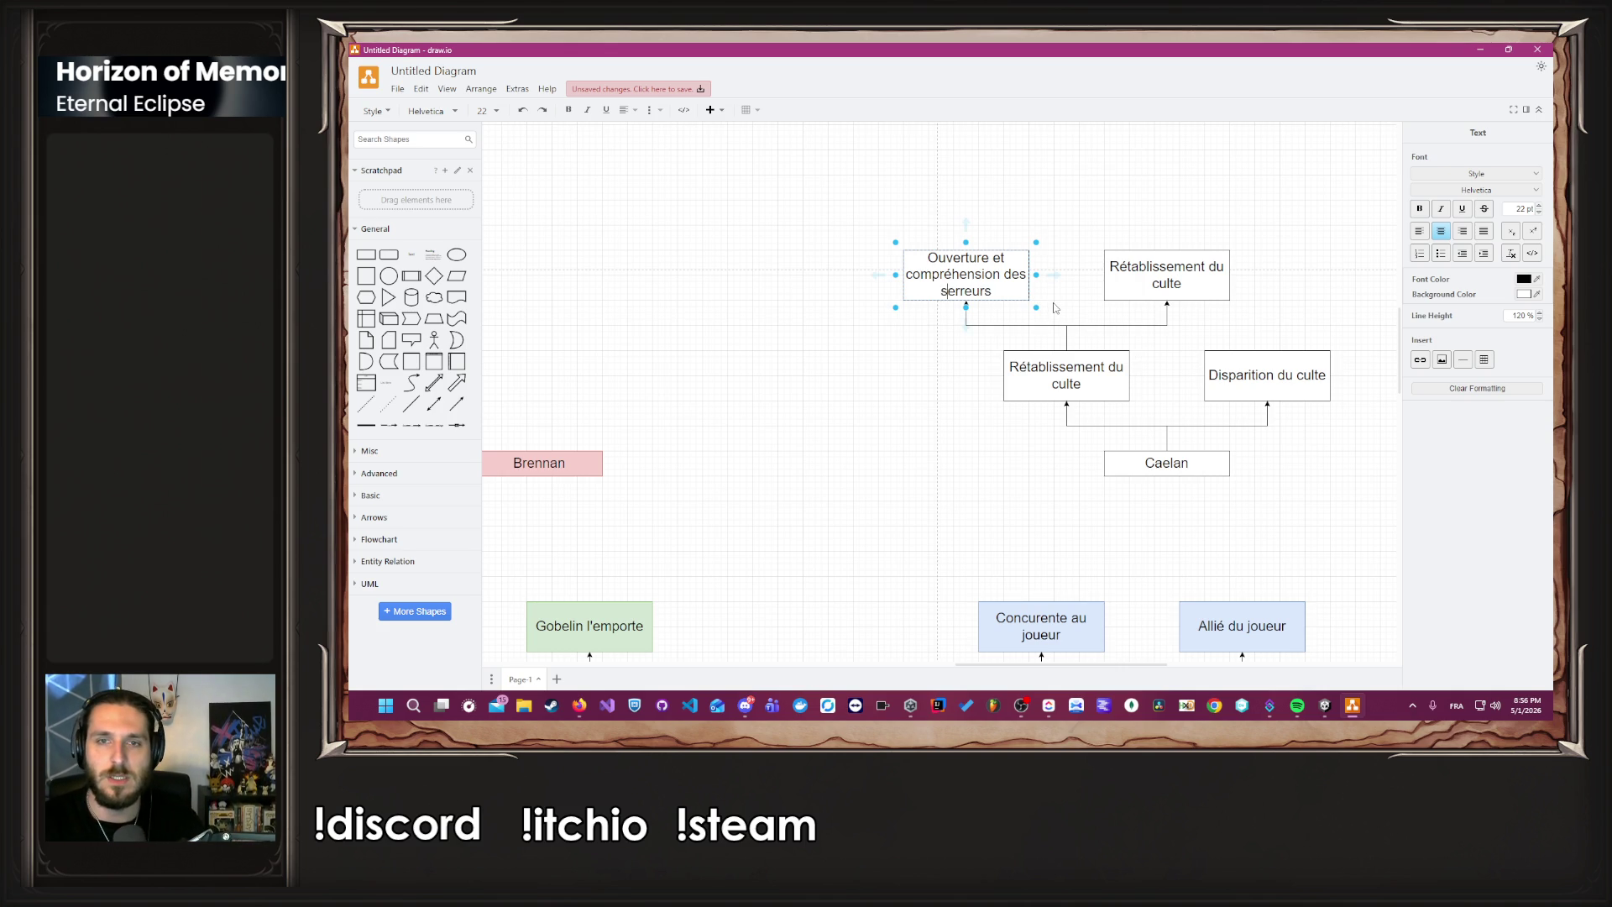
double_click(1222, 268)
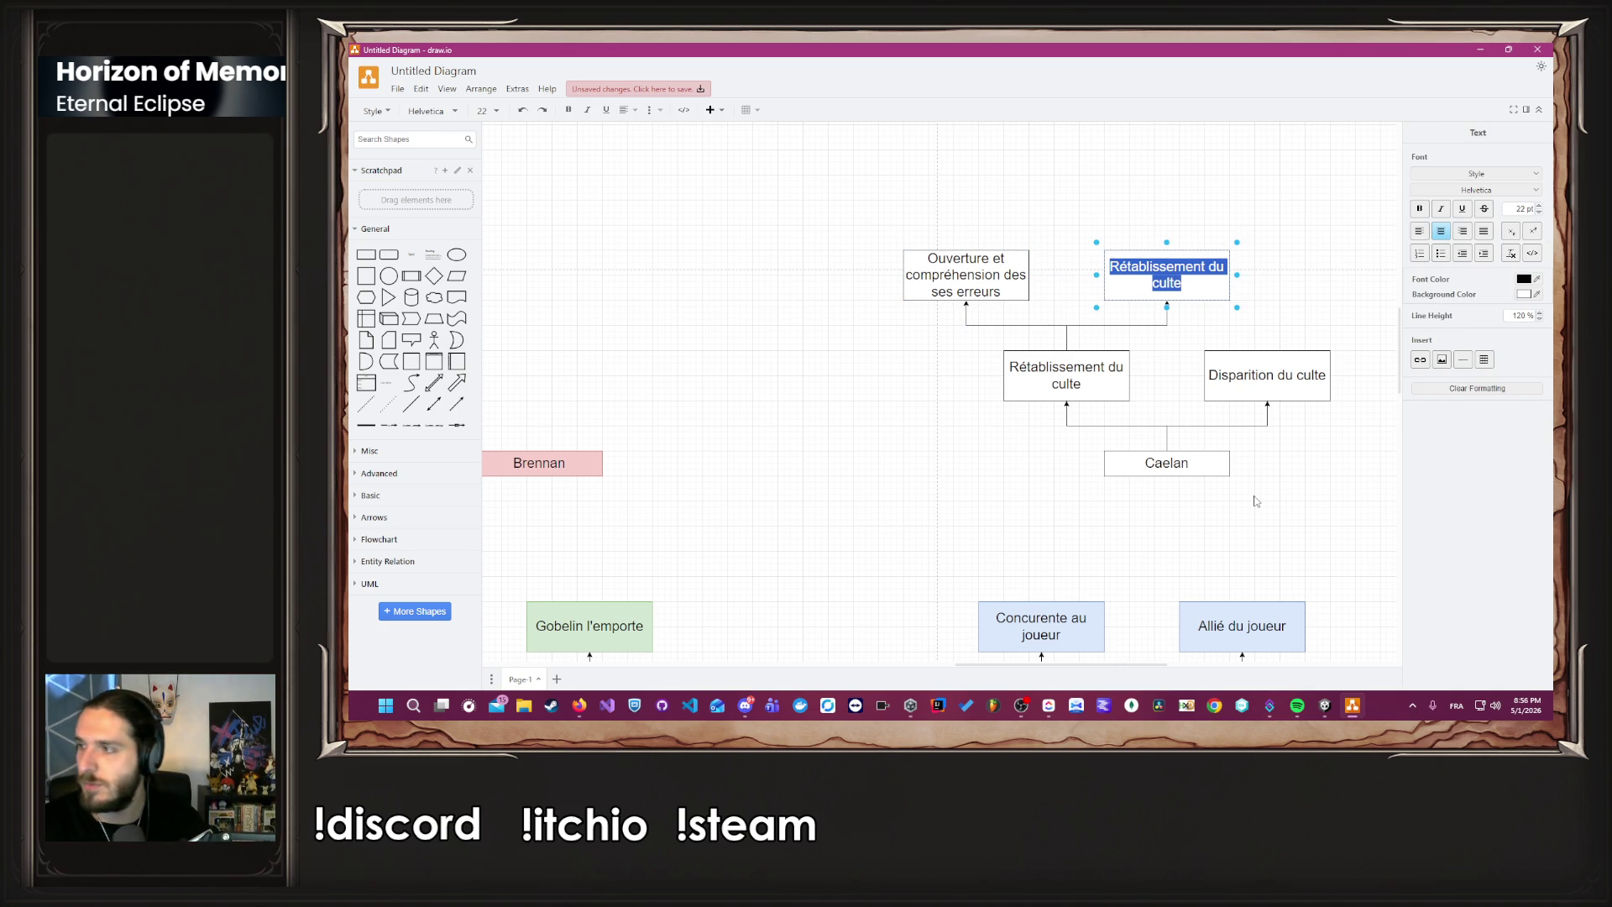
type("Sombre de")
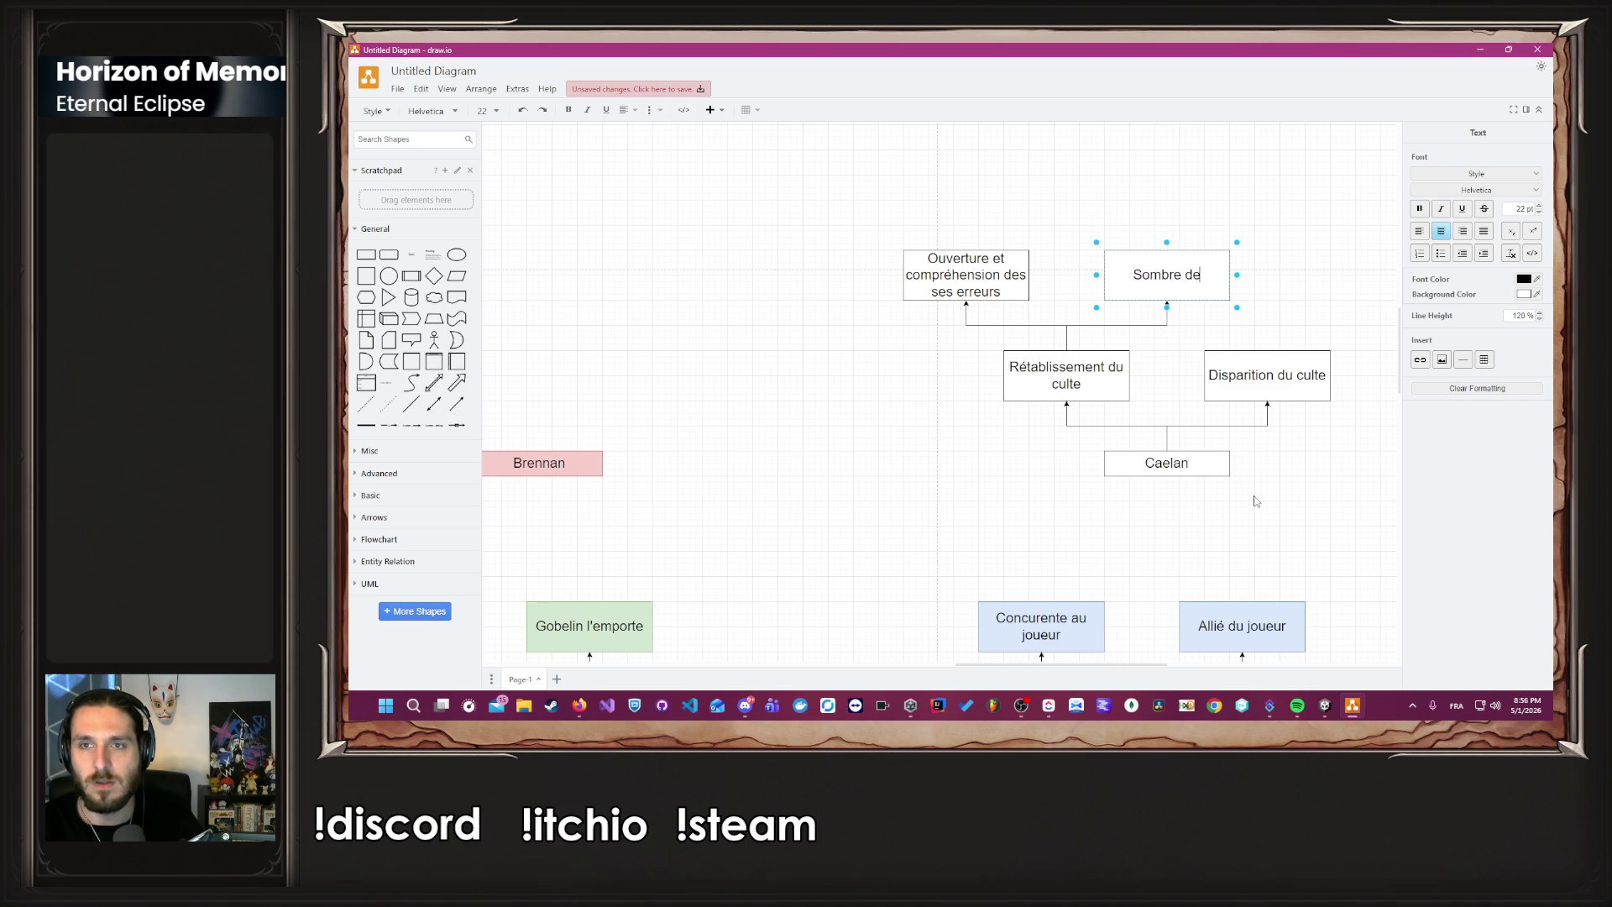
key("BackSpace")
type("ans le fanat")
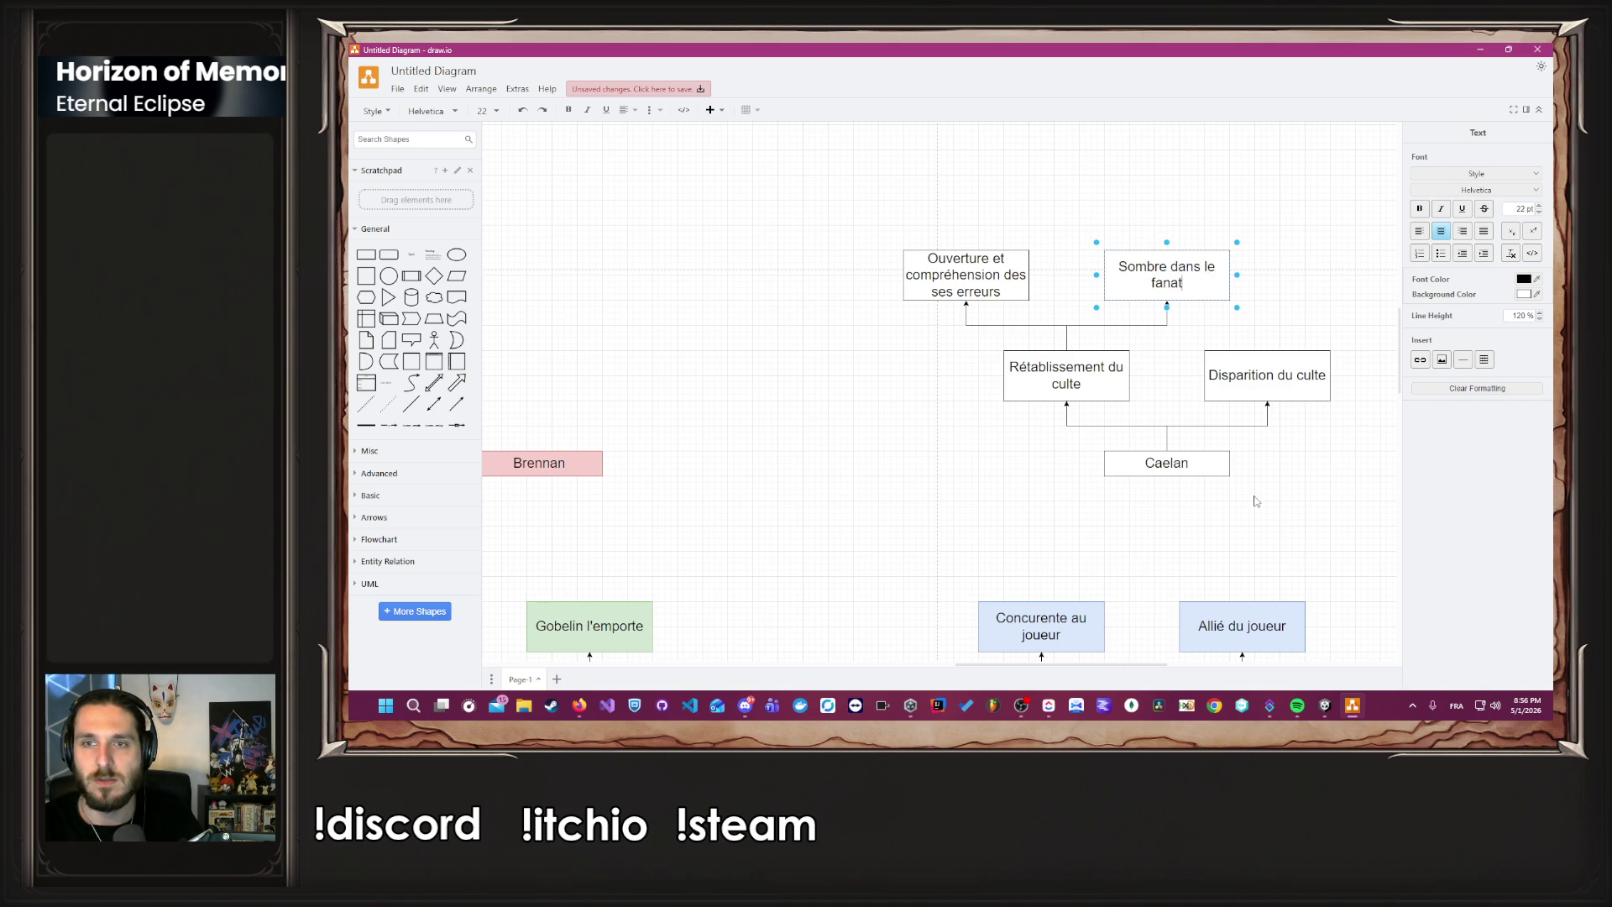
type("isme")
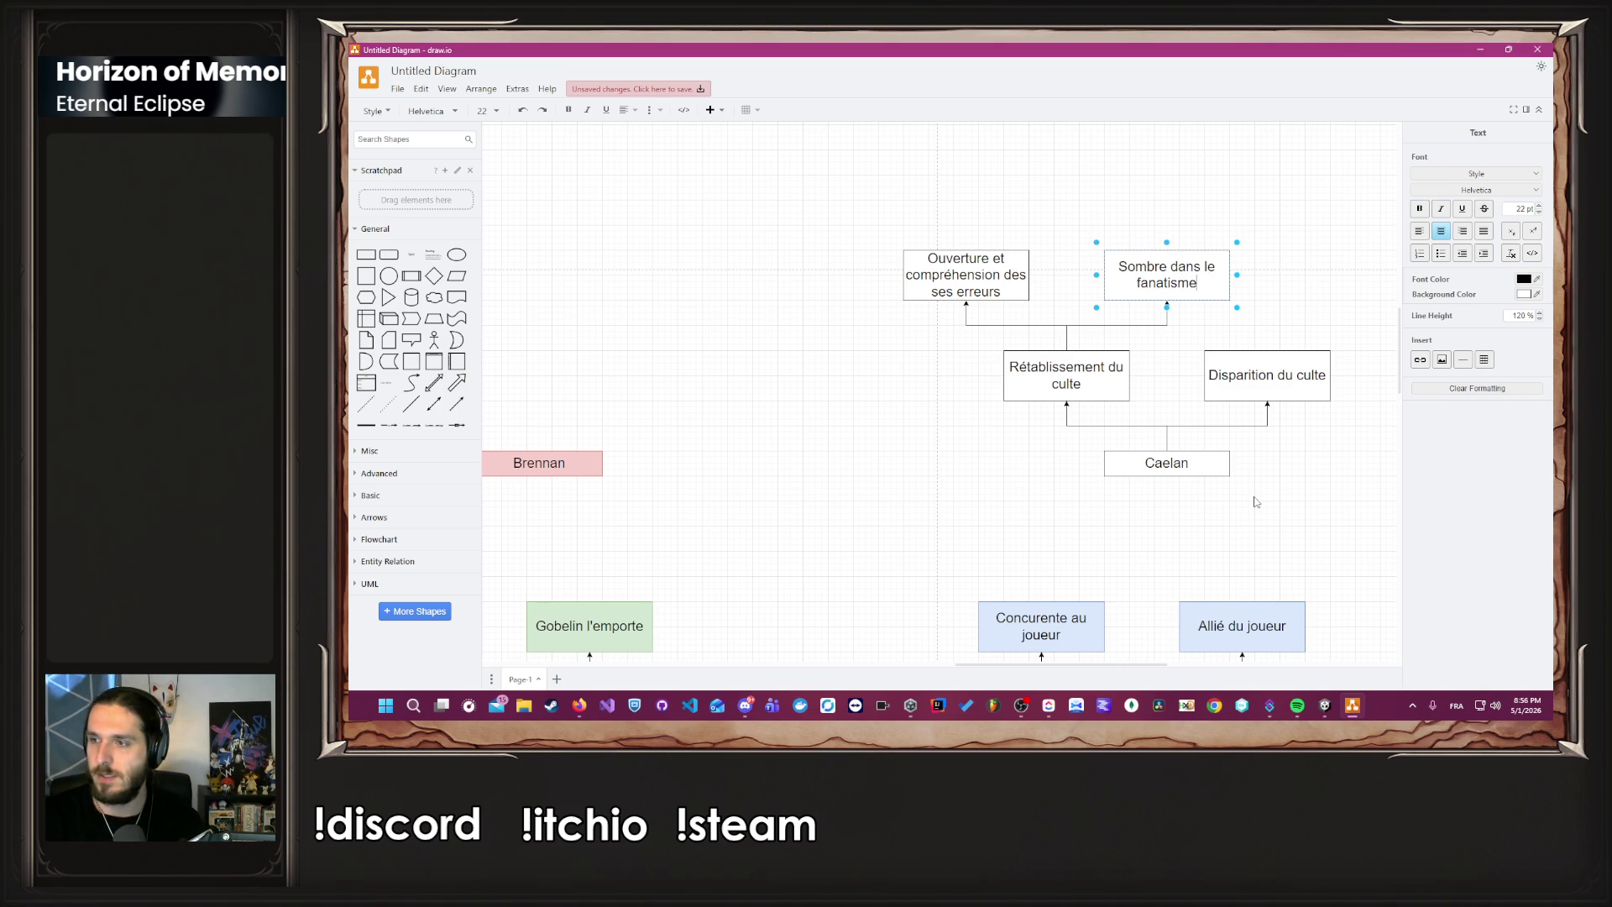
left_click(1256, 502)
scroll(1260, 504, "down", 5)
scroll(1285, 521, "down", 2)
scroll(1284, 523, "up", 2)
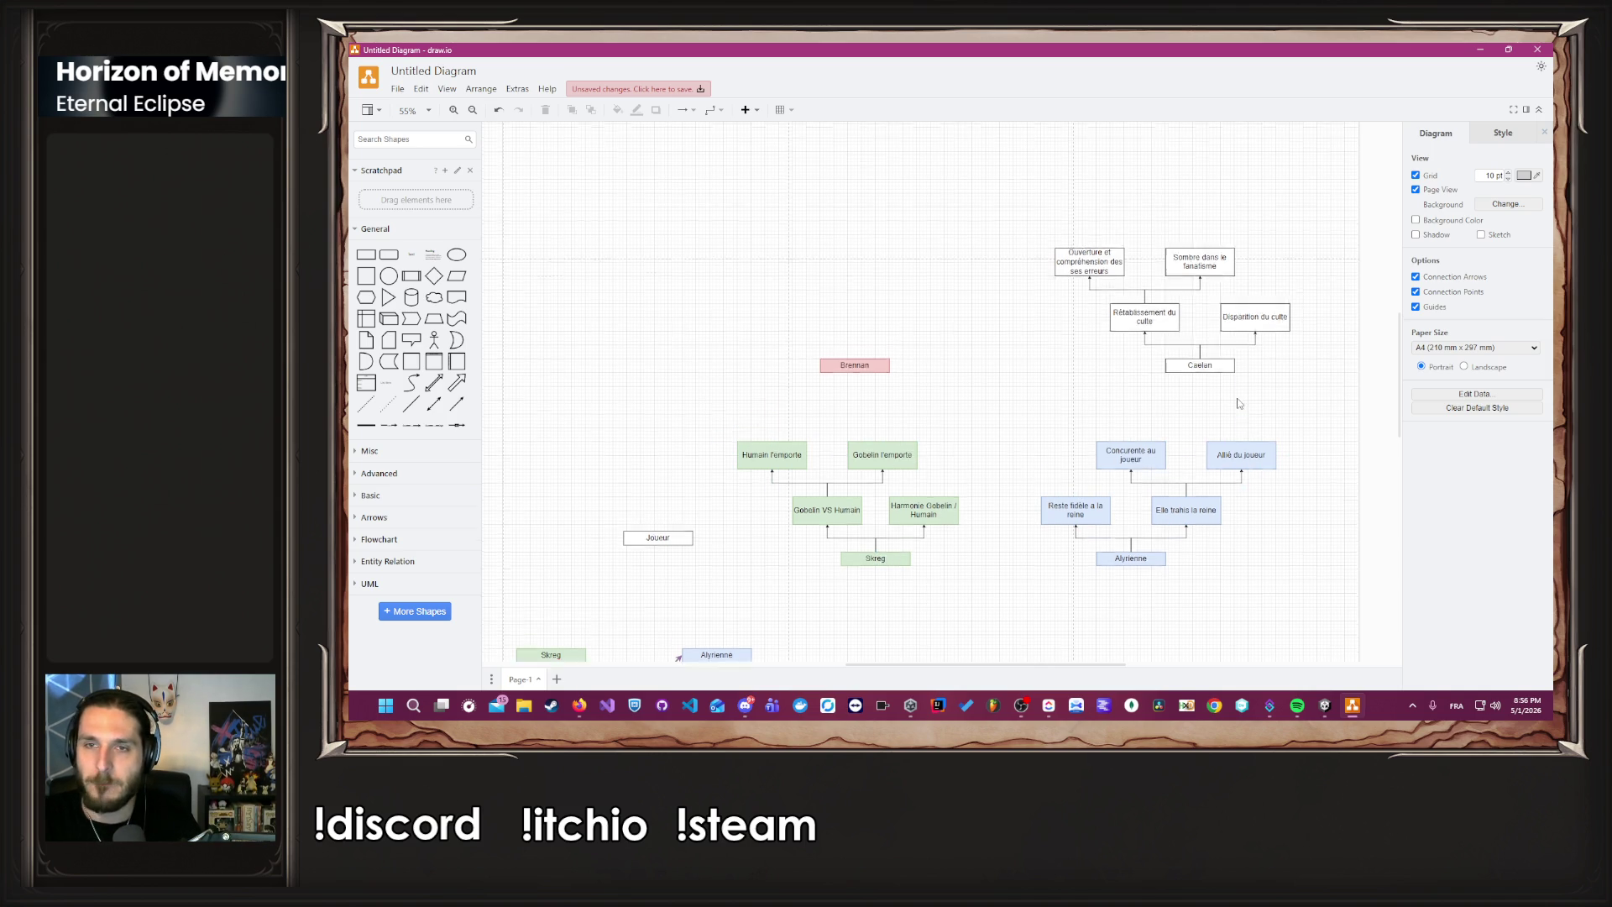
Move the Robine box from the relationship graph beside Alyrienne's tree.
scroll(1226, 411, "down", 8)
scroll(1209, 424, "up", 5)
scroll(1082, 496, "up", 1)
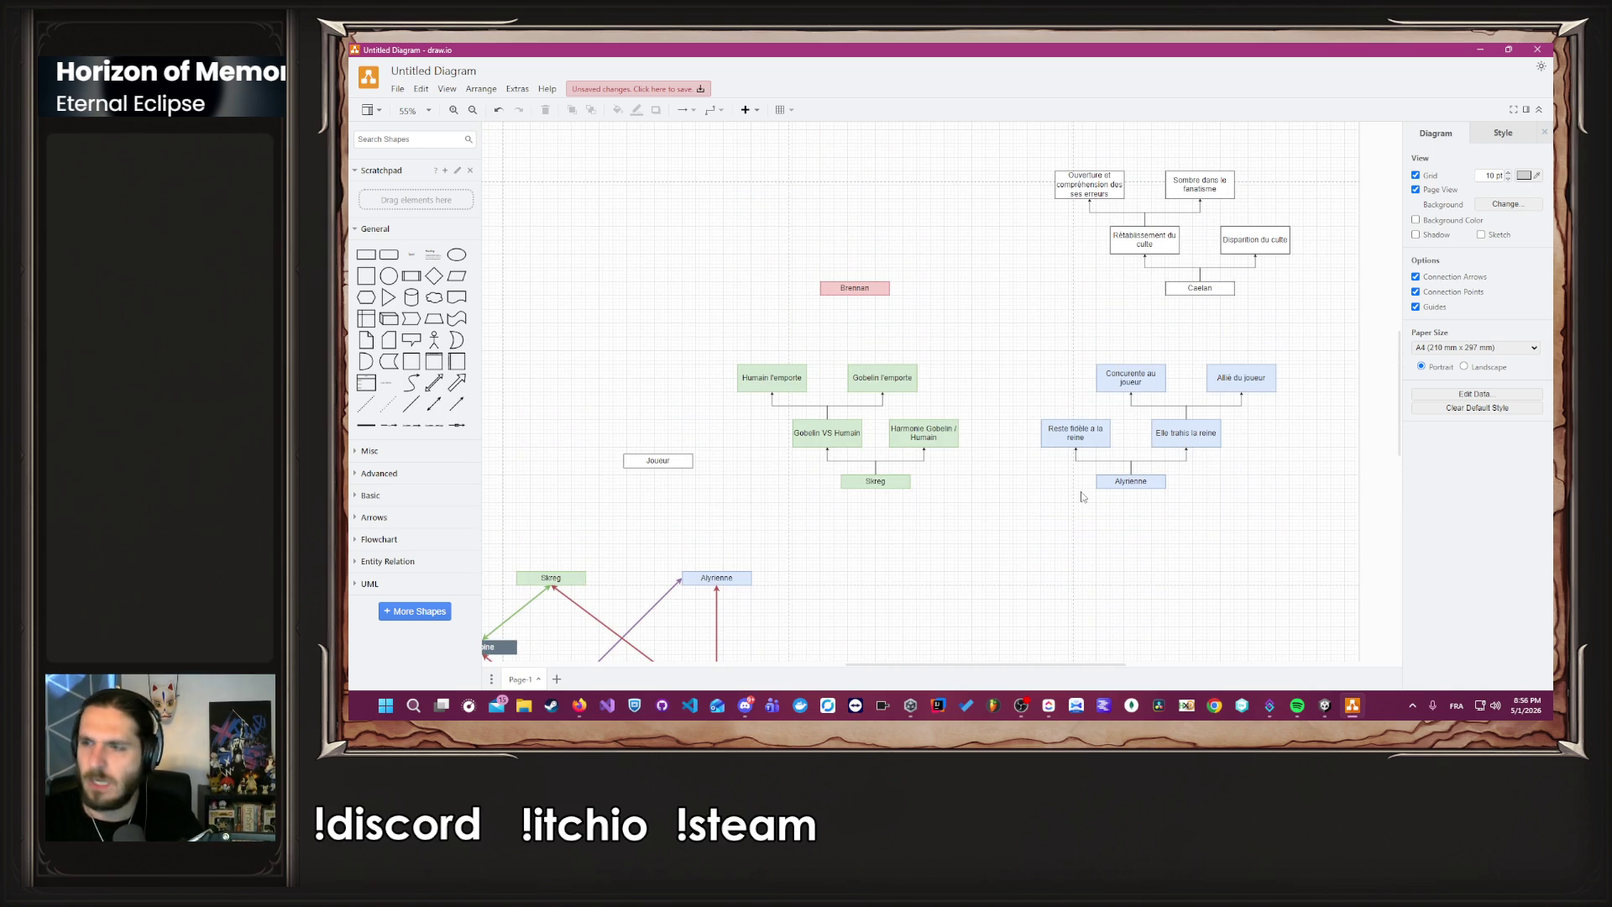
scroll(1025, 504, "down", 8)
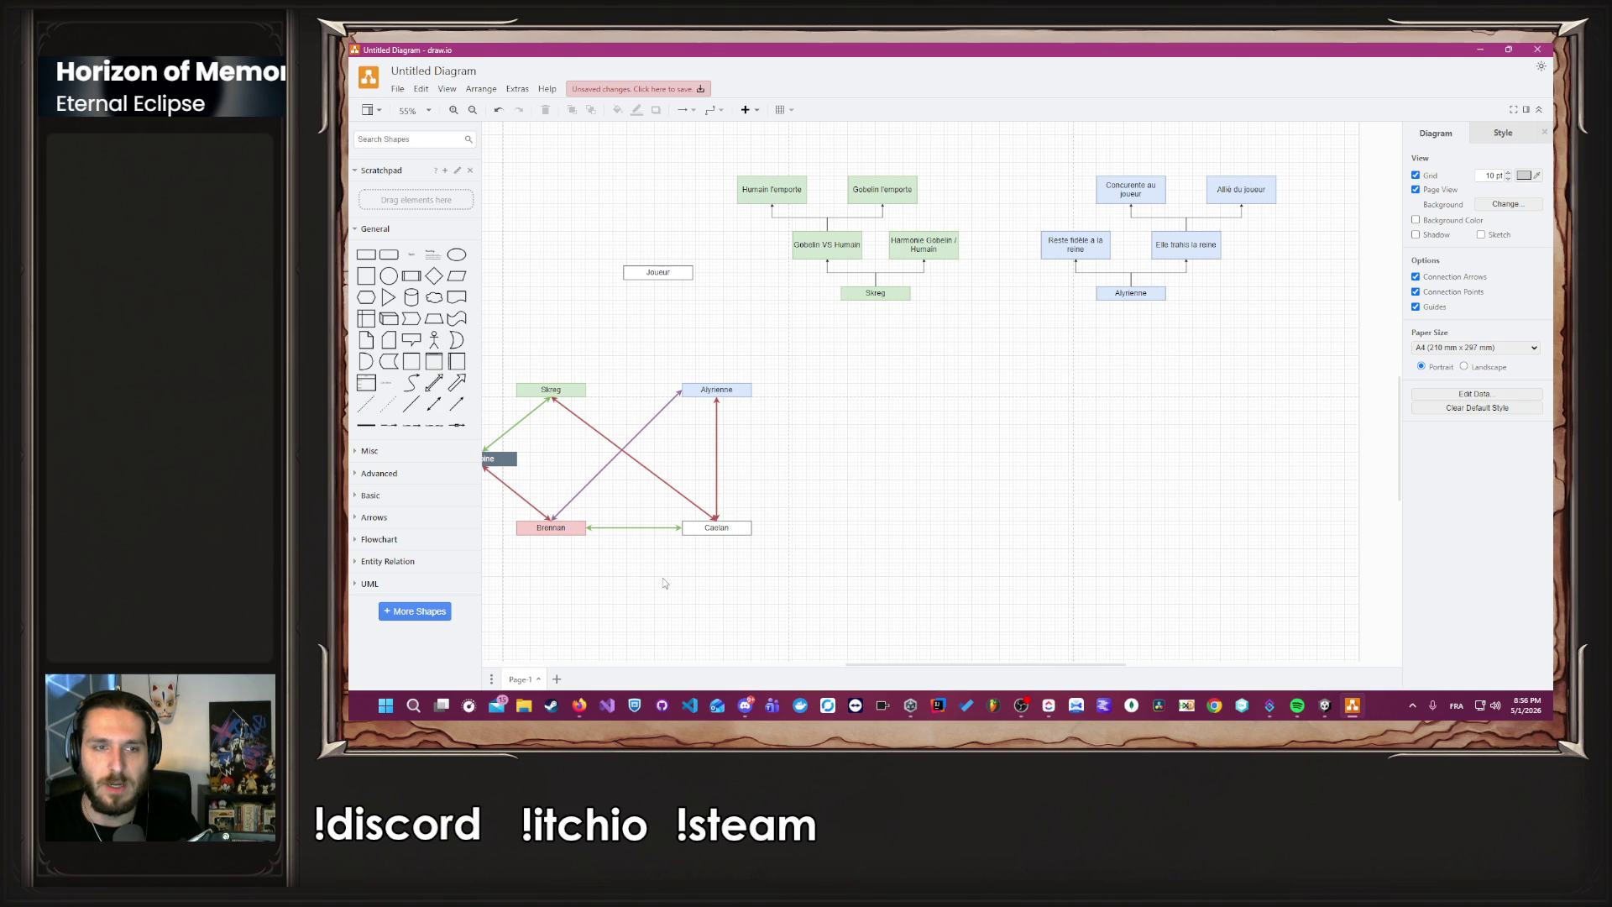
left_click_drag(920, 666, 825, 665)
left_click(775, 465)
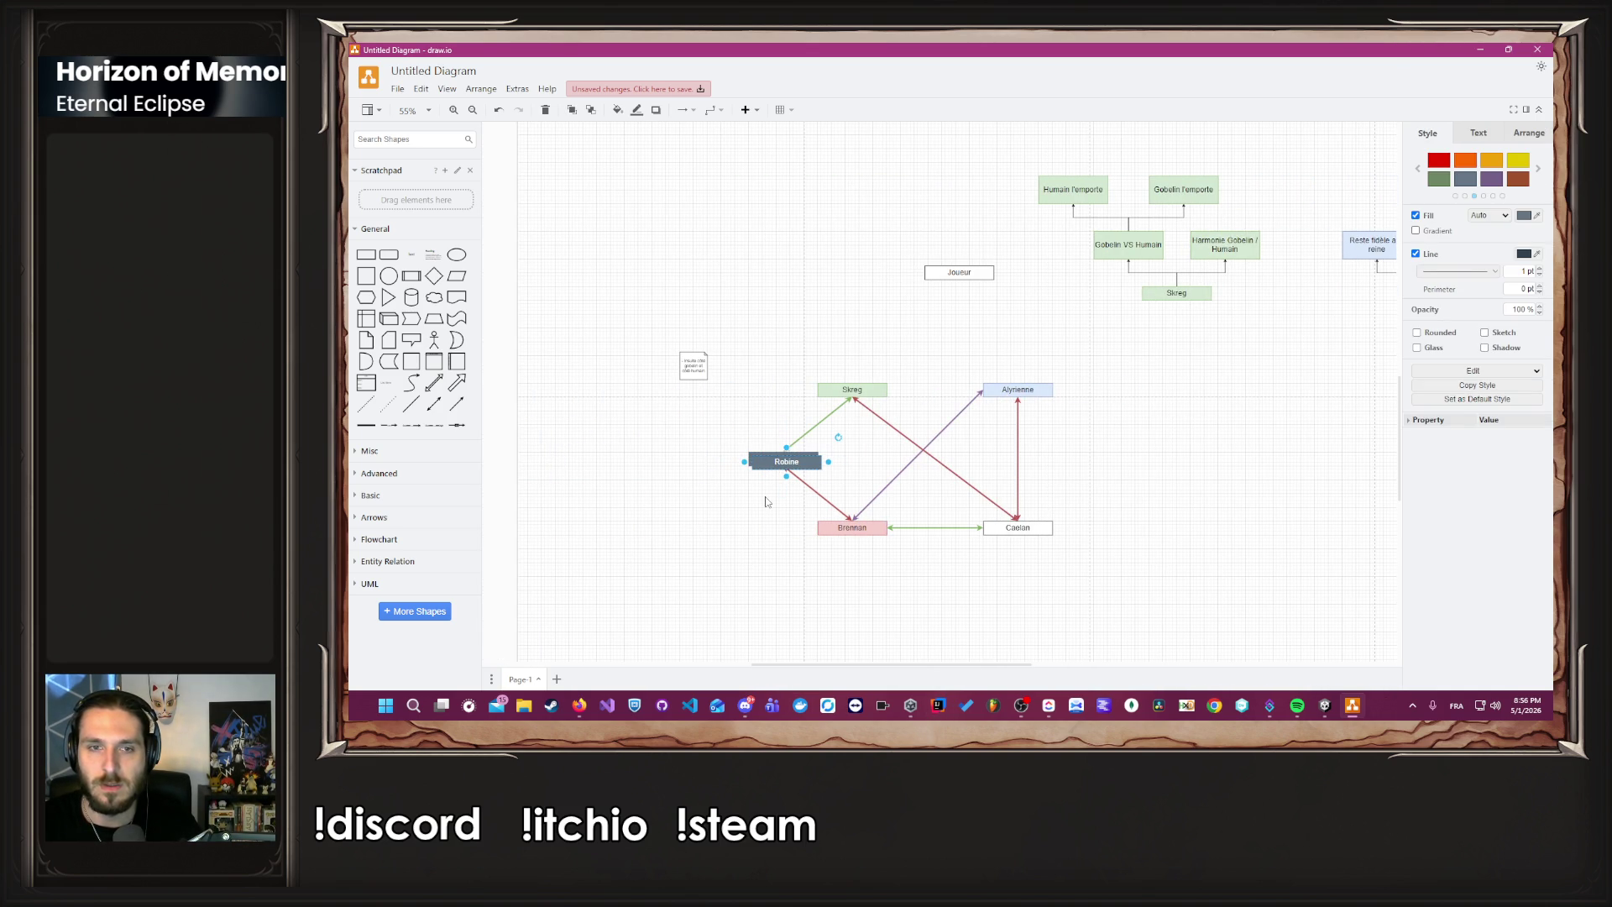
scroll(768, 502, "up", 1)
scroll(768, 502, "up", 1)
mouse_move(767, 450)
left_mouse_down()
mouse_move(935, 465)
mouse_move(1304, 241)
mouse_move(1351, 334)
mouse_move(1335, 502)
mouse_move(1385, 503)
mouse_move(1139, 496)
mouse_move(1159, 525)
left_mouse_up()
left_click(1142, 528)
Place a Robine copy above it and resize it to 200 x 50.
scroll(1167, 546, "up", 2)
left_click(1176, 562)
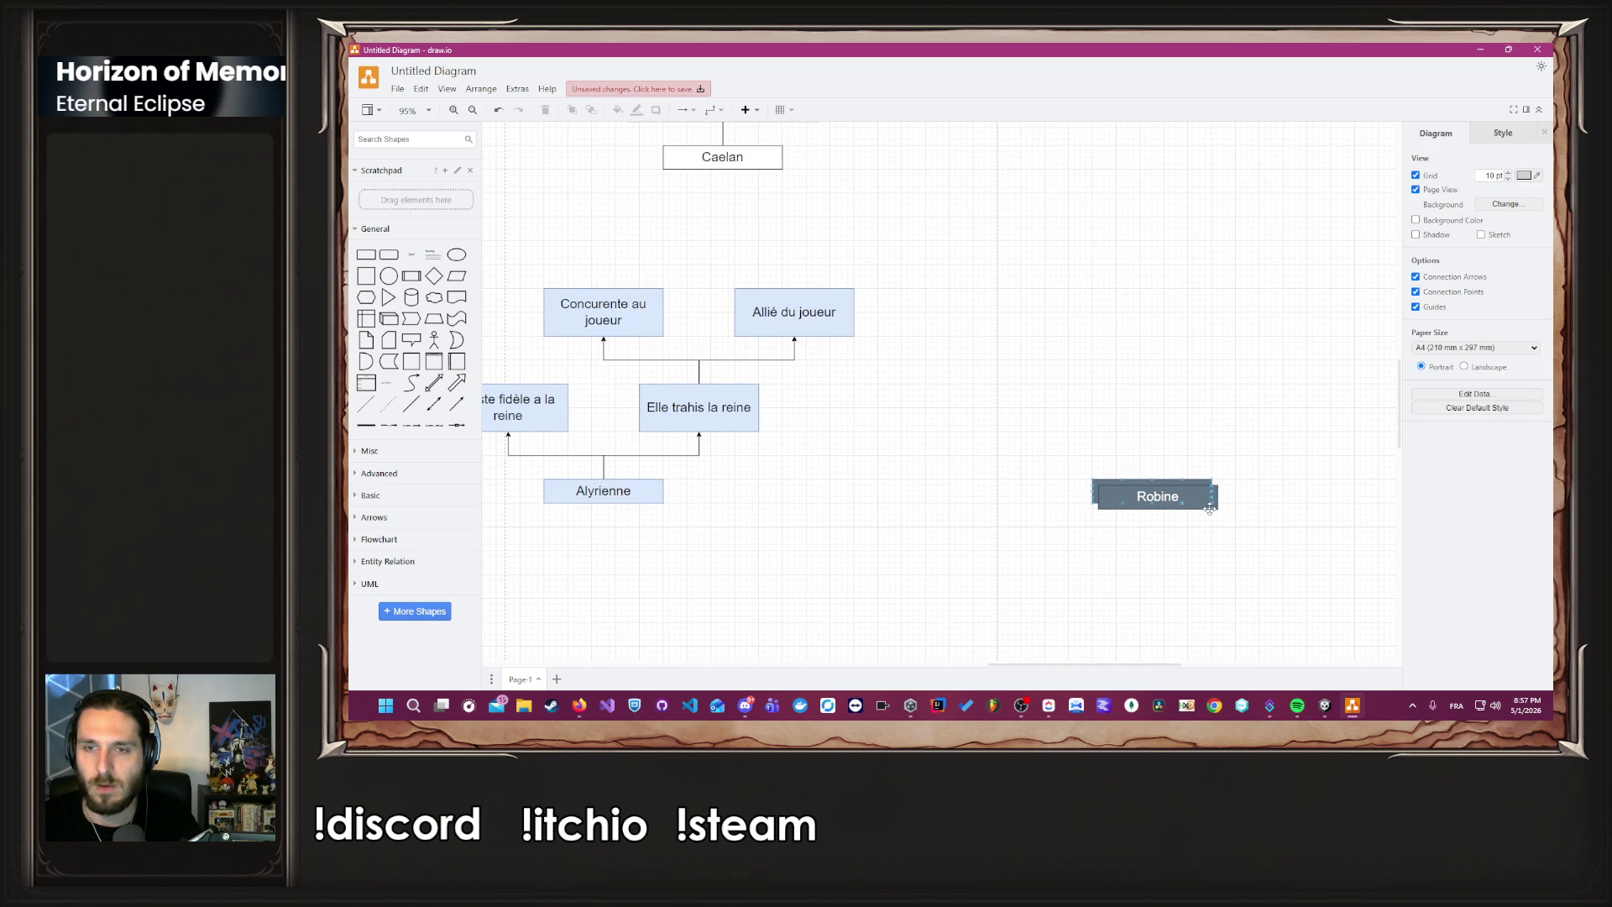
left_click(1218, 507)
left_click(1219, 527)
scroll(1217, 545, "up", 3)
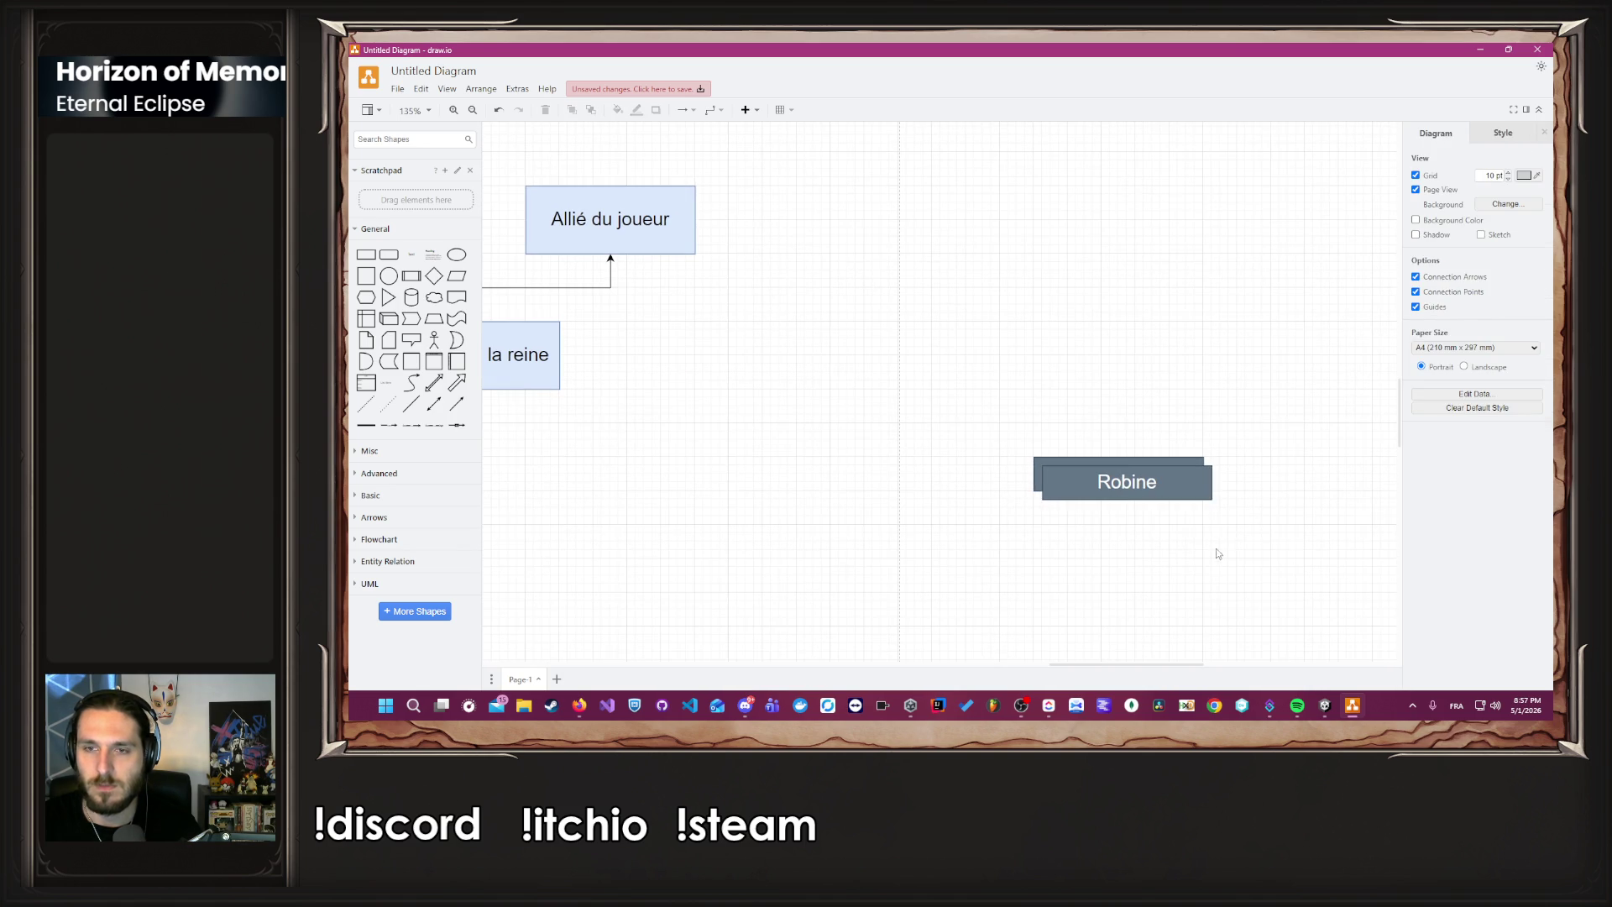
mouse_move(1206, 494)
left_mouse_down()
mouse_move(1129, 413)
mouse_move(1060, 386)
left_mouse_up()
mouse_move(984, 348)
left_mouse_down()
mouse_move(984, 321)
mouse_move(1255, 356)
left_mouse_up()
Label Robine's two option boxes 'Devient une rival' and 'Allié du joueur'.
double_click(1022, 341)
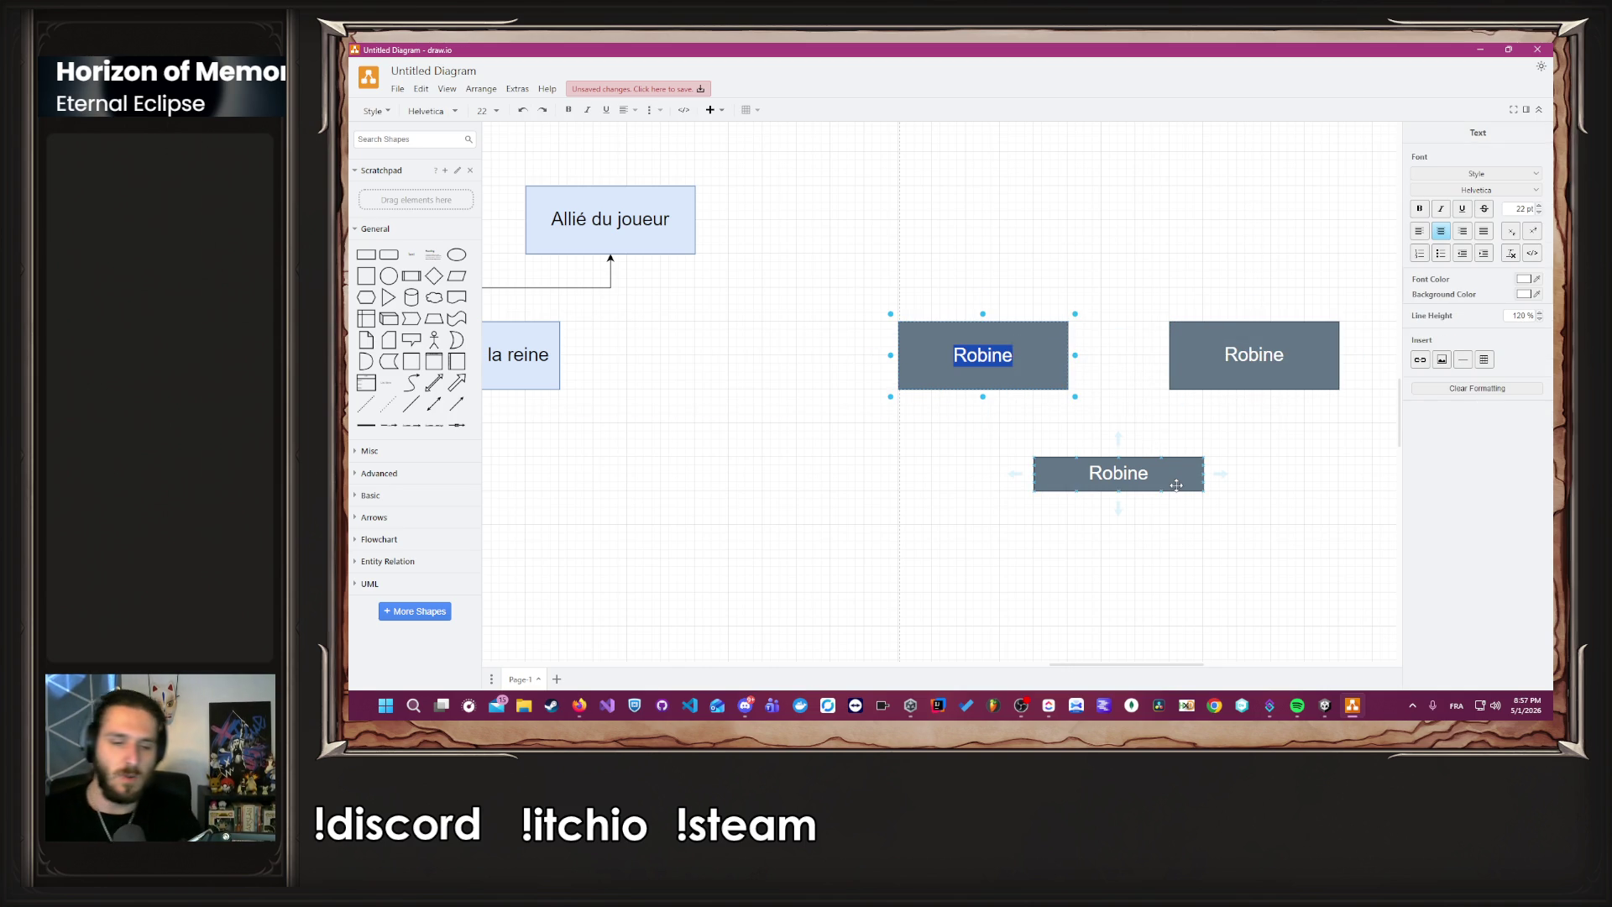
type("Devi")
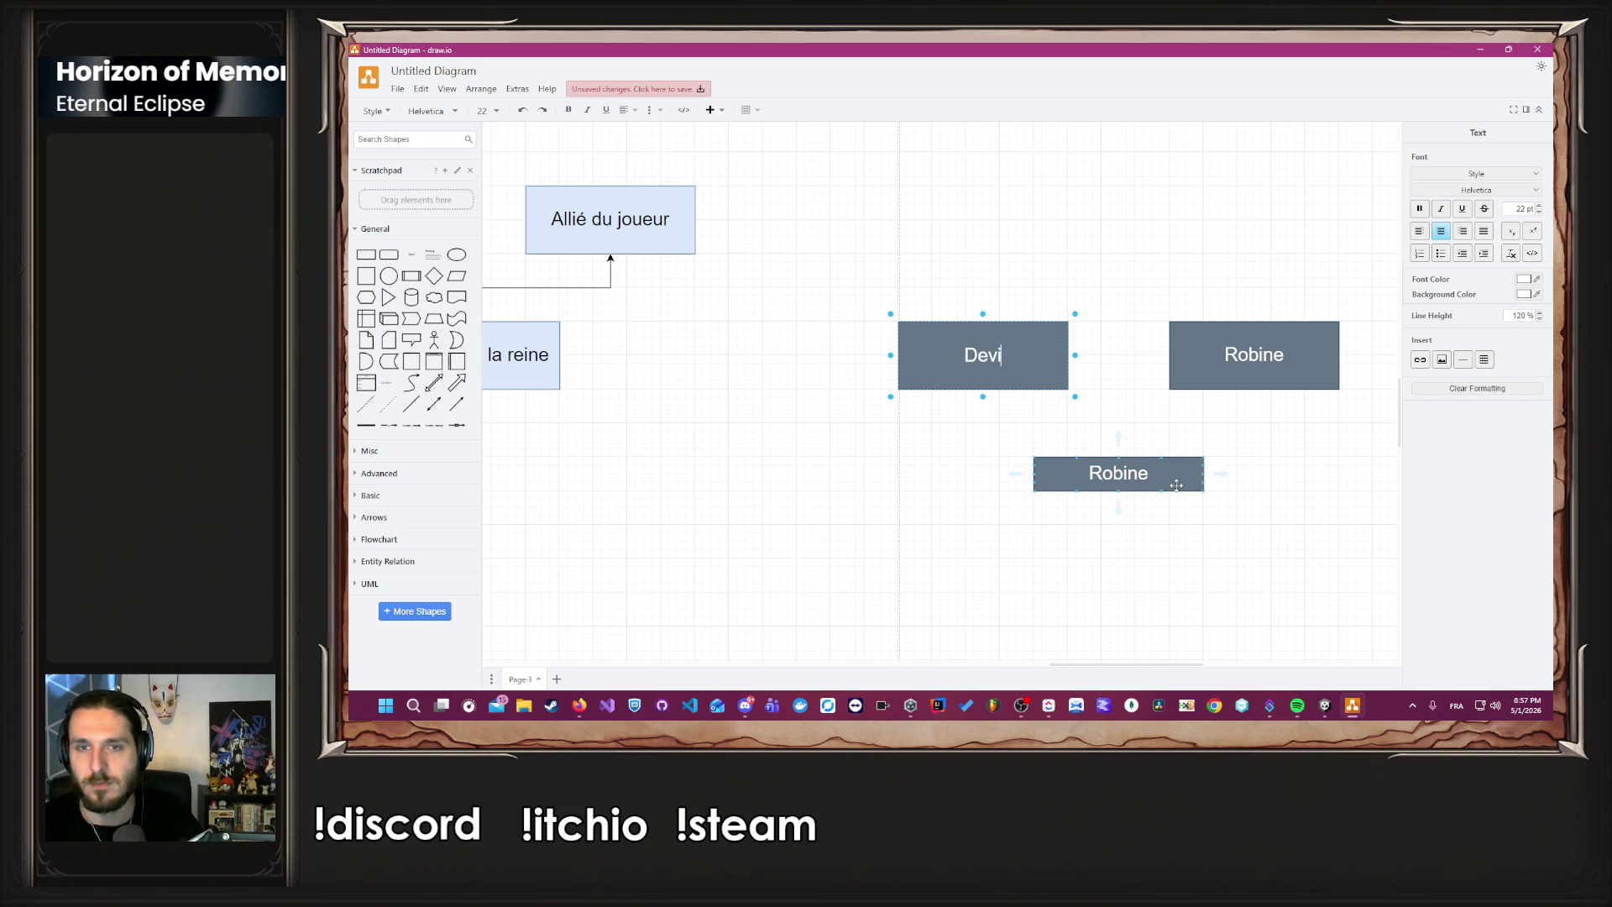
type("ent une rival")
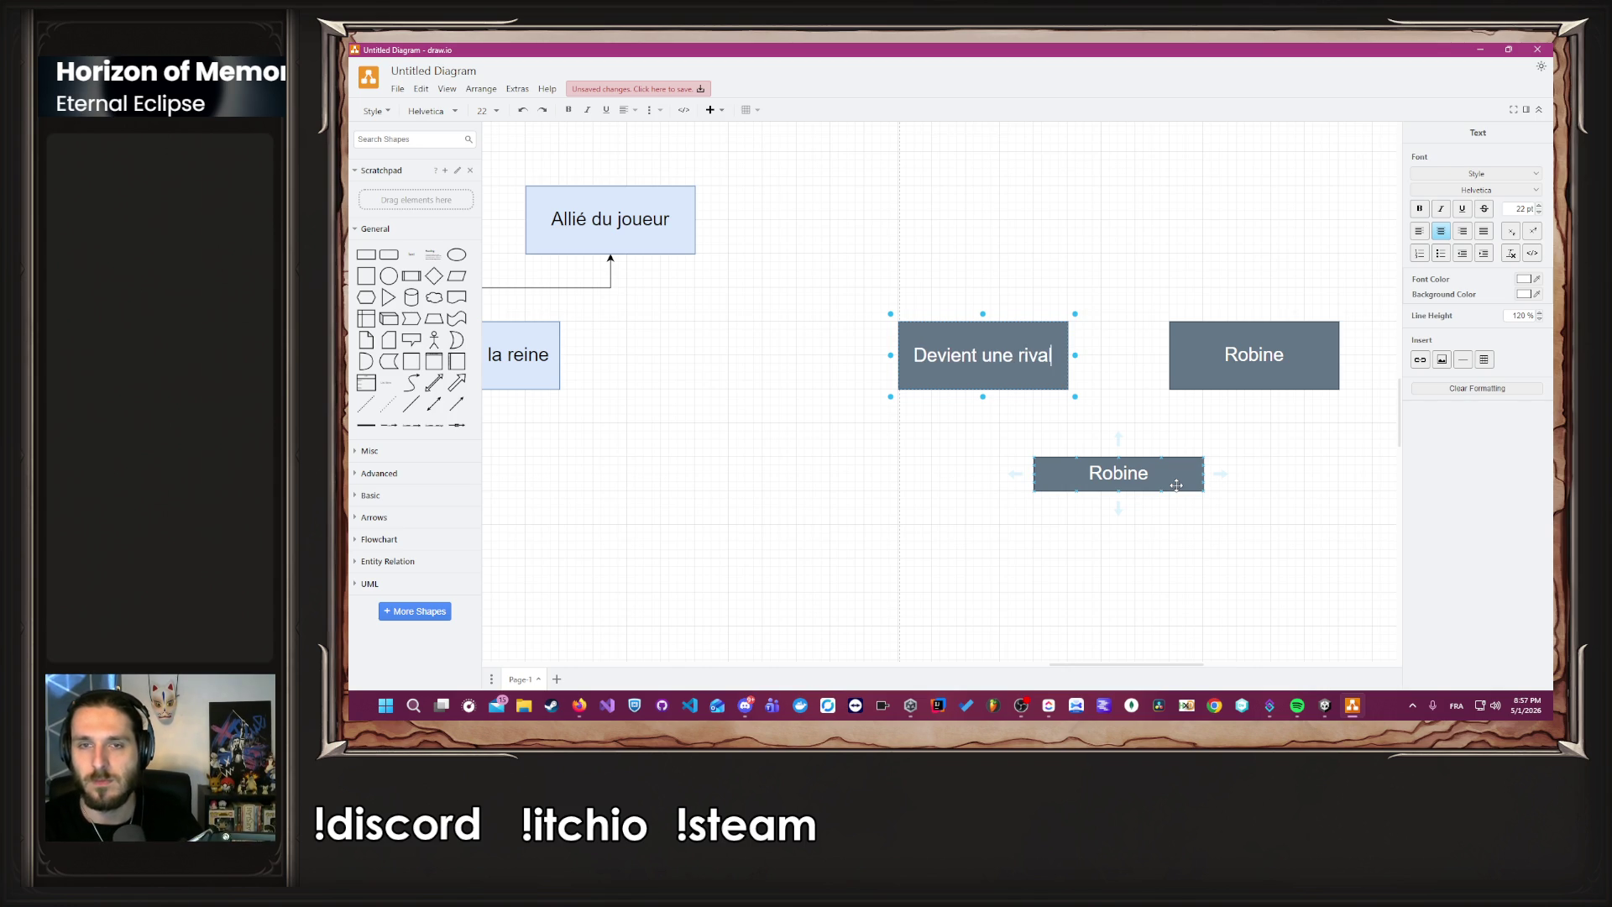
double_click(1246, 361)
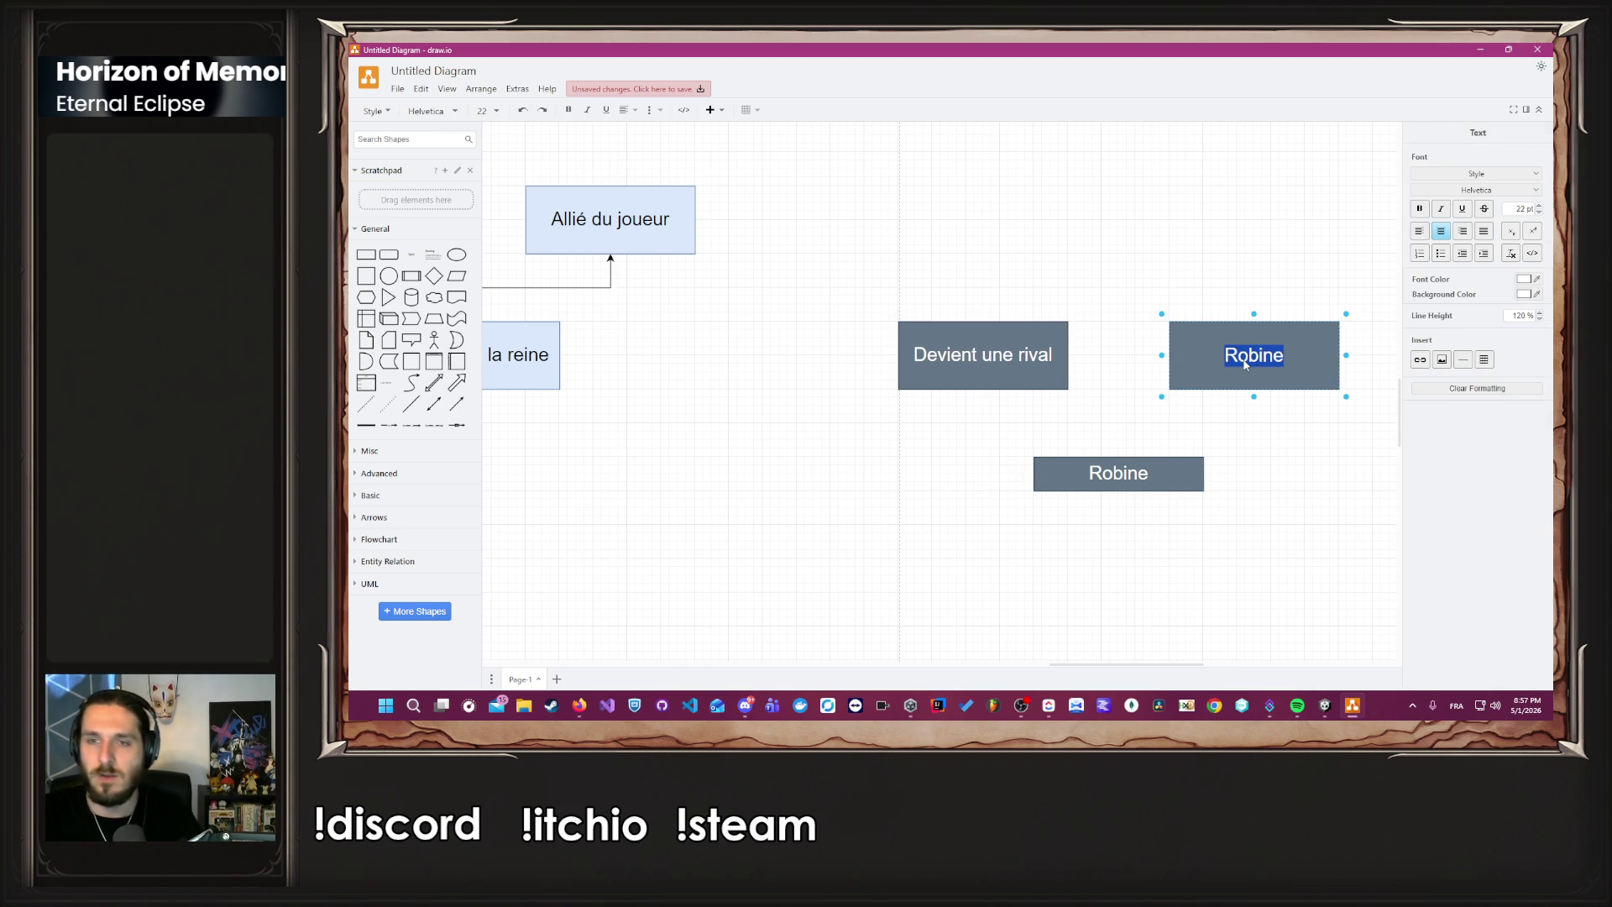
type("E")
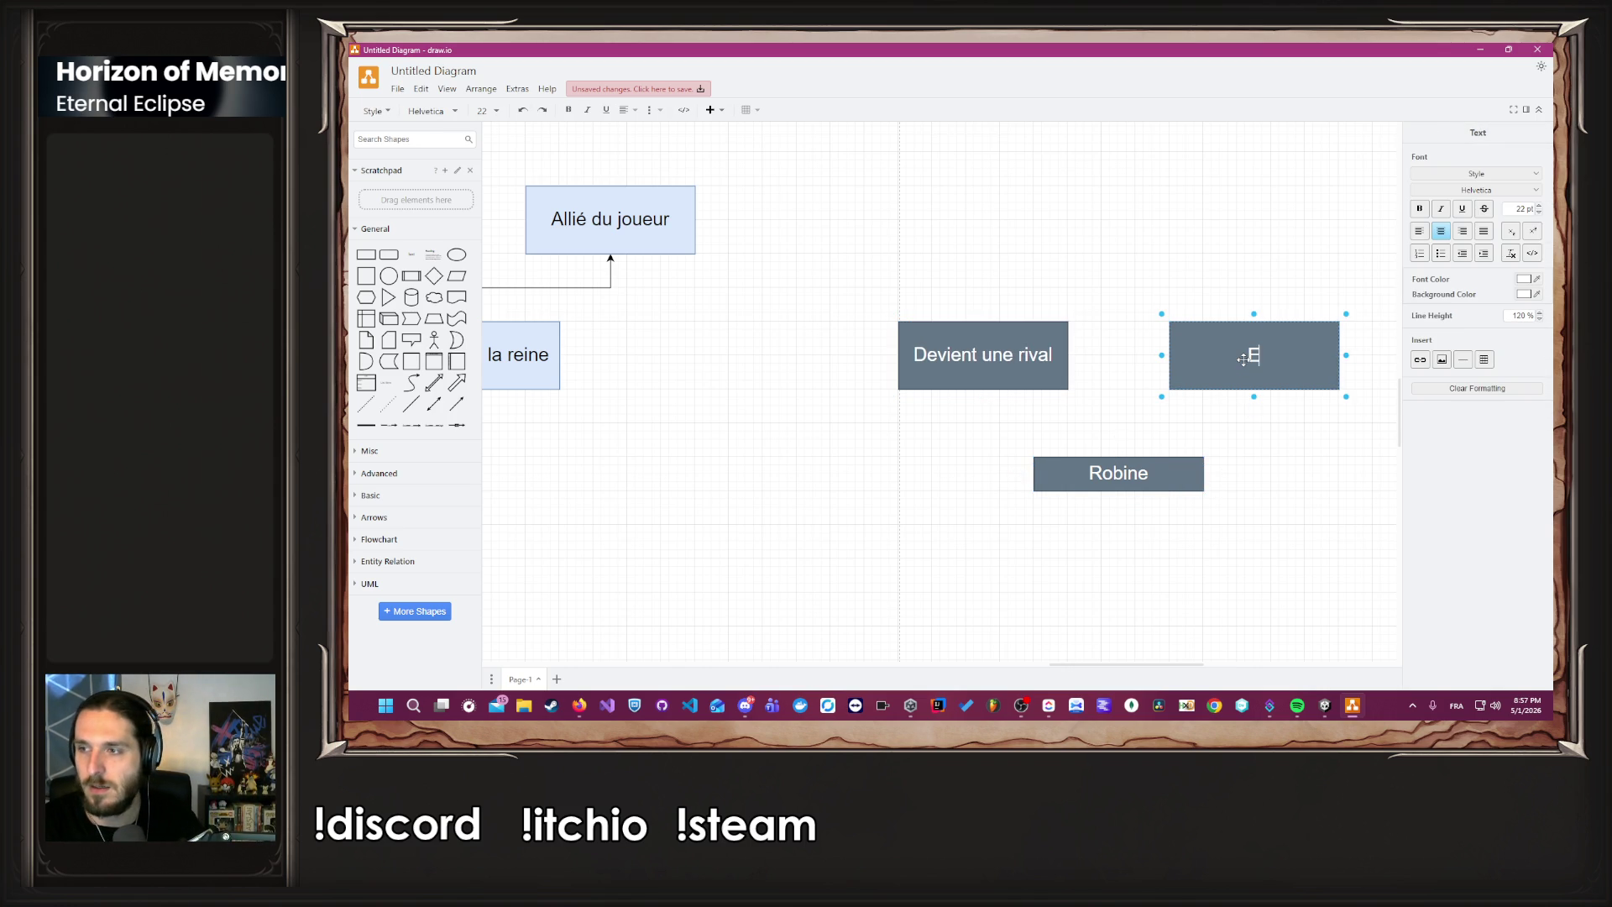
key("BackSpace")
key("BackSpace")
key("BackSpace")
type("llié du joueur")
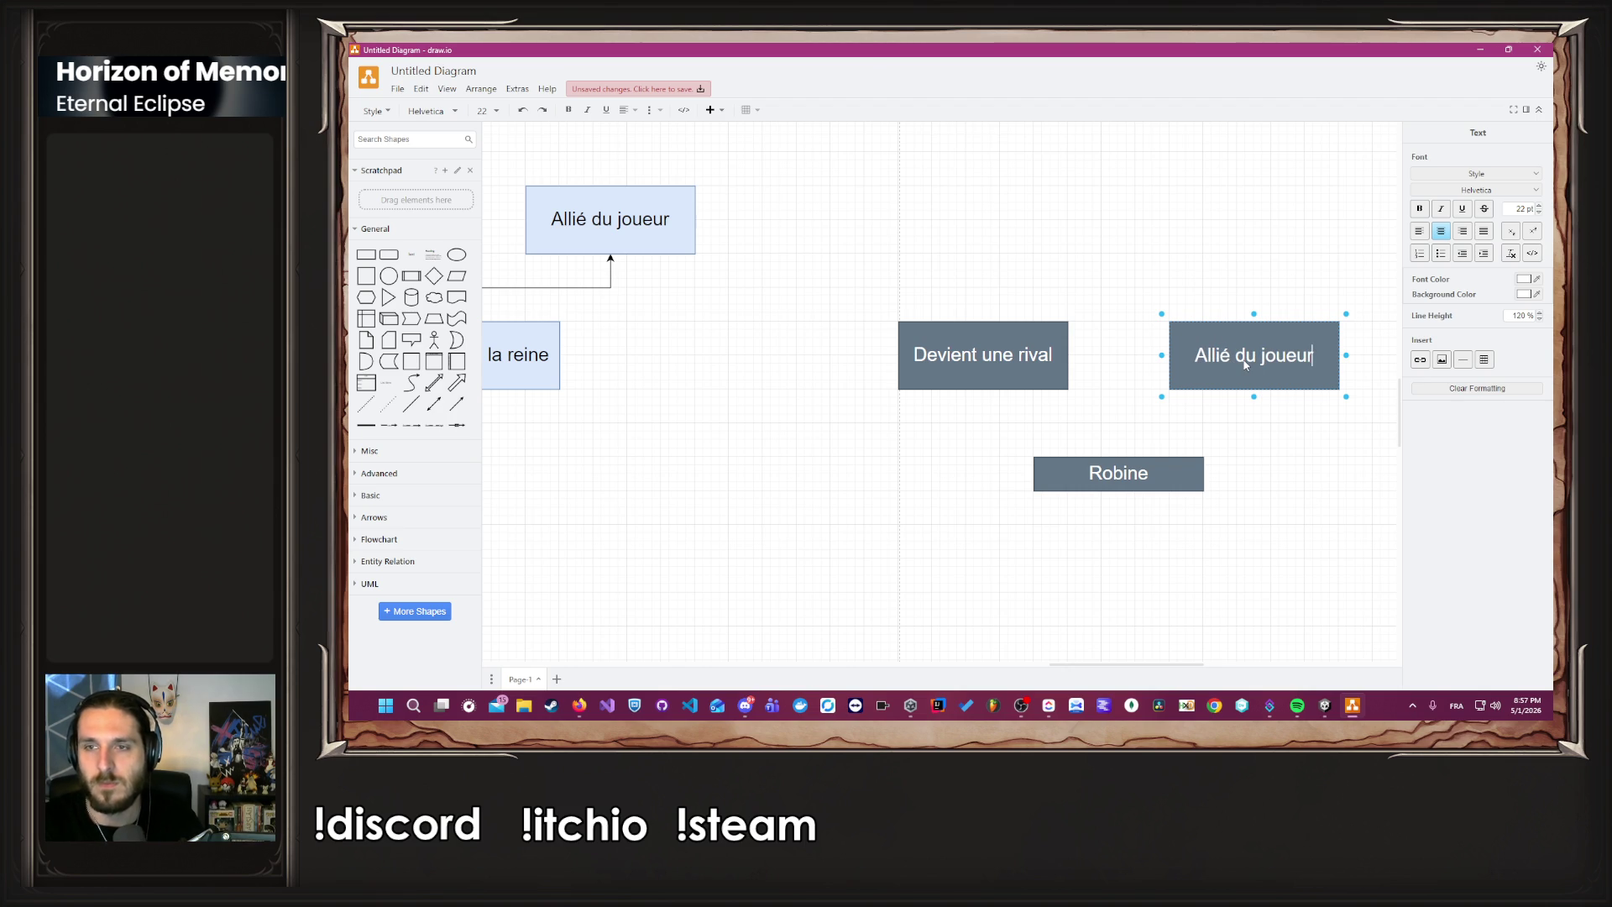
left_click(1262, 469)
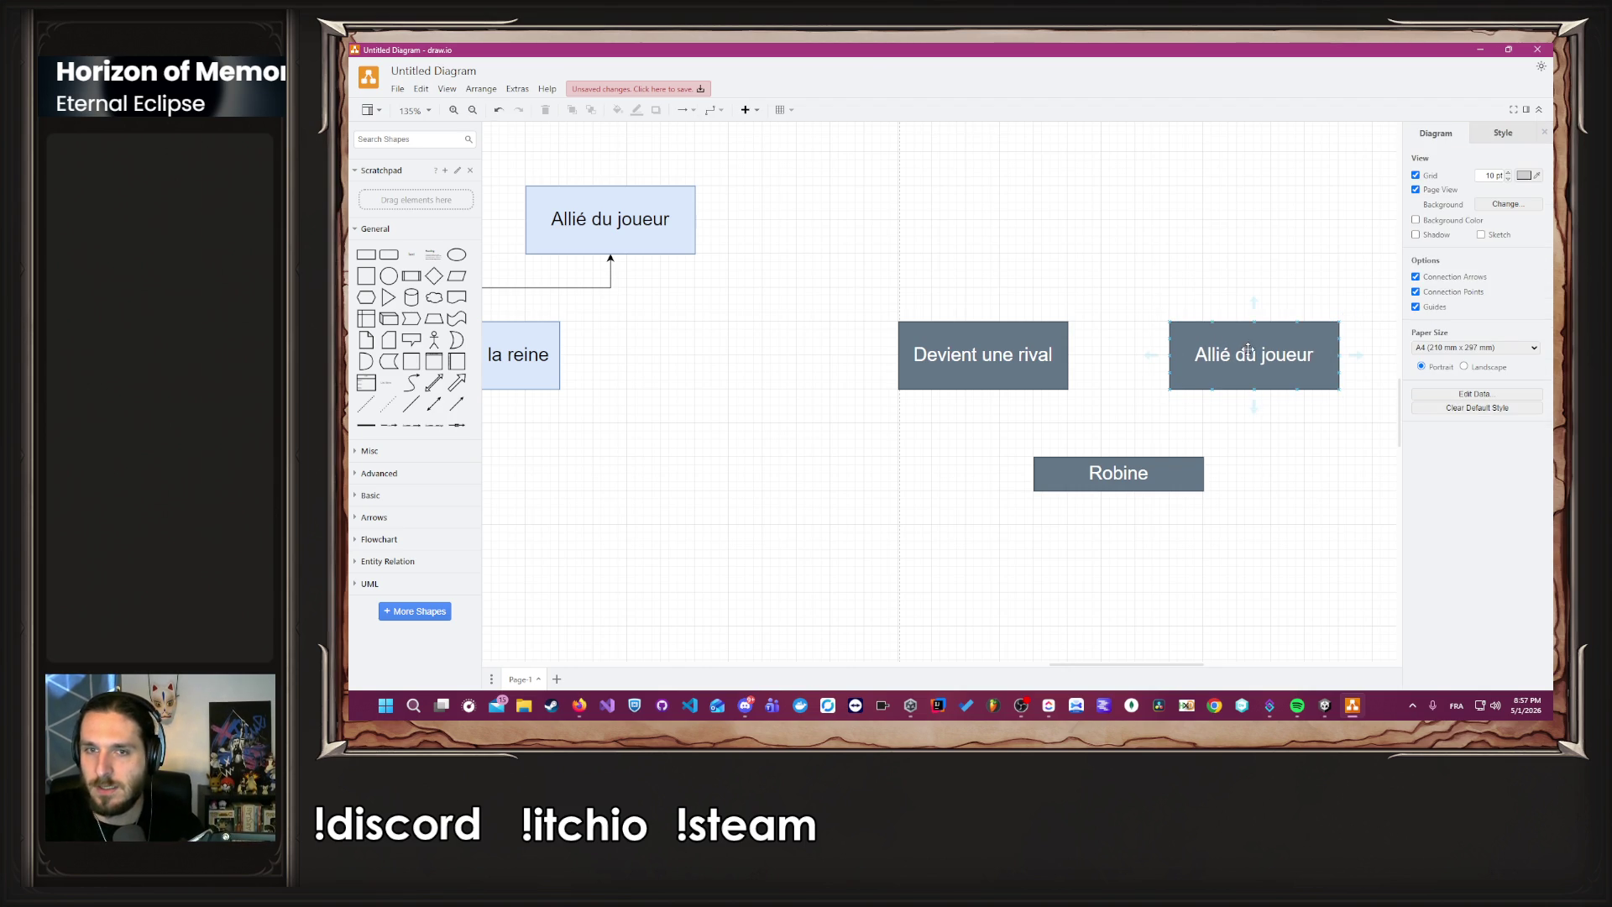
Duplicate the 'Devient une rival' box upward and start editing the copy's label.
scroll(1248, 416, "down", 3, "ctrl")
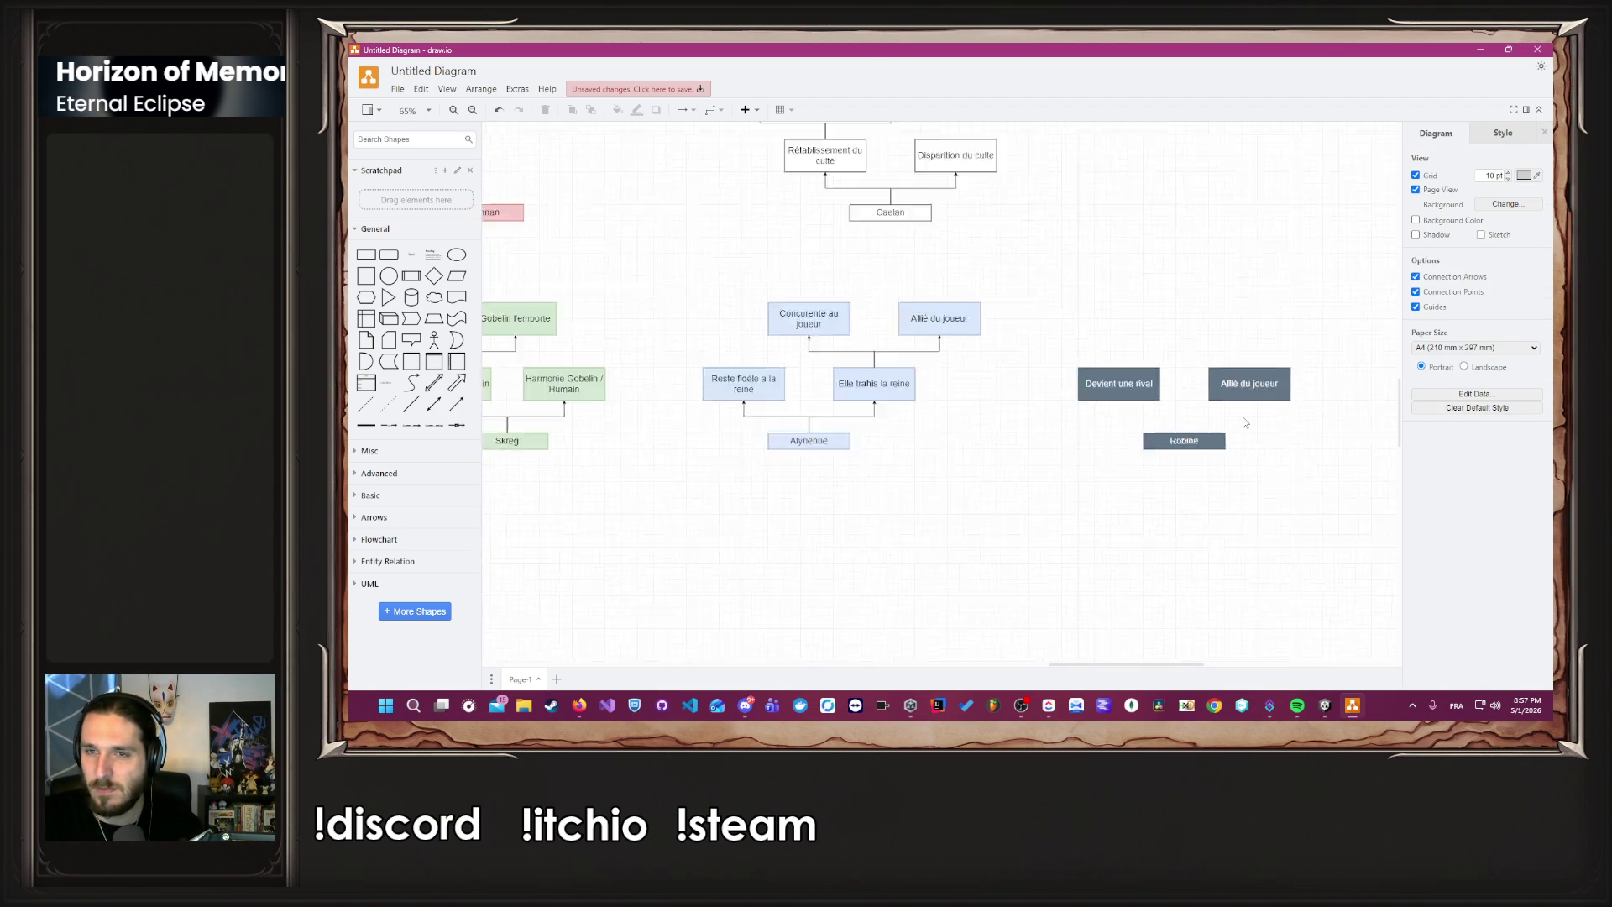
scroll(1245, 422, "up", 3)
left_click(1243, 499)
left_click(1248, 587)
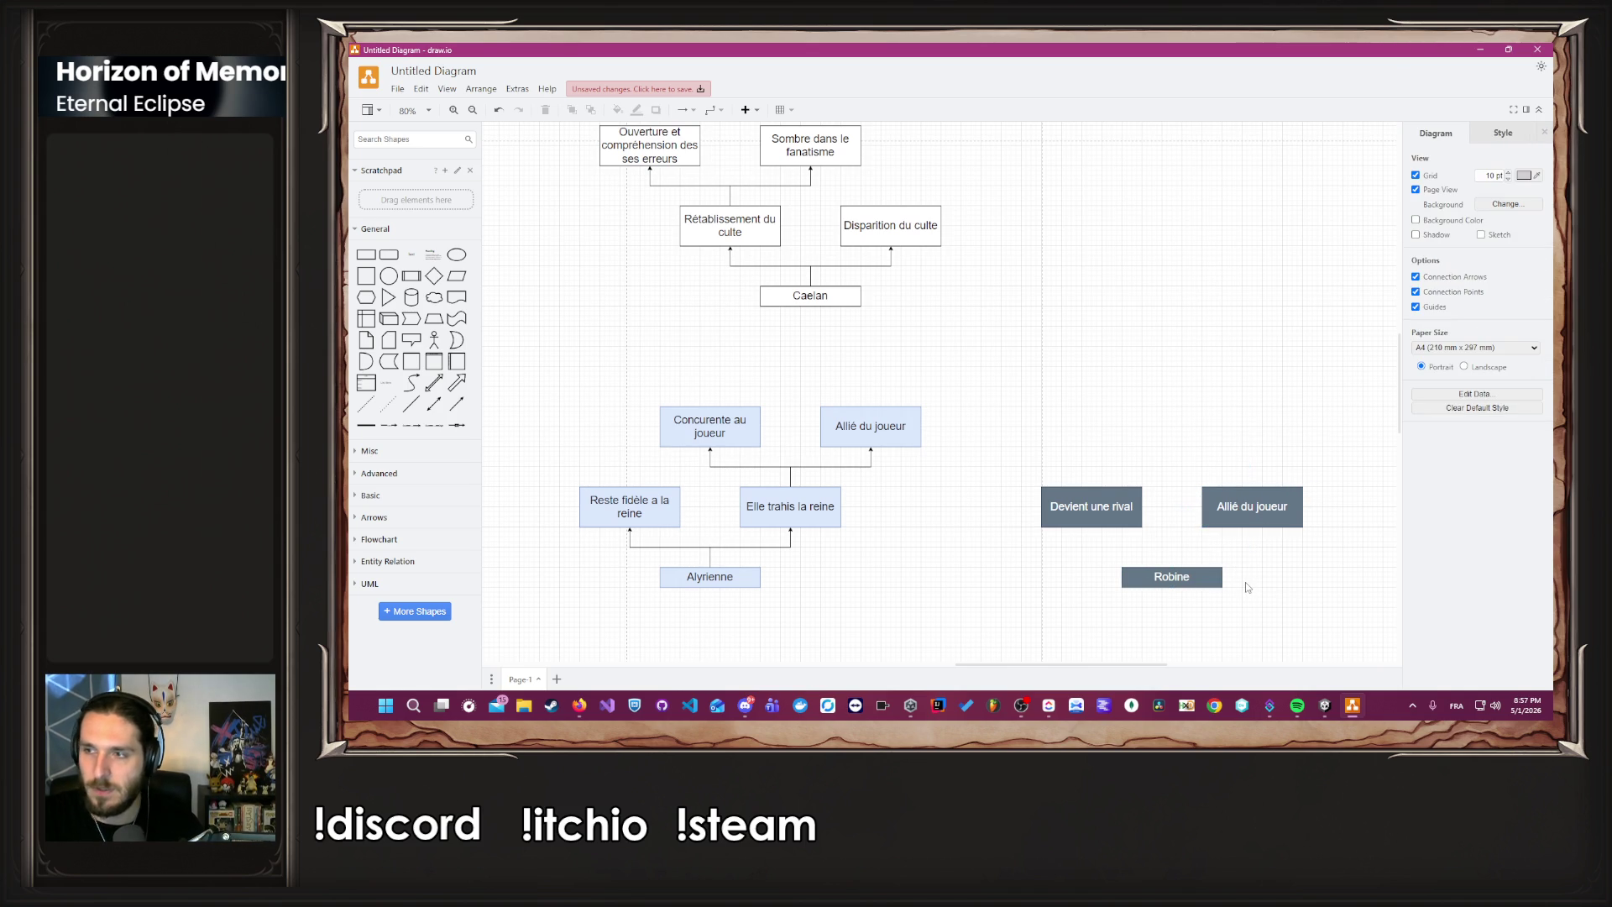
left_click(1103, 520)
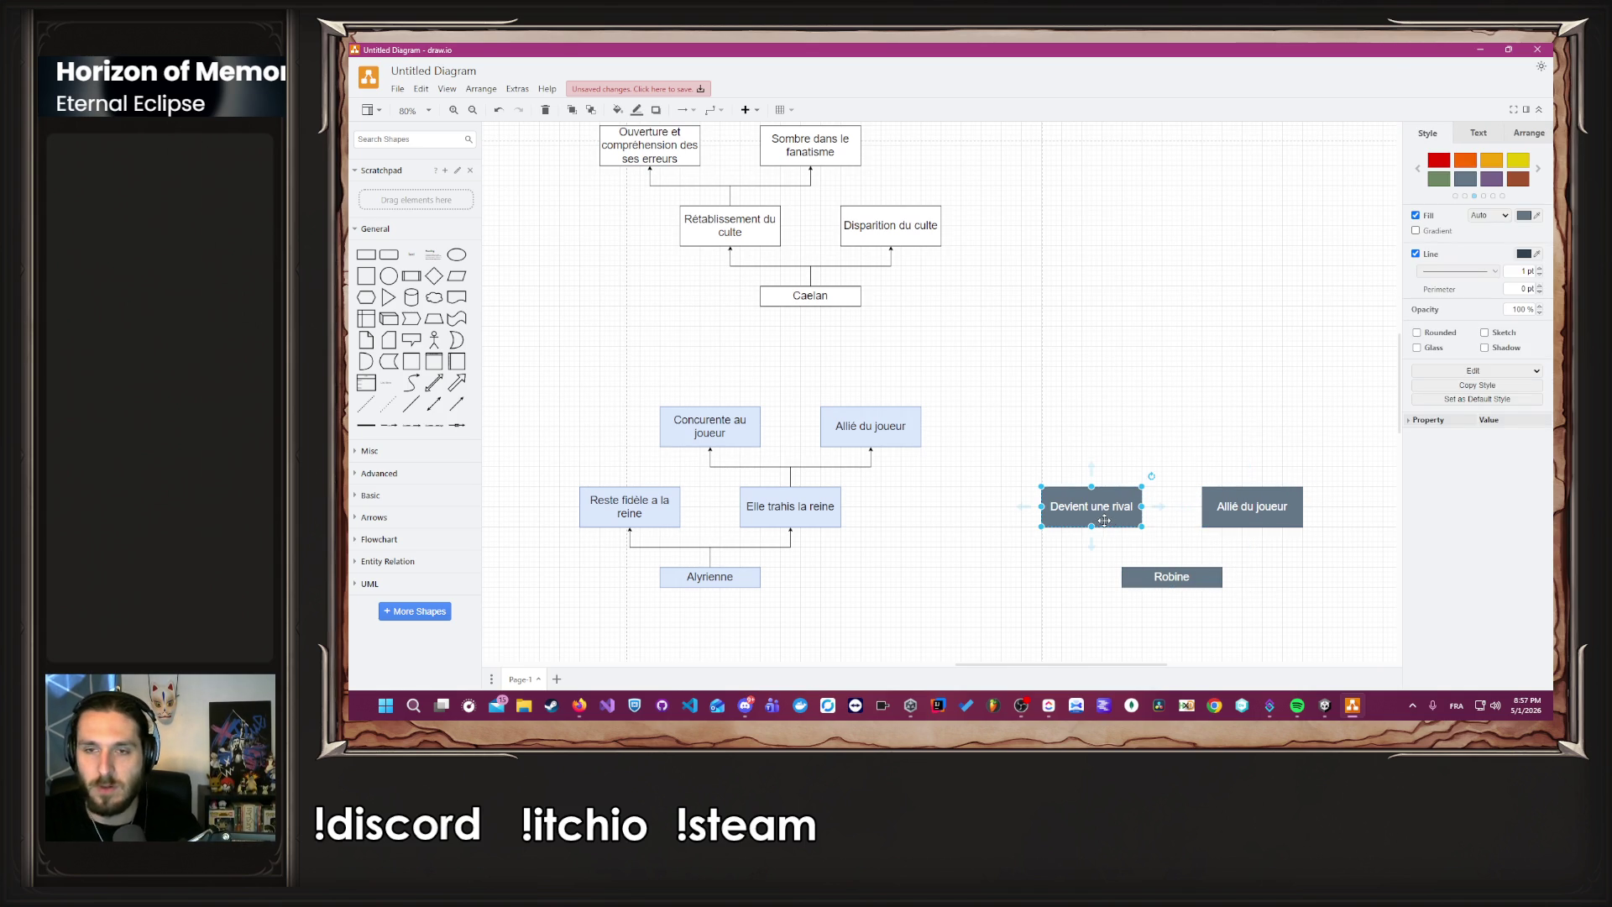
scroll(1102, 520, "down", 2)
left_click_drag(1117, 452, 1119, 378)
double_click(1119, 372)
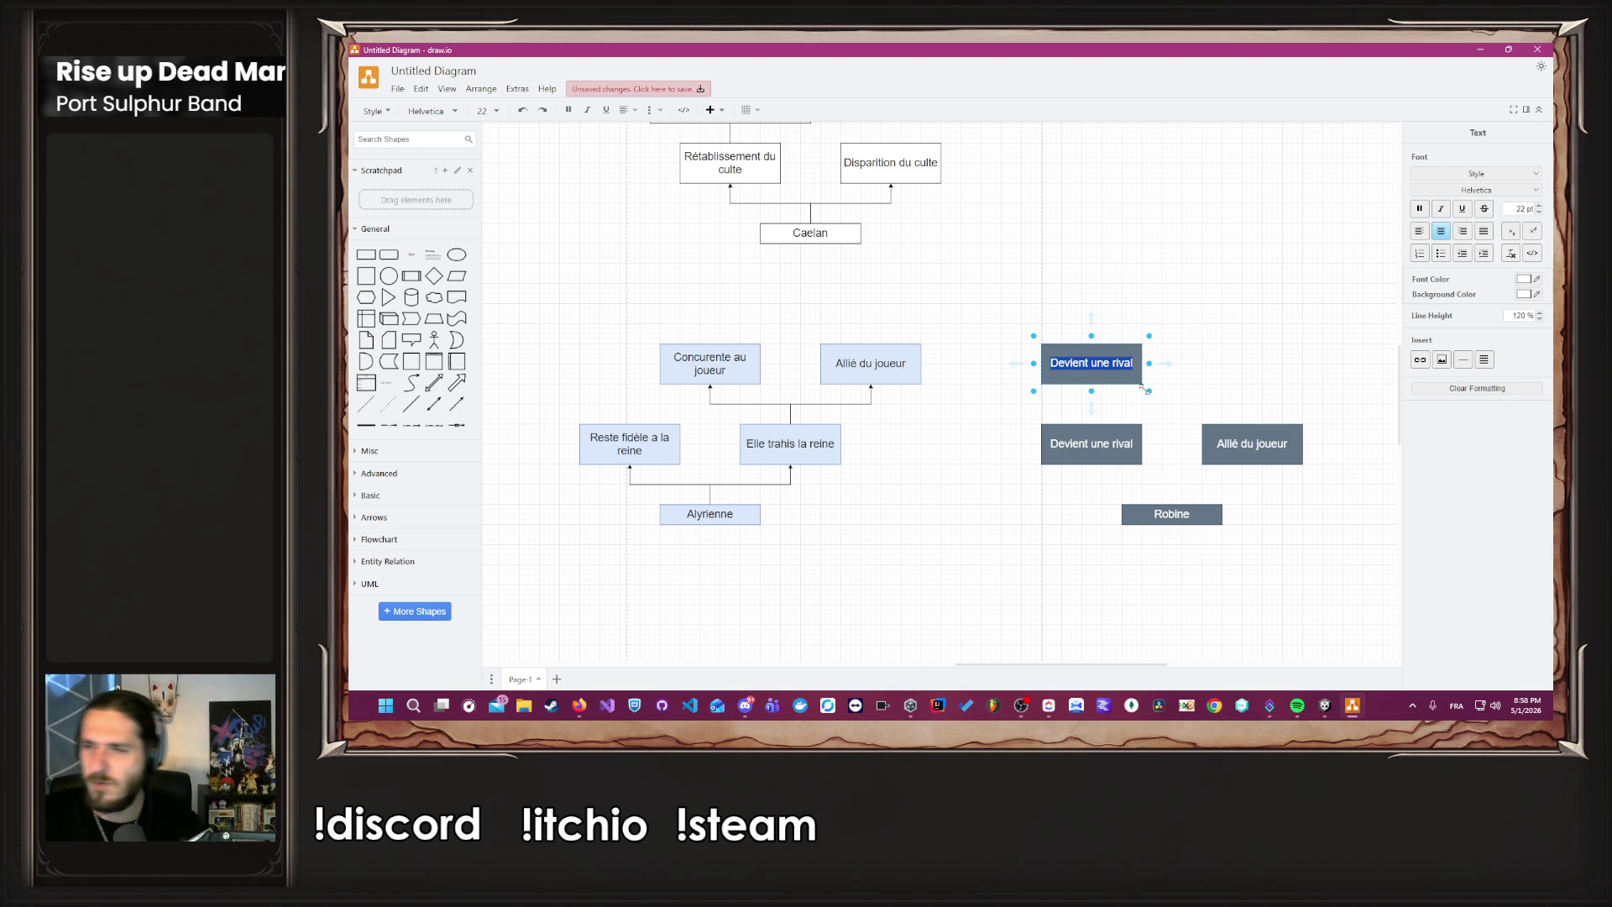
Add another copy to the upper right labelled 'Devient une figure révolutionnaire'.
left_click(1125, 385)
left_click_drag(1125, 385, 1272, 361, "ctrl")
double_click(1272, 361)
type("De")
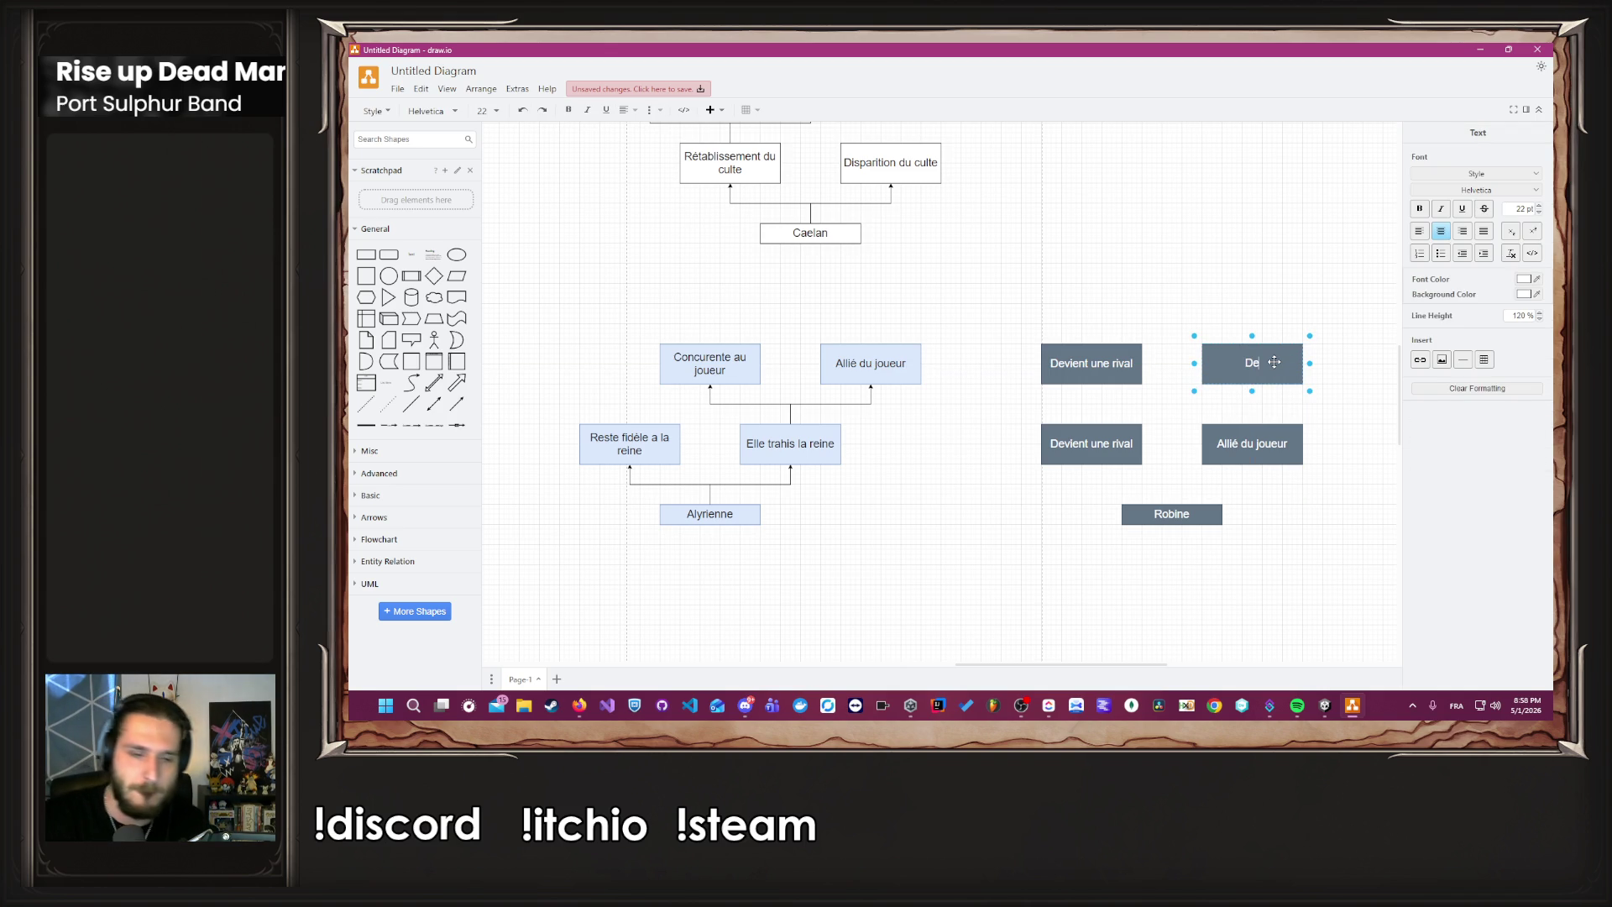
type("vient une")
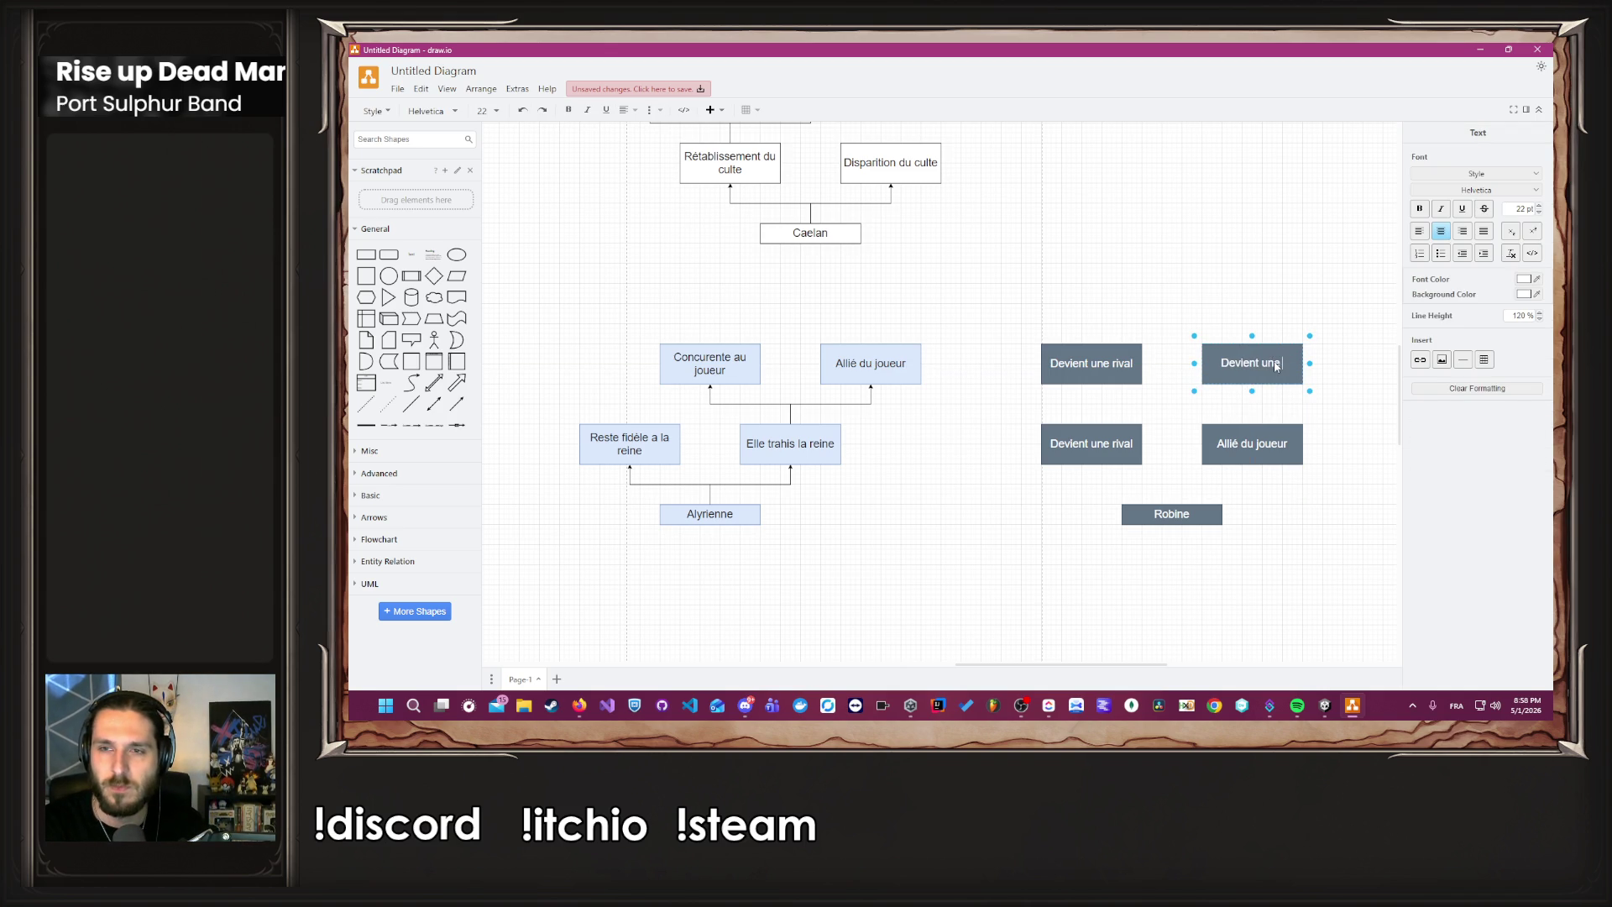
type(" figure révolutionnaire")
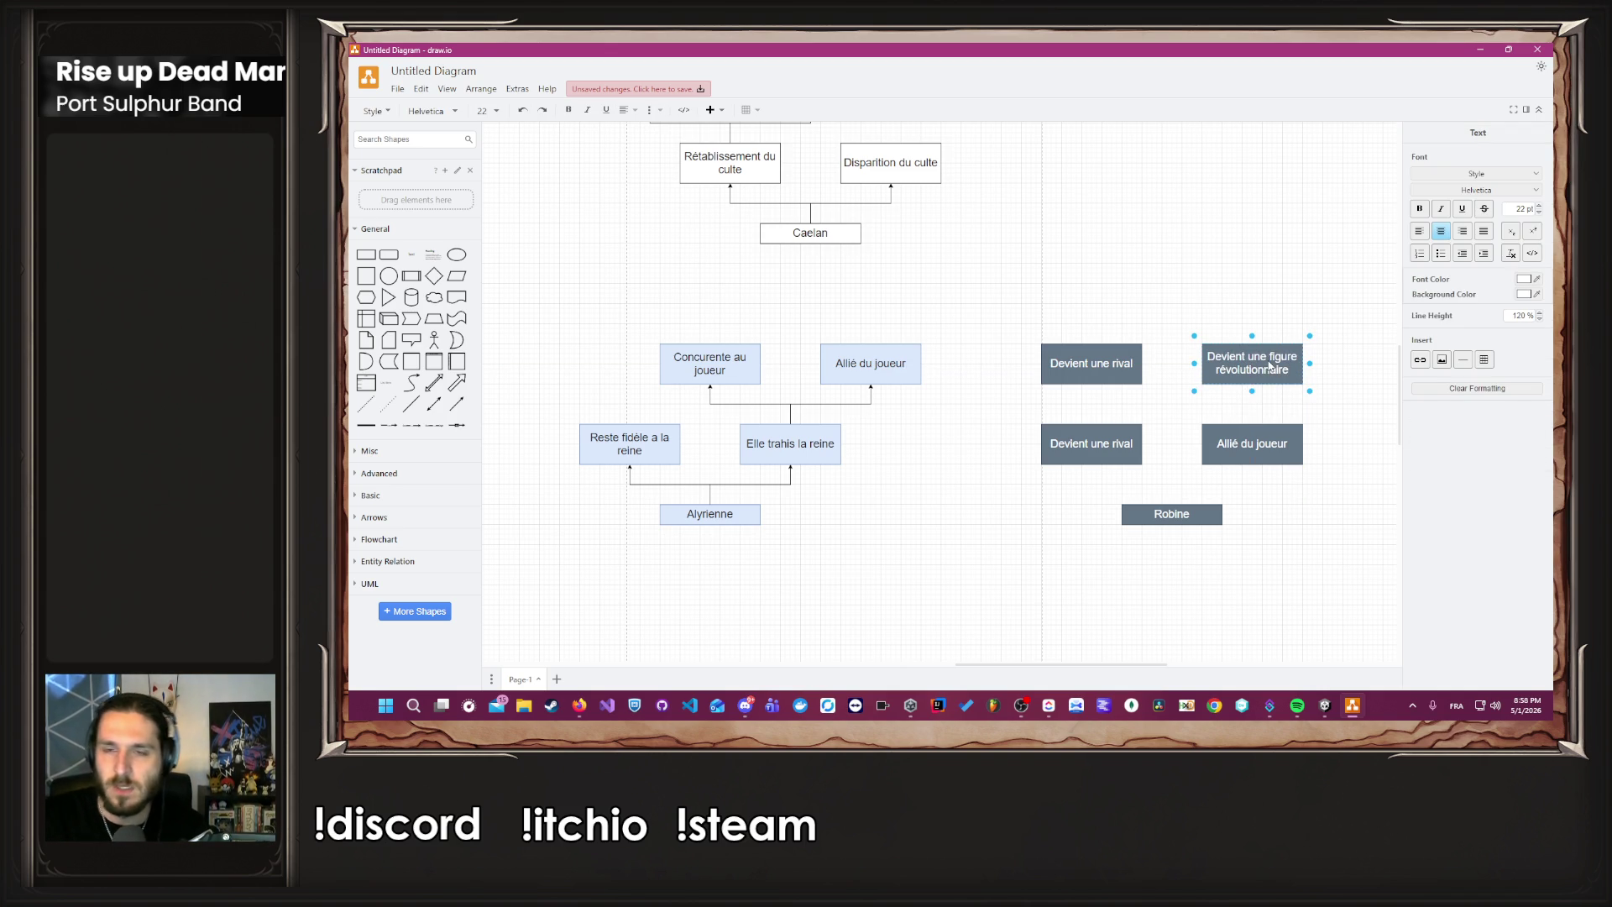
left_click(1202, 414)
Relabel the top 'Devient une rival' box 'Devient le chef du réseau de l'ombre'.
scroll(1184, 470, "up", 2)
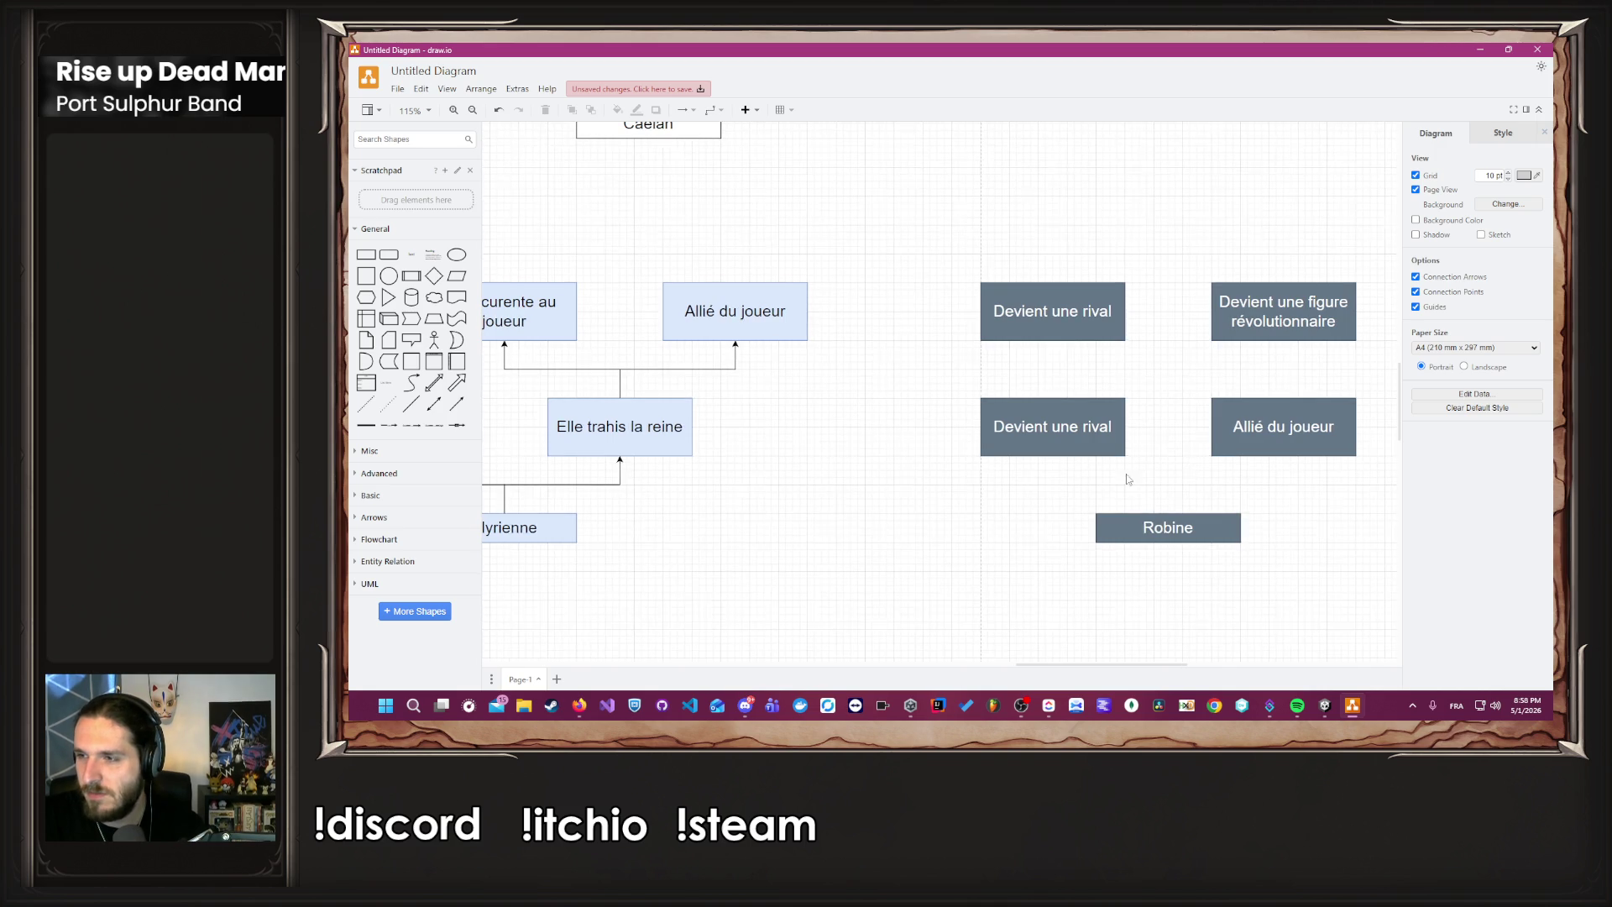
scroll(1141, 467, "right", 3)
left_click(931, 345)
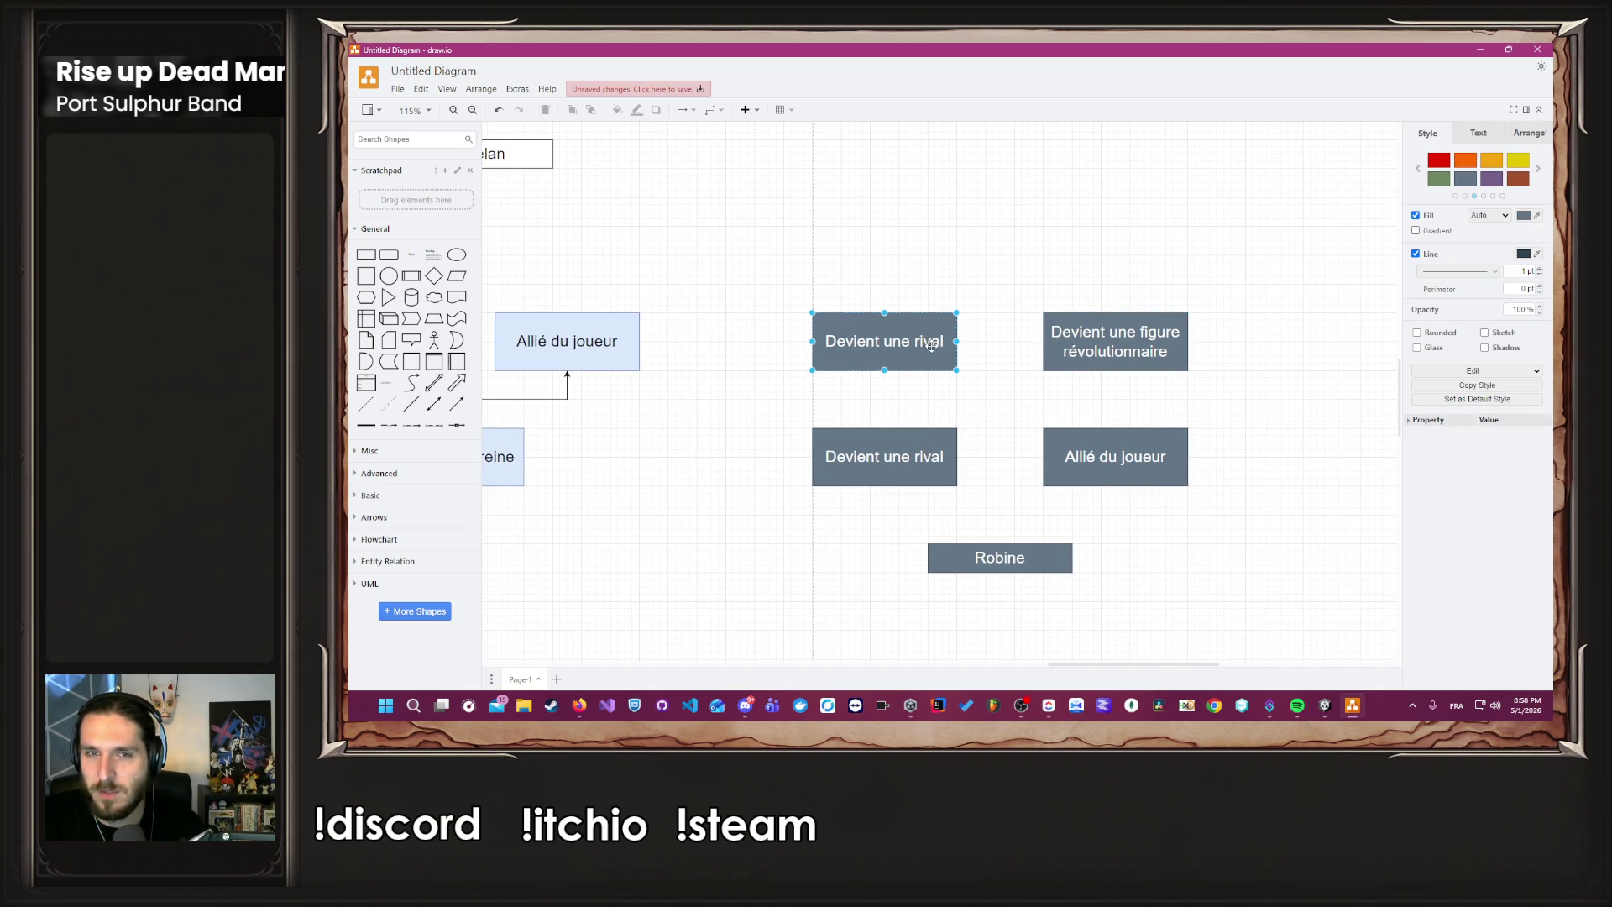
double_click(932, 346)
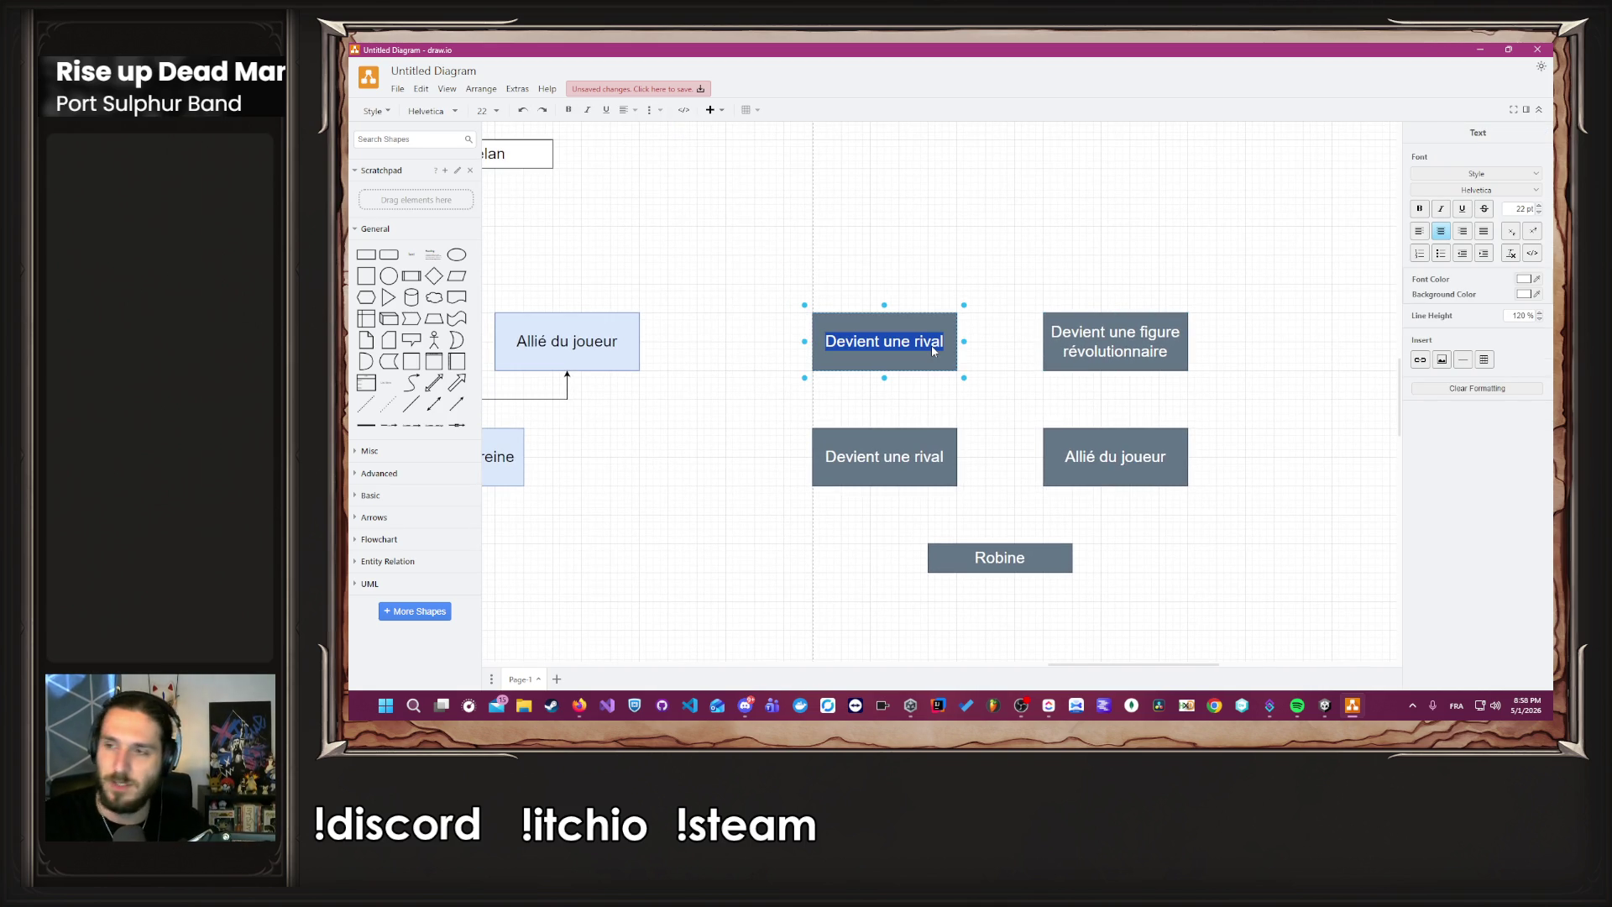
type("Devient ")
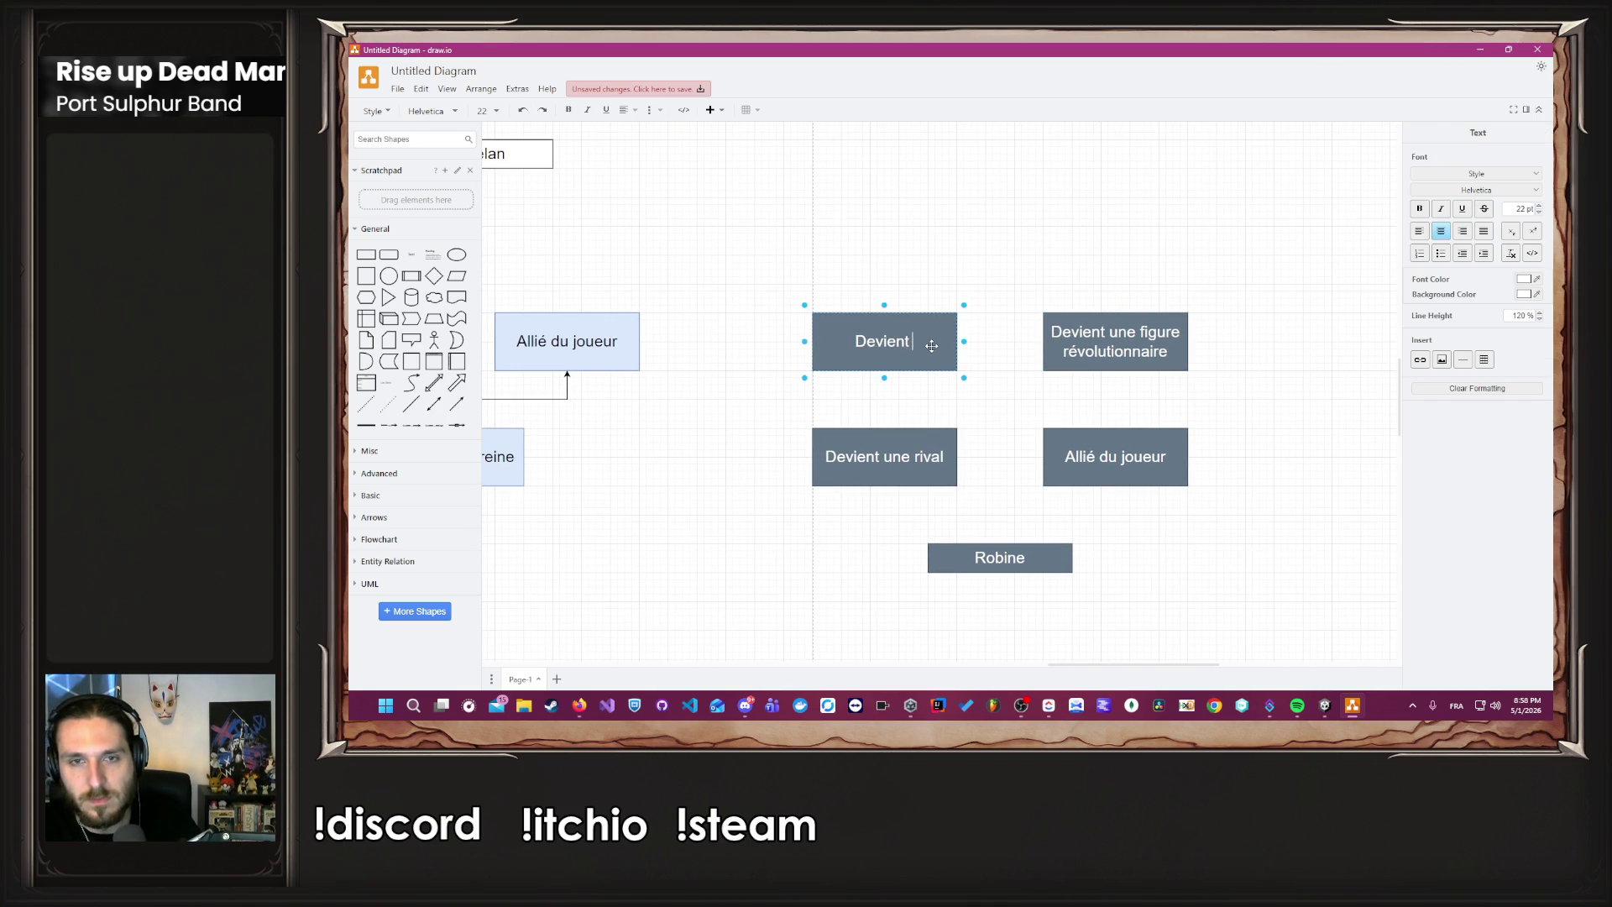
type("le chef de")
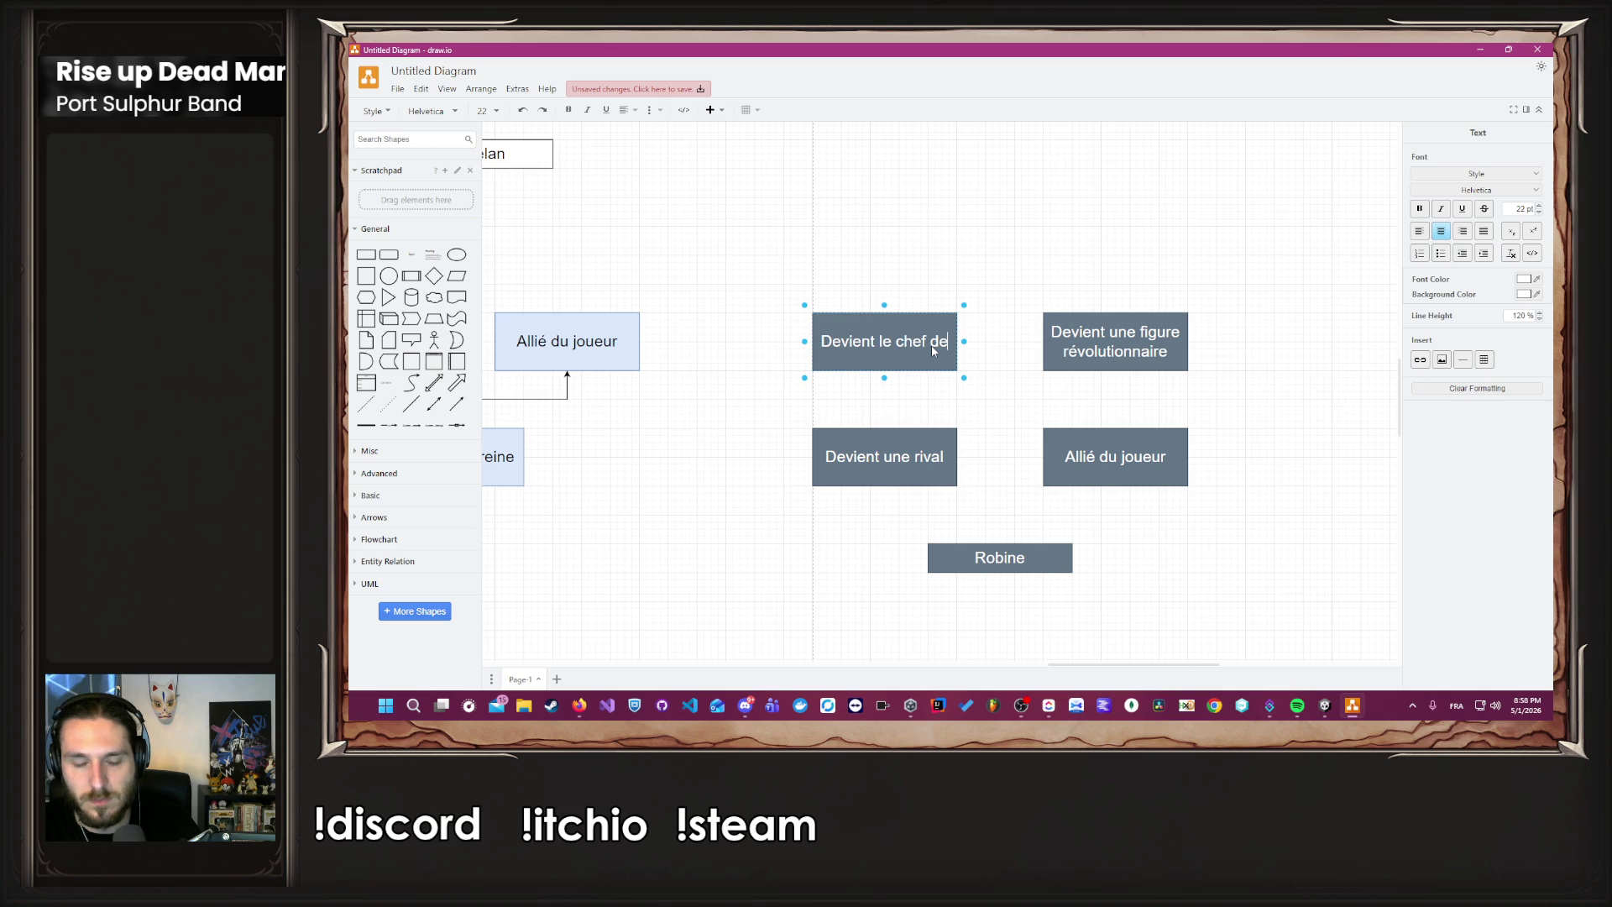
key("BackSpace")
type("u réseau ")
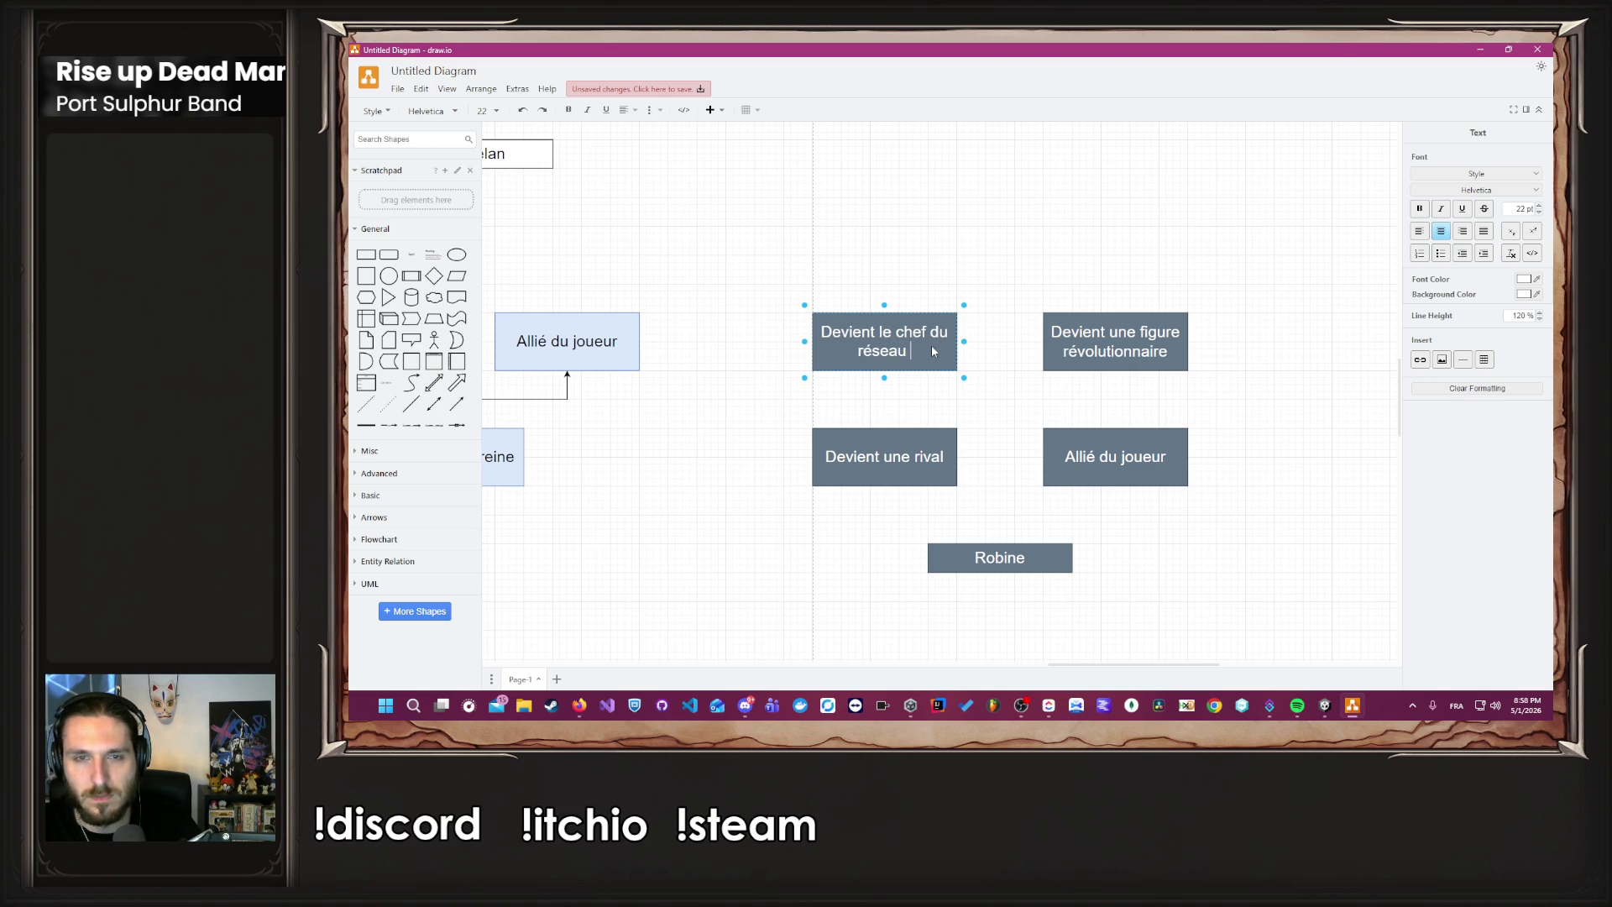
type("de l'ombre")
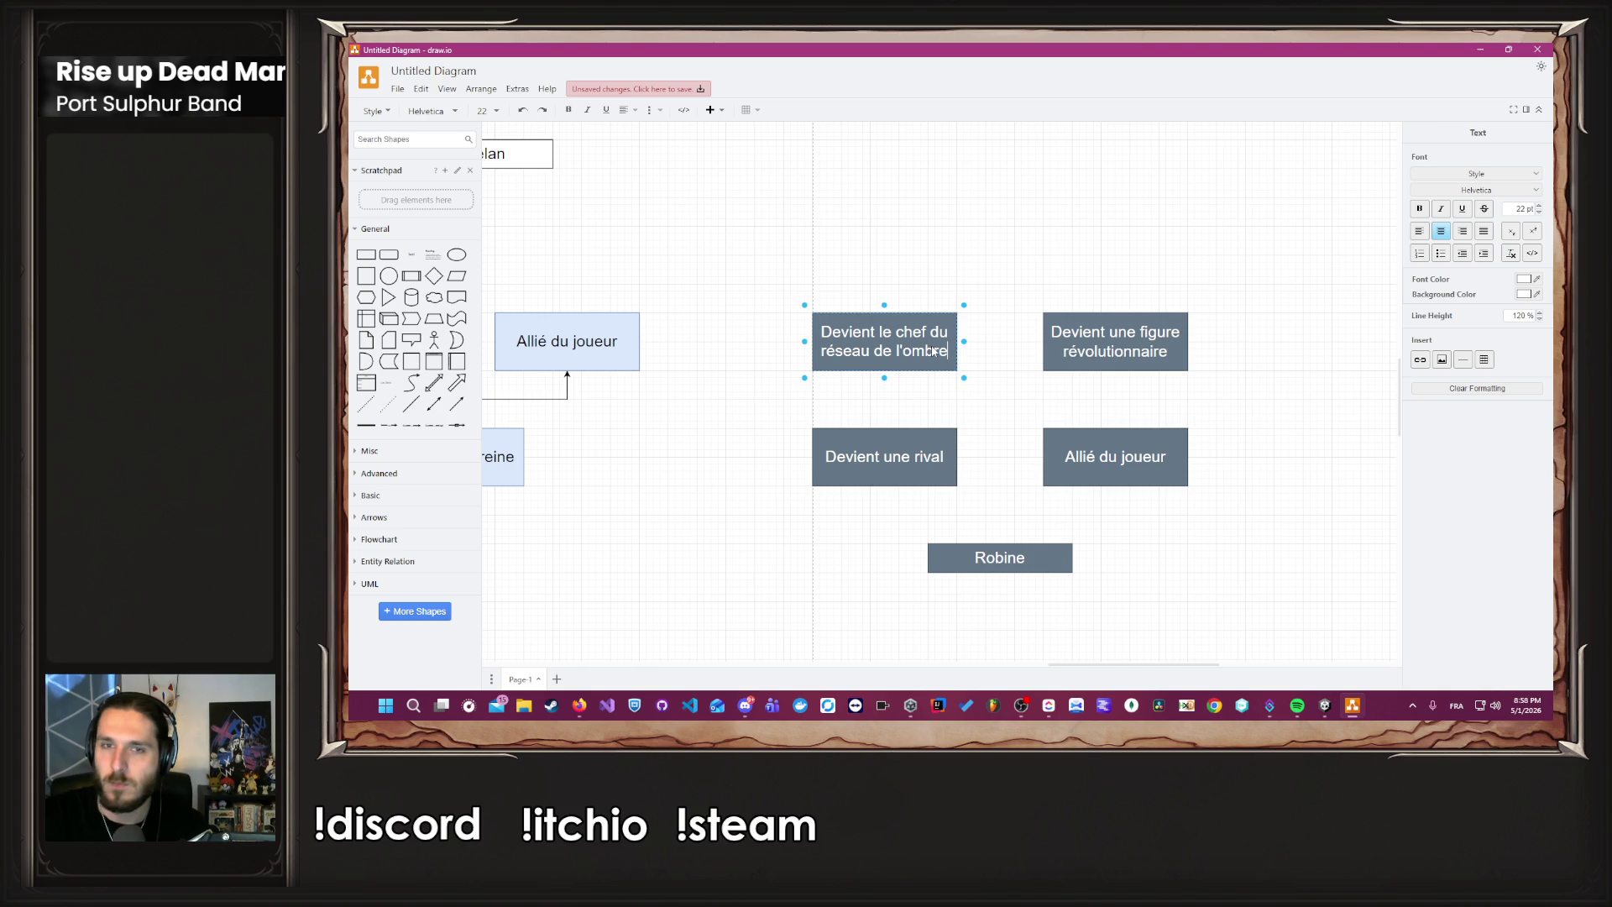
left_click(1250, 372)
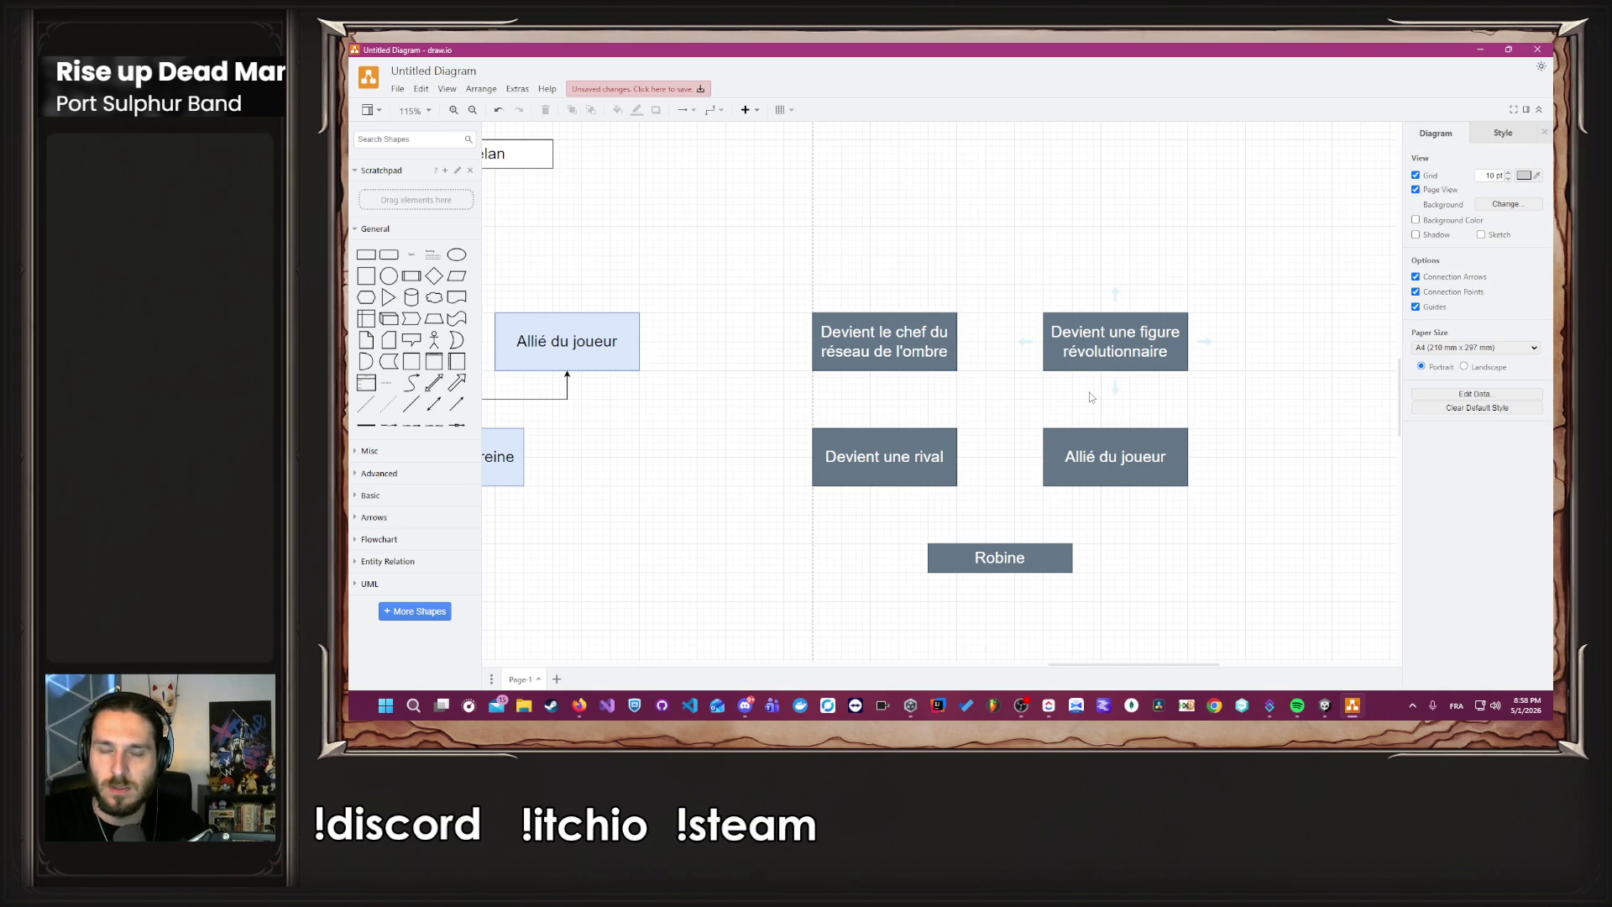
Relabel Robine's choices 'Fais confiance au joueur' and 'Ne lui fais pas confiance'.
double_click(906, 459)
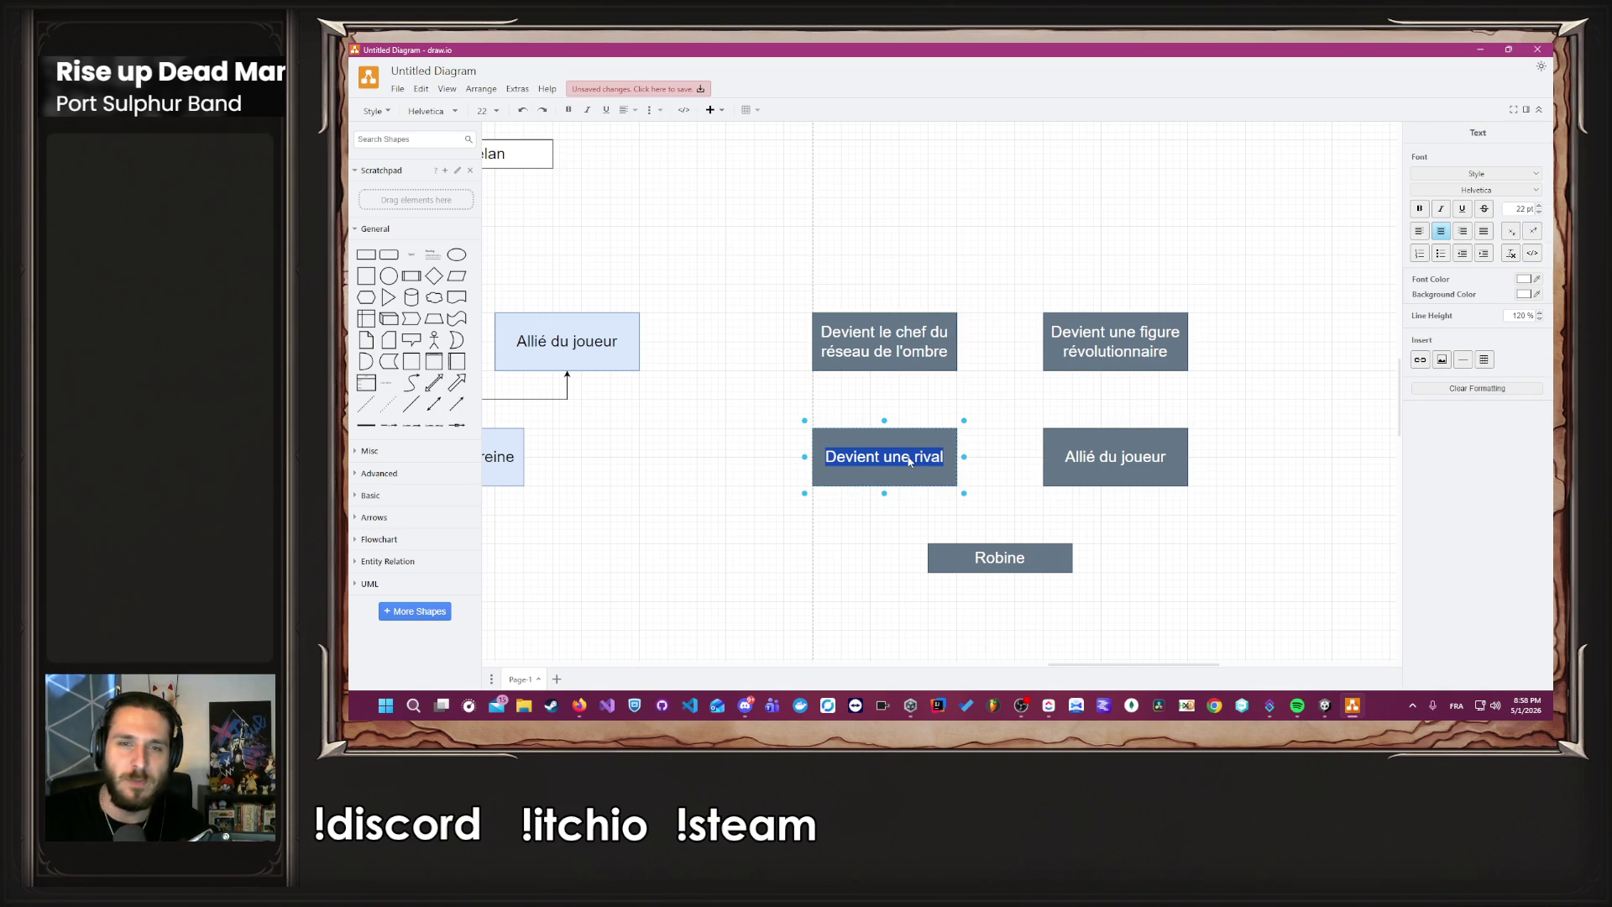
type("Fais co")
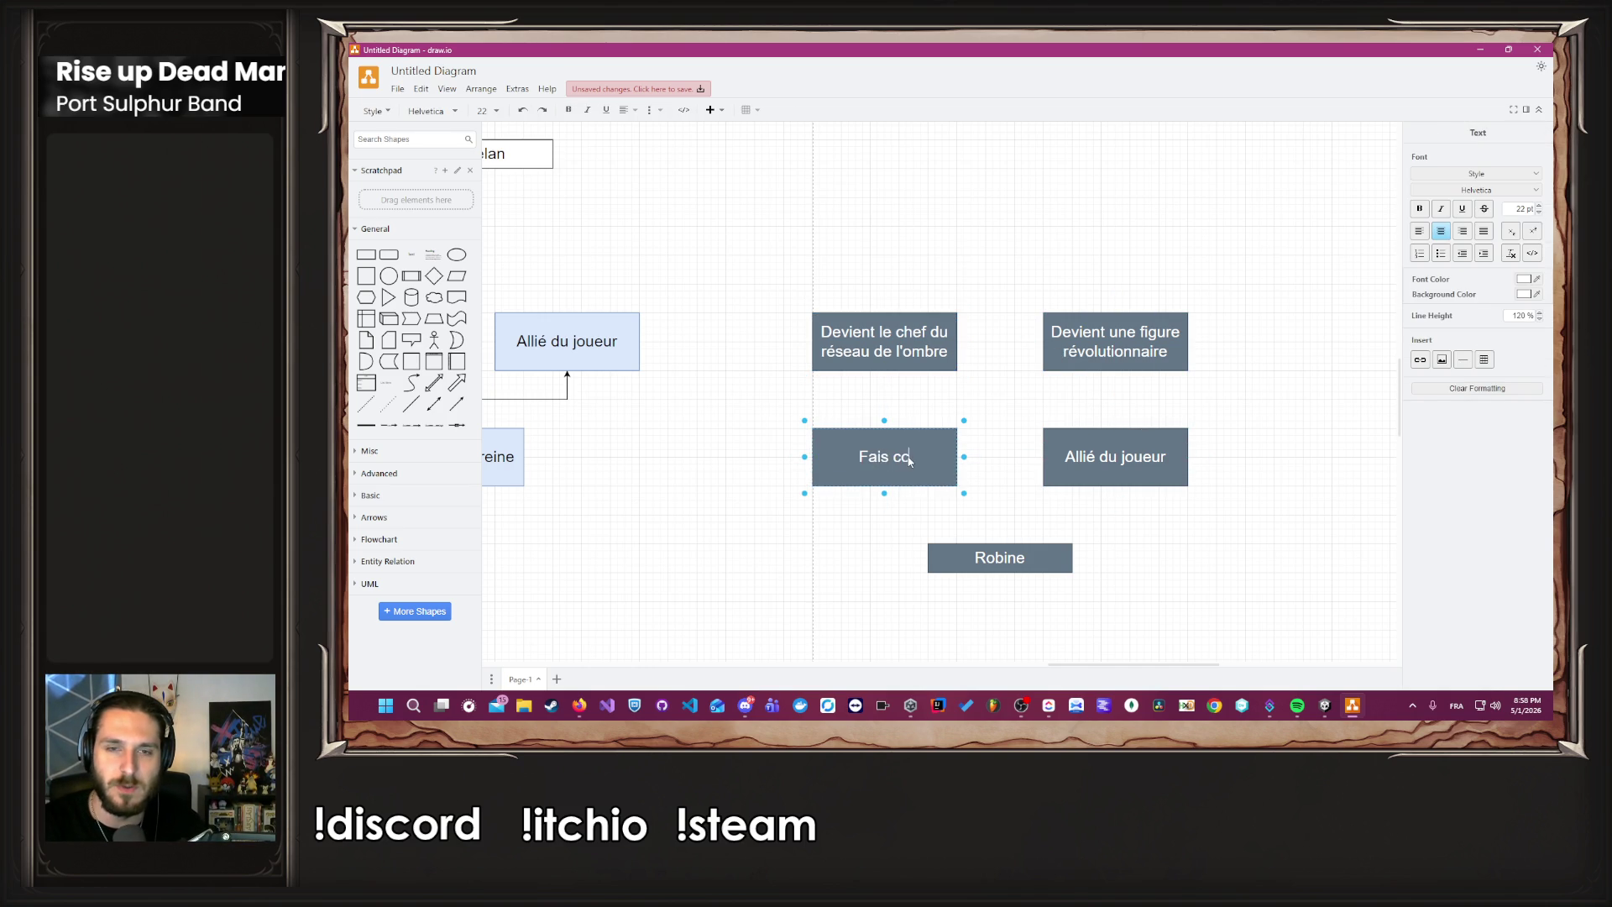
type("nfiance a")
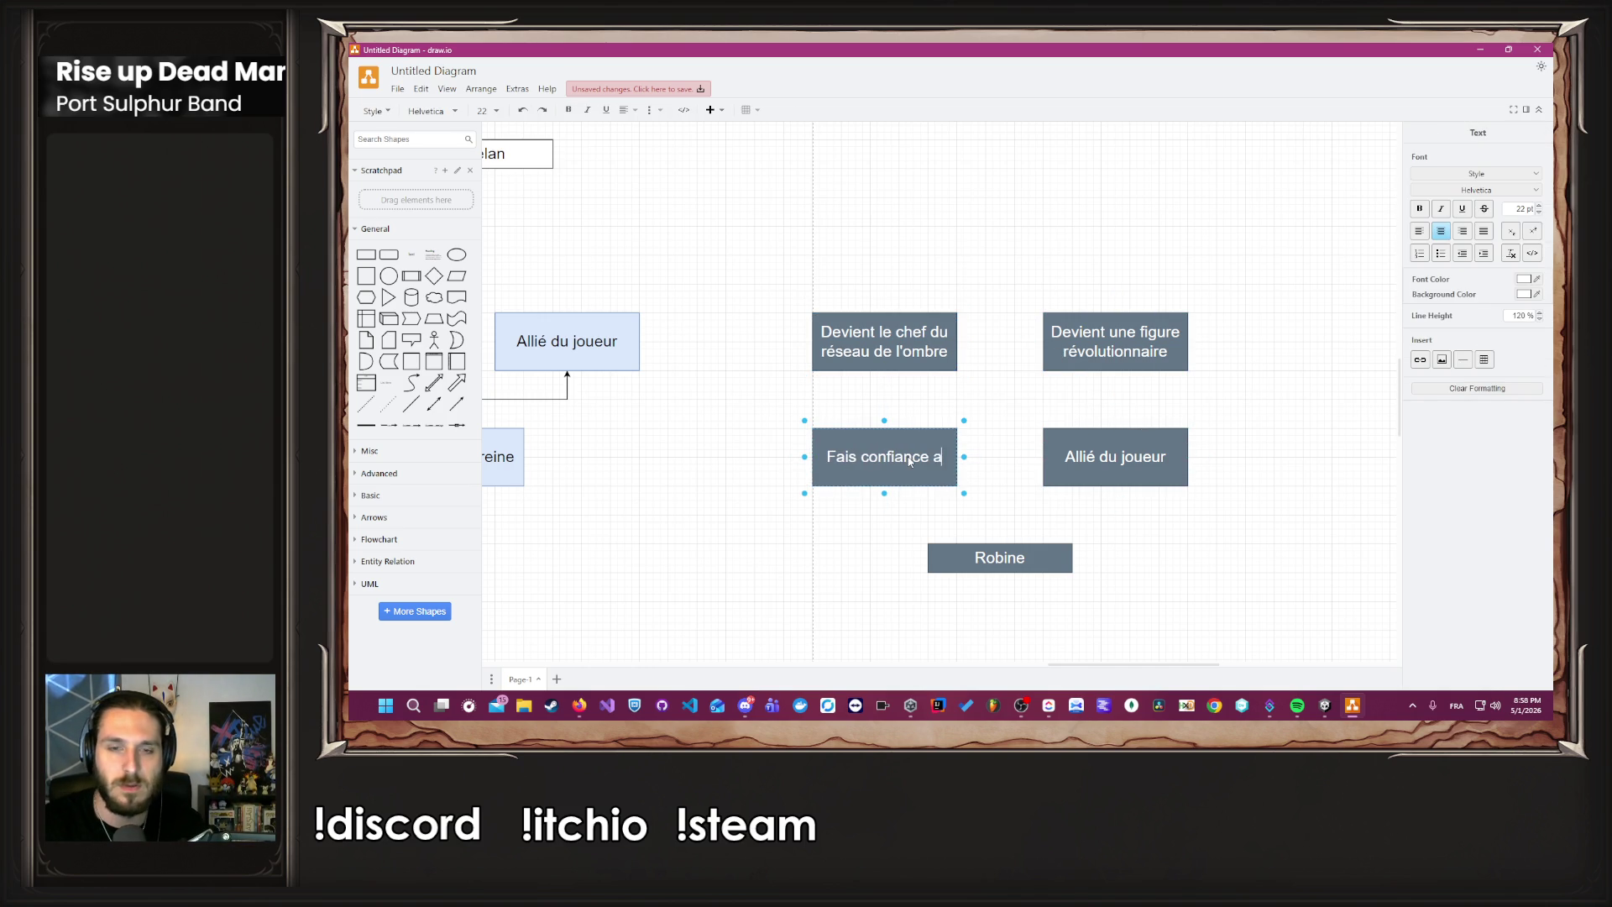
type("u joueur")
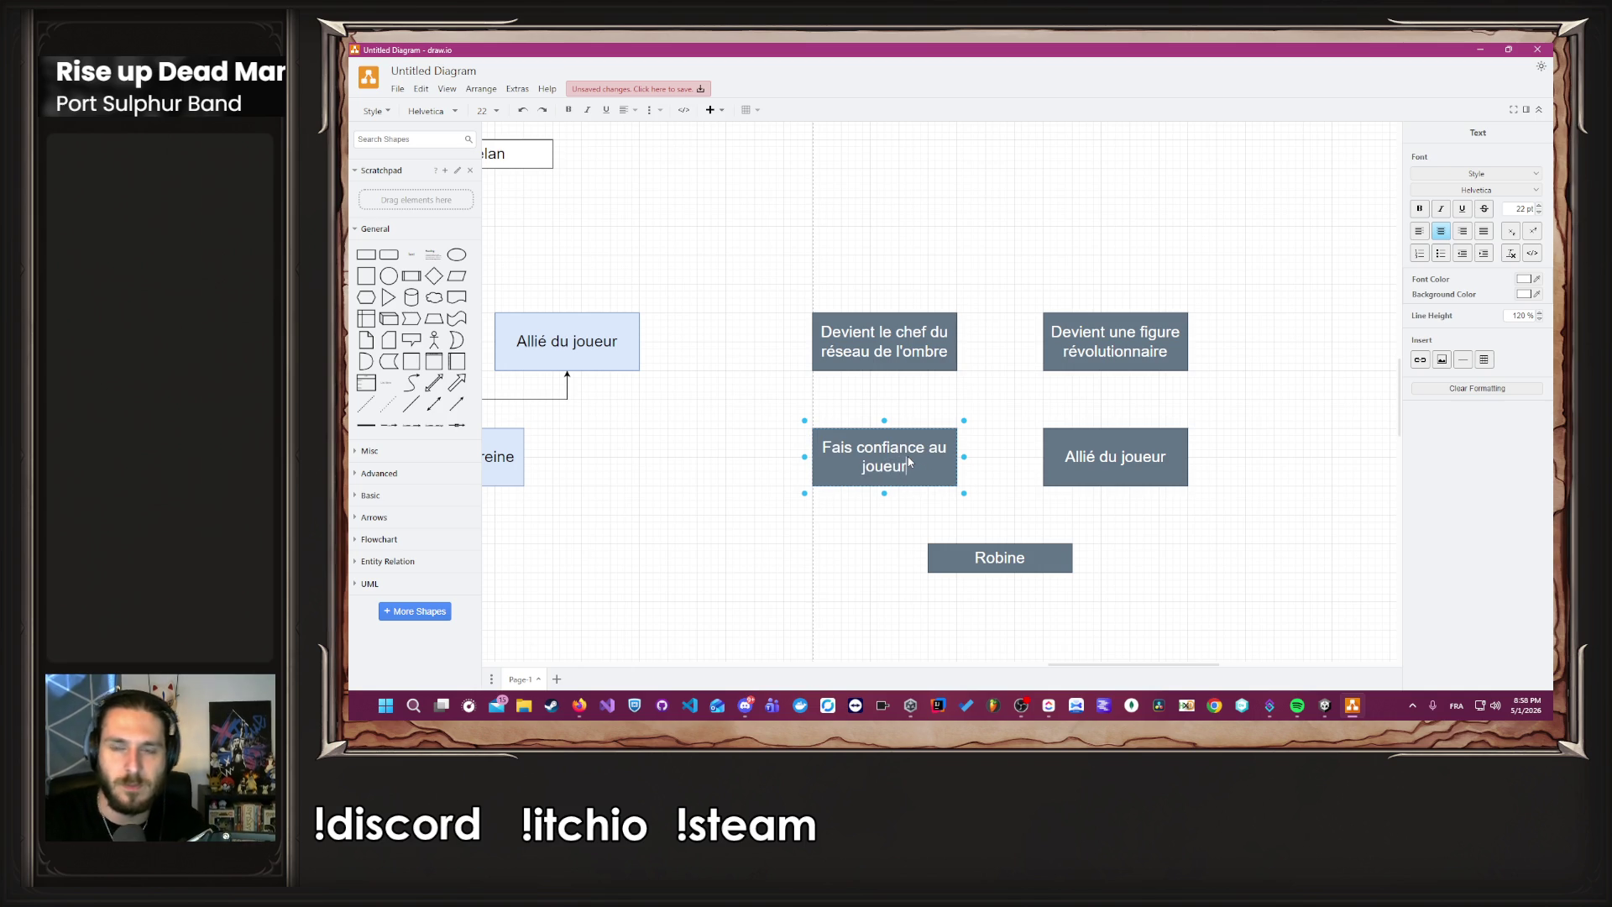
left_click(1149, 464)
double_click(1150, 460)
type("Ne ")
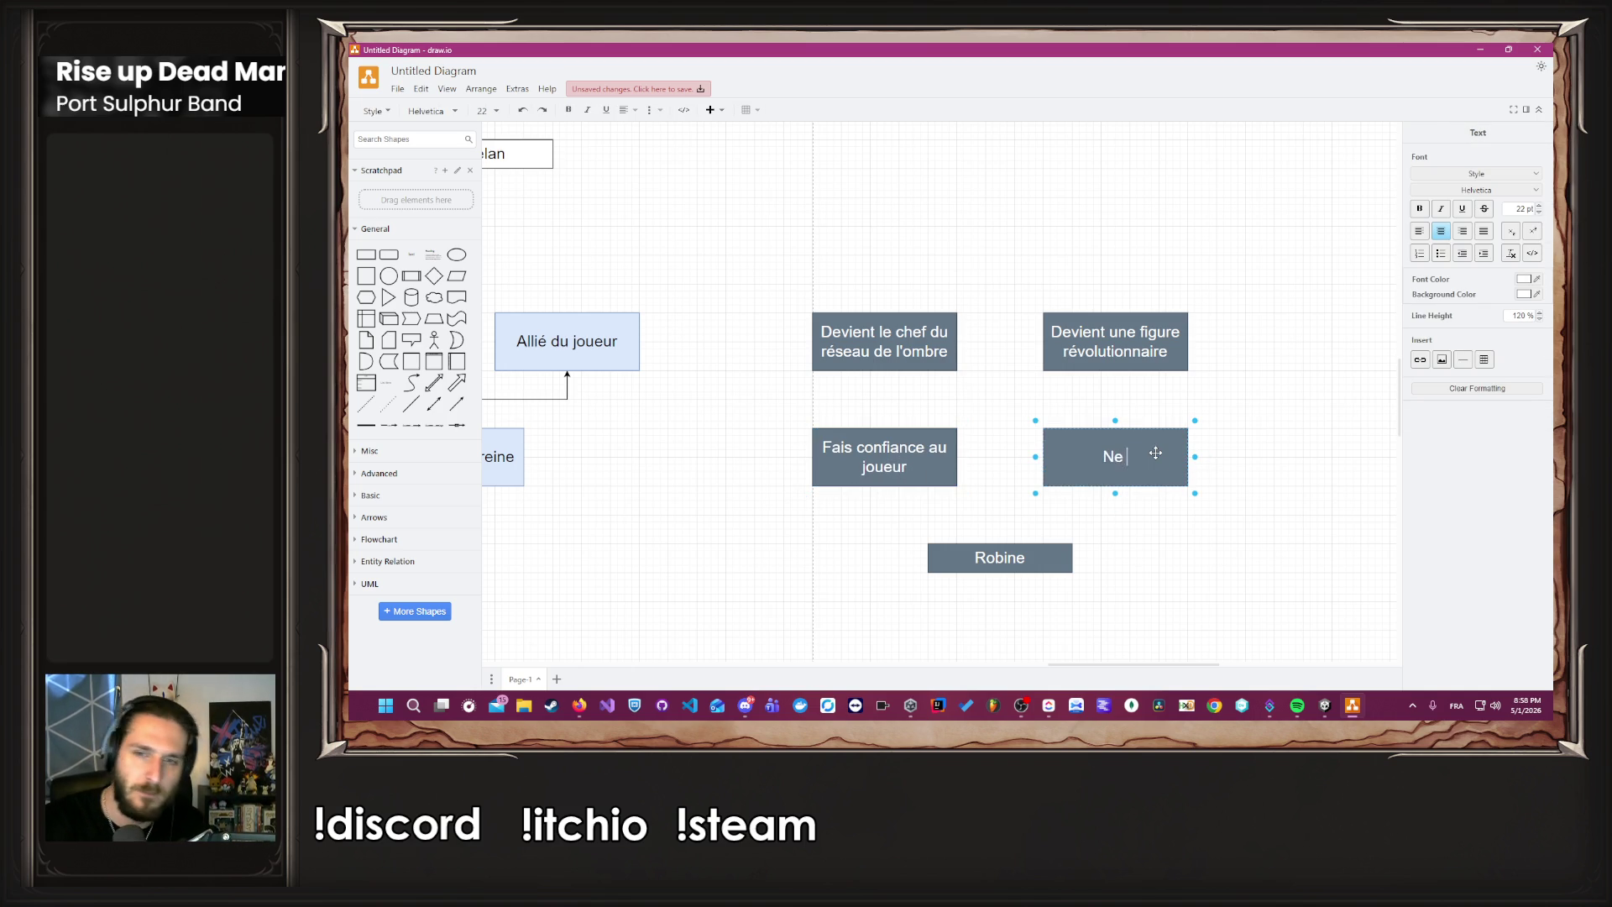
type("lui fais pas confiance")
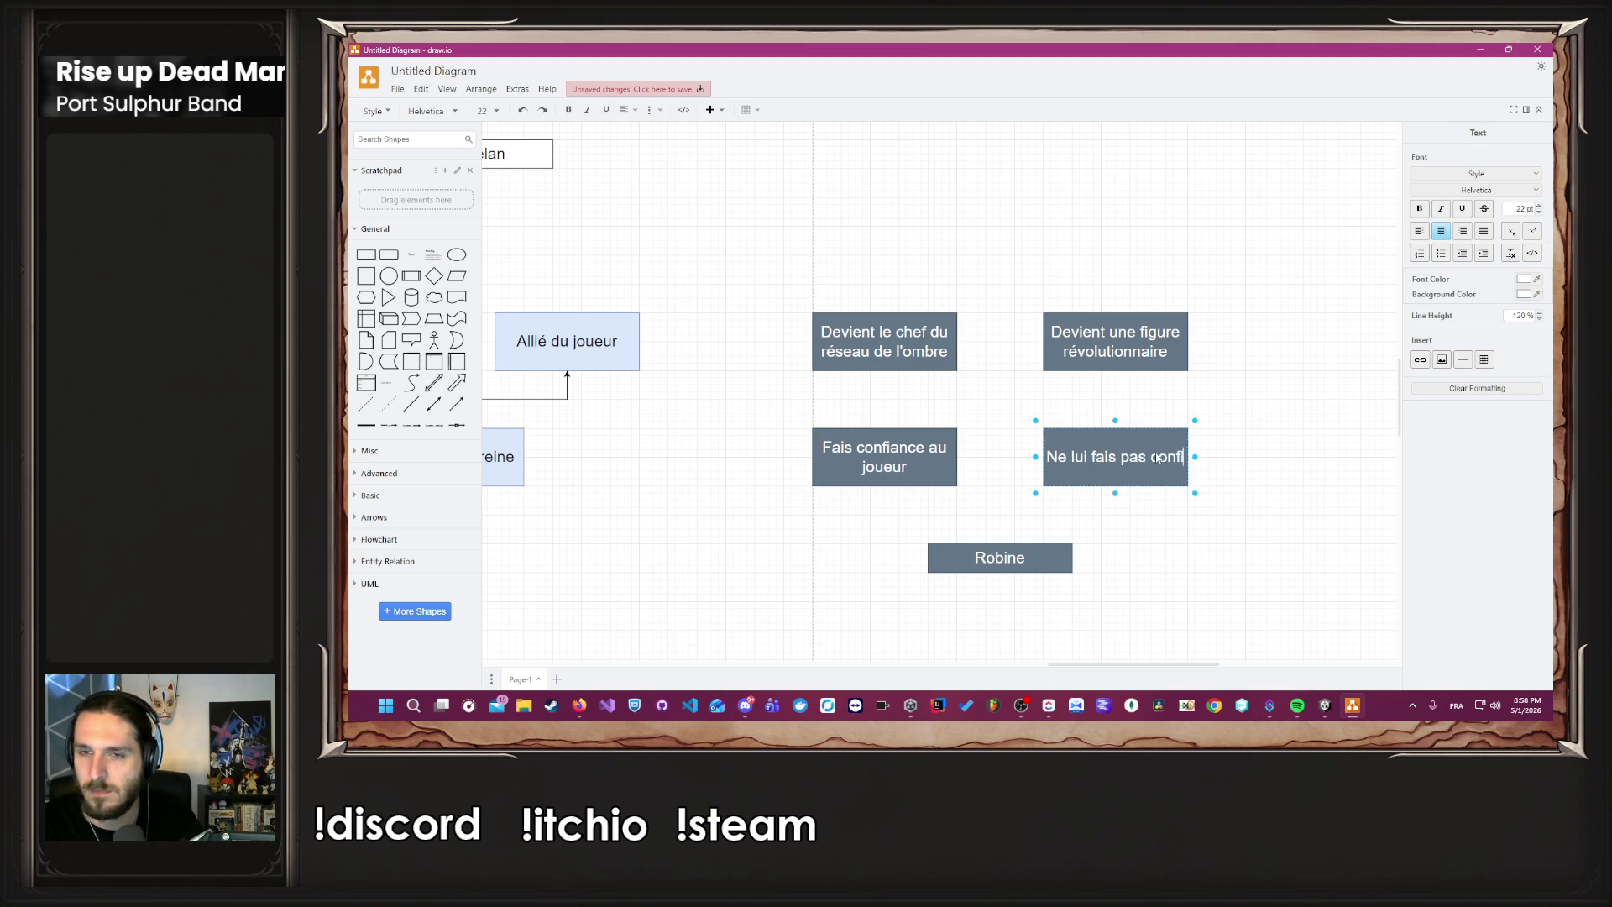
left_click(1297, 301)
Shift the two top outcome boxes right and align them.
mouse_move(1257, 499)
left_mouse_down()
mouse_move(1184, 517)
mouse_move(1198, 521)
left_mouse_up()
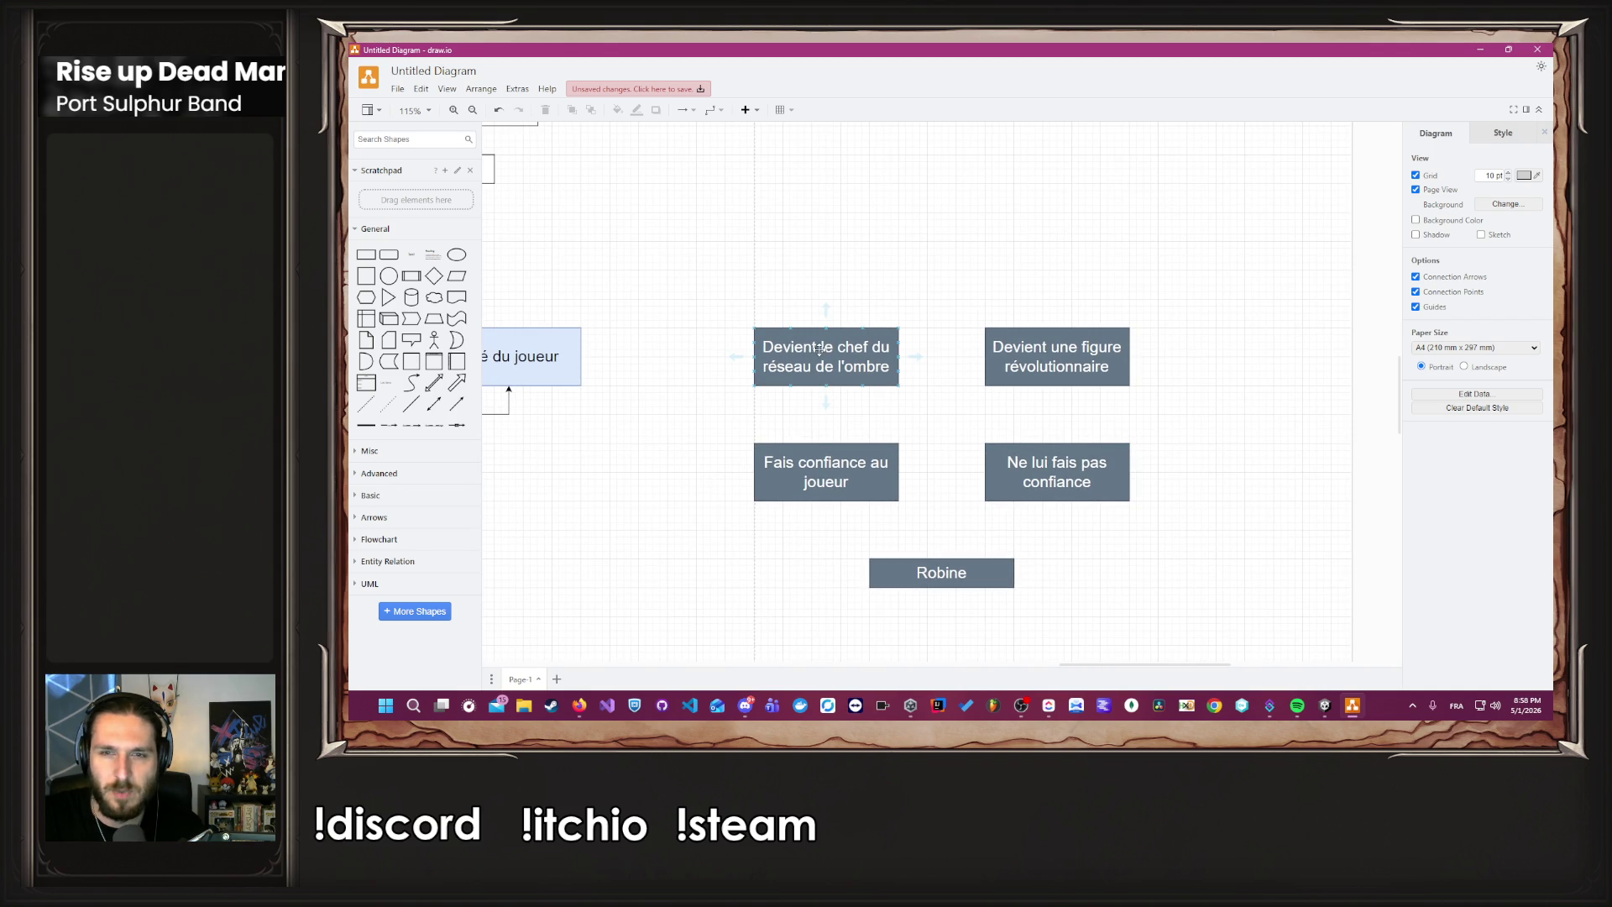
left_click_drag(1086, 346, 1191, 349)
left_click_drag(893, 347, 1008, 346)
left_click_drag(1107, 353, 1099, 353)
left_click(1188, 437)
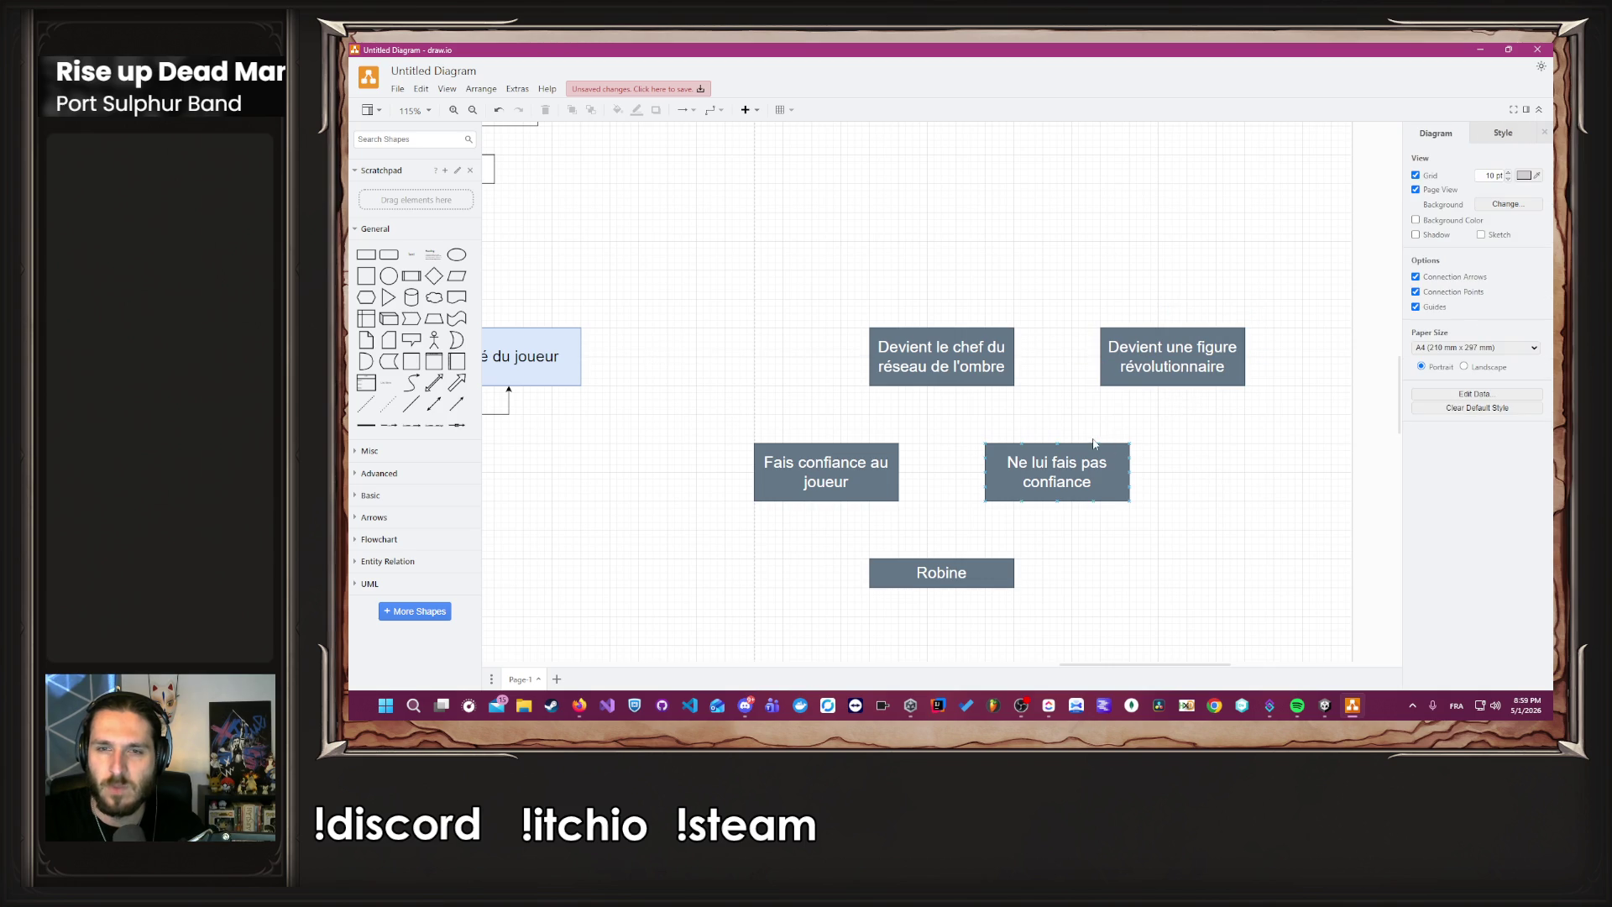
Connect 'Ne lui fais pas confiance' to both outcomes and Robine to both choices.
left_click_drag(1057, 445, 1174, 386)
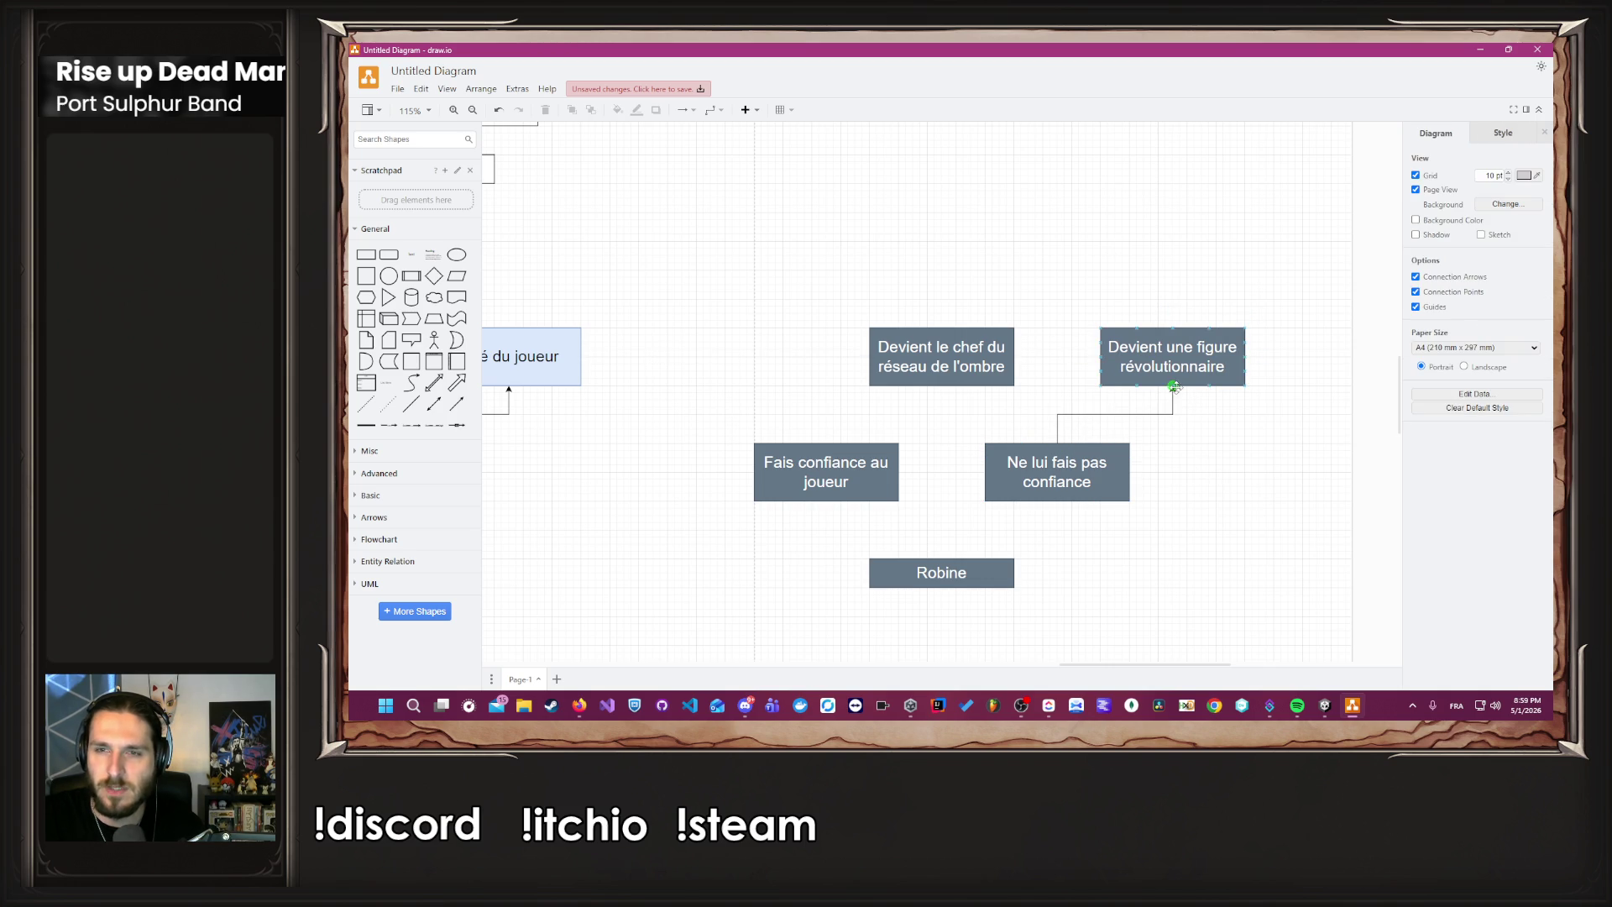
mouse_move(1057, 443)
left_mouse_down()
mouse_move(915, 370)
mouse_move(936, 382)
left_mouse_up()
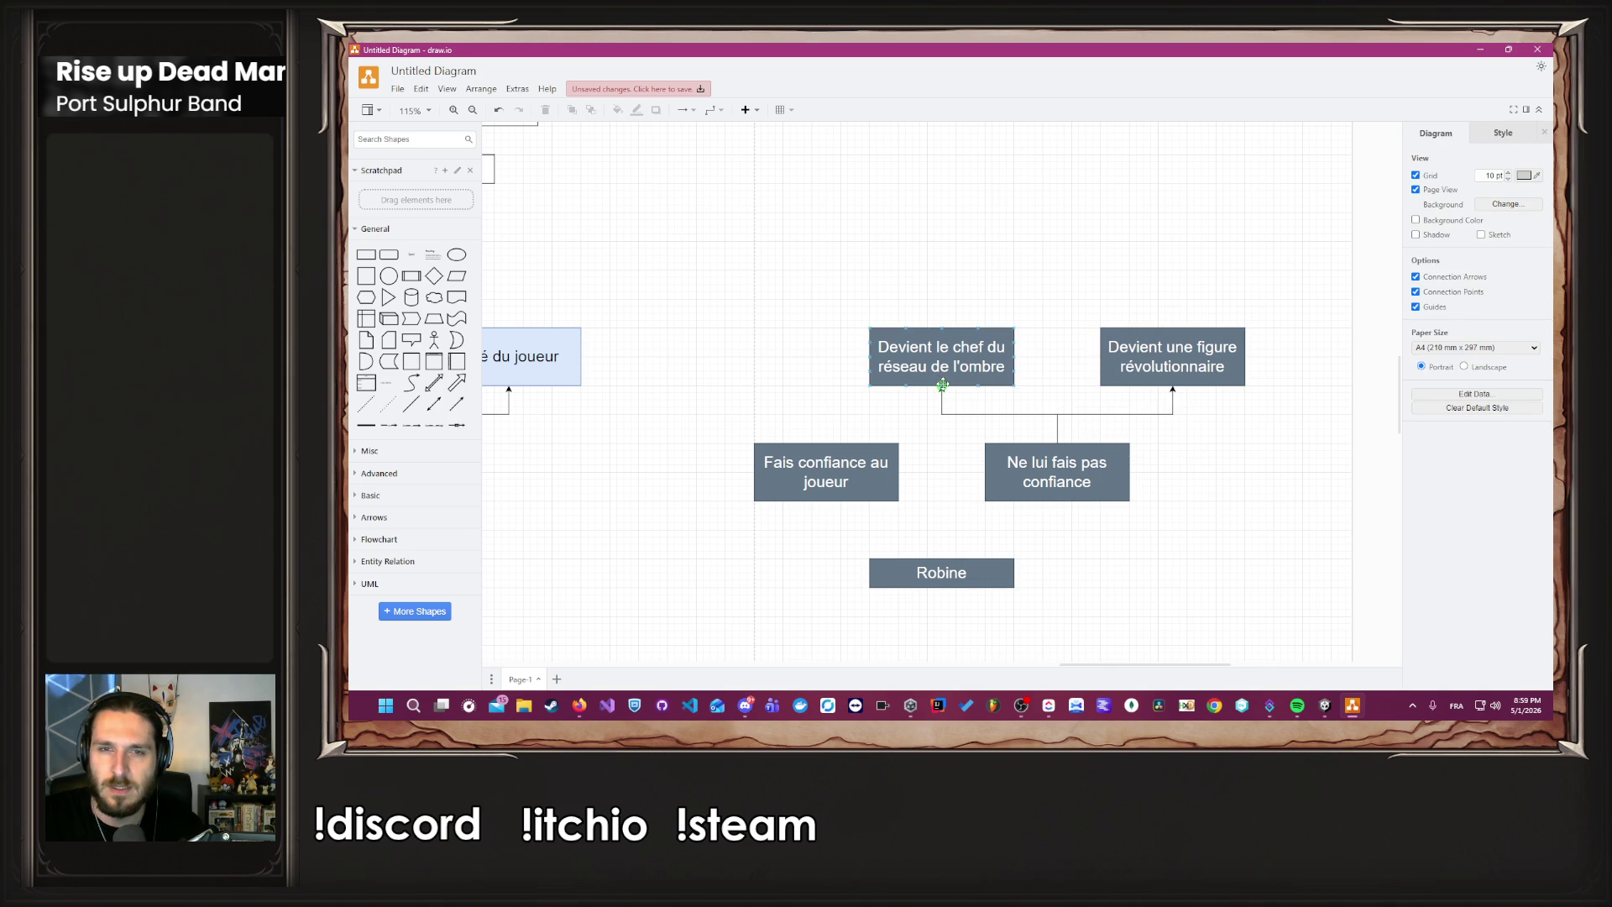
left_click(1086, 616)
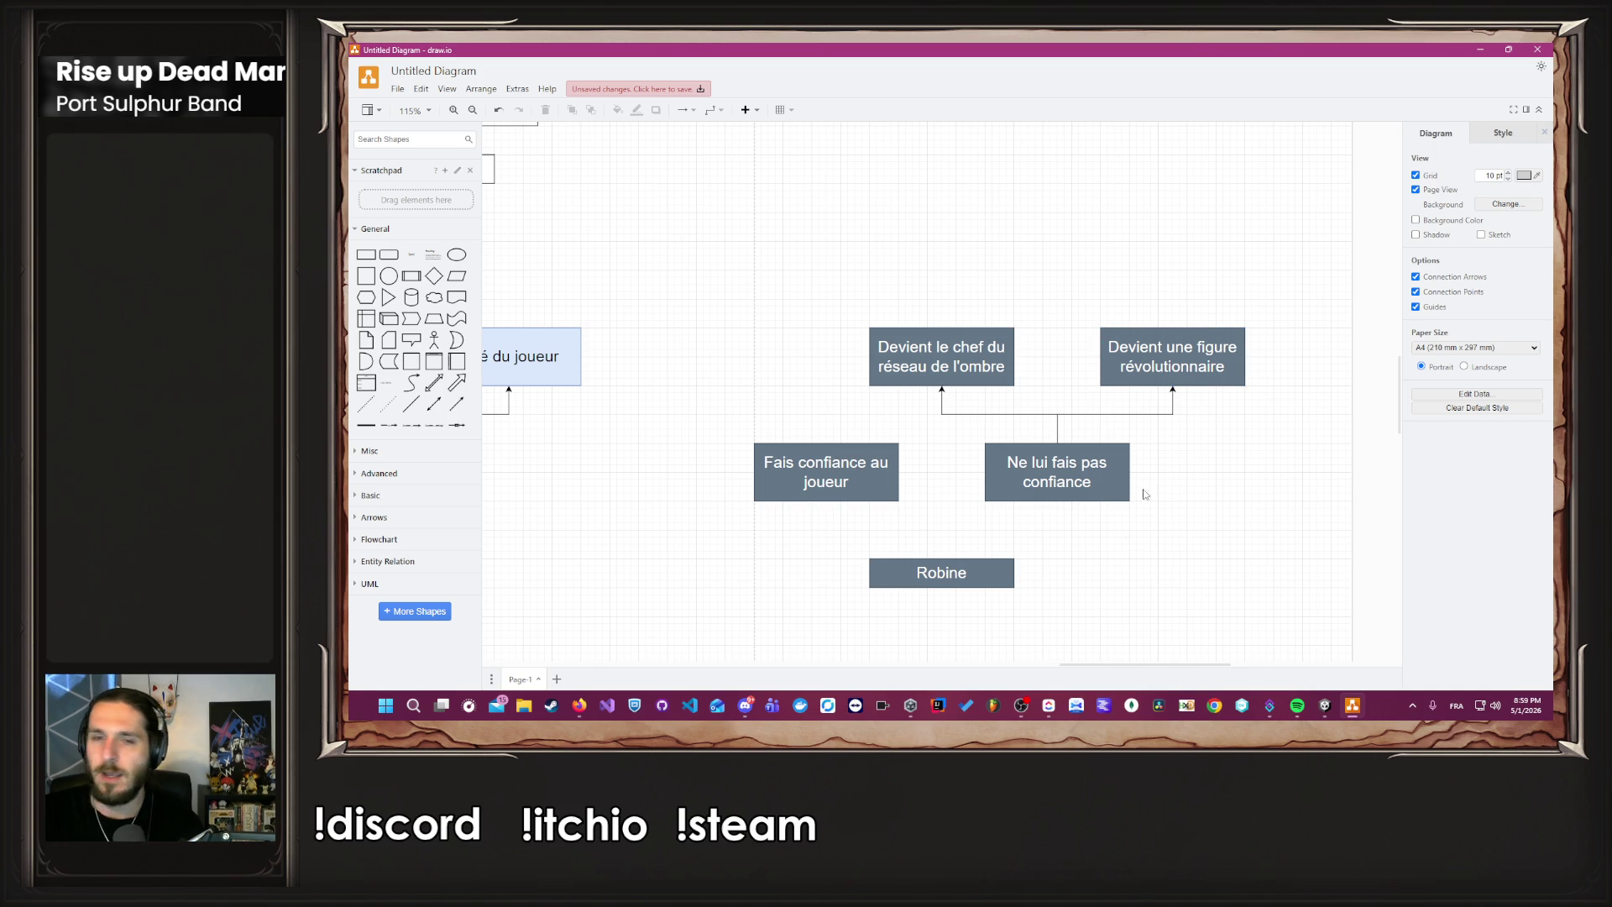
mouse_move(956, 553)
left_mouse_down()
mouse_move(1060, 501)
mouse_move(1074, 564)
mouse_move(1058, 503)
left_mouse_up()
left_click_drag(944, 561, 827, 503)
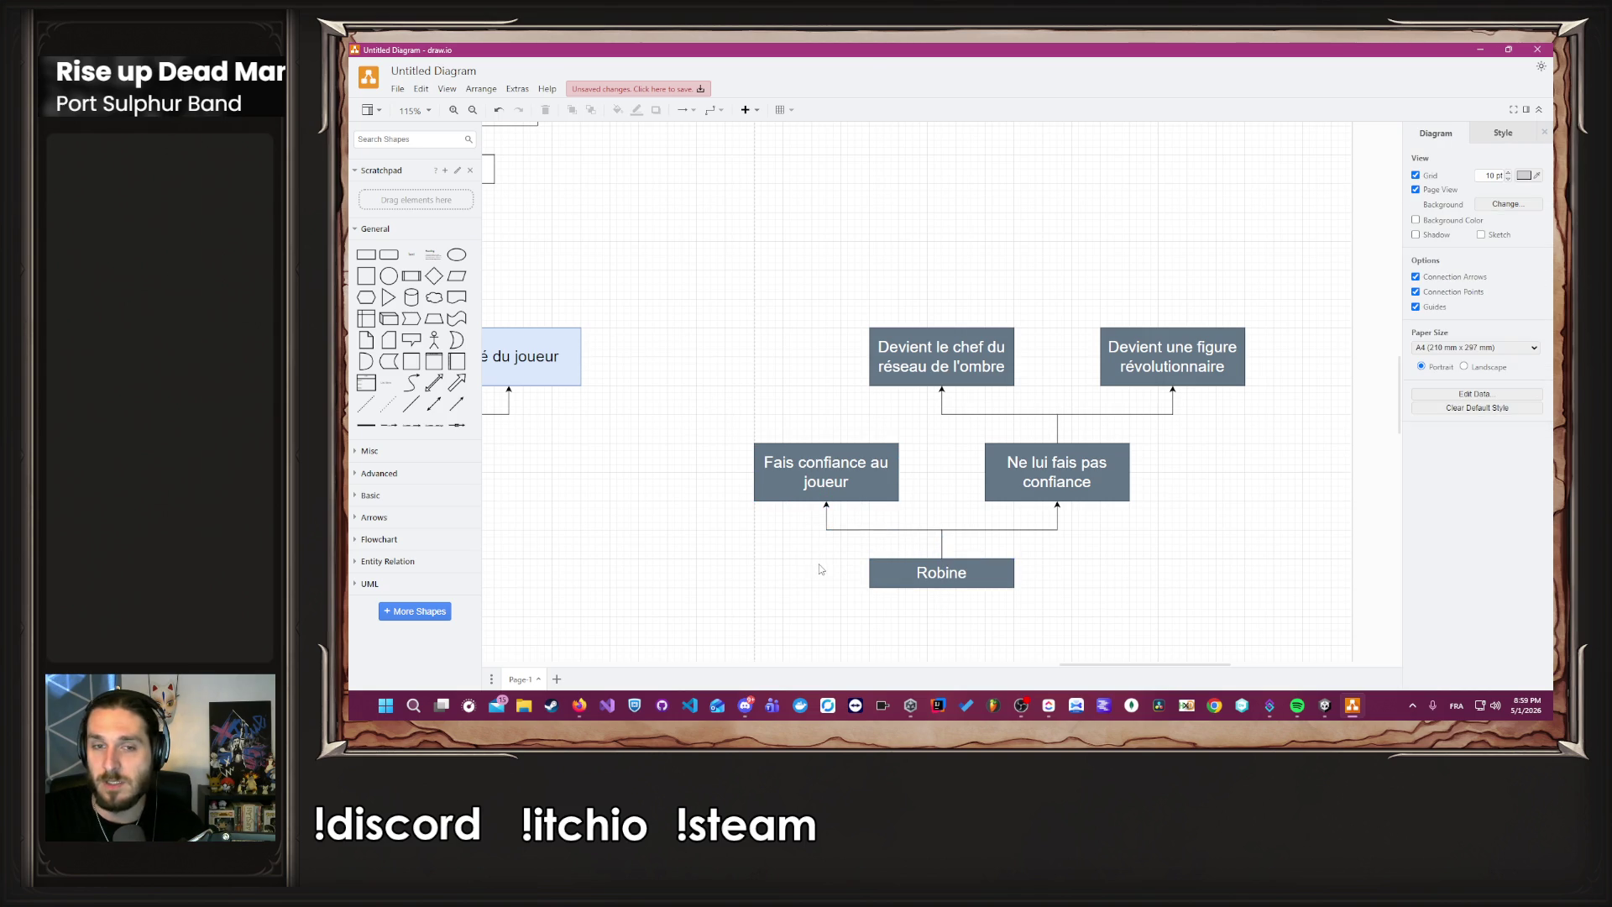
scroll(820, 565, "down", 6)
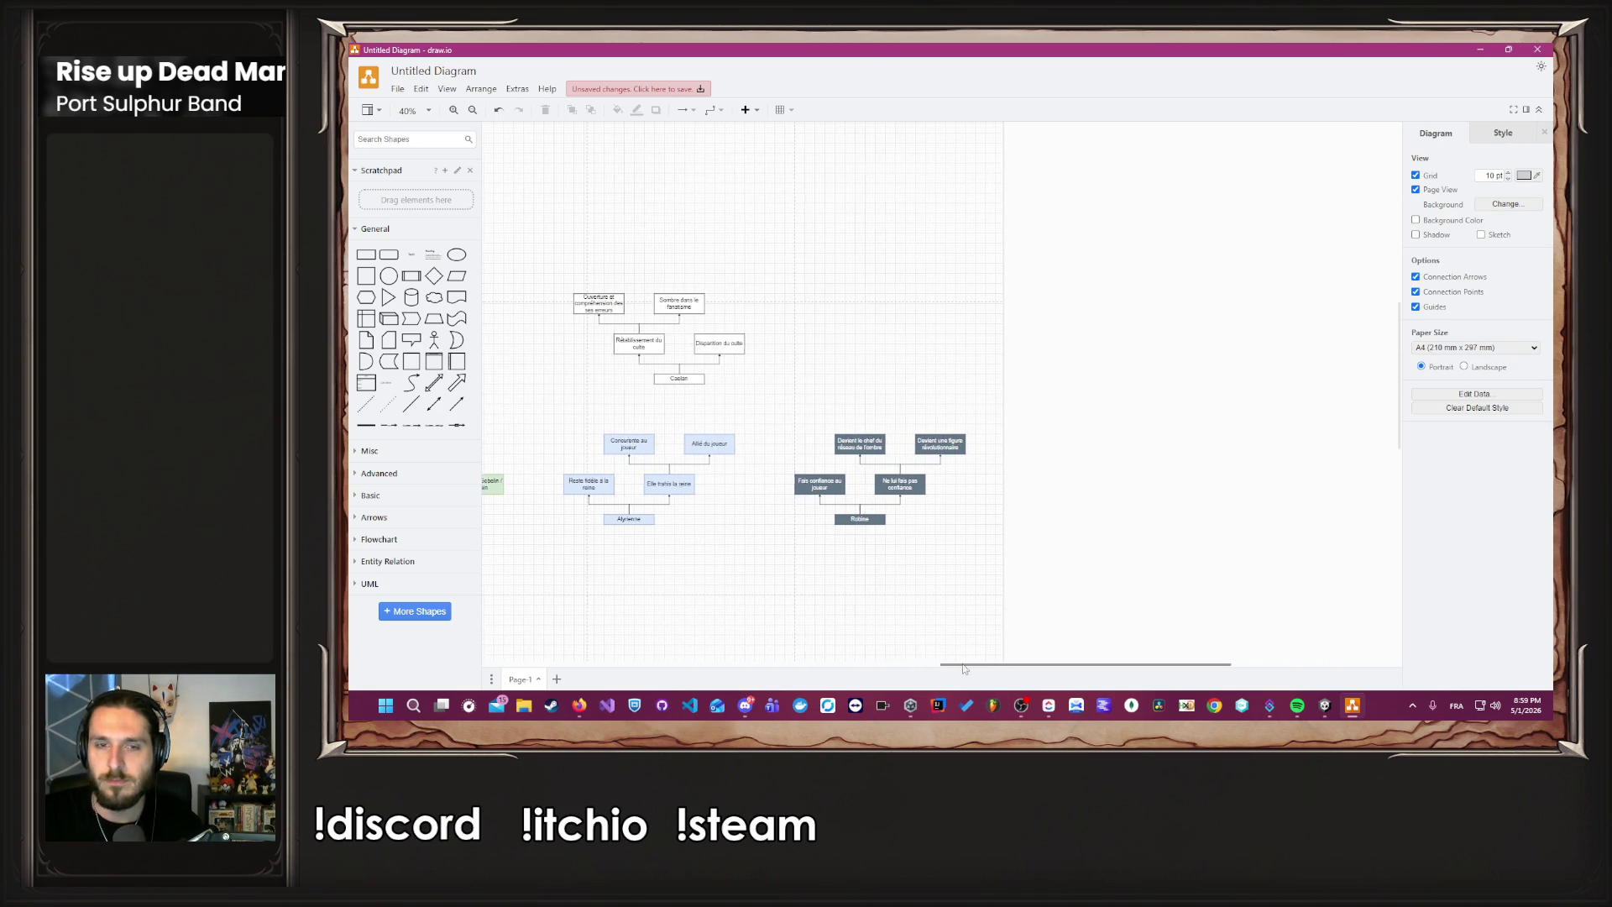
left_click_drag(993, 671, 785, 638)
scroll(919, 436, "down", 3)
scroll(923, 521, "up", 5)
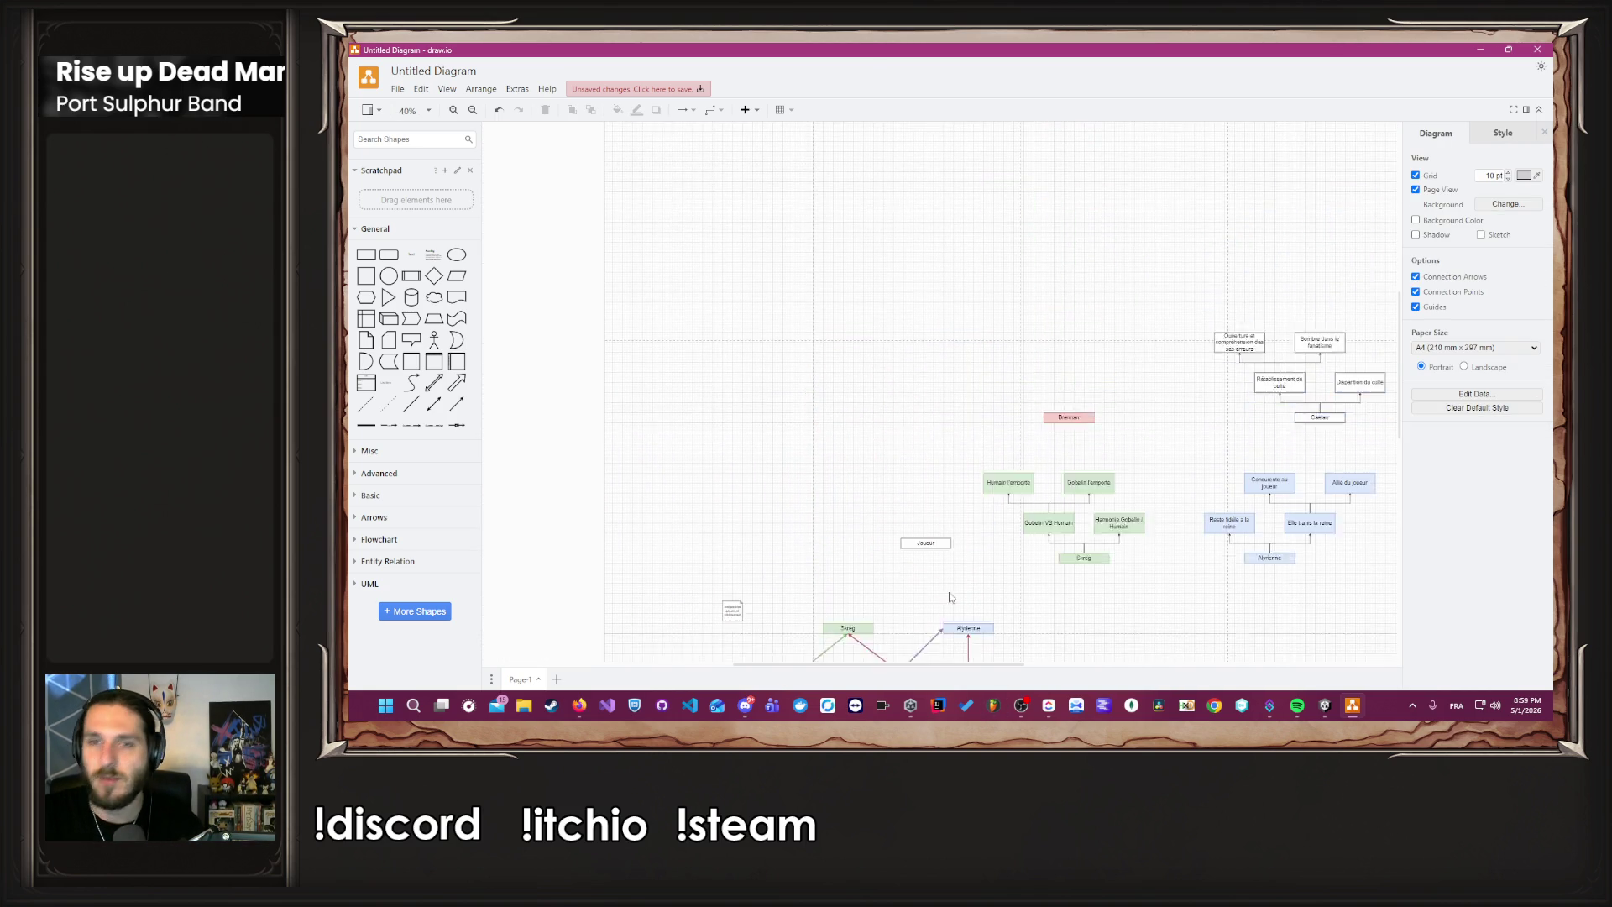
scroll(1041, 571, "down", 2)
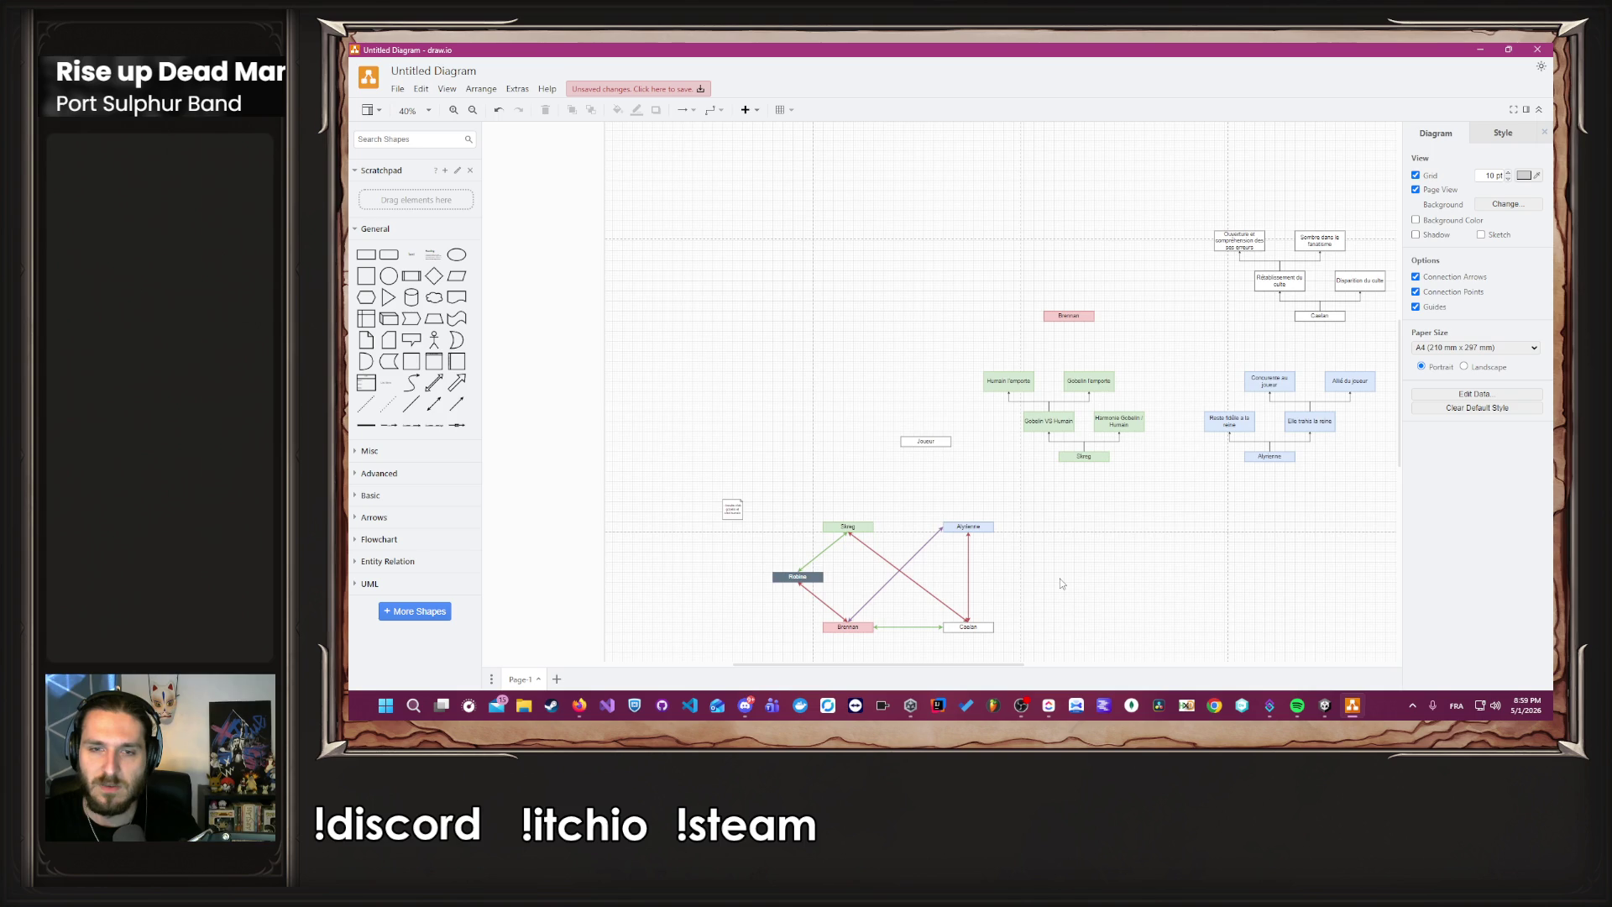
scroll(1060, 584, "down", 1)
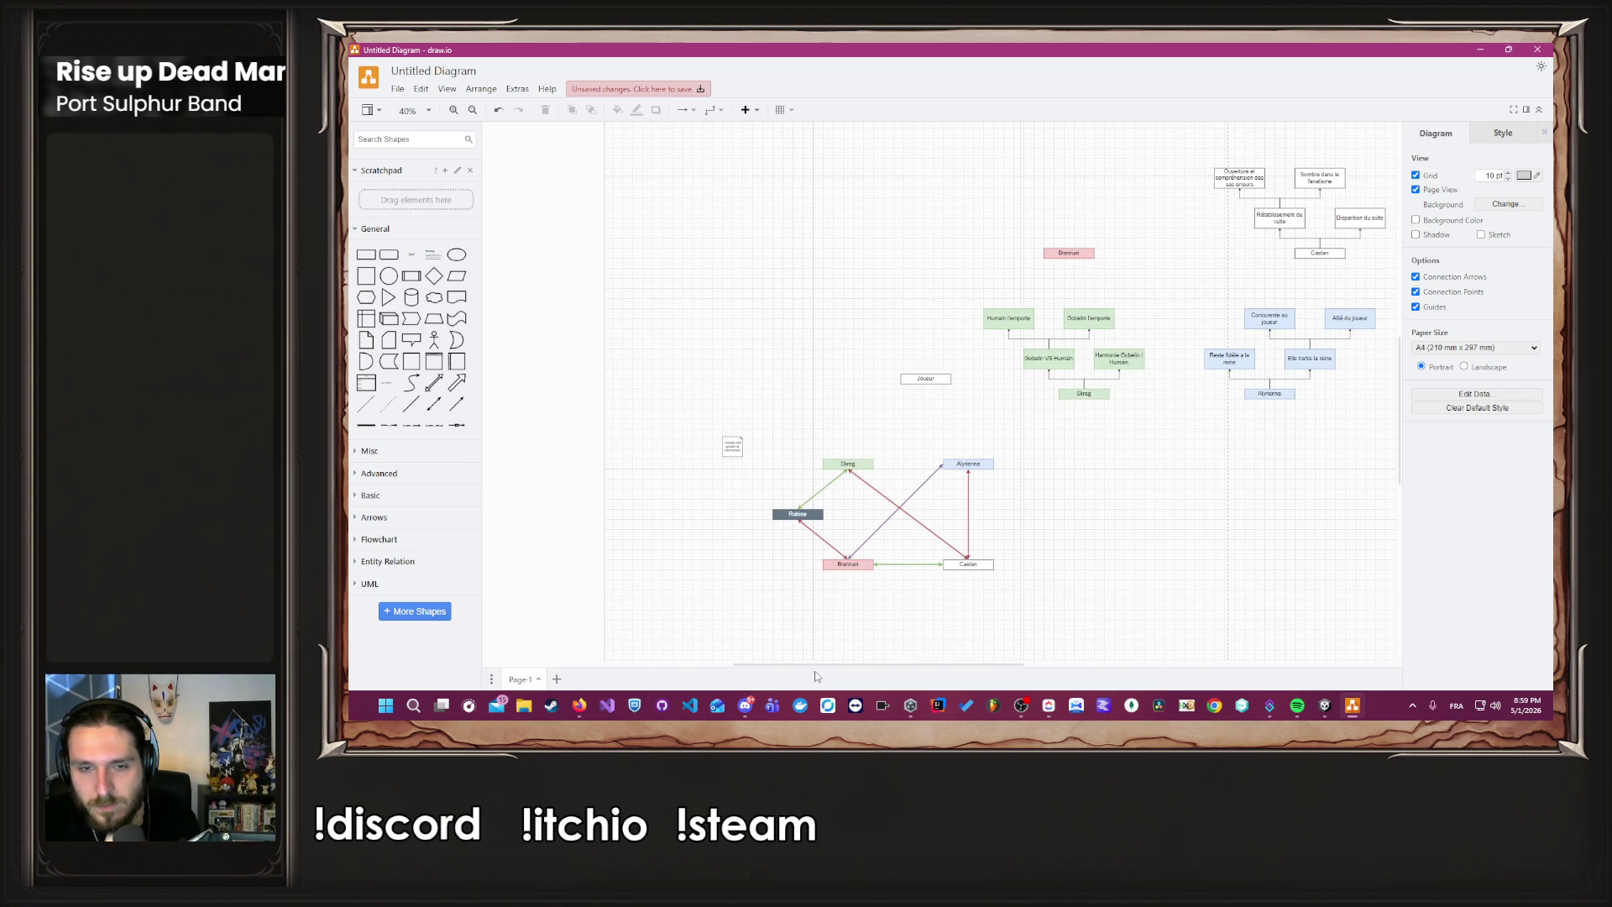
left_click_drag(829, 666, 936, 667)
scroll(832, 431, "up", 2)
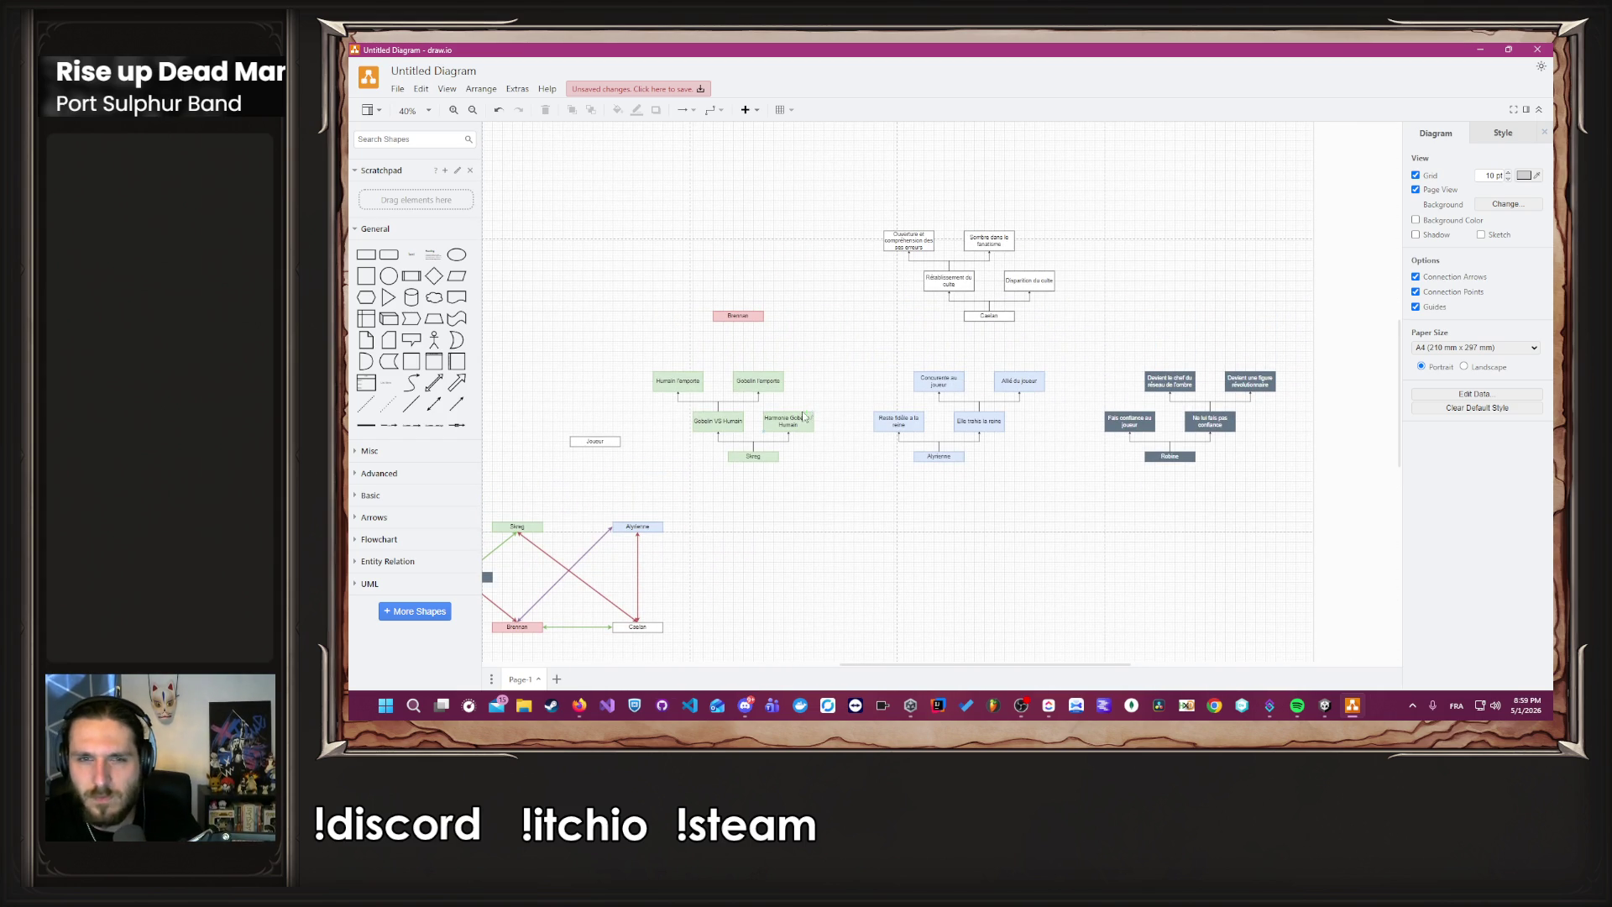
scroll(822, 403, "down", 1)
left_click_drag(944, 663, 909, 661)
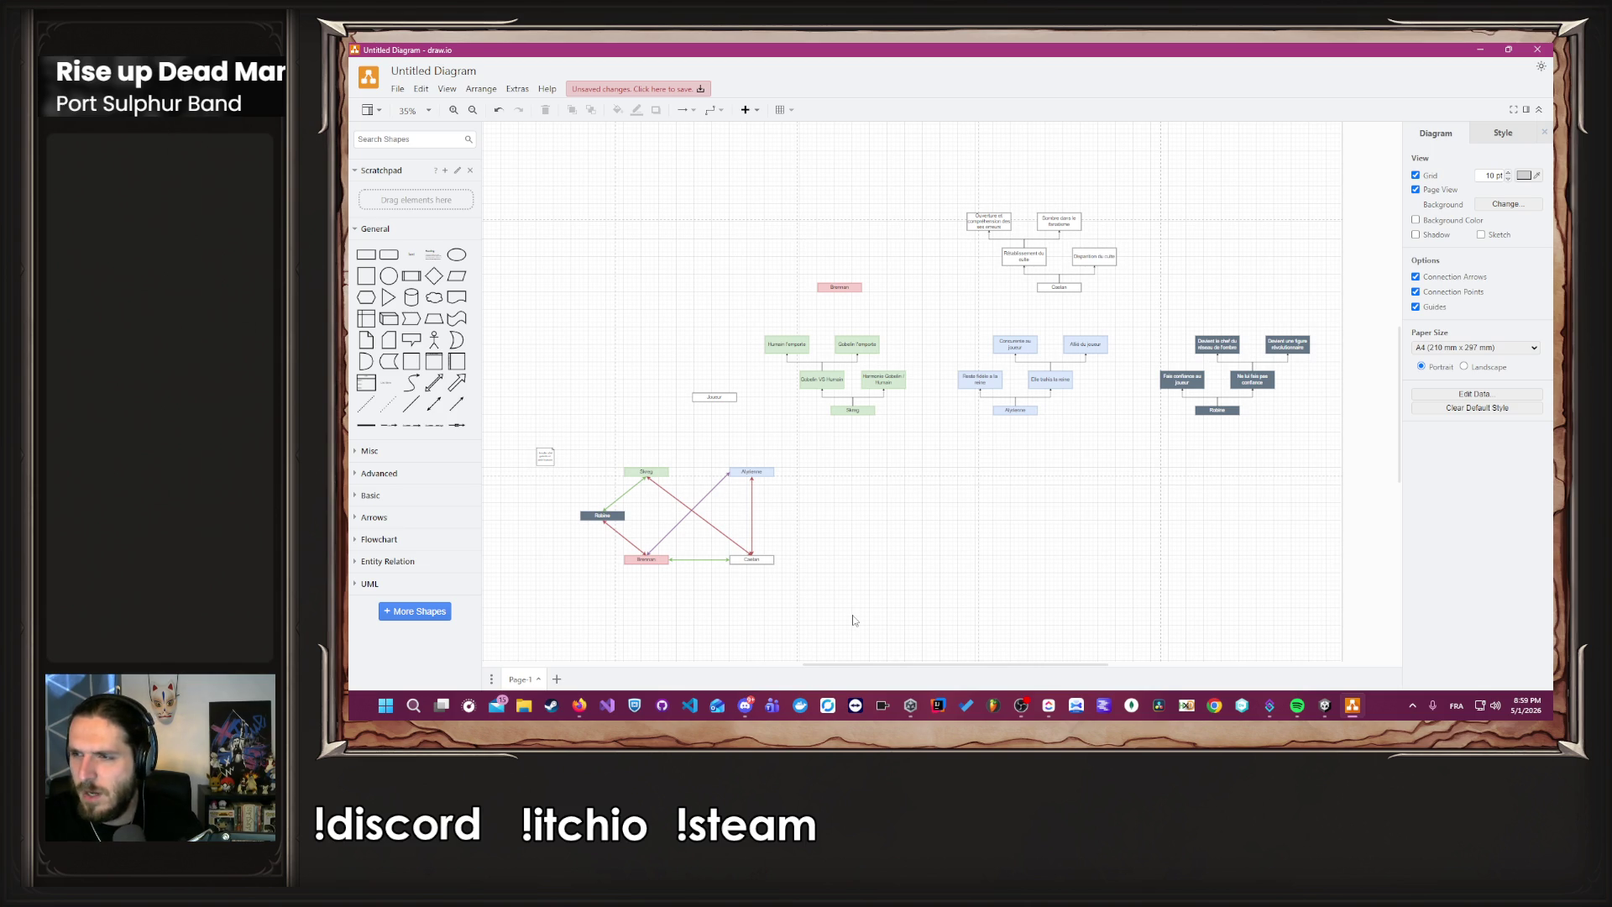
scroll(855, 620, "up", 2)
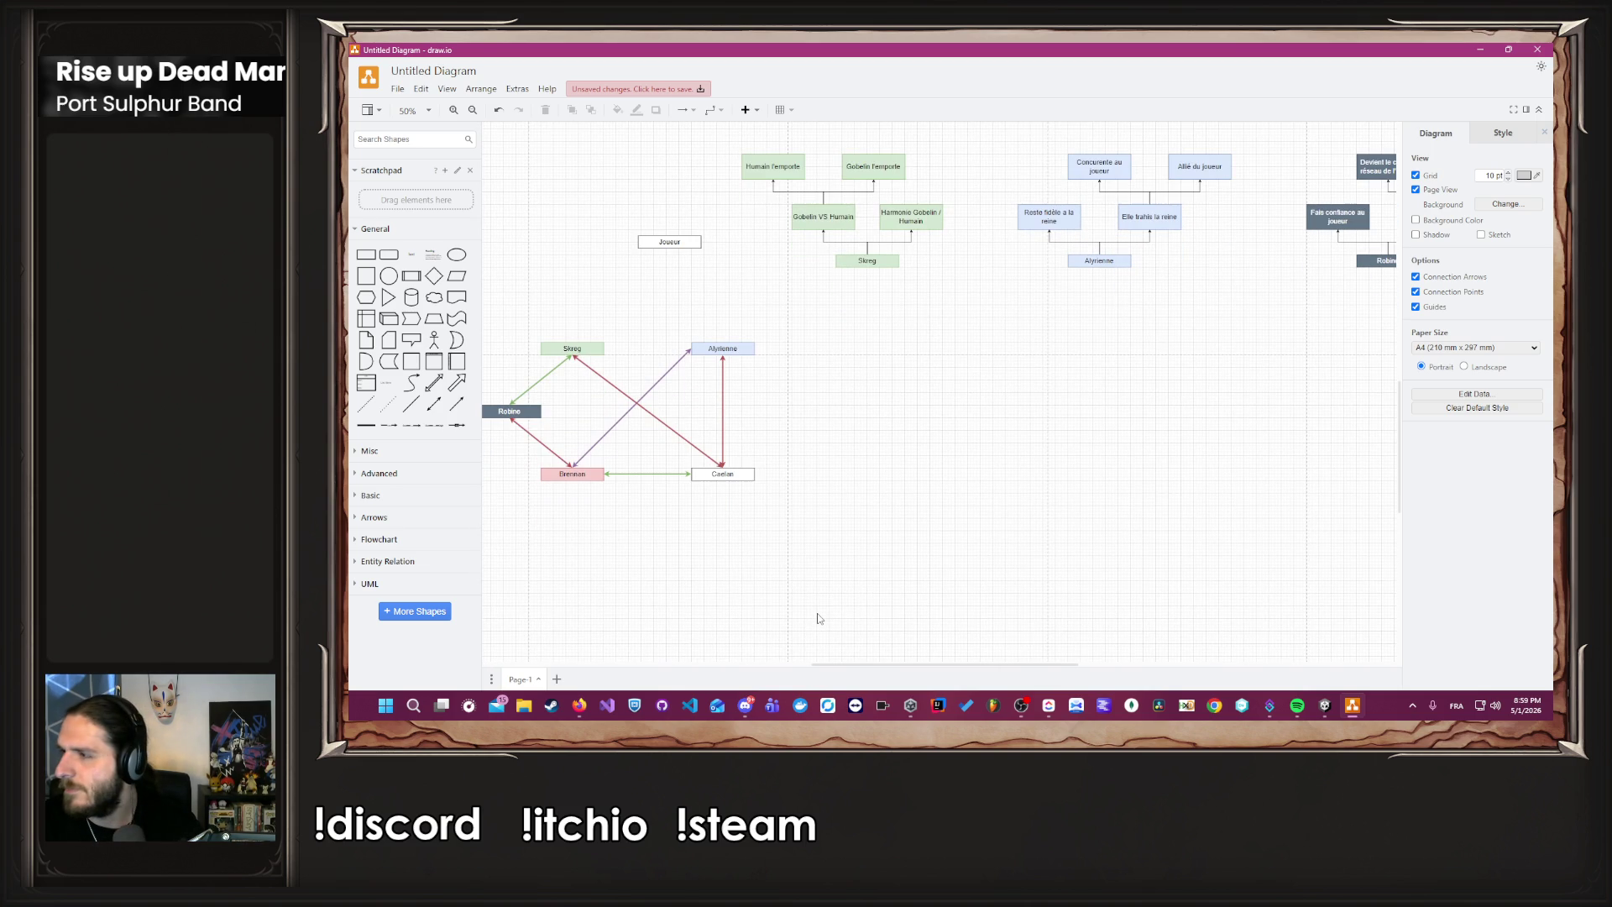
scroll(819, 619, "up", 1)
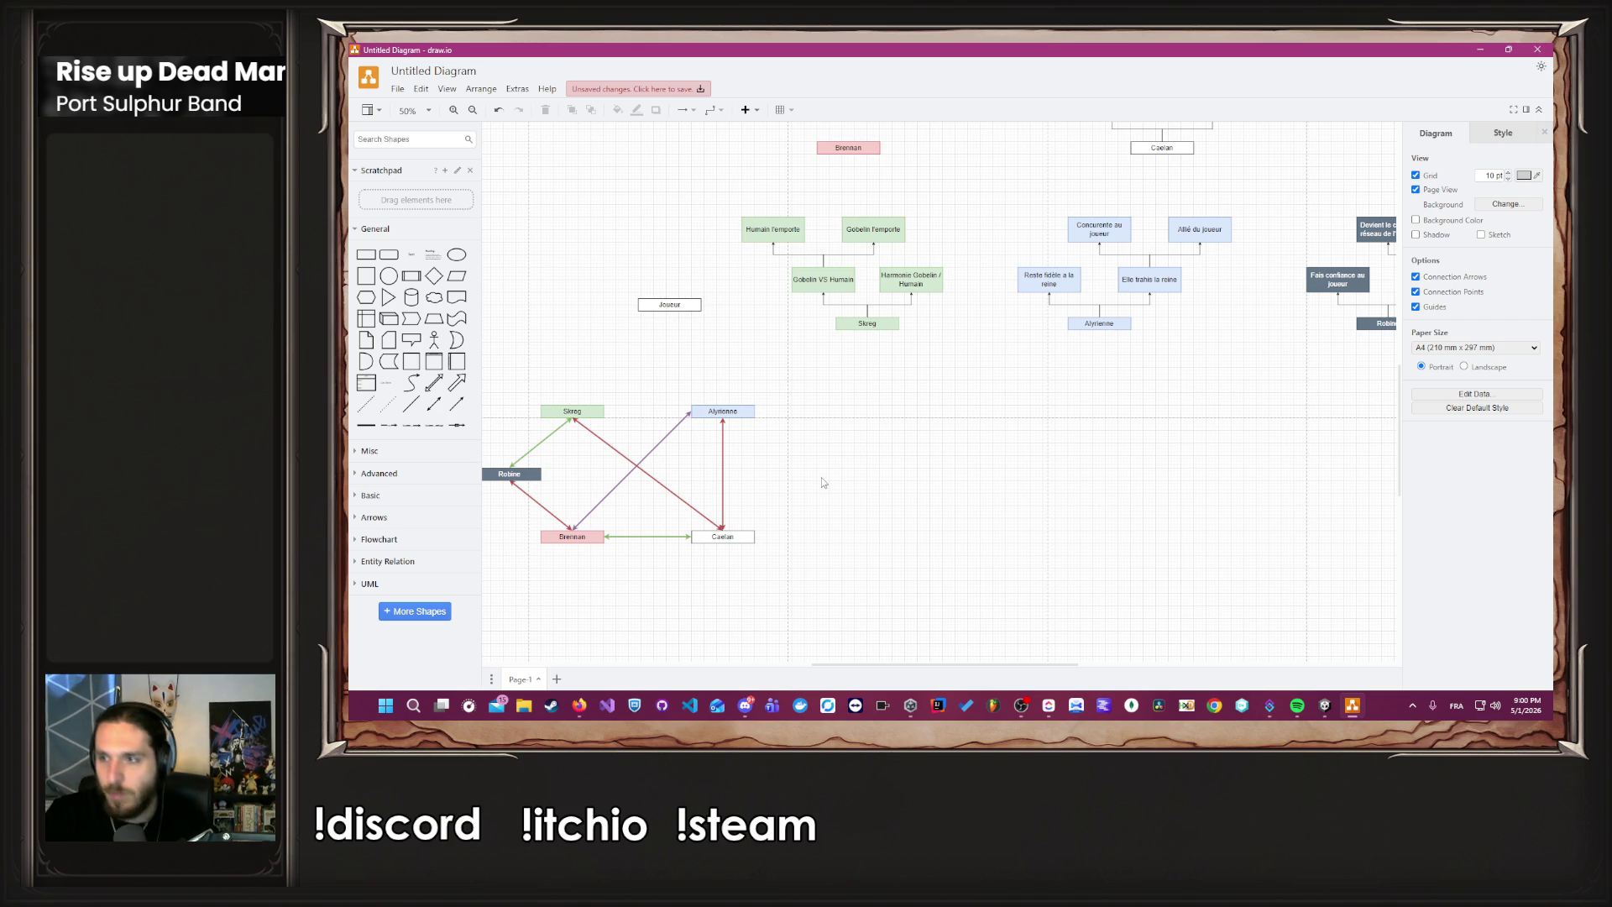
scroll(823, 483, "up", 5)
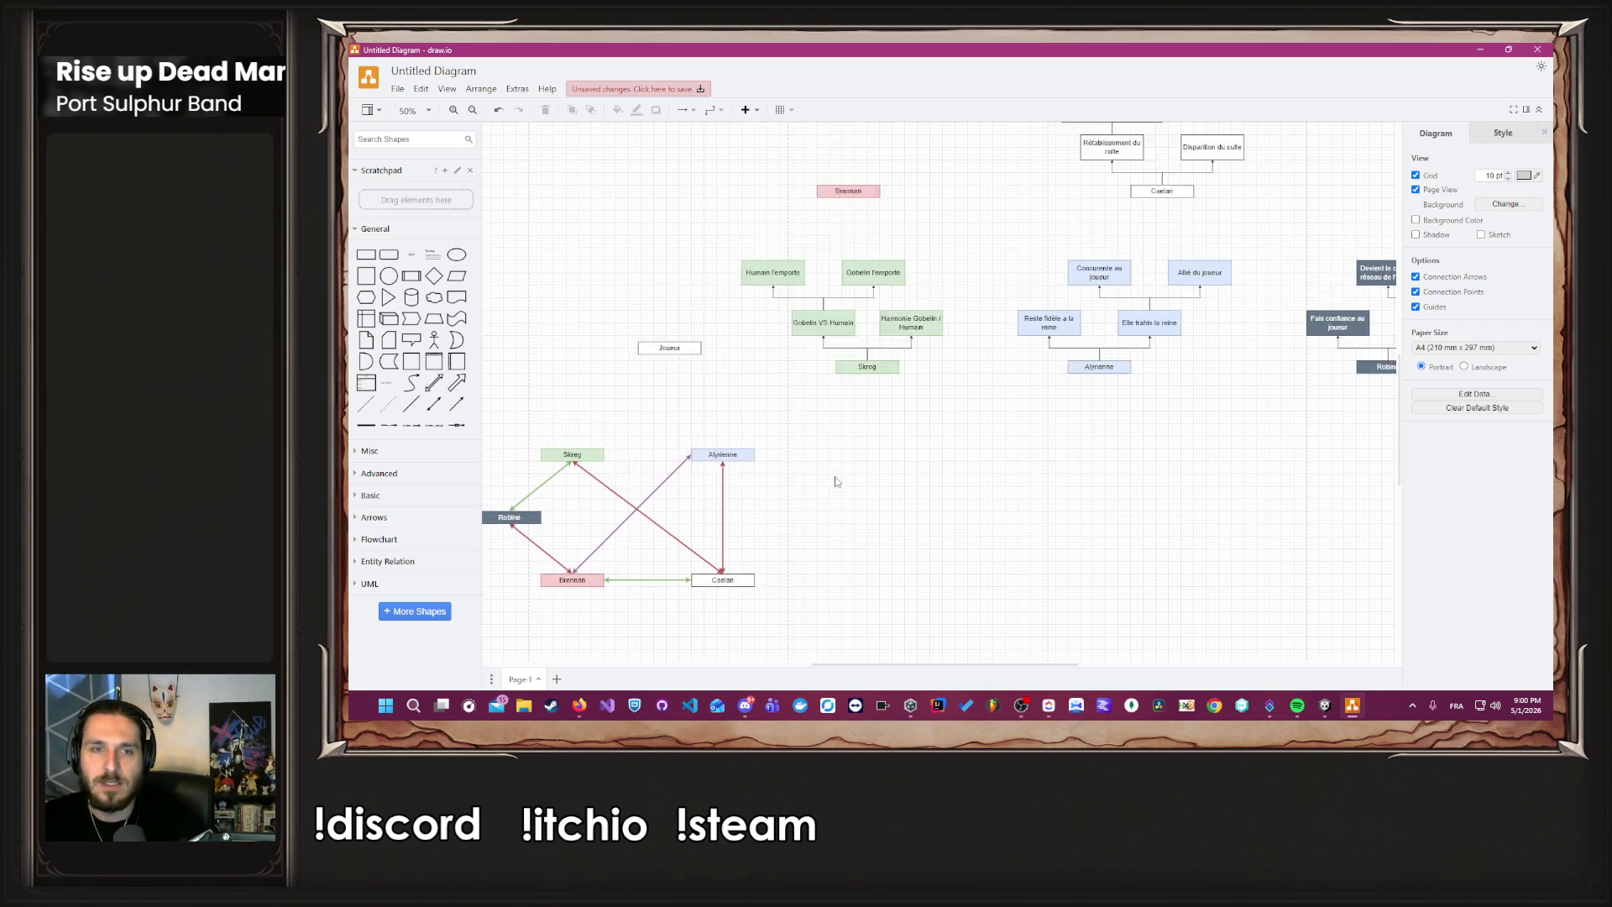
scroll(837, 370, "up", 4)
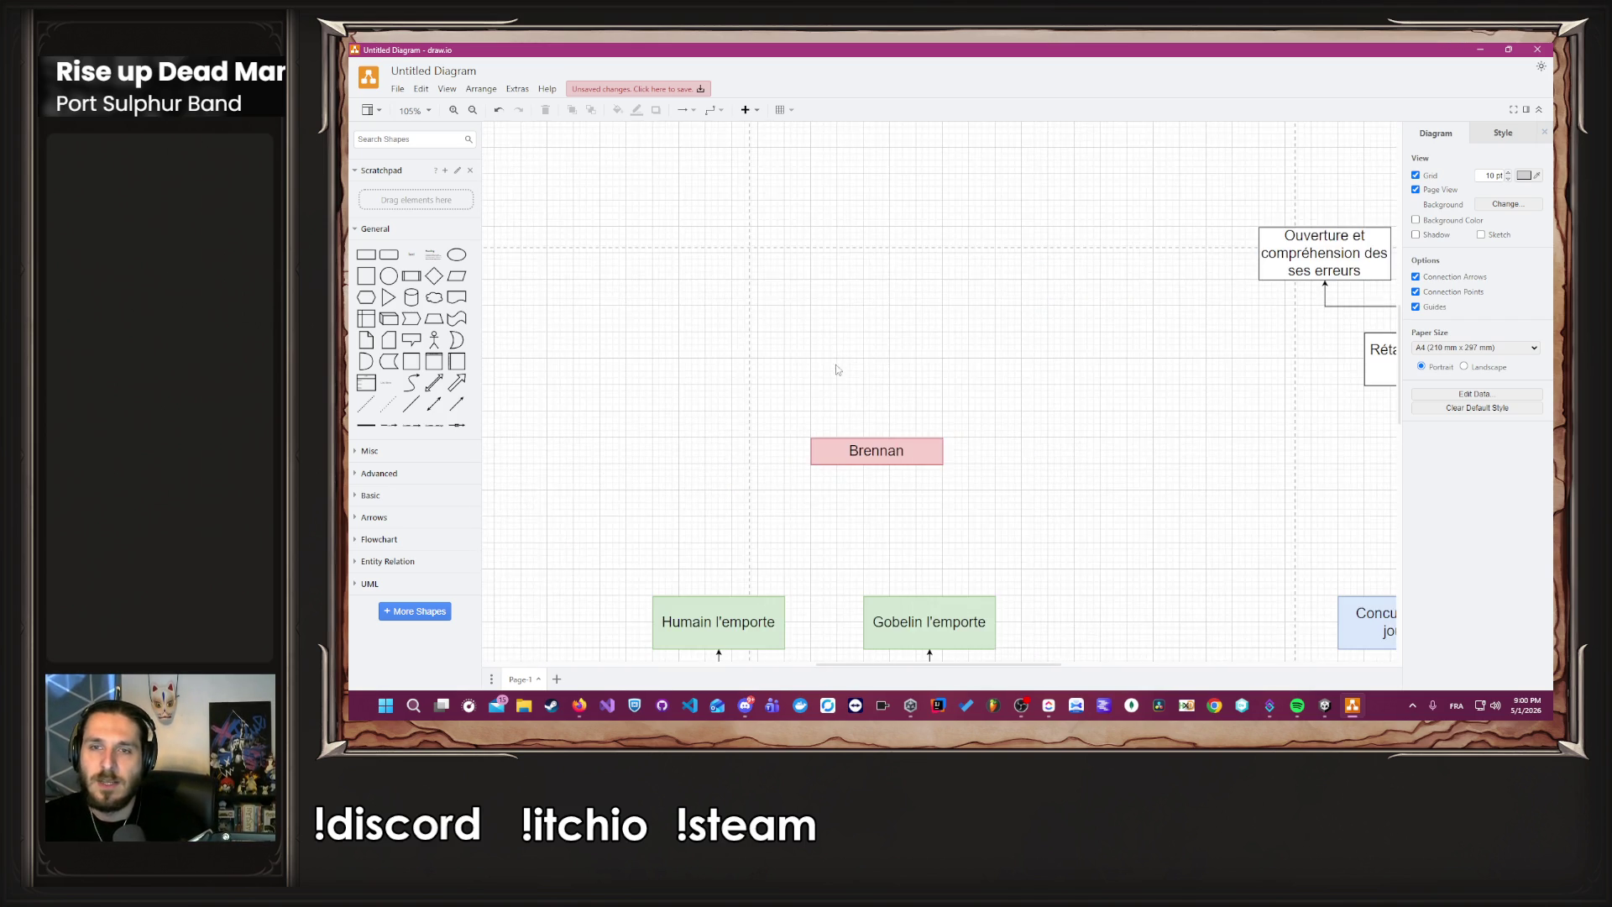
Duplicate the Brennan box above it and relabel the copy 'Désillusionne de l'ancien régime'.
left_click(882, 452)
mouse_move(903, 458)
left_mouse_down()
mouse_move(1043, 386)
mouse_move(979, 330)
left_mouse_up()
left_click(973, 489)
double_click(984, 351)
type("Dési")
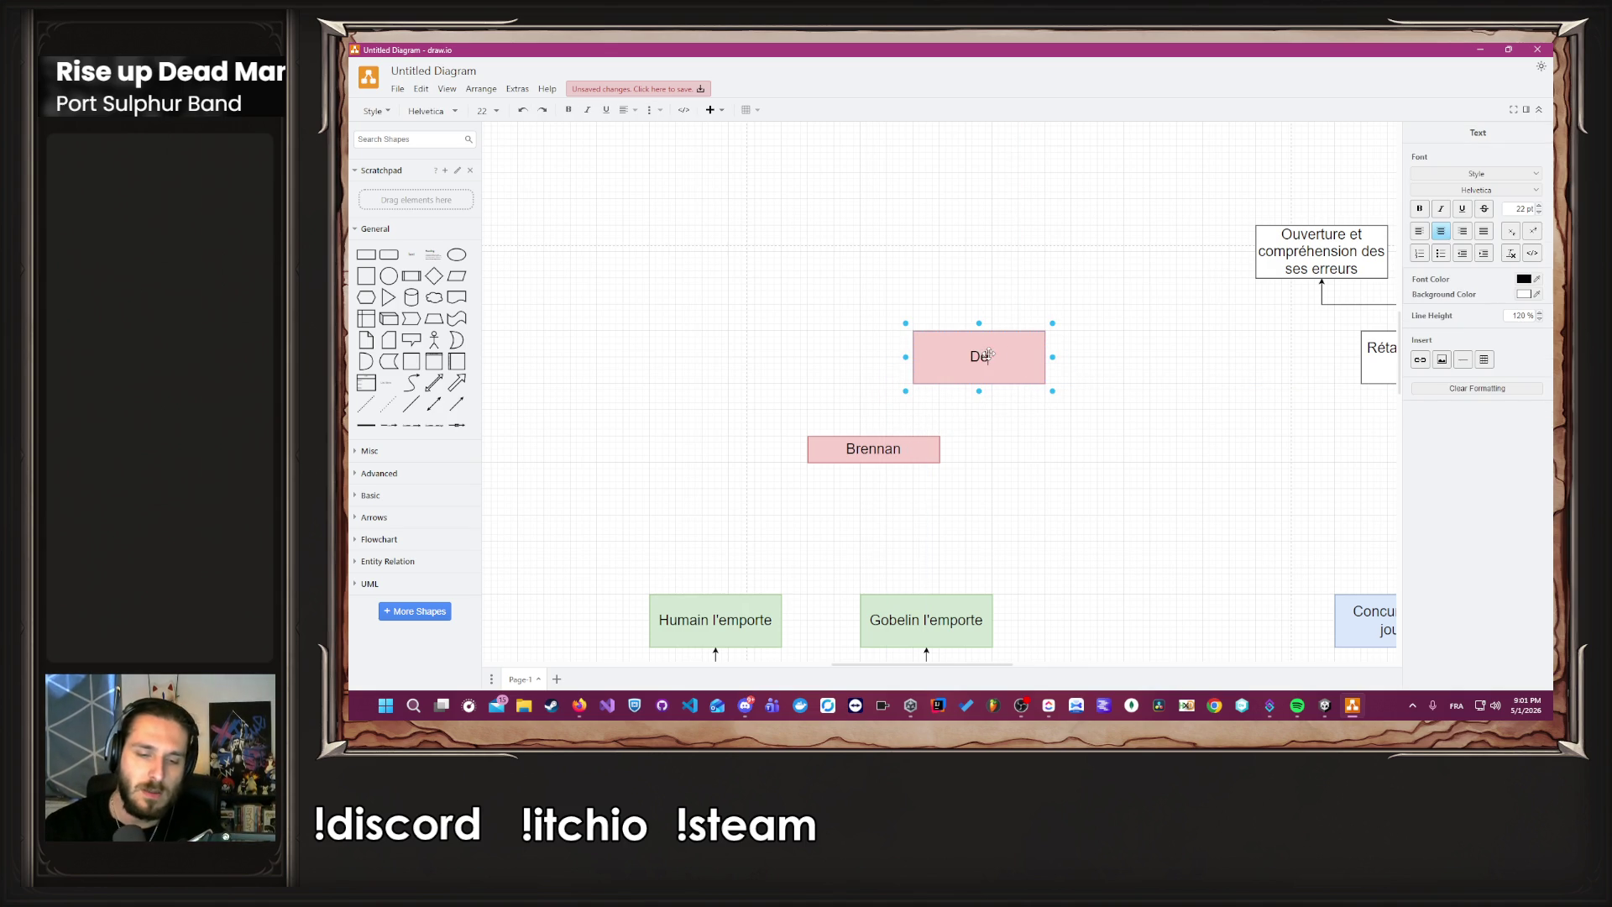
type("ll")
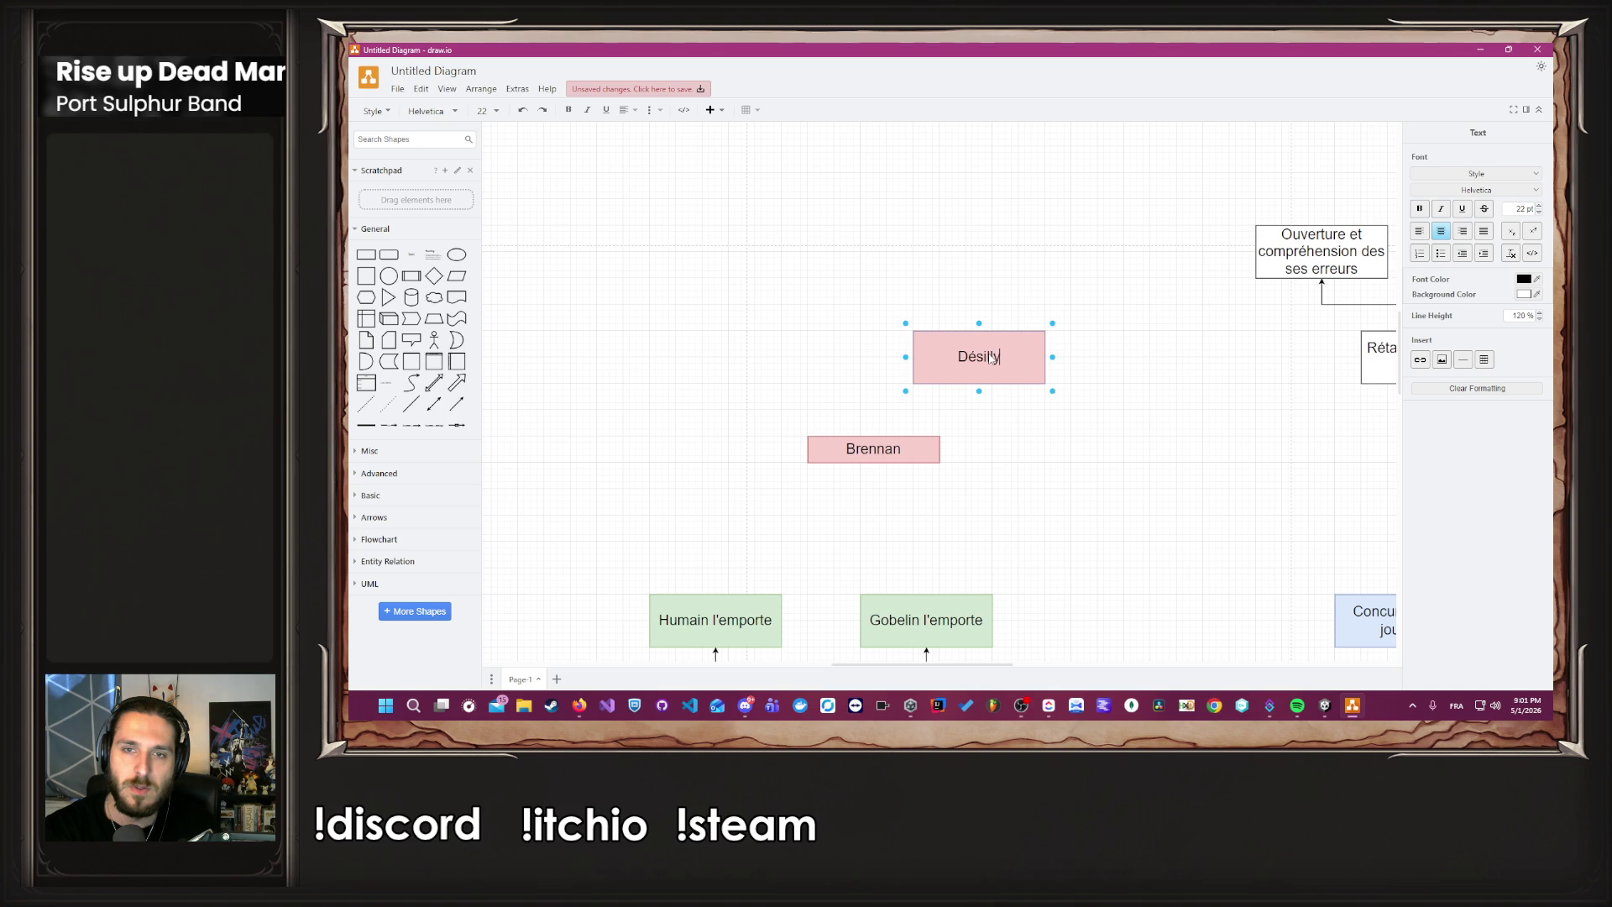
type("usionne de l")
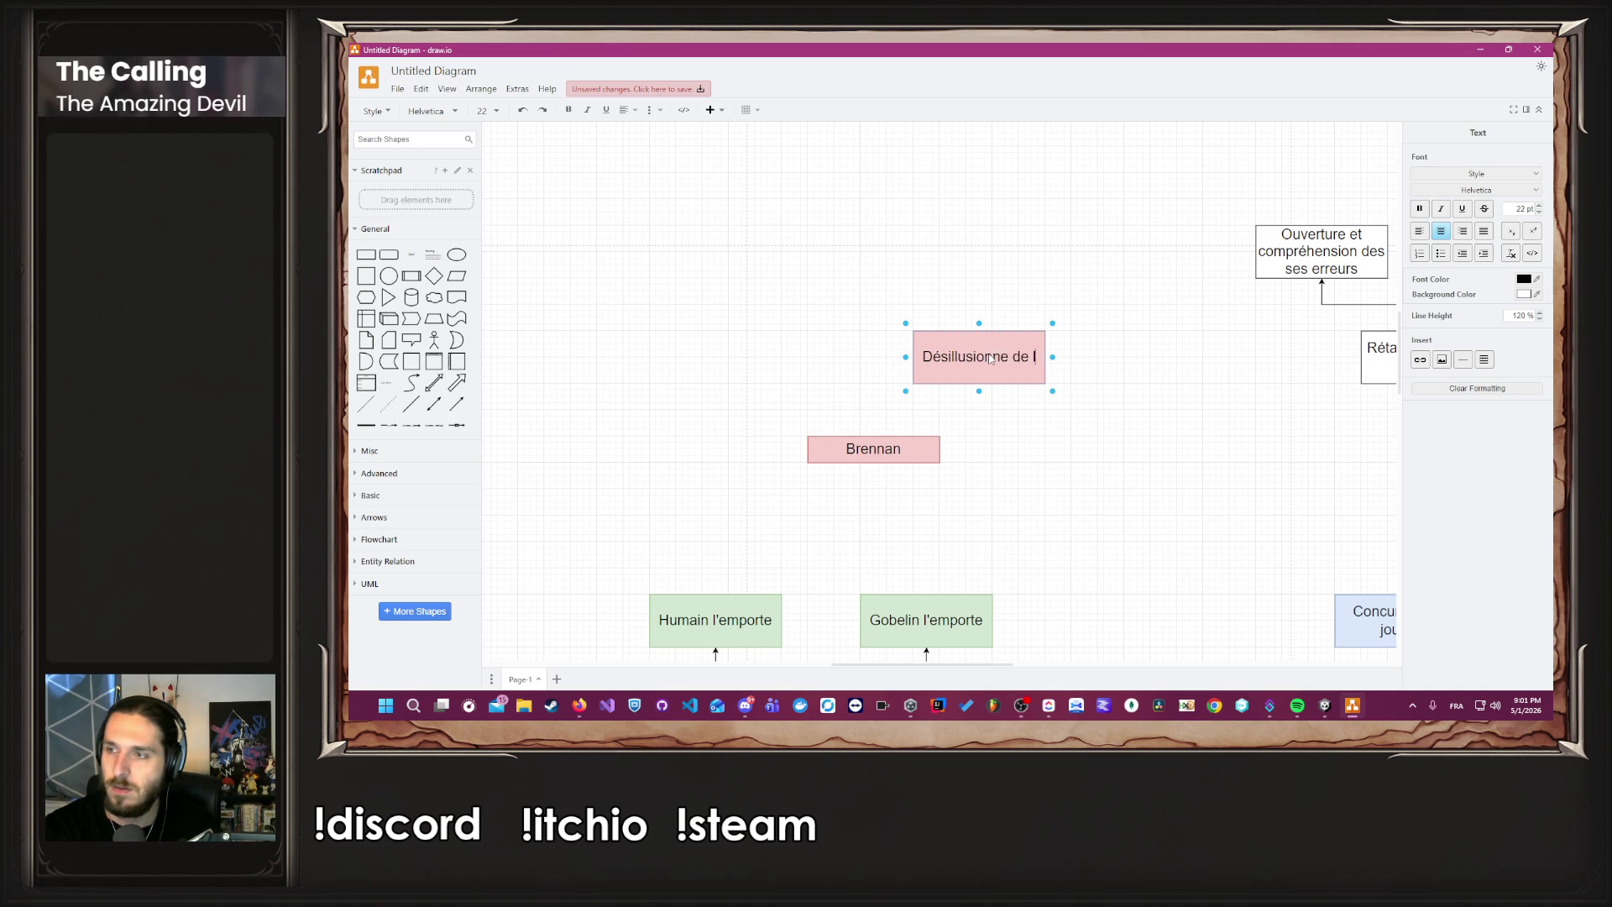
type("'ancien régu")
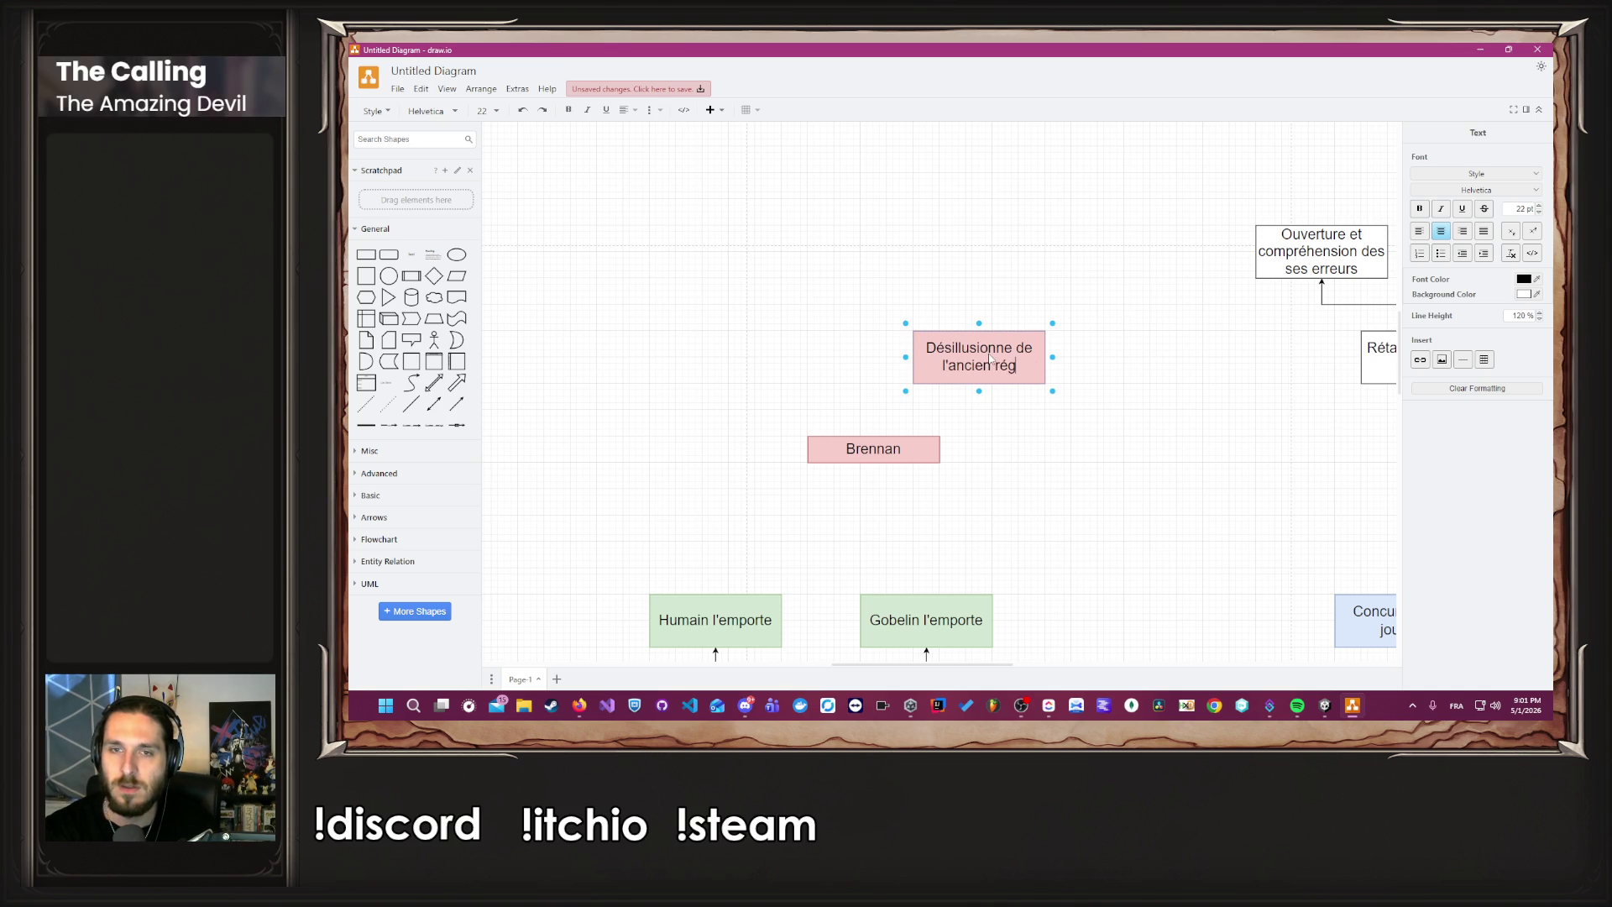
key("BackSpace")
type("ime")
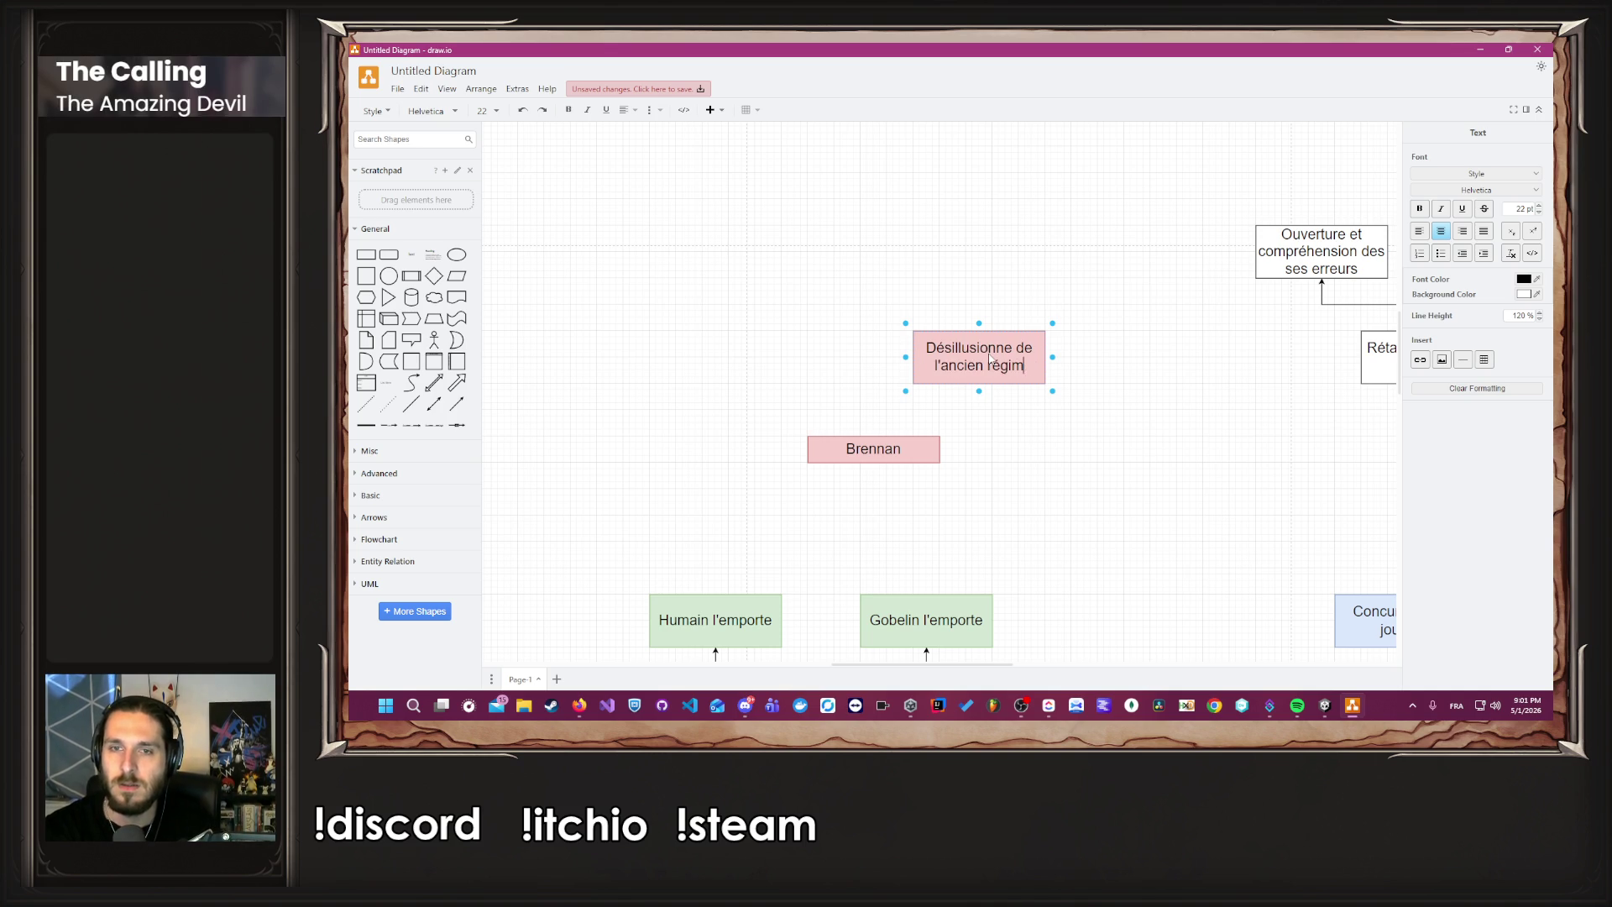
left_click(1133, 424)
Copy that box to its left and relabel it 'Reste un fervant partisant de l'ancien régime'.
left_click(948, 355)
left_click_drag(975, 365, 777, 365)
type("Reste un ")
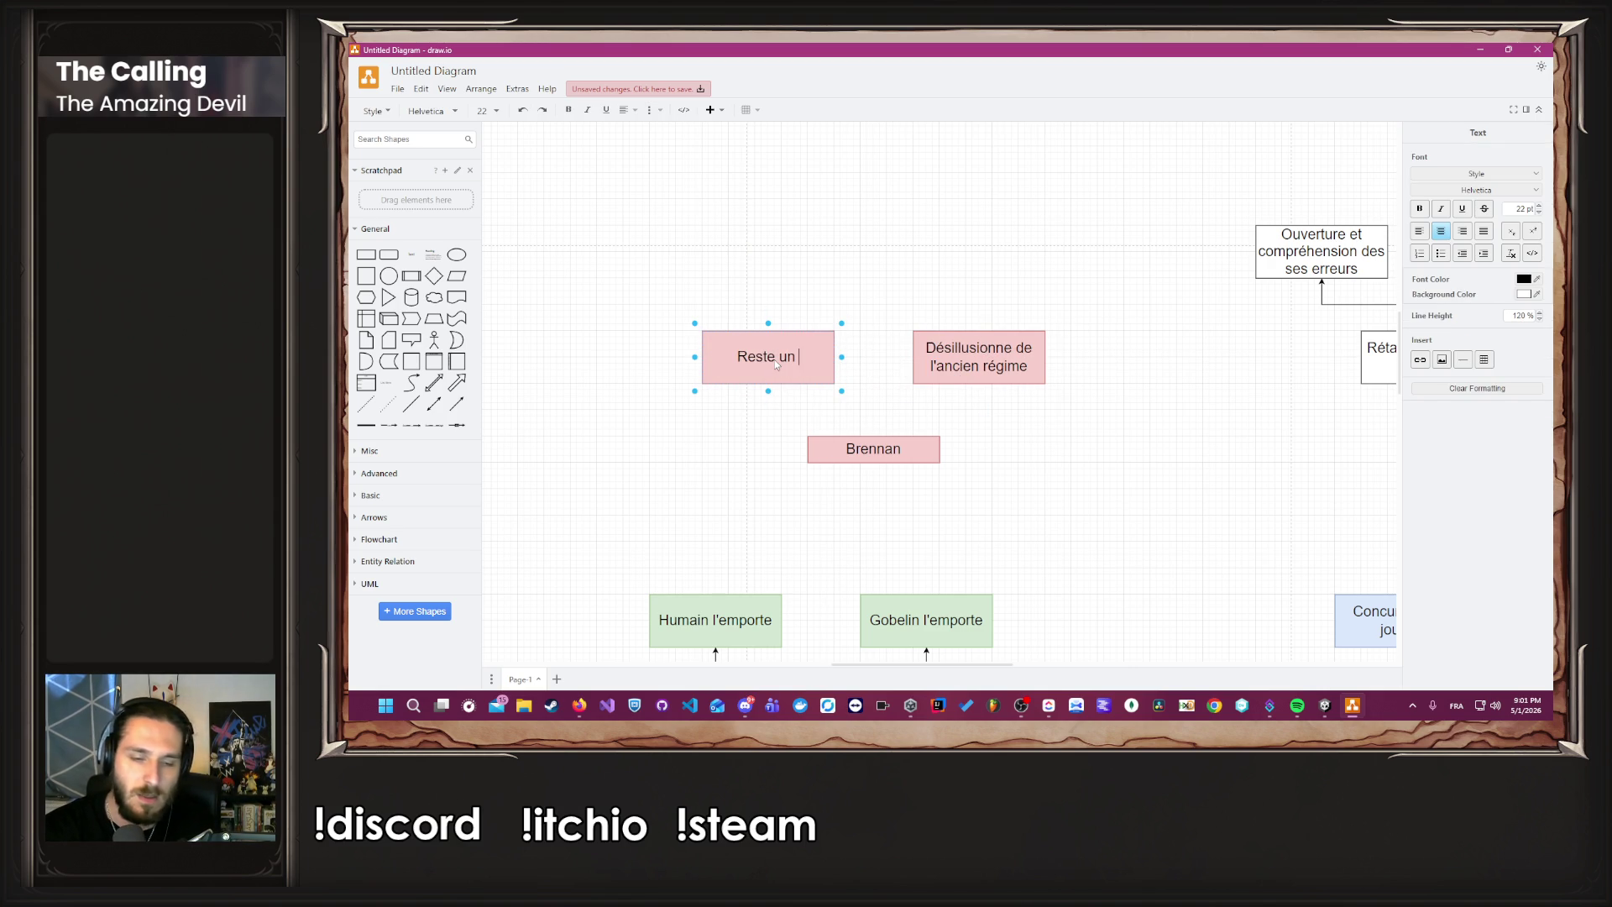
type("fervant par")
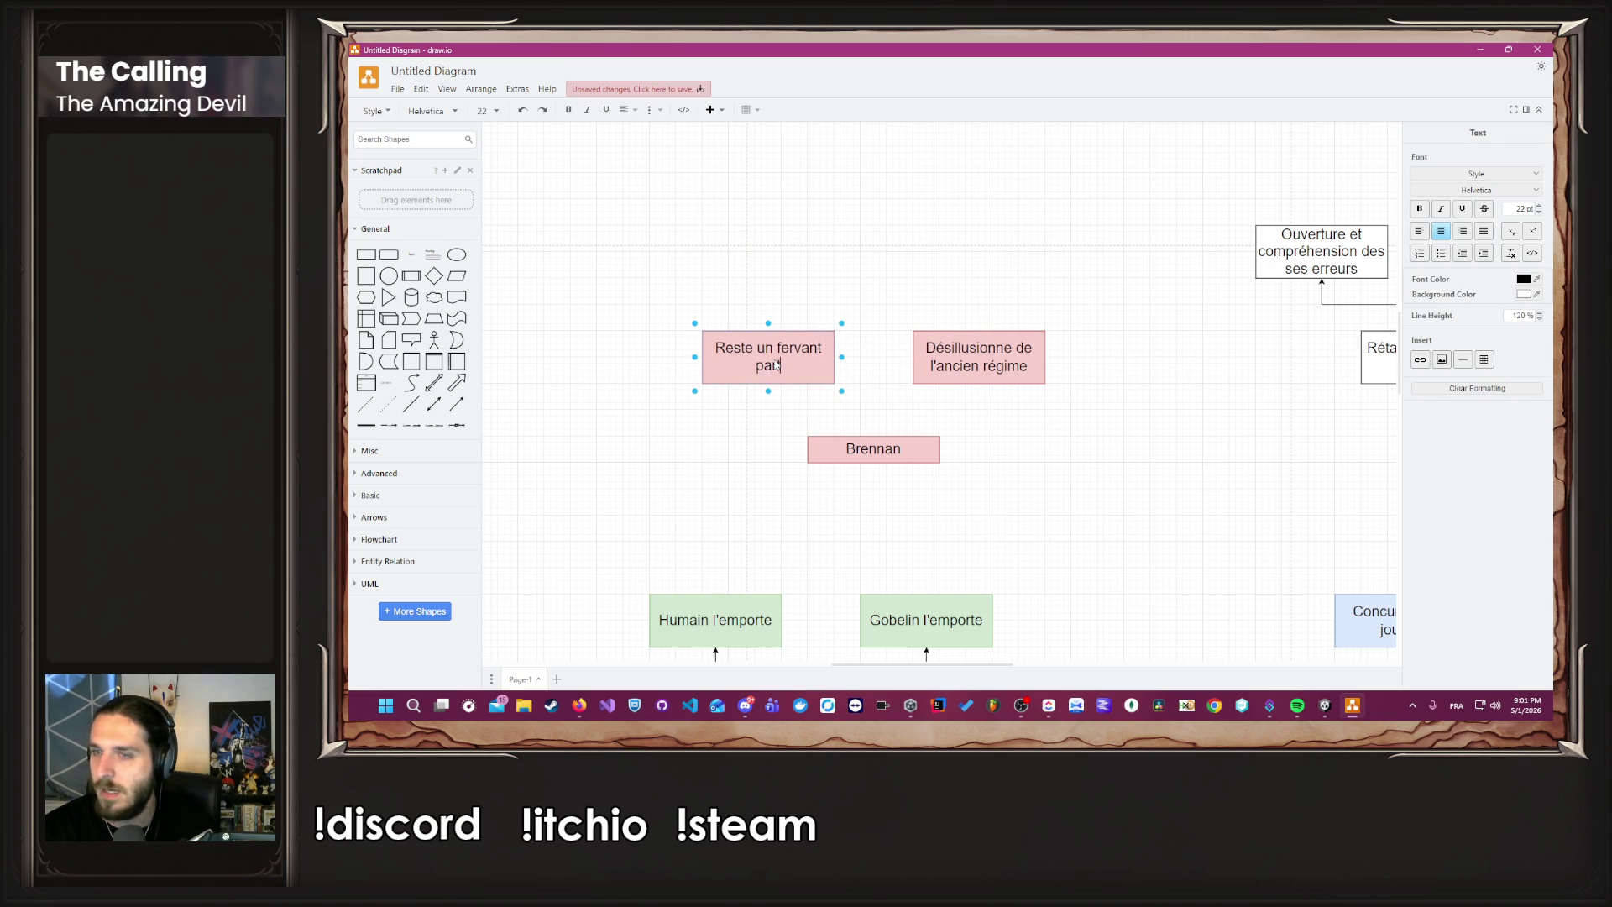
type("tisant de l'an")
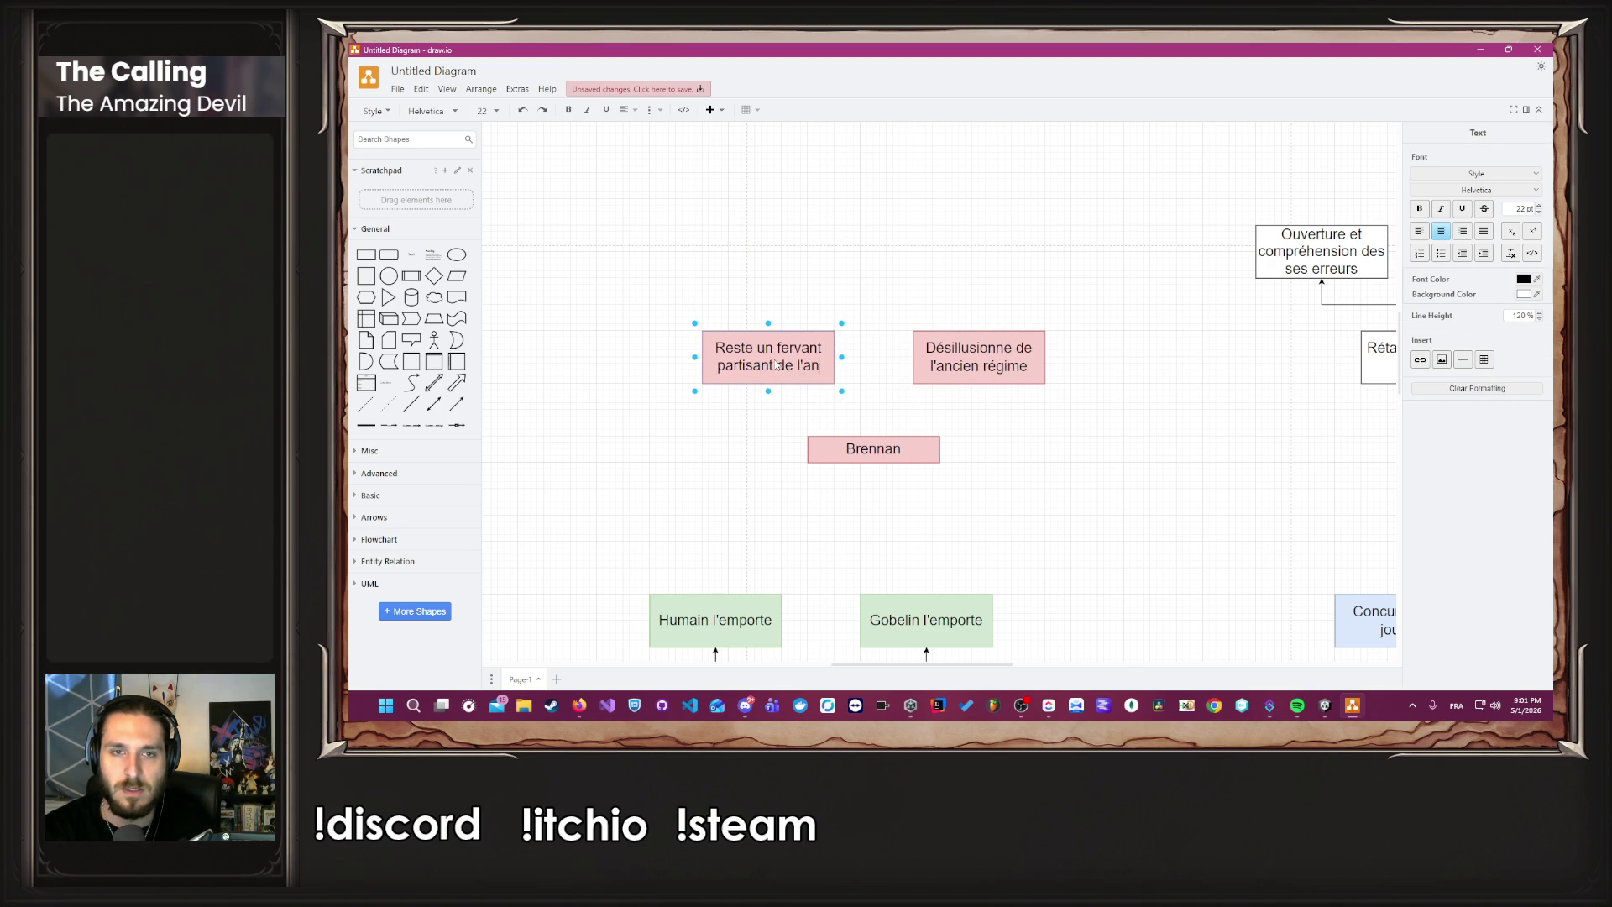
type("cien rég")
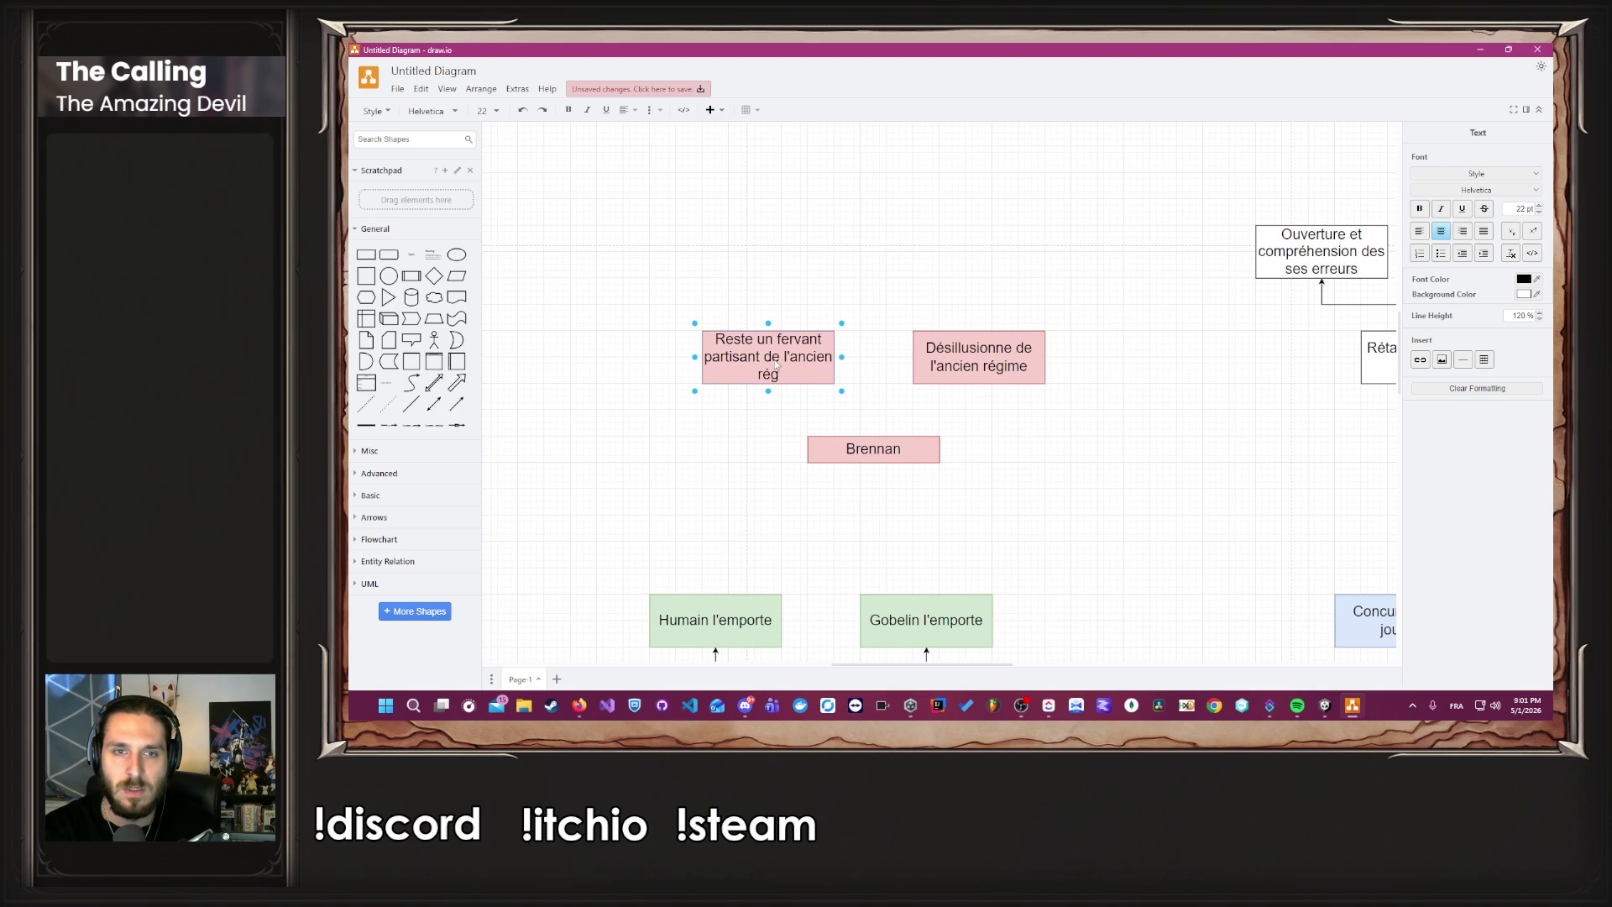
type("ime")
left_click(1143, 421)
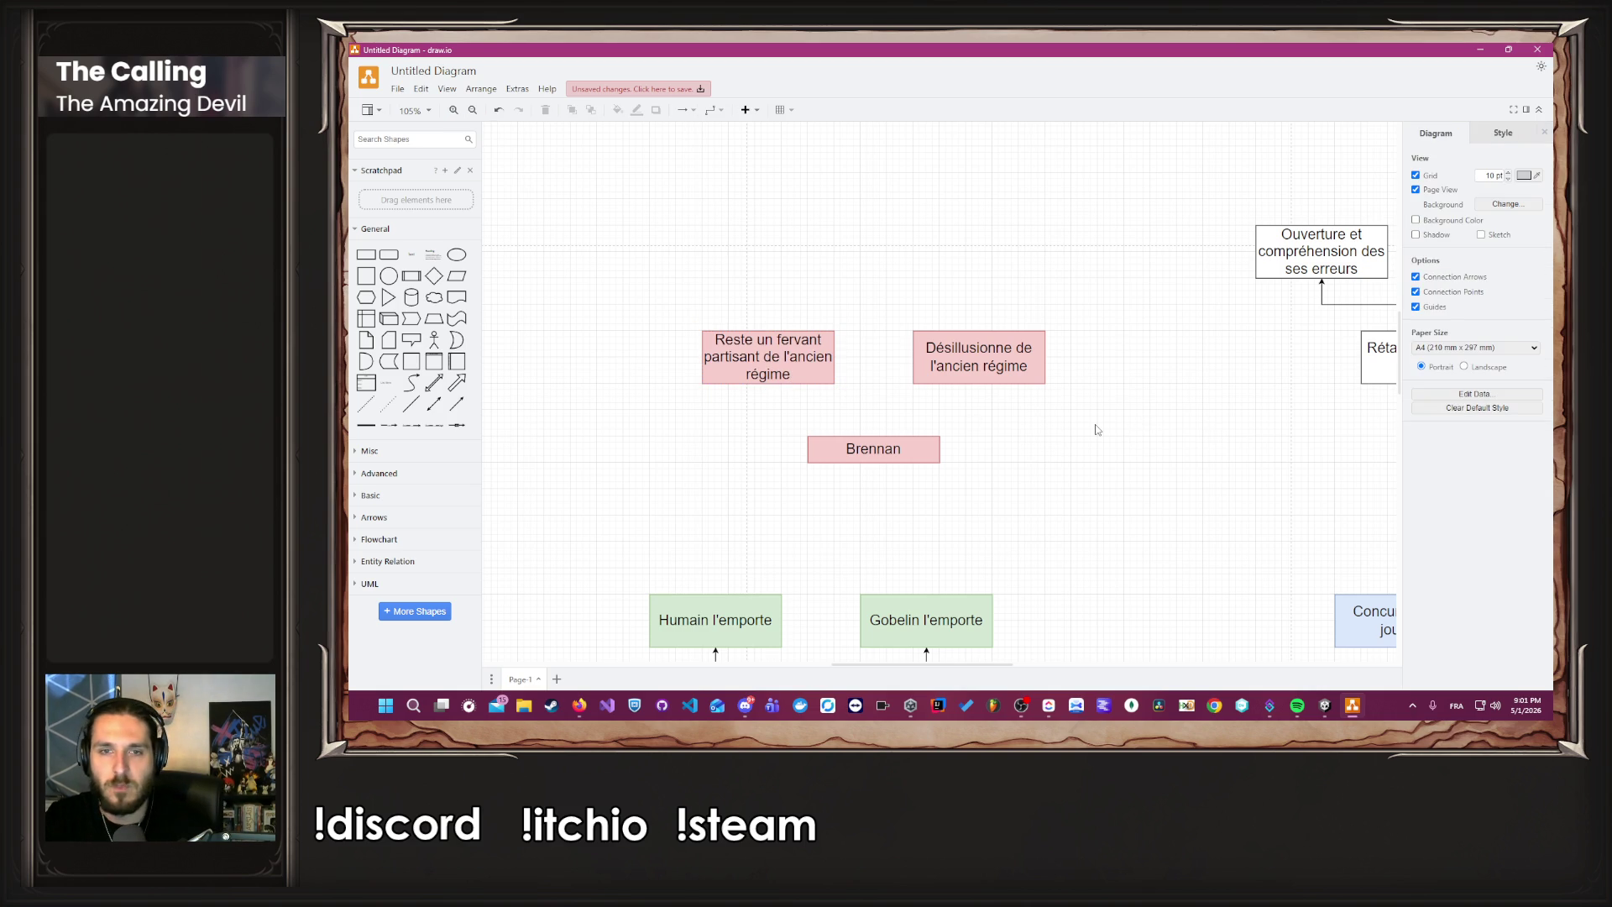
scroll(1096, 432, "down", 3)
scroll(1096, 437, "up", 2)
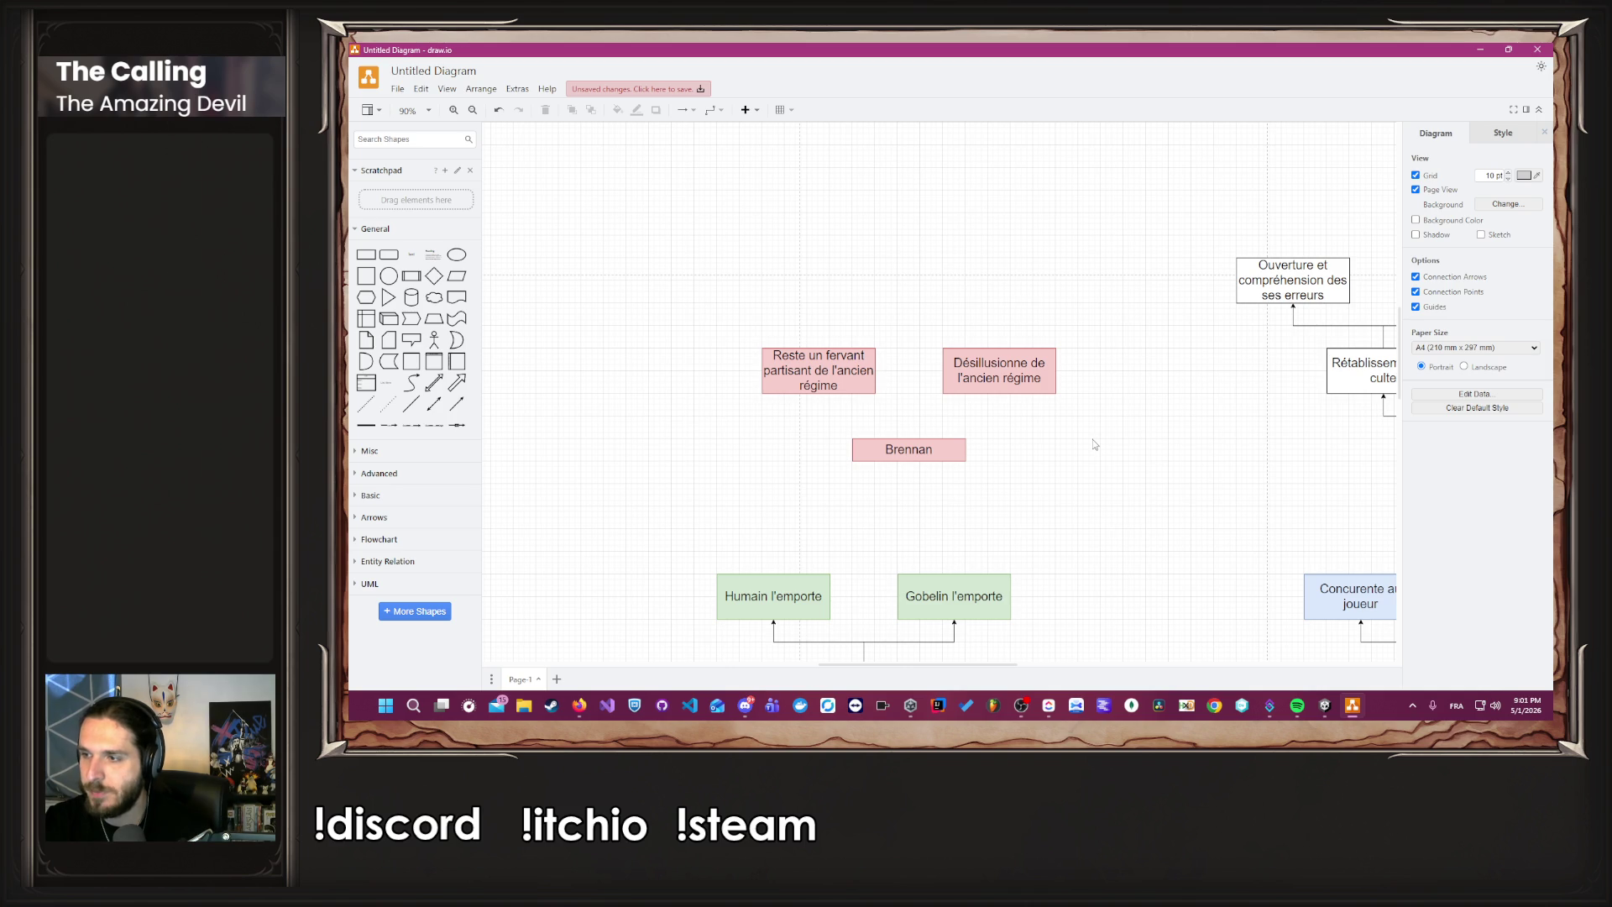
Add a taller box above the choices reading 'Remet sur le trones, le frère et la soeur de la reine Eliss'.
left_click(806, 379)
mouse_move(832, 367)
left_mouse_down()
mouse_move(877, 294)
mouse_move(923, 280)
mouse_move(935, 292)
left_mouse_up()
double_click(935, 292)
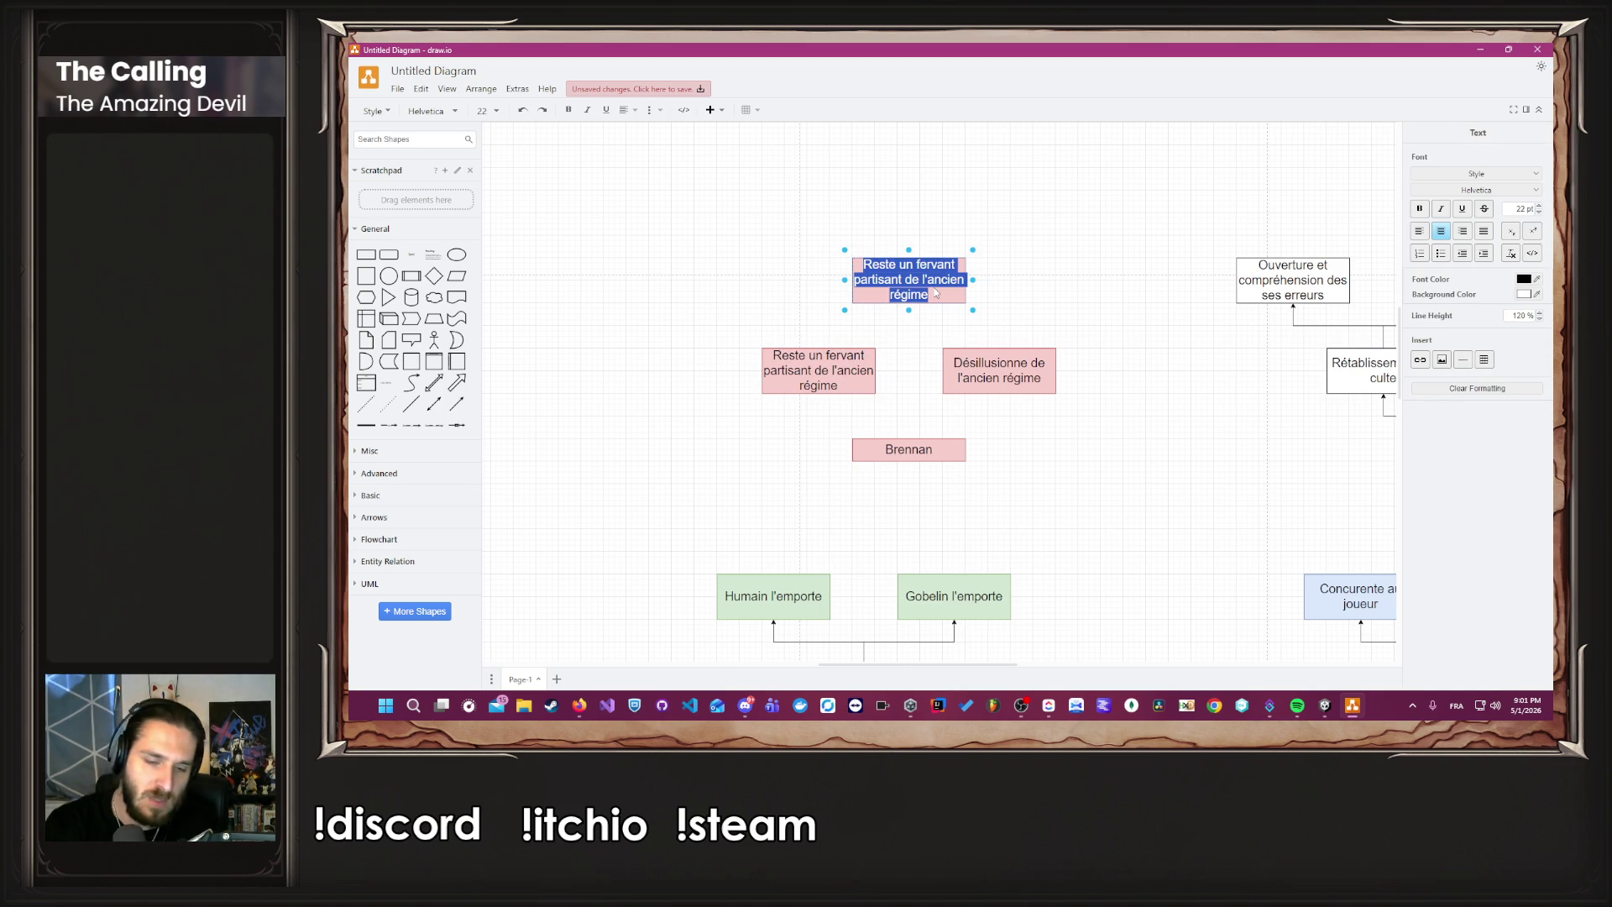
type("Remet sur le trones, le frè")
key("BackSpace")
key("BackSpace")
key("BackSpace")
type("frère et la")
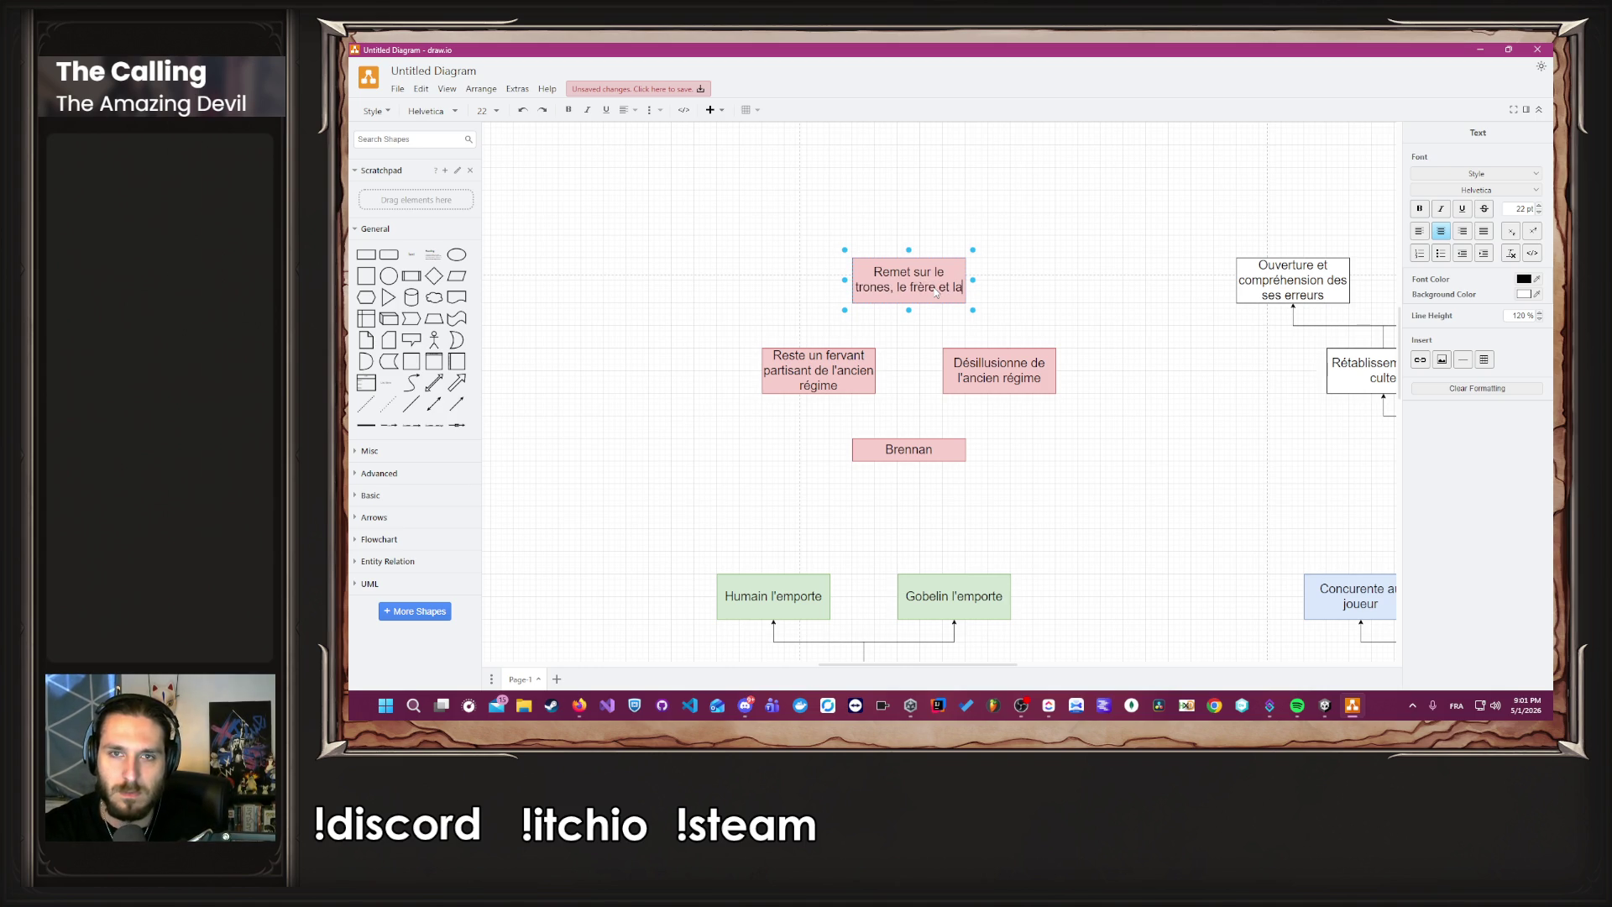
type(" soeur de la")
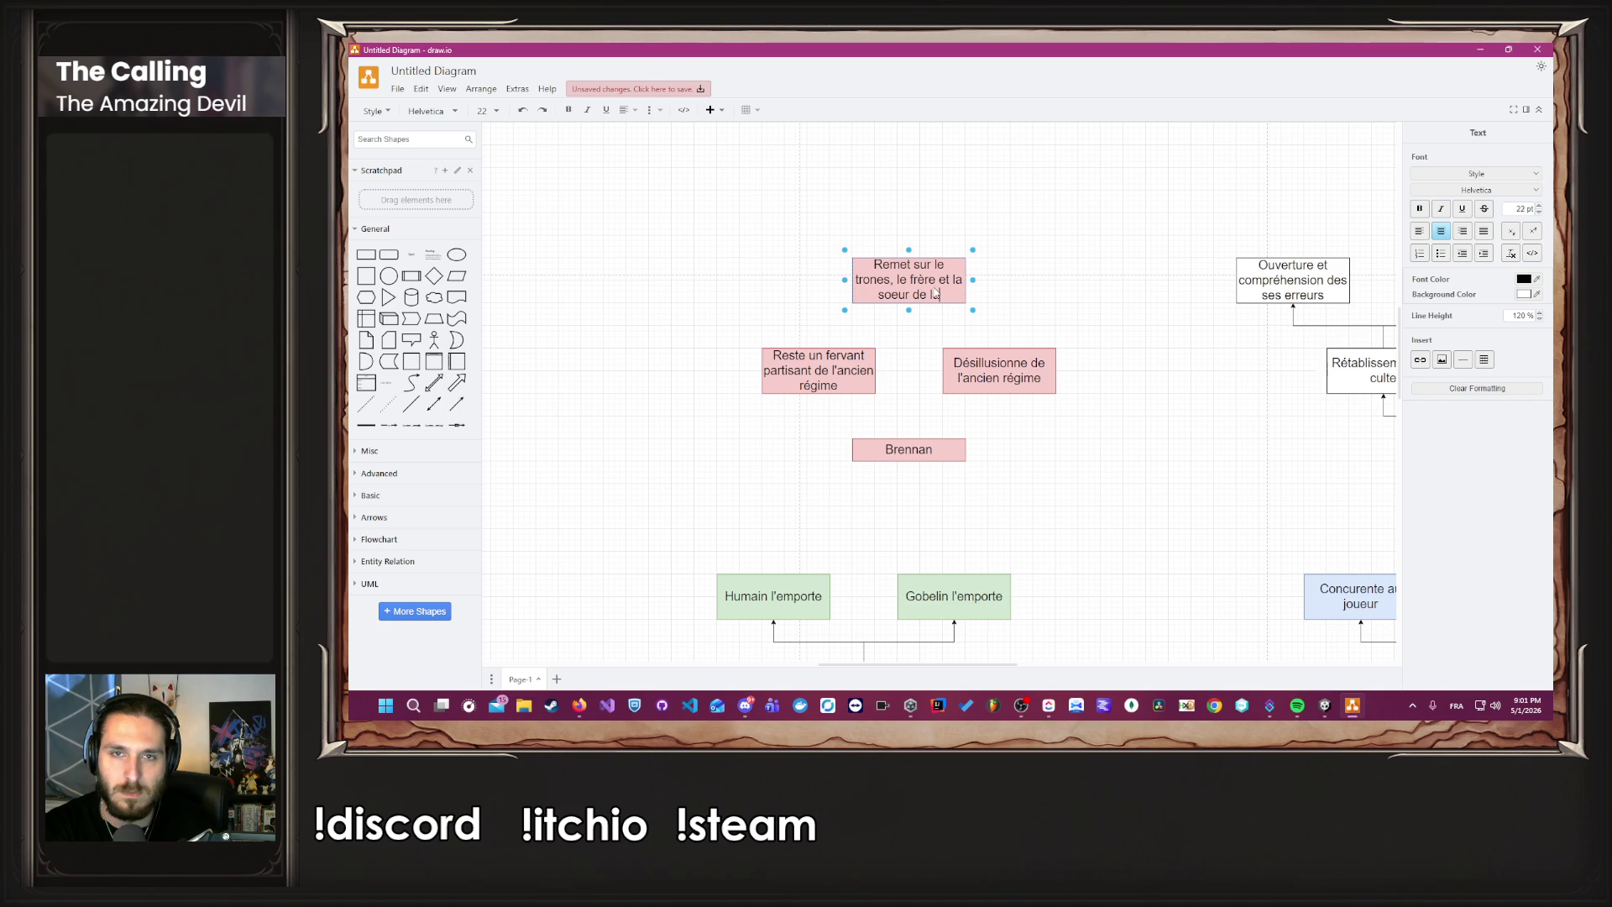
type(" reine Eliss")
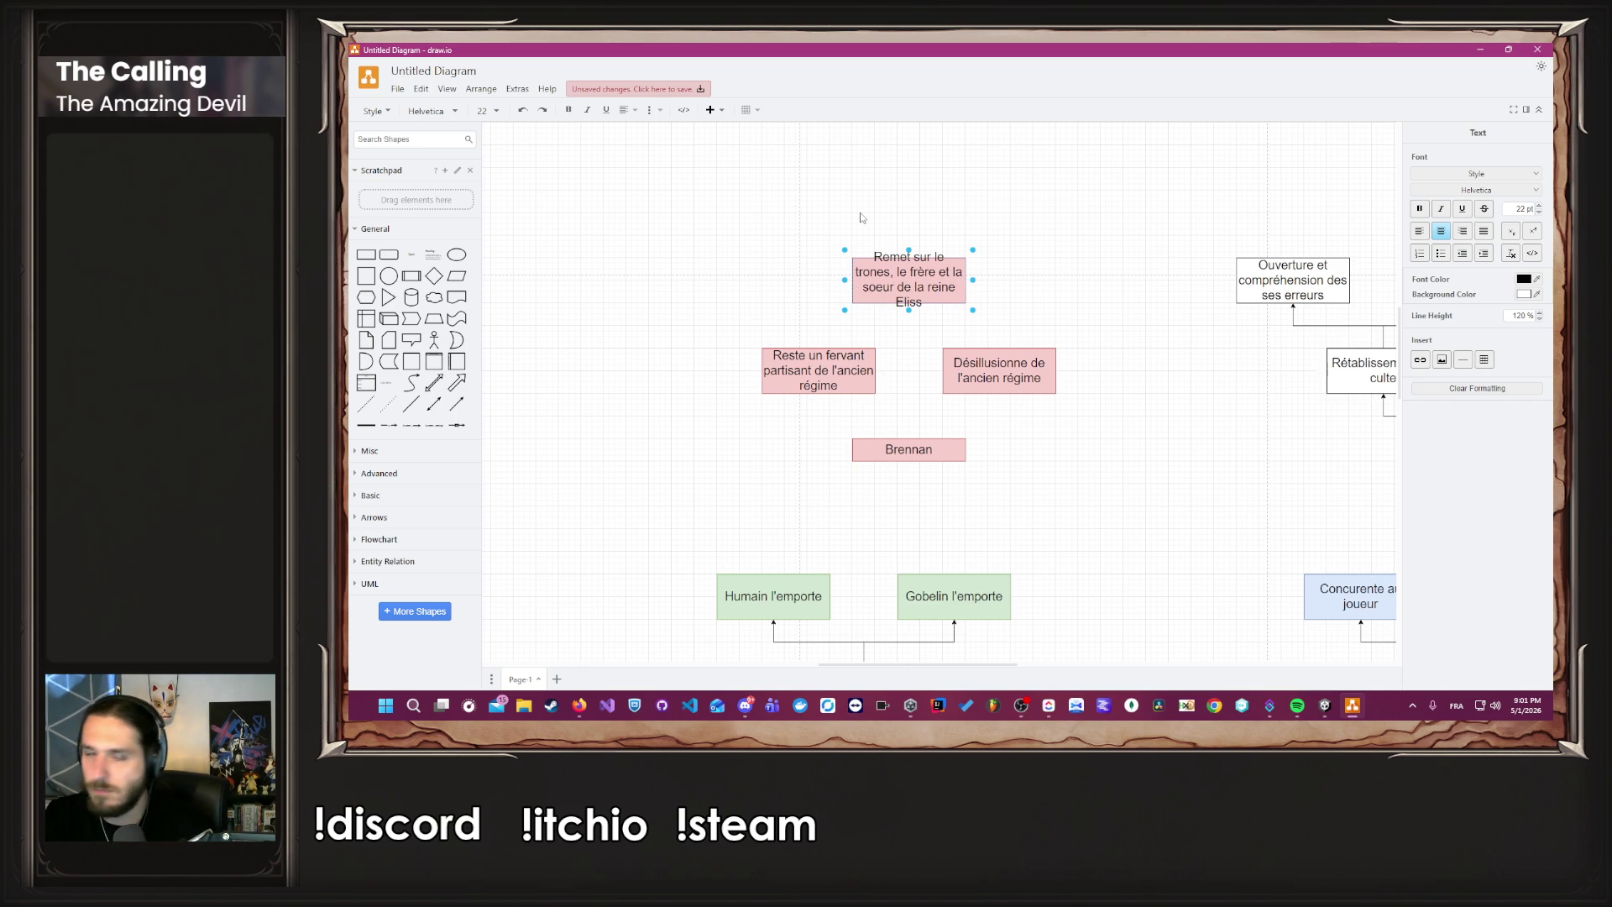
left_click_drag(908, 250, 907, 222)
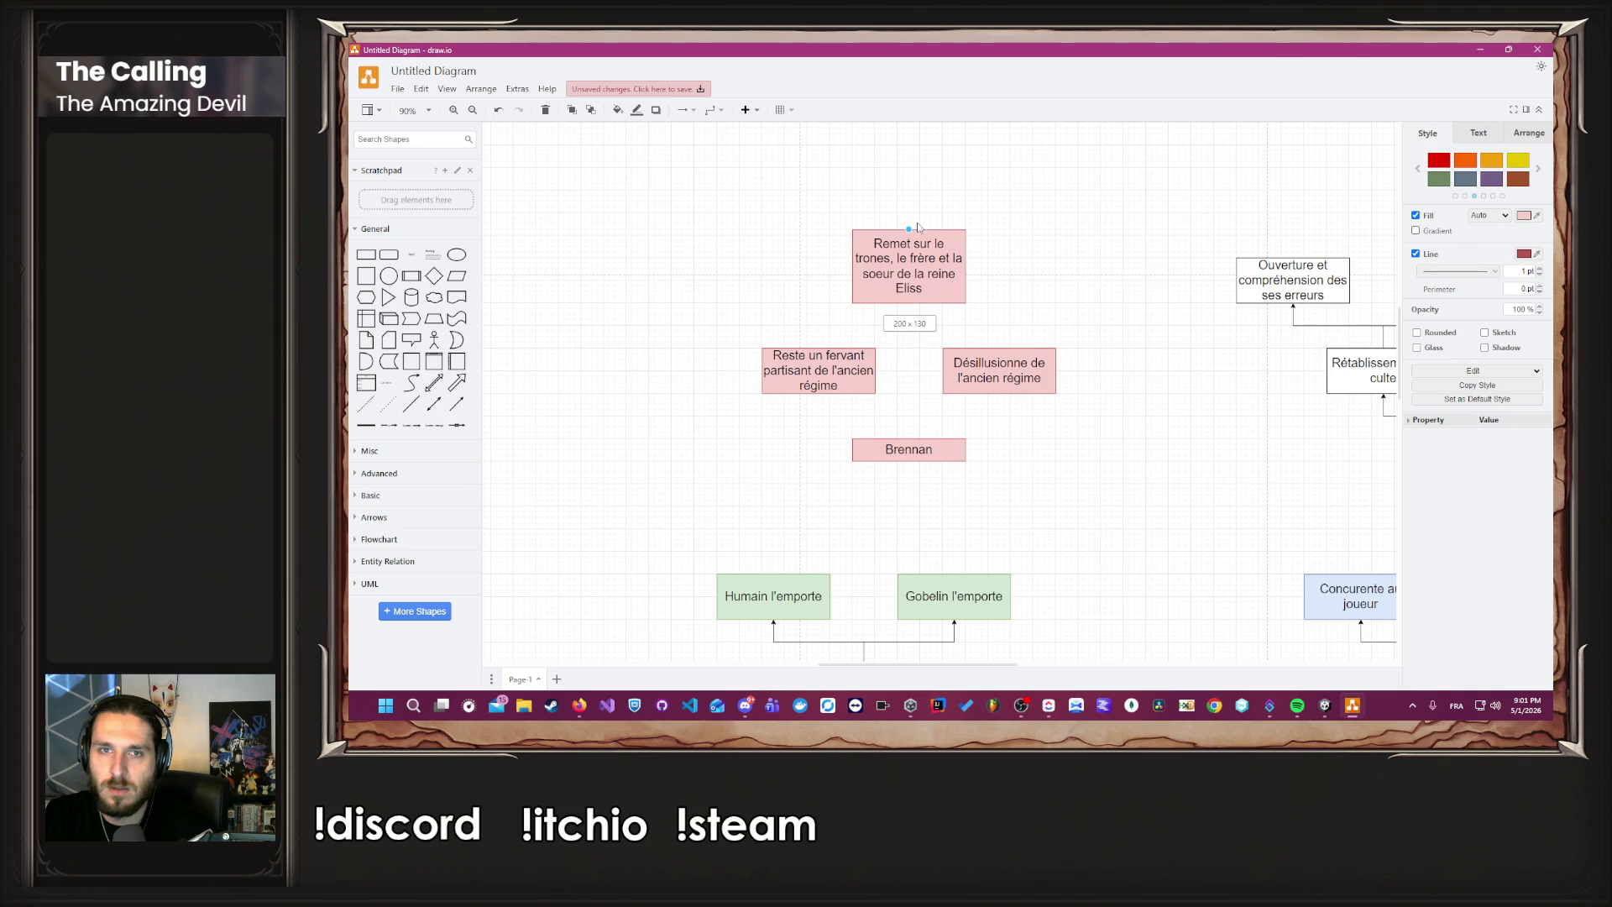
left_click(998, 274)
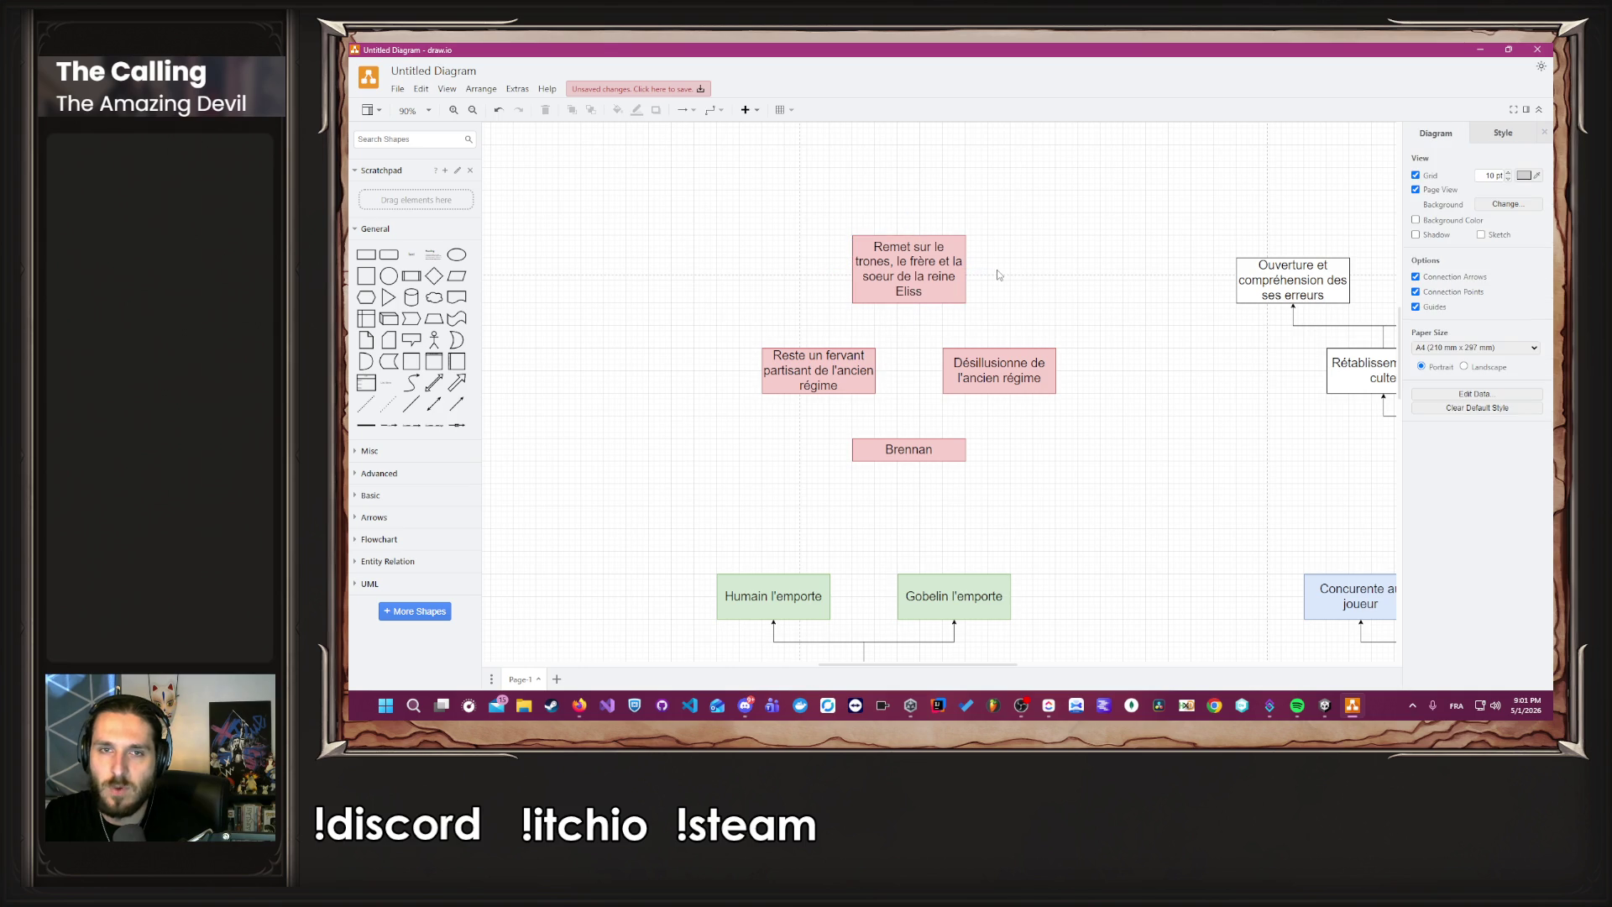
Copy the 'Remet sur le trones' box to its left and relabel it 'Fonde son propre Empire'.
left_click(960, 297)
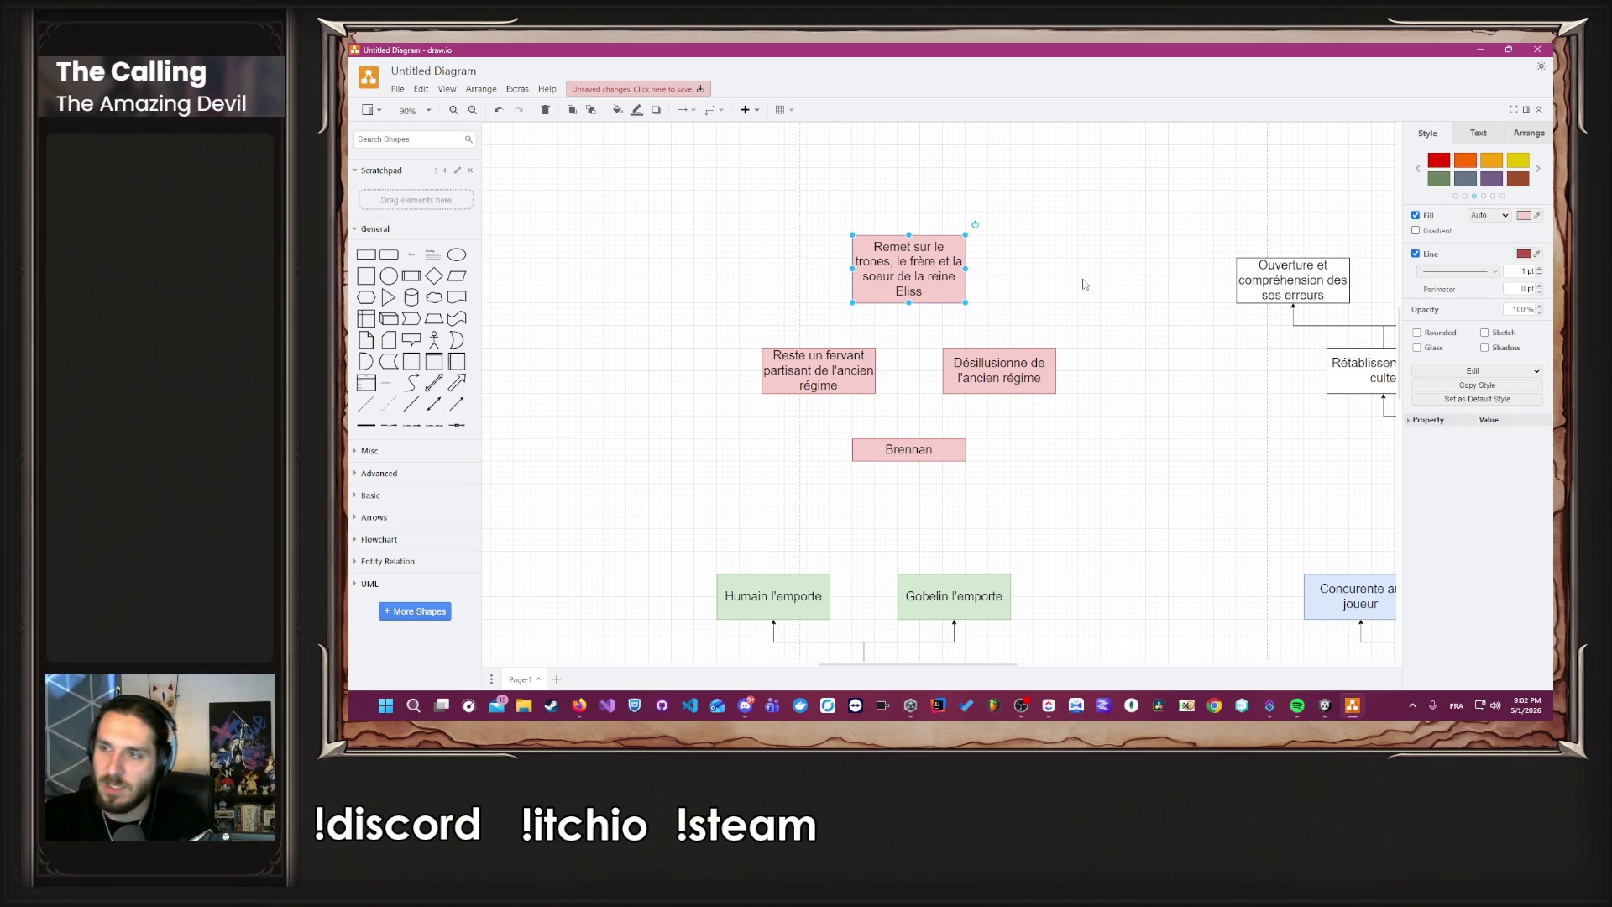
mouse_move(937, 279)
left_mouse_down()
mouse_move(787, 314)
mouse_move(757, 280)
left_mouse_up()
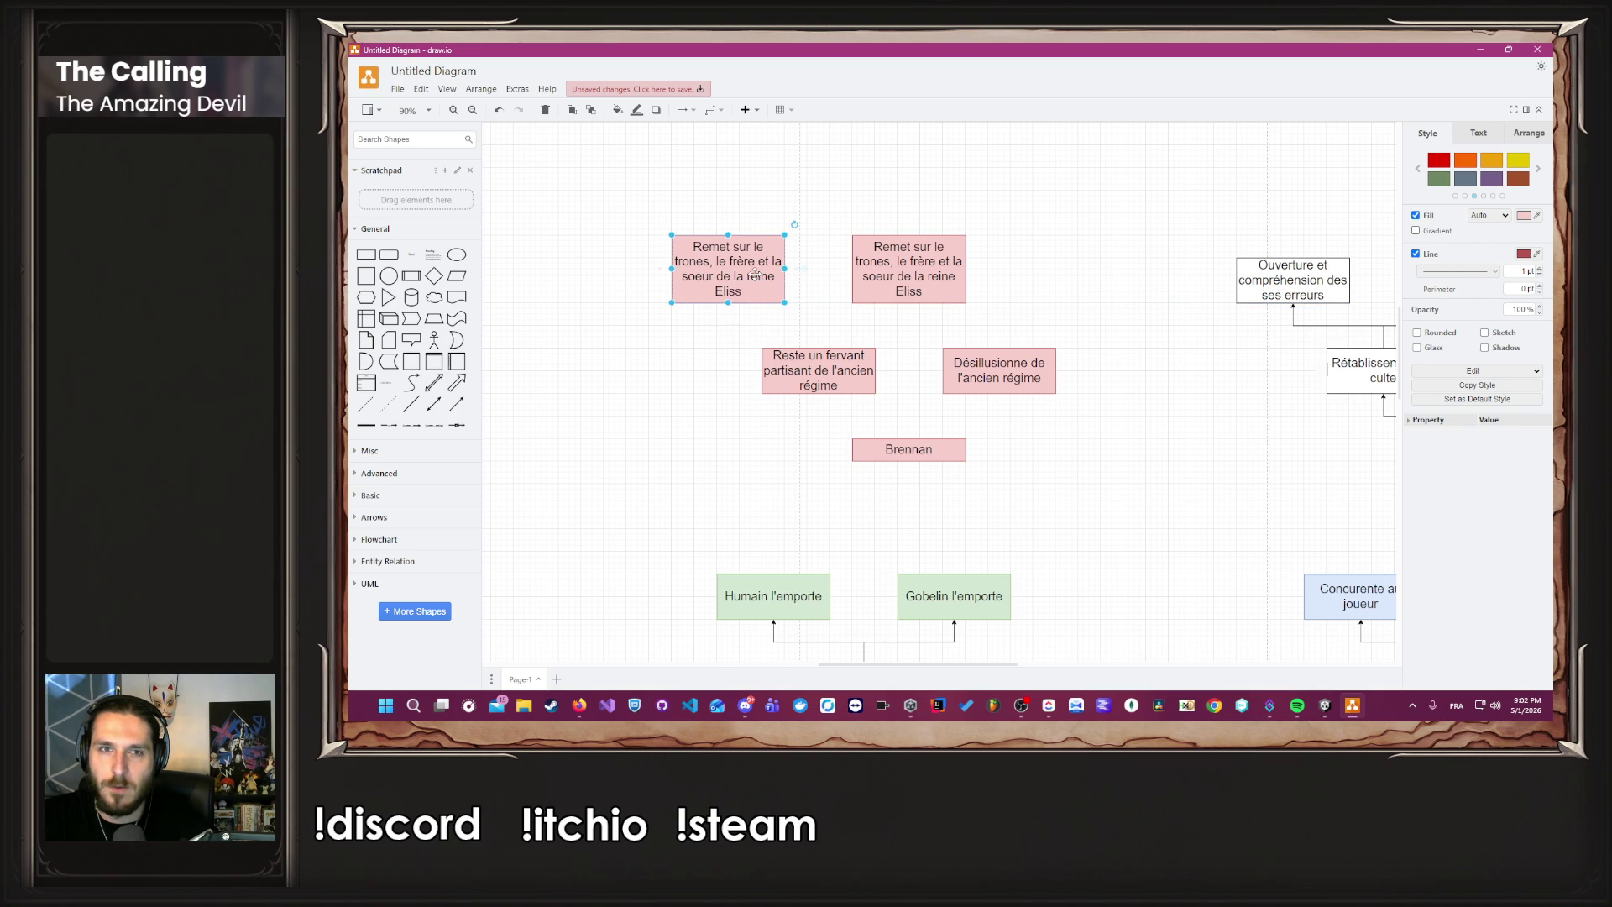
key("F2")
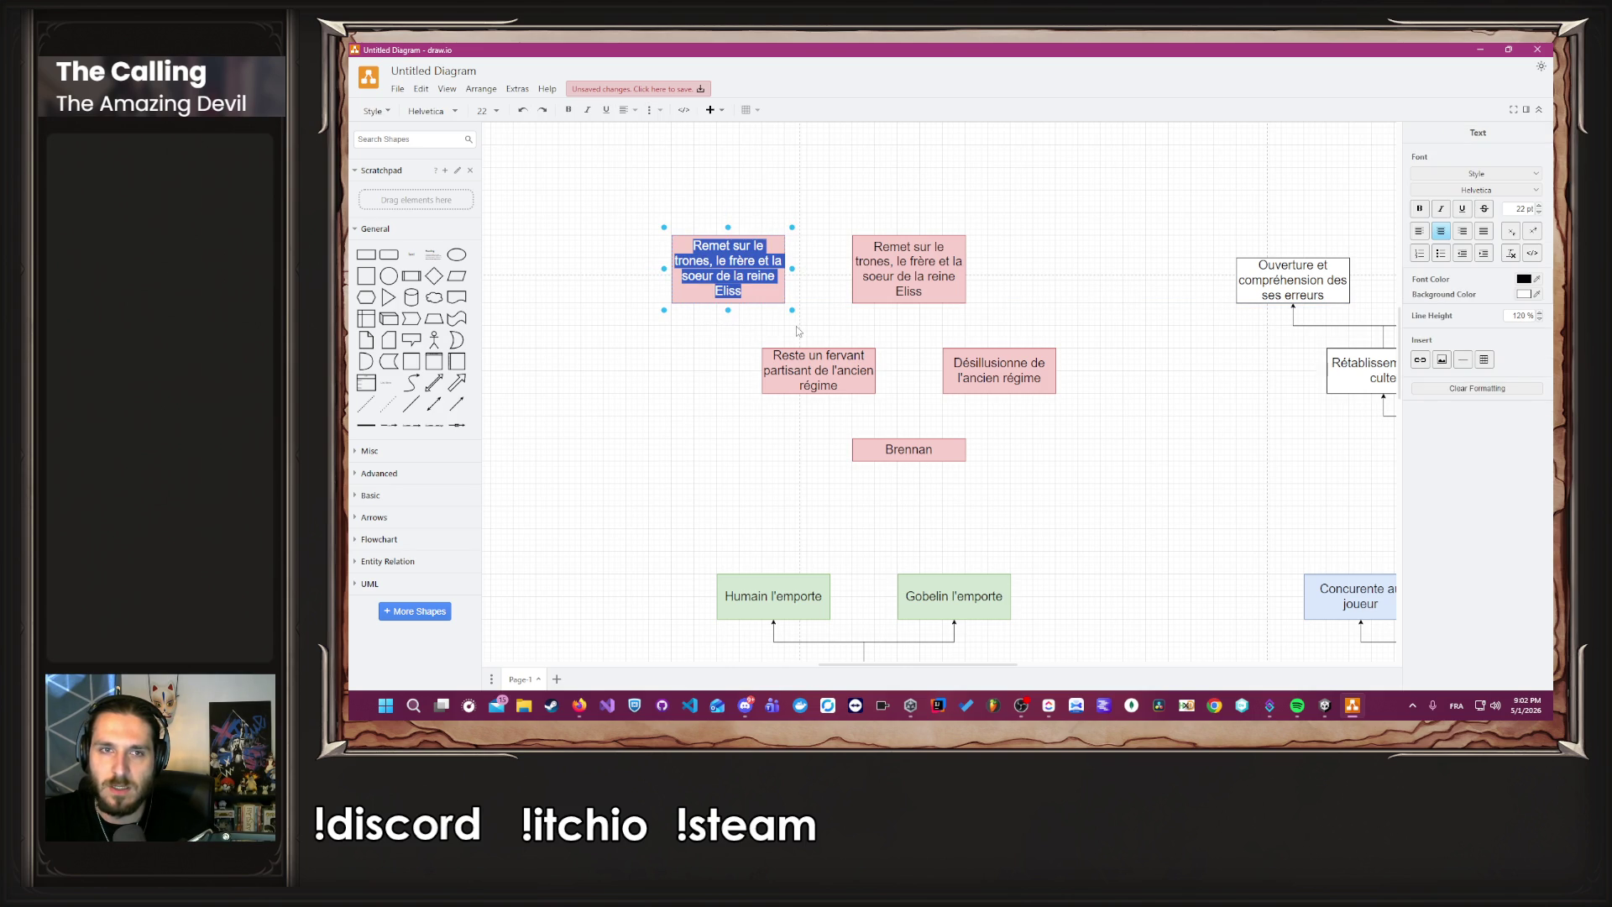
type("Fonde")
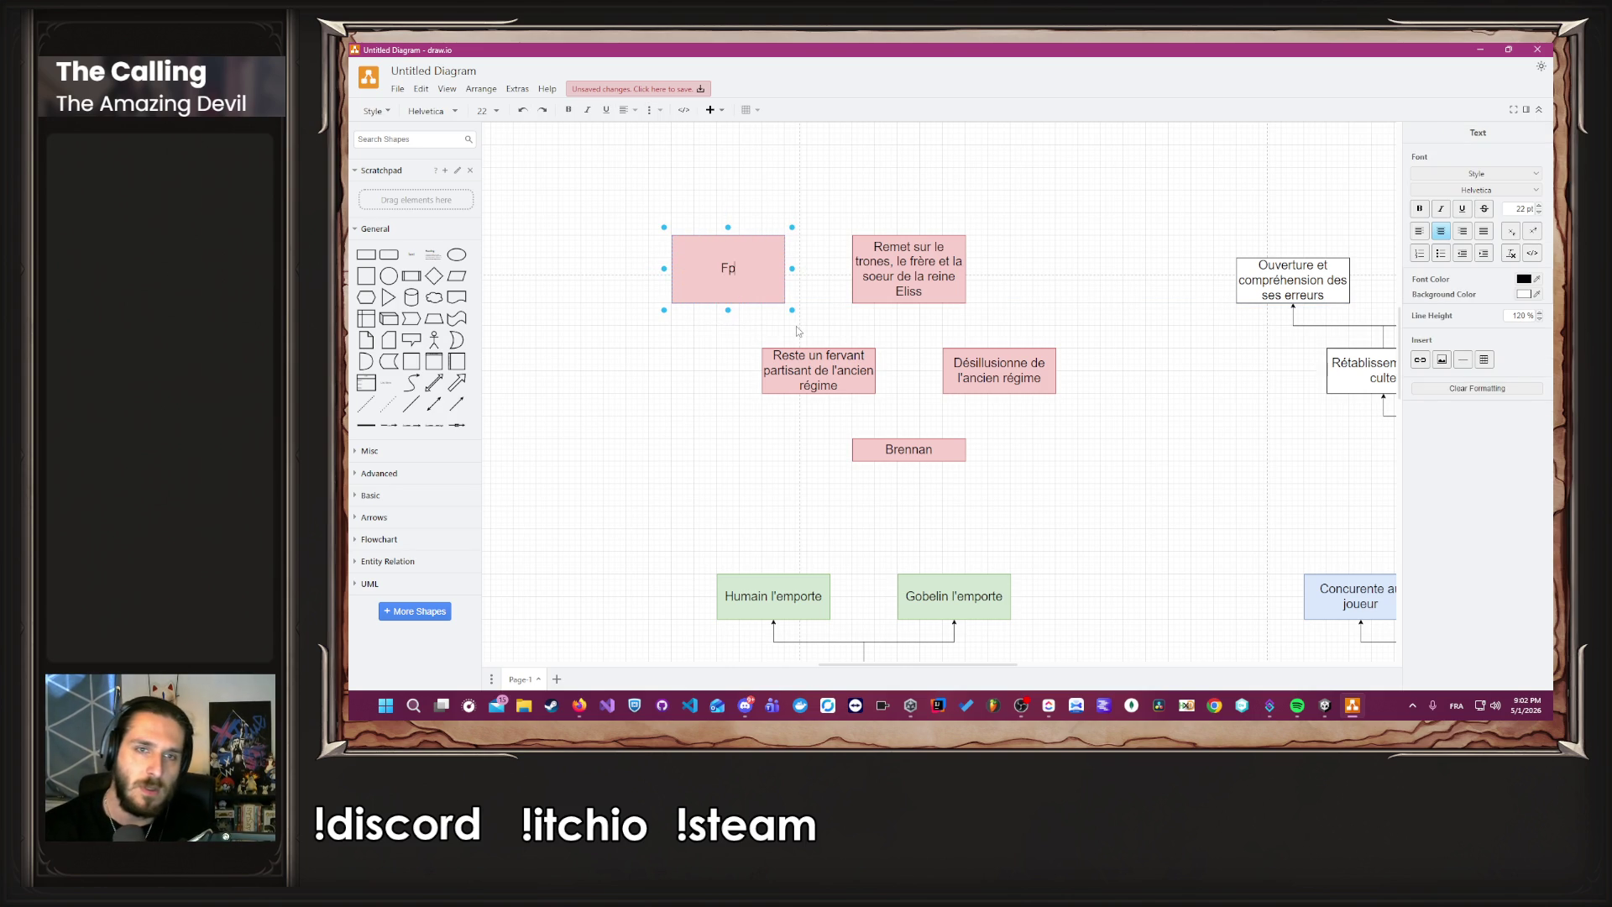
type(" son")
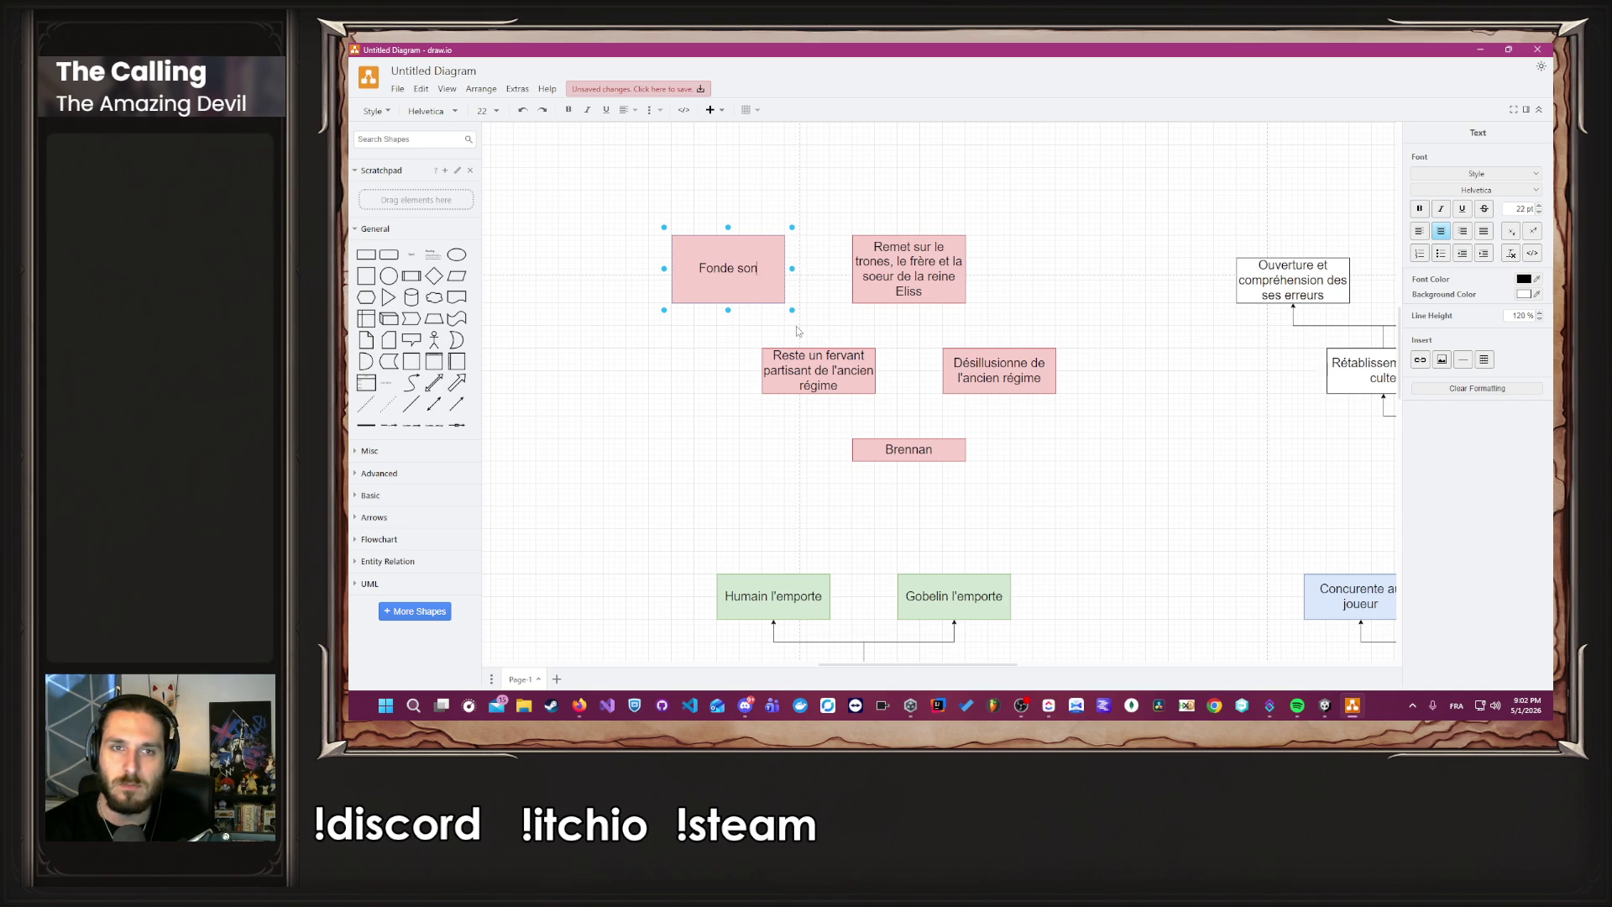
type(" propre Empire")
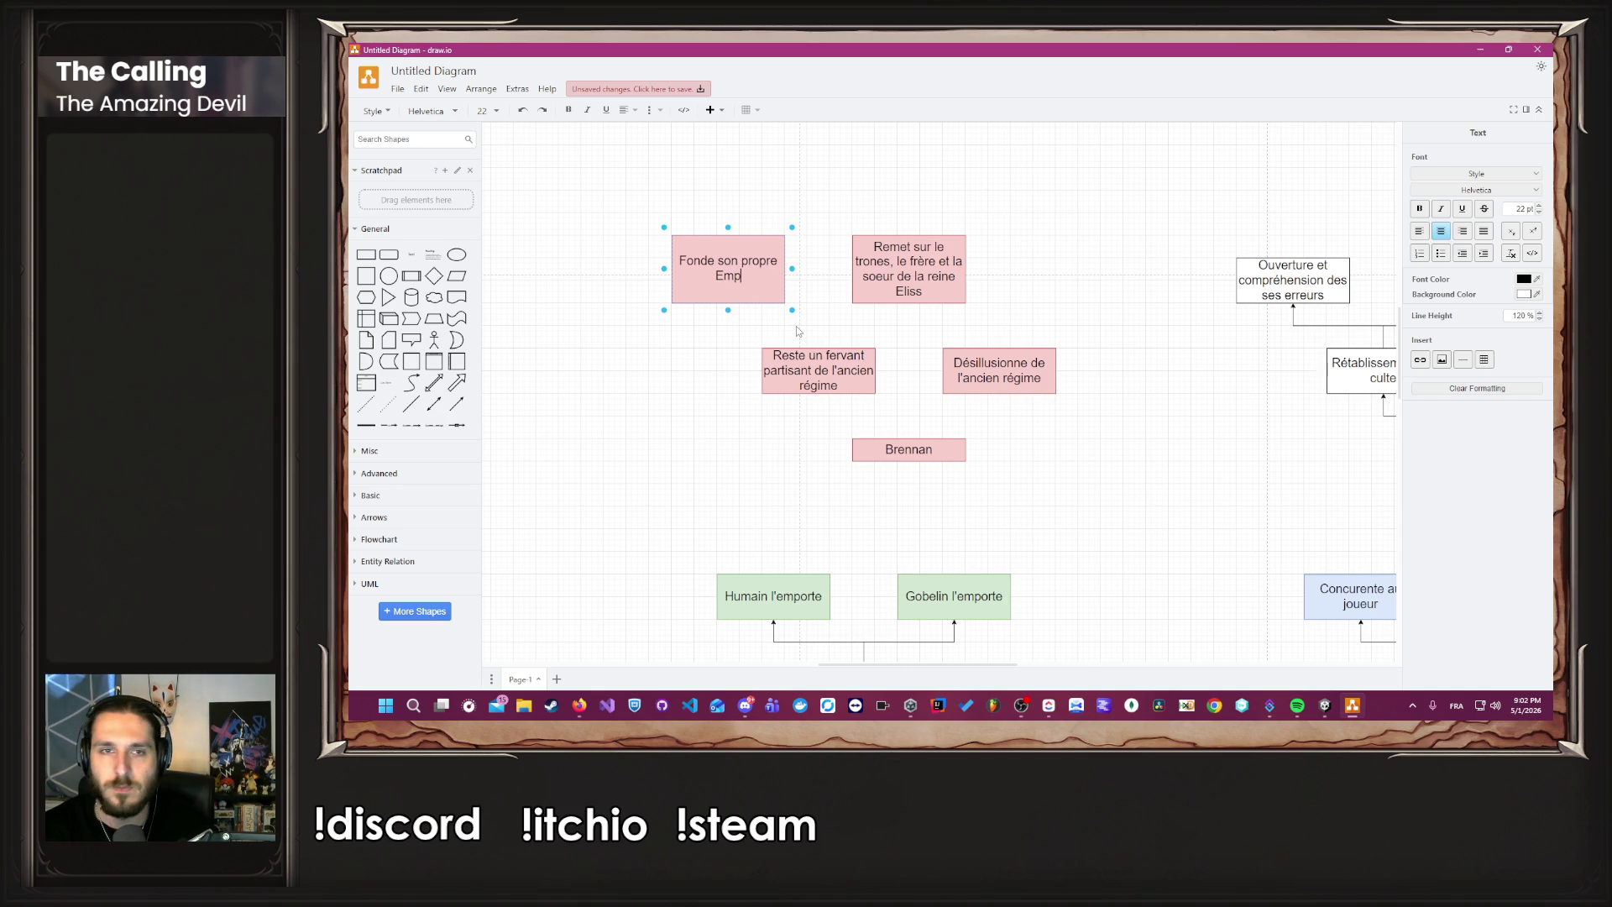
left_click(798, 330)
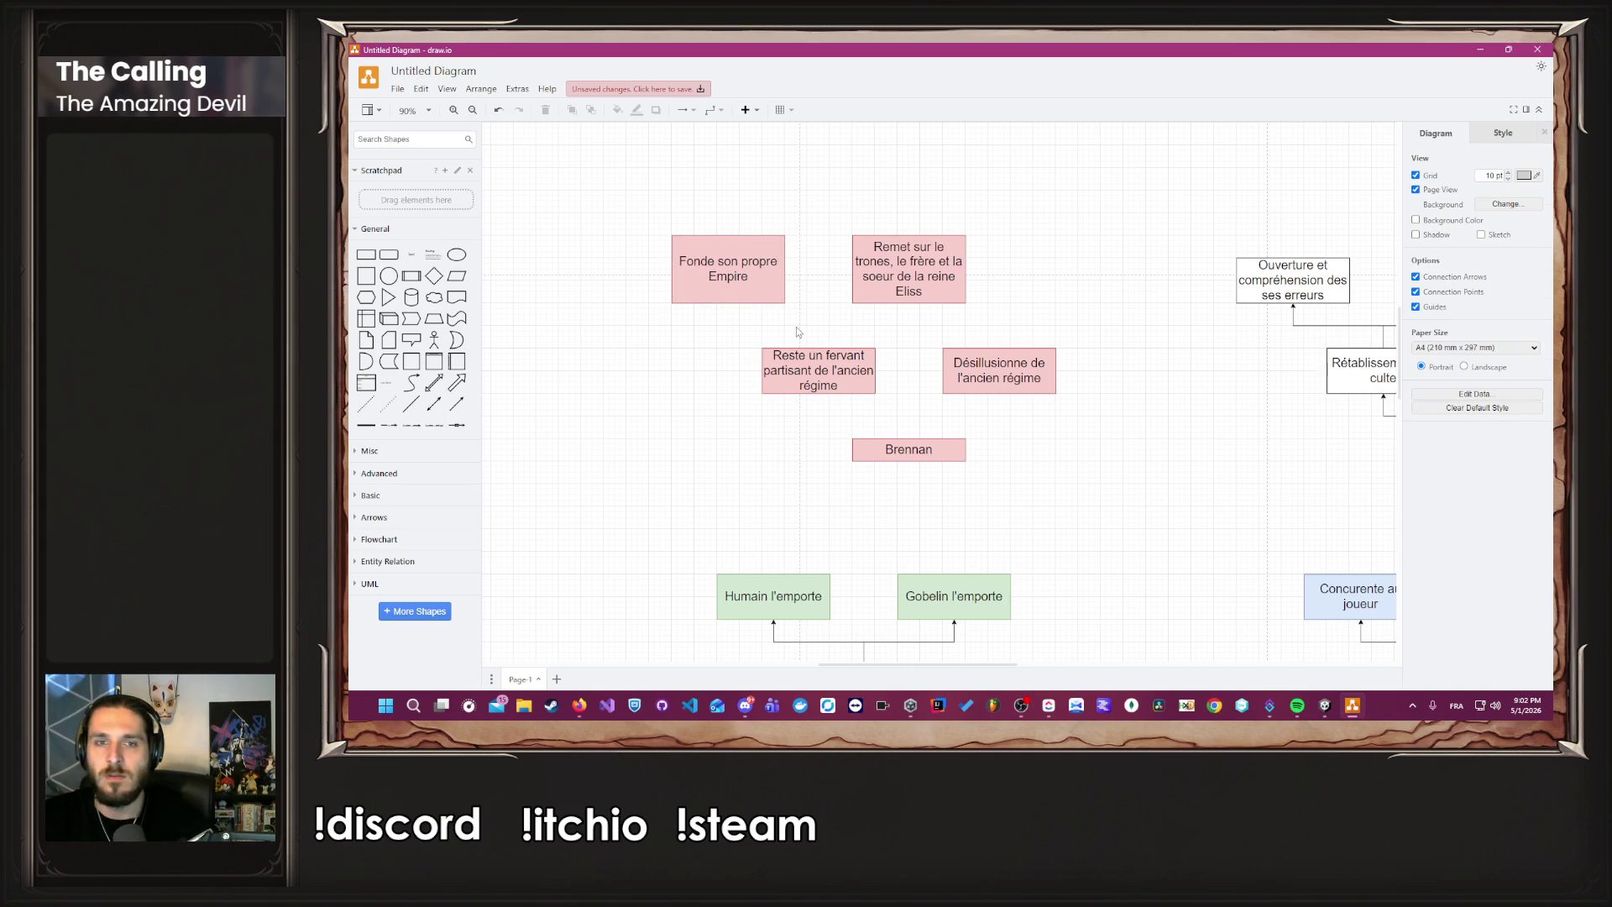
Connect Brennan up to 'Désillusionne de l'ancien régime' and 'Reste un fervant partisant'.
left_click_drag(909, 437, 999, 391)
left_click(908, 430)
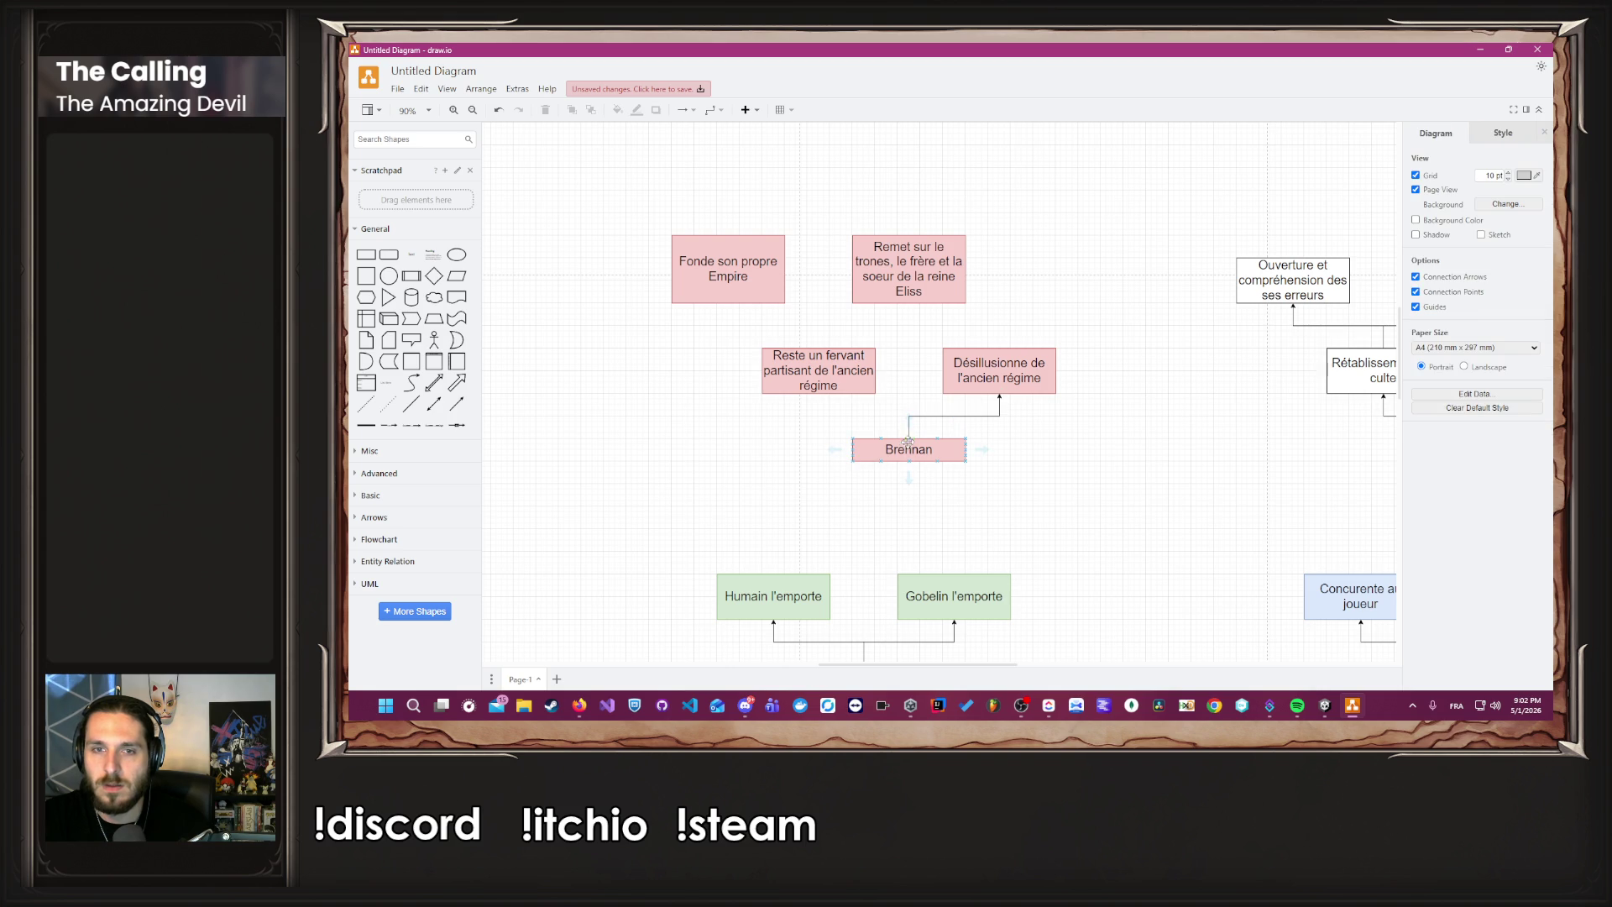
left_click_drag(909, 432, 823, 389)
left_click(799, 433)
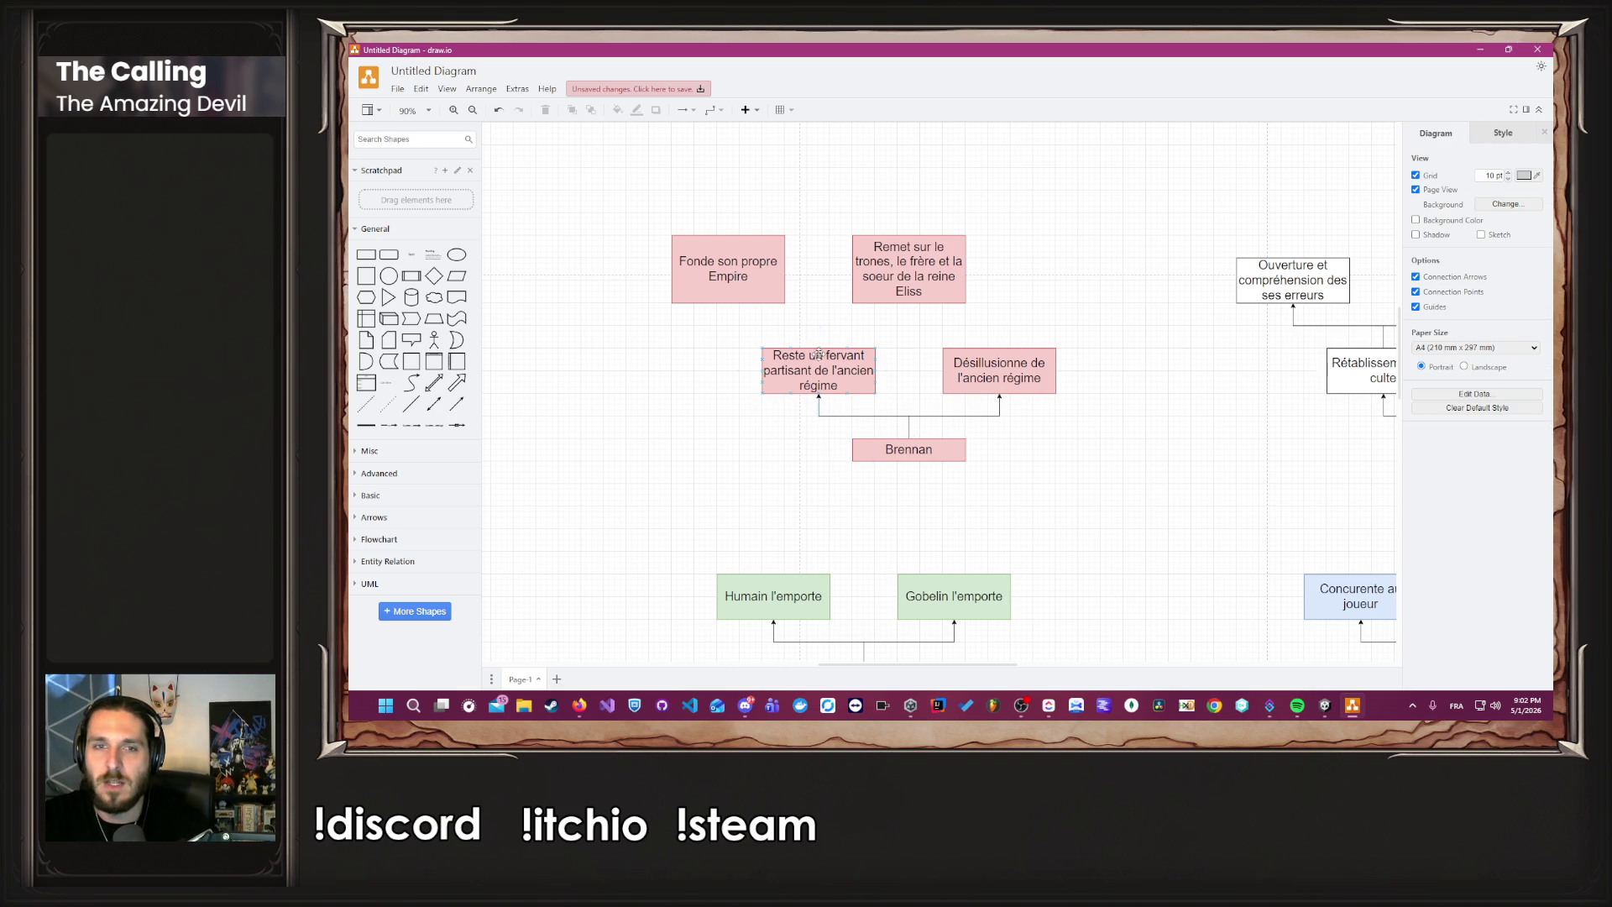
Connect 'Reste un fervant partisant' up to 'Remet sur le trones' and 'Fonde son propre Empire'.
left_click_drag(818, 348, 909, 304)
left_click(729, 396)
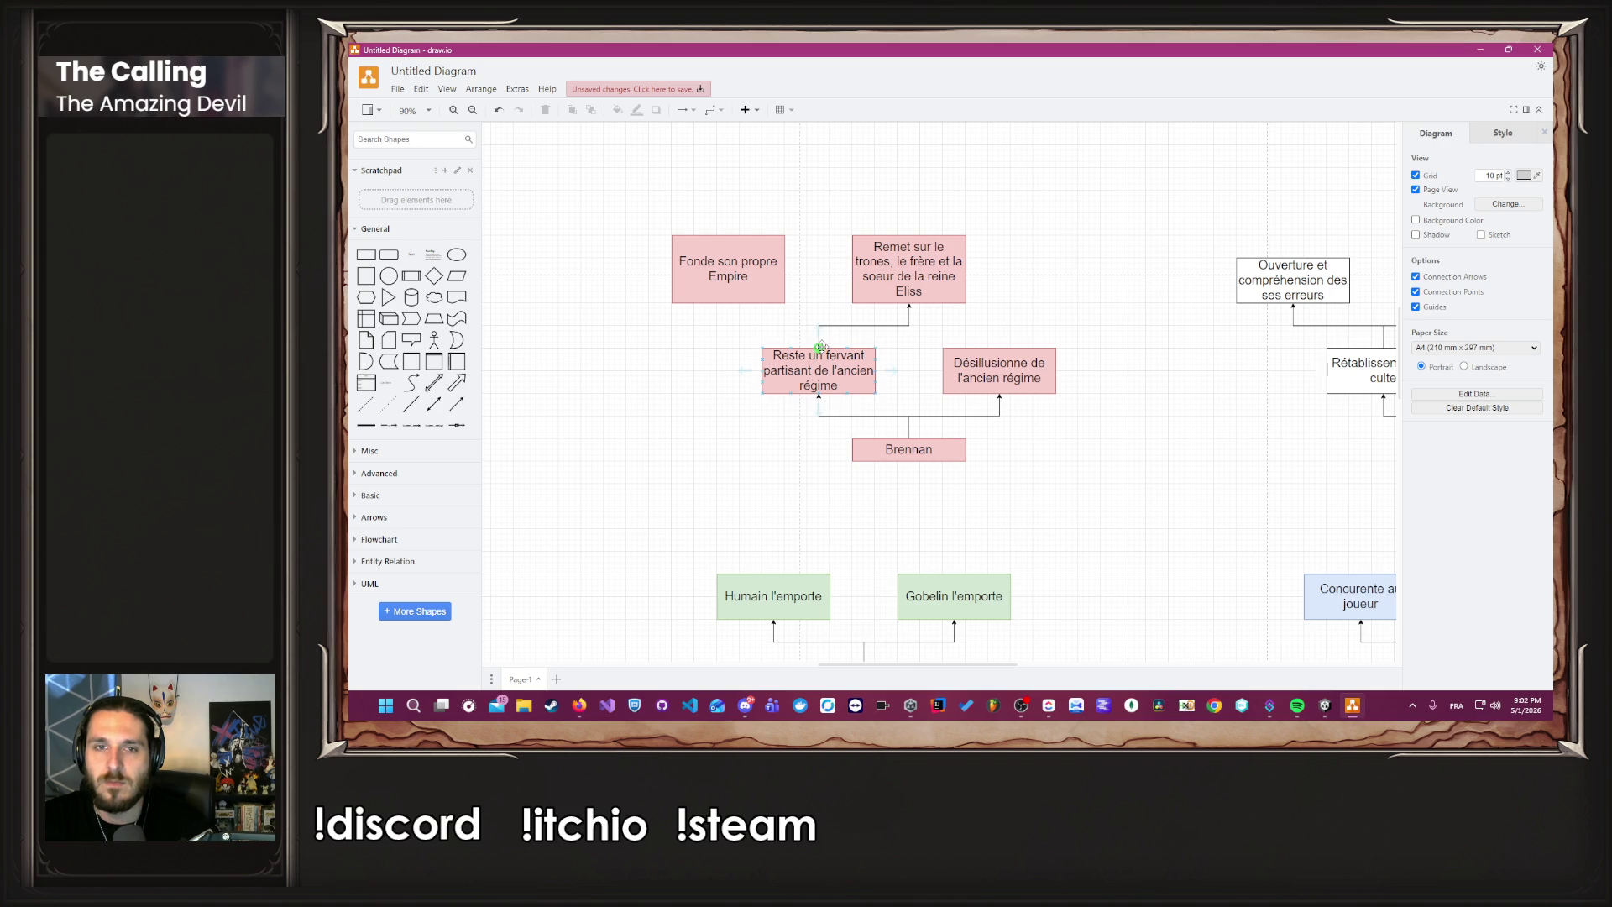
left_click_drag(818, 346, 728, 307)
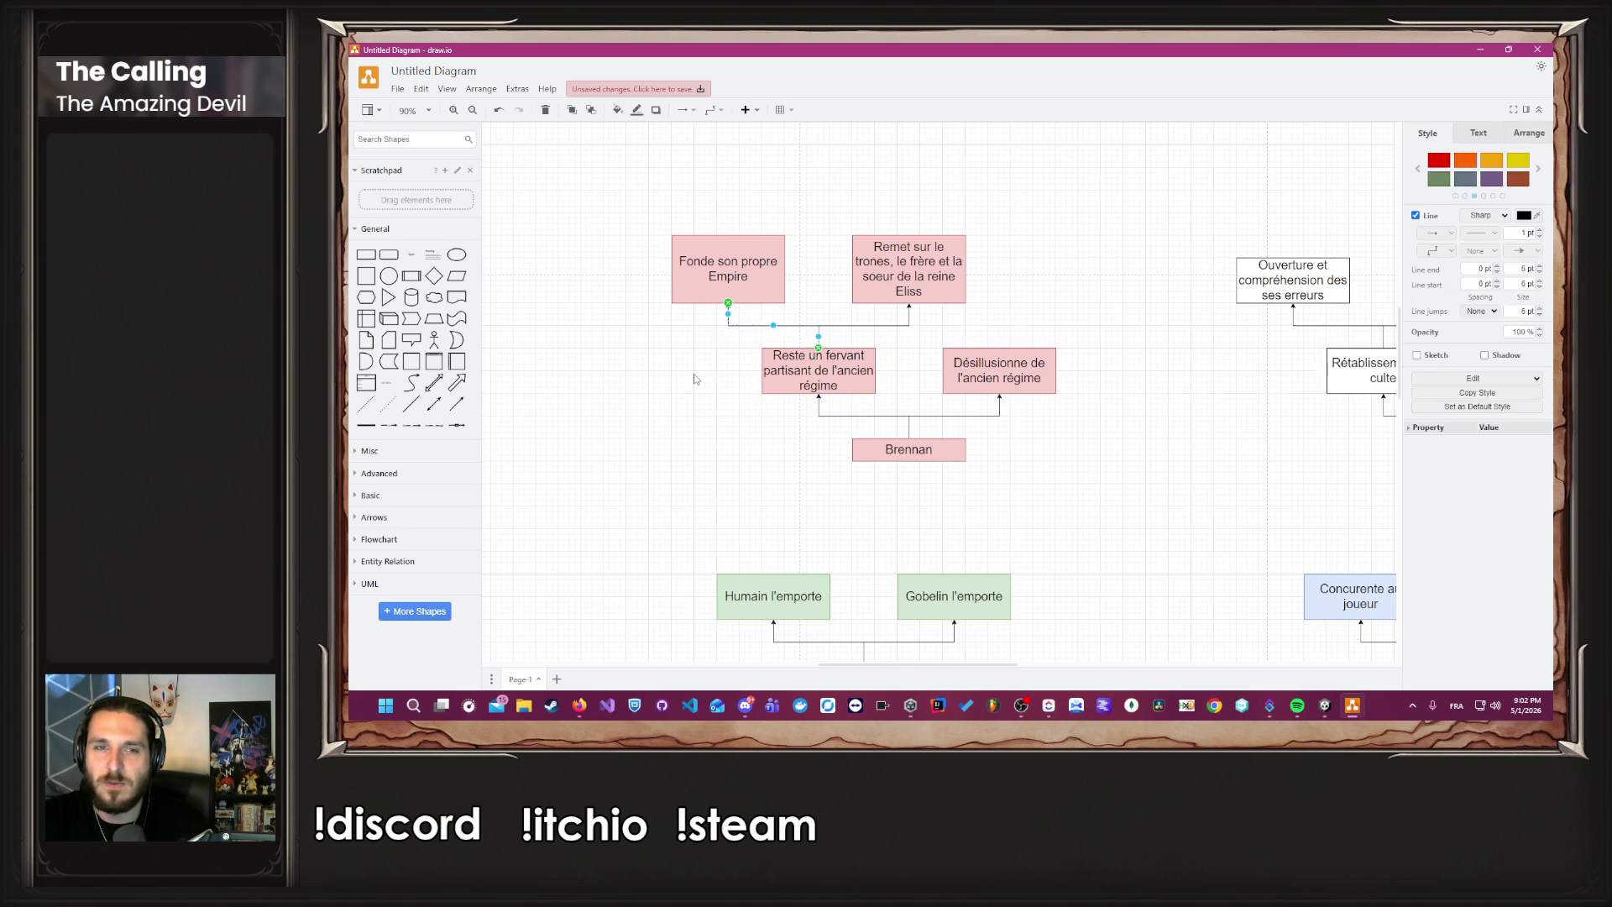
left_click(694, 372)
scroll(693, 380, "down", 5)
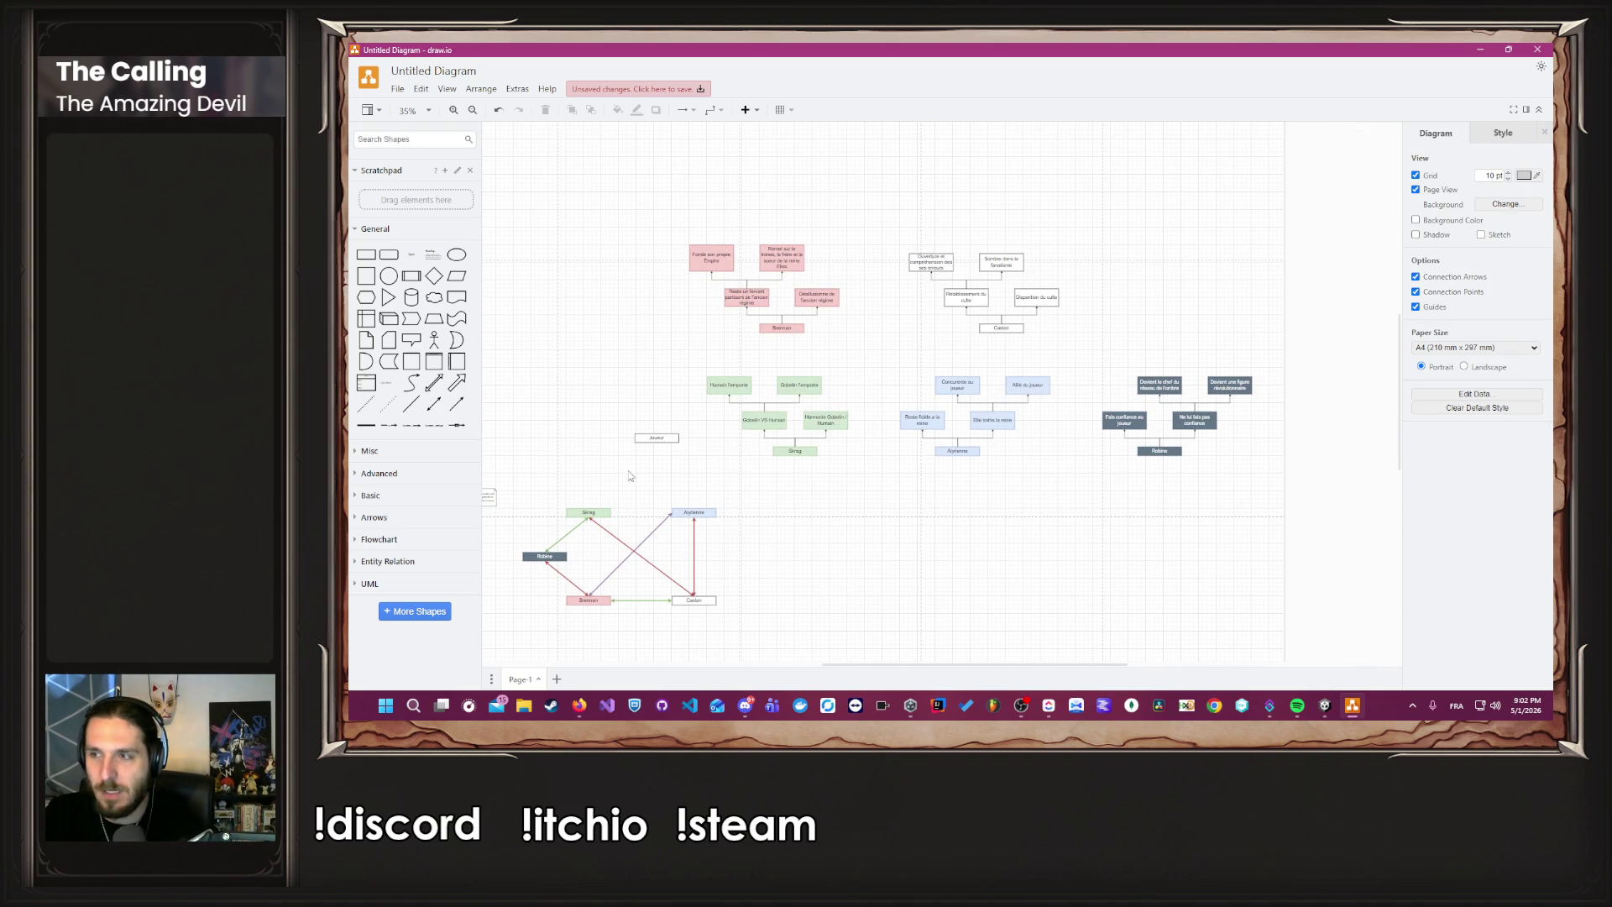
scroll(622, 495, "down", 2)
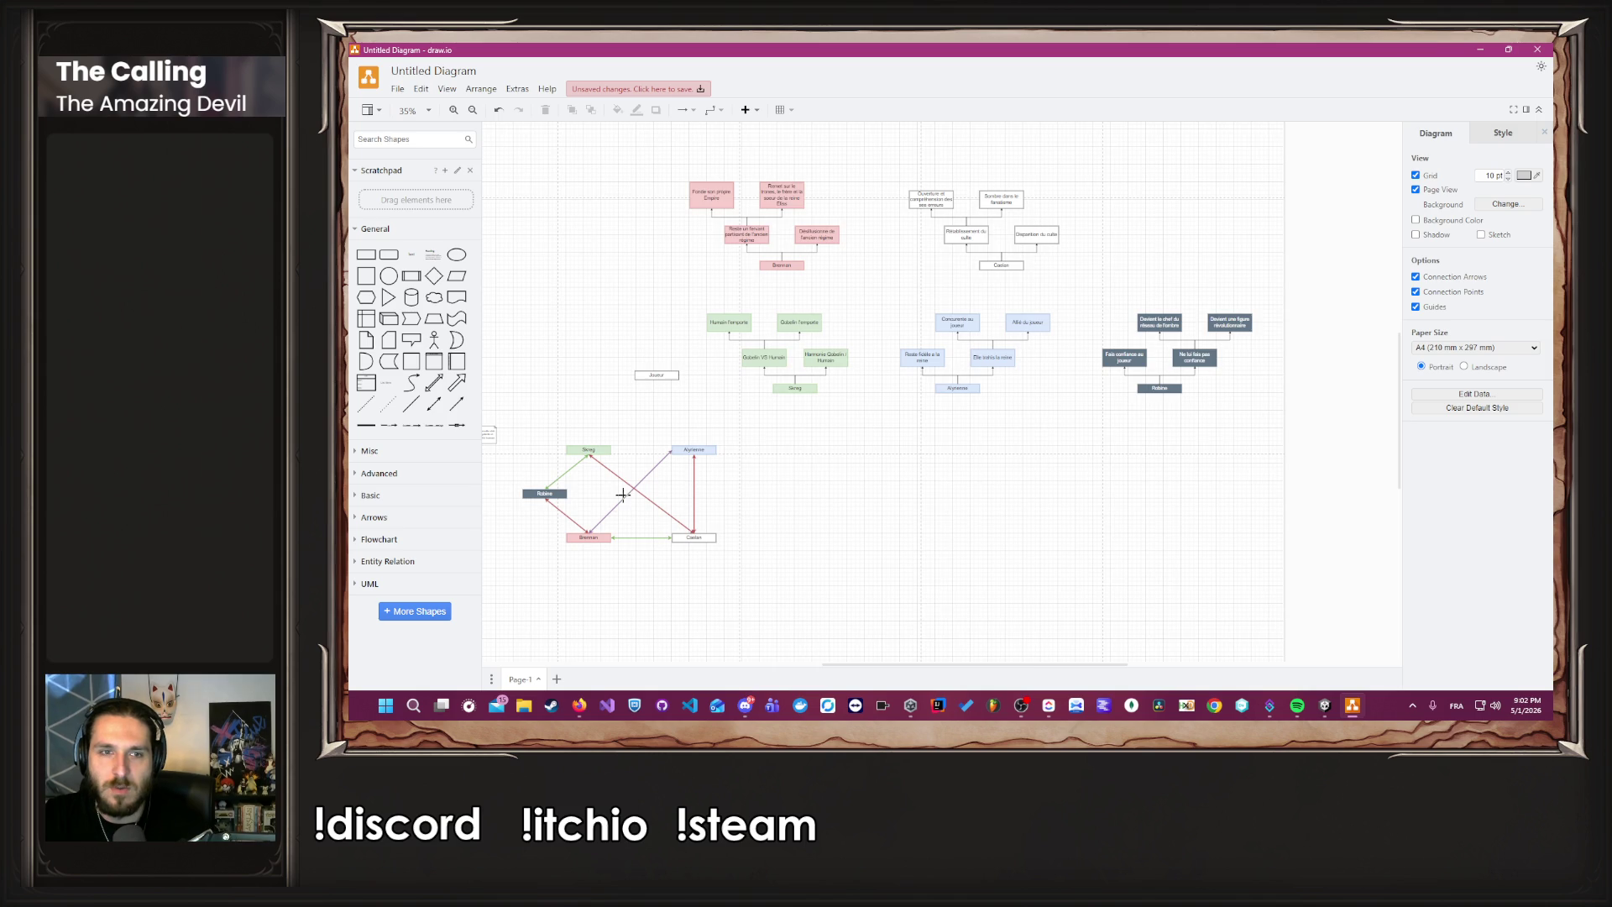
scroll(622, 495, "up", 2, "ctrl")
scroll(670, 529, "up", 3)
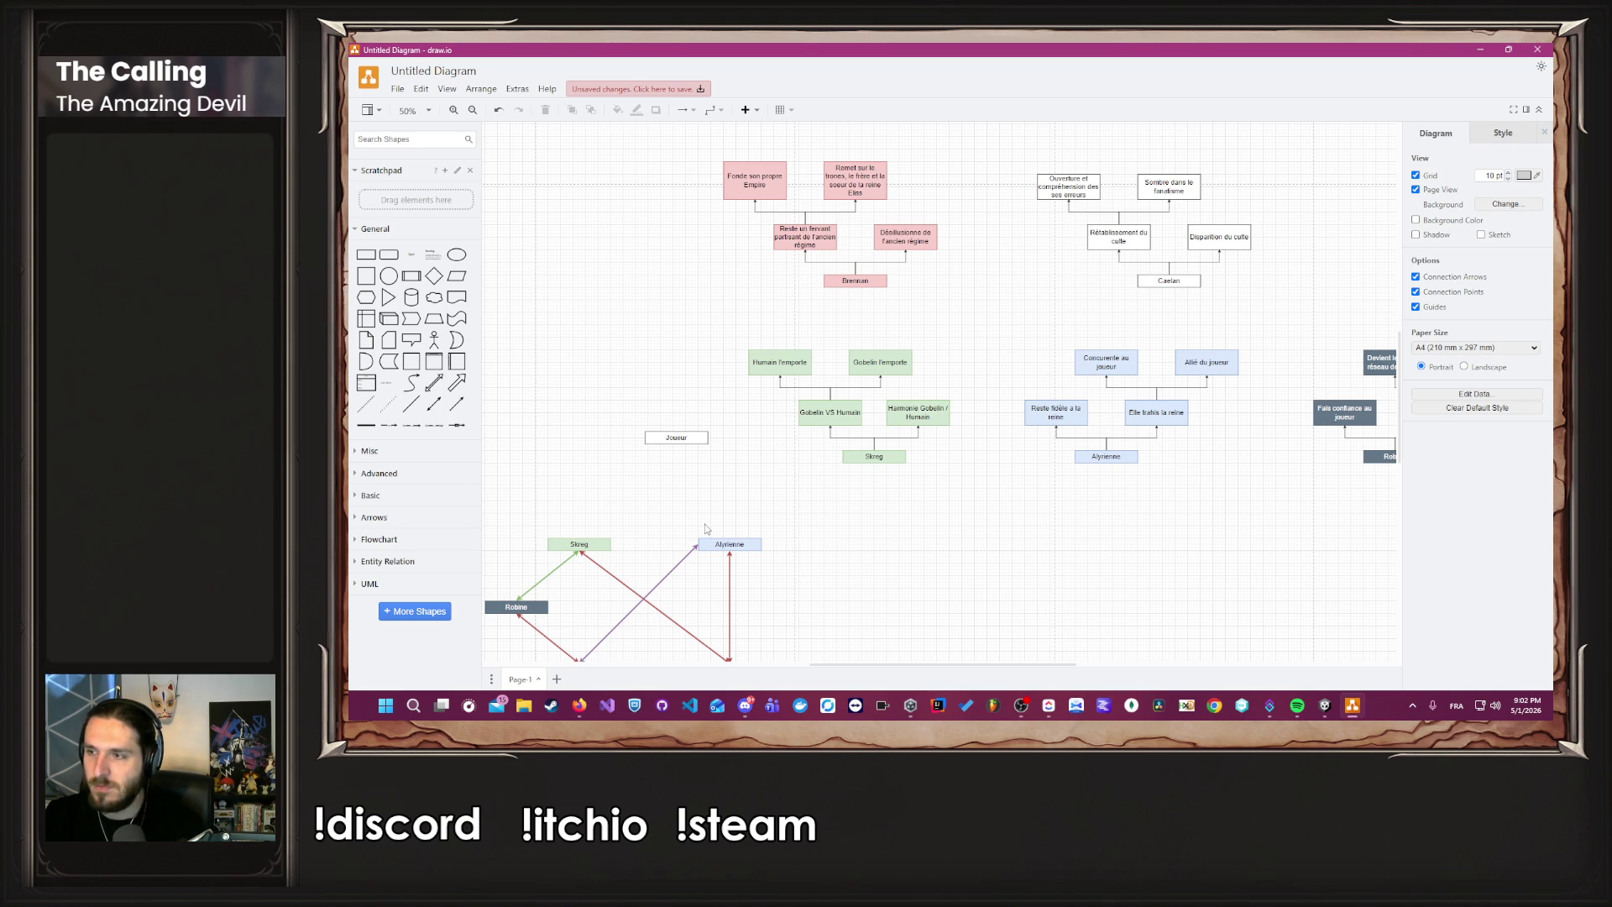
Move the Joueur box into open space on the page.
left_click(674, 438)
mouse_move(674, 439)
left_mouse_down()
mouse_move(590, 353)
mouse_move(1068, 338)
left_mouse_up()
mouse_move(604, 401)
scroll(1015, 425, "up", 3, "ctrl")
Add a tall 'Parviens à établir une assemblé avec ces compagnons' box above Joueur, then copy it left.
left_click(1016, 426)
mouse_move(1017, 426)
left_mouse_down()
mouse_move(868, 362)
mouse_move(869, 247)
mouse_move(968, 311)
mouse_move(991, 285)
left_mouse_up()
double_click(992, 285)
type("Pa")
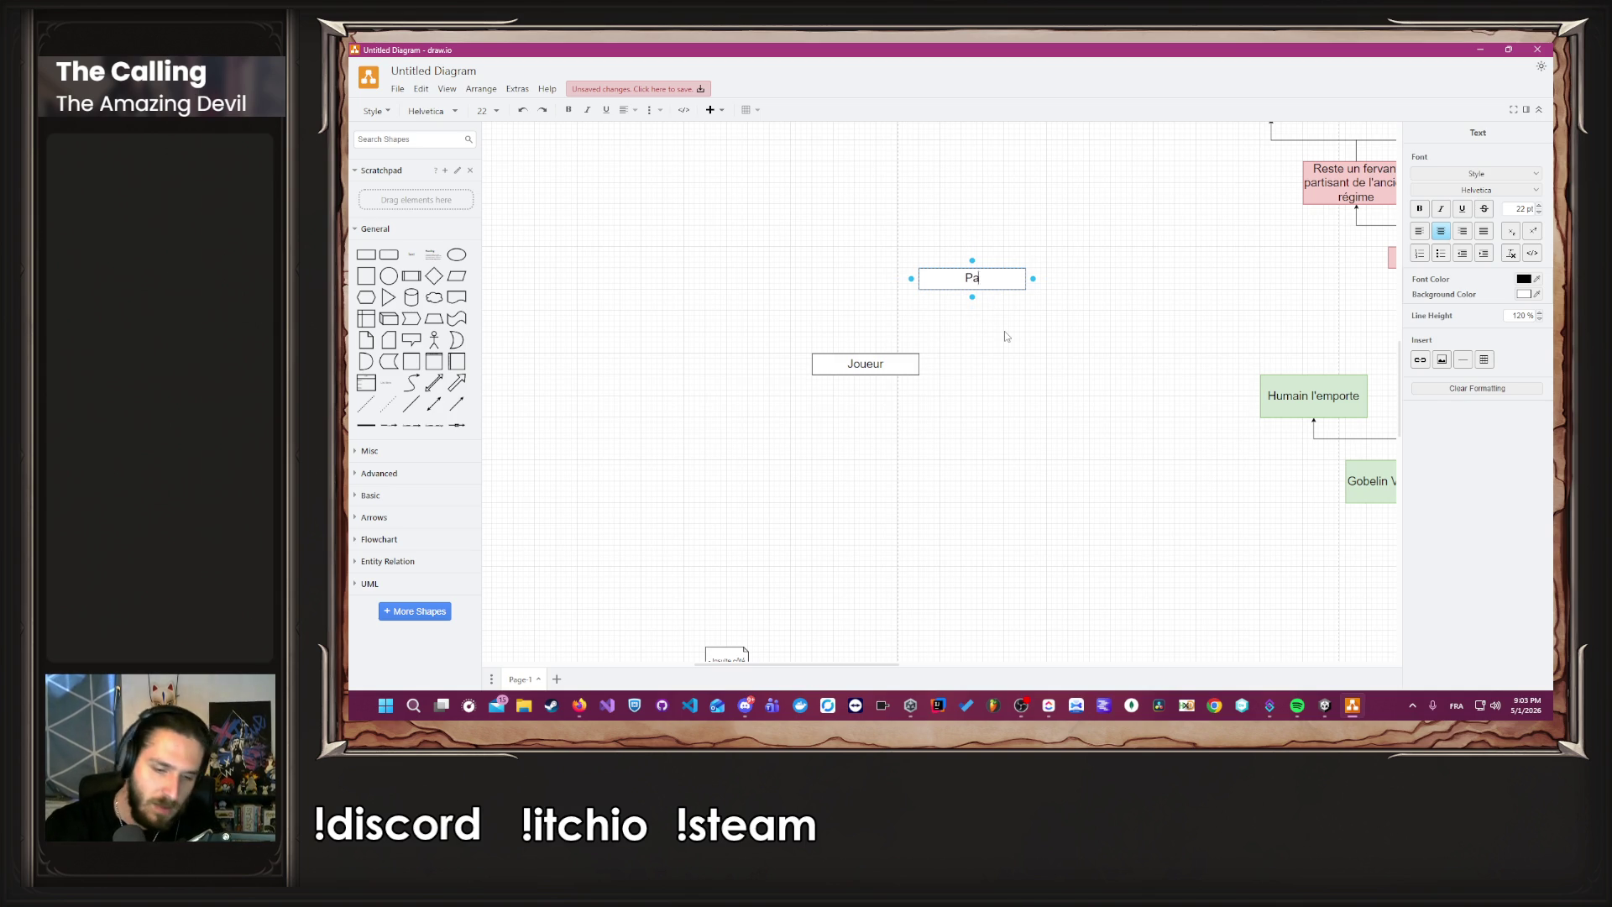
type("rviens à établir ")
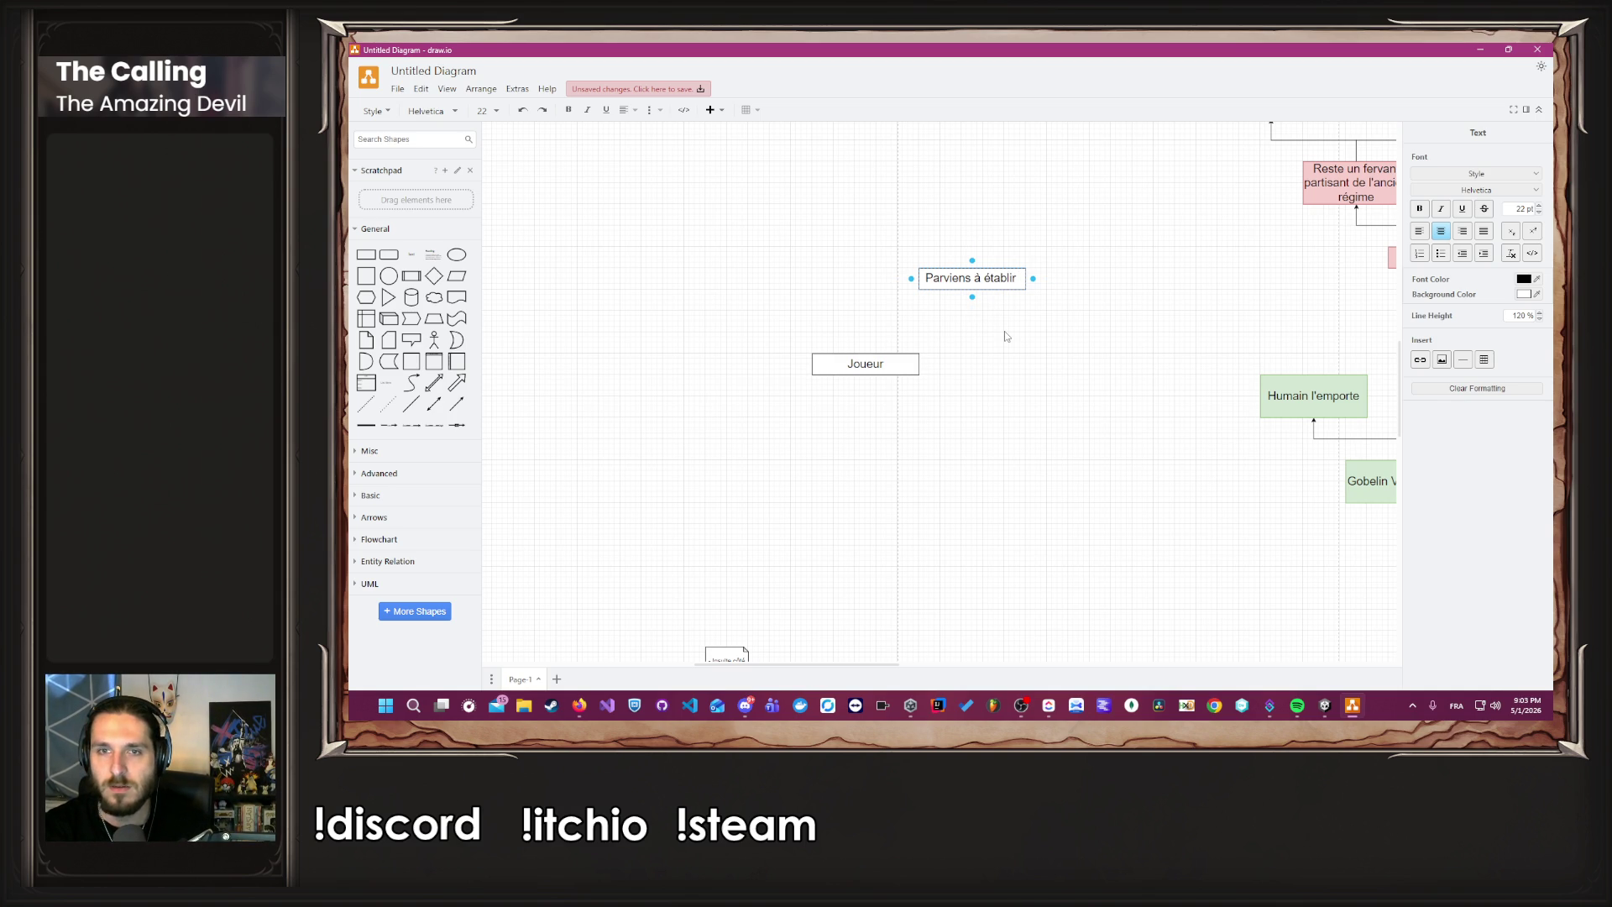
type("u")
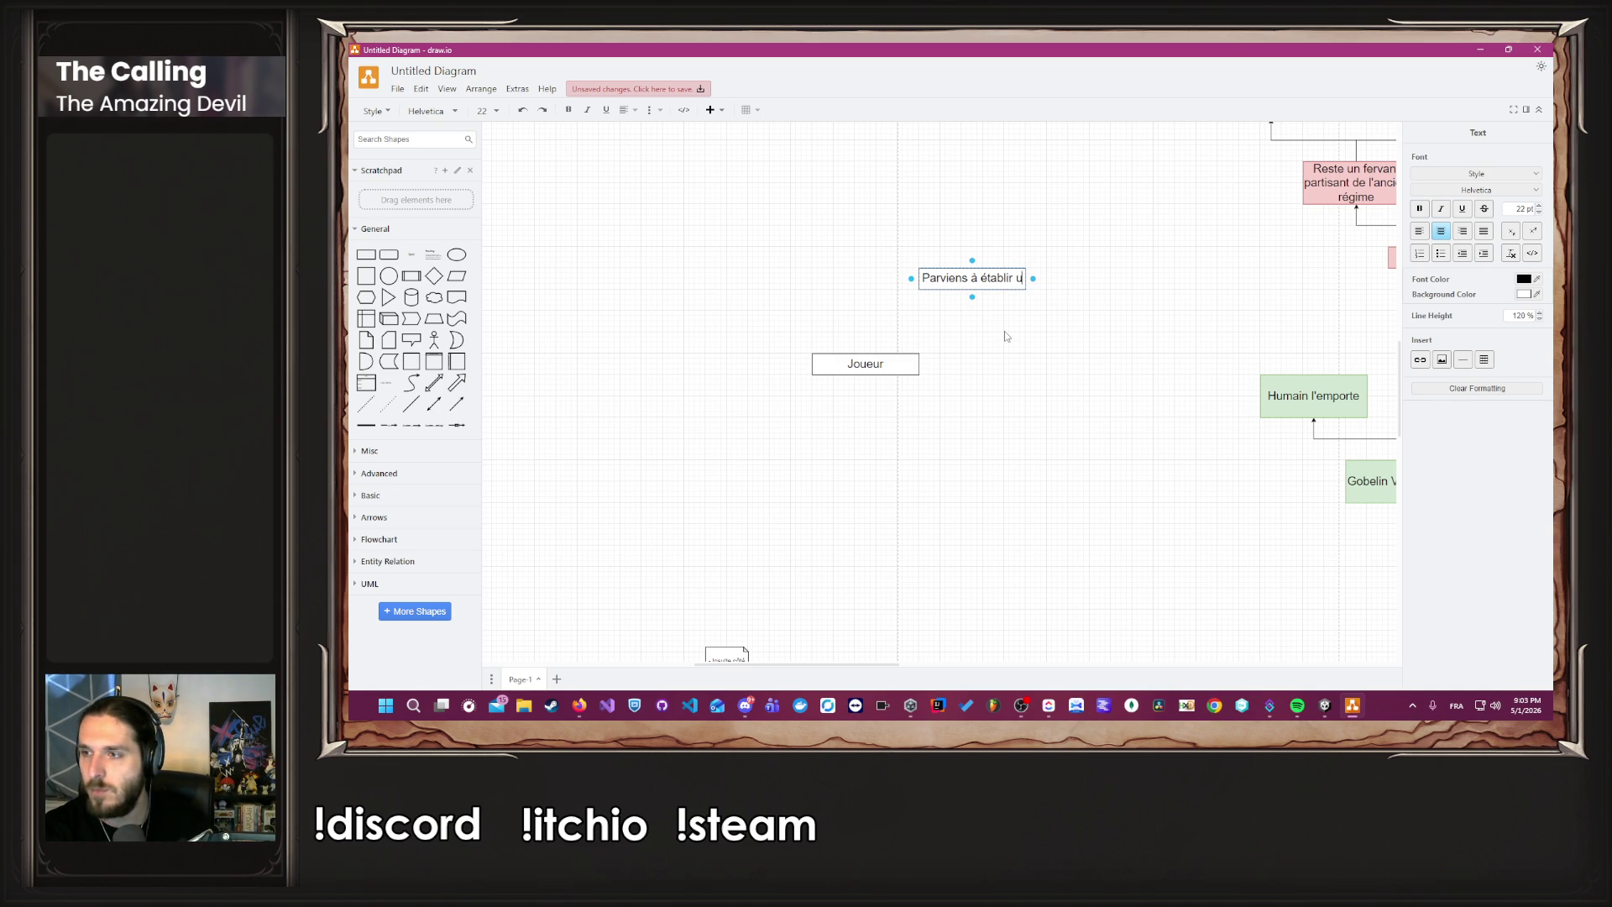
type("ne assemblé")
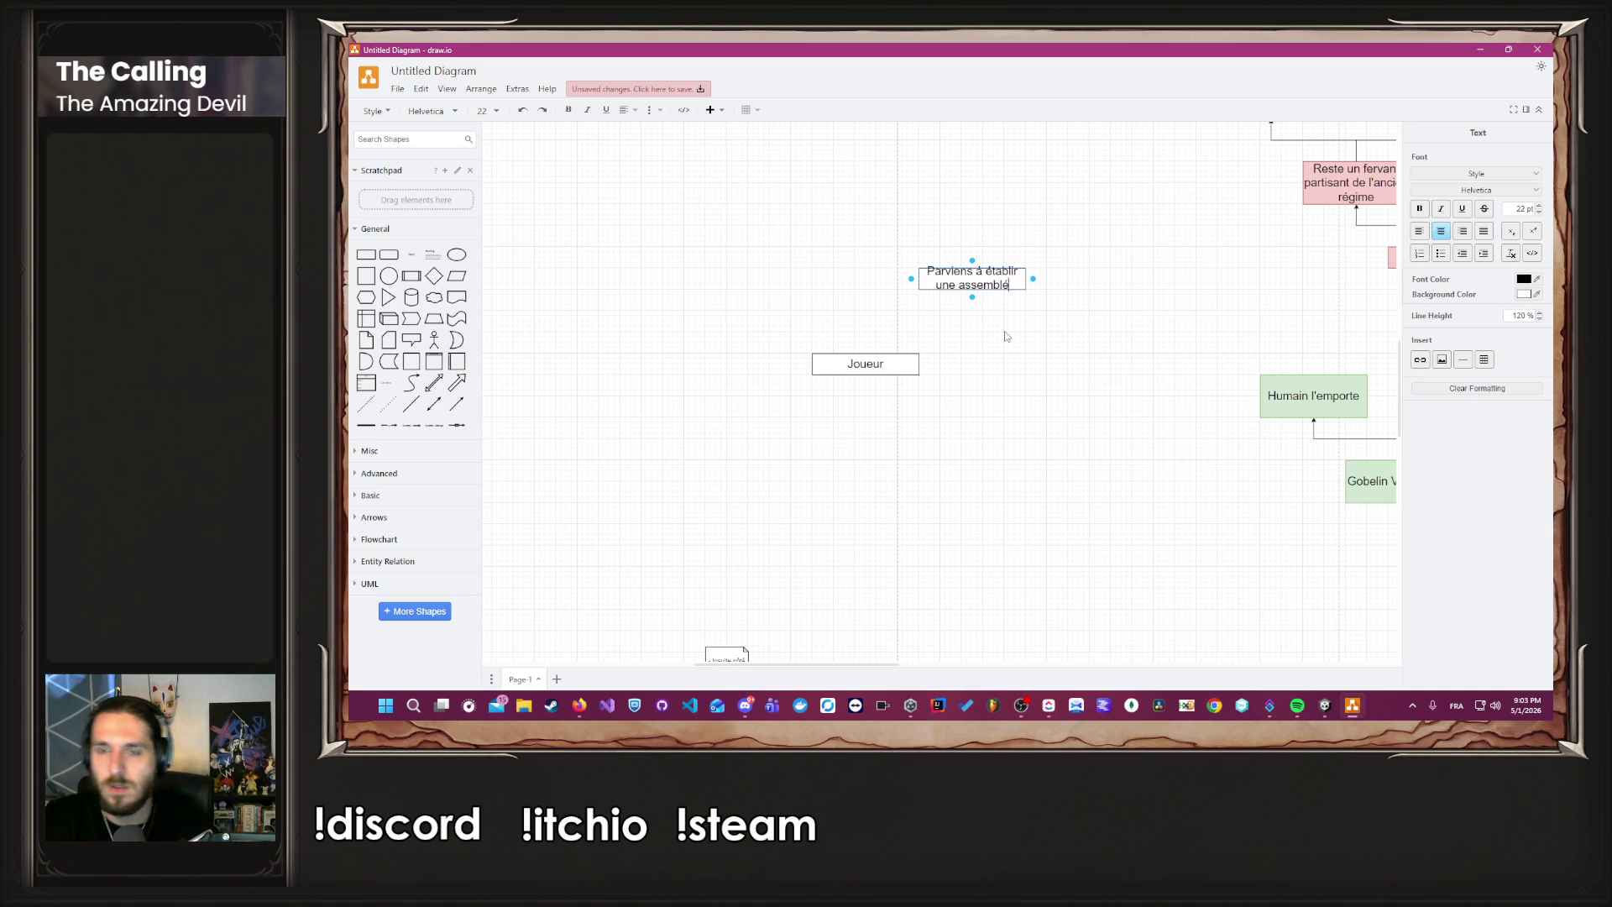
left_click_drag(970, 259, 969, 223)
double_click(970, 252)
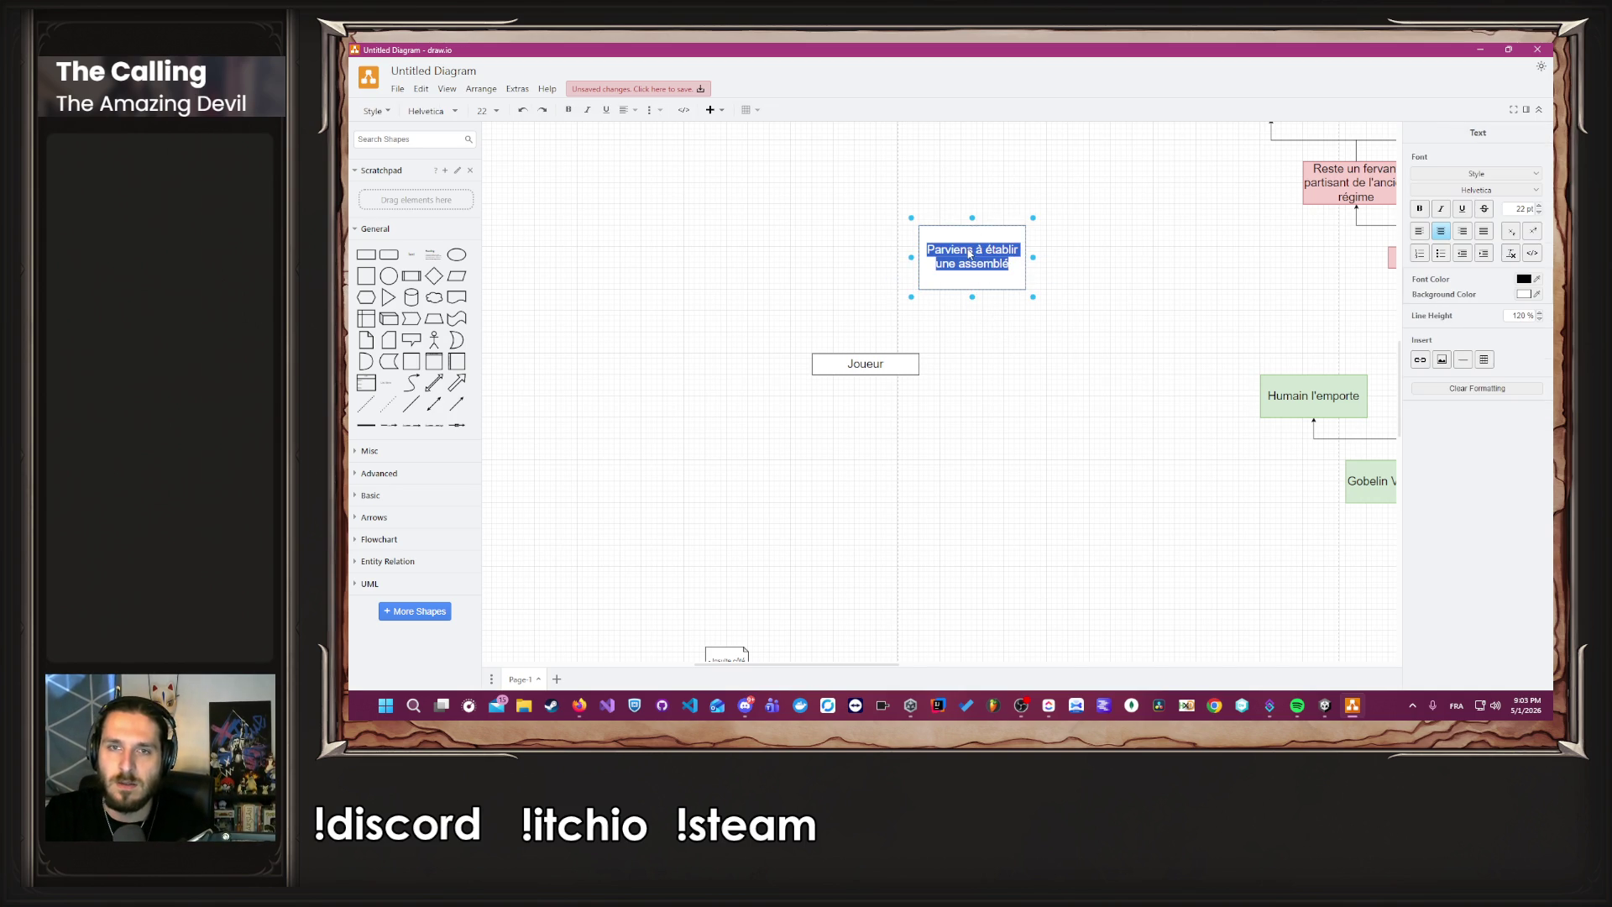
key("End")
type("avec ")
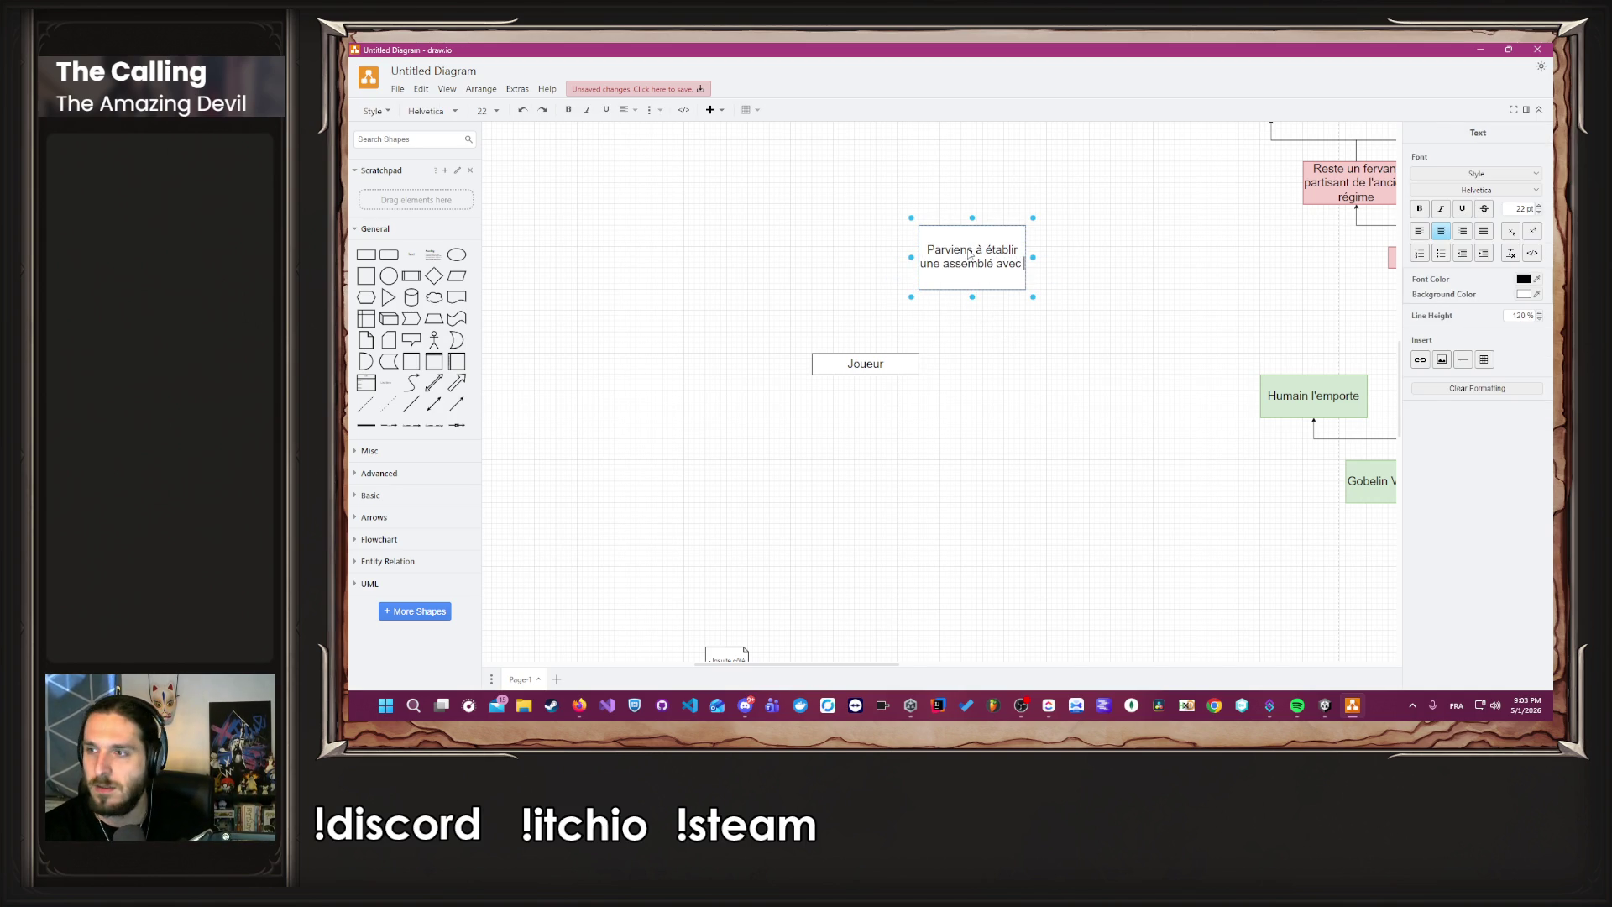
type("ces compagnons")
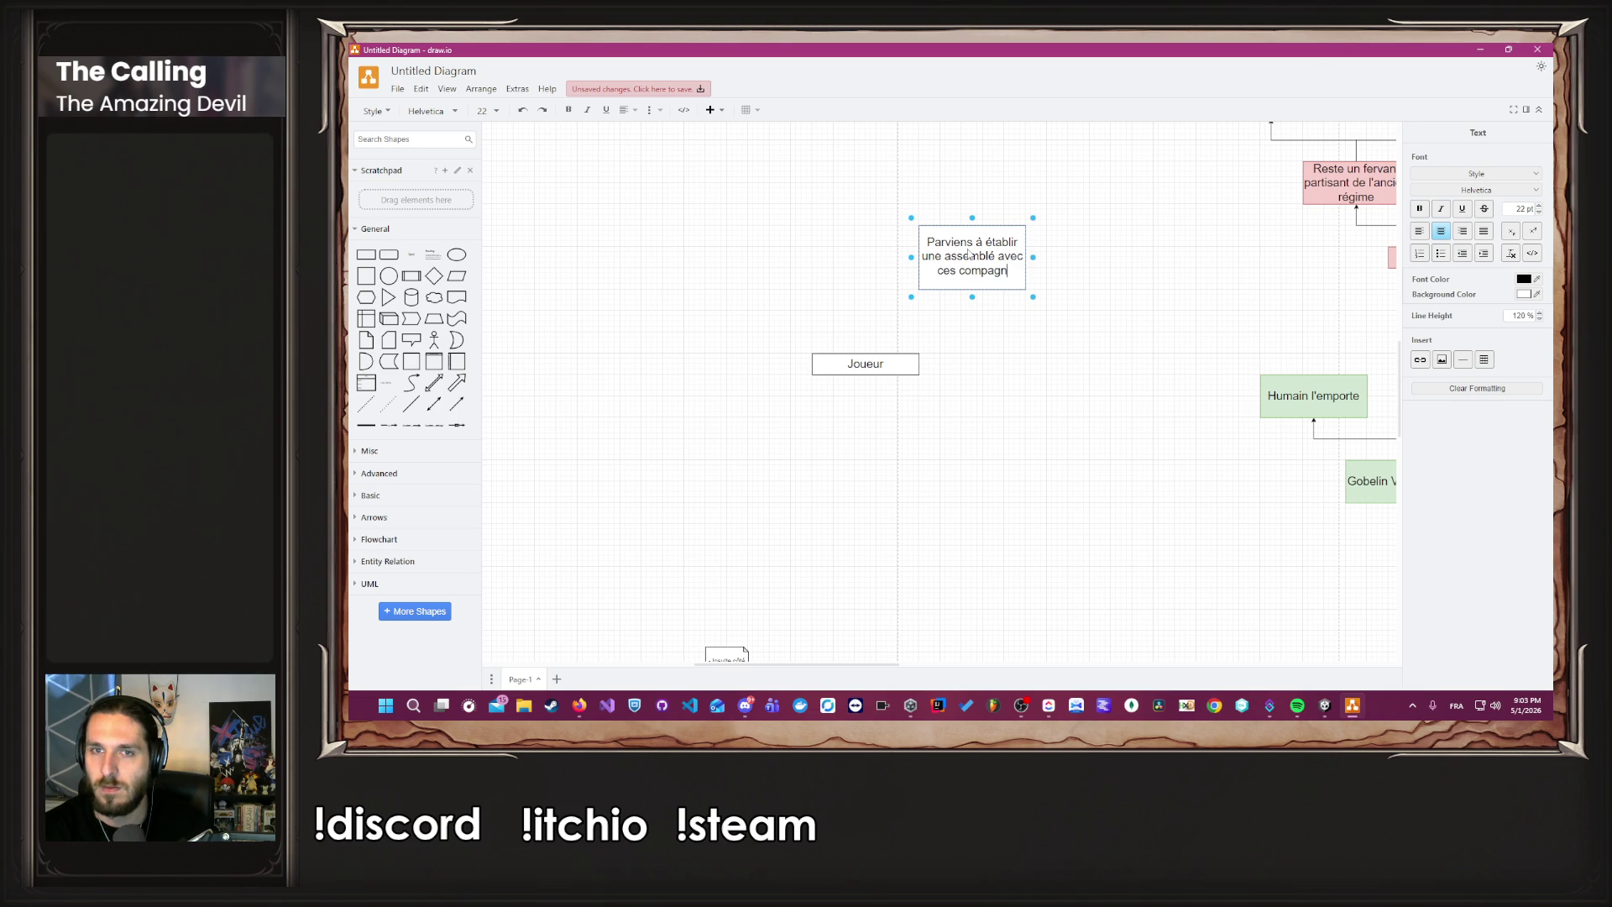
left_click(997, 371)
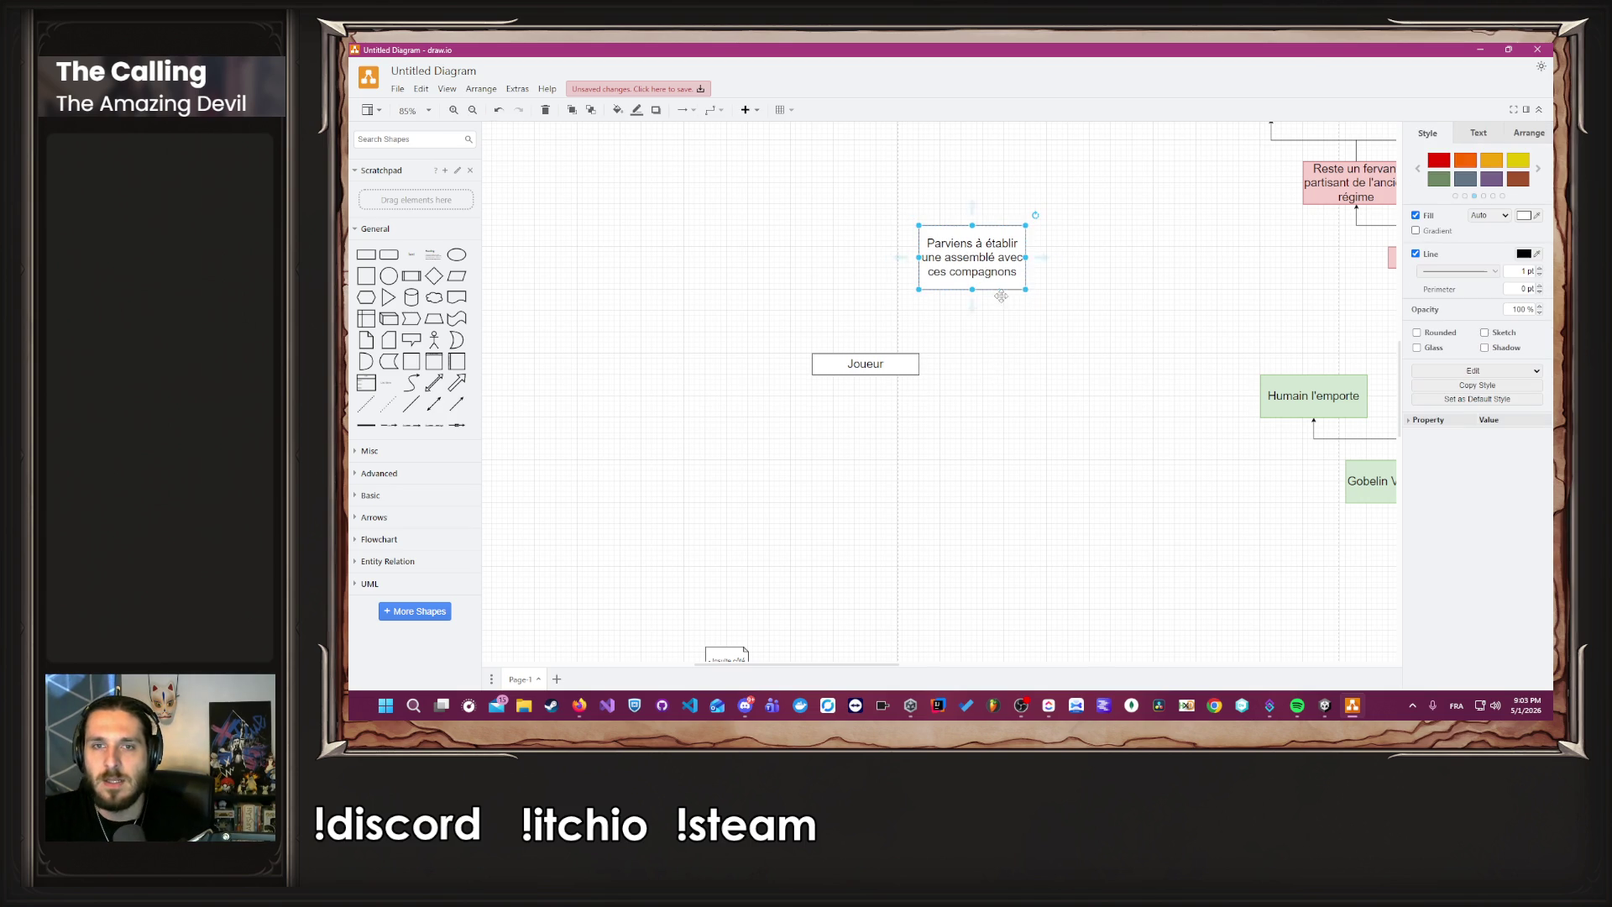
mouse_move(955, 273)
left_mouse_down()
mouse_move(897, 300)
mouse_move(753, 284)
mouse_move(775, 263)
left_mouse_up()
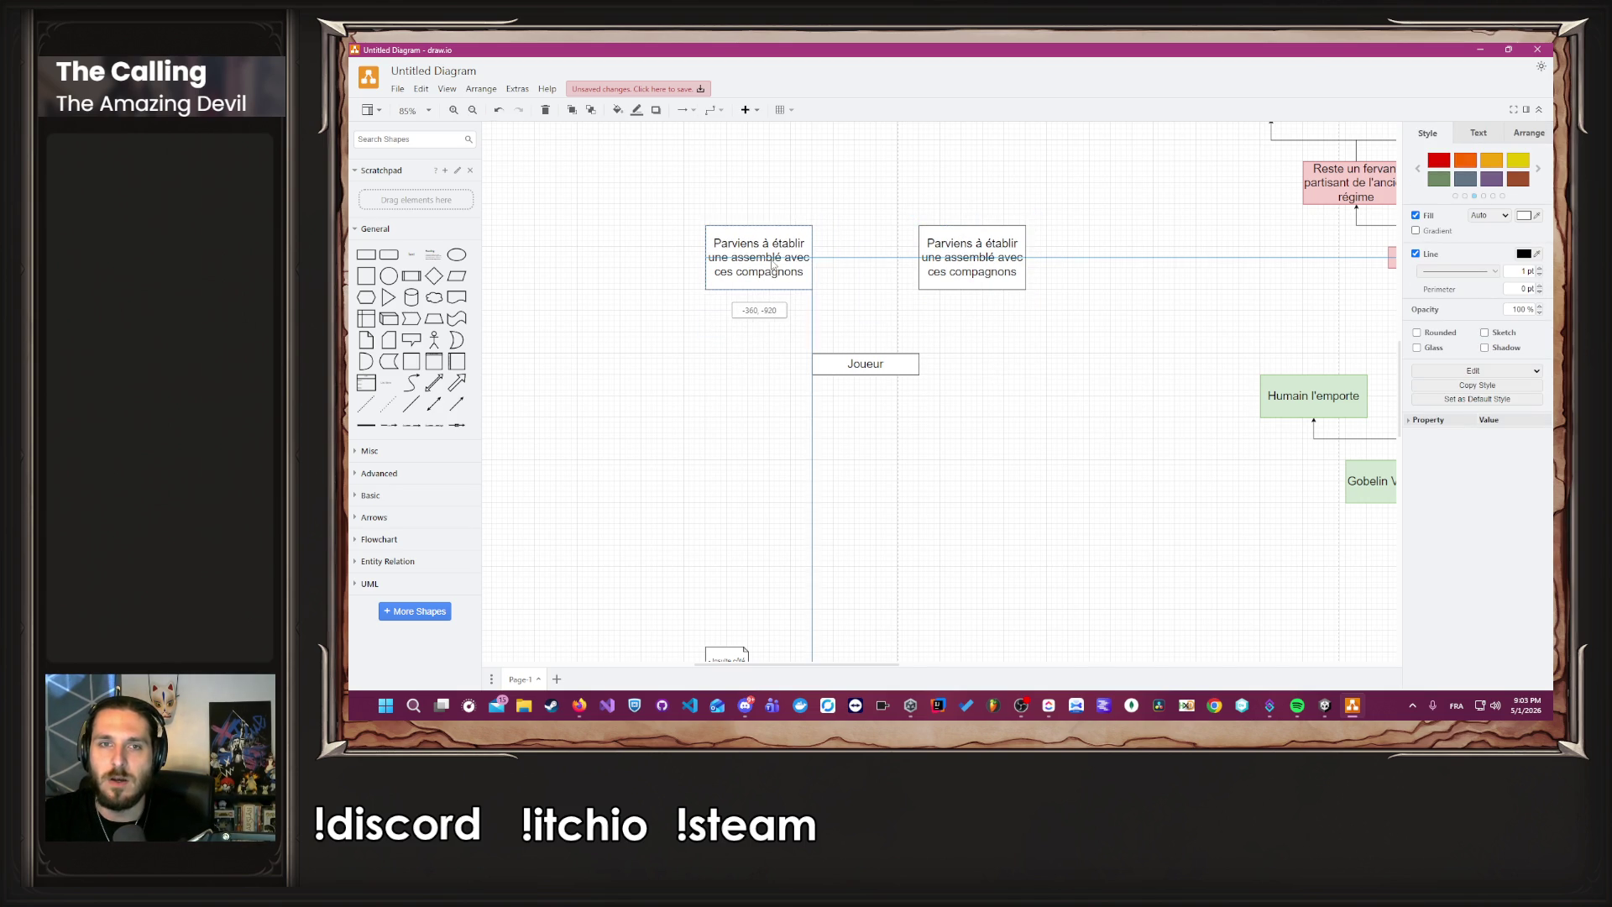
left_click(993, 376)
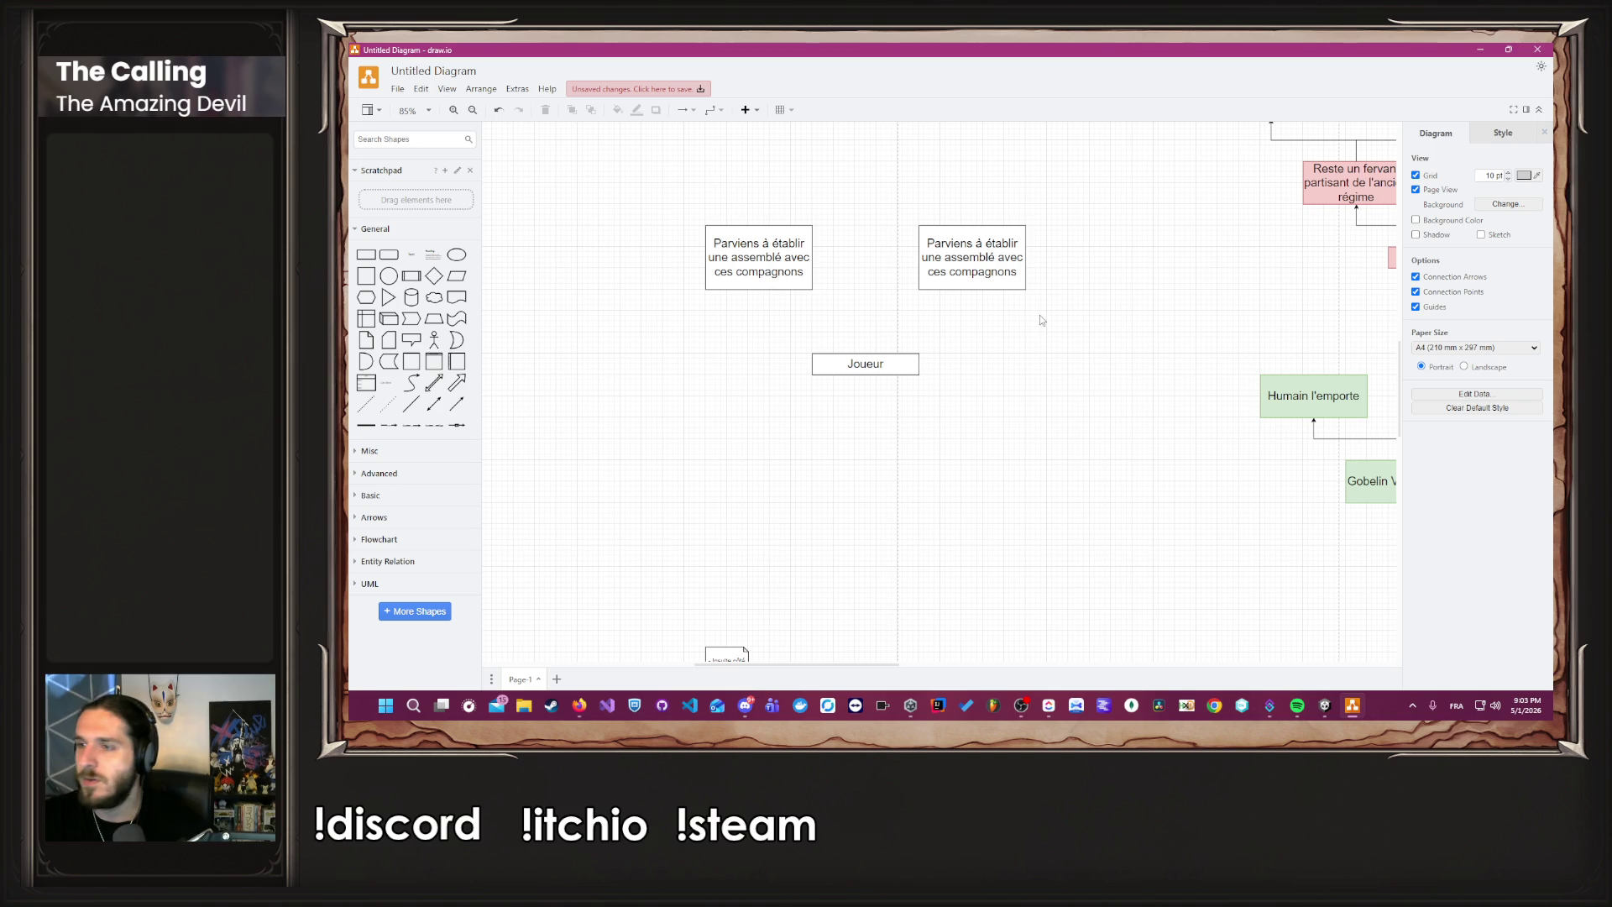
Connect Joueur up to the right and left 'Parviens à établir une assemblé' boxes.
left_click_drag(866, 355, 971, 289)
left_click(1000, 416)
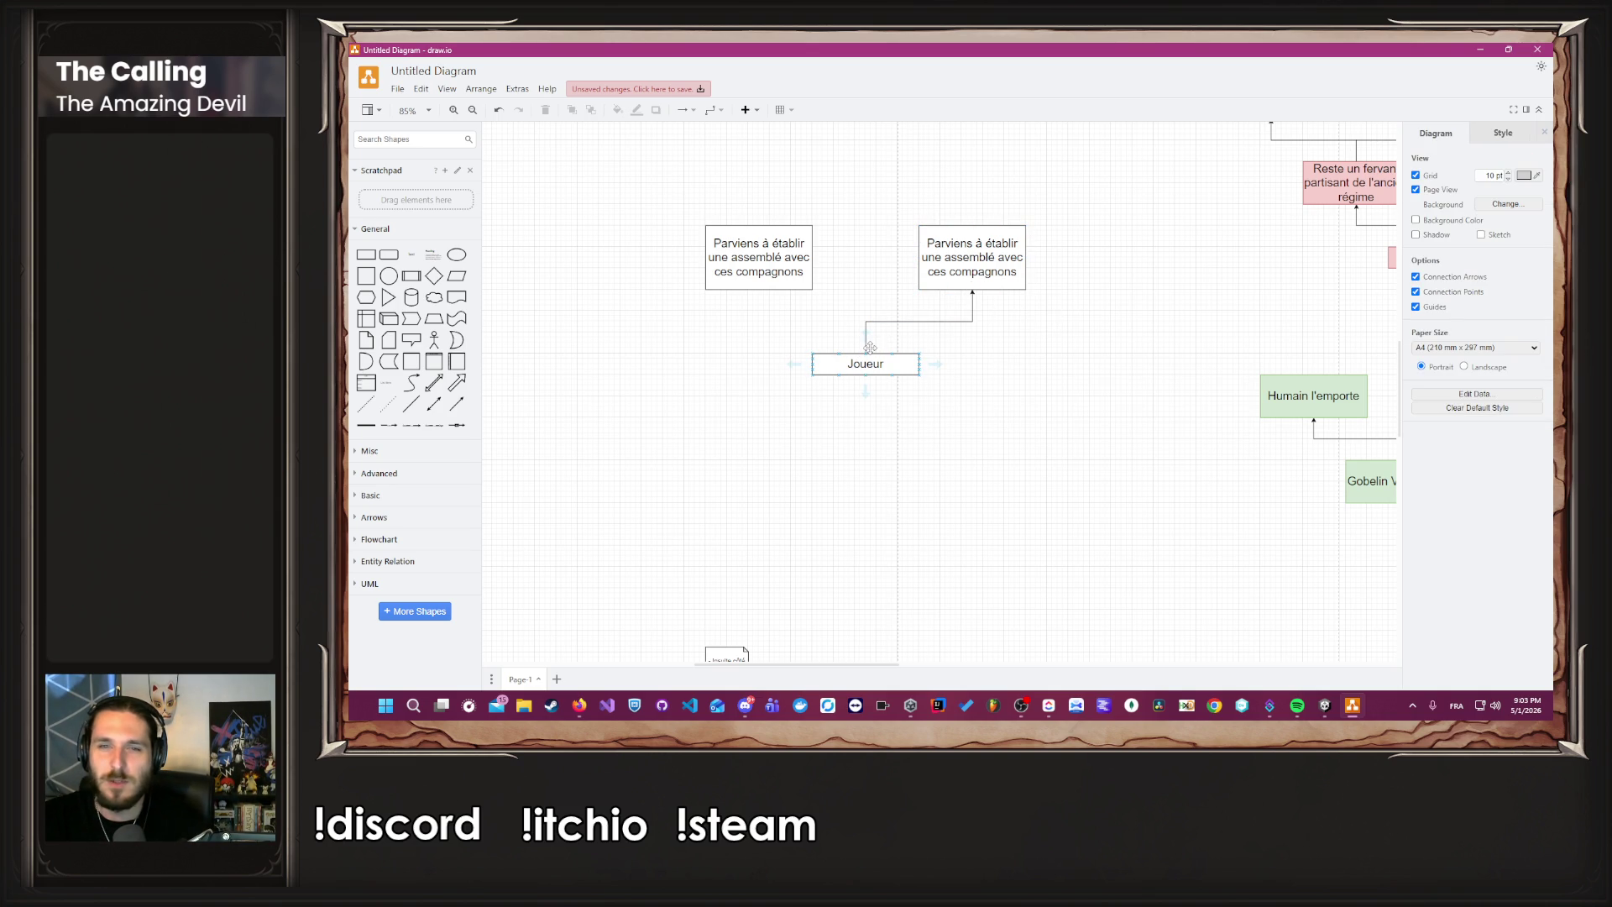
left_click_drag(865, 355, 759, 290)
left_click(966, 412)
scroll(966, 412, "down", 7)
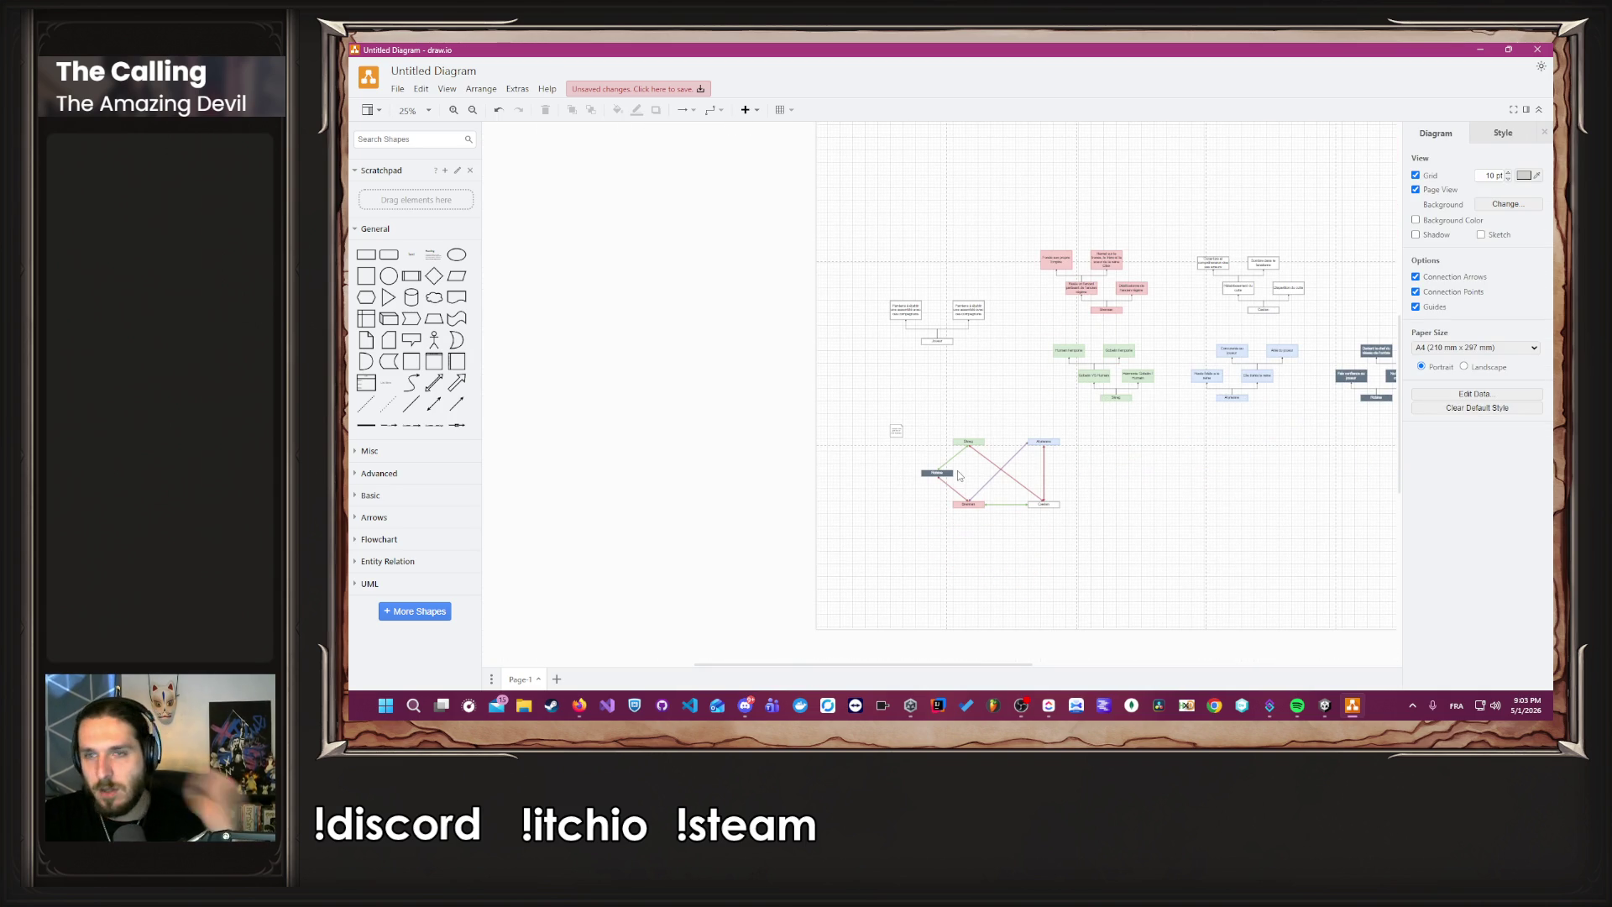
scroll(951, 460, "up", 1)
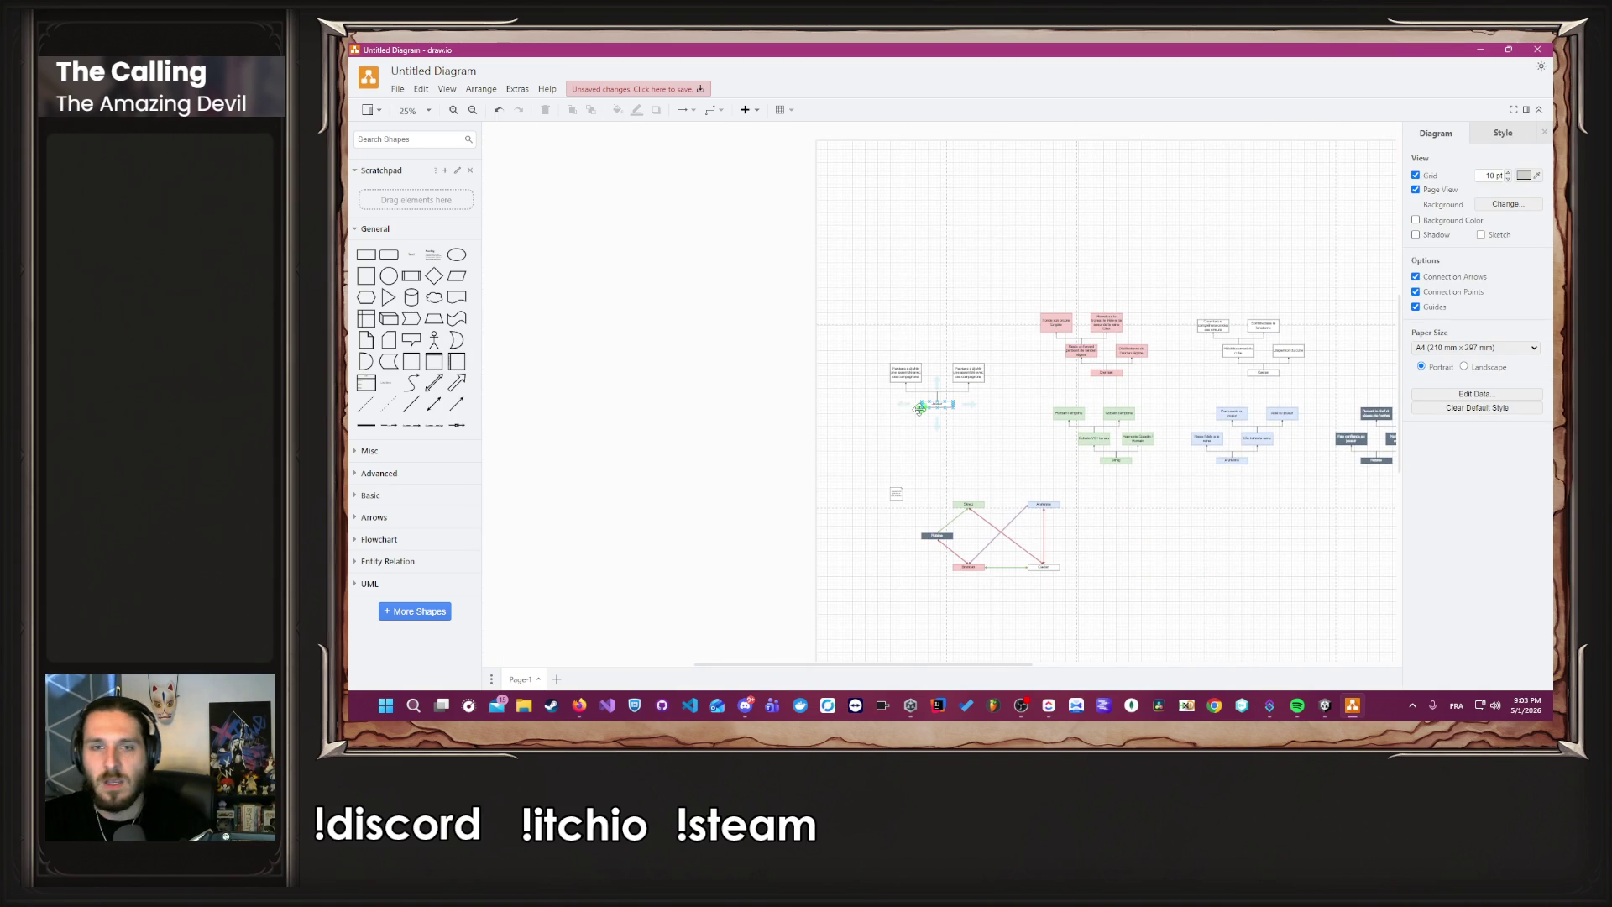
scroll(919, 408, "up", 6)
Relabel the left Parviens box 'Deviens le nouveau dirigeant'.
left_click(861, 360)
double_click(860, 359)
key("BackSpace")
type("Deviens le nouvel")
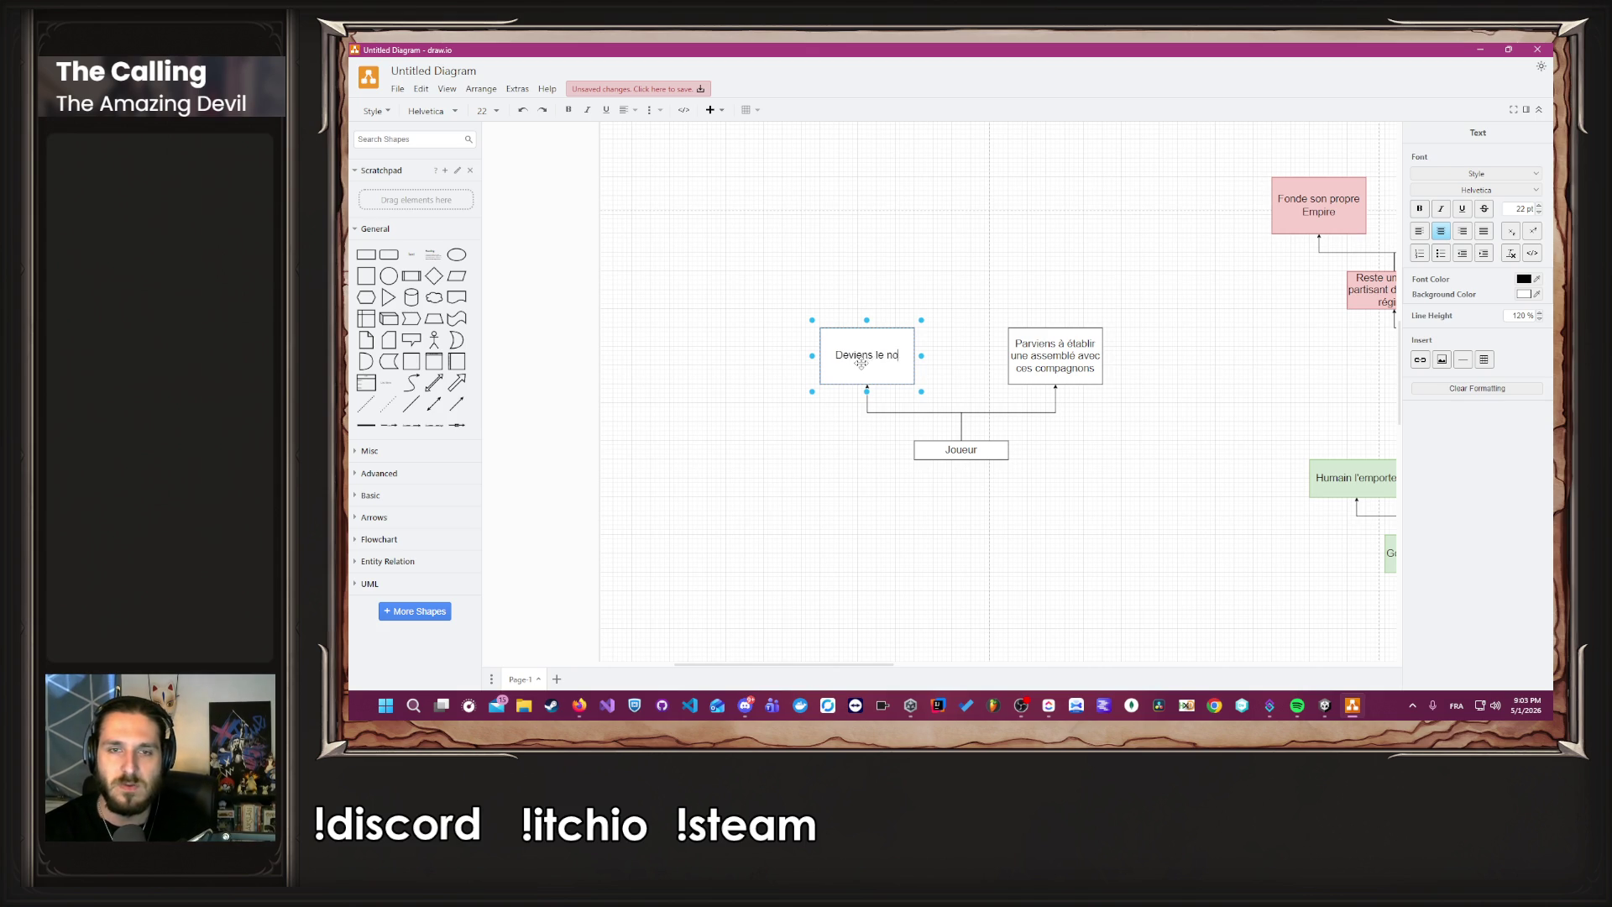
key("BackSpace")
type("au dirigeant")
left_click(874, 277)
left_click(873, 277)
Add an 'Empereur' copy above 'Deviens le nouveau dirigeant', then delete it.
left_click(874, 361)
mouse_move(890, 370)
left_mouse_down()
mouse_move(932, 277)
mouse_move(885, 261)
left_mouse_up()
double_click(884, 257)
type("Empereur")
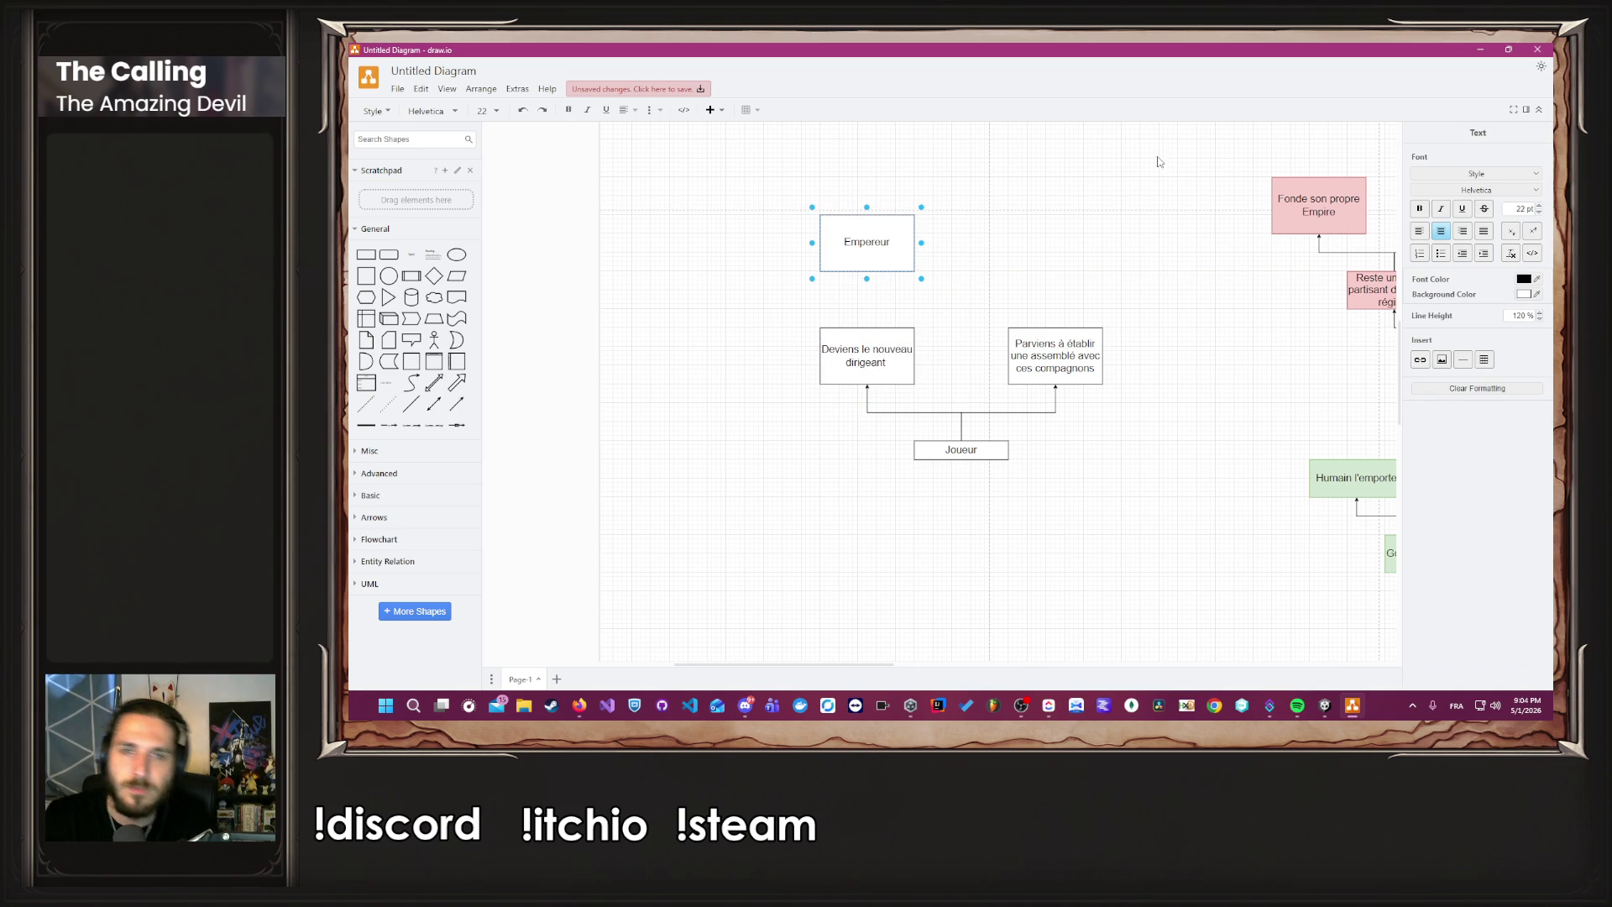
left_click(940, 263)
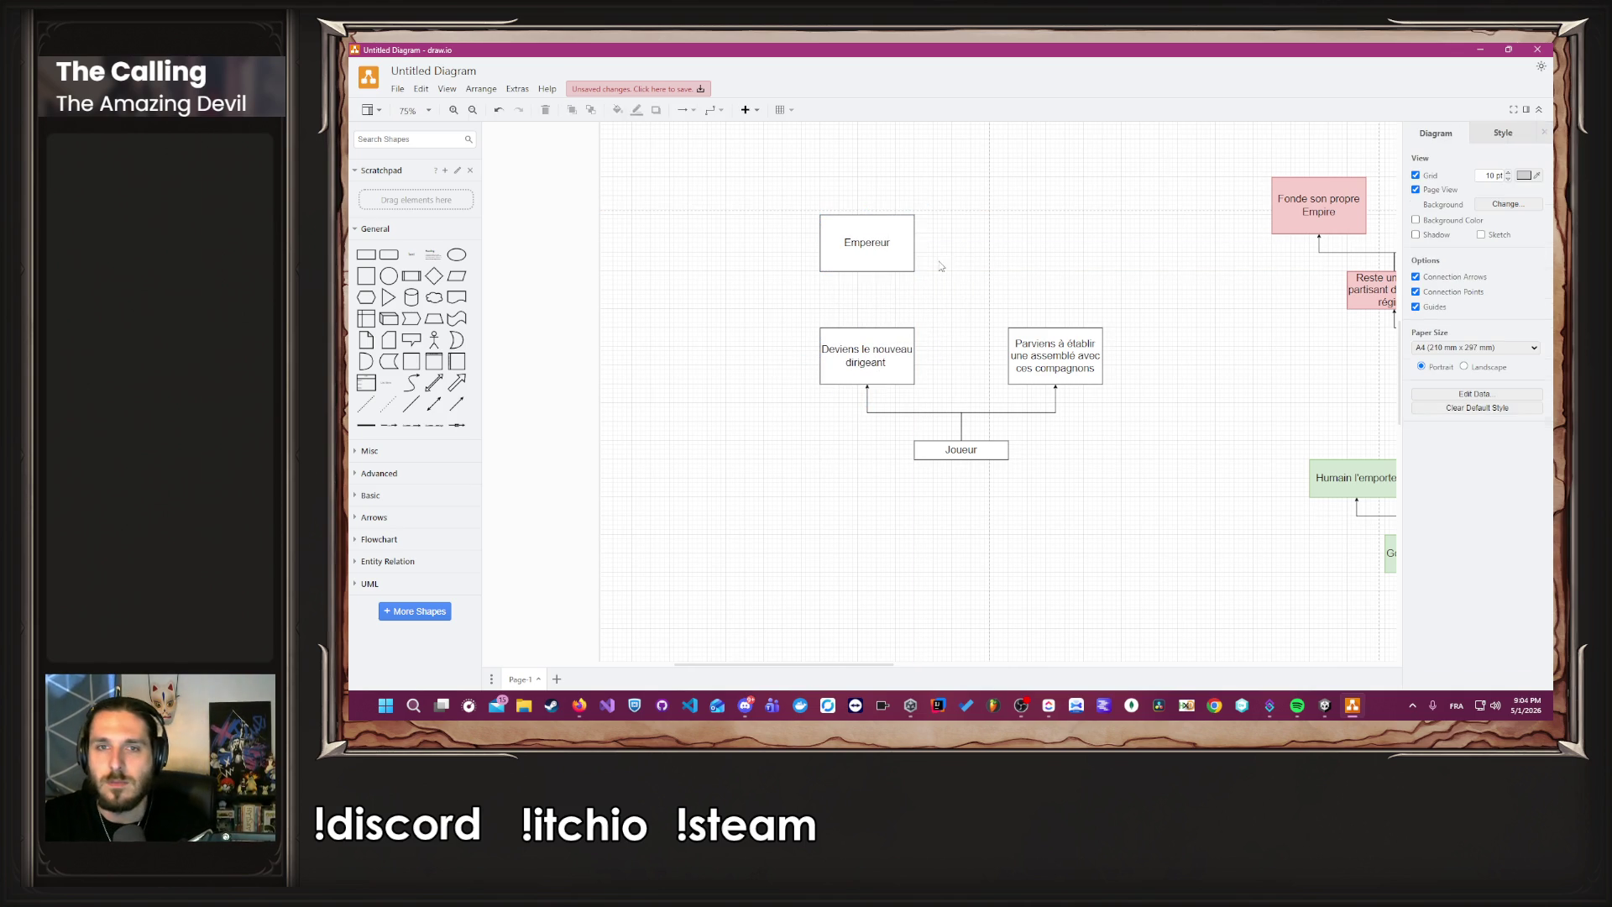
left_click(835, 257)
key("Delete")
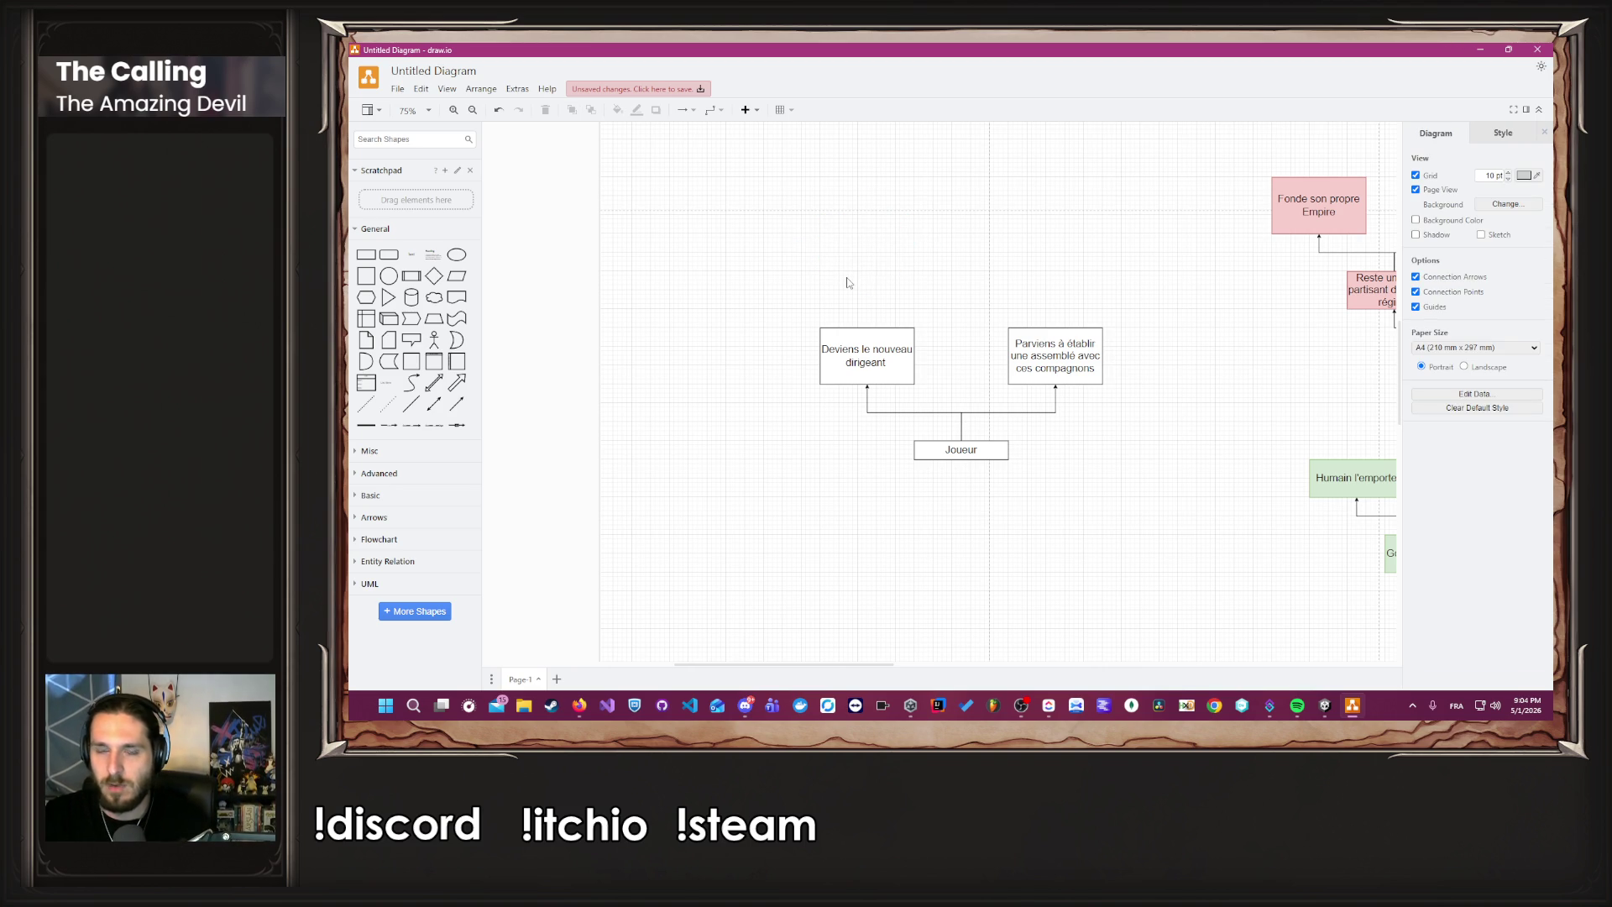
Reposition the Deviens and Joueur boxes and copy 'Deviens le nouveau dirigeant' to the left.
mouse_move(895, 345)
left_mouse_down()
mouse_move(960, 346)
mouse_move(943, 356)
left_mouse_up()
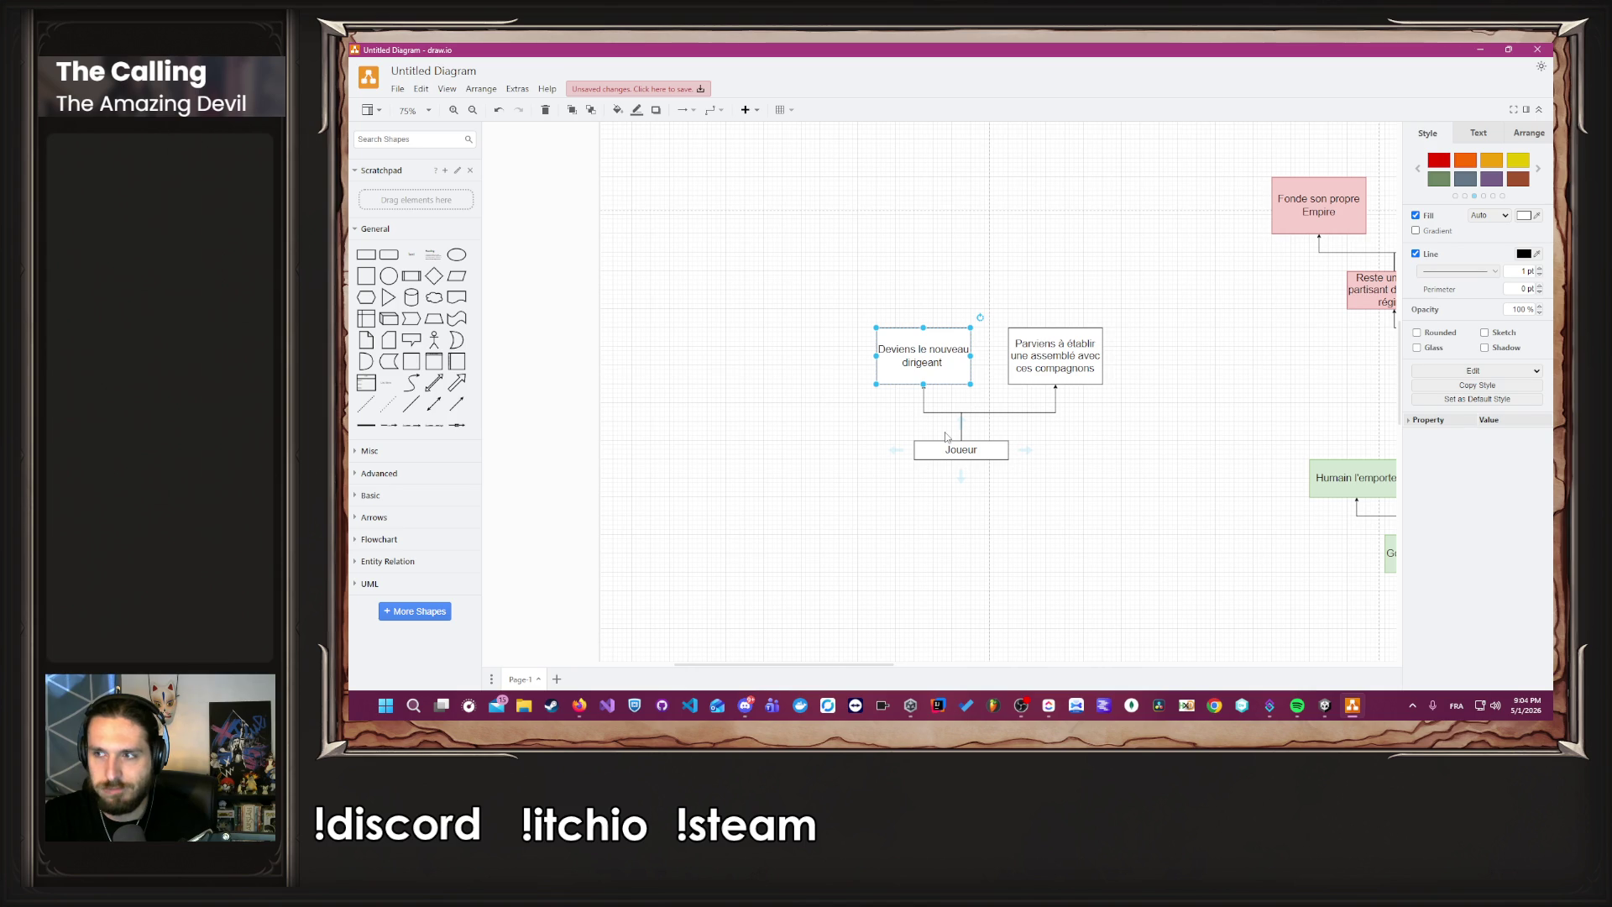
left_click_drag(961, 447, 923, 474)
scroll(922, 471, "up", 6)
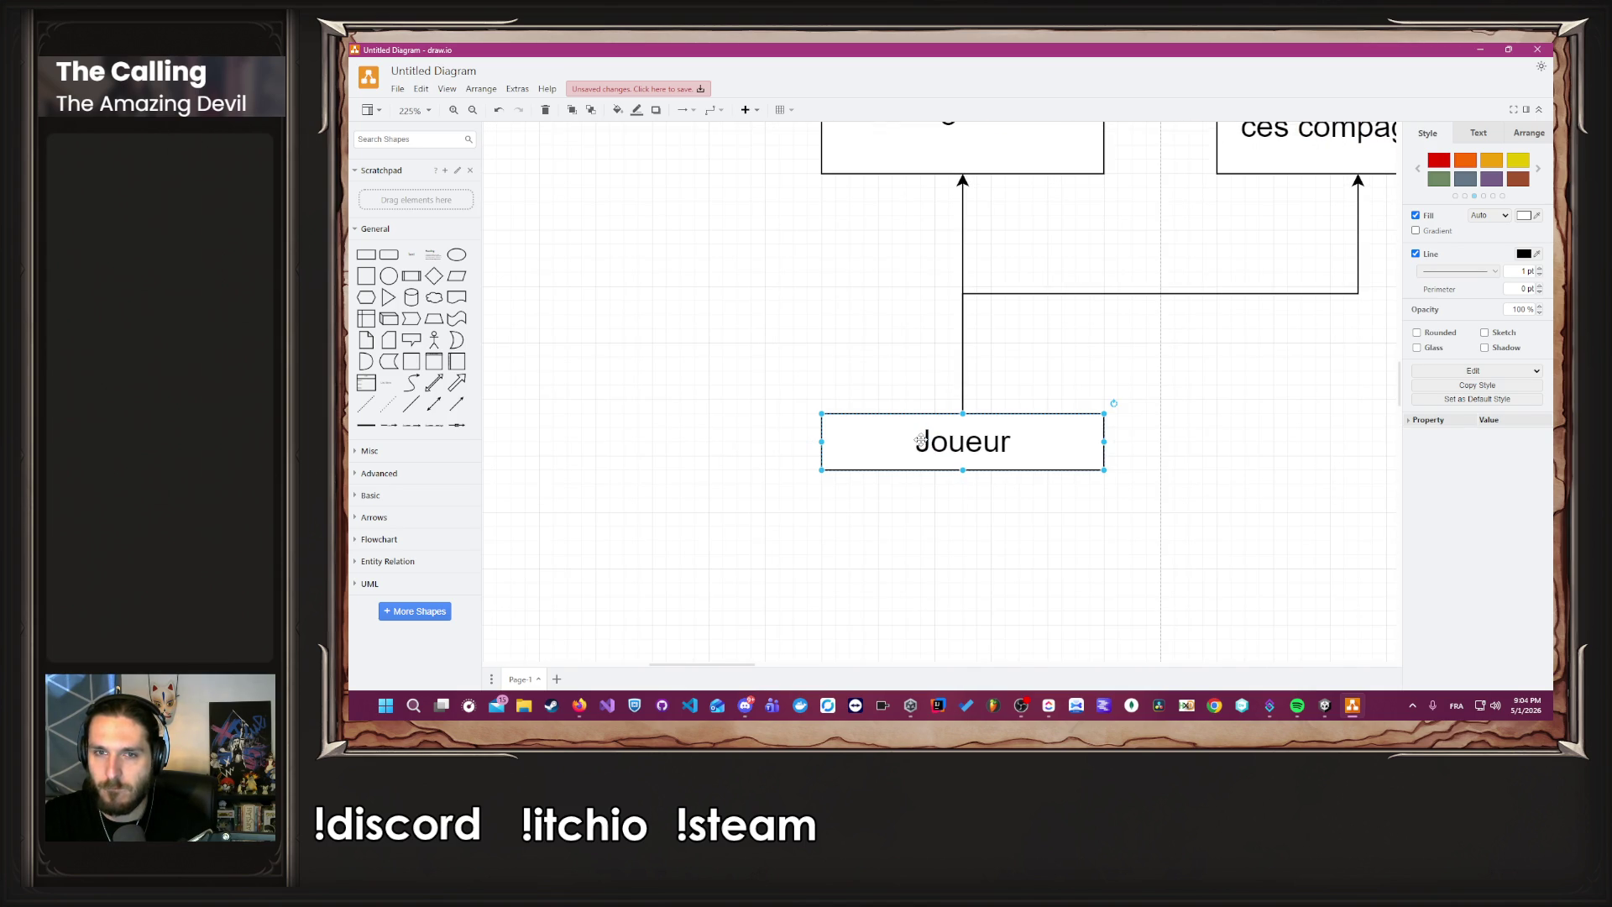
scroll(920, 439, "down", 5)
mouse_move(928, 326)
left_mouse_down()
mouse_move(951, 341)
mouse_move(780, 336)
left_mouse_up()
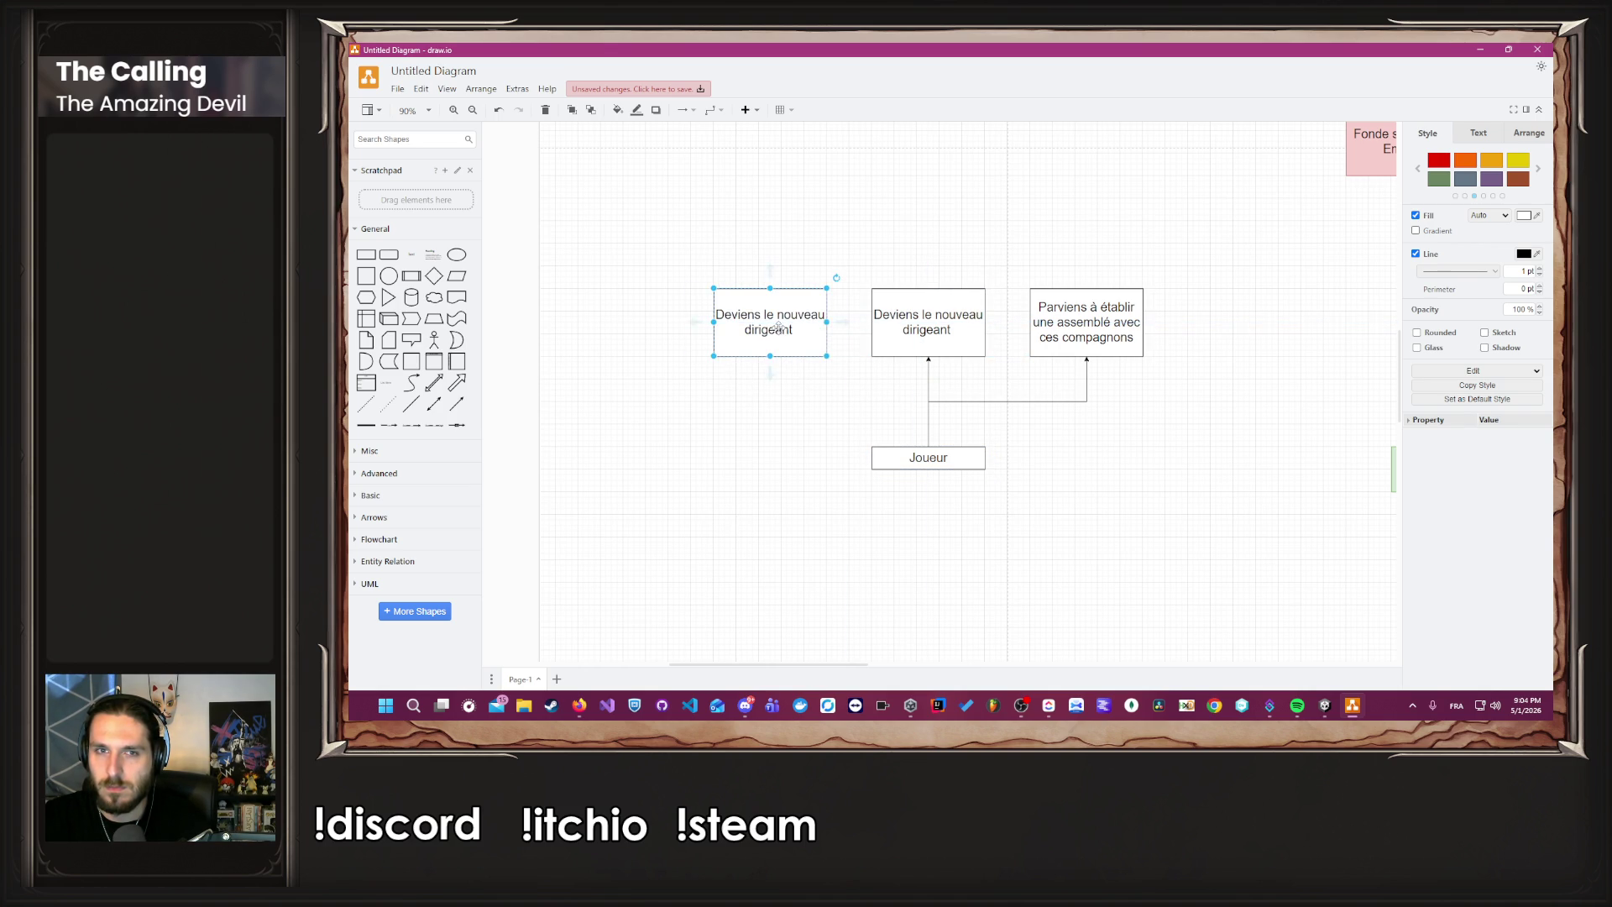
Relabel the left copy 'A accomplis sa vengeance, il part se reposer, commencer une nouvelle vie'.
double_click(779, 332)
key("BackSpace")
type("A aplis sa ver")
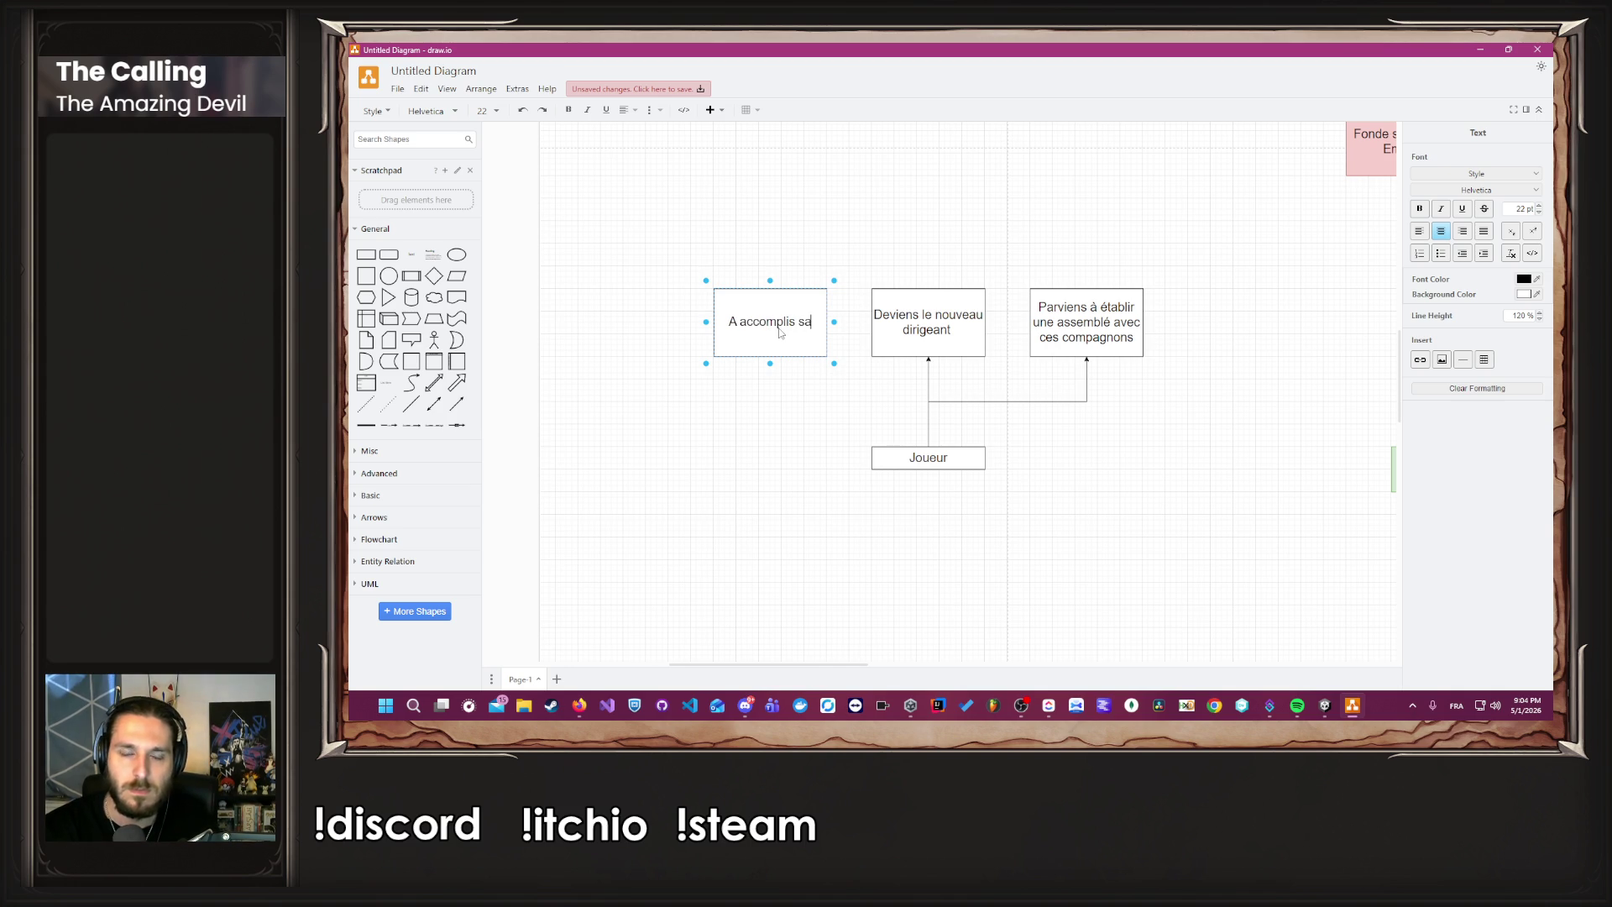
type("geance, il")
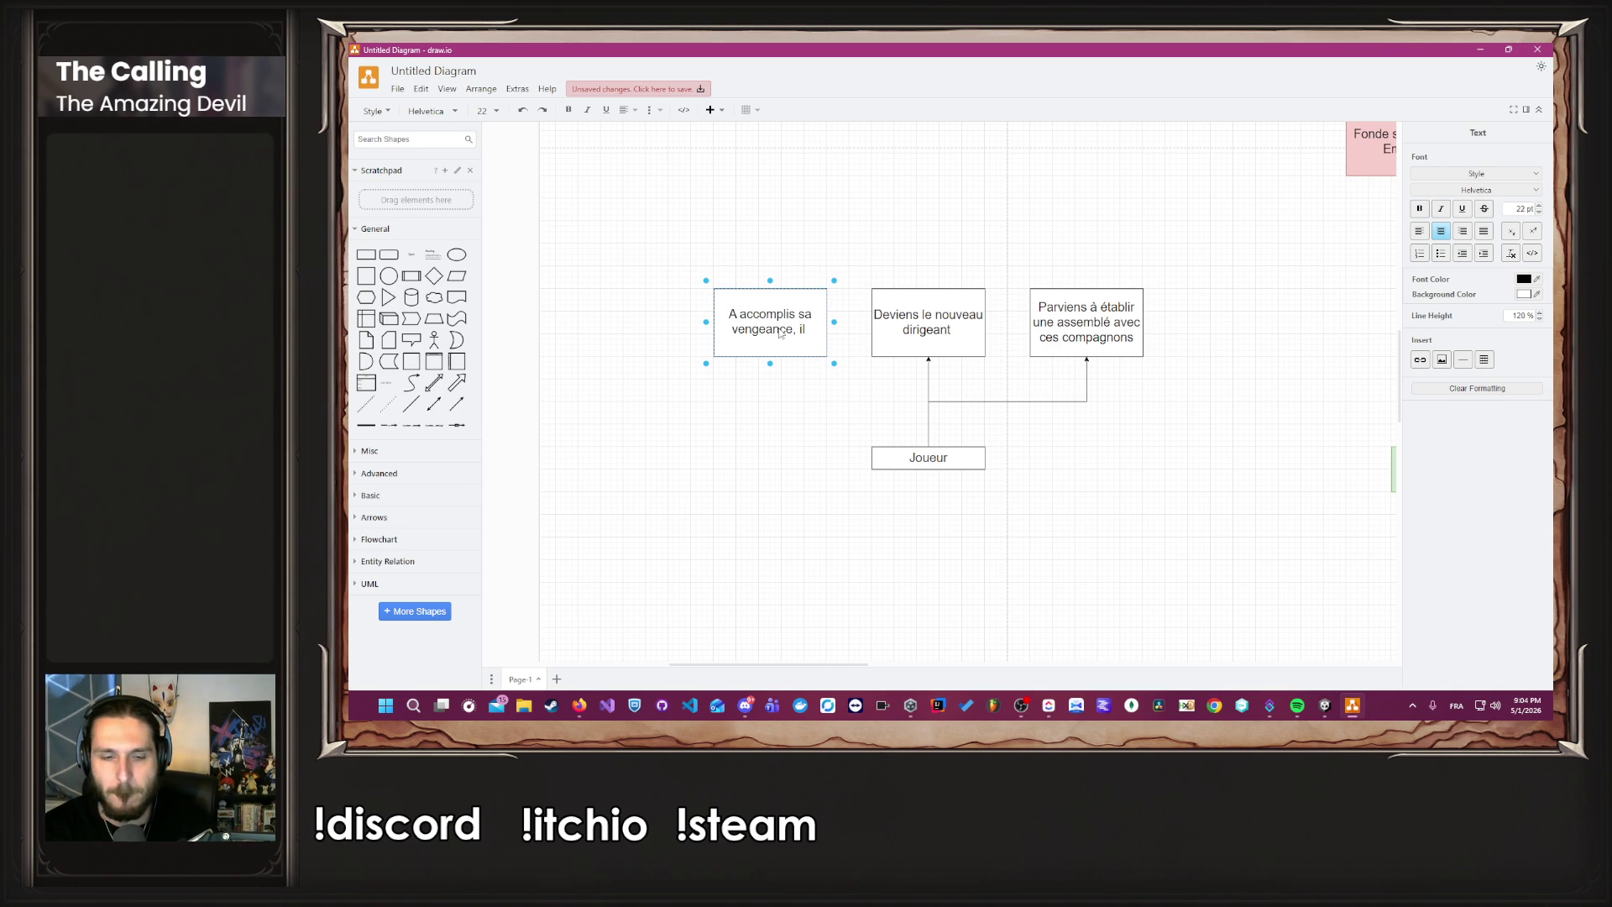
type(" part se reposer, de")
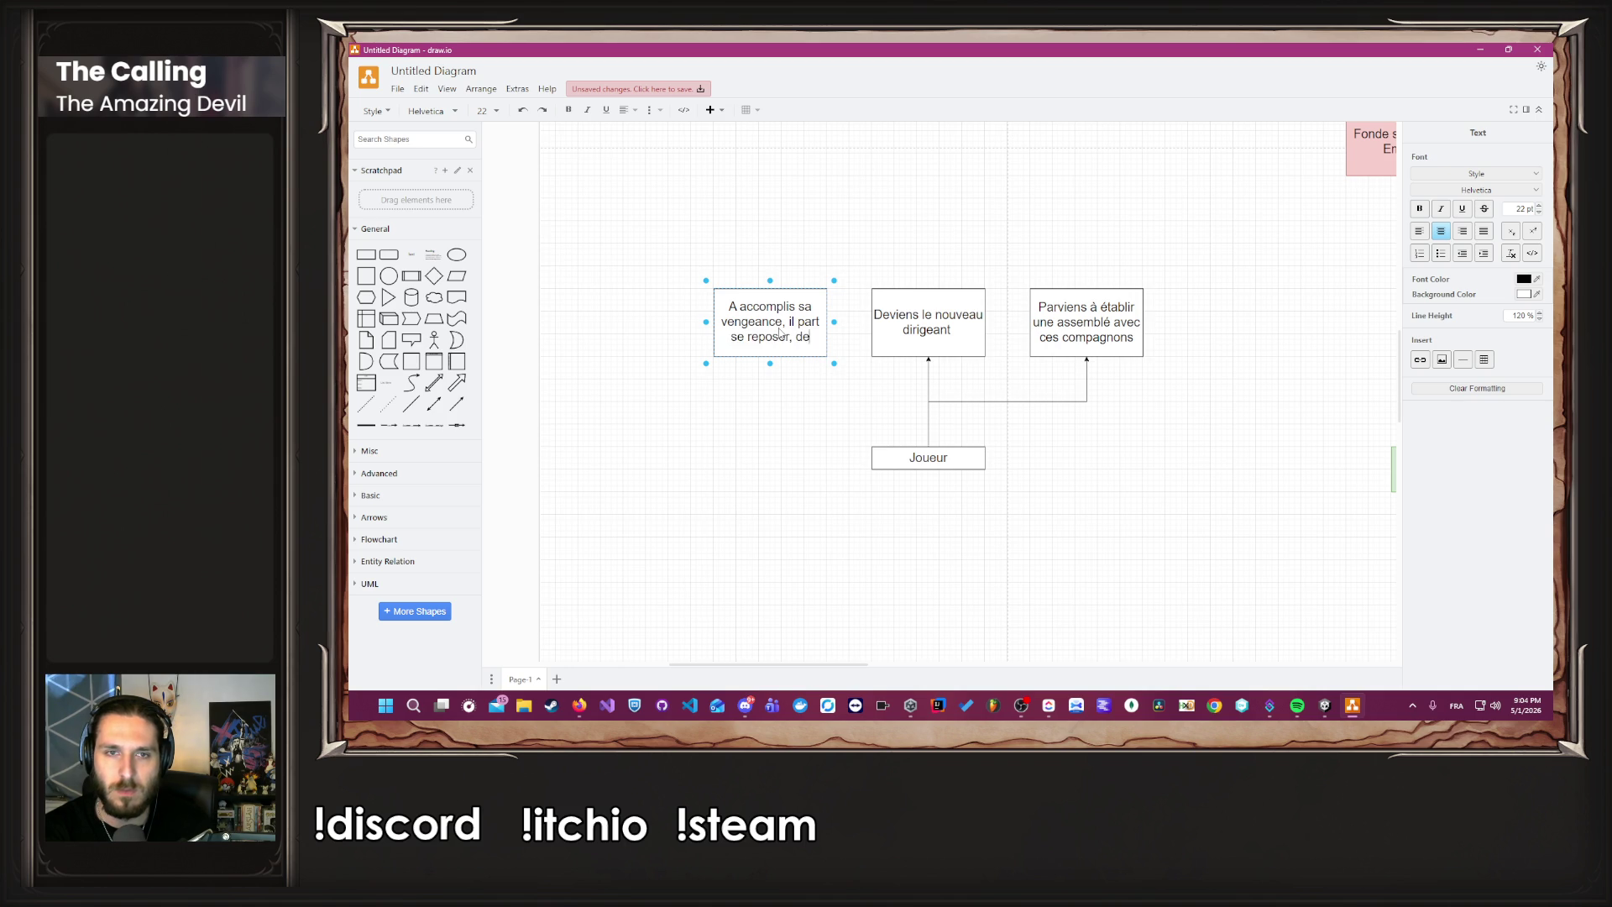
key("BackSpace")
key("BackSpace")
type("commencer une")
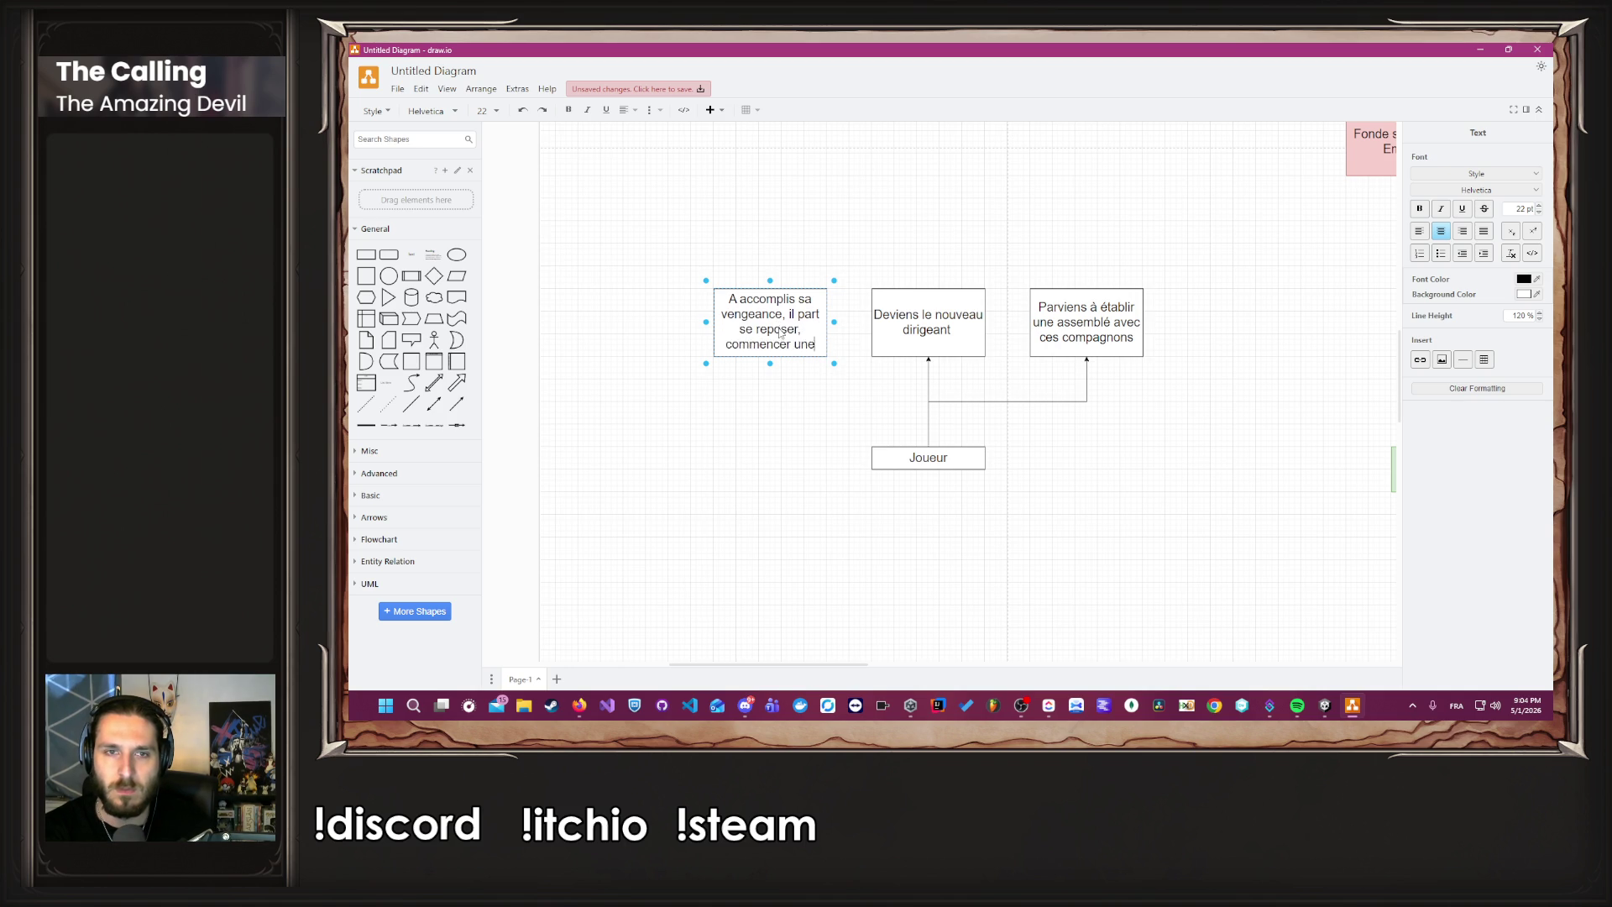
type(" nouvelleie")
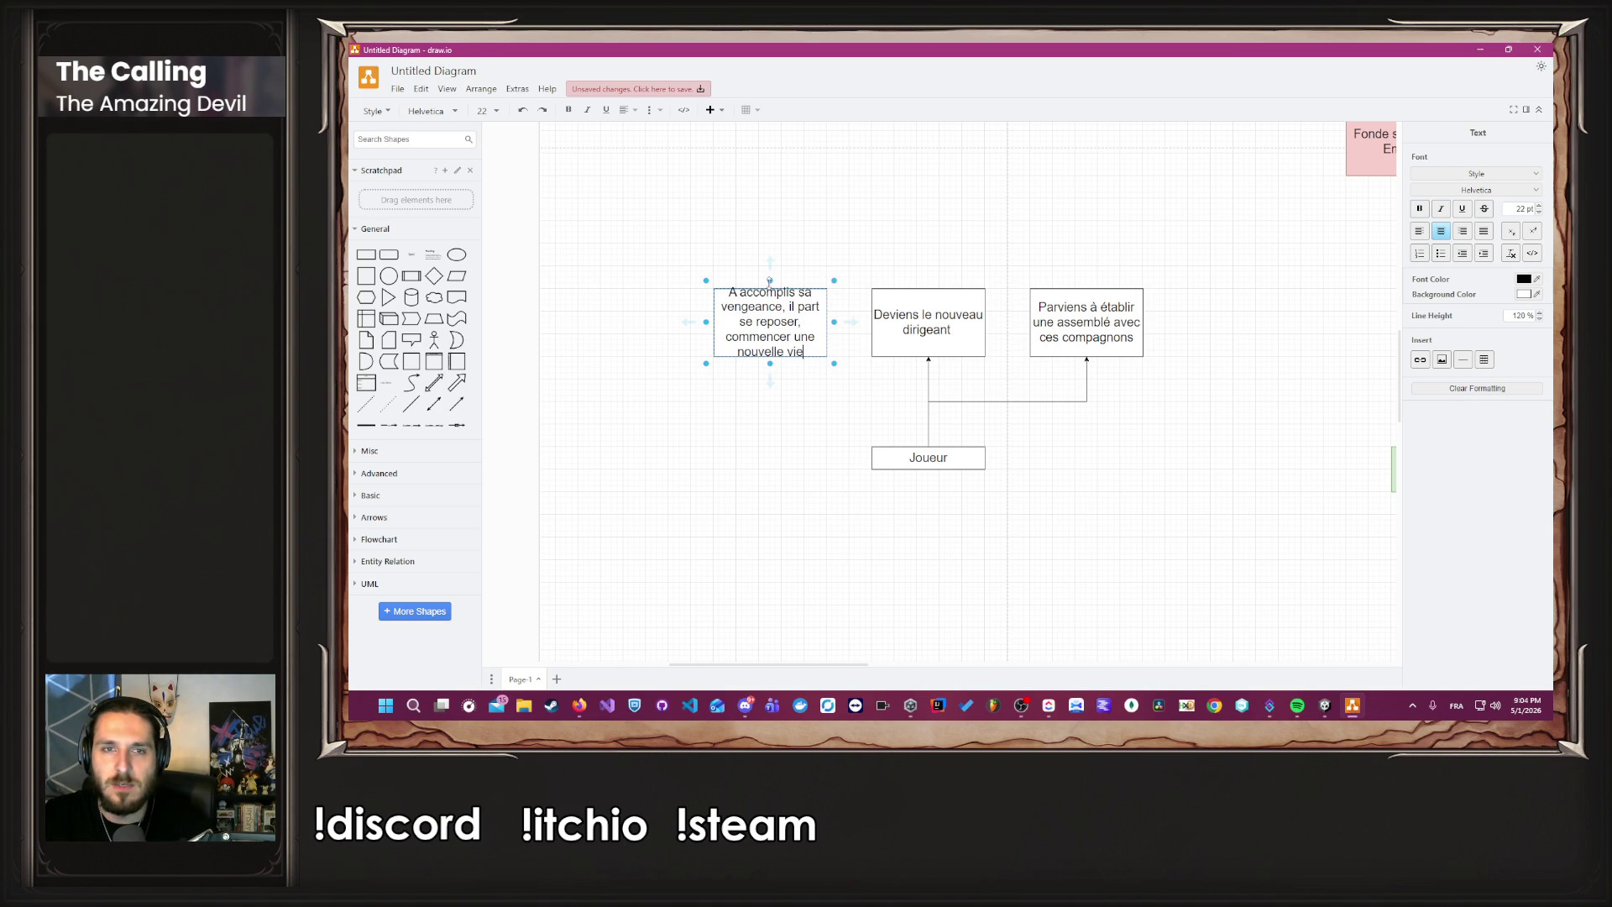
key("Escape")
Make the 'Deviens le nouveau dirigeant' and 'Parviens à établir' boxes taller to match.
left_click(944, 326)
left_click_drag(929, 288, 928, 266)
left_click(1085, 298)
left_click_drag(1084, 288, 1086, 266)
left_click(1089, 458)
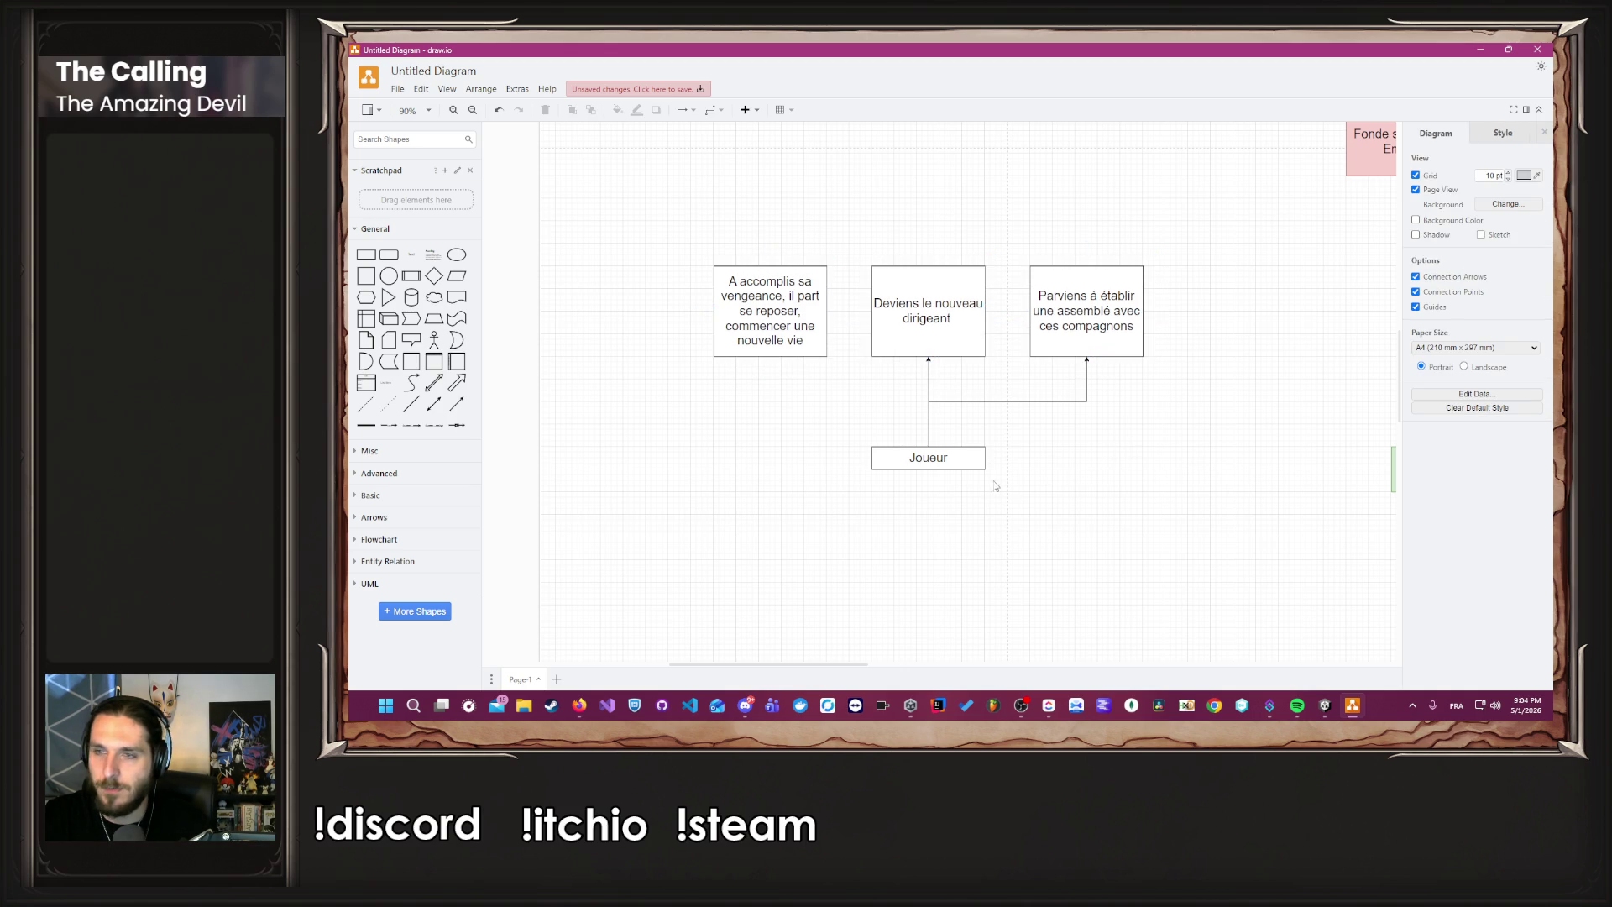
Connect Joueur to the 'A accomplis sa vengeance' box.
left_click_drag(928, 434, 769, 359)
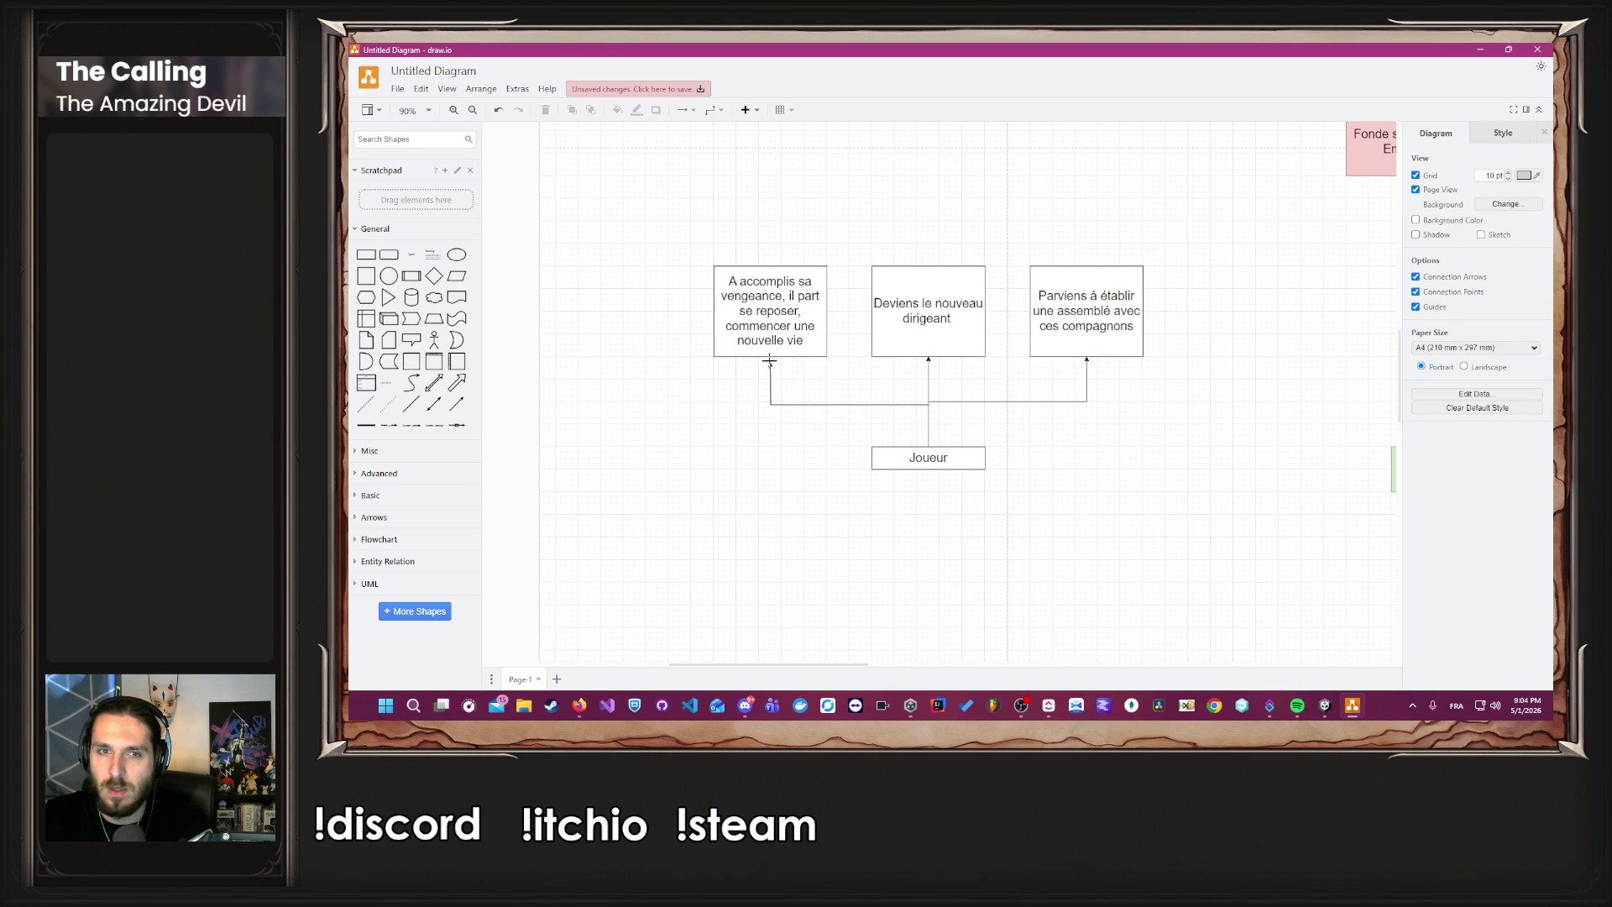
left_click(1005, 454)
left_click(1077, 326)
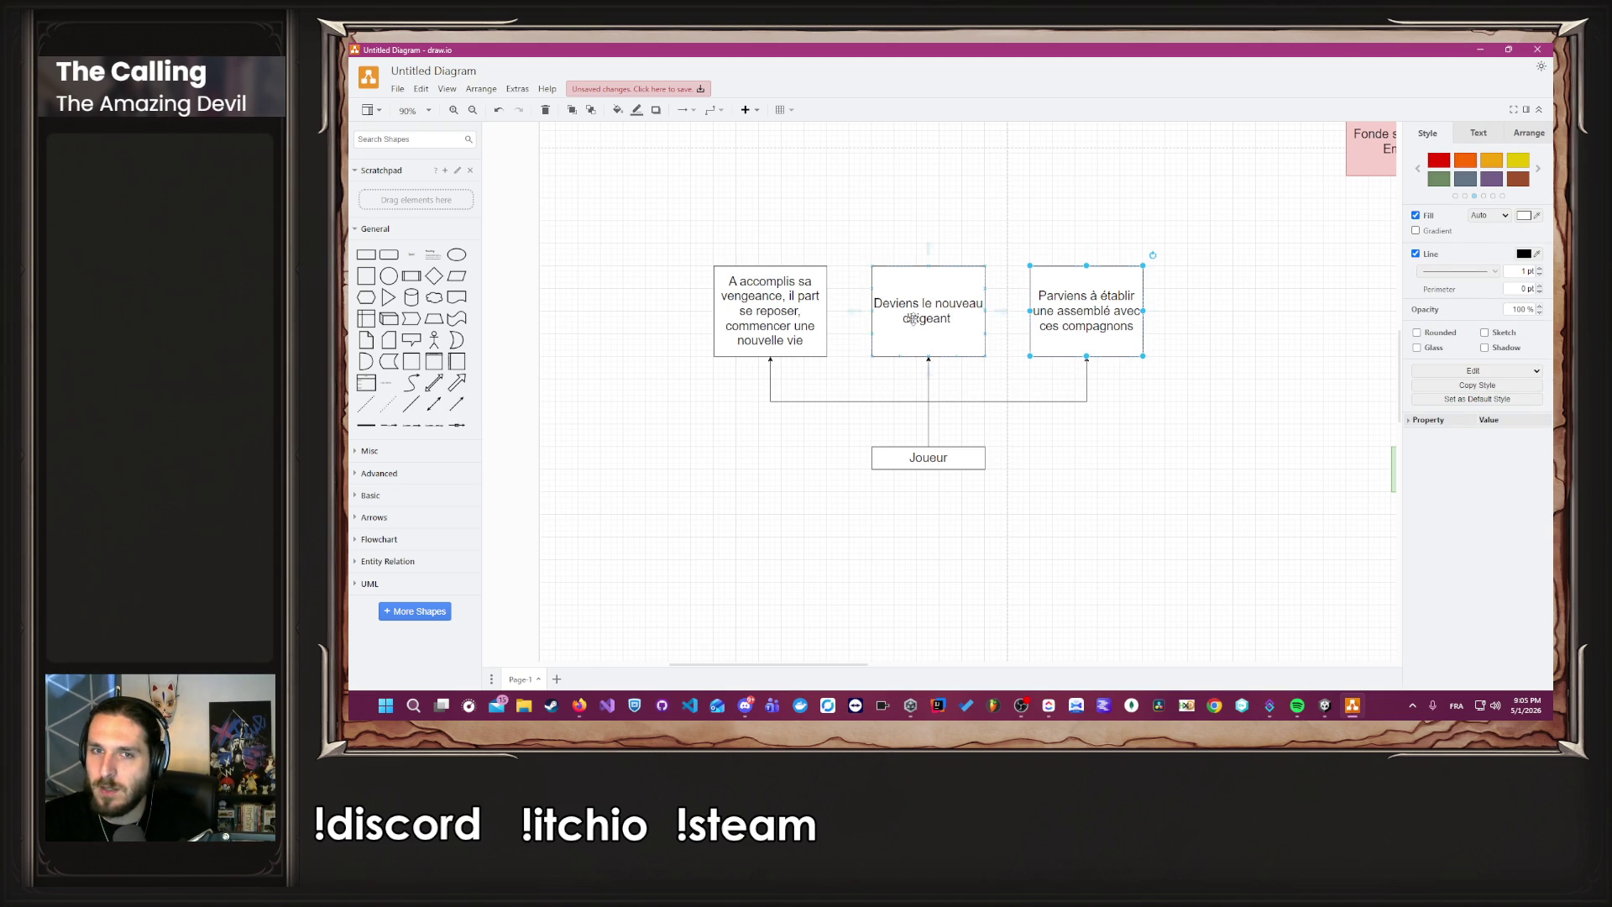
left_click(1170, 397)
left_click(965, 309)
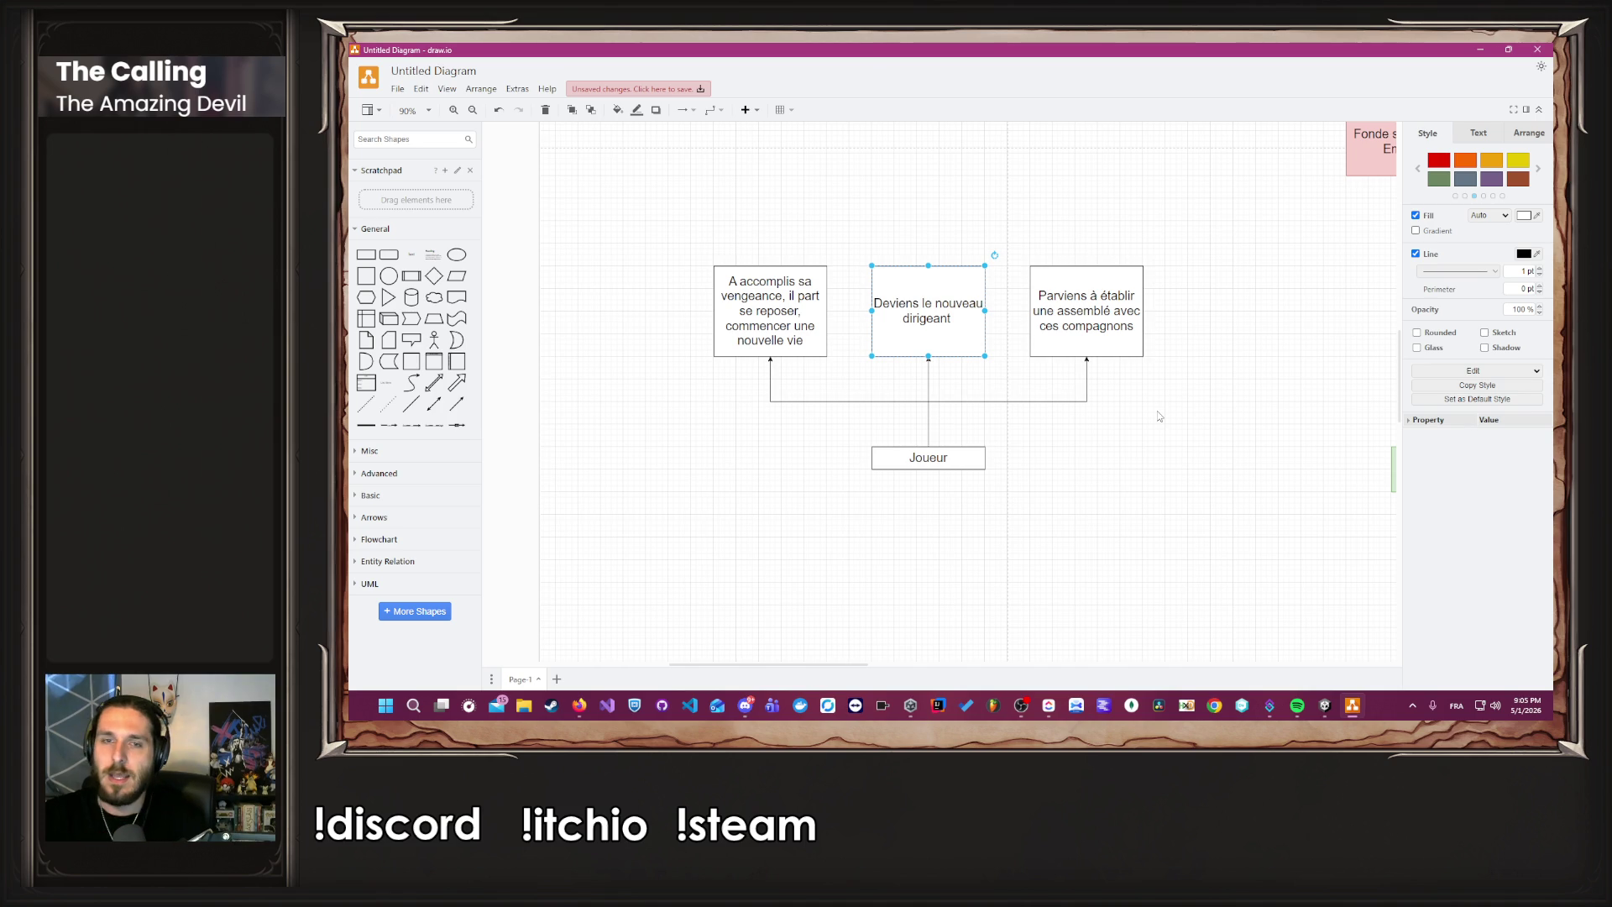
scroll(1097, 411, "up", 3)
Add a 'Monarque éclairé' box above 'Deviens le nouveau dirigeant'.
left_click_drag(953, 455, 1041, 294)
double_click(1040, 290)
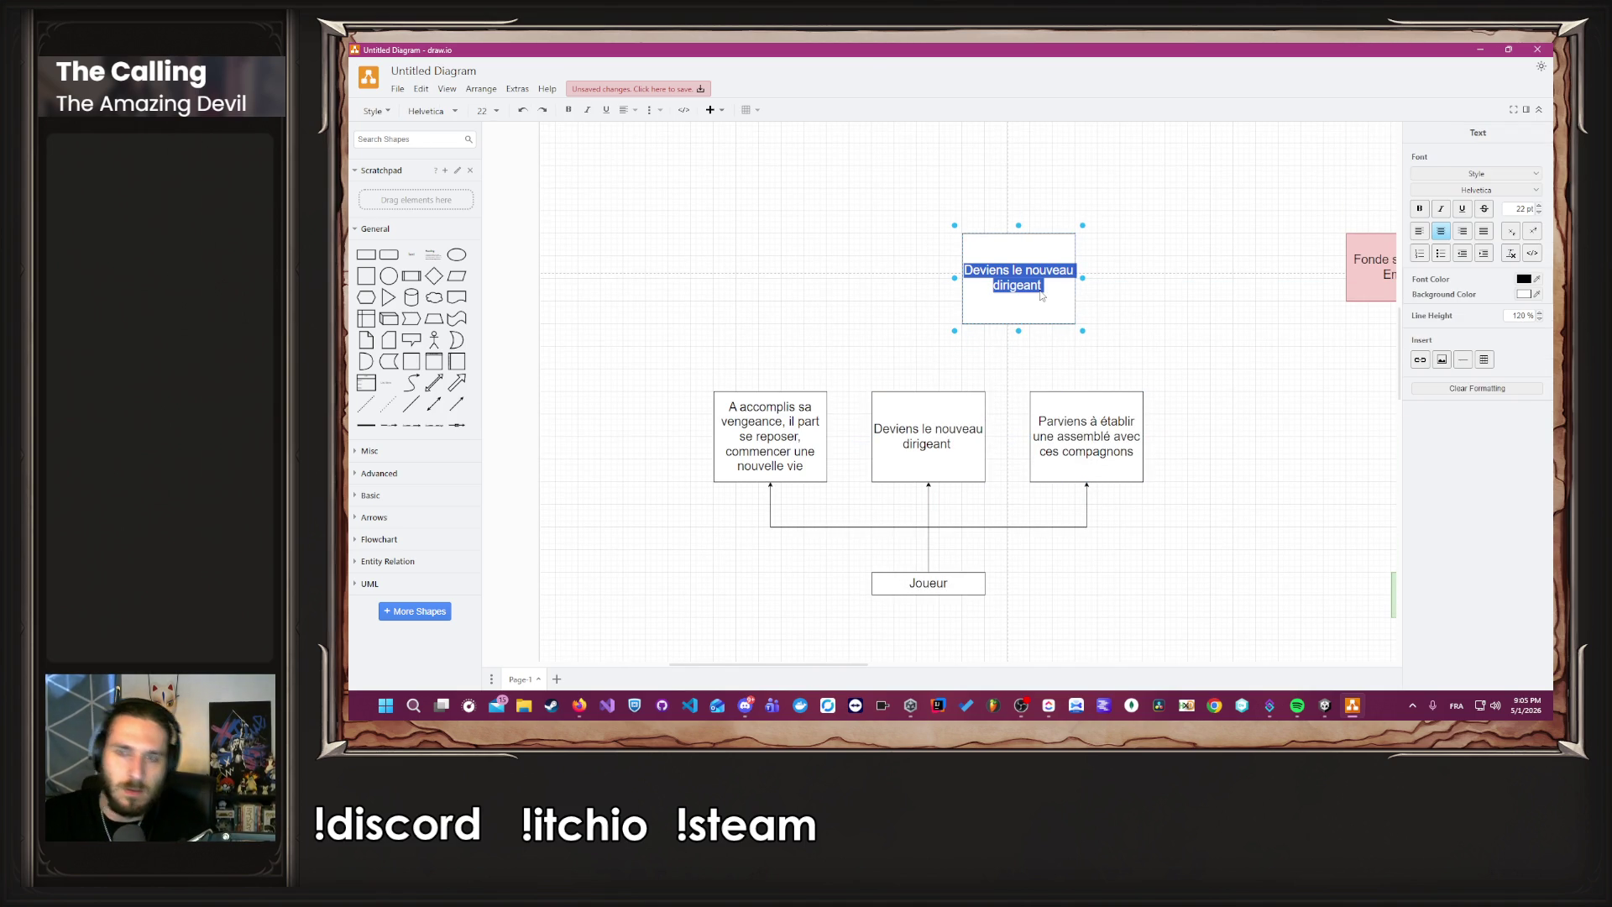
type("Monarque éclaire")
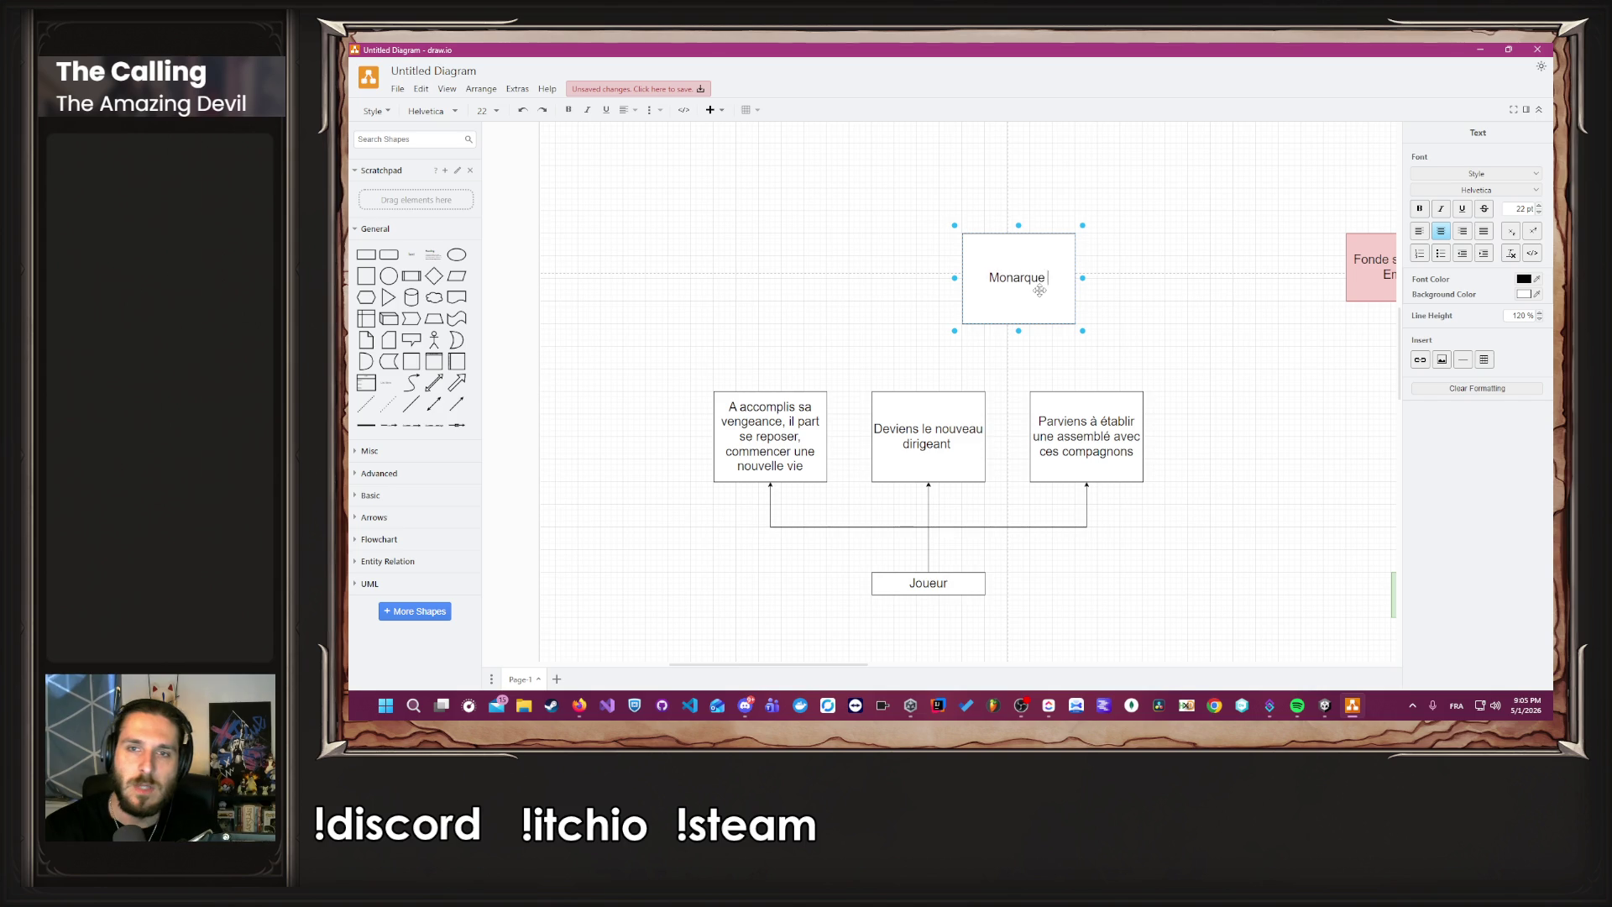
key("Escape")
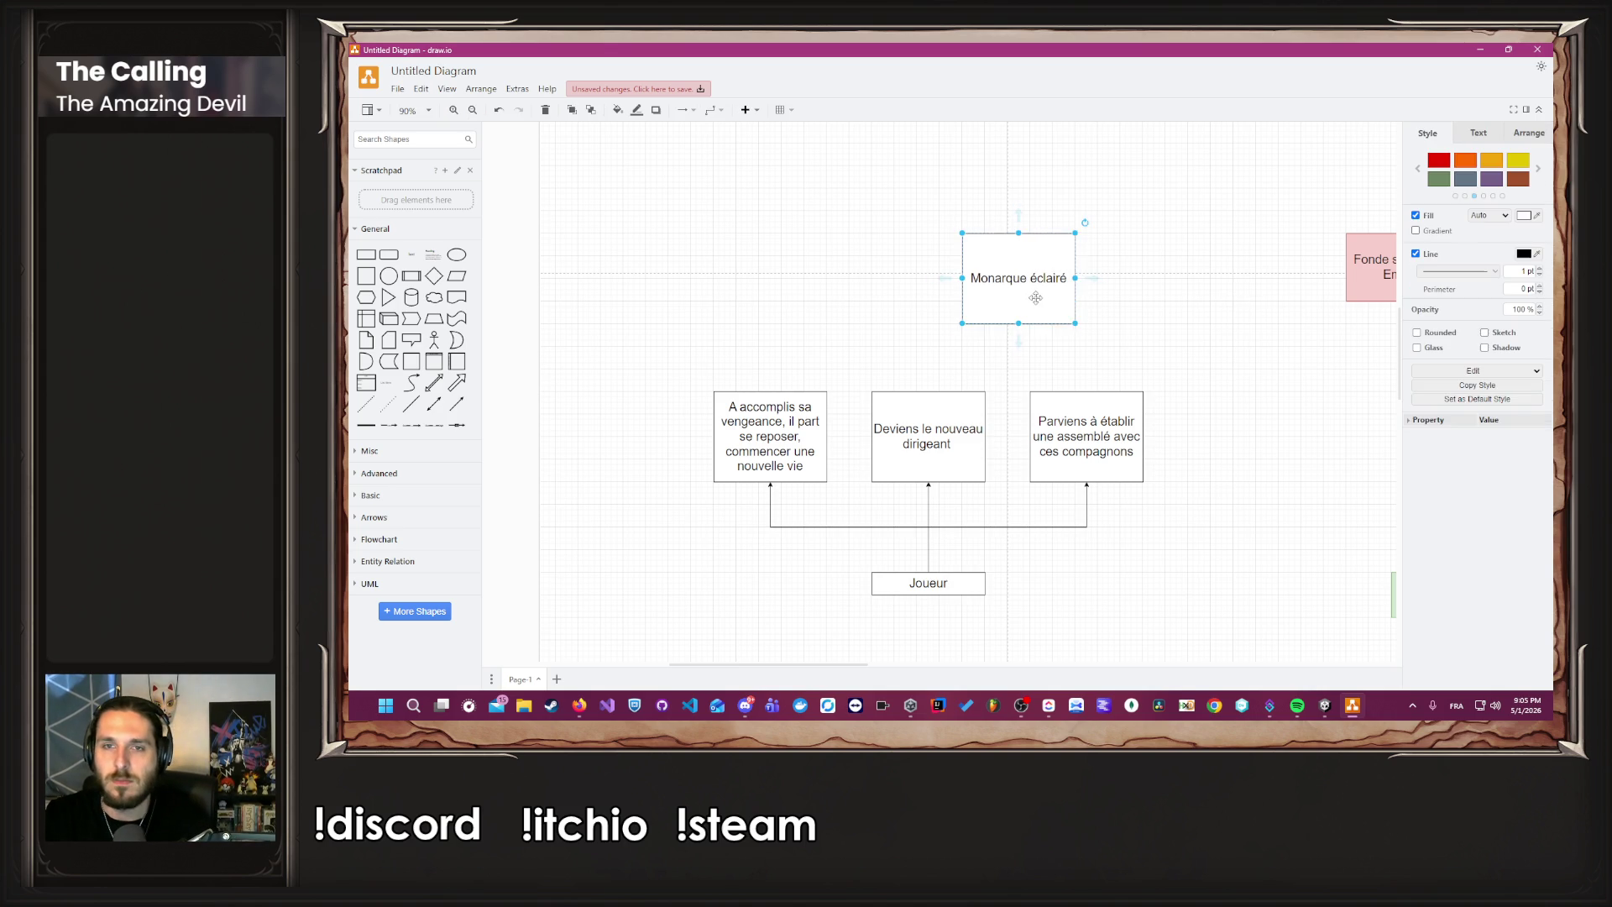
Copy 'Monarque éclairé' to the left, spread the two apart, and relabel the left one 'Devien un tyran'.
mouse_move(1018, 294)
left_mouse_down()
mouse_move(801, 294)
mouse_move(837, 294)
left_mouse_up()
left_click(1010, 278)
left_click_drag(1010, 277, 1052, 283)
left_click_drag(835, 280, 790, 287)
double_click(790, 287)
type("De")
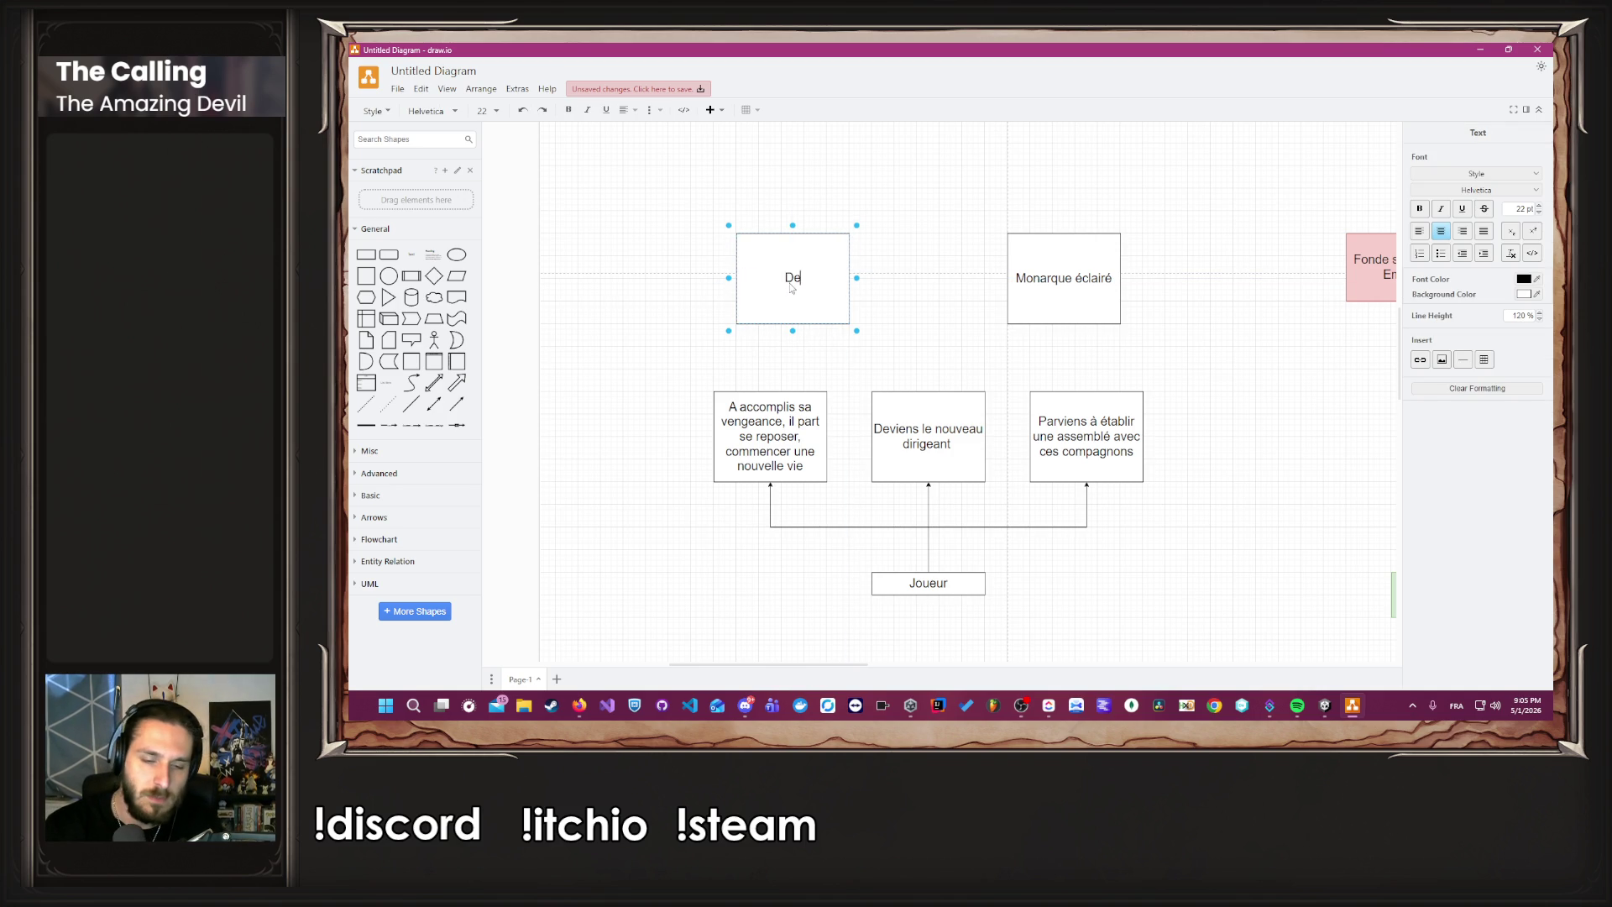
type("vien un tyran")
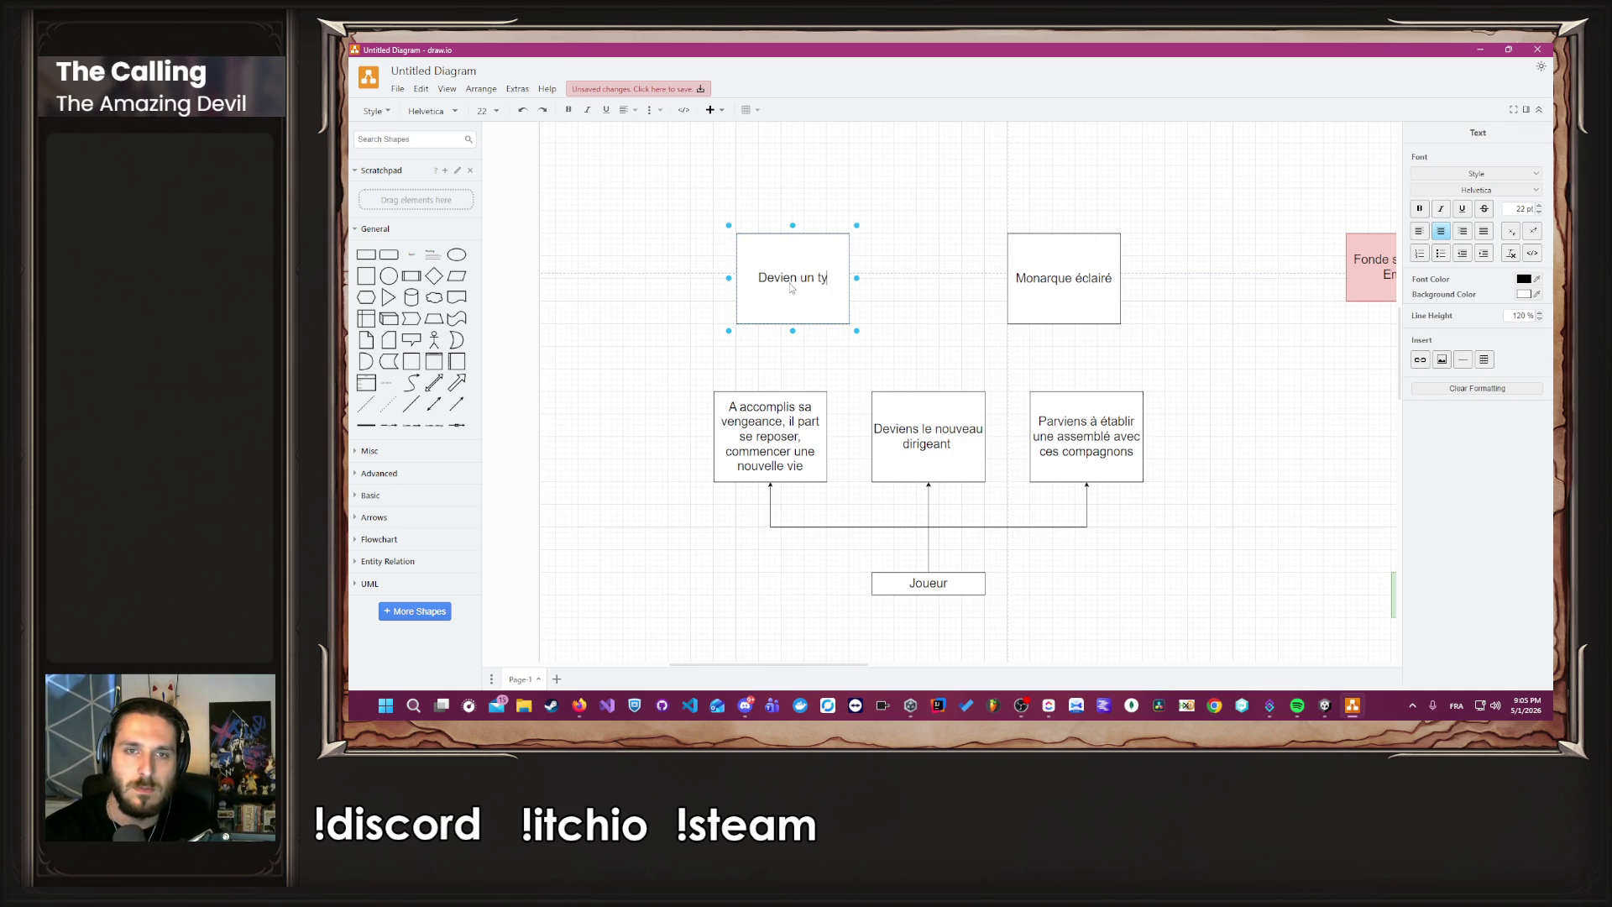
left_click(873, 340)
Copy 'Devien un tyran' to the middle and relabel it 'Fais des choix difficile pour préserver l'ordre'.
left_click(786, 282)
left_click_drag(812, 291, 940, 290)
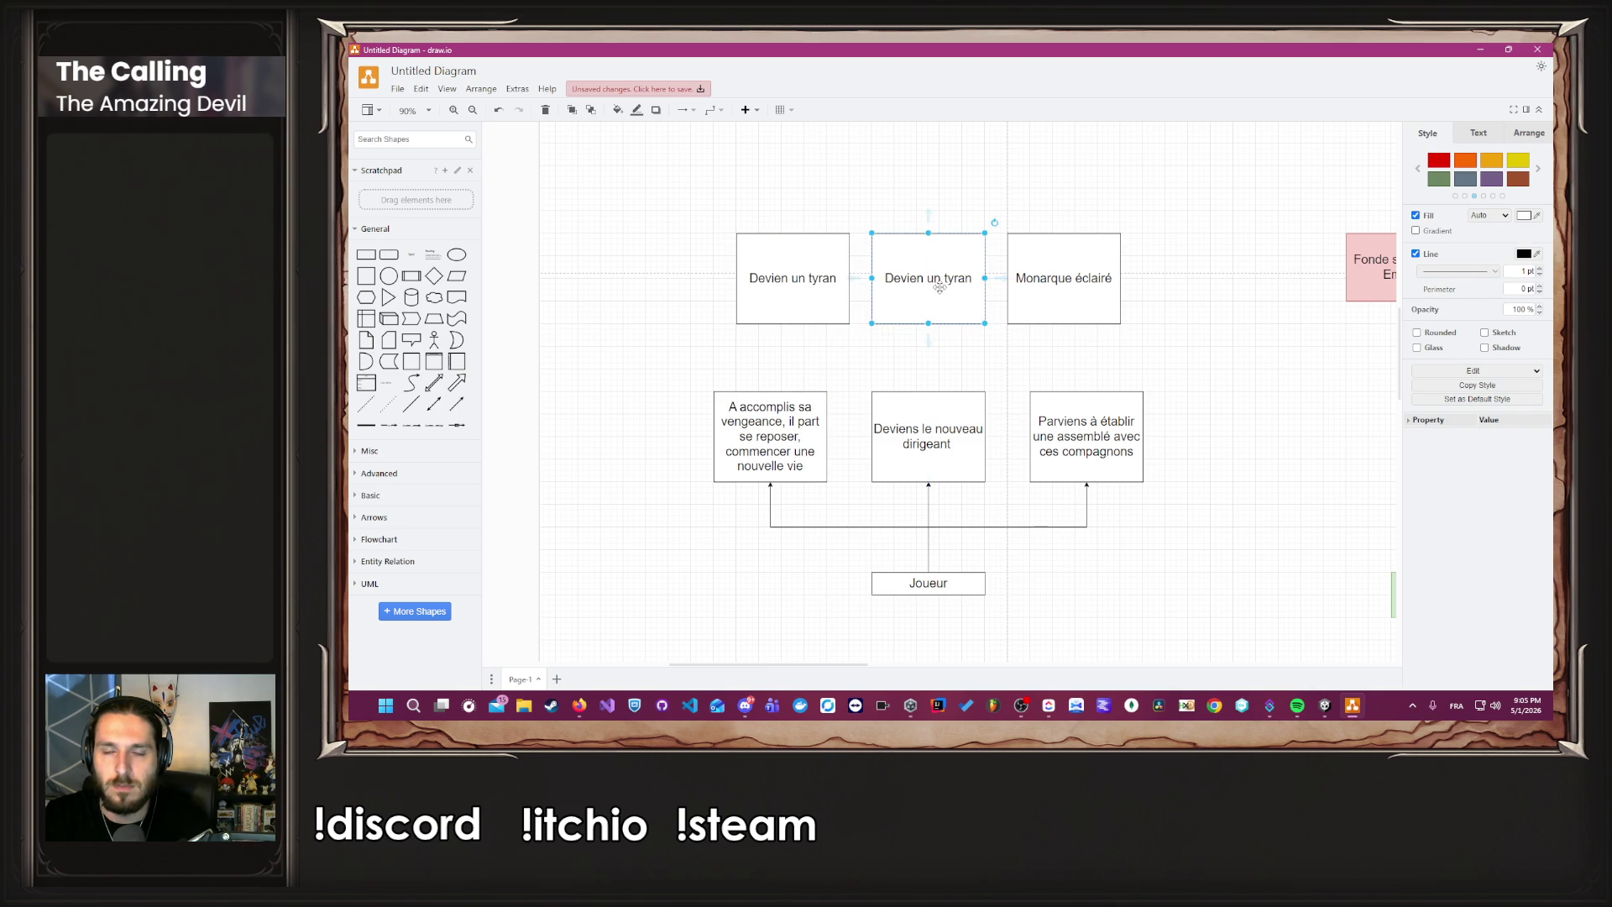
key("F2")
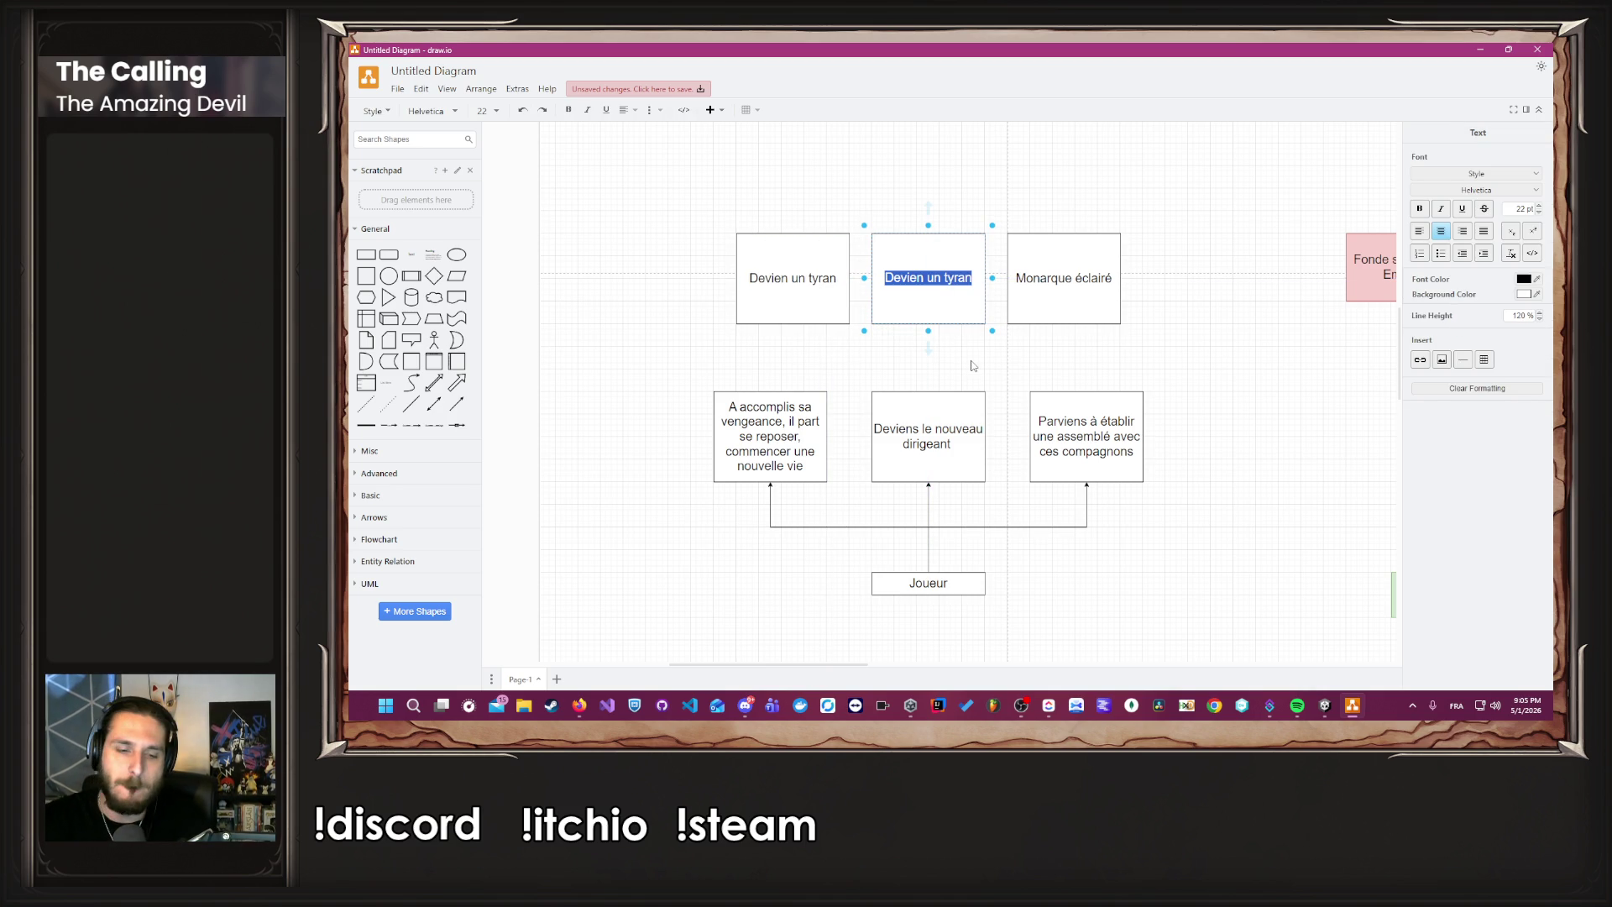
type("Fais des choix difficile pour préserver l'ordre")
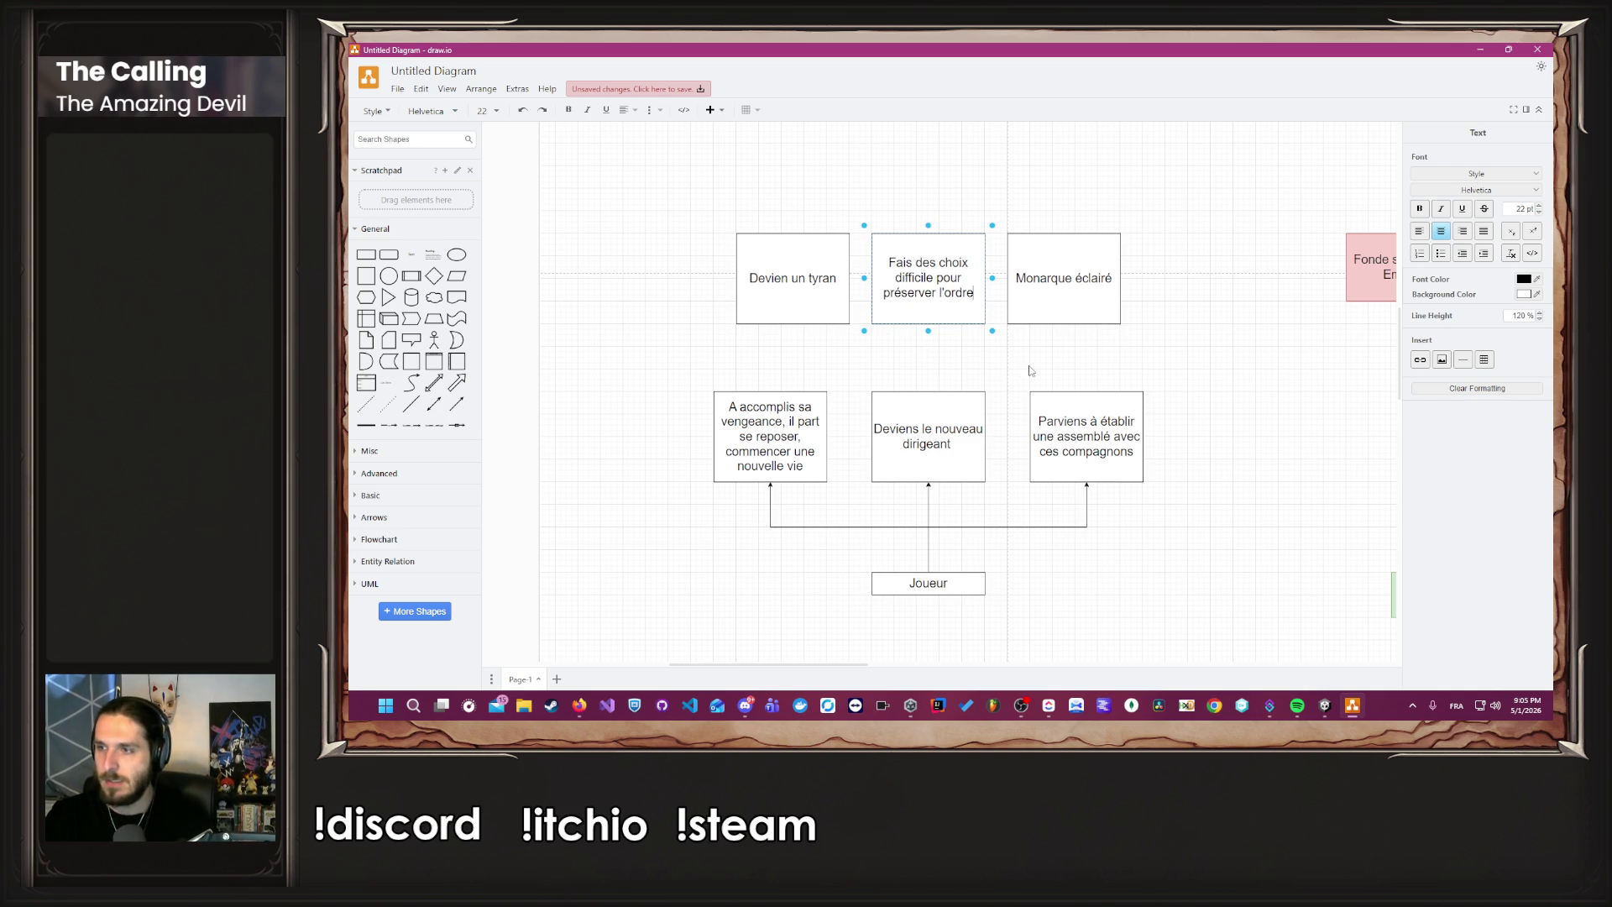
left_click(1130, 350)
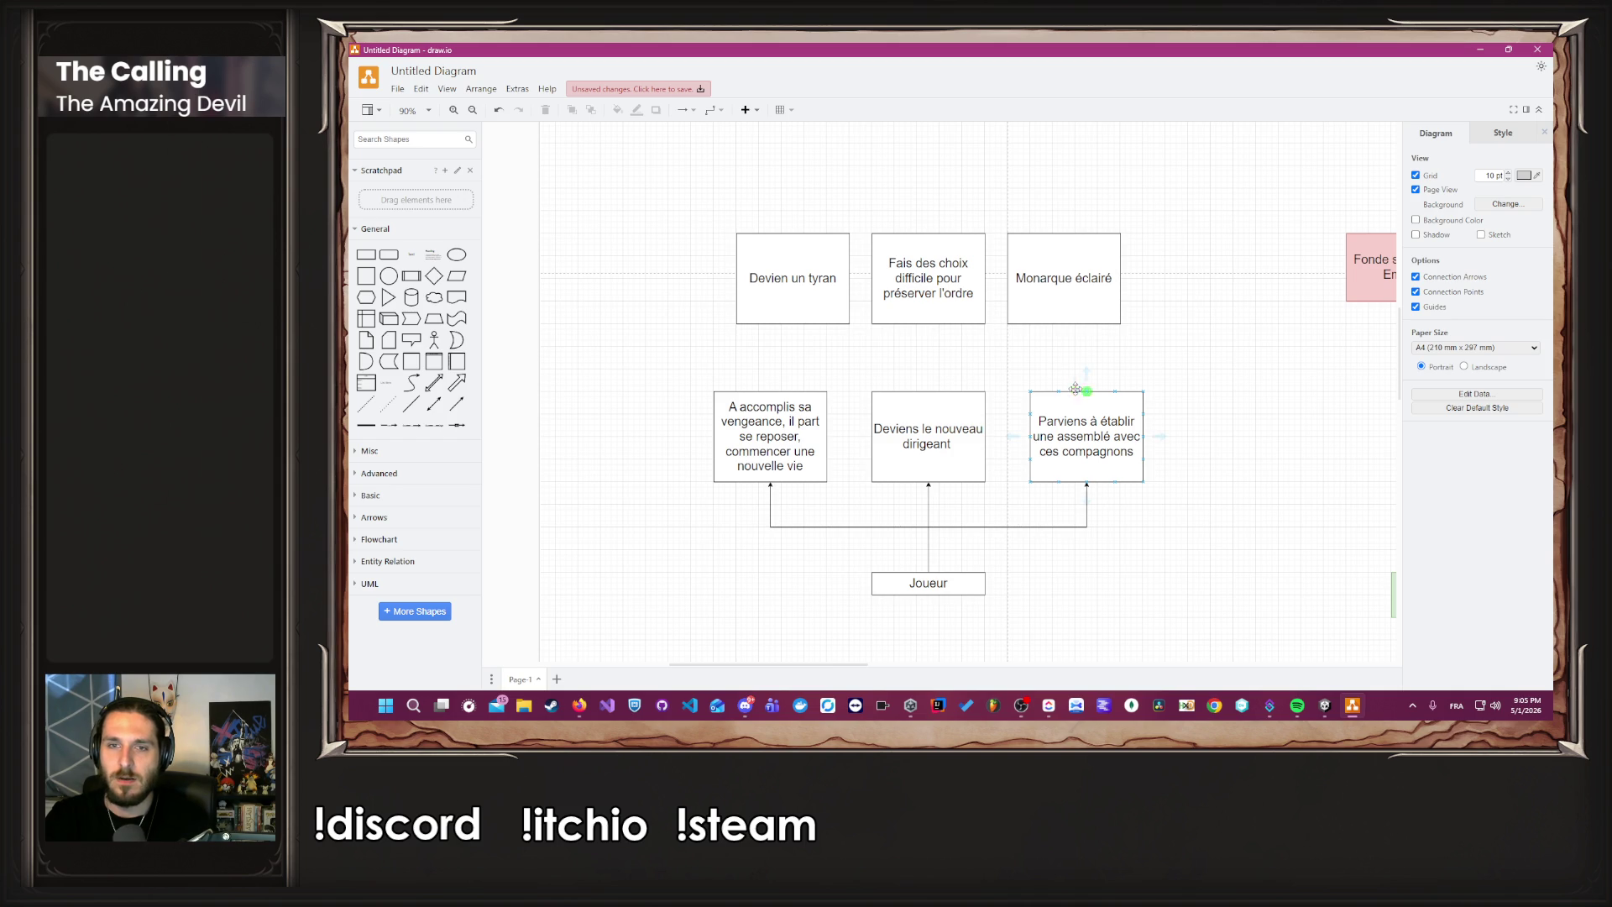
Connect 'Deviens le nouveau dirigeant' up to 'Fais des choix difficile', 'Monarque éclairé' and 'Devien un tyran'.
left_click_drag(928, 391, 928, 317)
key("Escape")
left_click_drag(929, 391, 1064, 321)
left_click(999, 504)
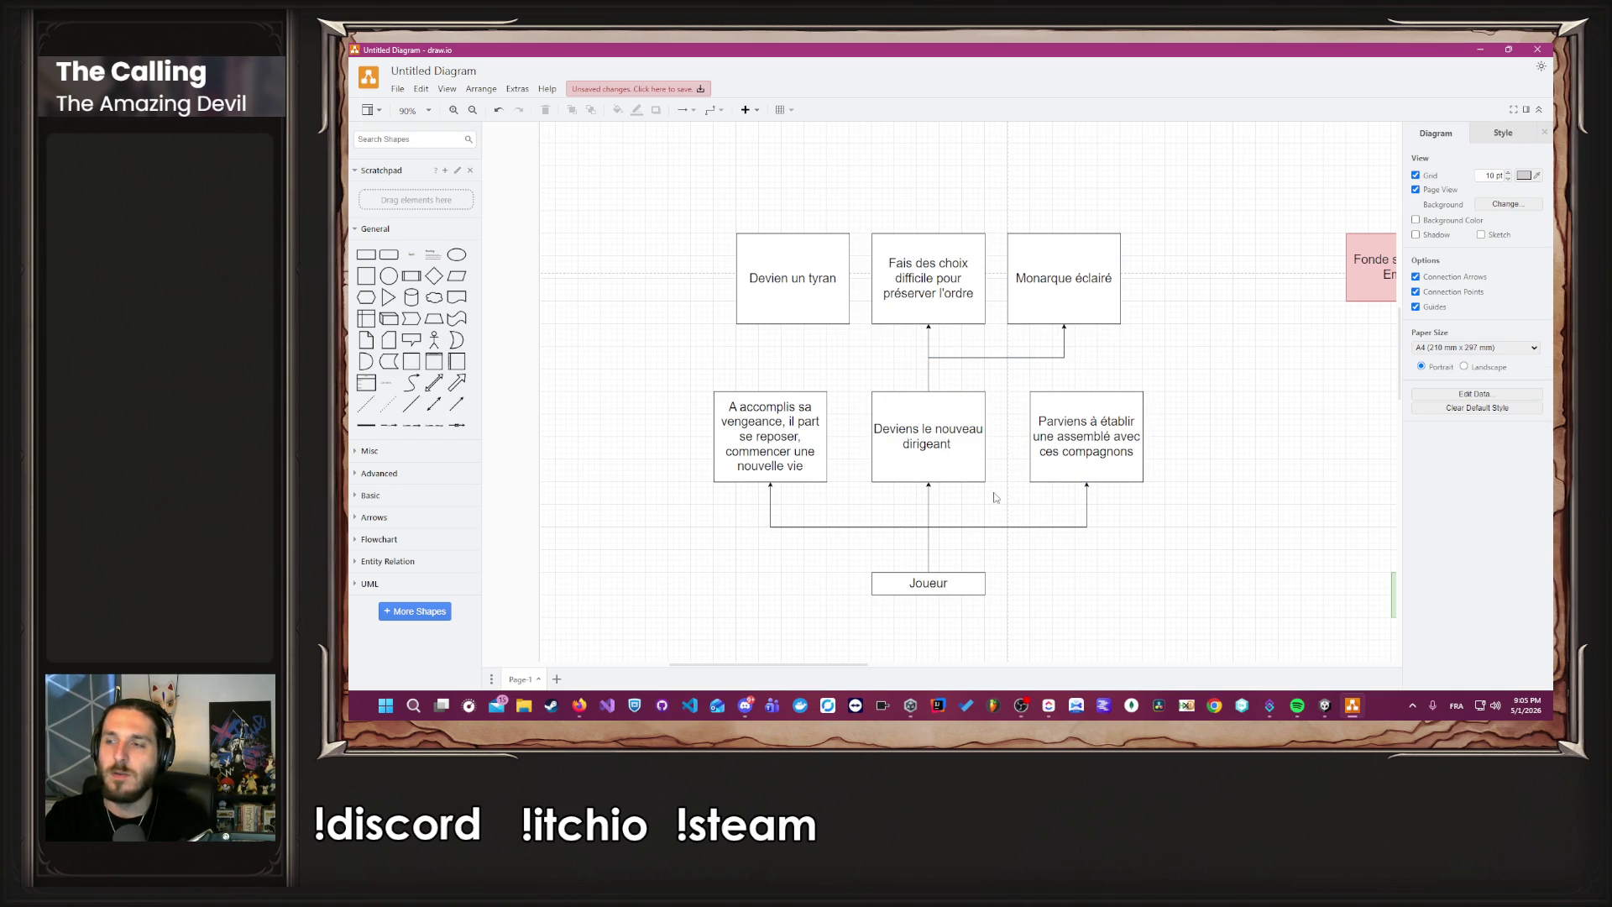
left_click(928, 388)
mouse_move(929, 391)
left_mouse_down()
mouse_move(776, 353)
mouse_move(795, 336)
left_mouse_up()
key("ctrl+z")
key("Escape")
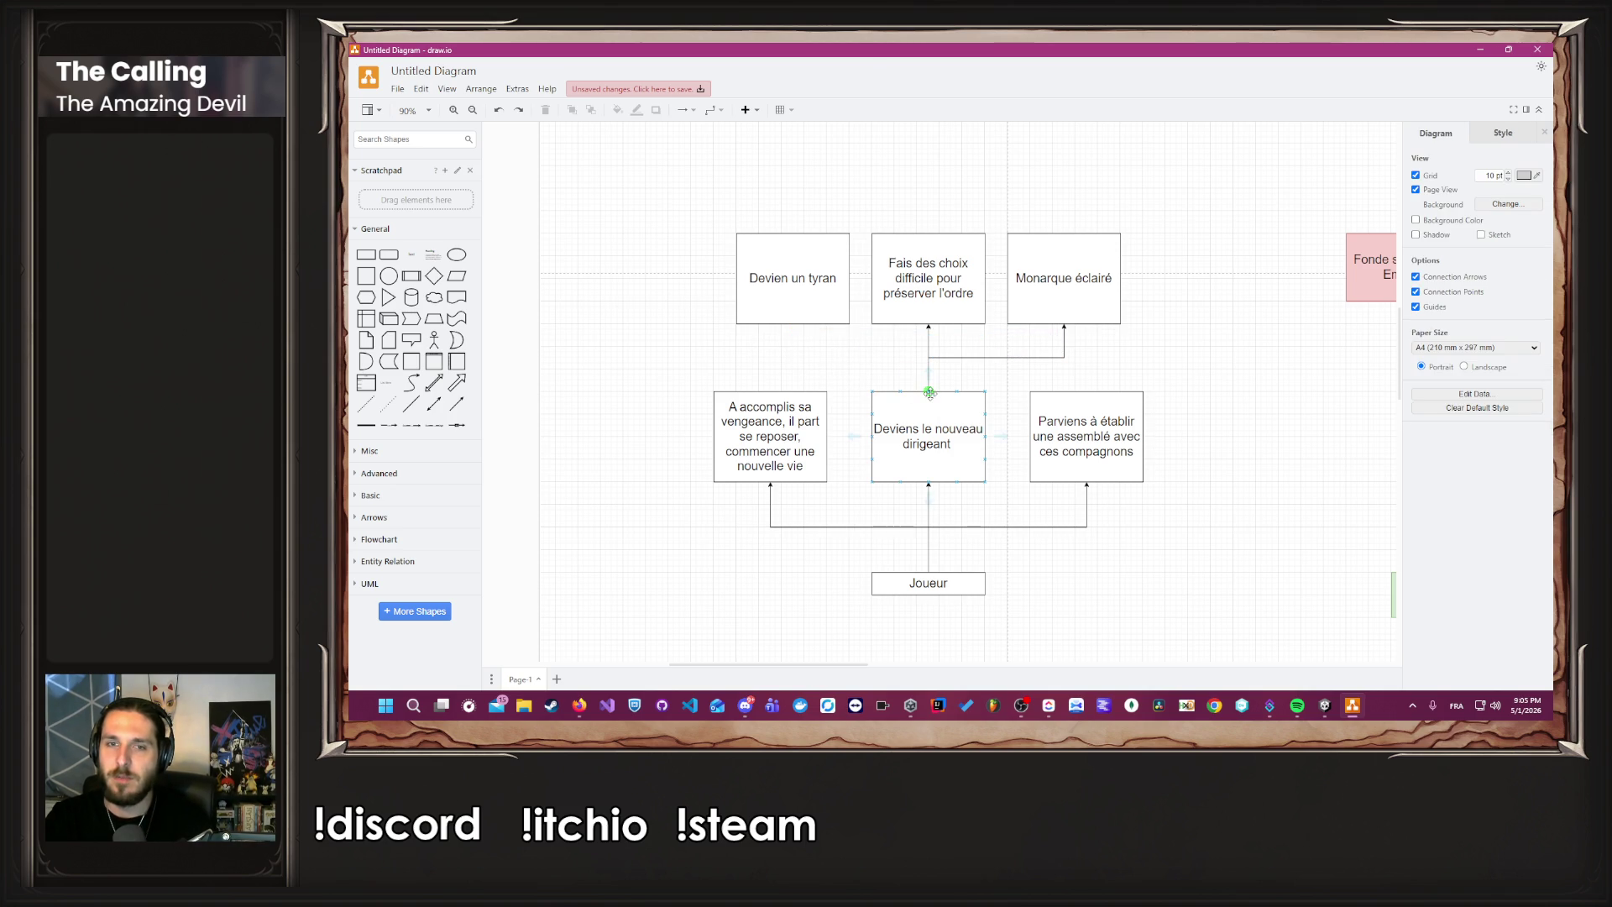
left_click_drag(929, 392, 835, 363)
left_click_drag(805, 326, 793, 315)
scroll(705, 359, "down", 8)
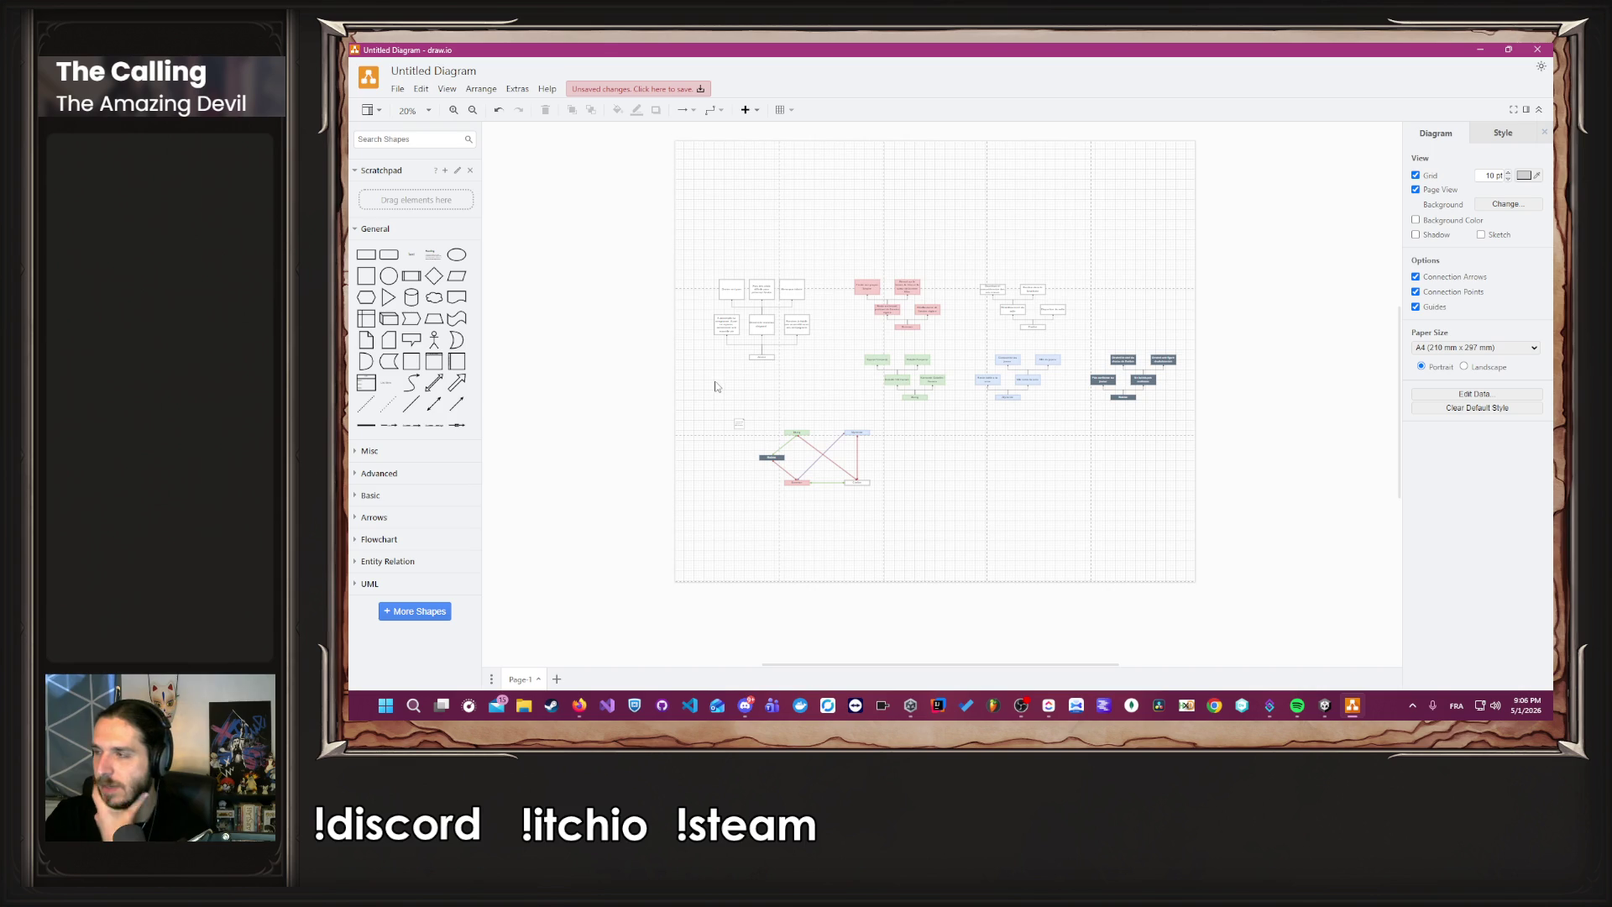
Zoom out to 20%, then back to 30%, to view all six choice trees and the relationship web.
scroll(715, 382, "down", 1)
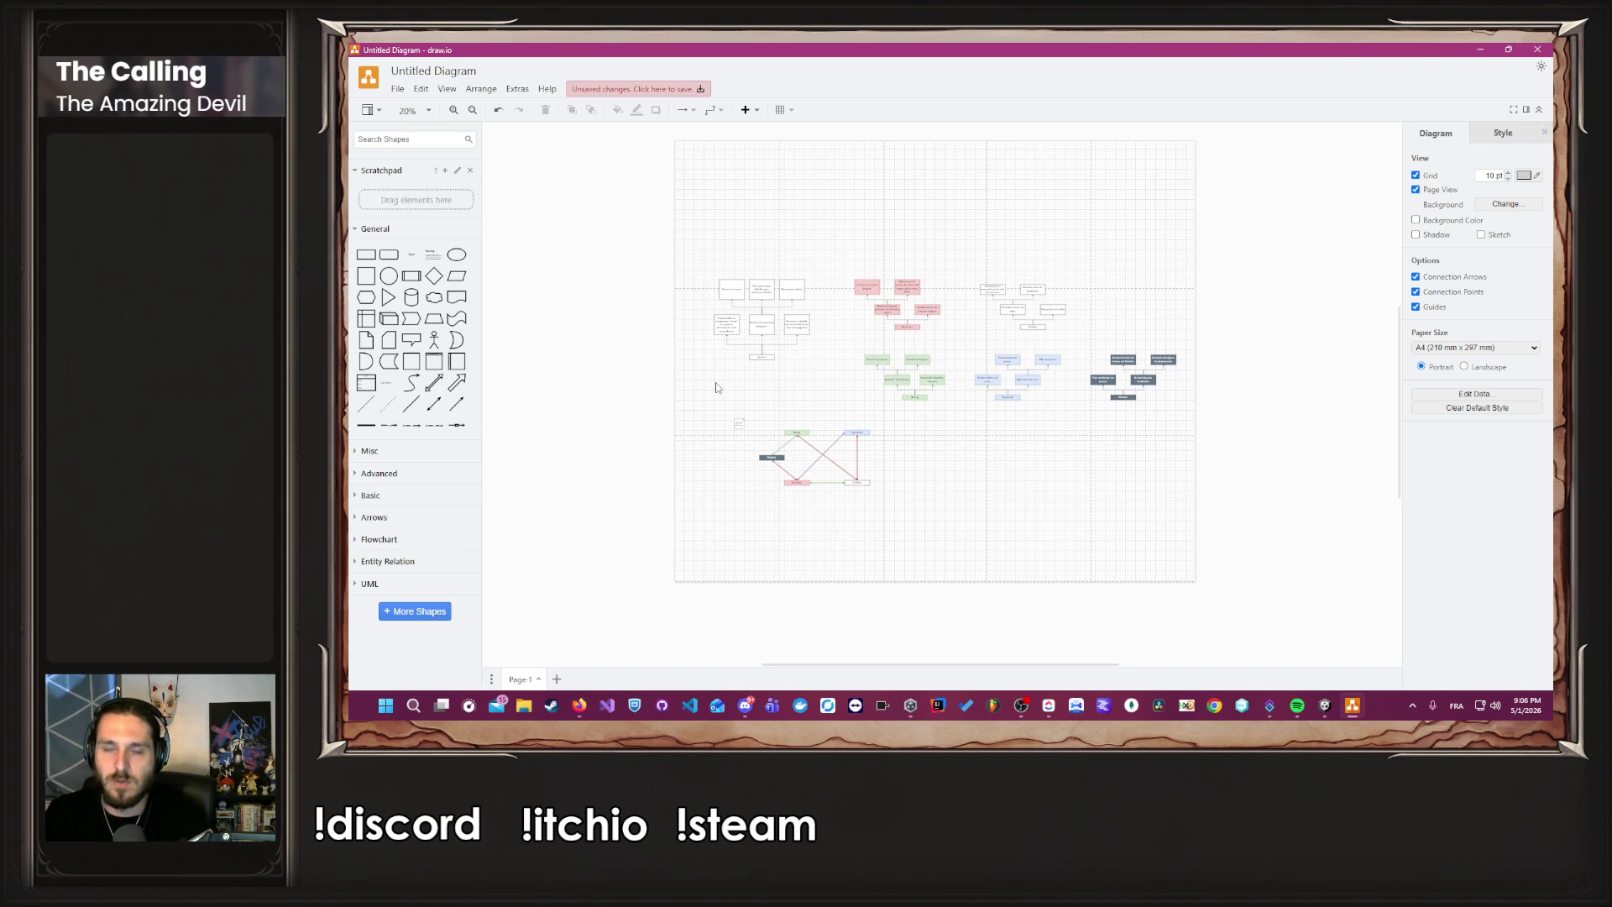
scroll(715, 387, "up", 2)
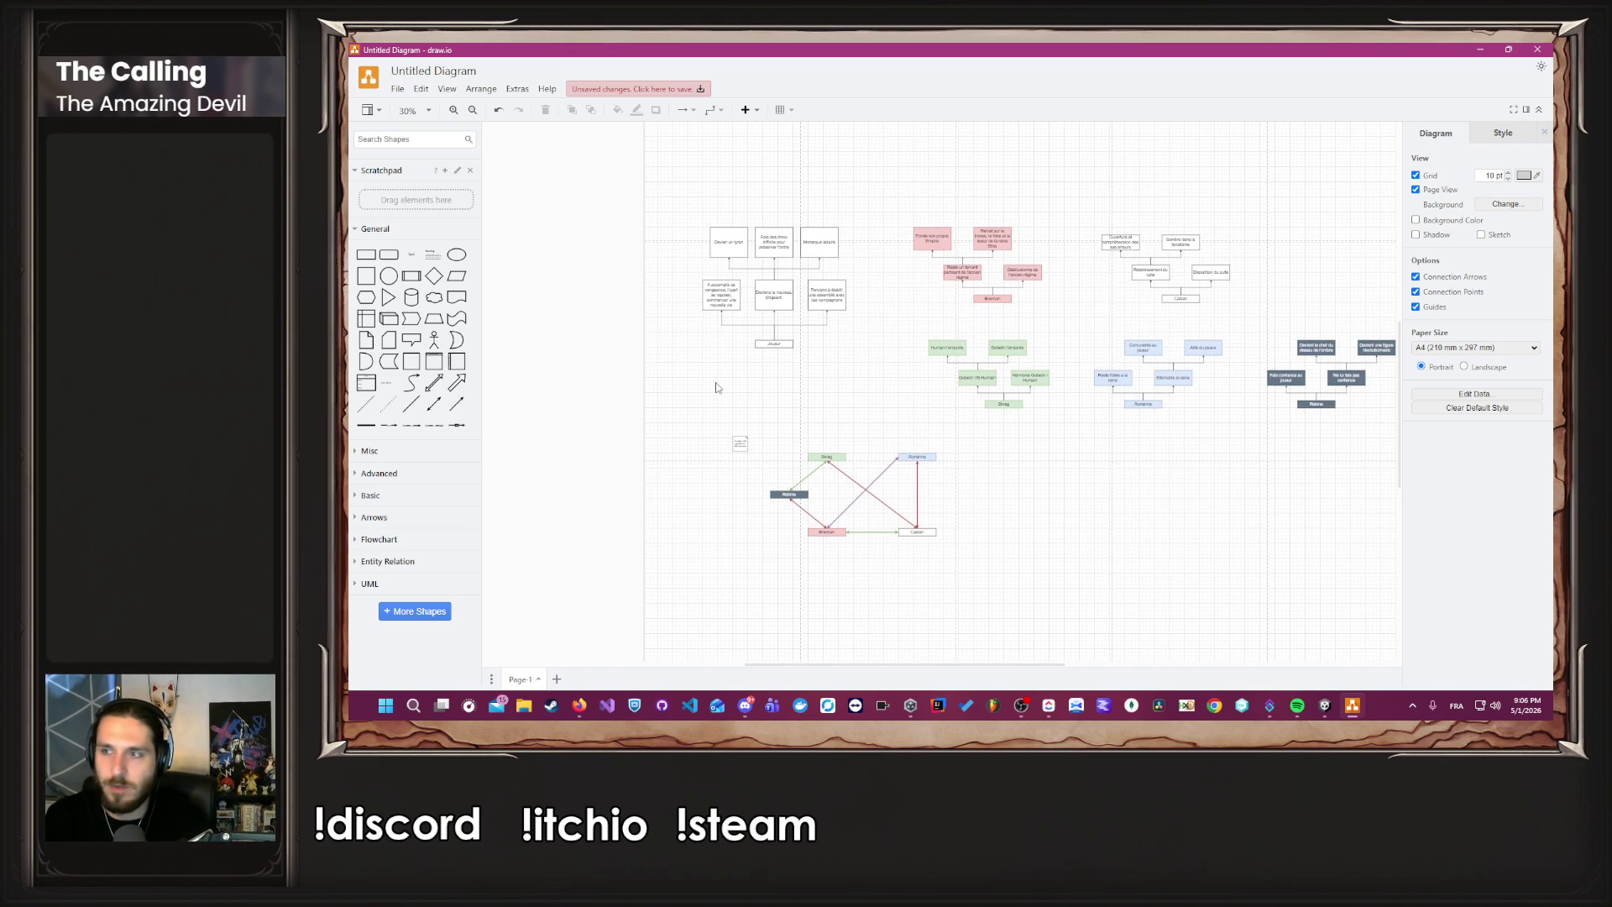
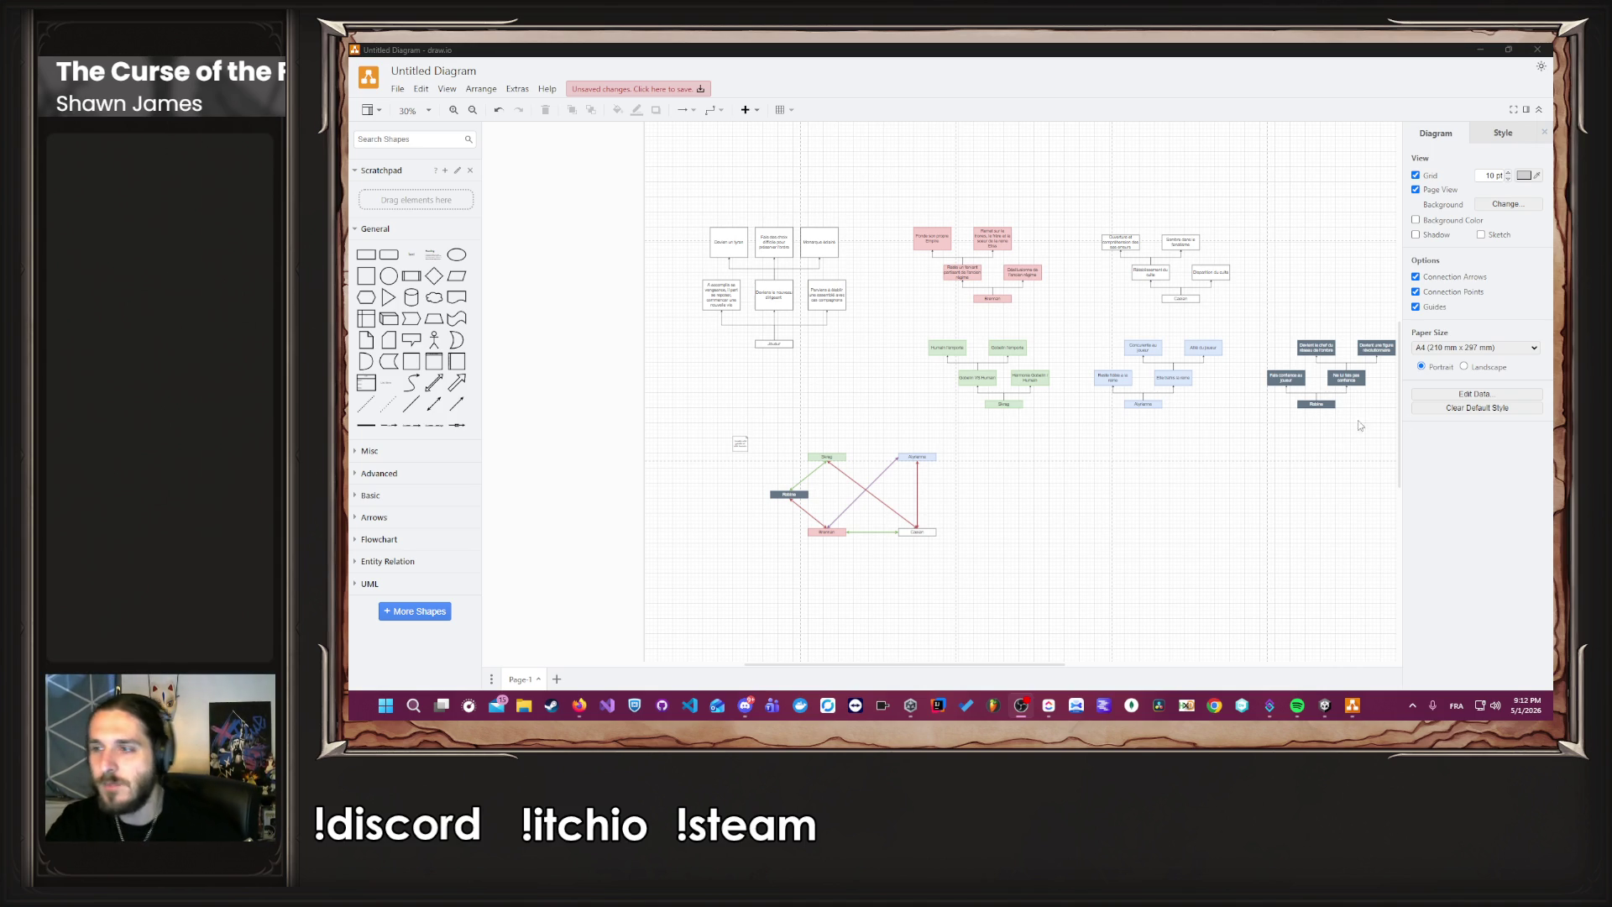
Glance at the other Firefox windows, then place the Perplexity 'Rise of the insurged' window over draw.io.
scroll(1192, 515, "up", 2)
scroll(1193, 515, "down", 2)
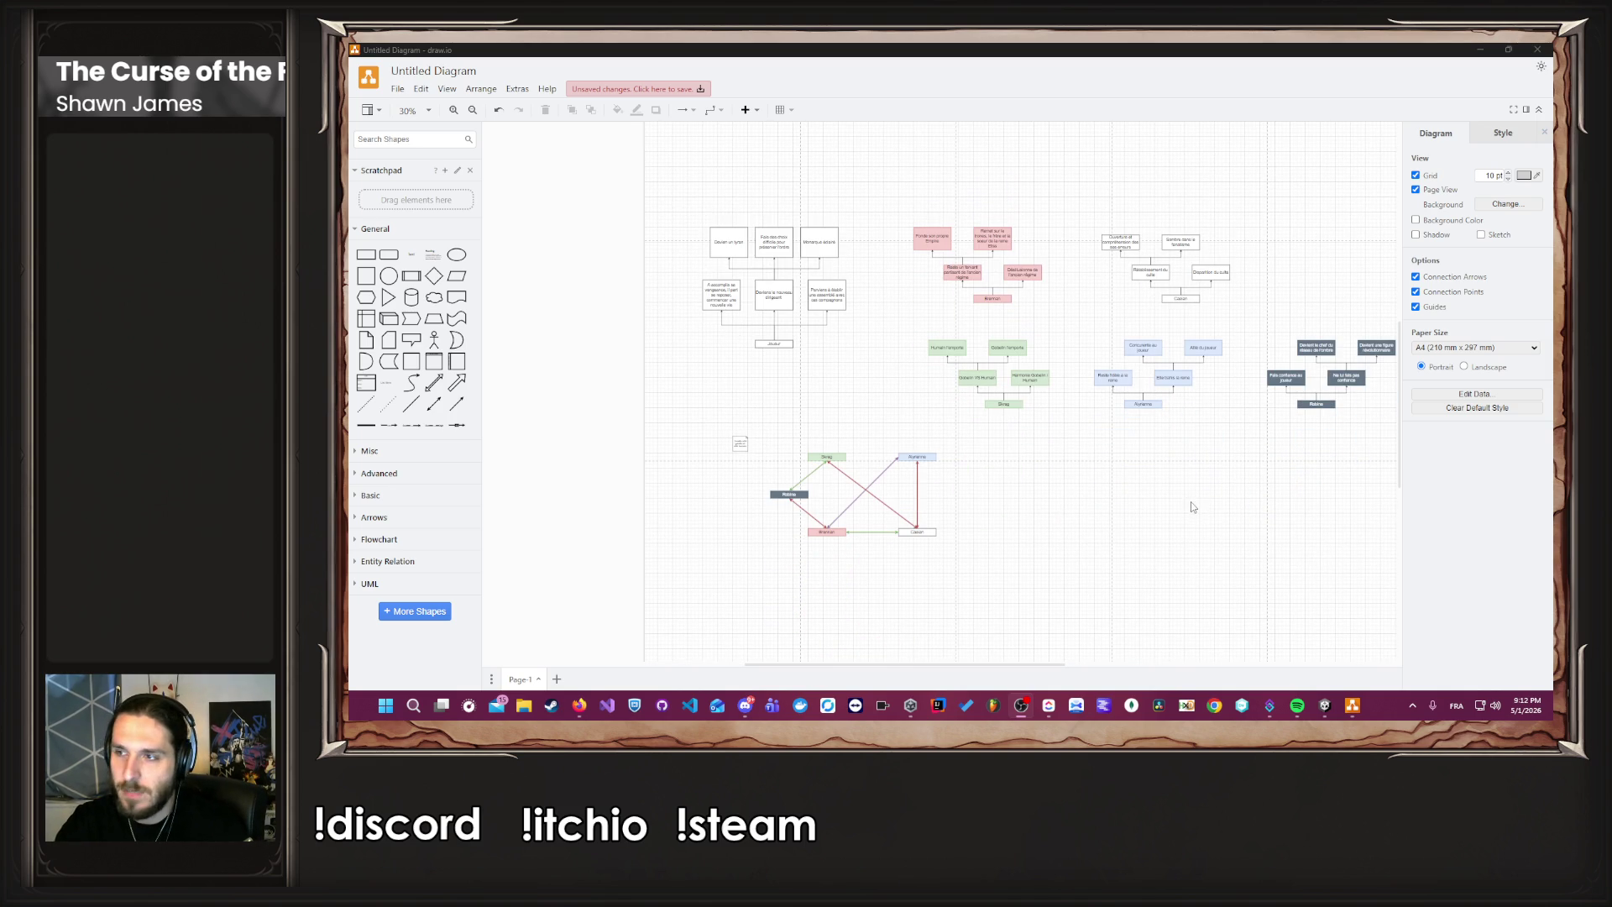
mouse_move(580, 705)
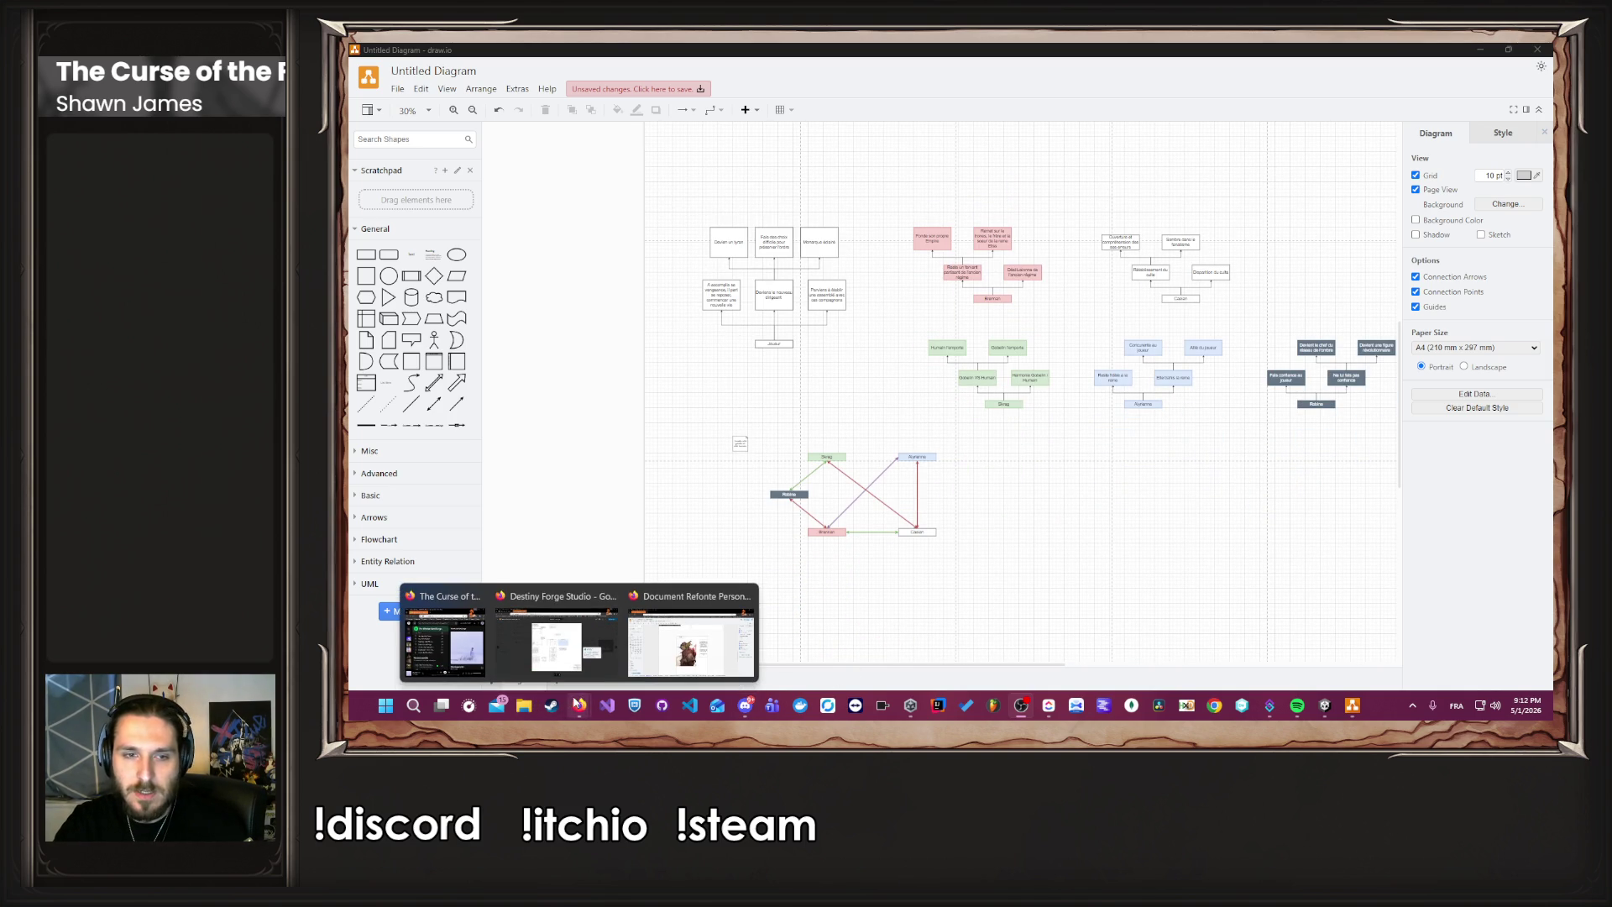
left_click(643, 668)
left_click(580, 706)
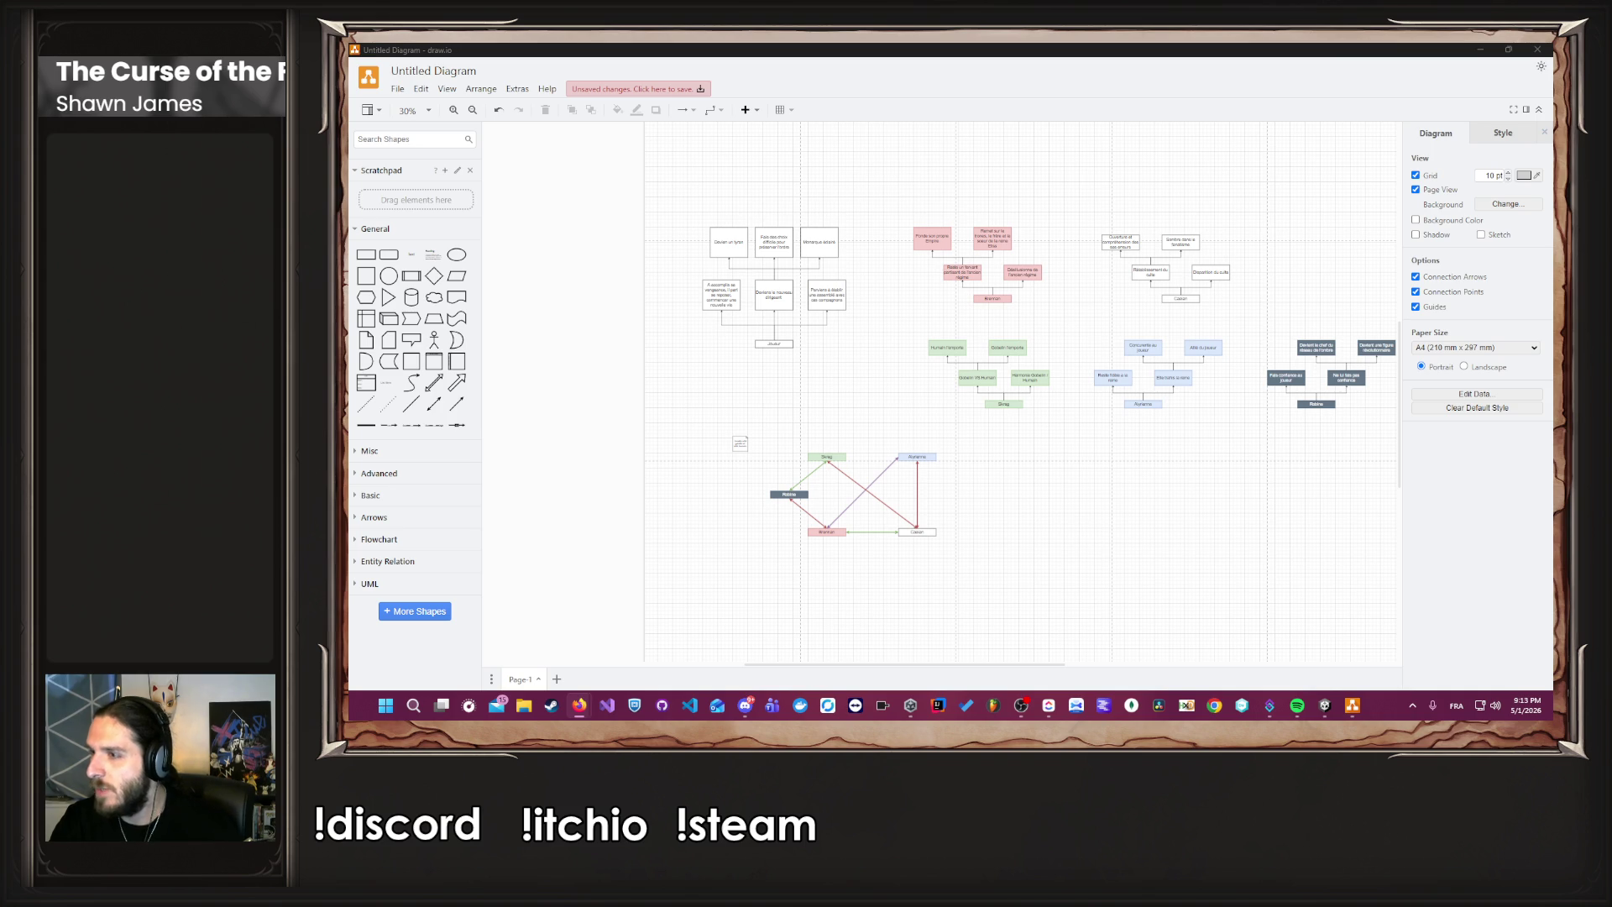
mouse_move(1611, 173)
left_mouse_down()
mouse_move(1390, 173)
mouse_move(1178, 58)
mouse_move(1182, 42)
left_mouse_up()
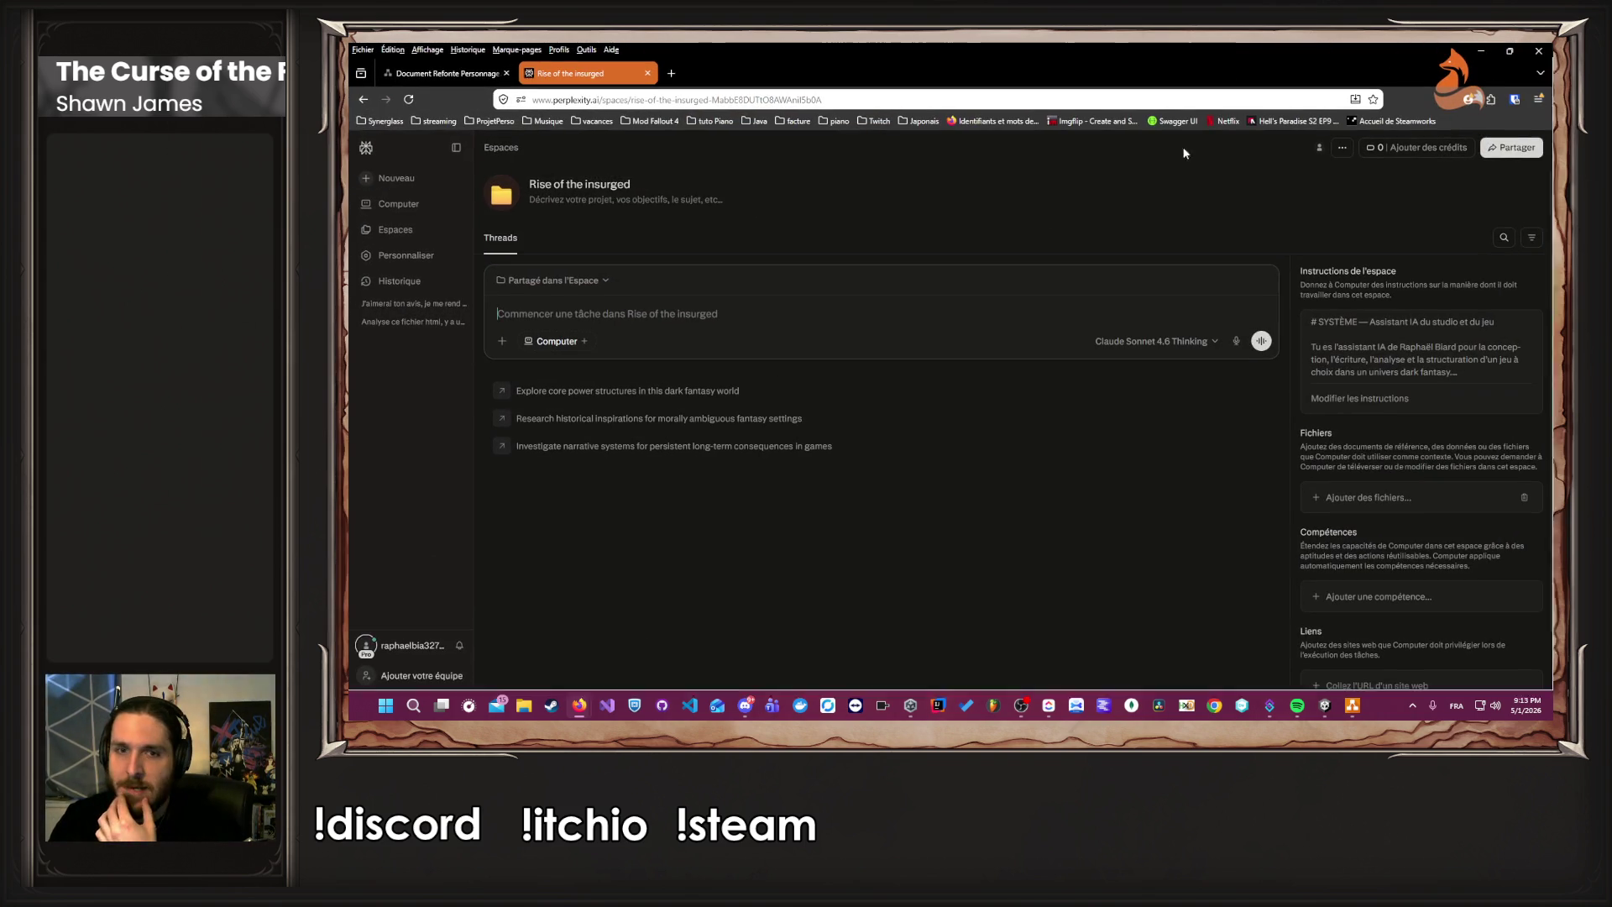
scroll(1393, 437, "down", 1)
scroll(727, 406, "up", 1)
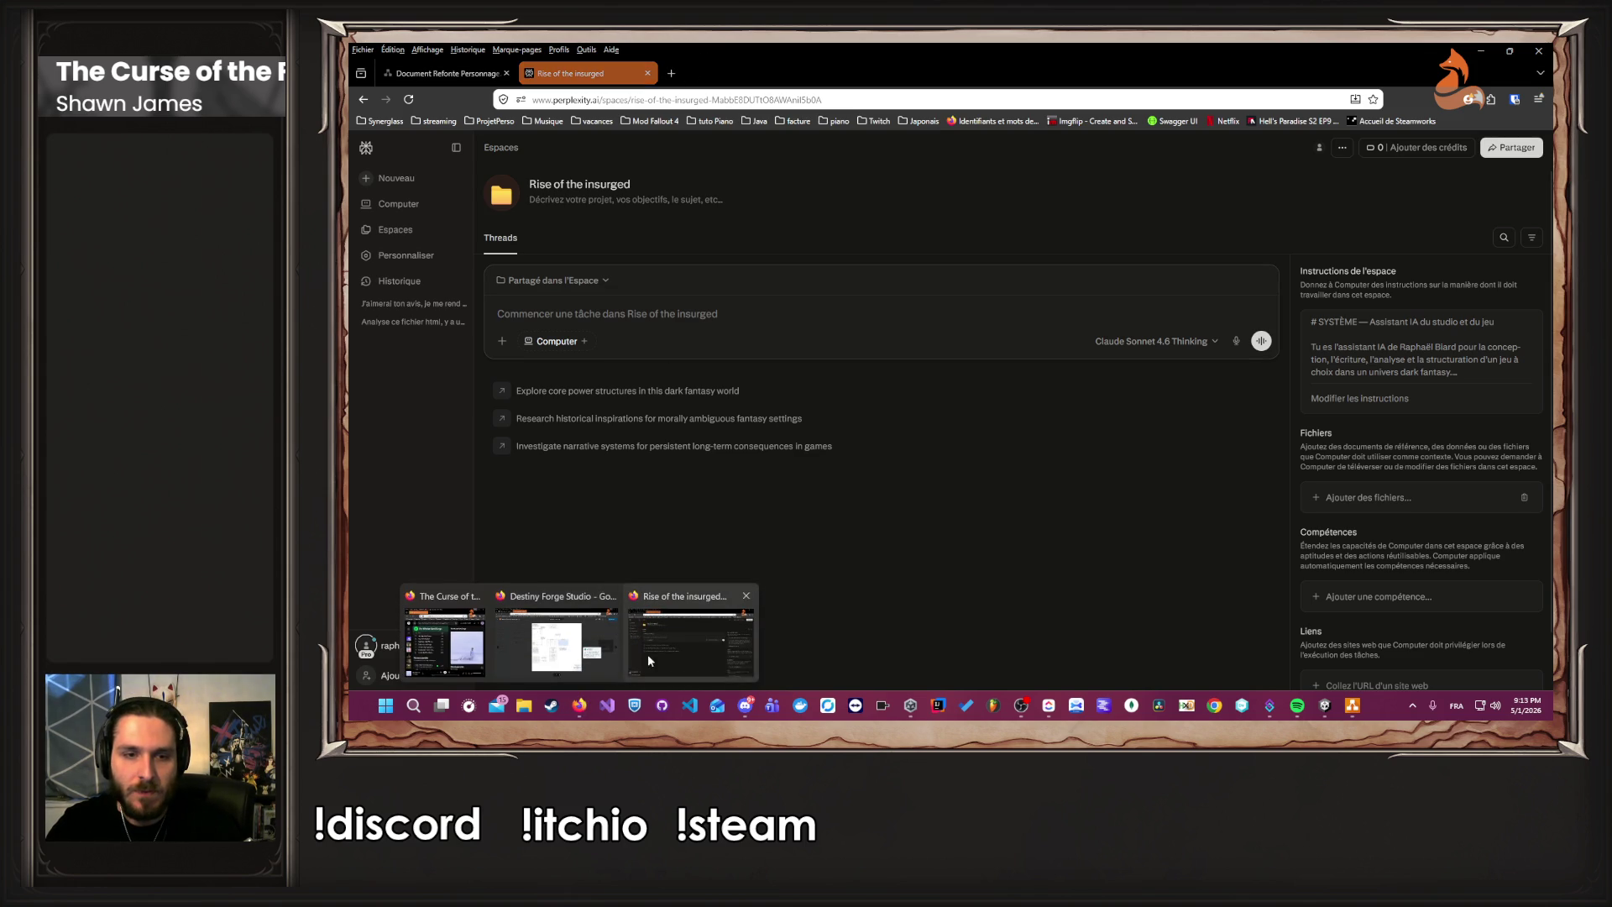
left_click(579, 705)
left_click(579, 705)
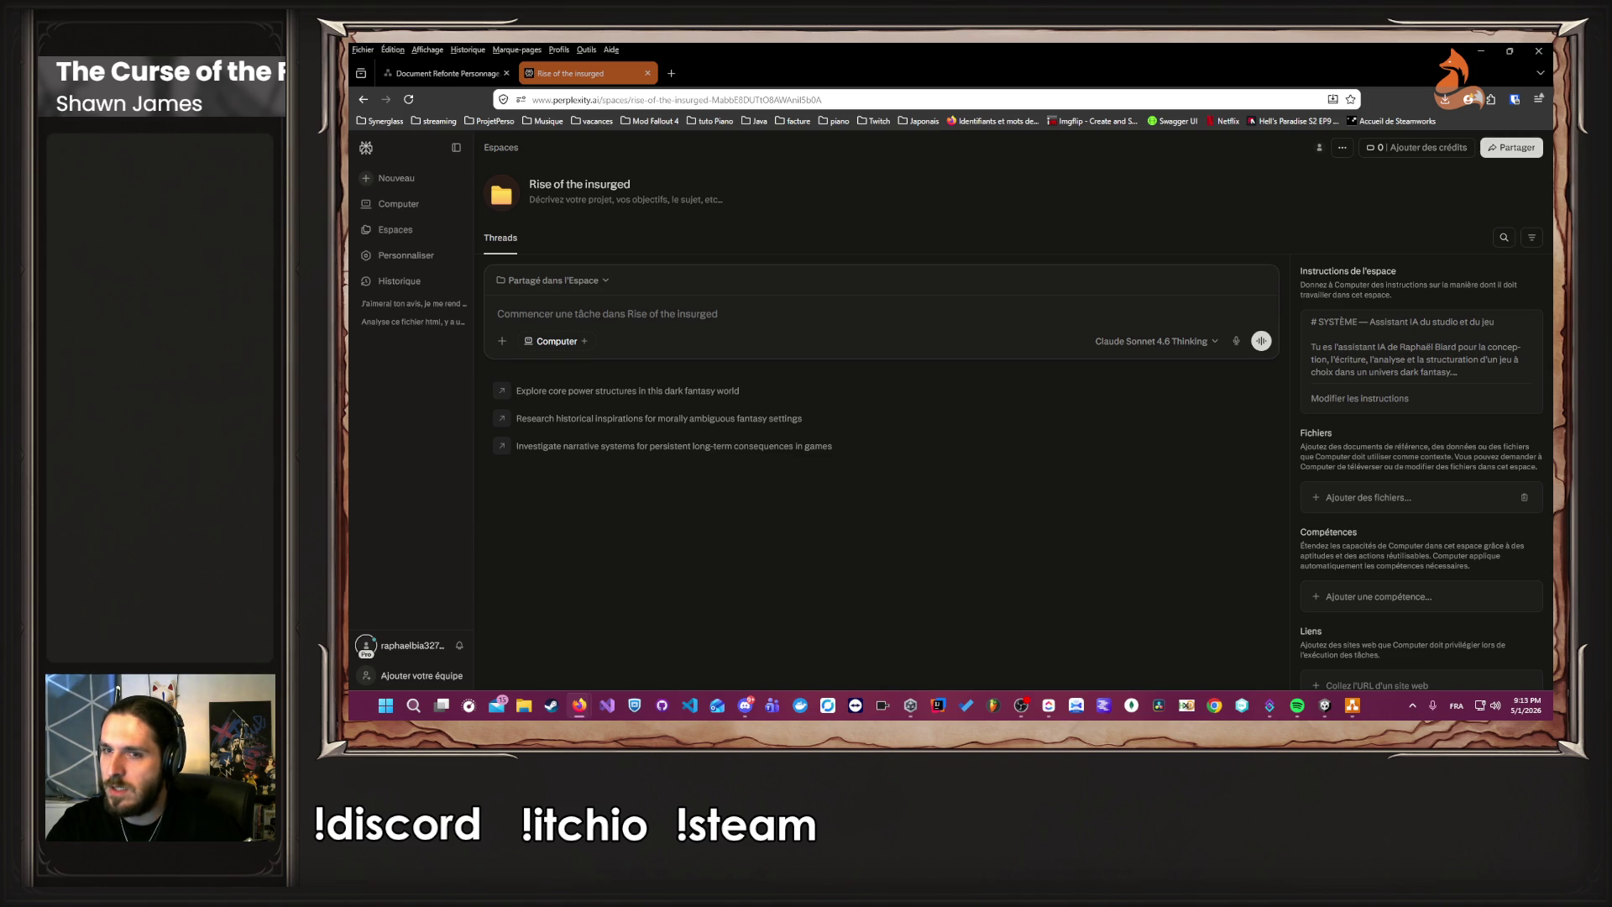
left_click(1404, 495)
Upload the six downloaded personnages .md files to the Rise of the insurged space, then return to Document Refonte Personnage.
left_click(1444, 99)
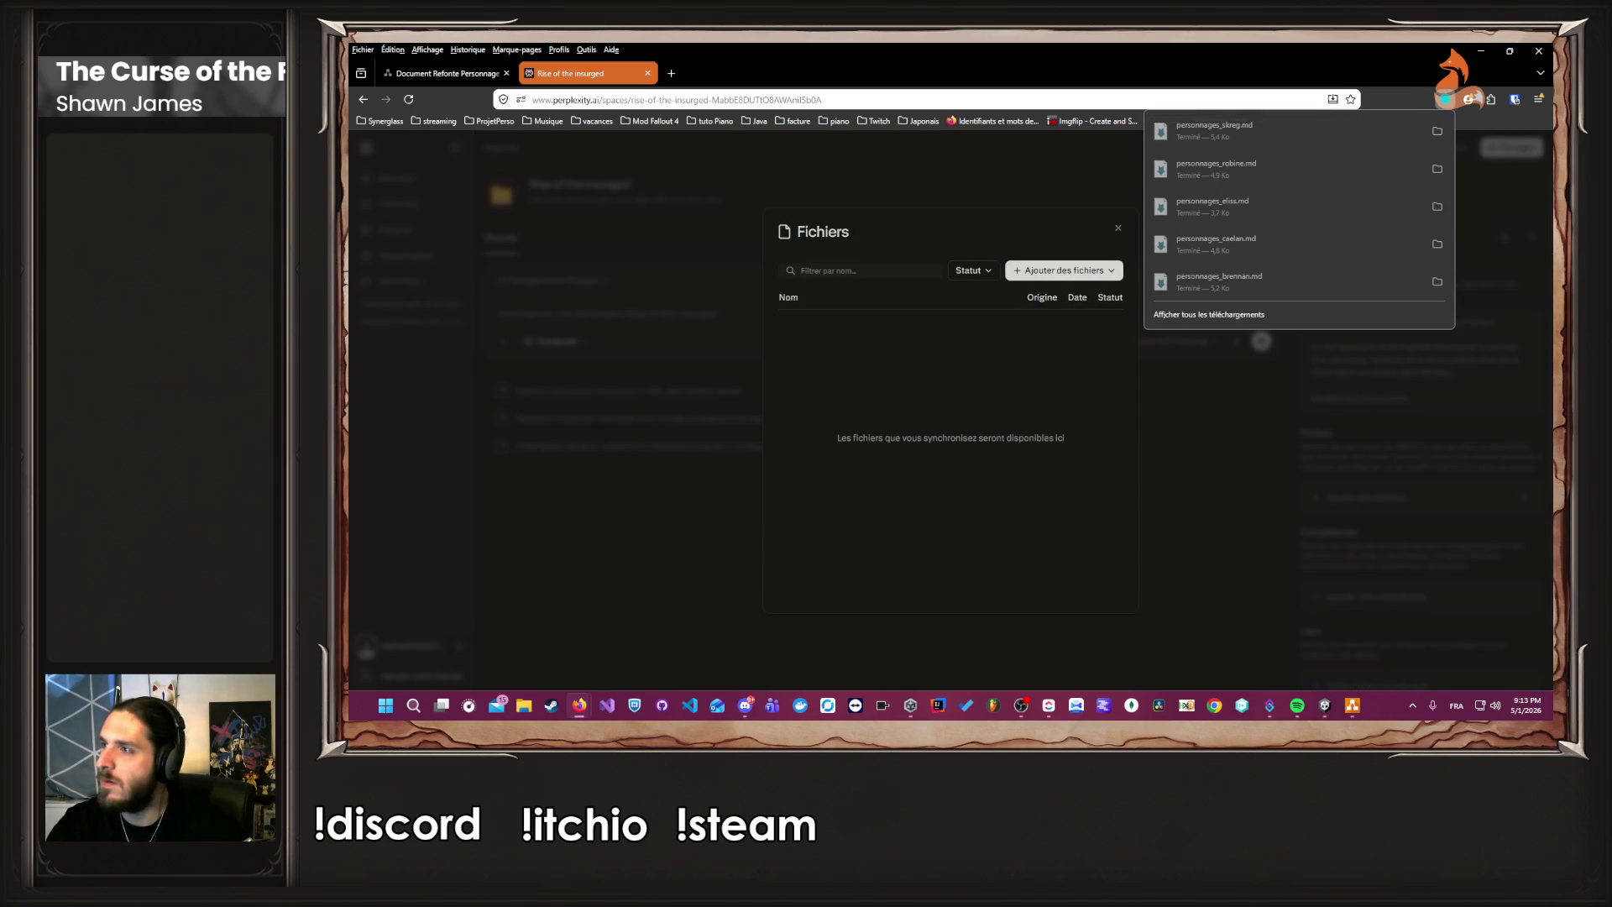
key("Escape")
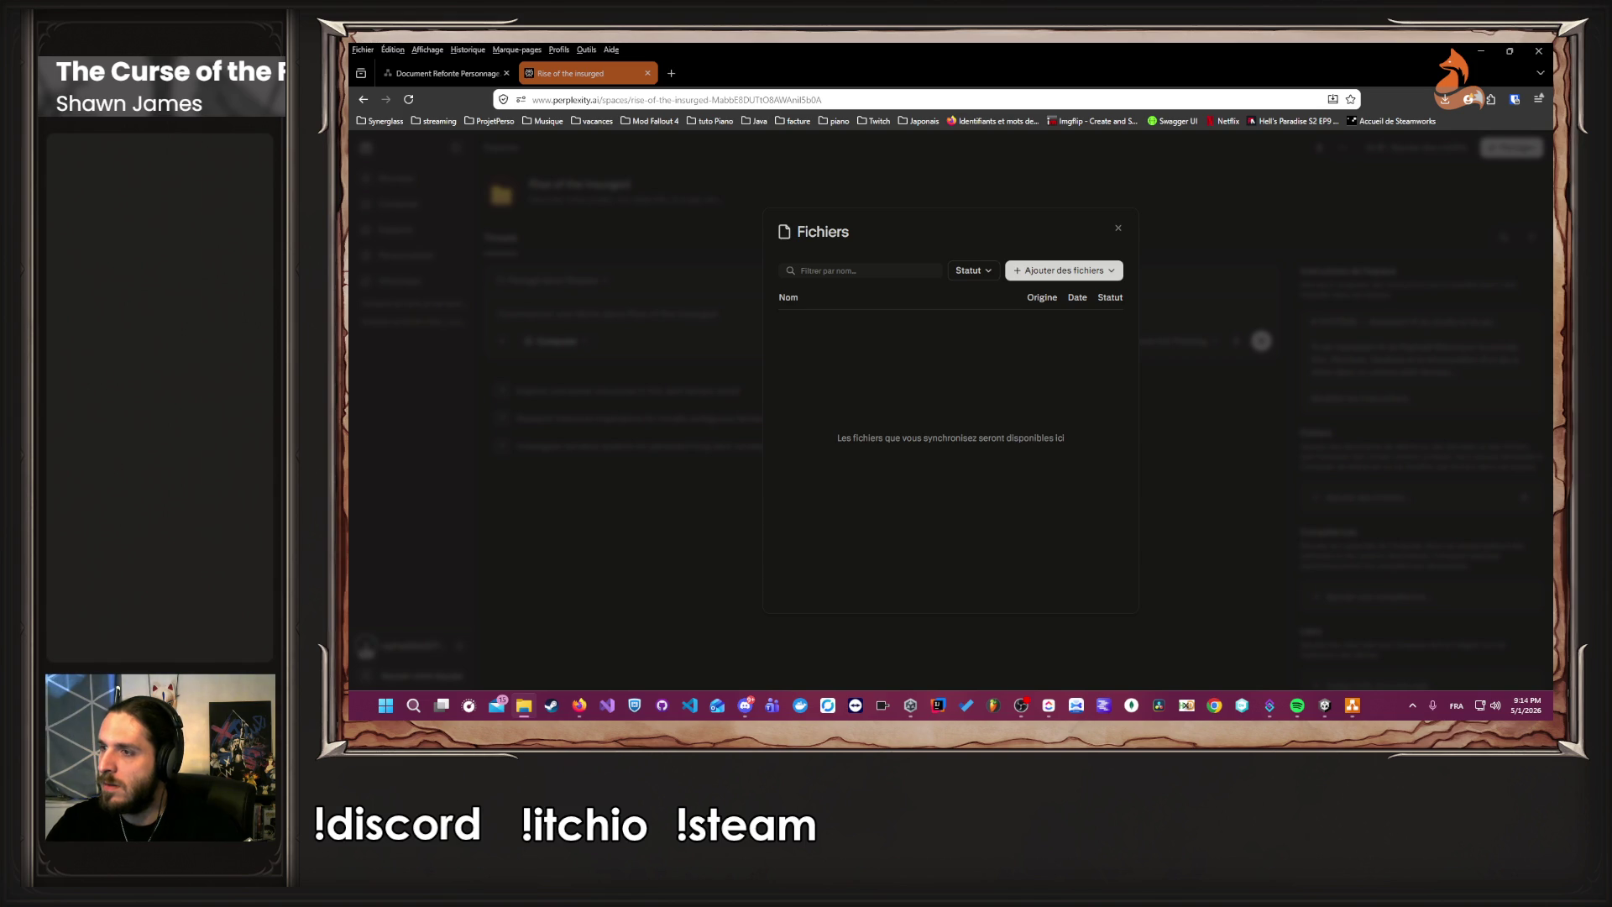
left_click_drag(965, 369, 949, 395)
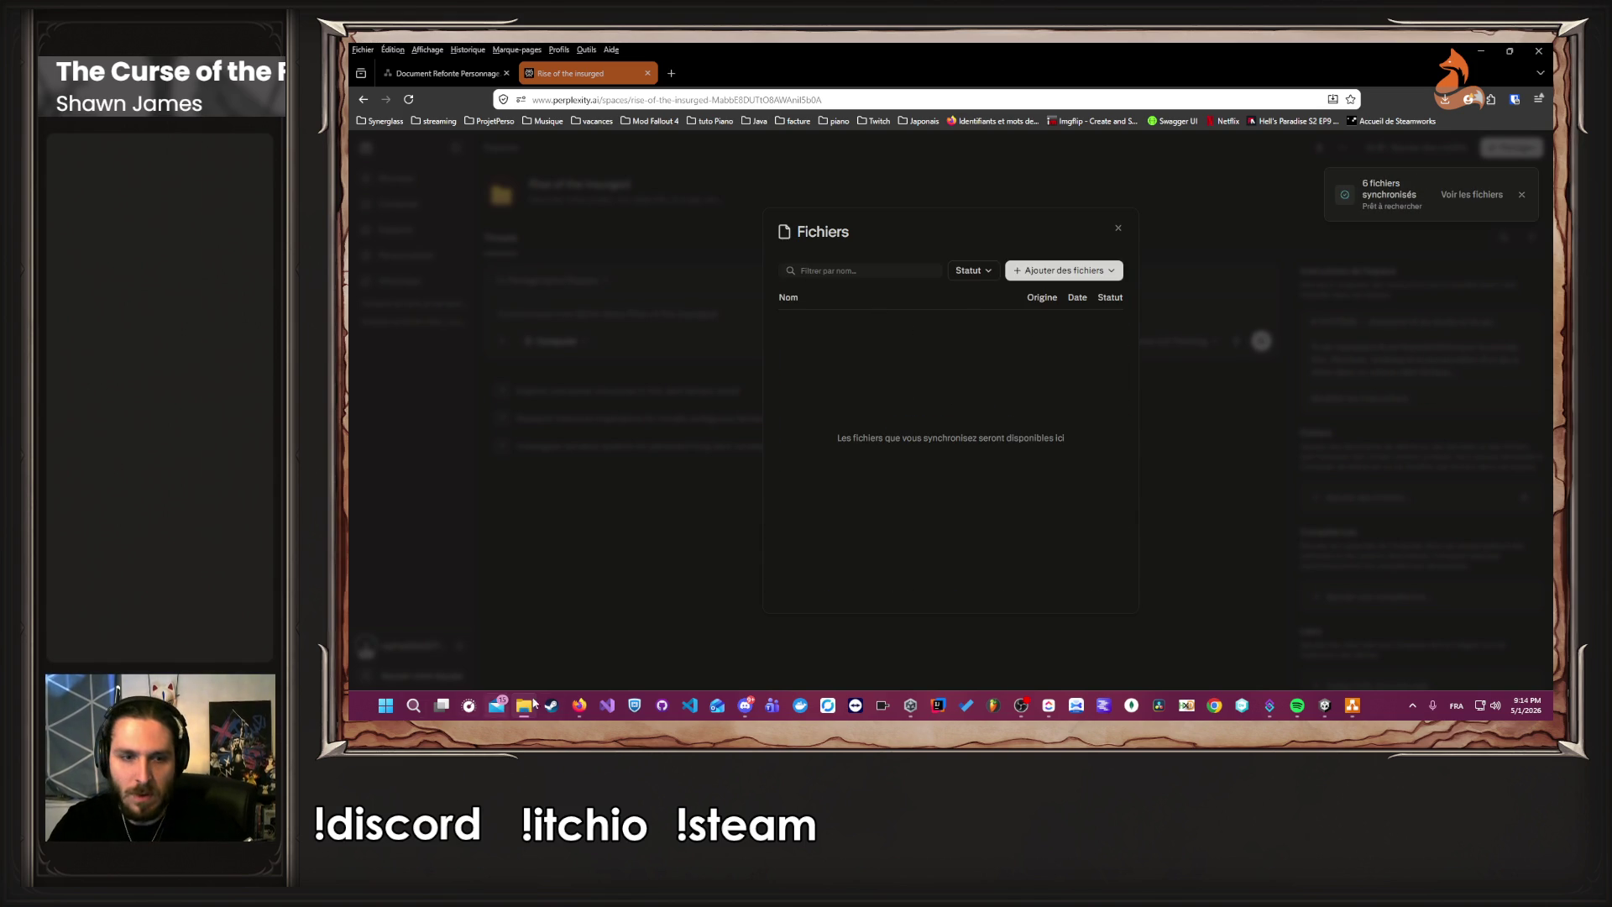
mouse_move(582, 713)
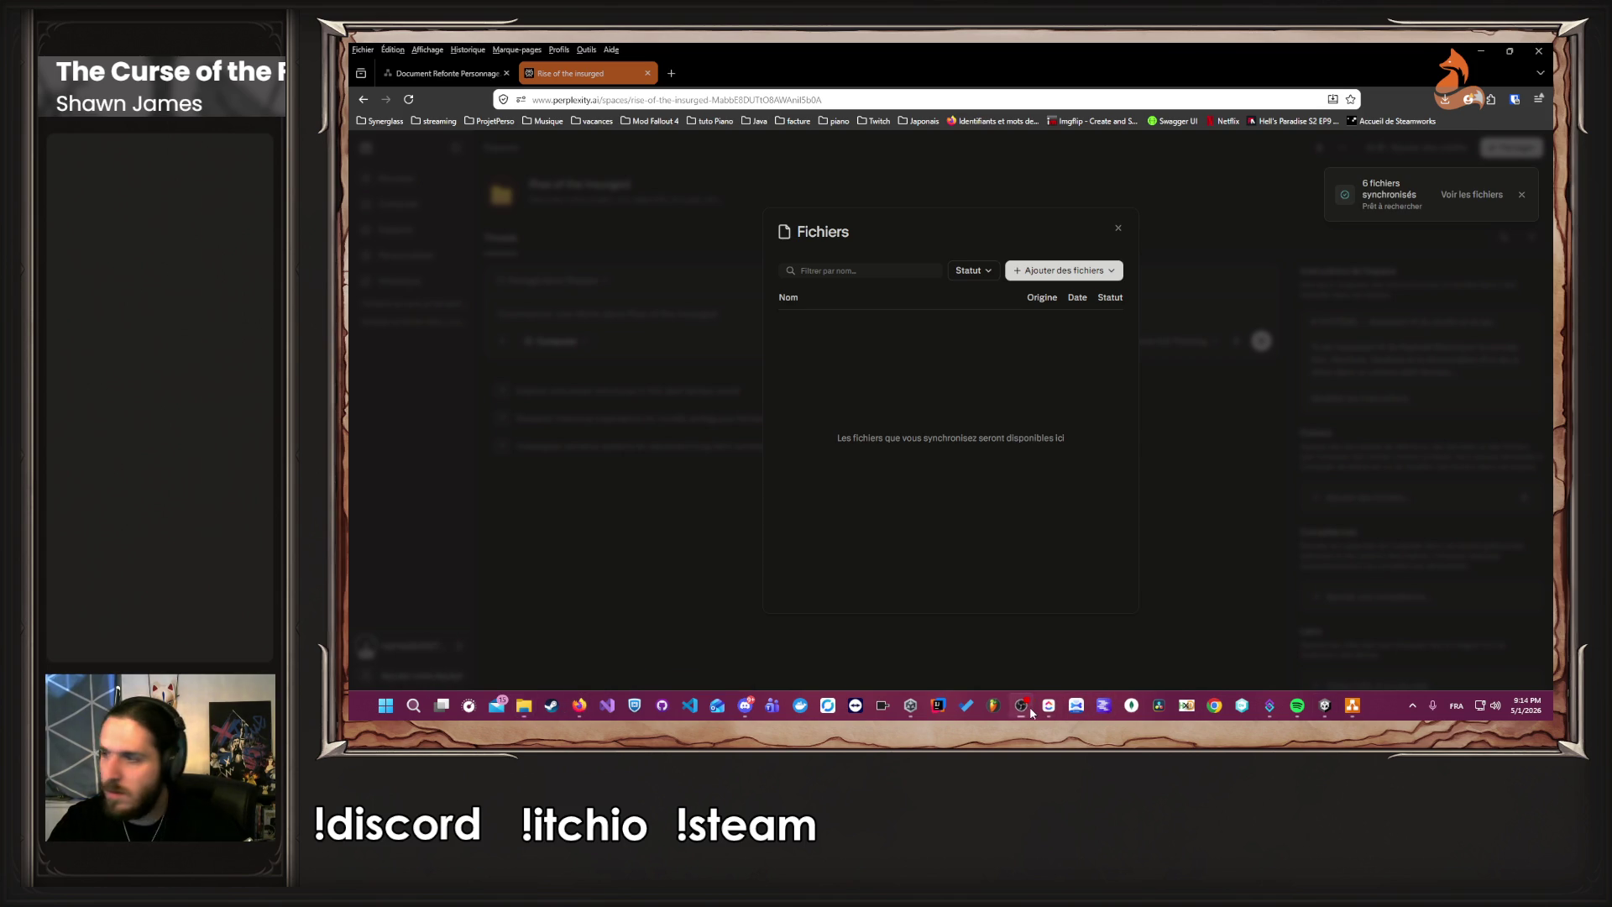
mouse_move(1039, 709)
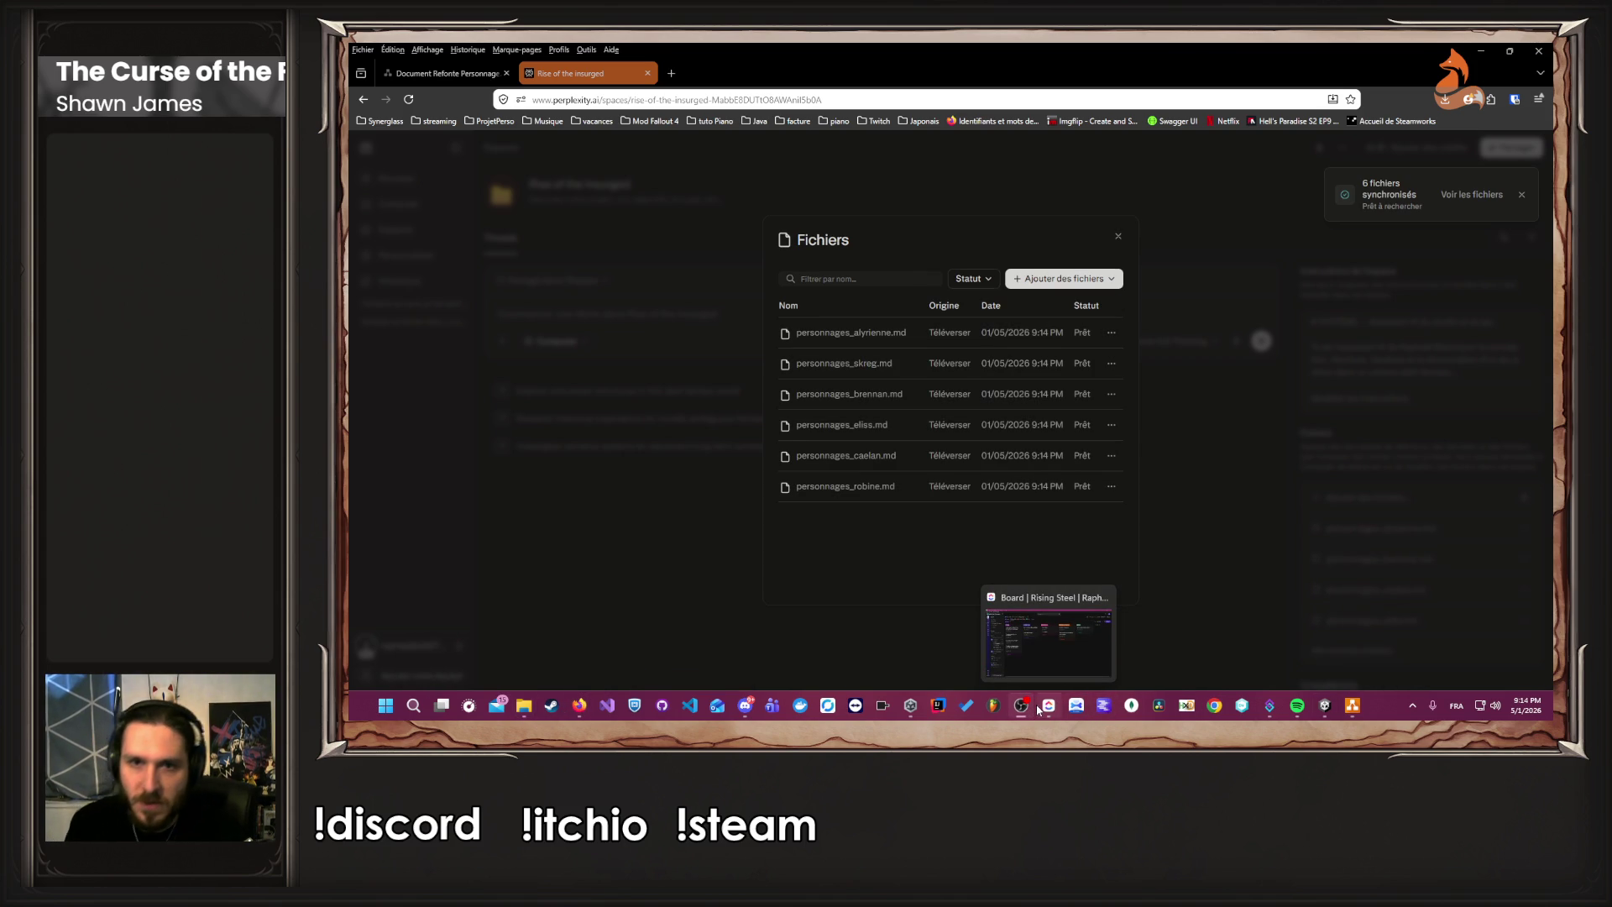
left_click(1117, 236)
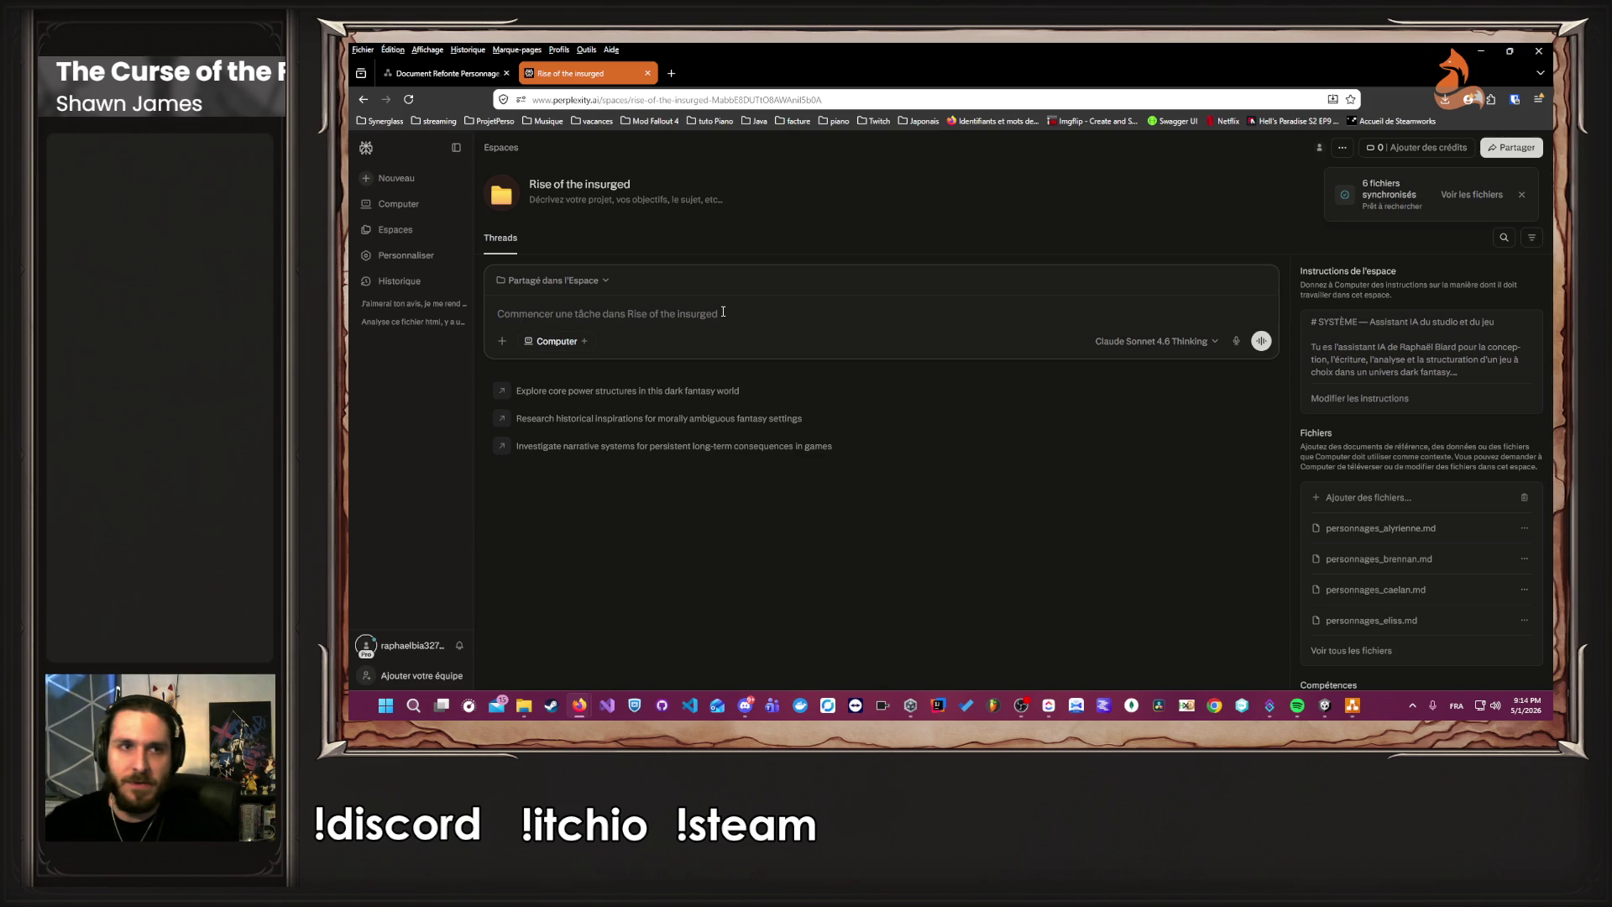
left_click(445, 73)
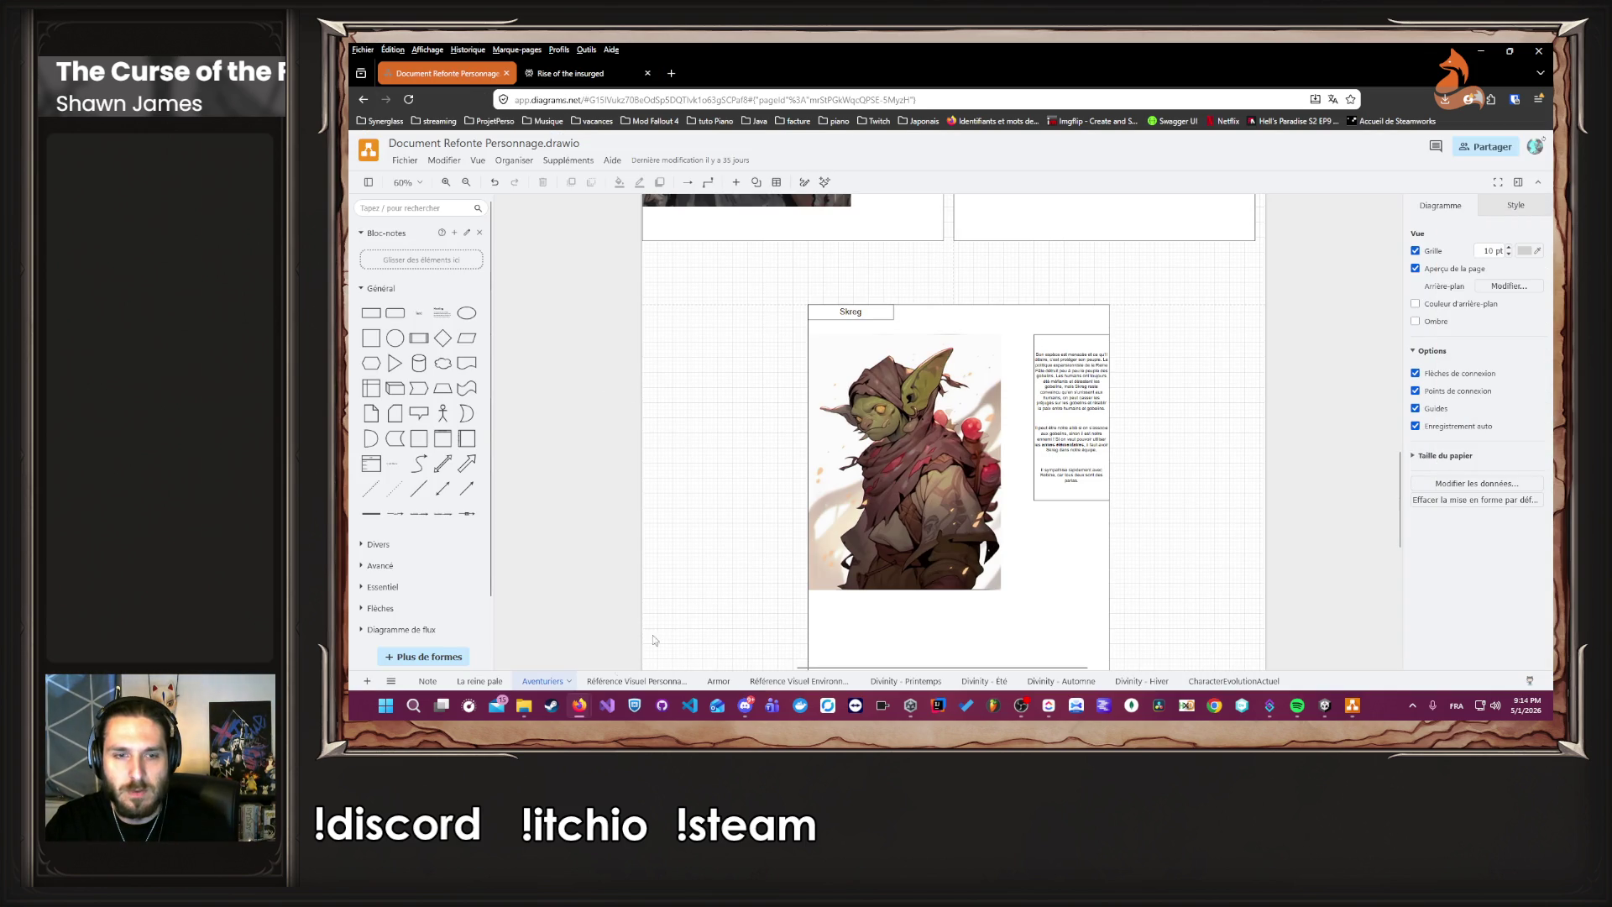
Export the endings diagram as a PNG to the Desktop, then go back to the Perplexity space.
left_click(1352, 705)
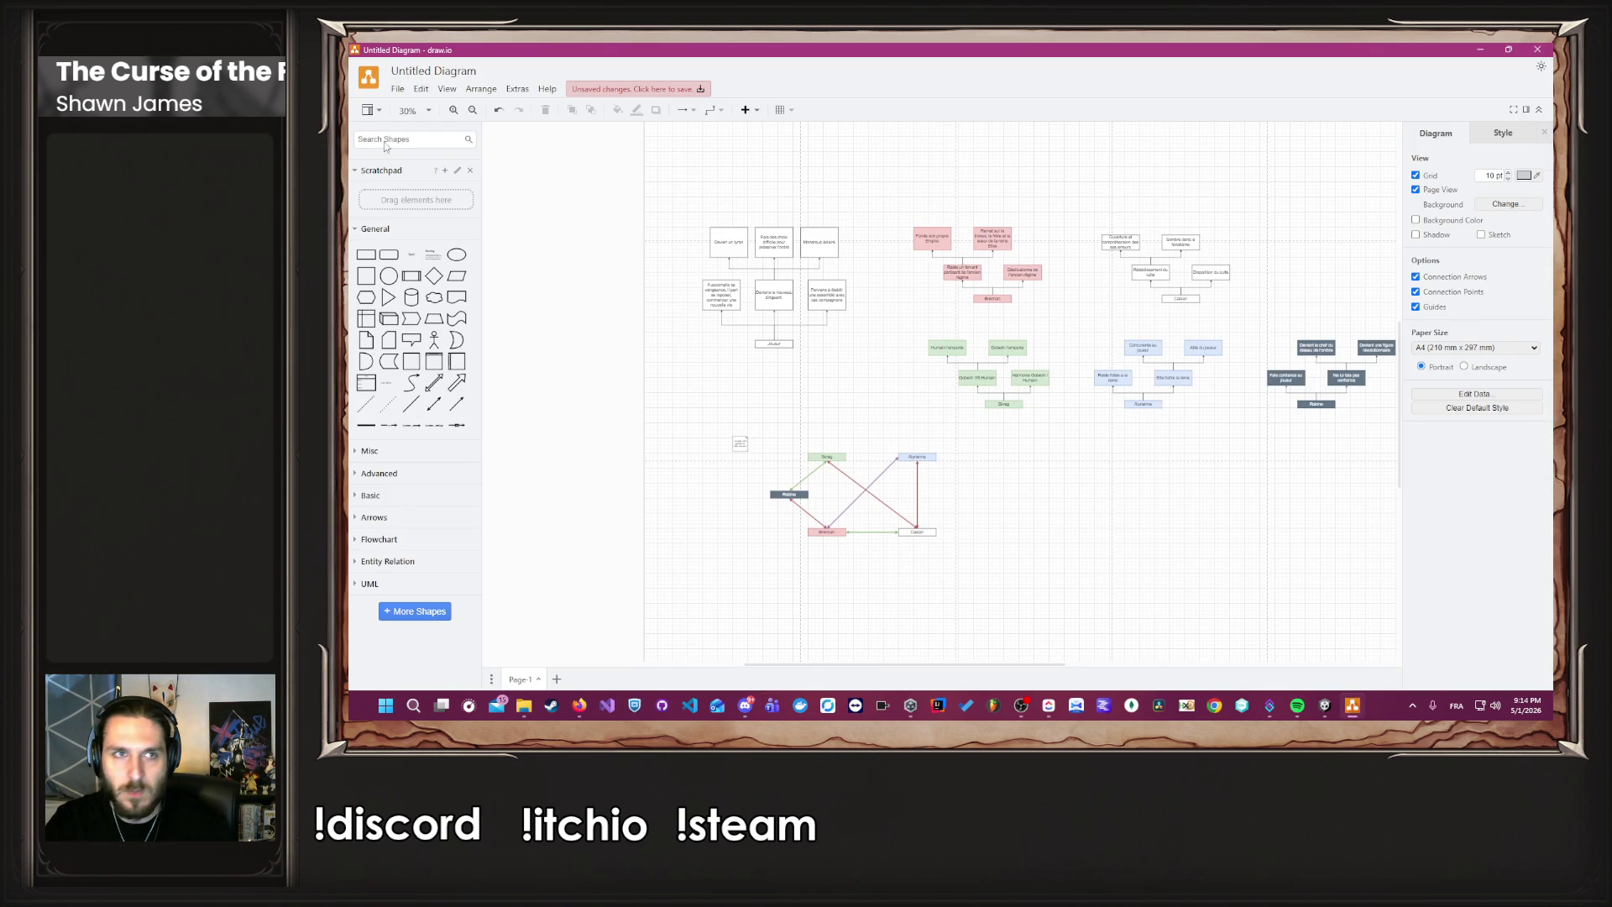
left_click(398, 88)
mouse_move(470, 258)
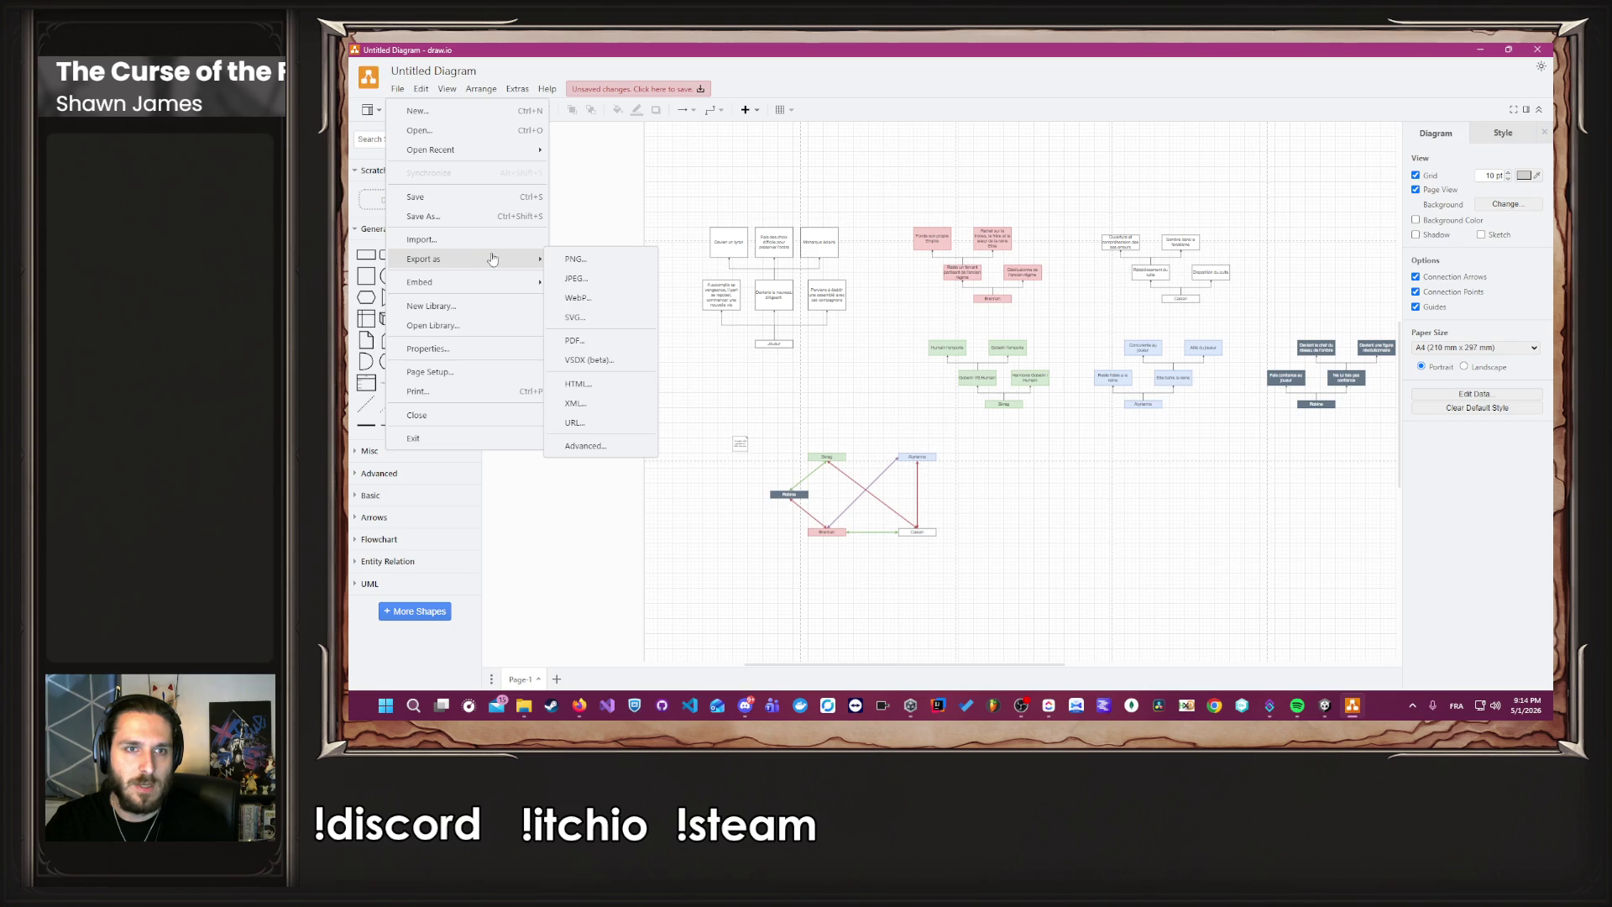
left_click(575, 259)
left_click(1001, 382)
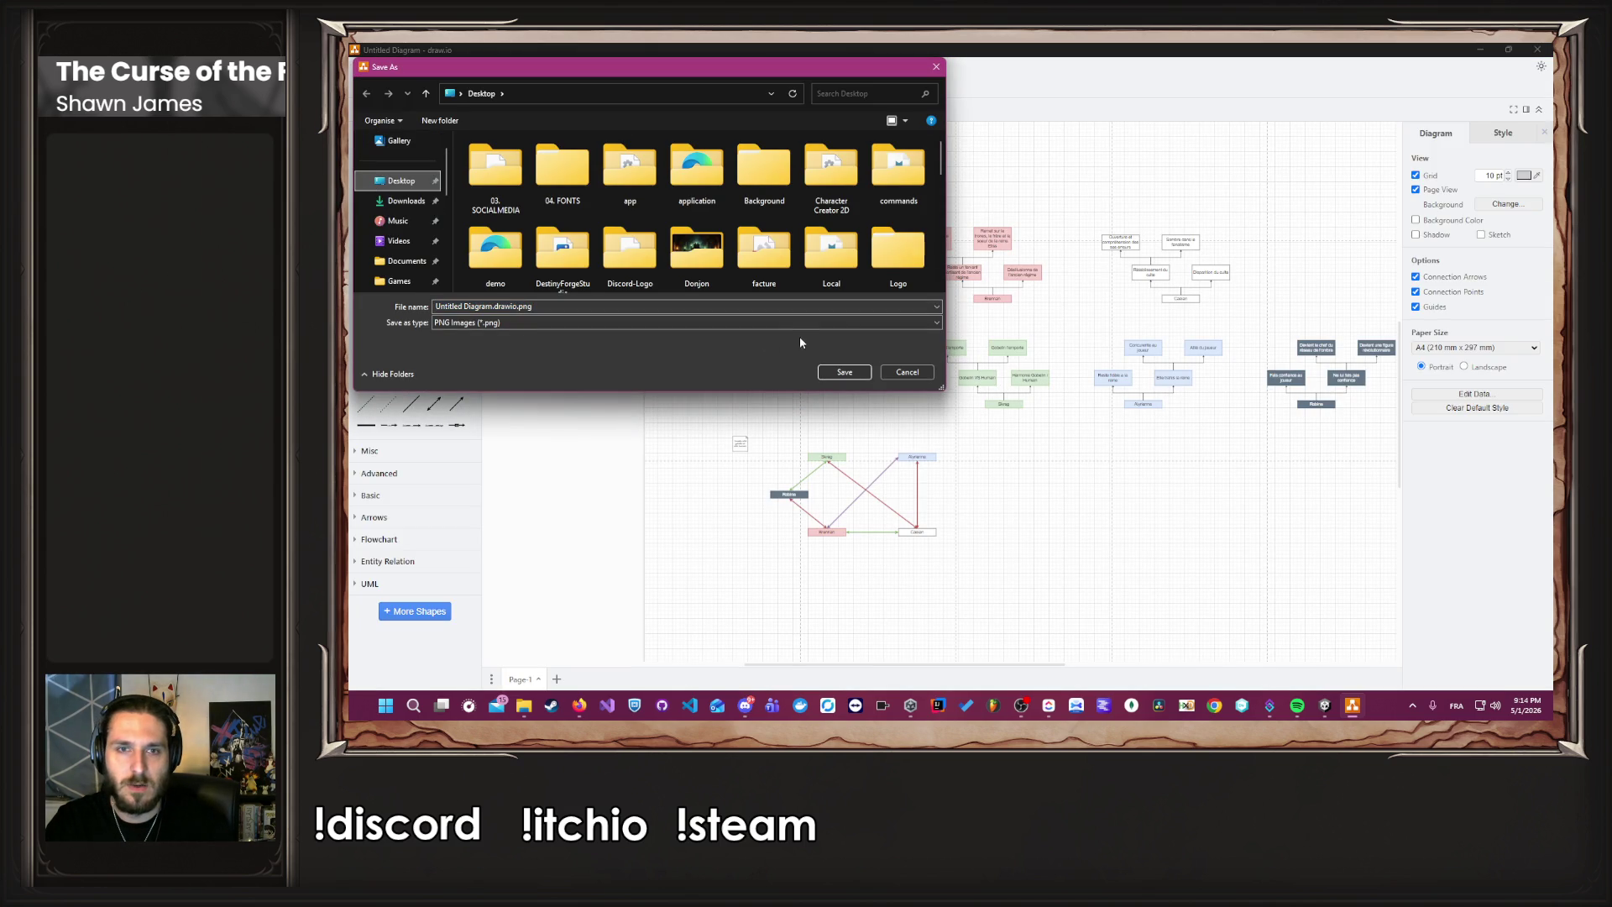
left_click(842, 372)
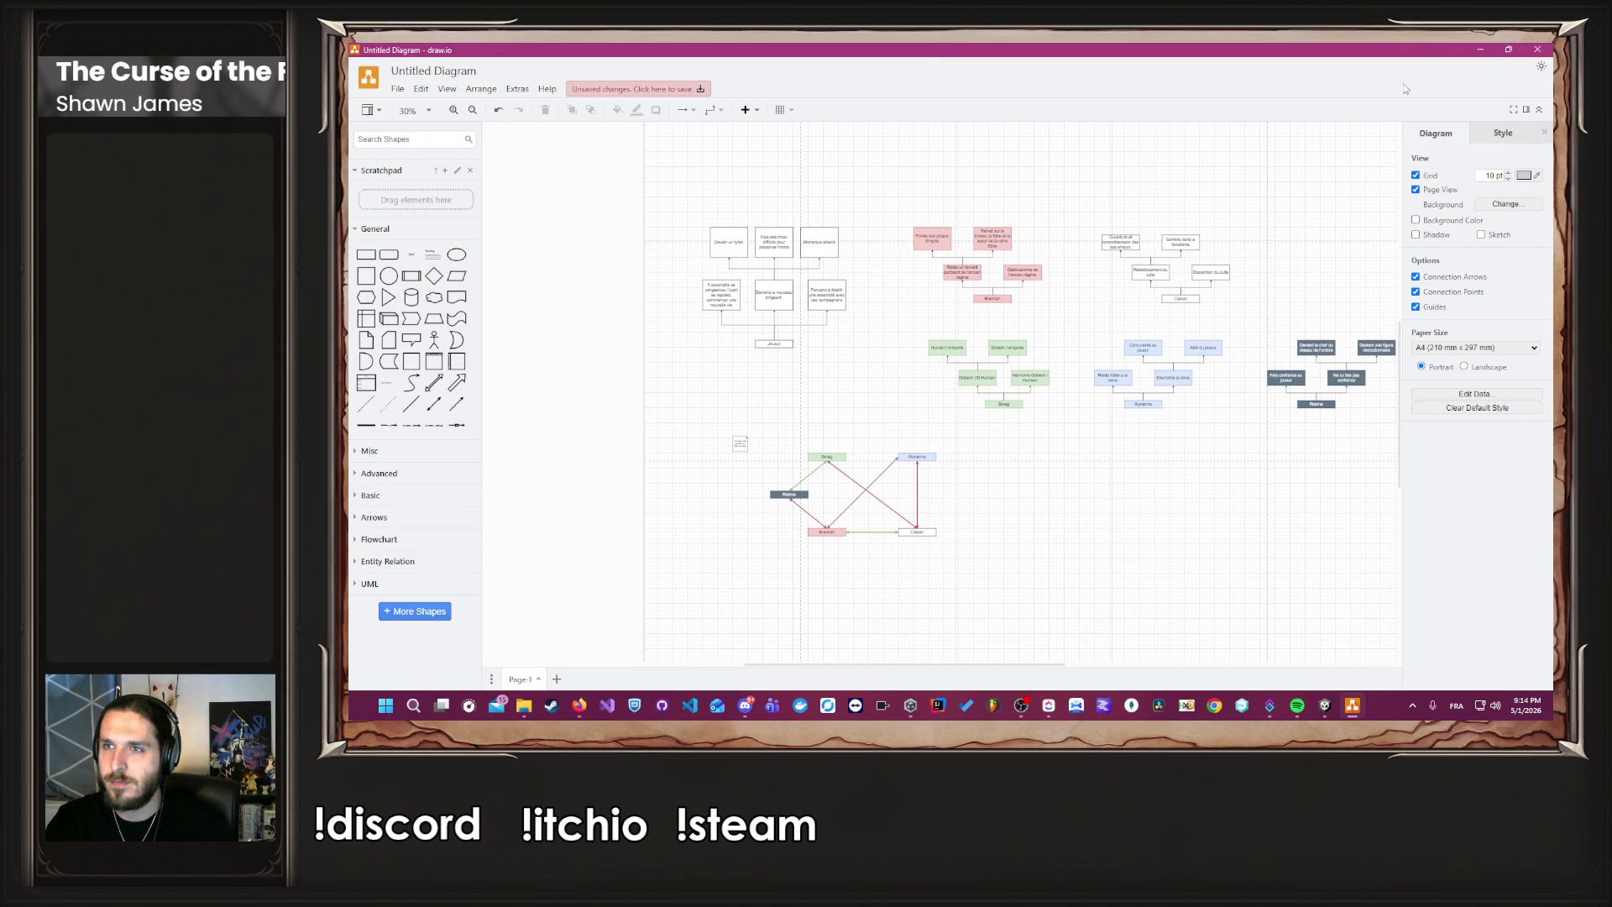
left_click(1479, 49)
left_click(550, 73)
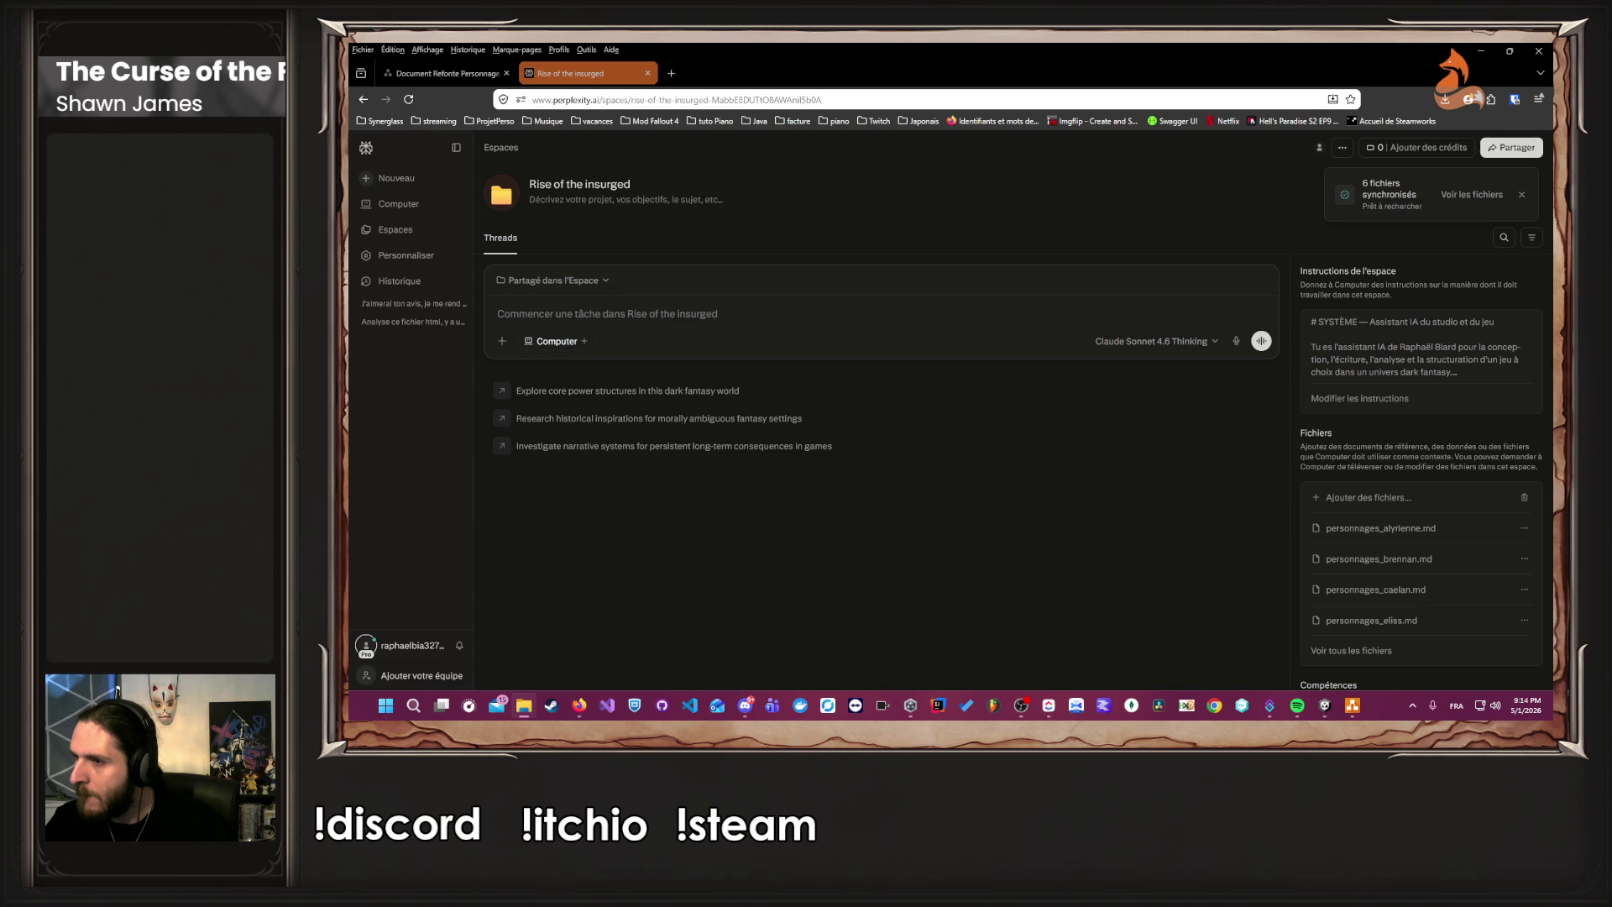
Attach the exported diagram PNG, begin the prompt 'En te basant sur', and switch the model to GPT-5.4.
mouse_move(1315, 406)
left_mouse_down()
mouse_move(888, 295)
mouse_move(888, 311)
left_mouse_up()
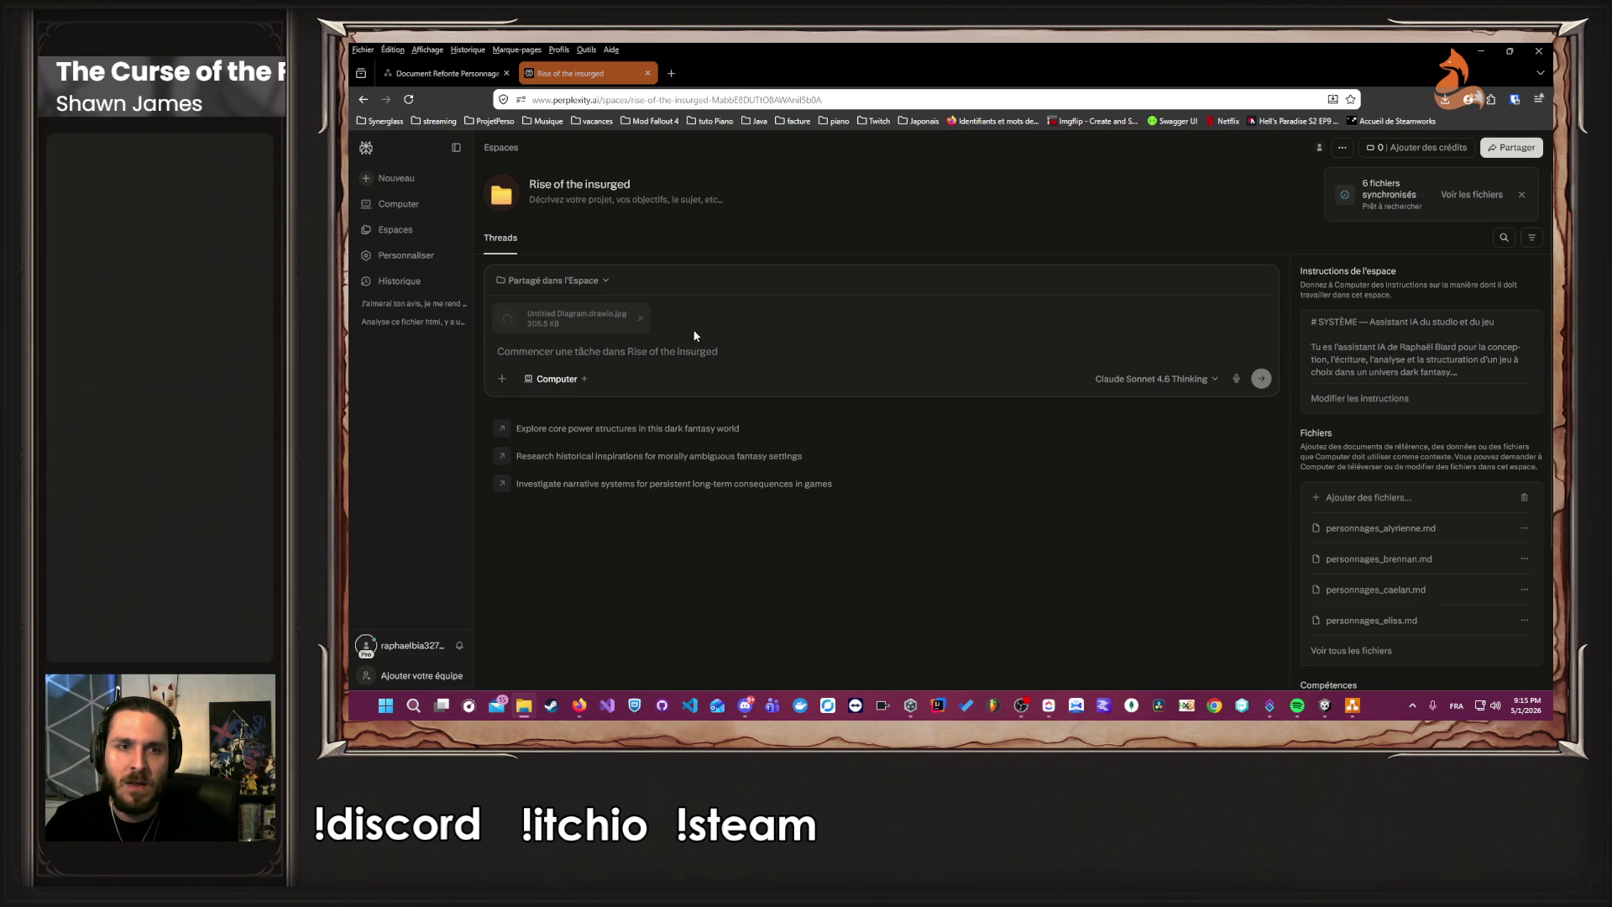
type("En te b")
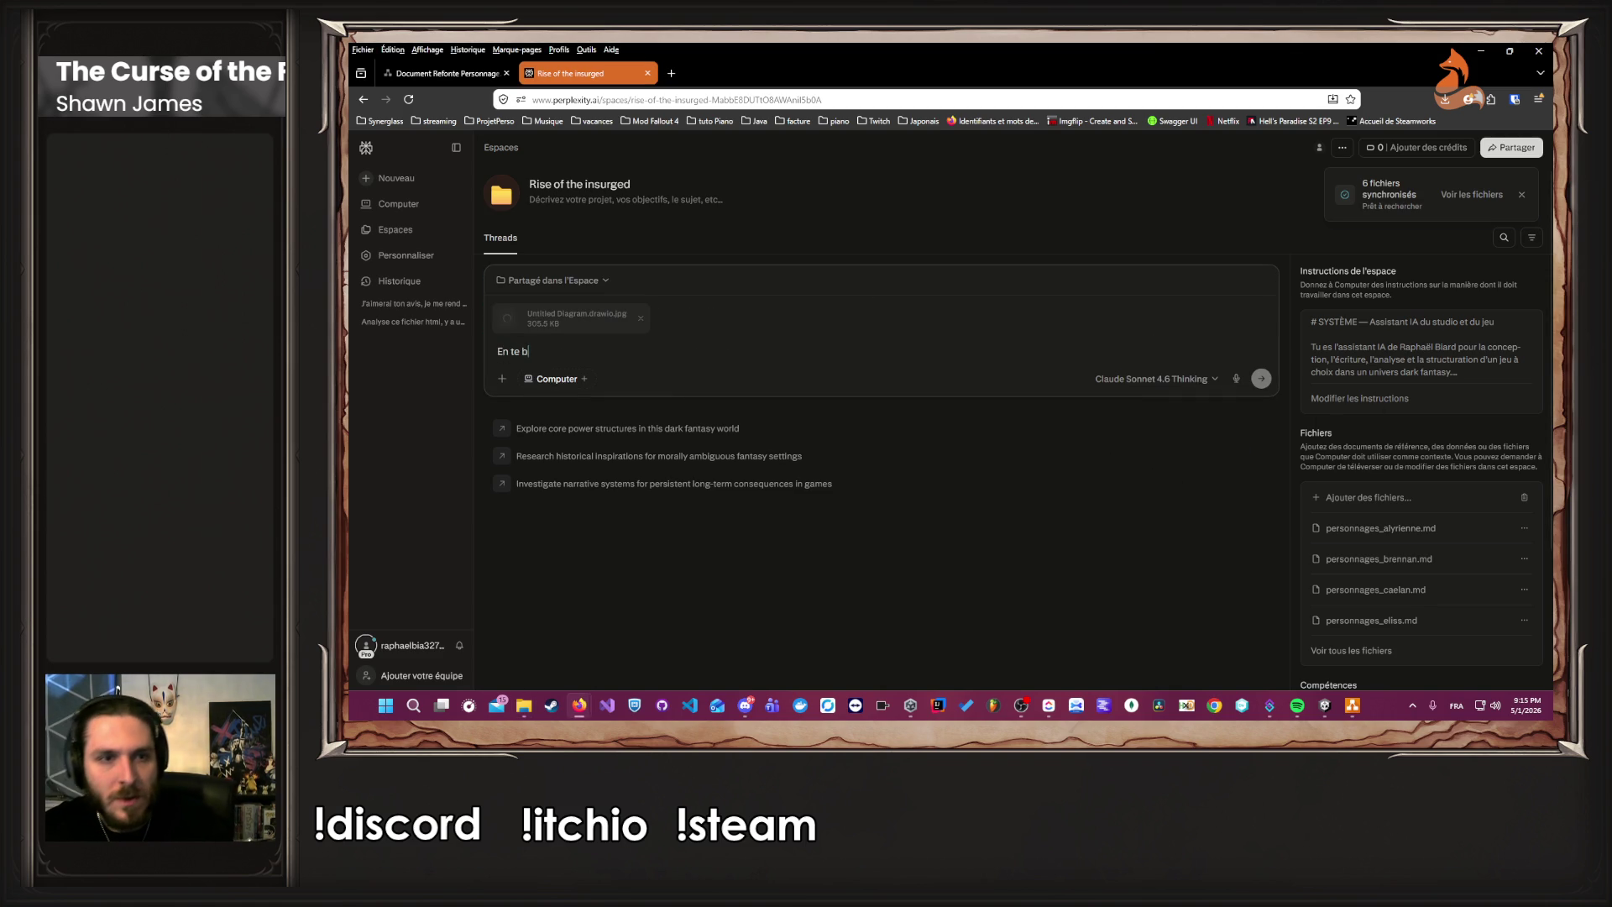
type("asant sur")
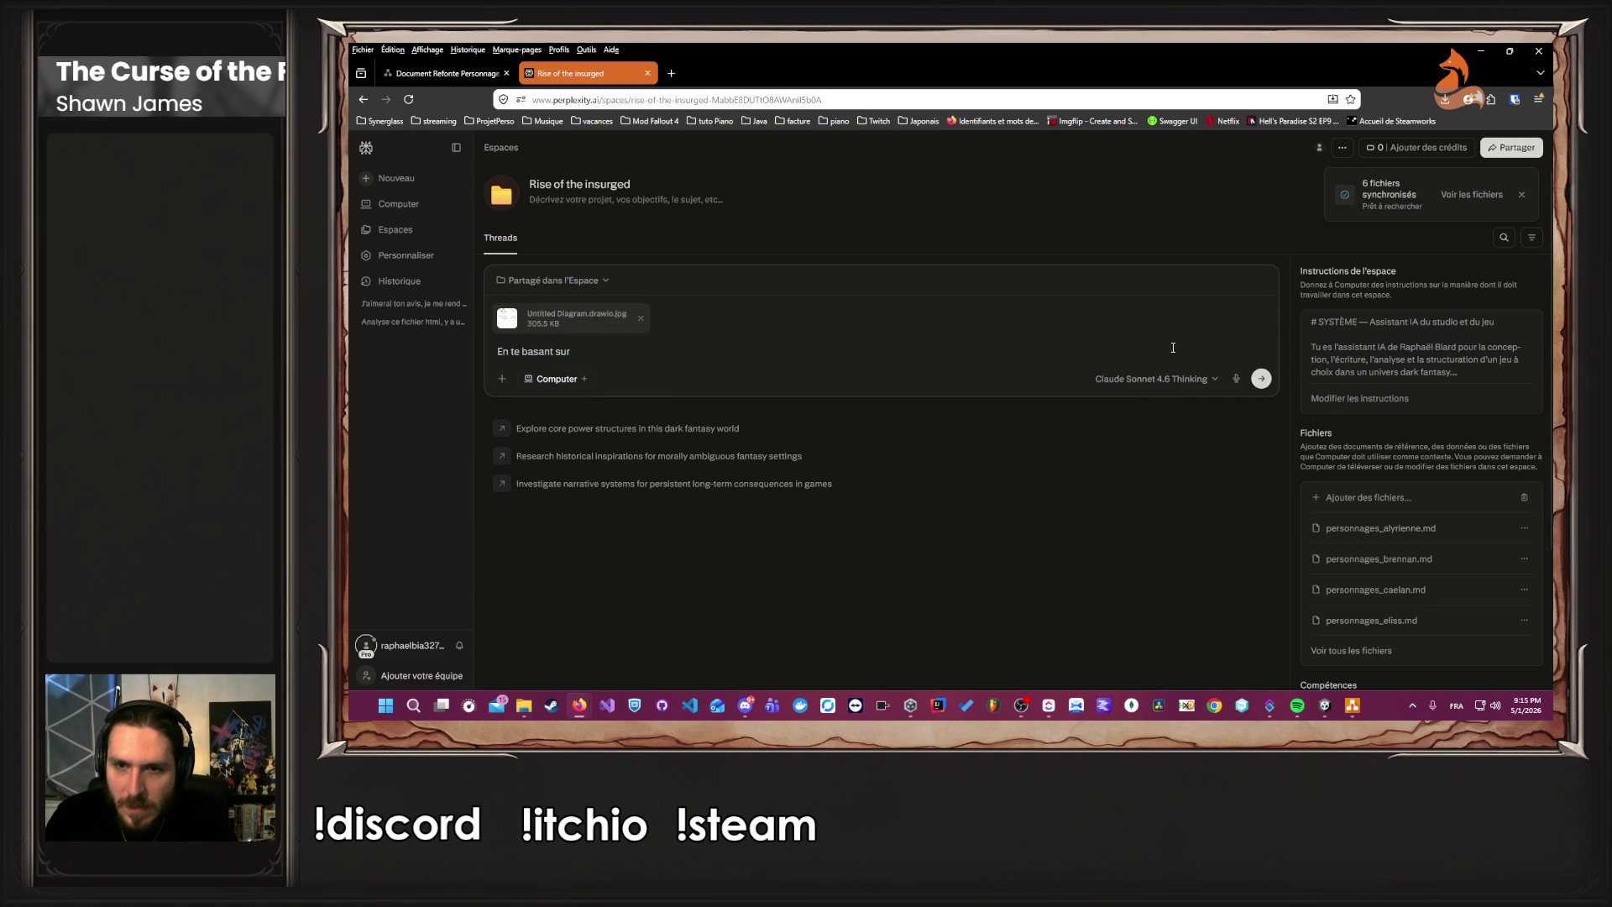
left_click(1189, 378)
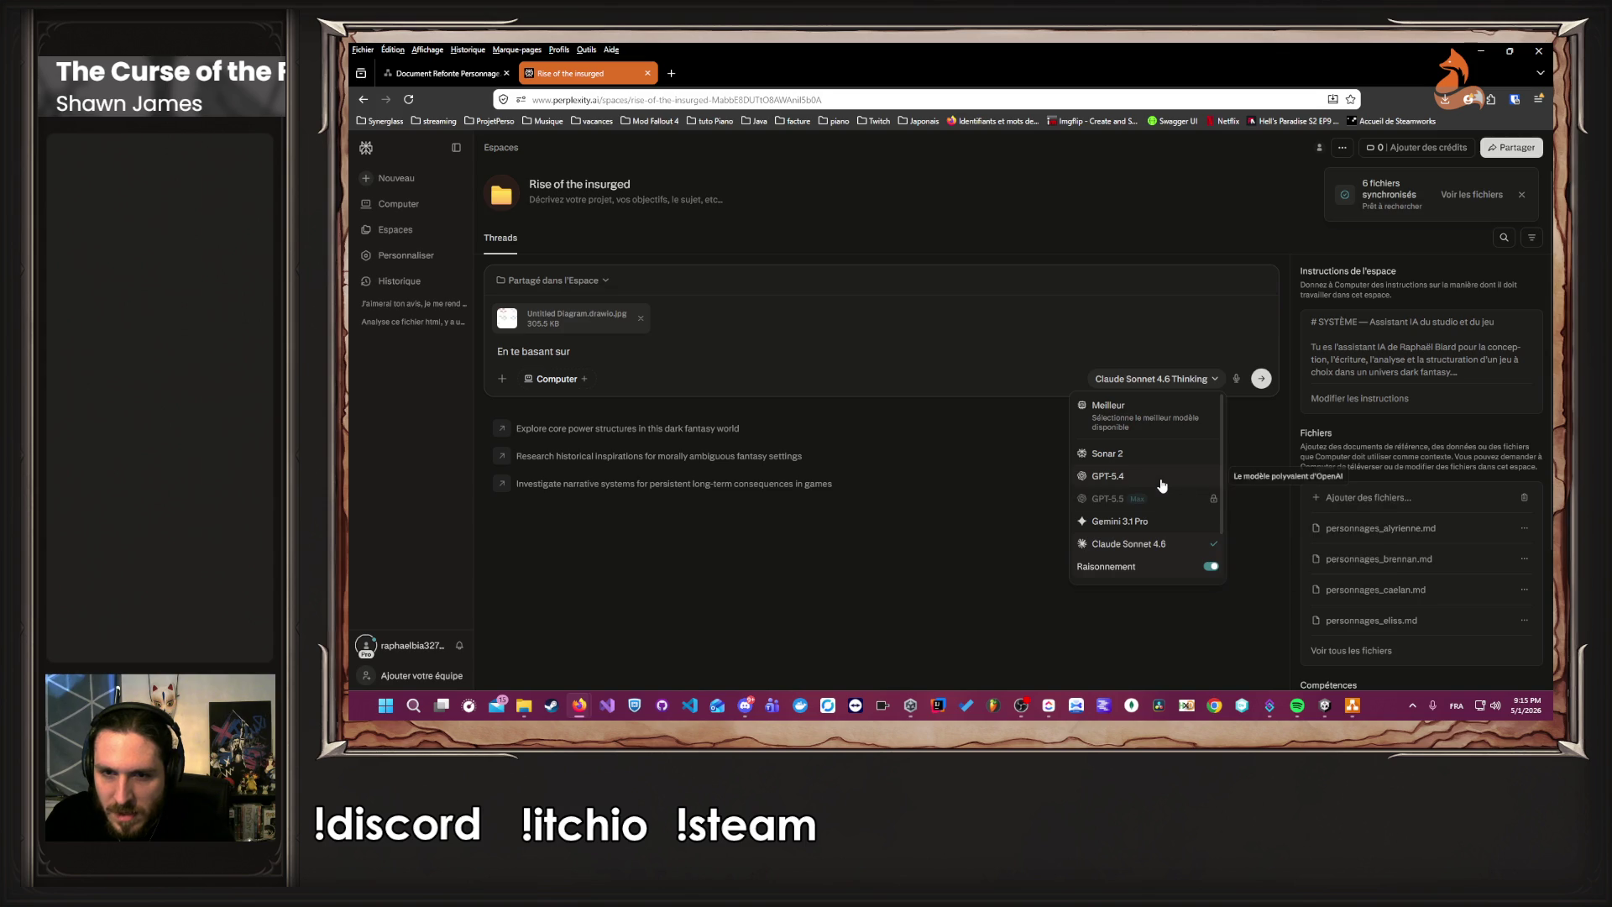
left_click(1196, 476)
left_click(951, 349)
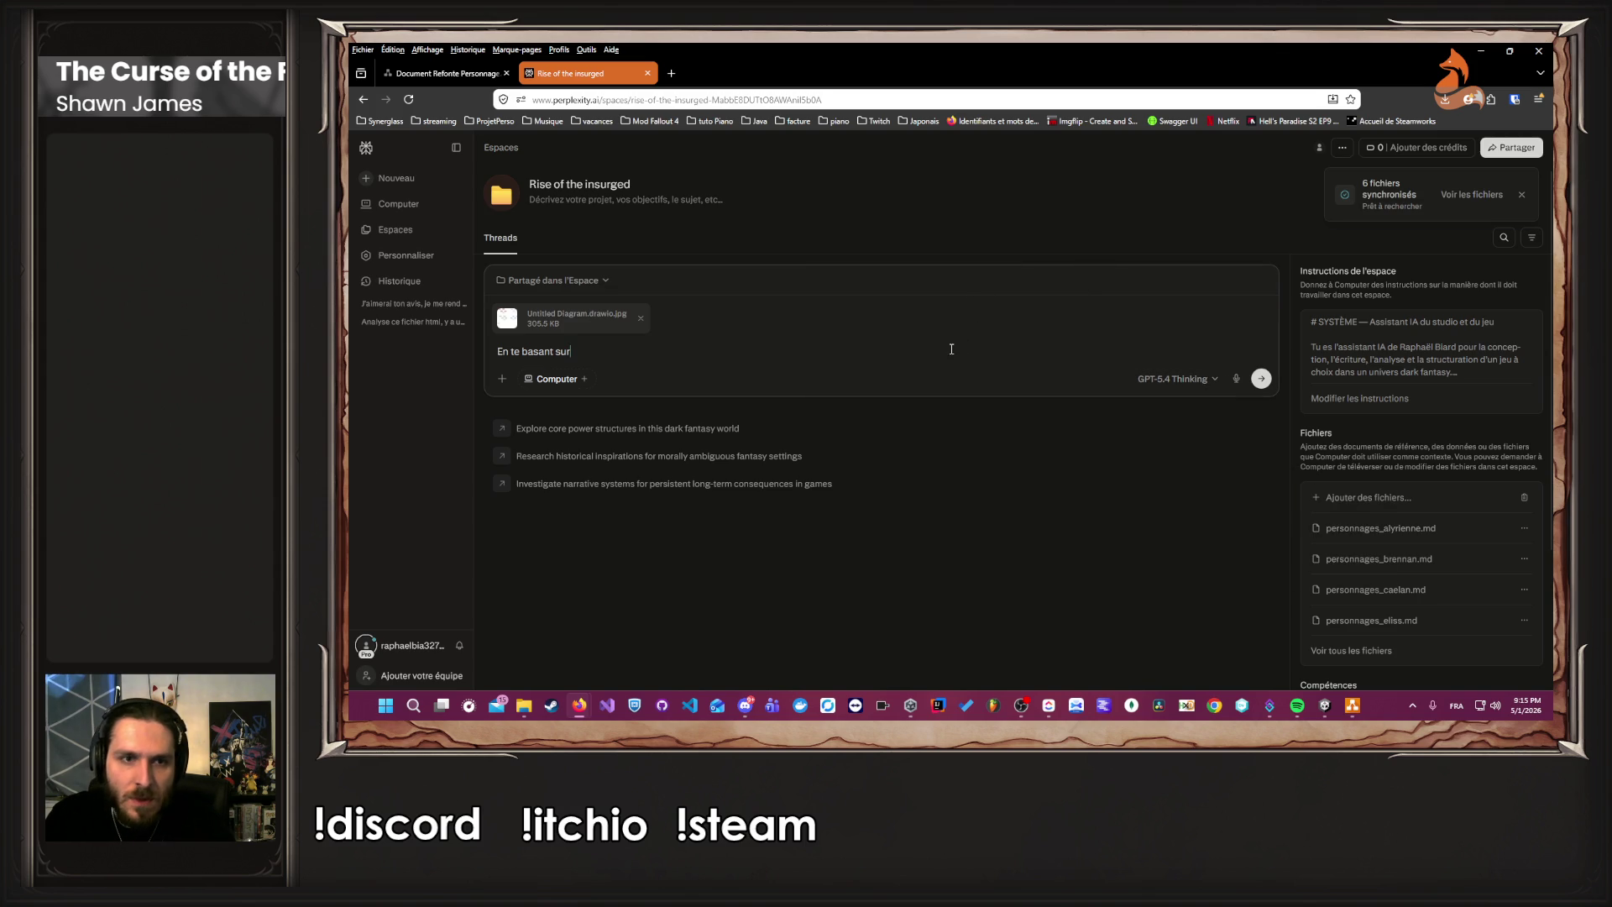
Finish asking for an analysis of the protagonists' endings against the character sheets, fix 'protagonistes', and send.
type(" les fiches de personnages fournis dans l'espace,")
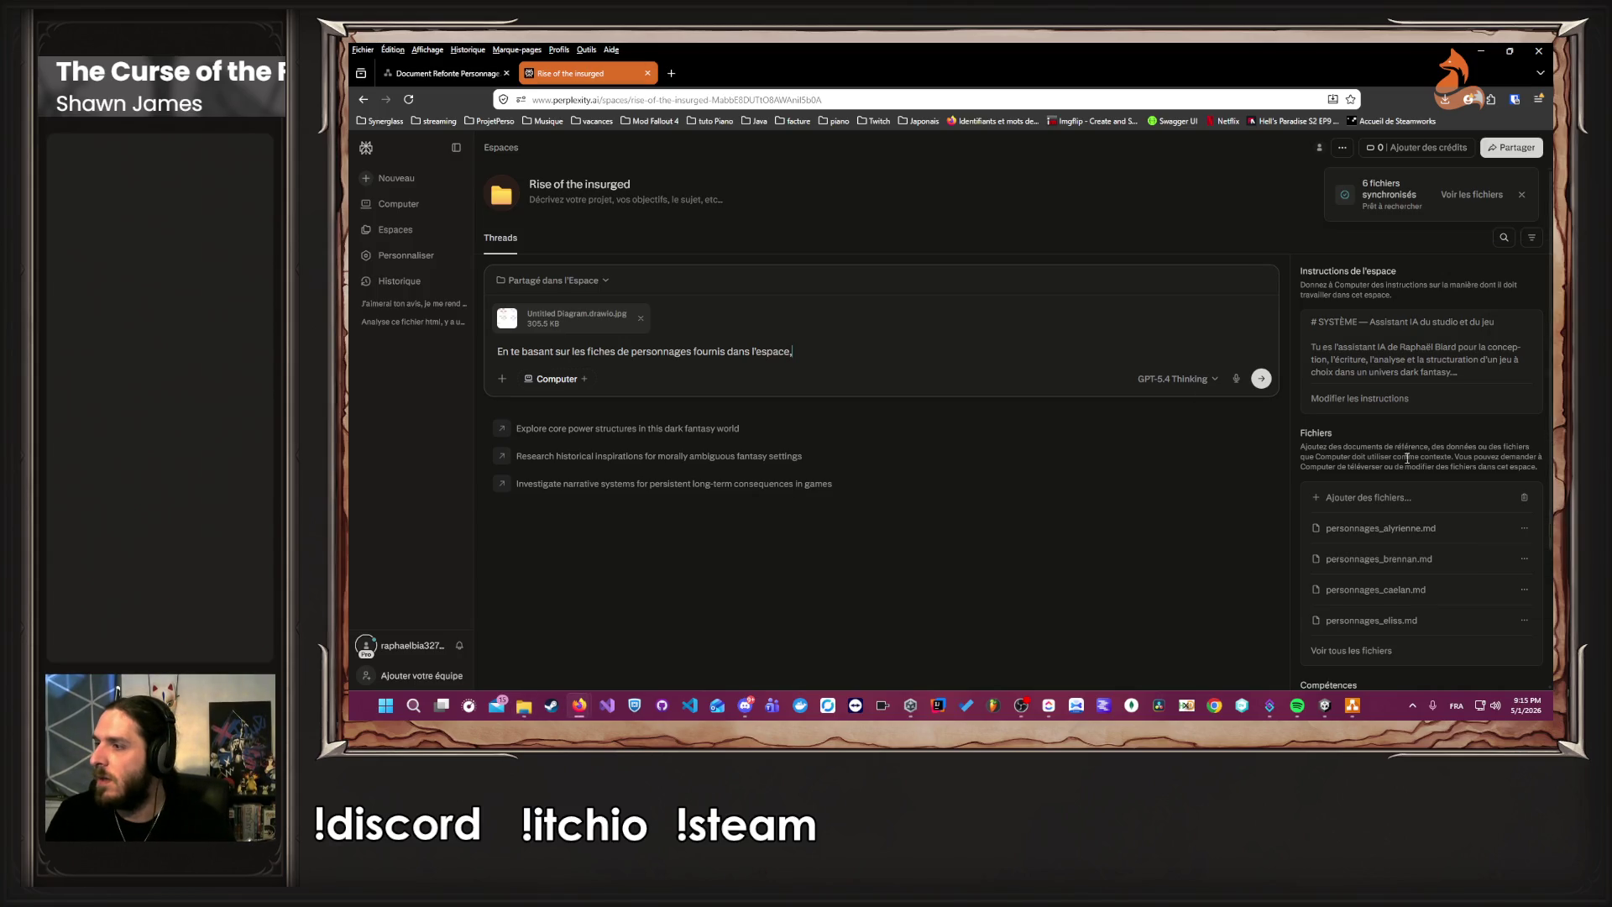
type(" ana")
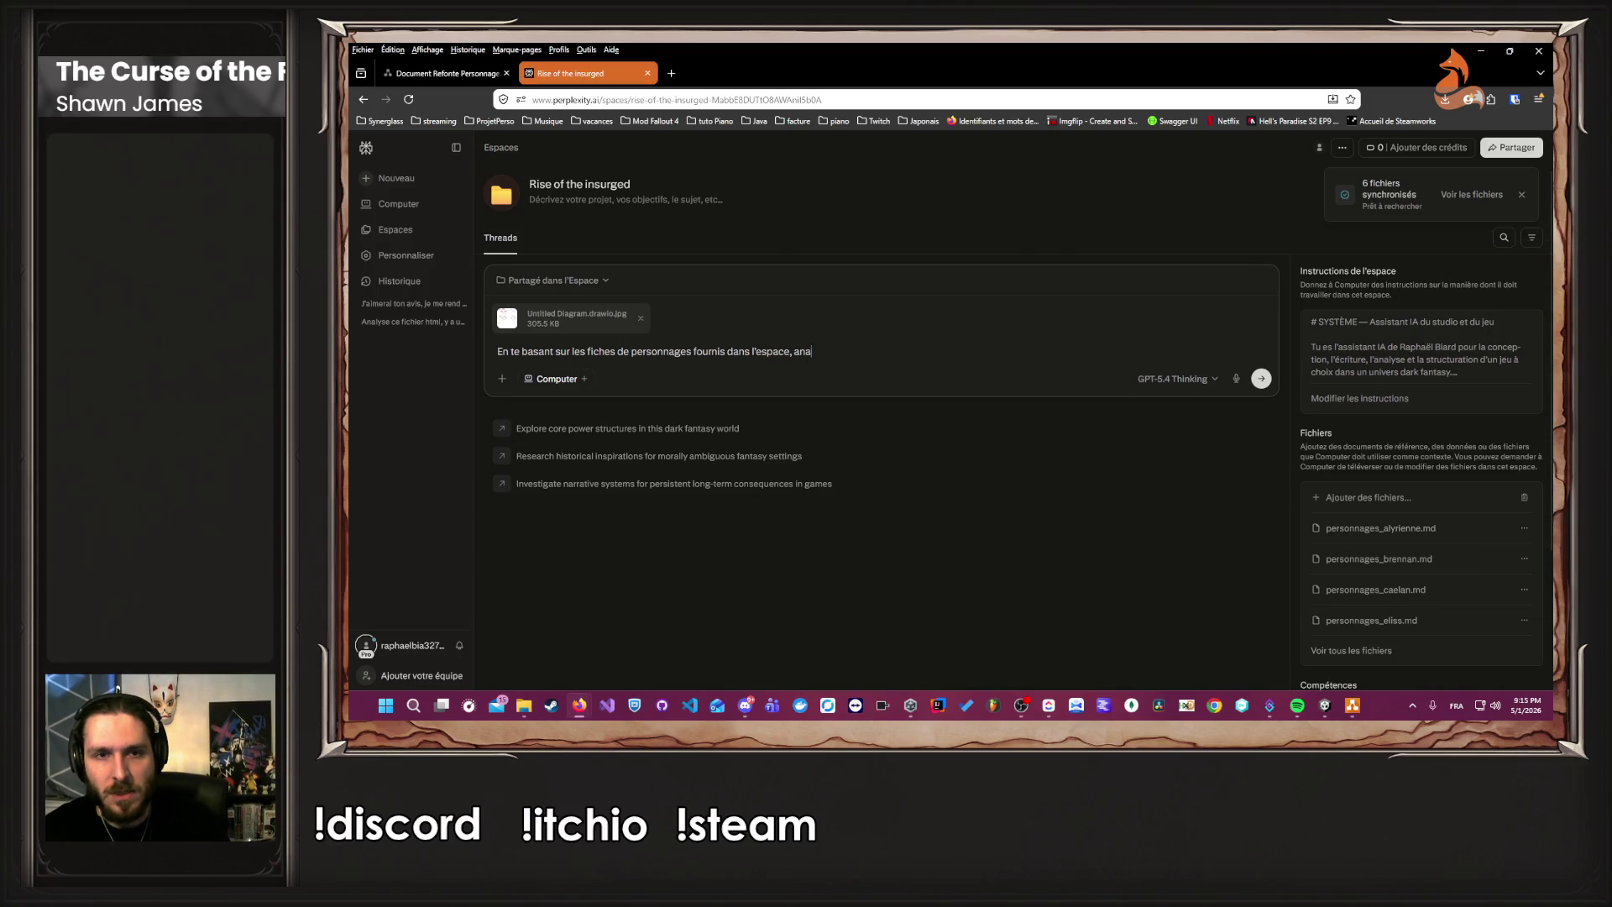
type("lyse un peu les")
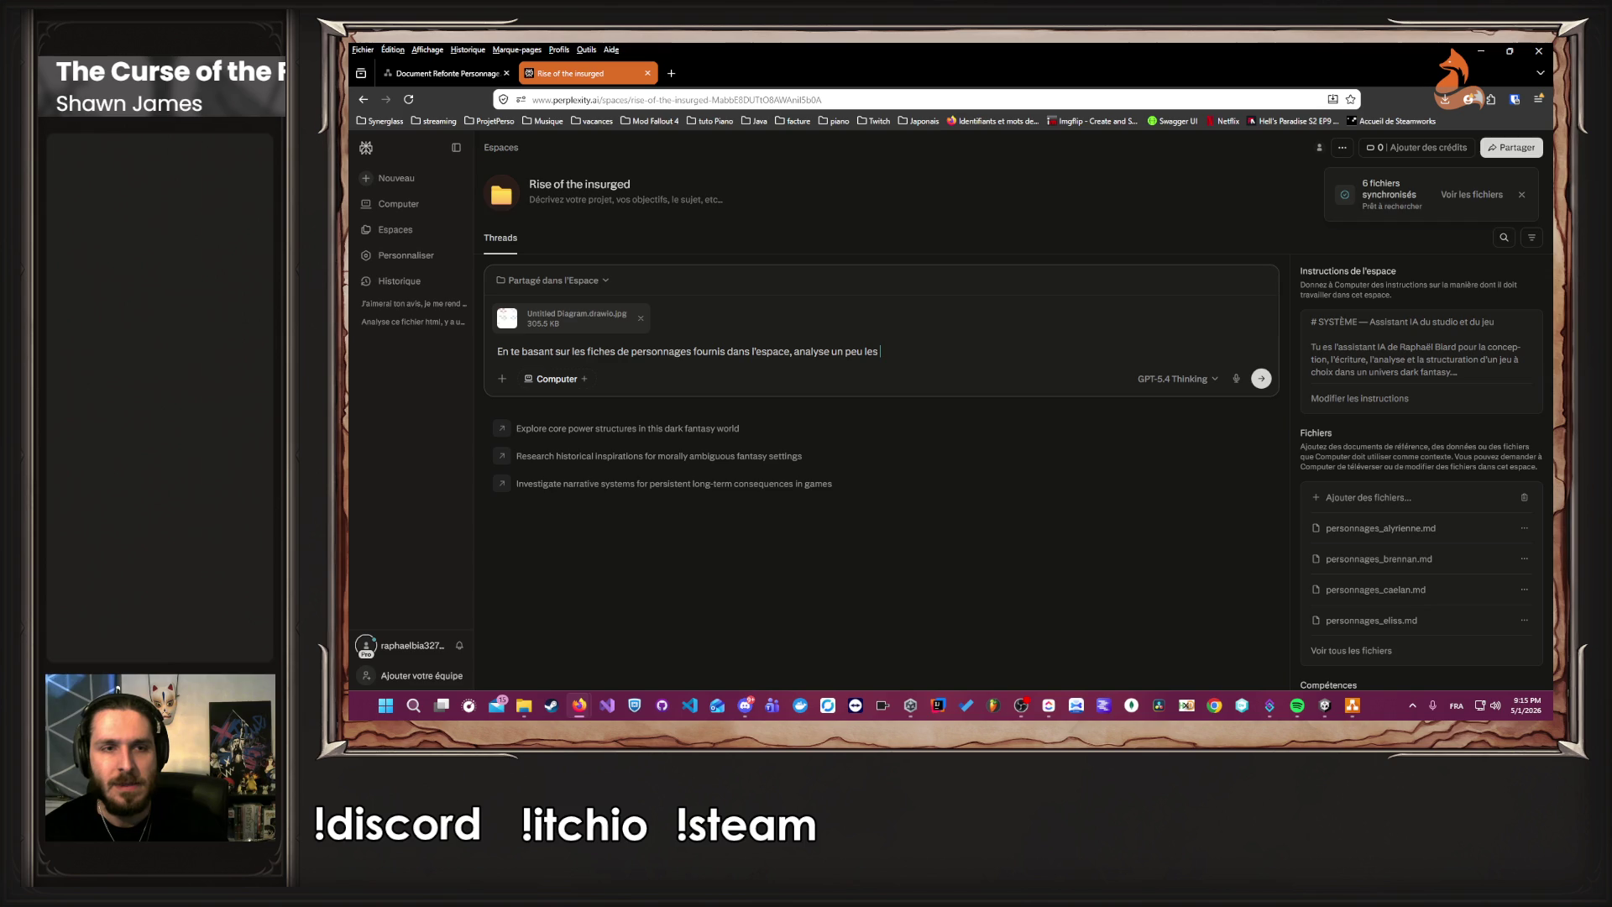
type("différen")
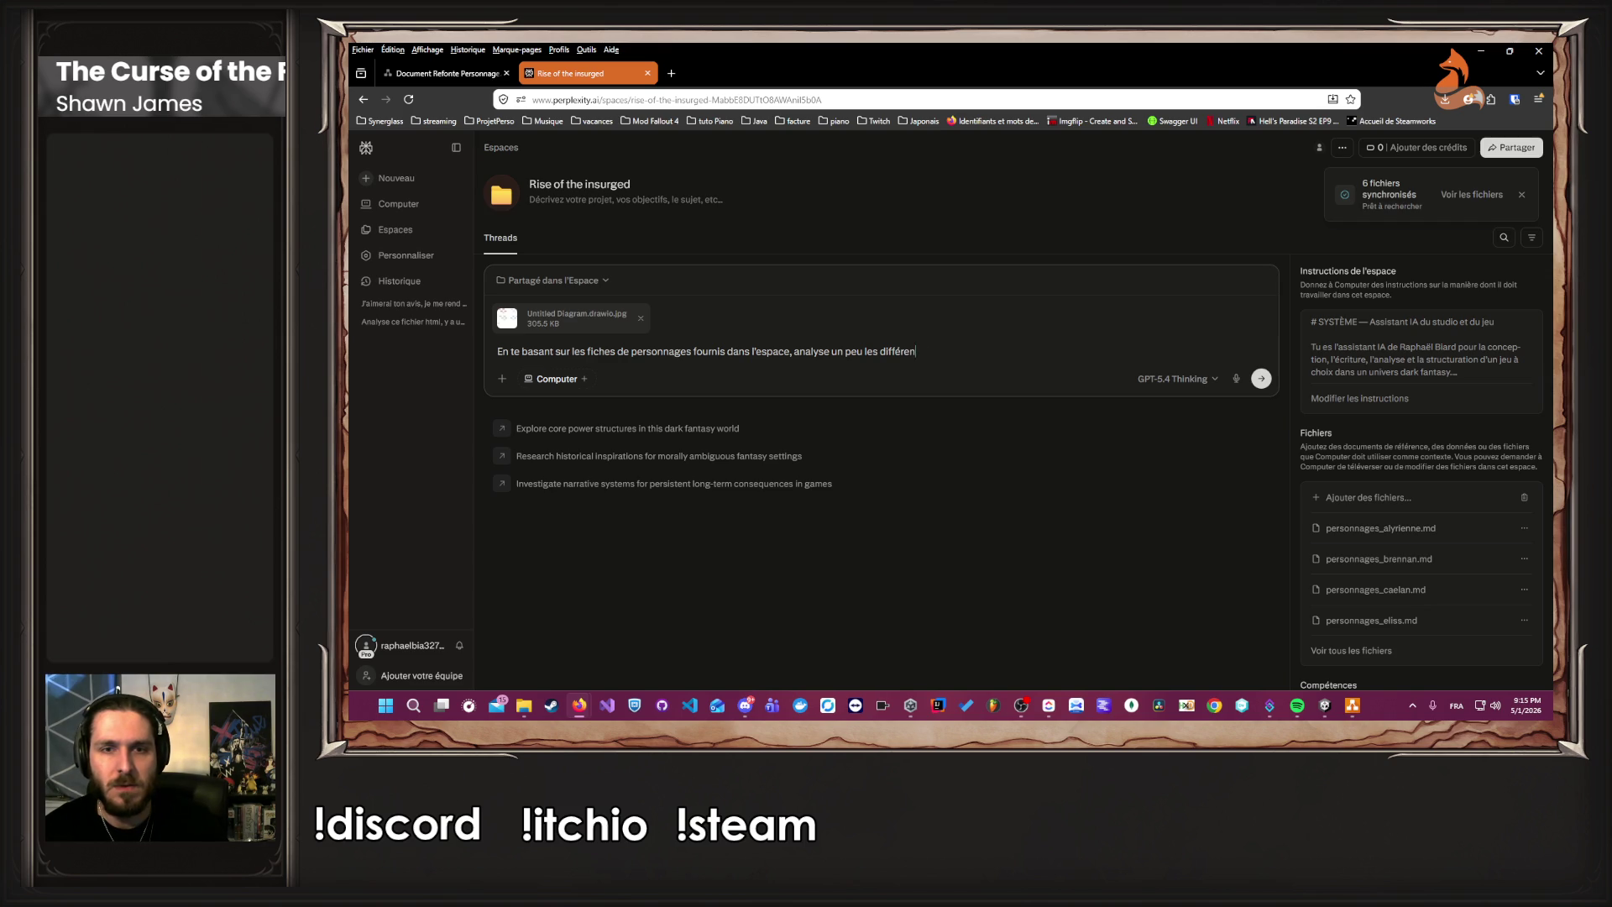
type("tes conclusions qu")
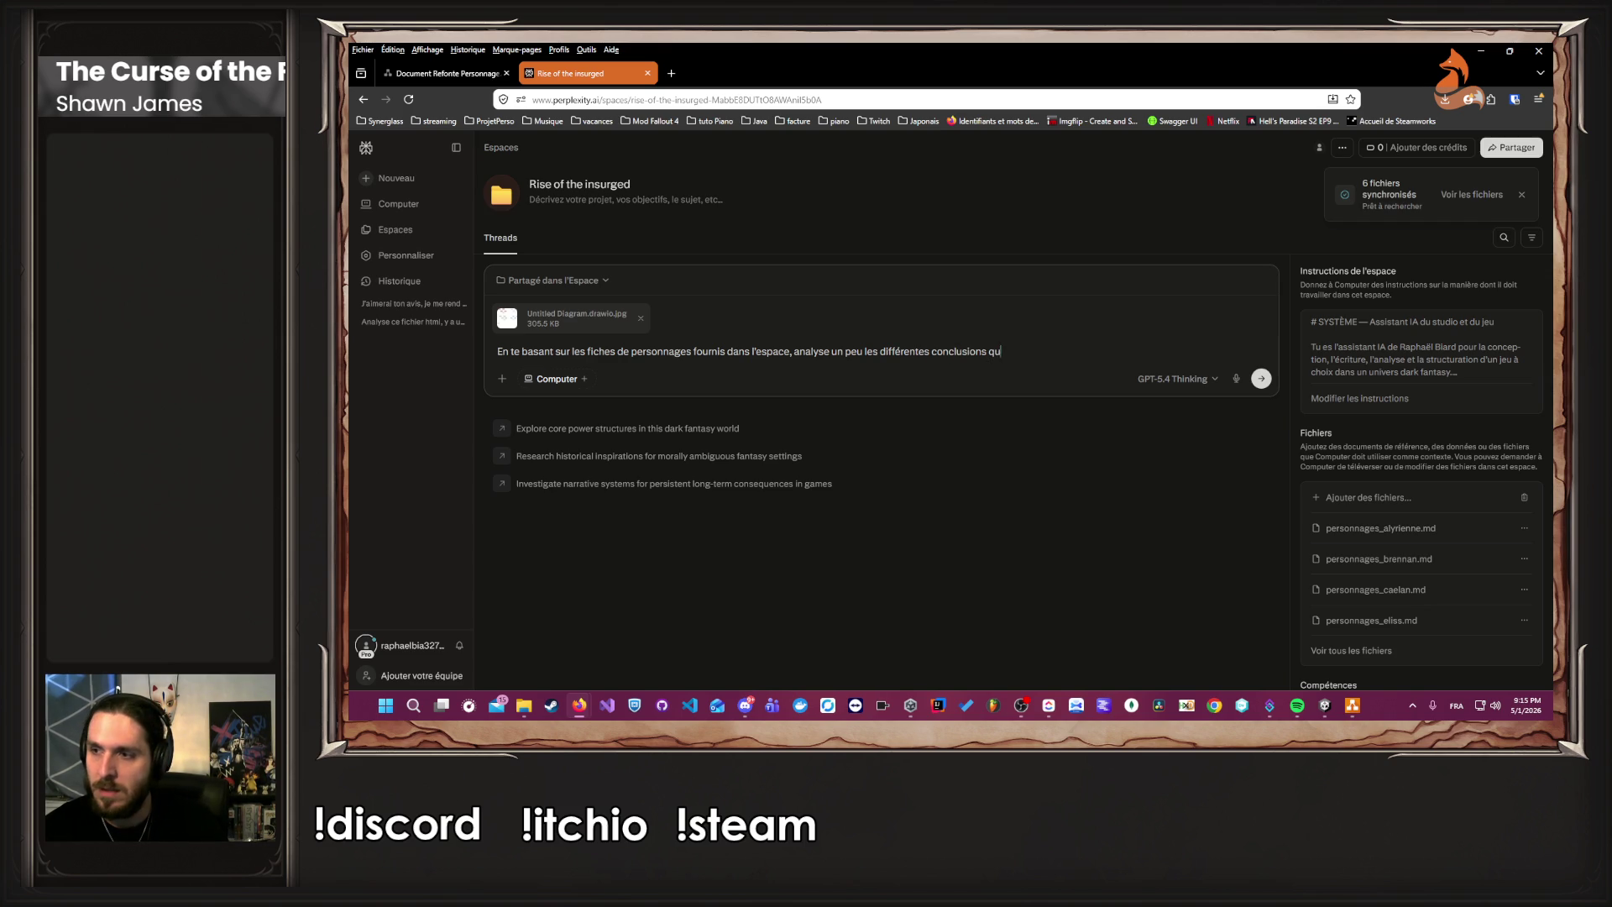
type("e j'ai marqué pour")
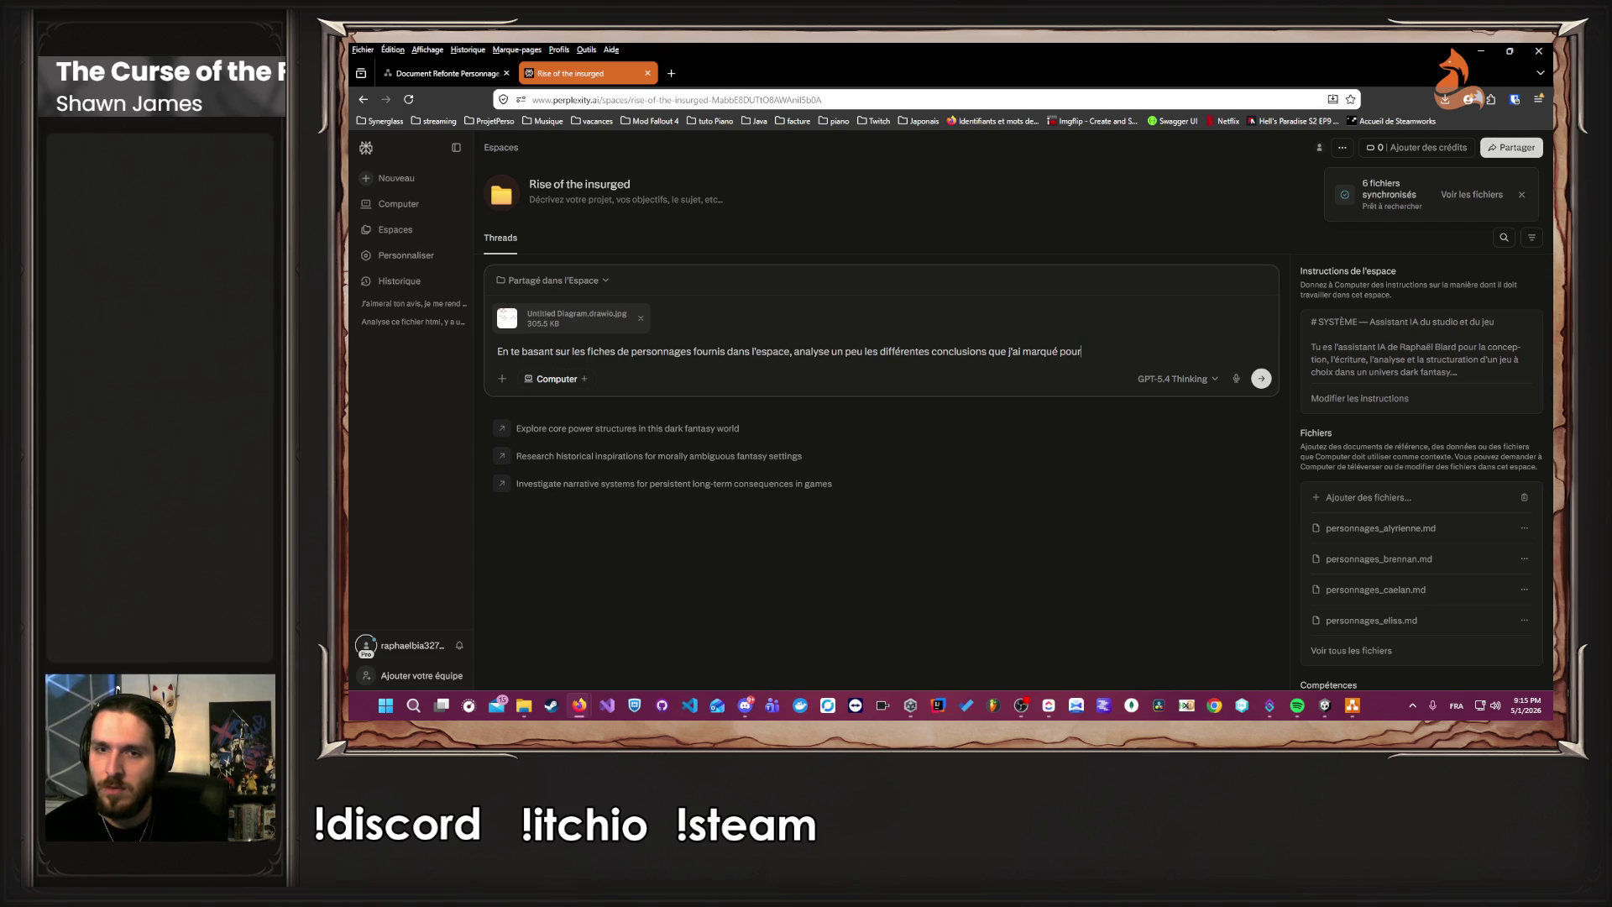
type(" les différents protago")
type("ginistes")
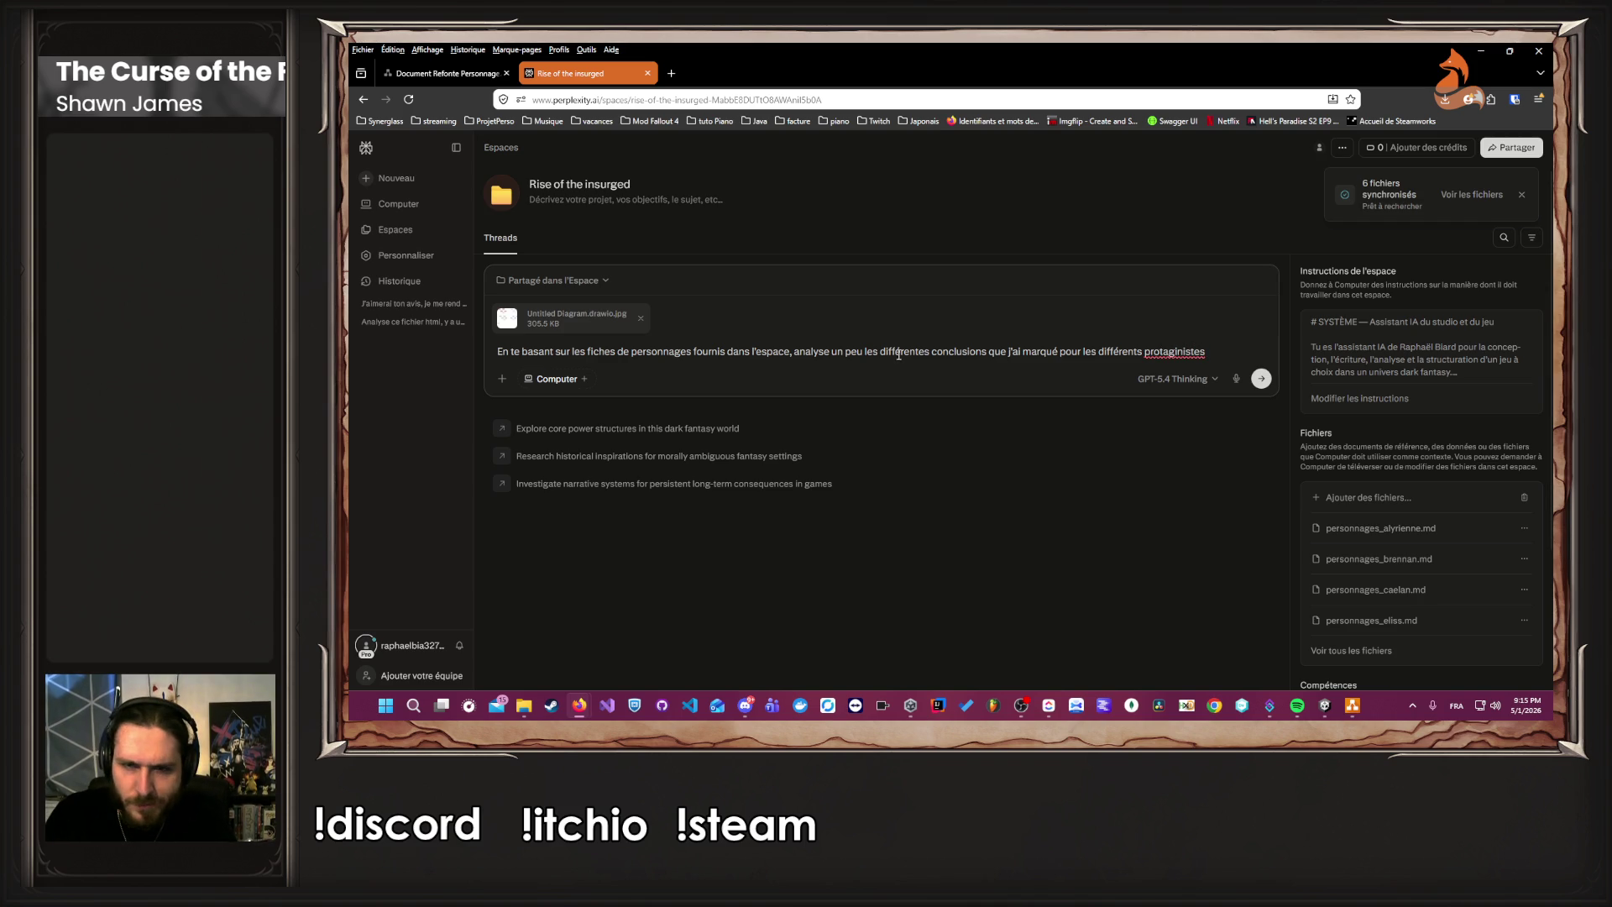
right_click(1144, 351)
left_click(1175, 354)
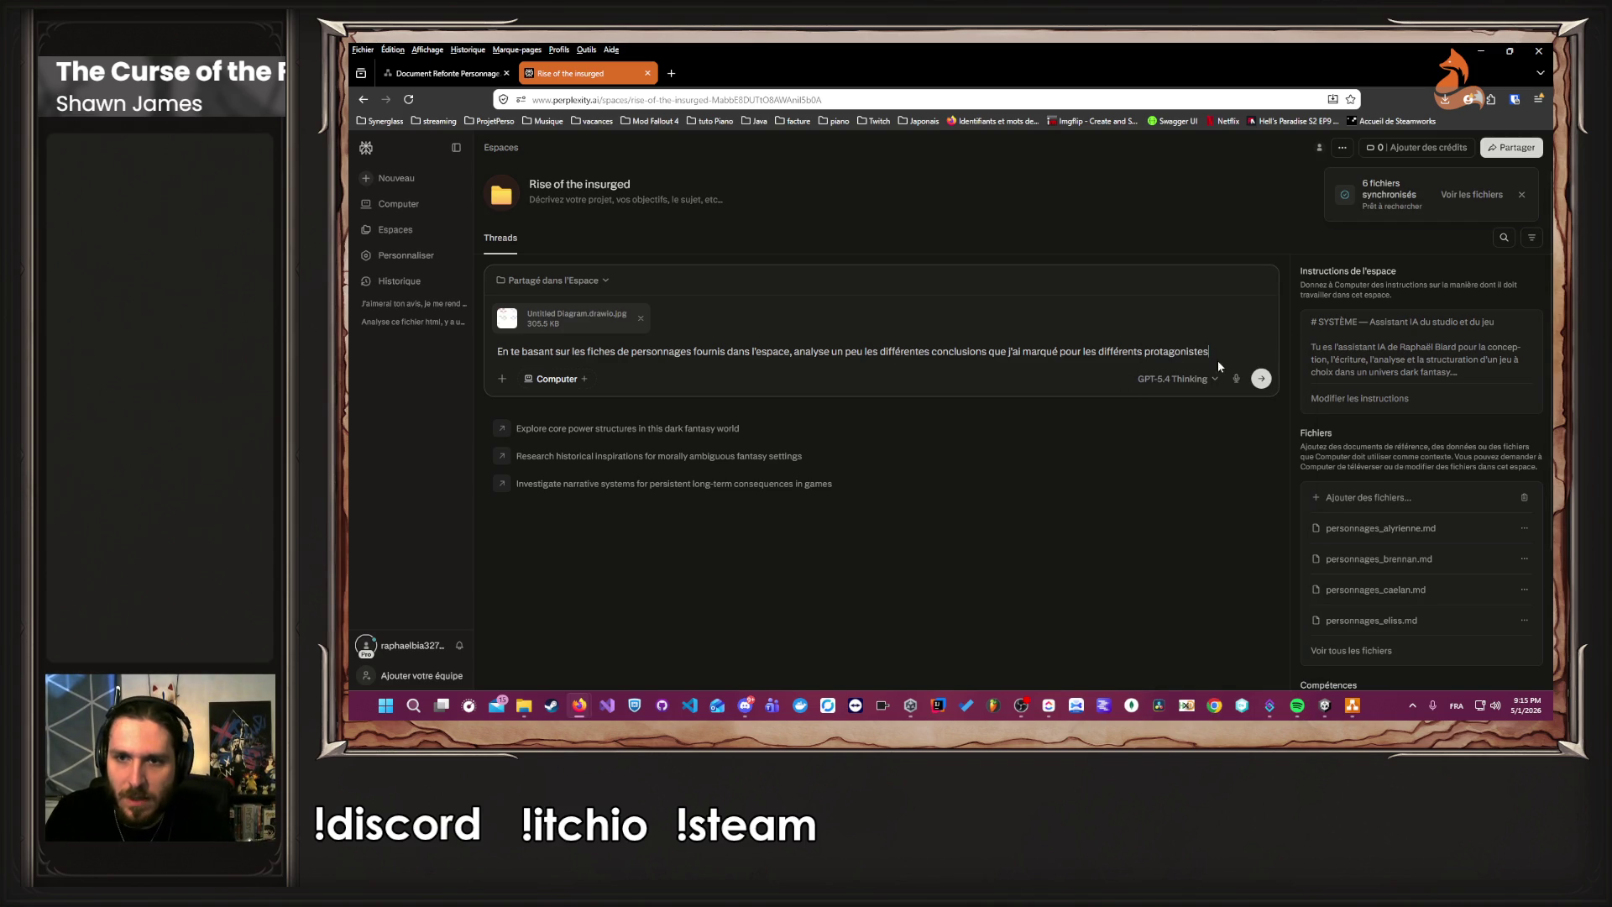
key("Return")
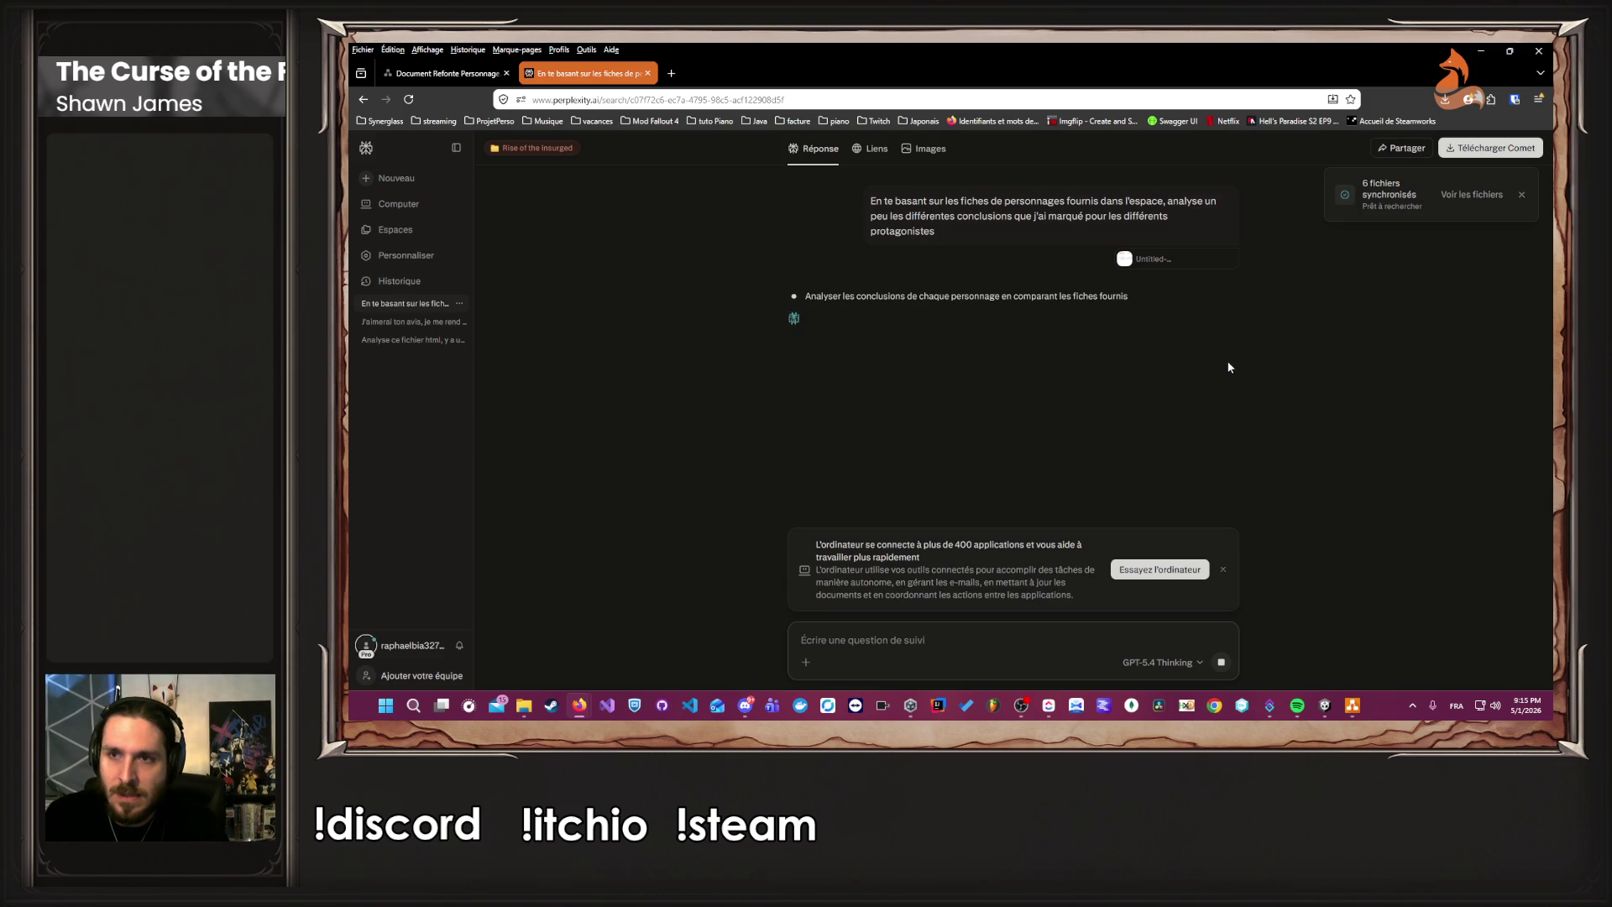
Dismiss the 'L'ordinateur se connecte…' promo card while the answer generates.
left_click(1223, 569)
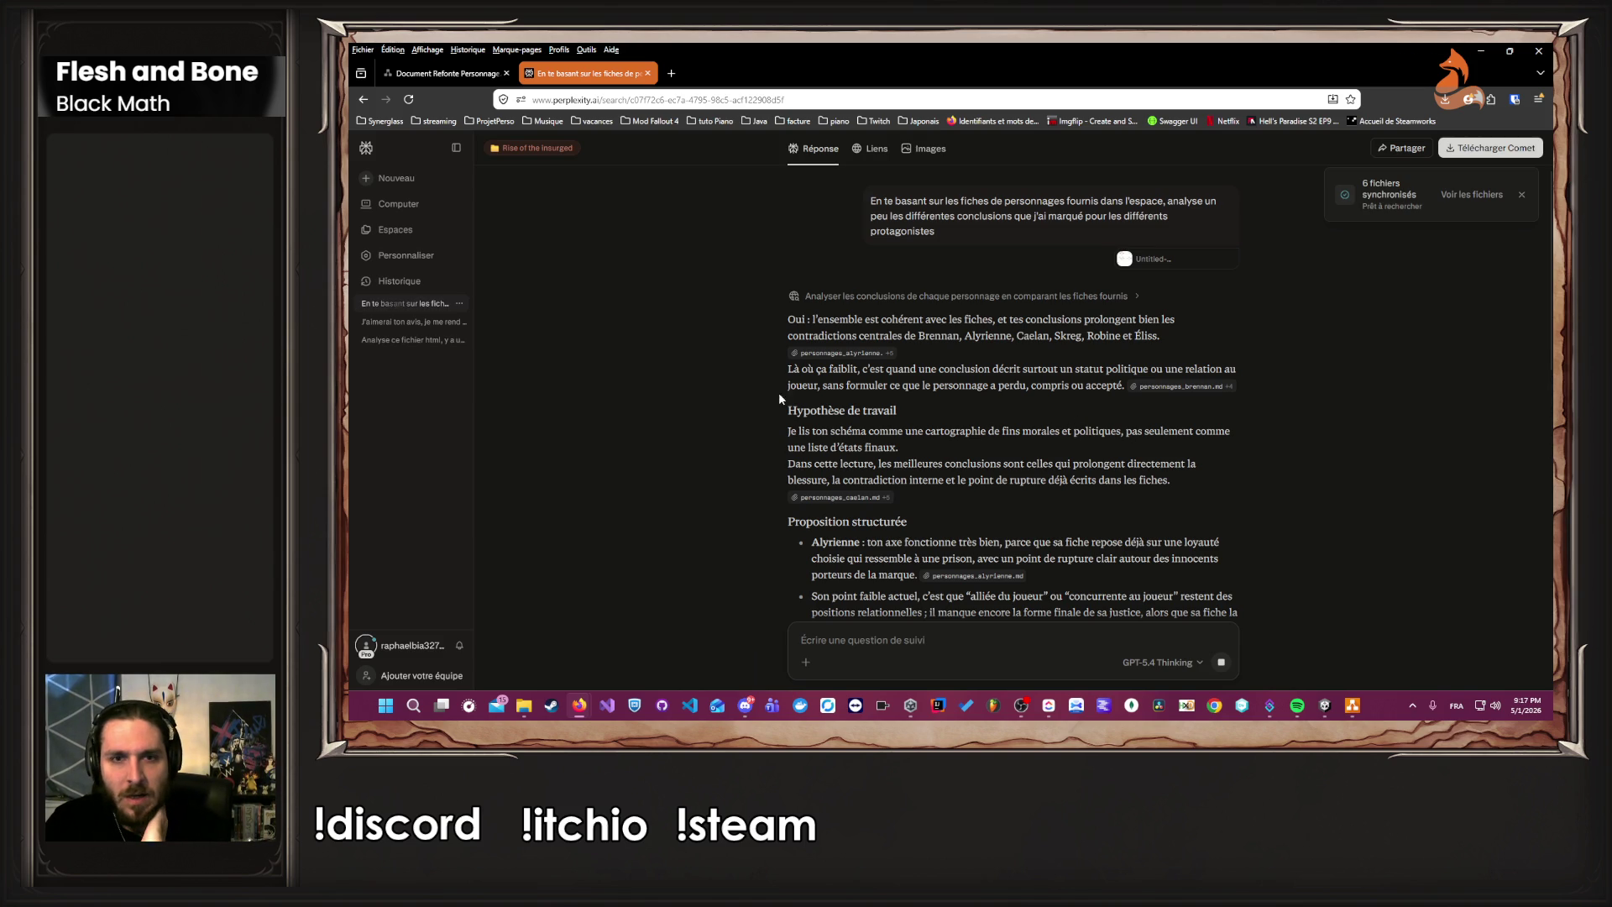
Read the answer's 'Là où ça faiblit' passage, highlighting it several times.
left_click_drag(793, 370, 950, 386)
left_click(1014, 411)
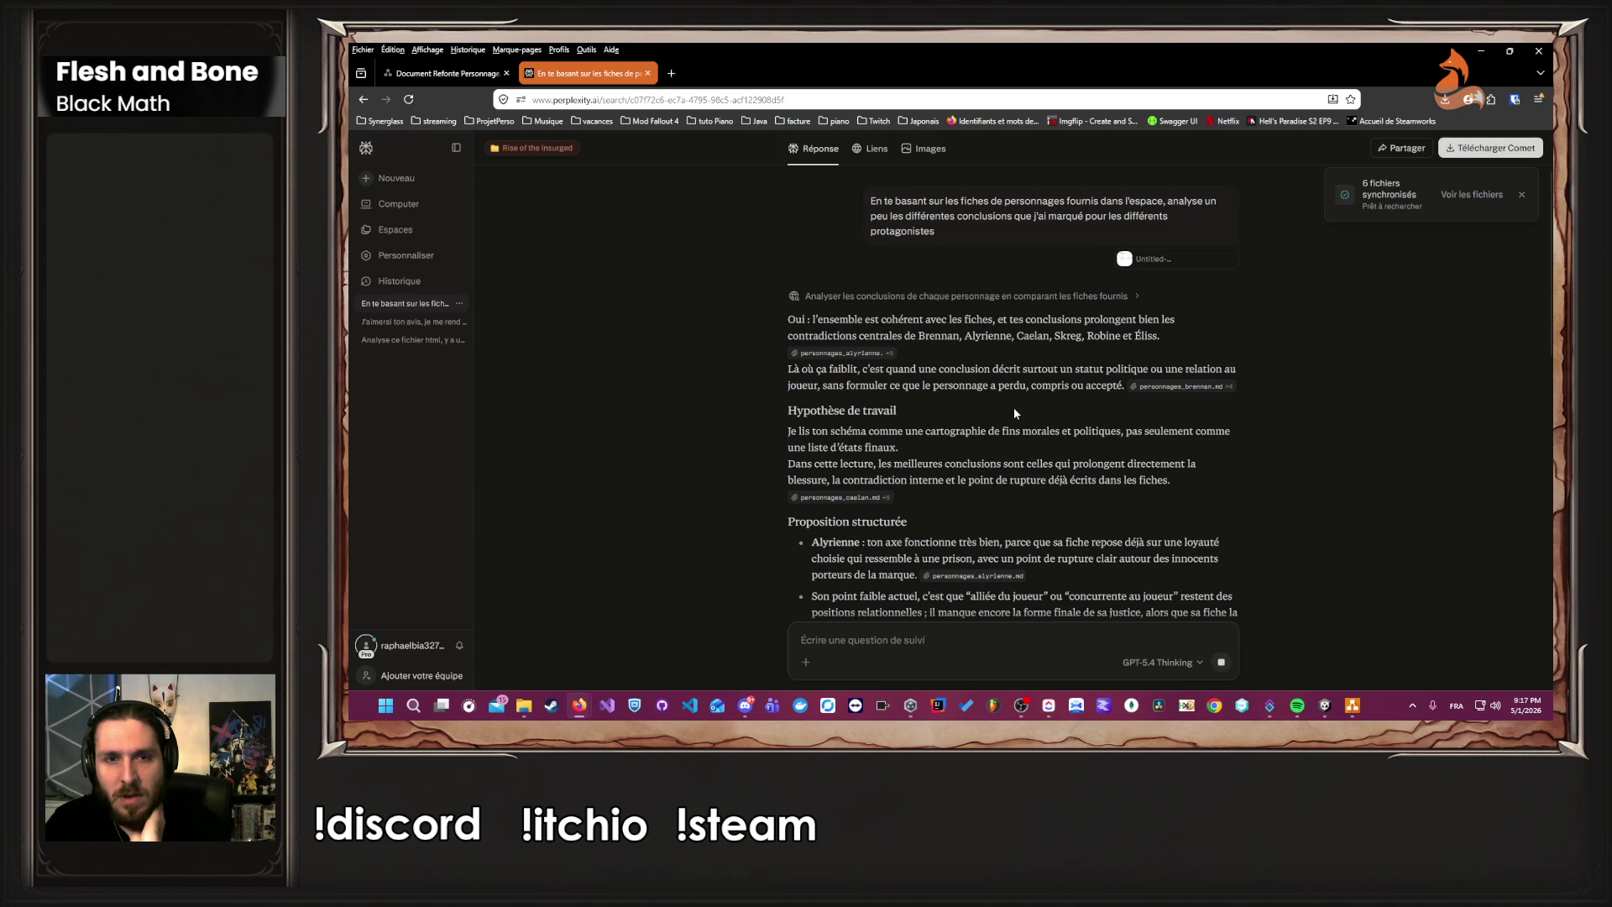
left_click_drag(783, 369, 987, 386)
left_click(1016, 402)
left_click_drag(788, 370, 1087, 387)
left_click(1059, 410)
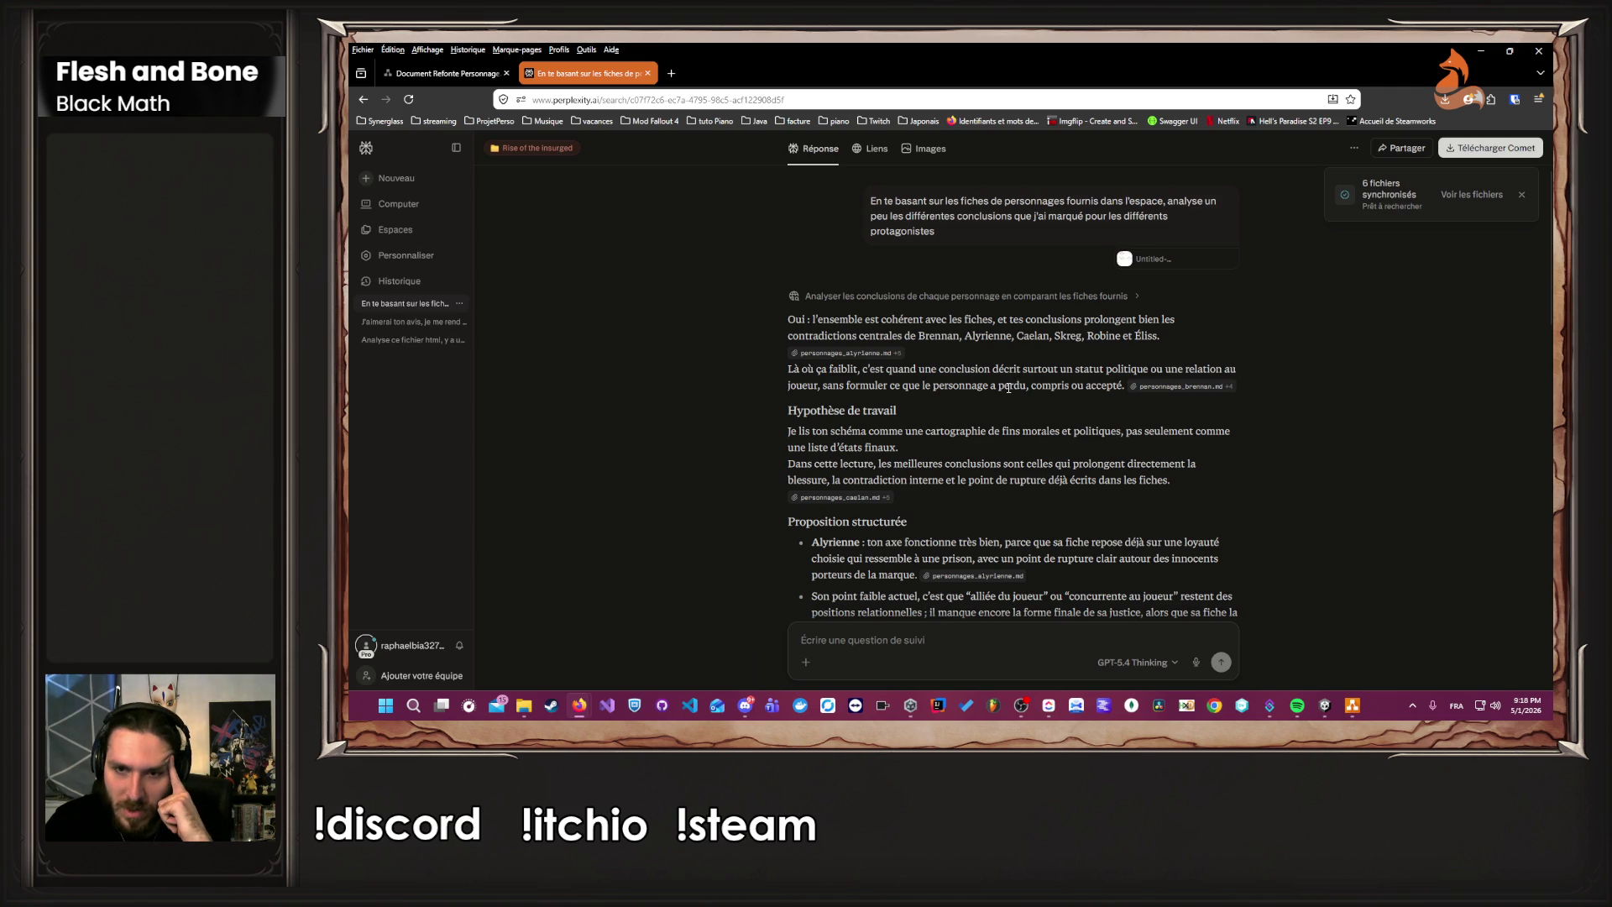
scroll(1005, 390, "down", 1)
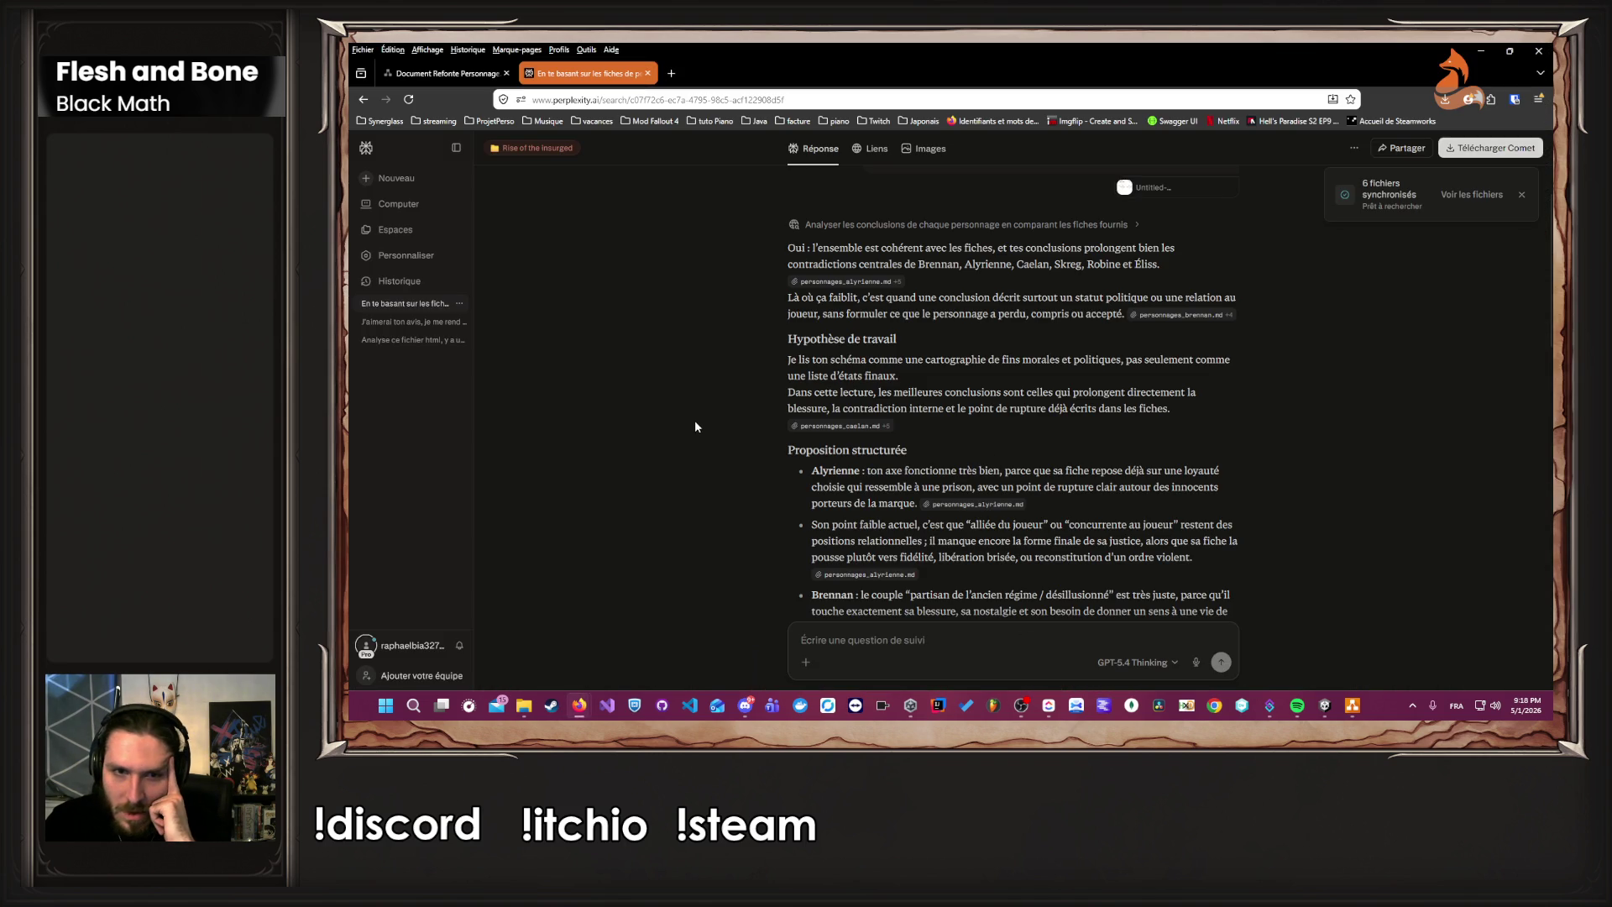
Read the points on the best endings, the breaking point and Alyrienne's weak spot, then return to the diagram.
mouse_move(983, 392)
left_mouse_down()
mouse_move(1092, 411)
mouse_move(1035, 412)
left_mouse_up()
left_click(1034, 414)
left_click_drag(922, 408, 1166, 411)
left_click(1169, 412)
scroll(1223, 420, "down", 1)
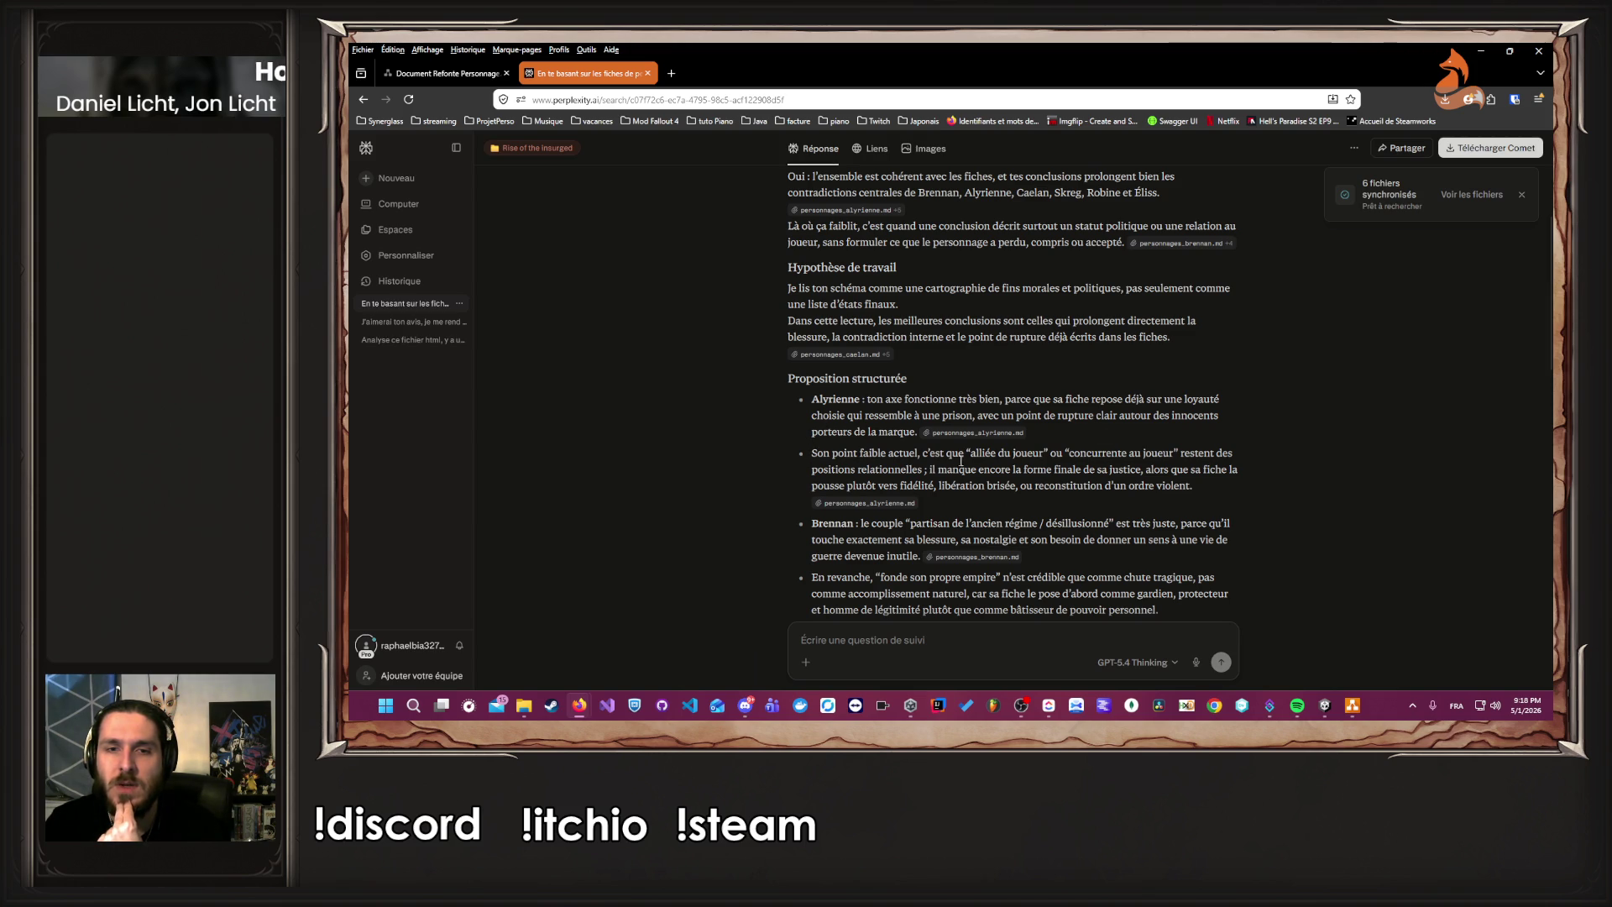
mouse_move(929, 455)
left_mouse_down()
mouse_move(1191, 454)
mouse_move(940, 475)
mouse_move(1192, 432)
left_mouse_up()
left_click(1015, 486)
mouse_move(995, 469)
left_mouse_down()
mouse_move(1186, 470)
mouse_move(1207, 486)
left_mouse_up()
left_click(1209, 491)
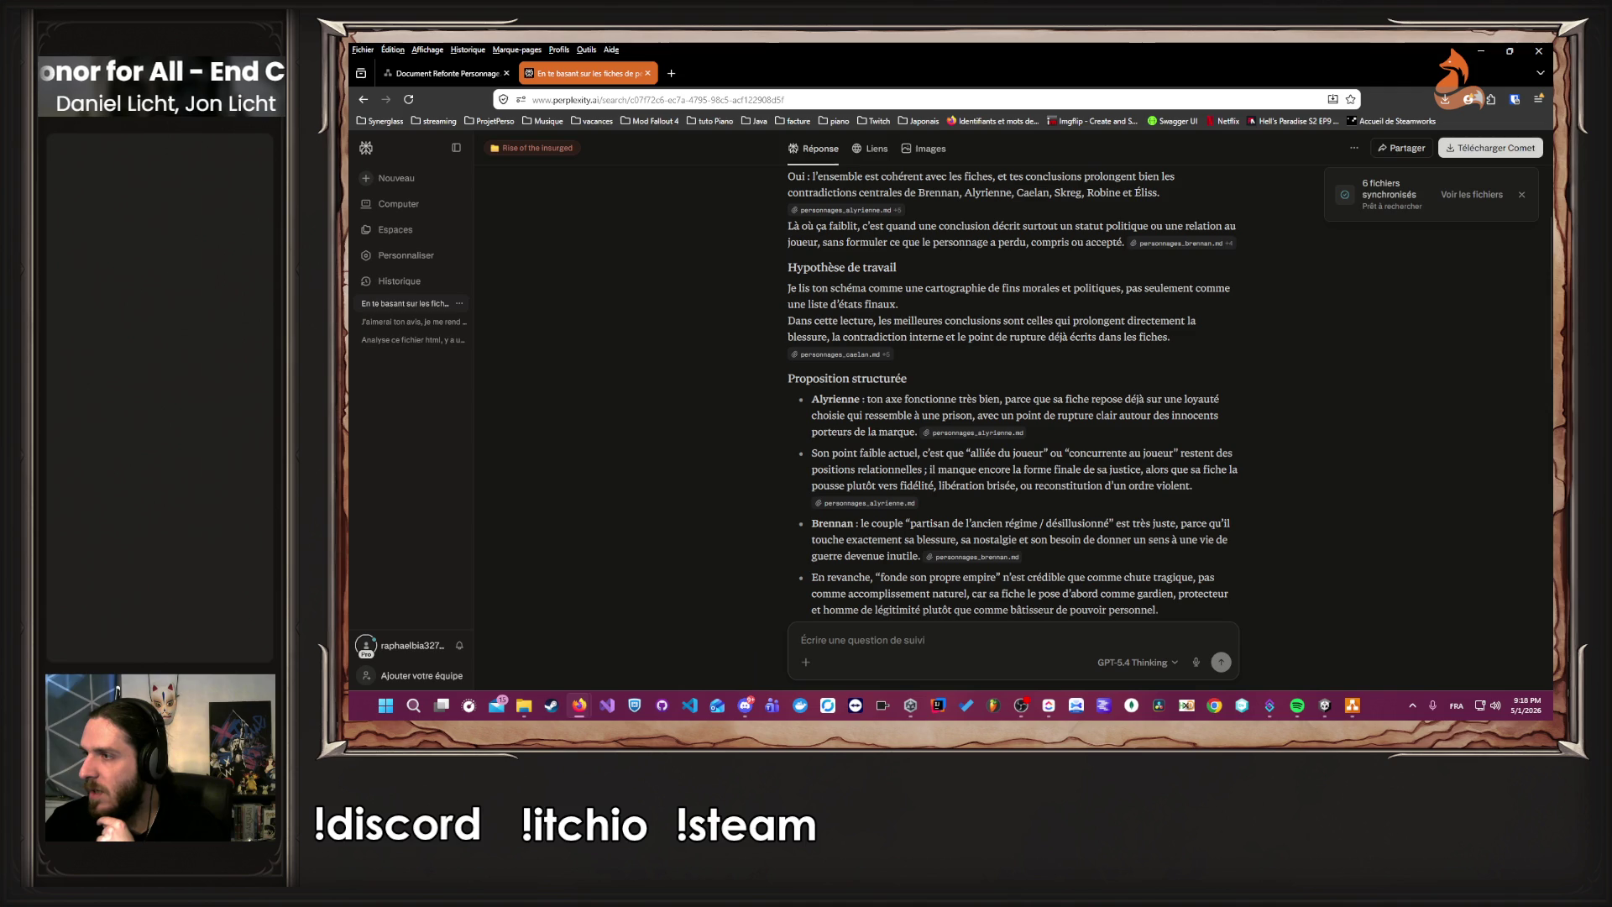
left_click(445, 73)
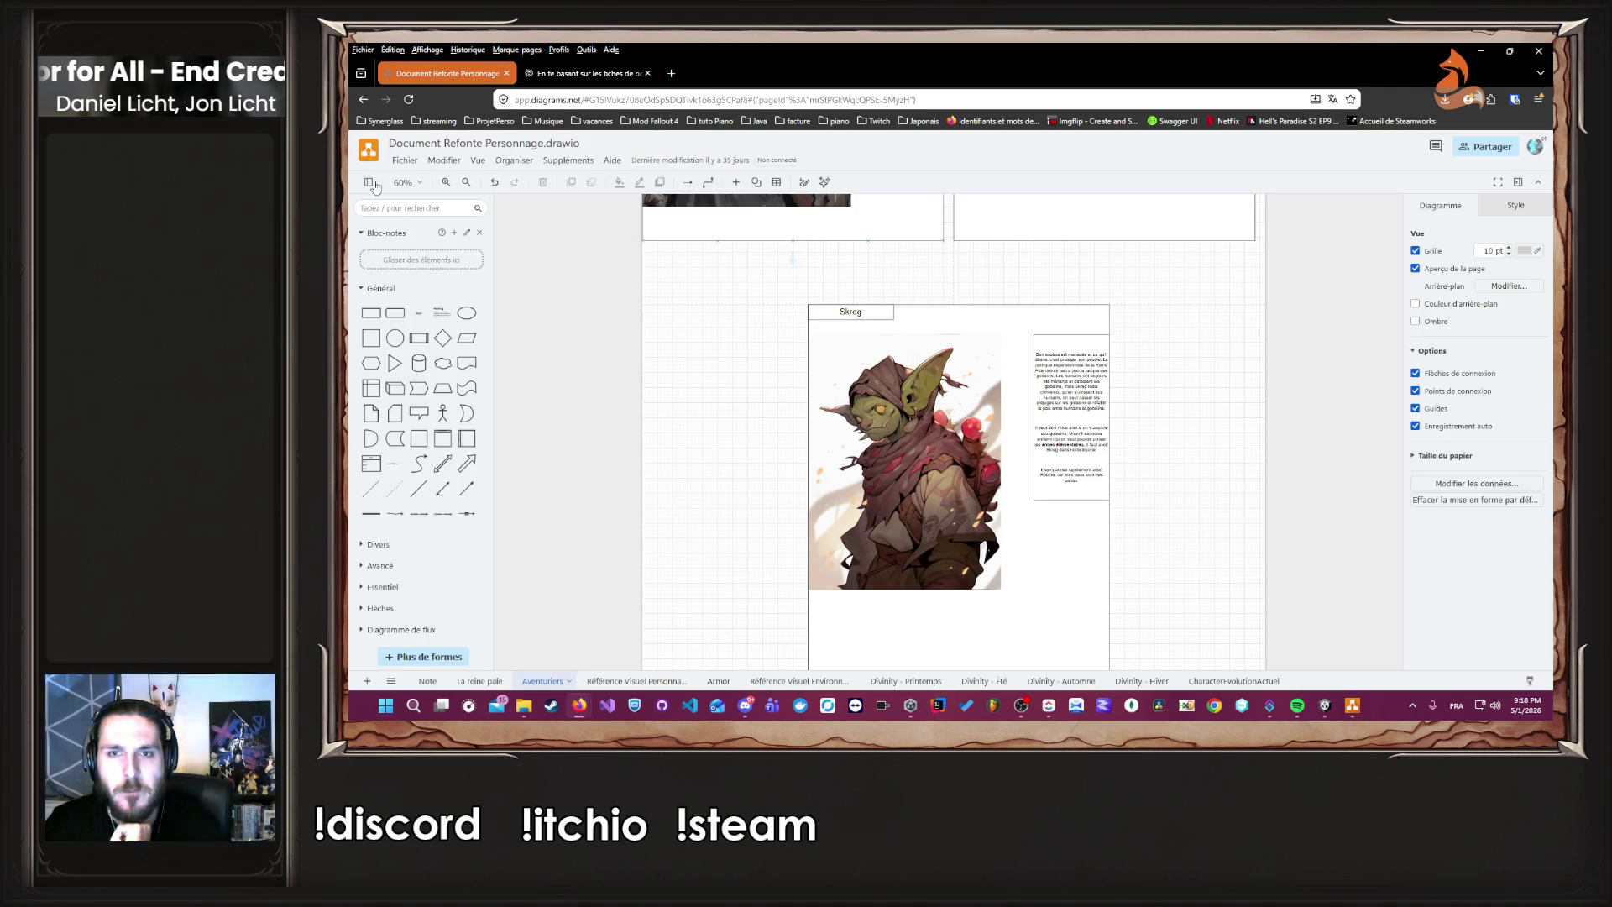
Bring the desktop Untitled Diagram window forward and zoom in on the Skreg and Alyrienne ending branches.
left_click(1355, 707)
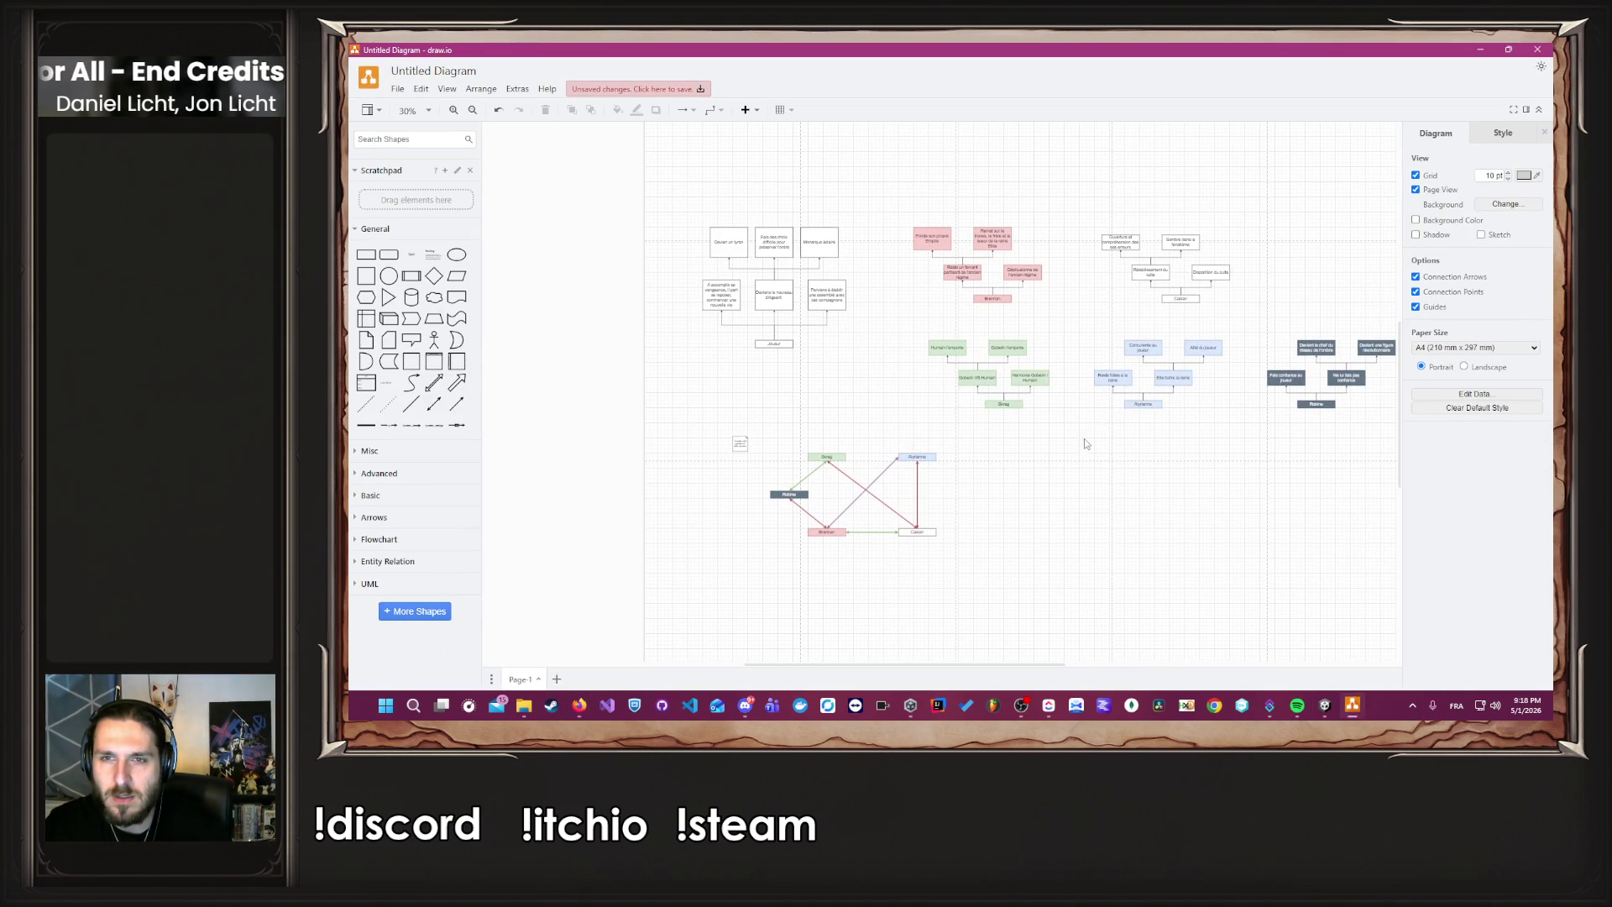
scroll(1192, 418, "up", 5)
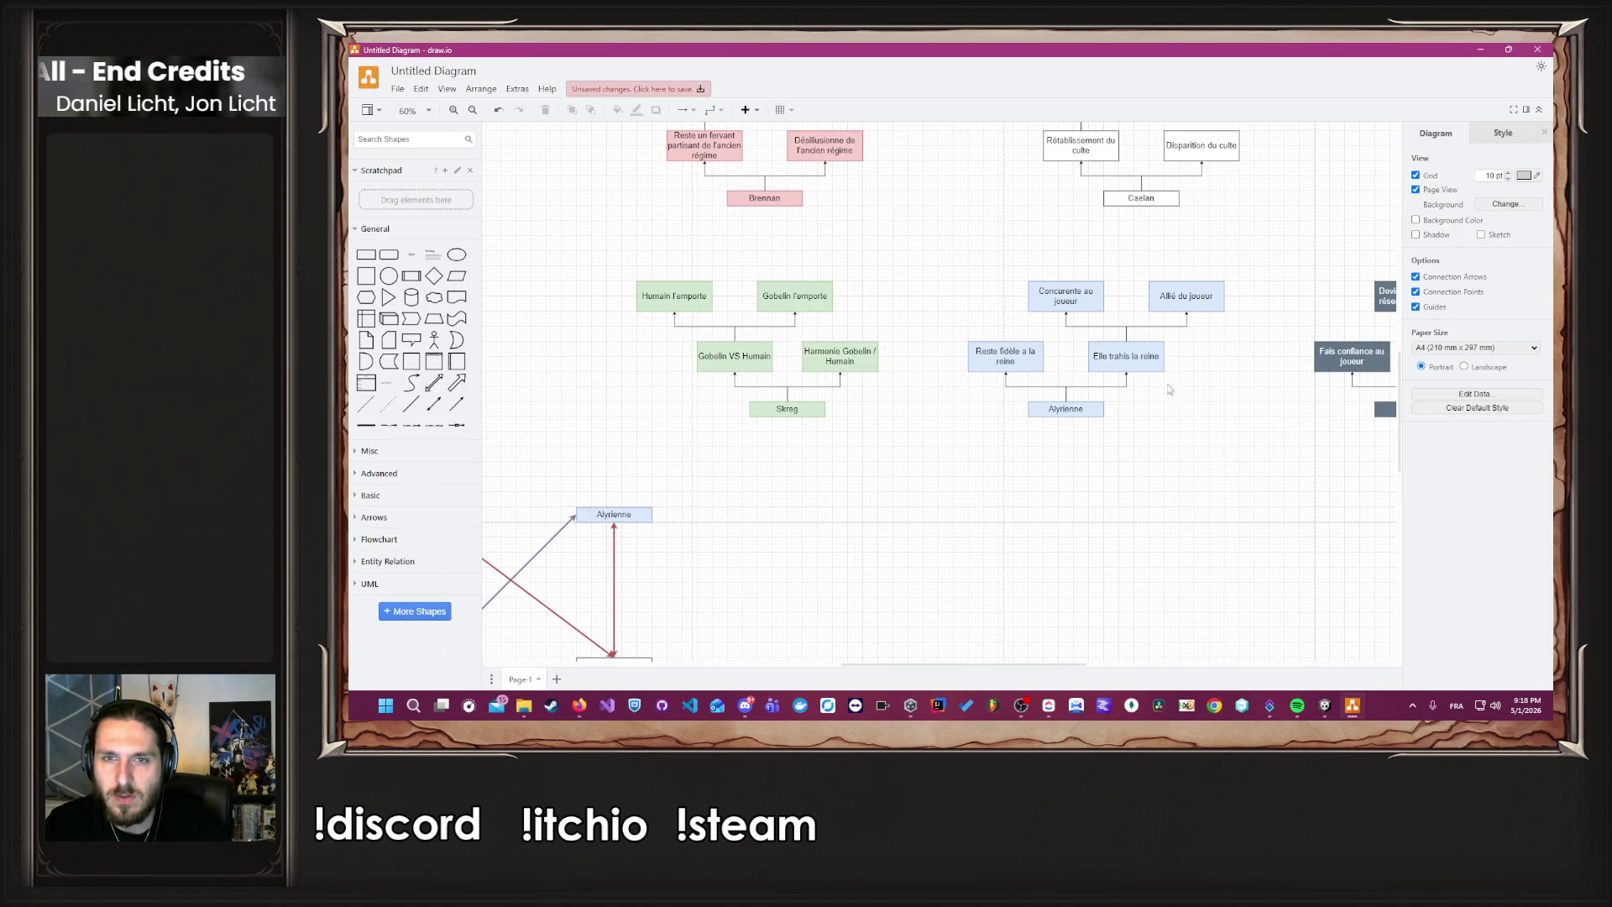
left_click(902, 347)
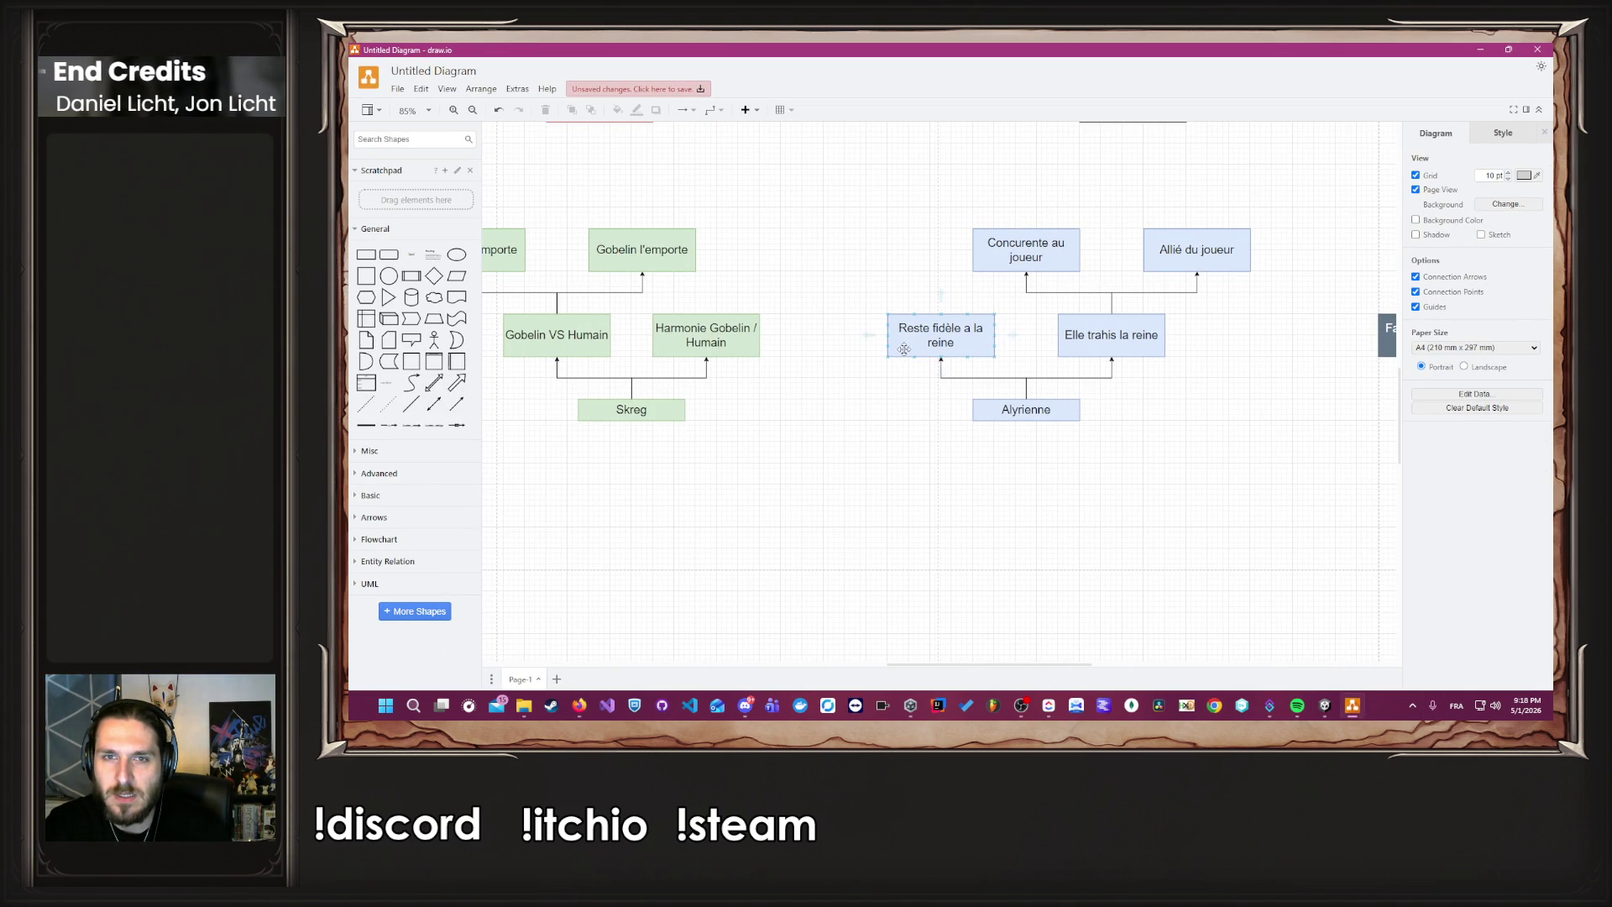
left_click_drag(898, 423, 910, 545)
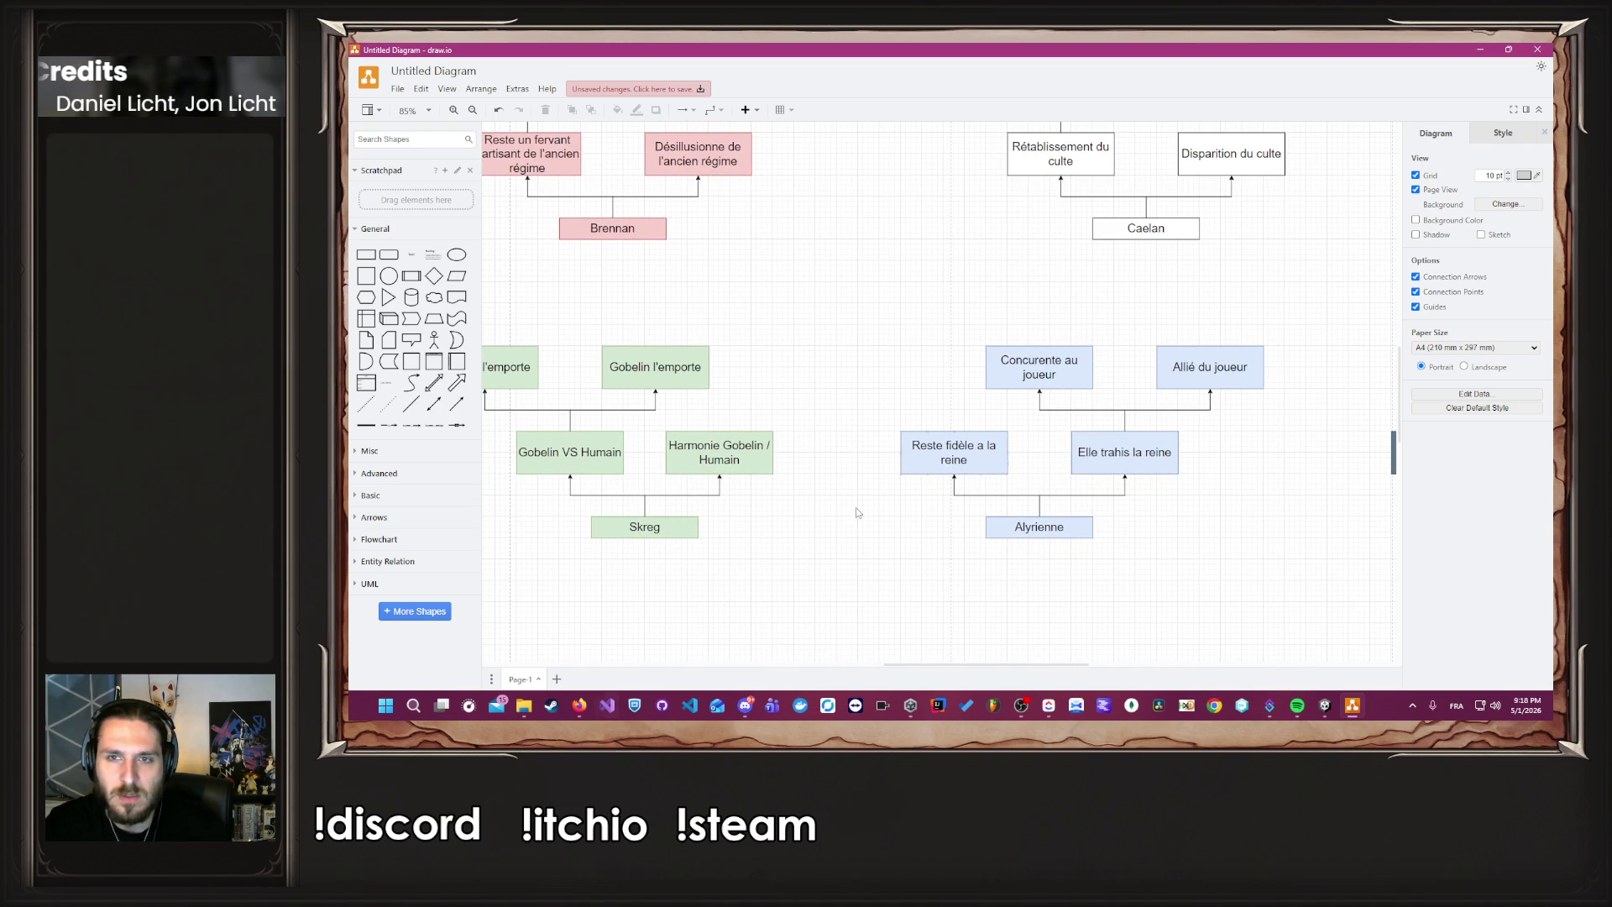
Try rewriting the 'Concurente au joueur' label, then restore its original text.
left_click(1062, 378)
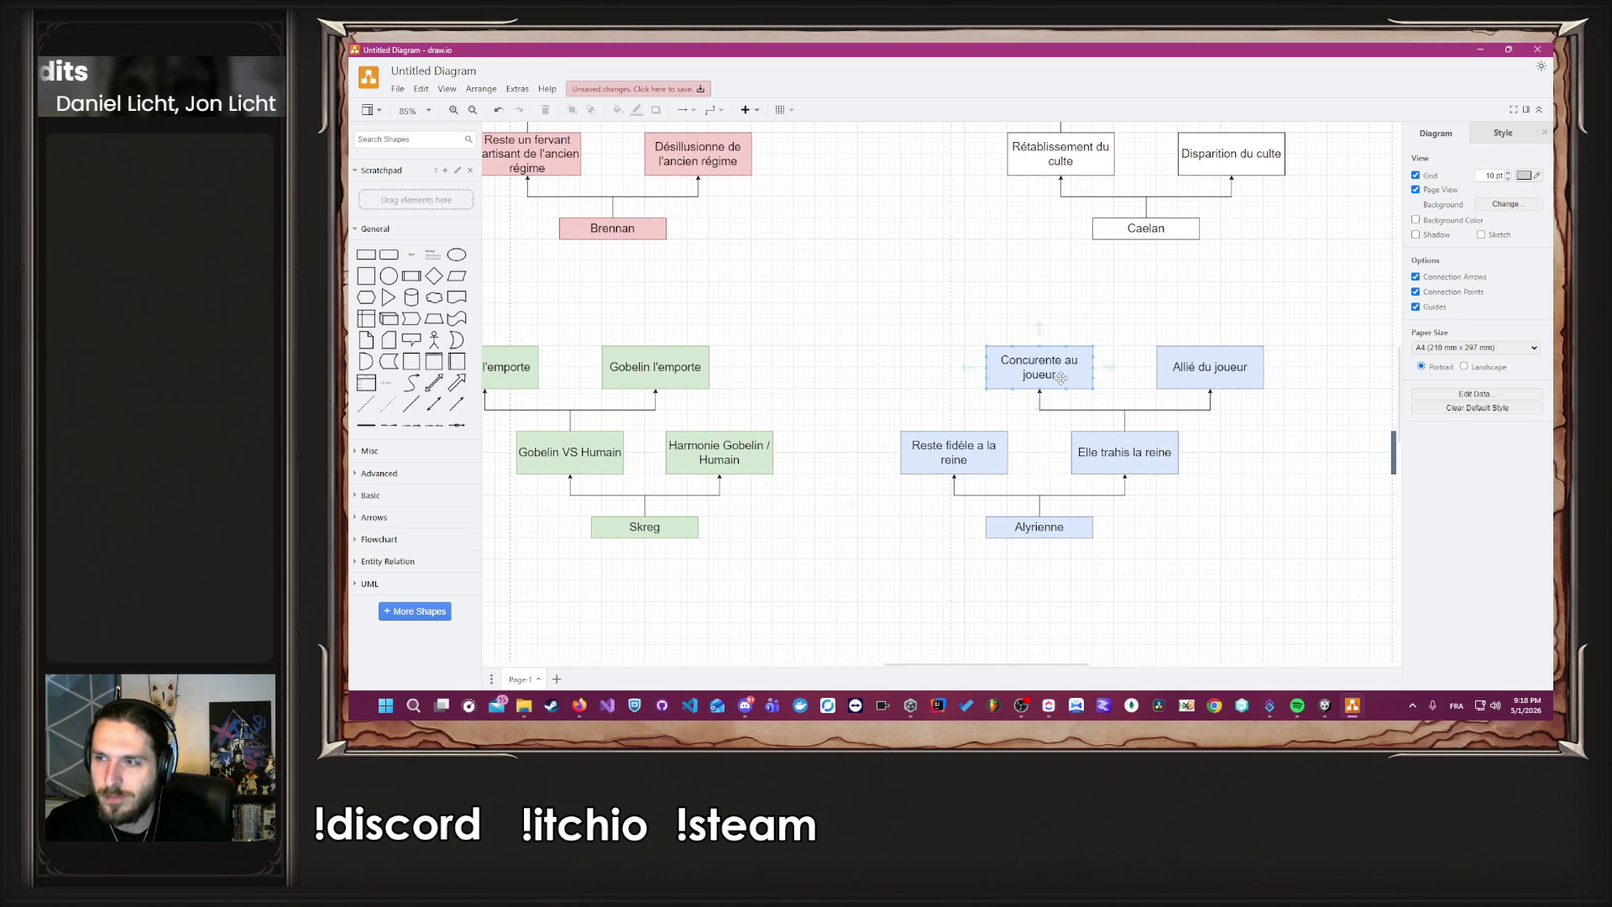
double_click(1061, 378)
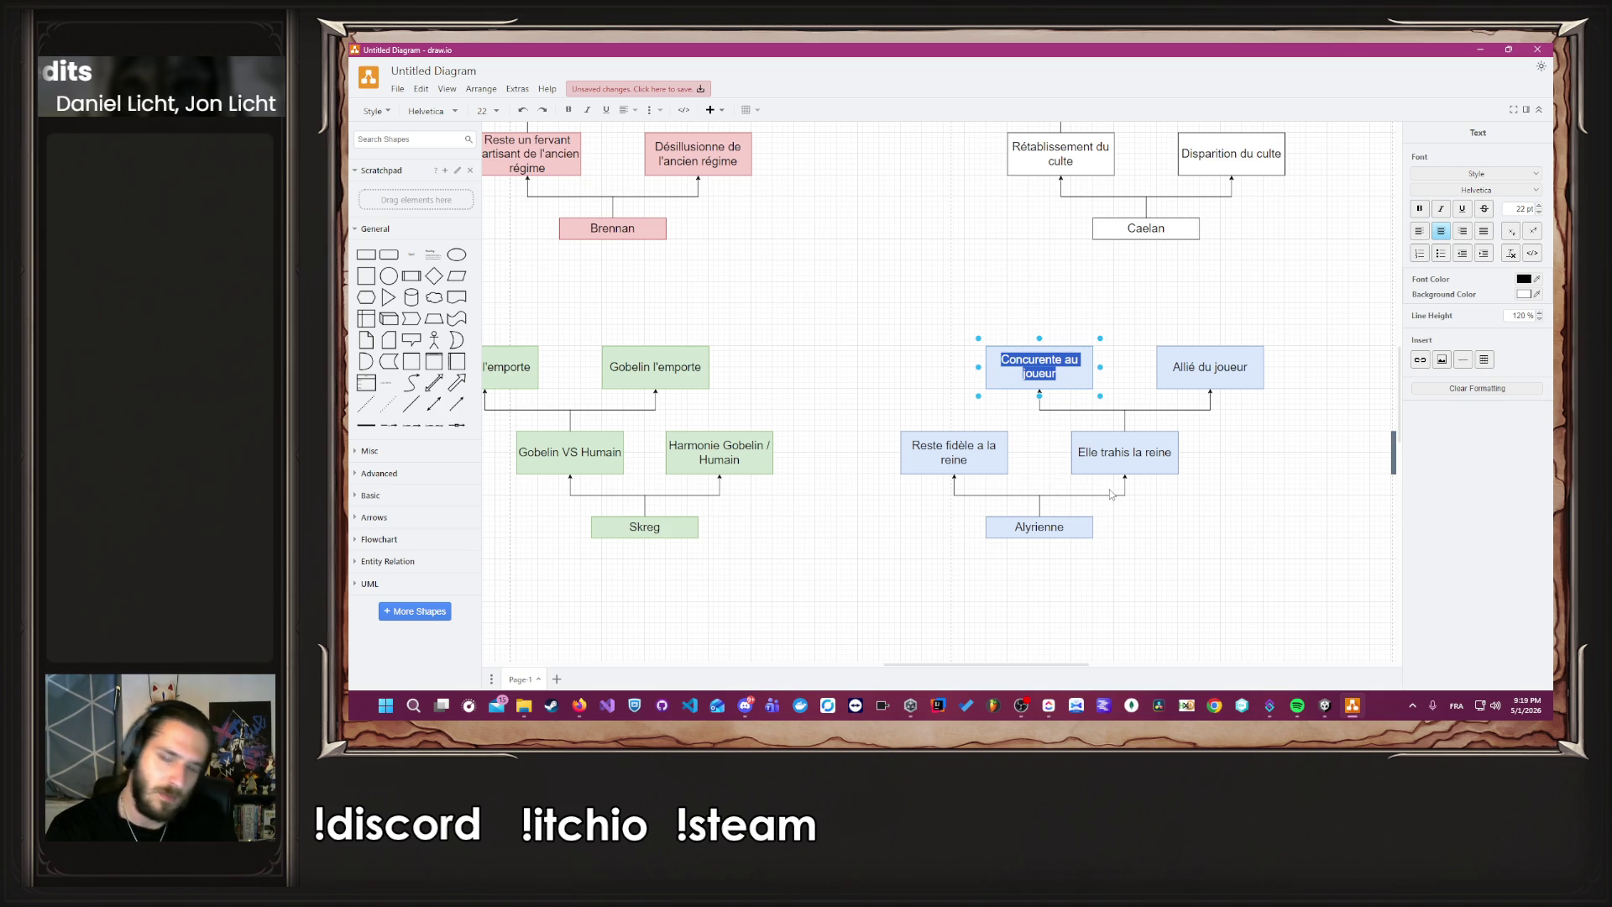
type("Devien")
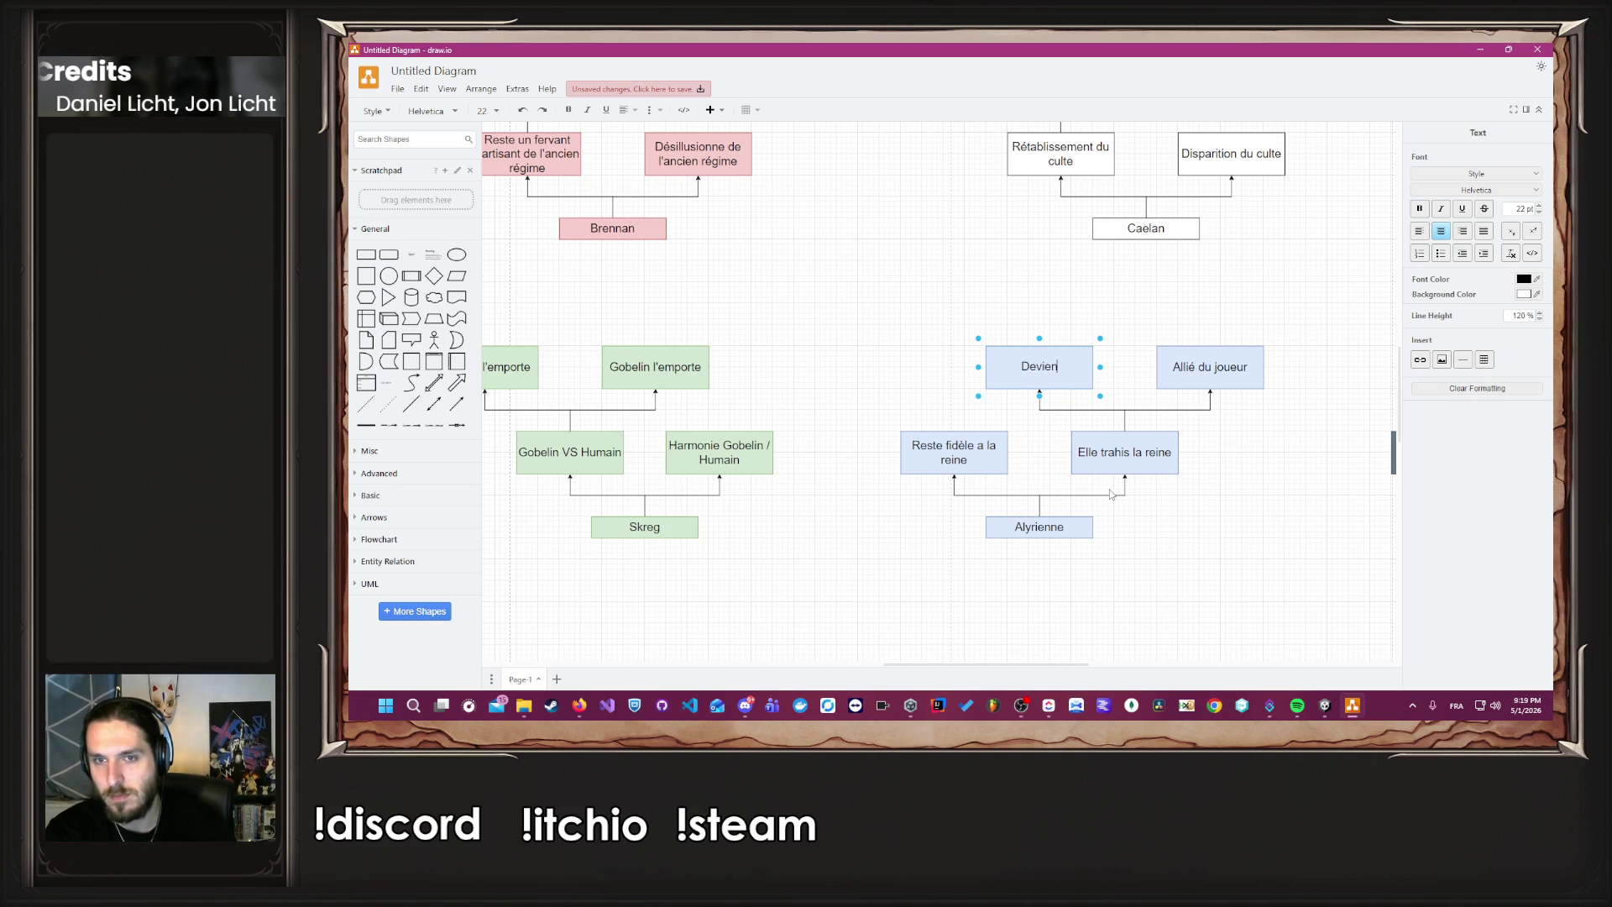
key("ctrl+a")
key("BackSpace")
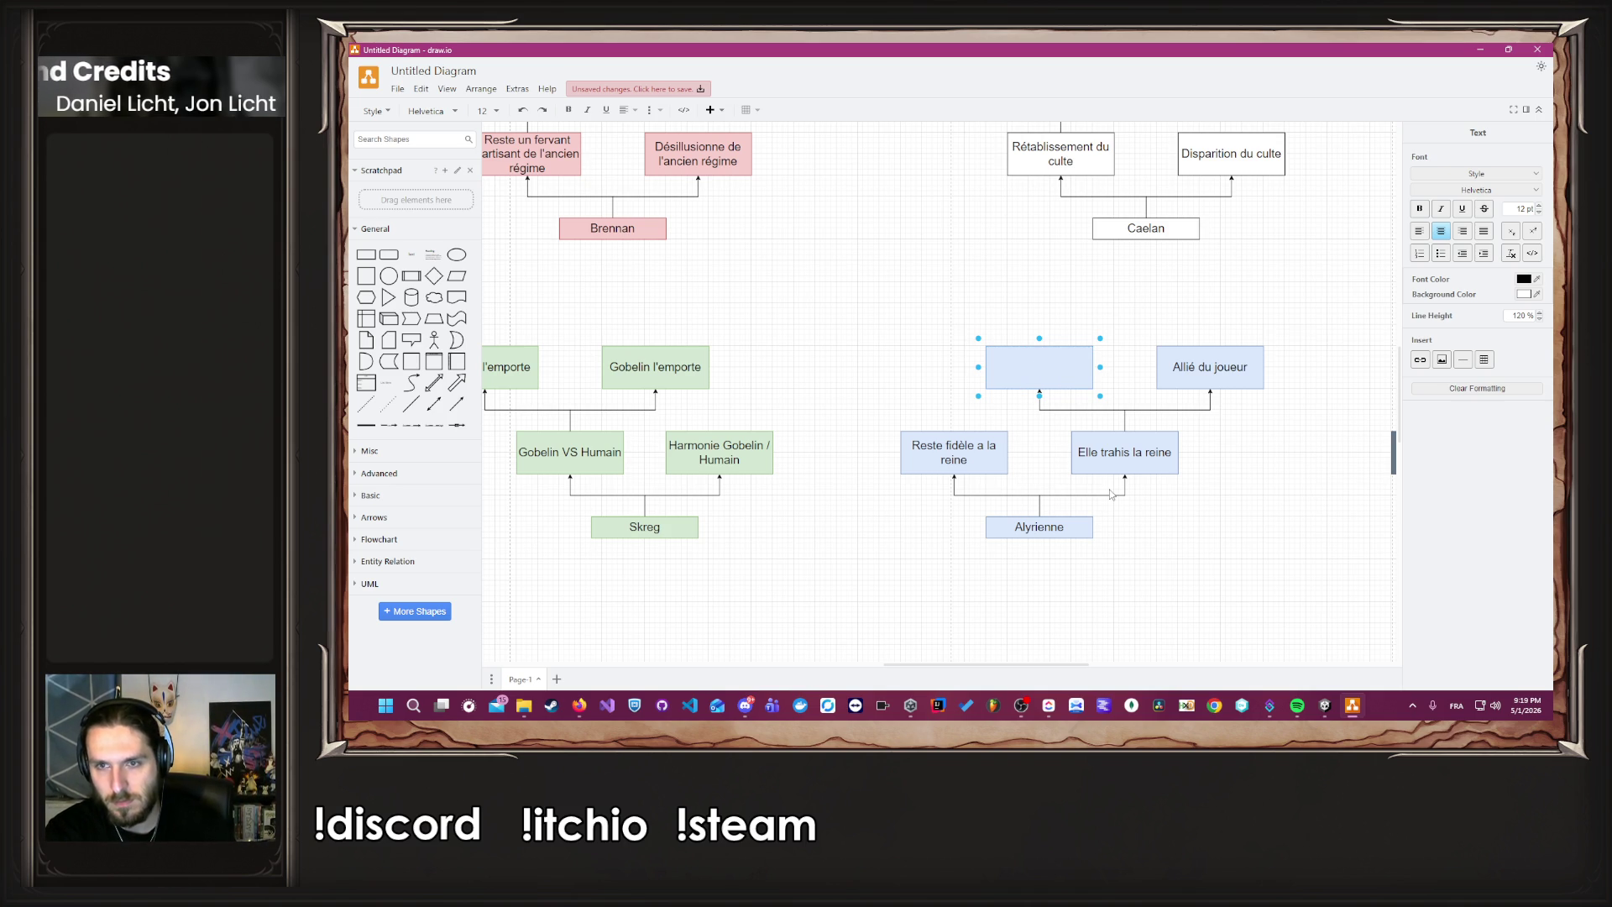
type("retrouve seul")
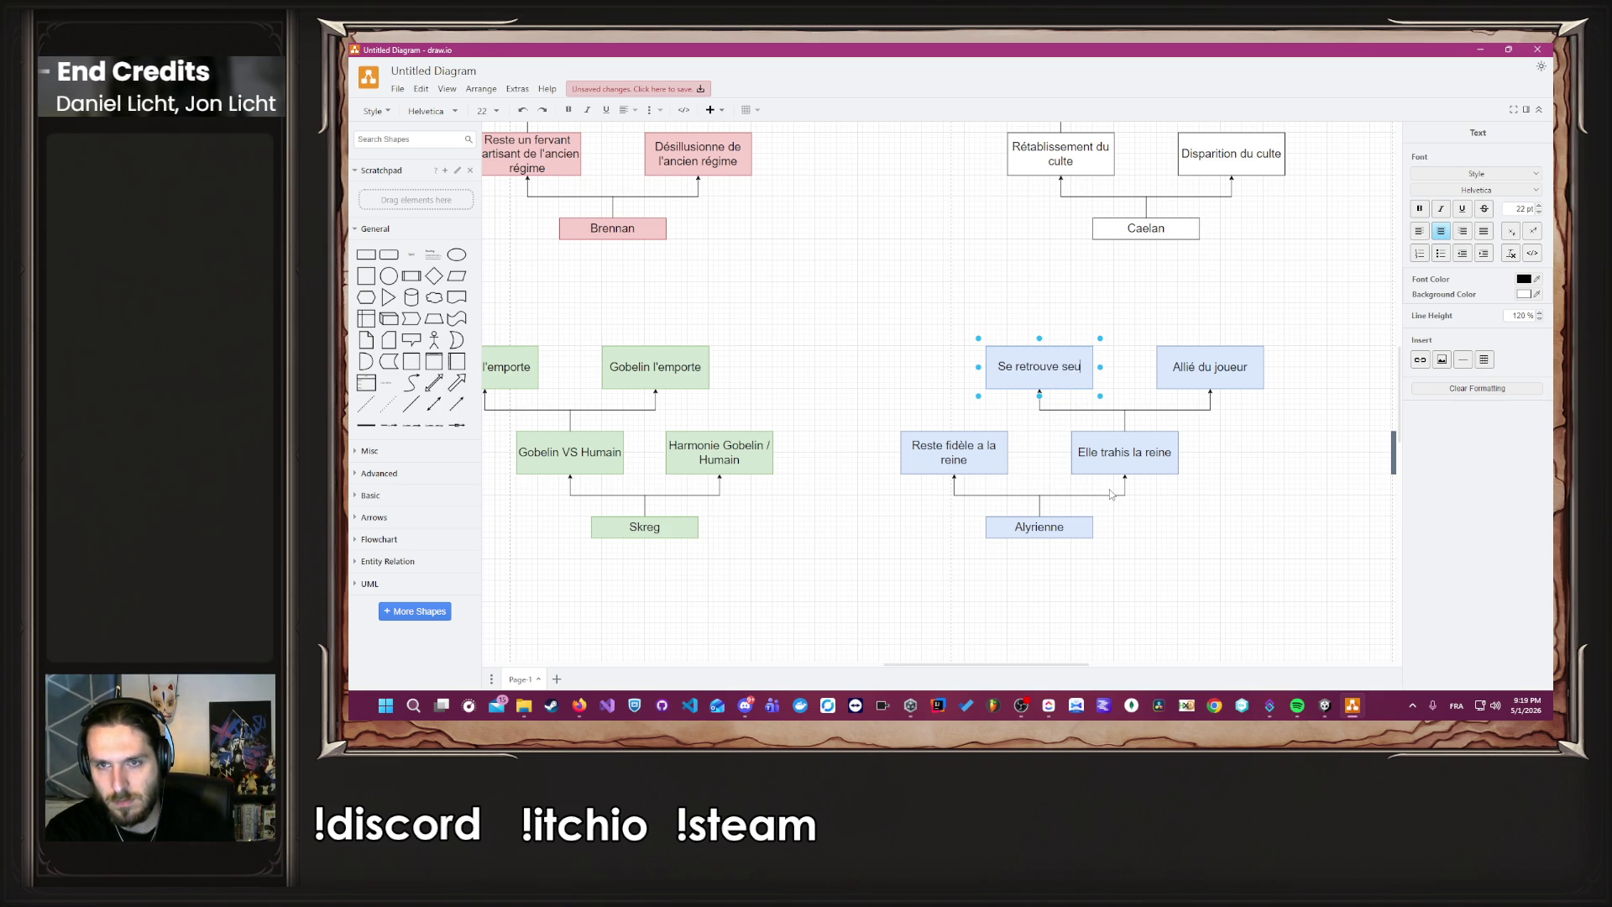
type(",")
key("BackSpace")
key("BackSpace")
key("BackSpace")
key("BackSpace")
key("BackSpace")
key("BackSpace")
type("Concurente au joueur")
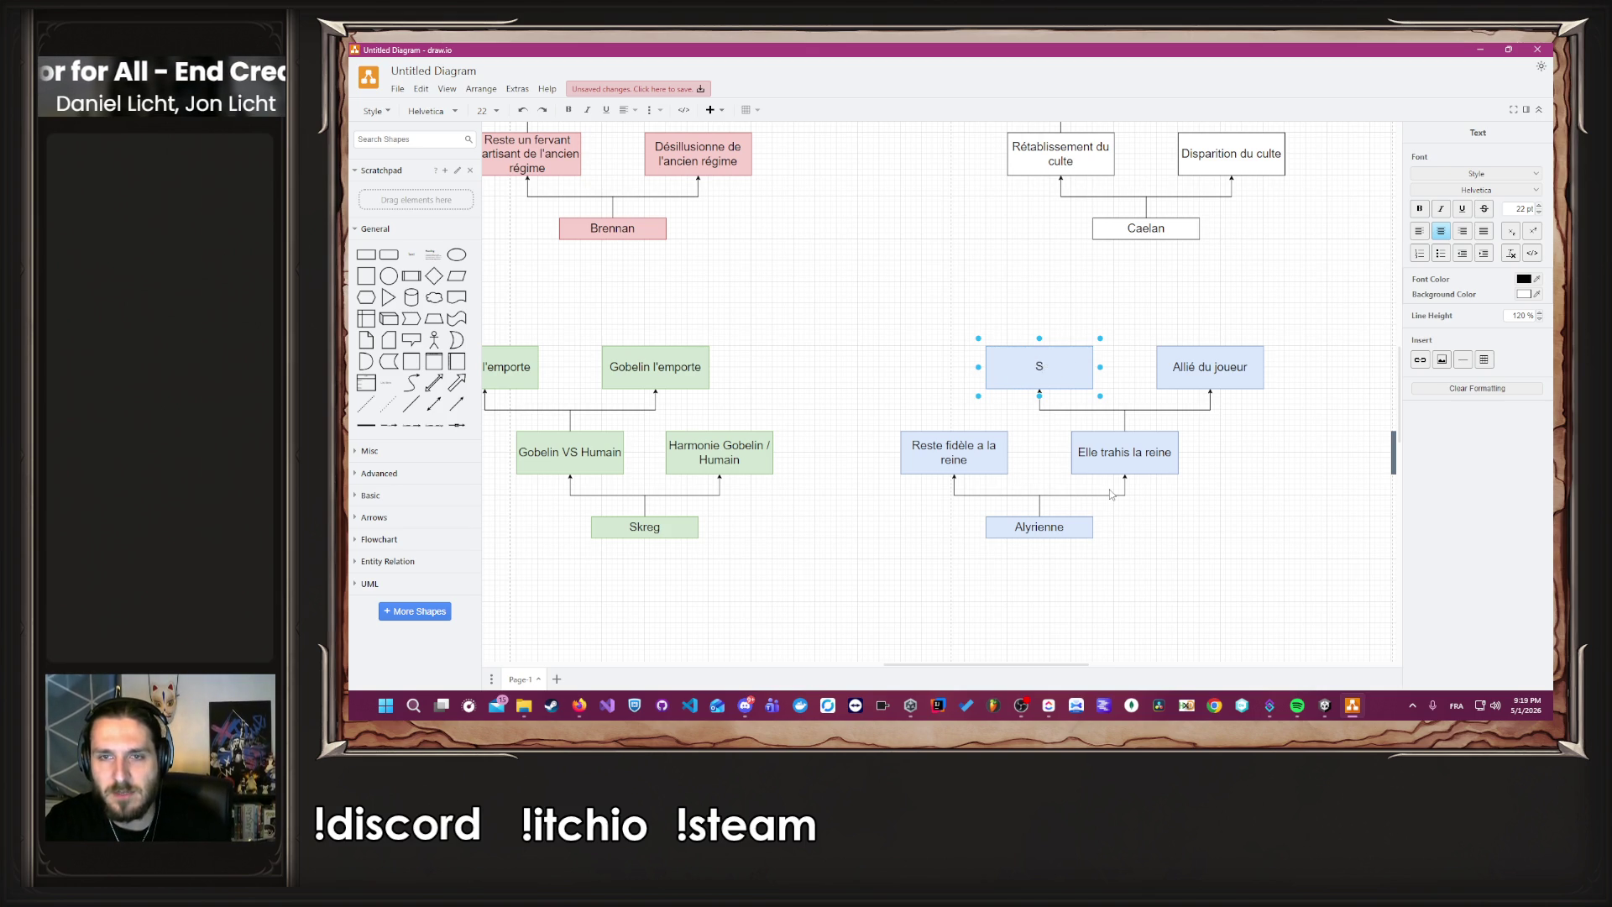
left_click(1157, 514)
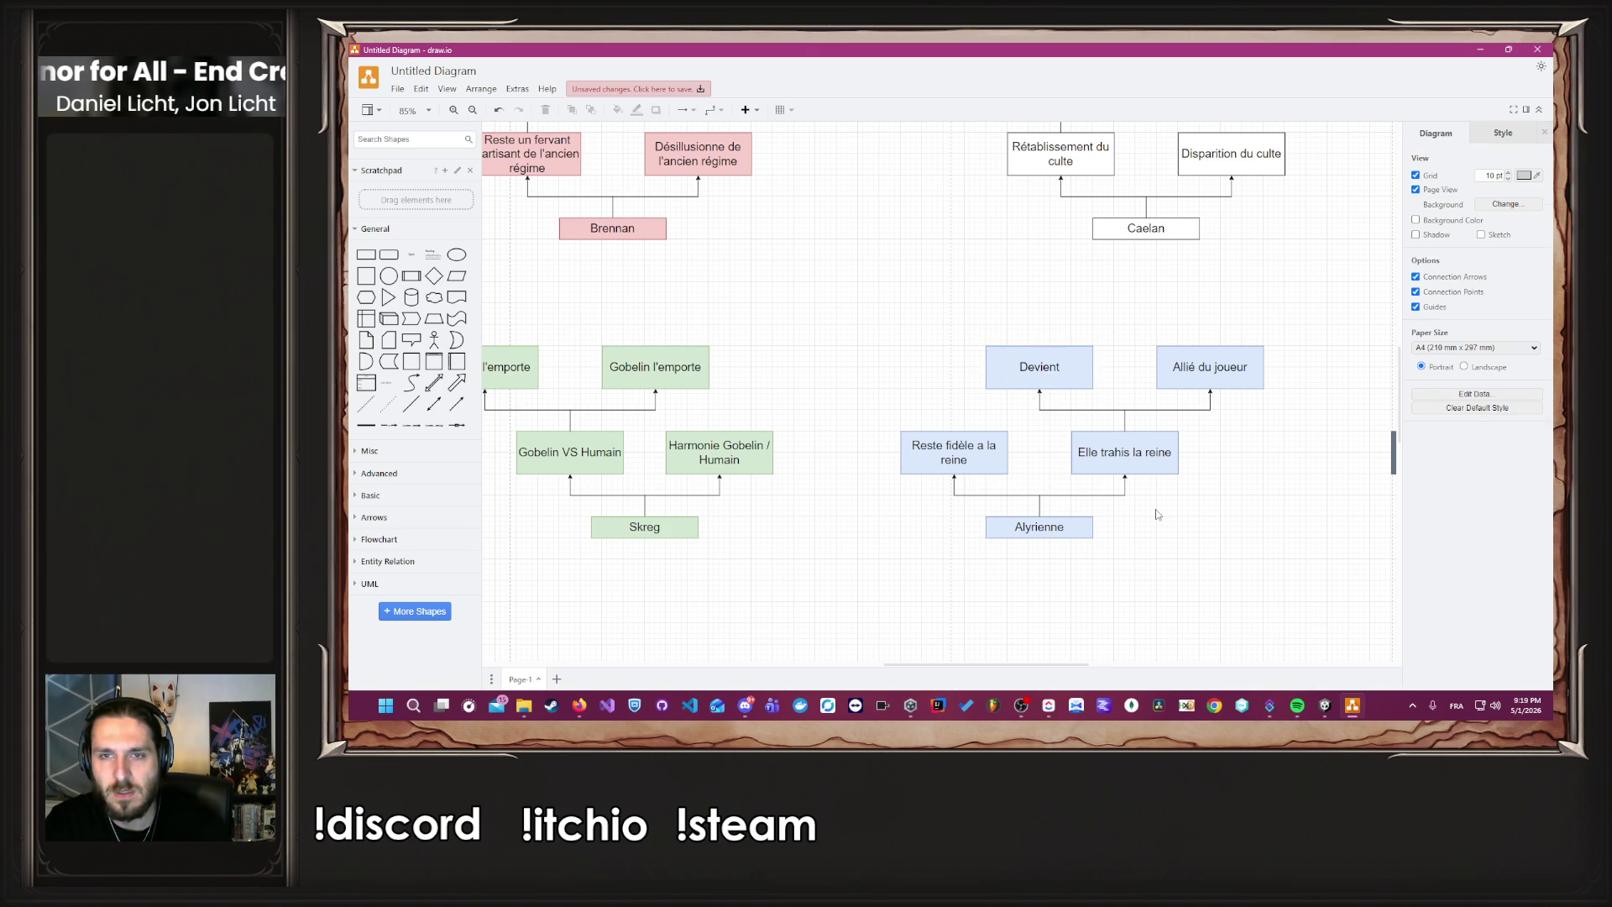
Add a connected box above it reading 'Seul et sans repaire, devient tyranique, une version plus violente d'Eliss'.
left_click(1065, 388)
mouse_move(1061, 386)
left_mouse_down()
mouse_move(1049, 327)
mouse_move(1070, 303)
mouse_move(1045, 315)
mouse_move(1043, 290)
left_mouse_up()
left_click(1042, 284)
type("Seul")
type("et sans repaire,")
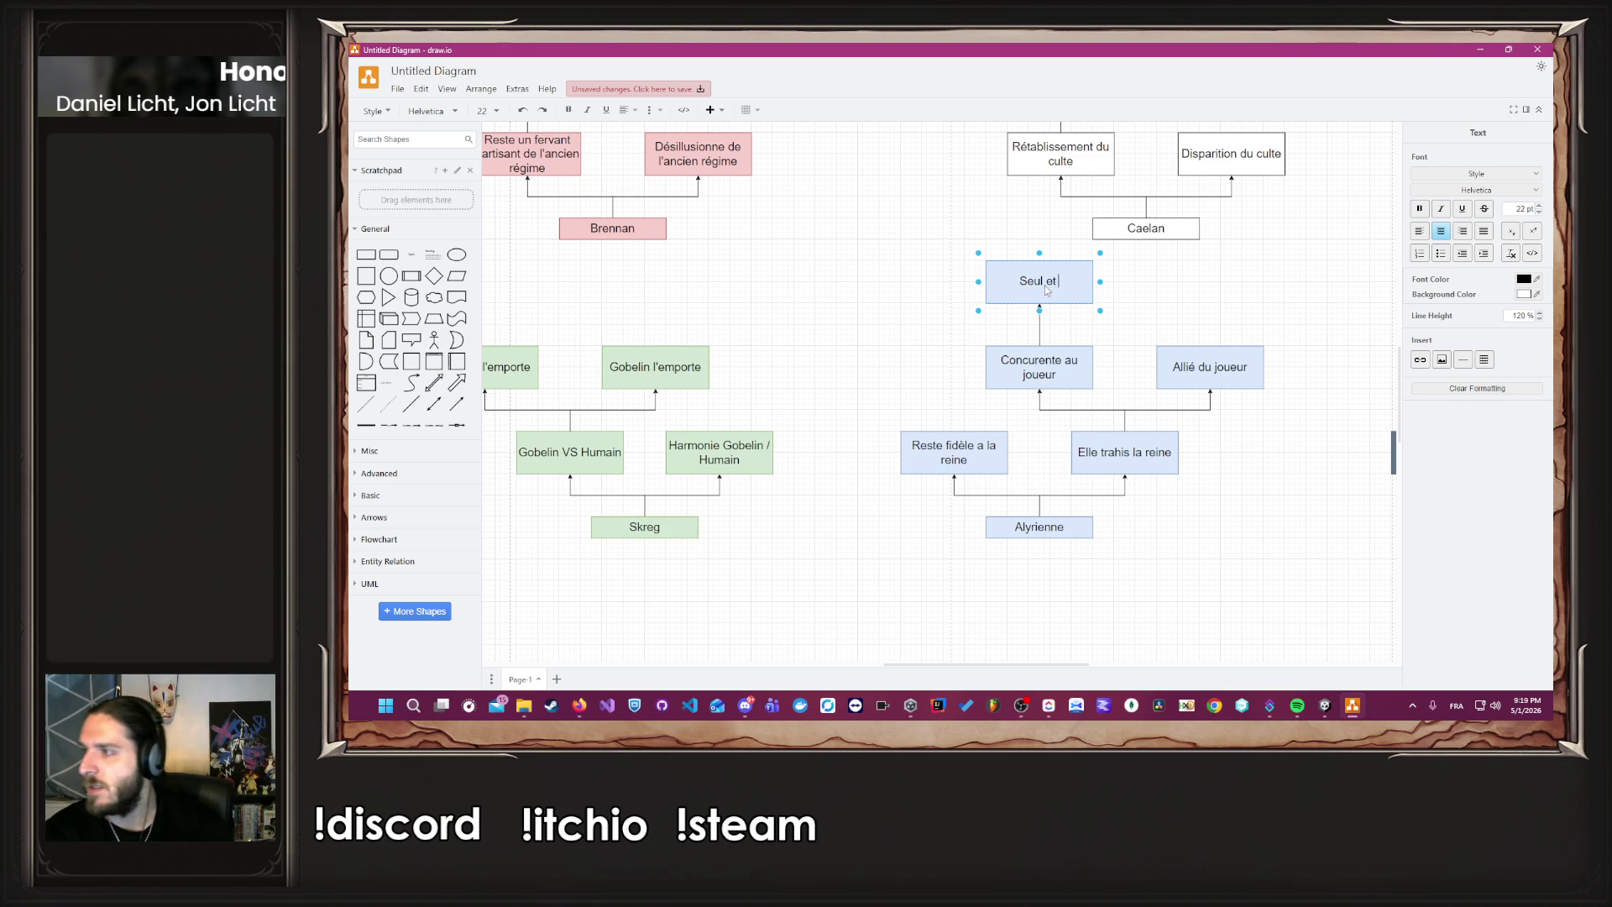
type(" devie")
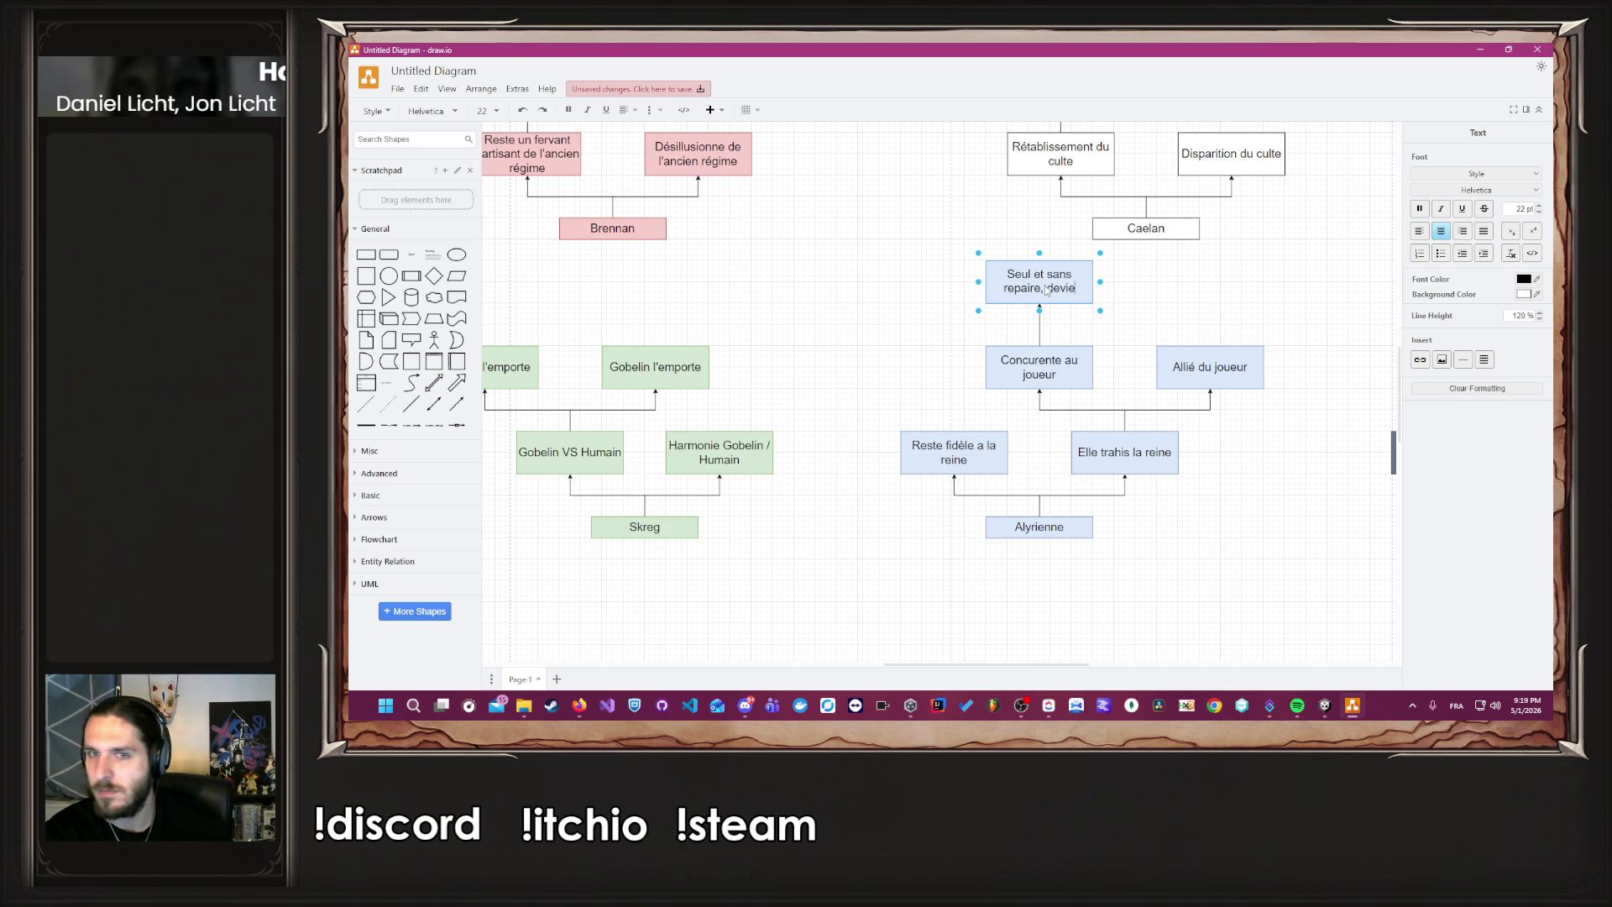
type("nt tyranique,")
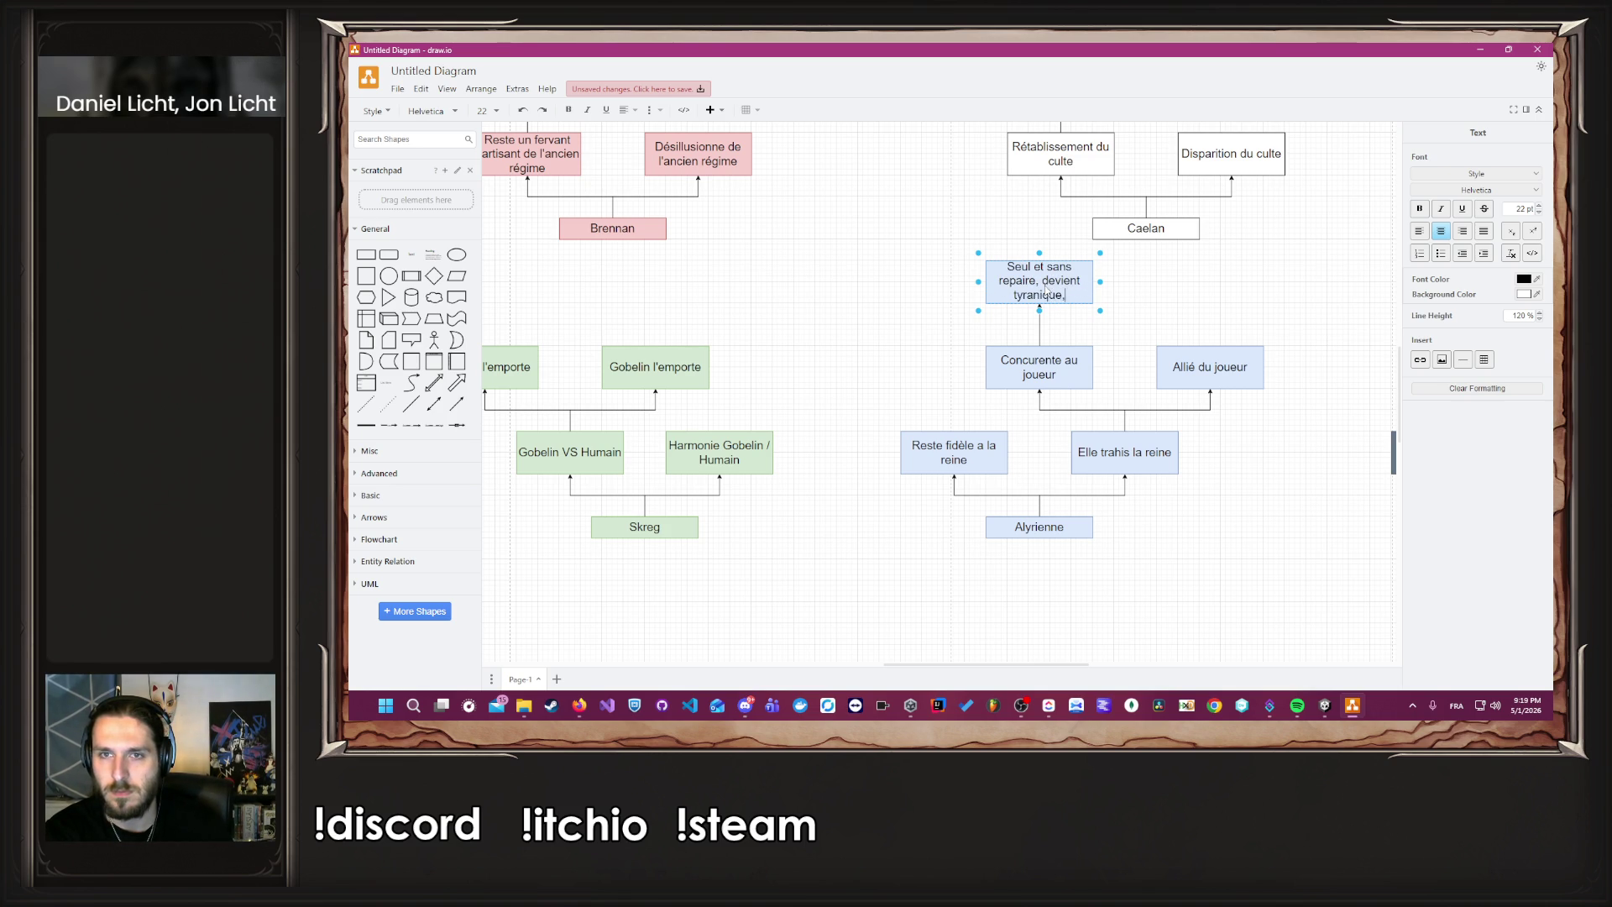
type(" une version")
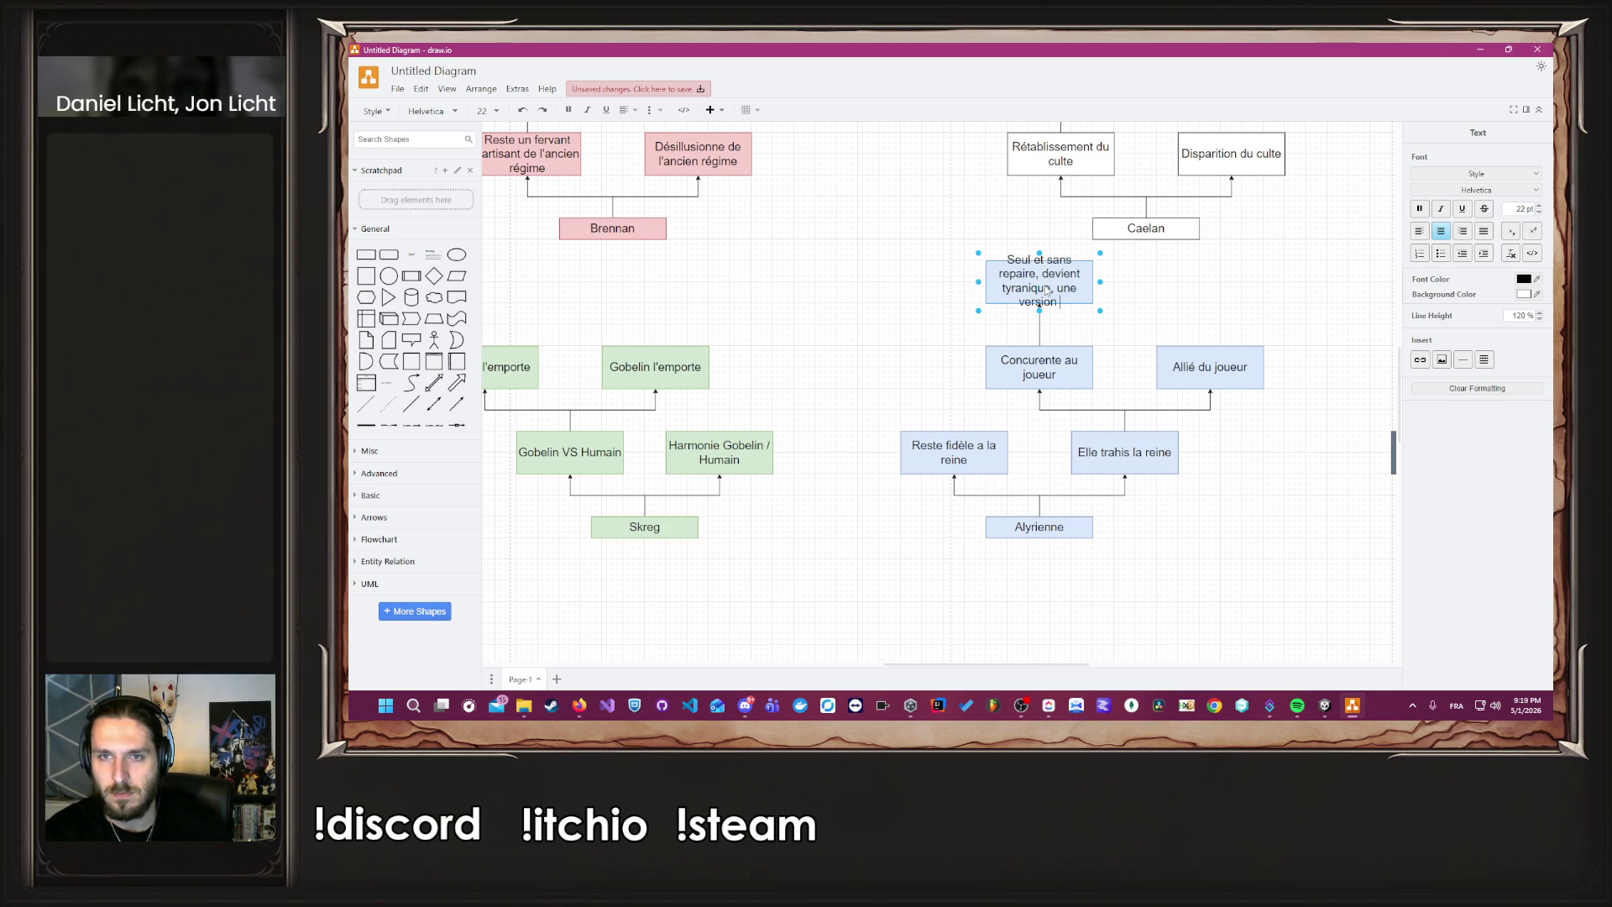
type(" plus violente d'Eliss")
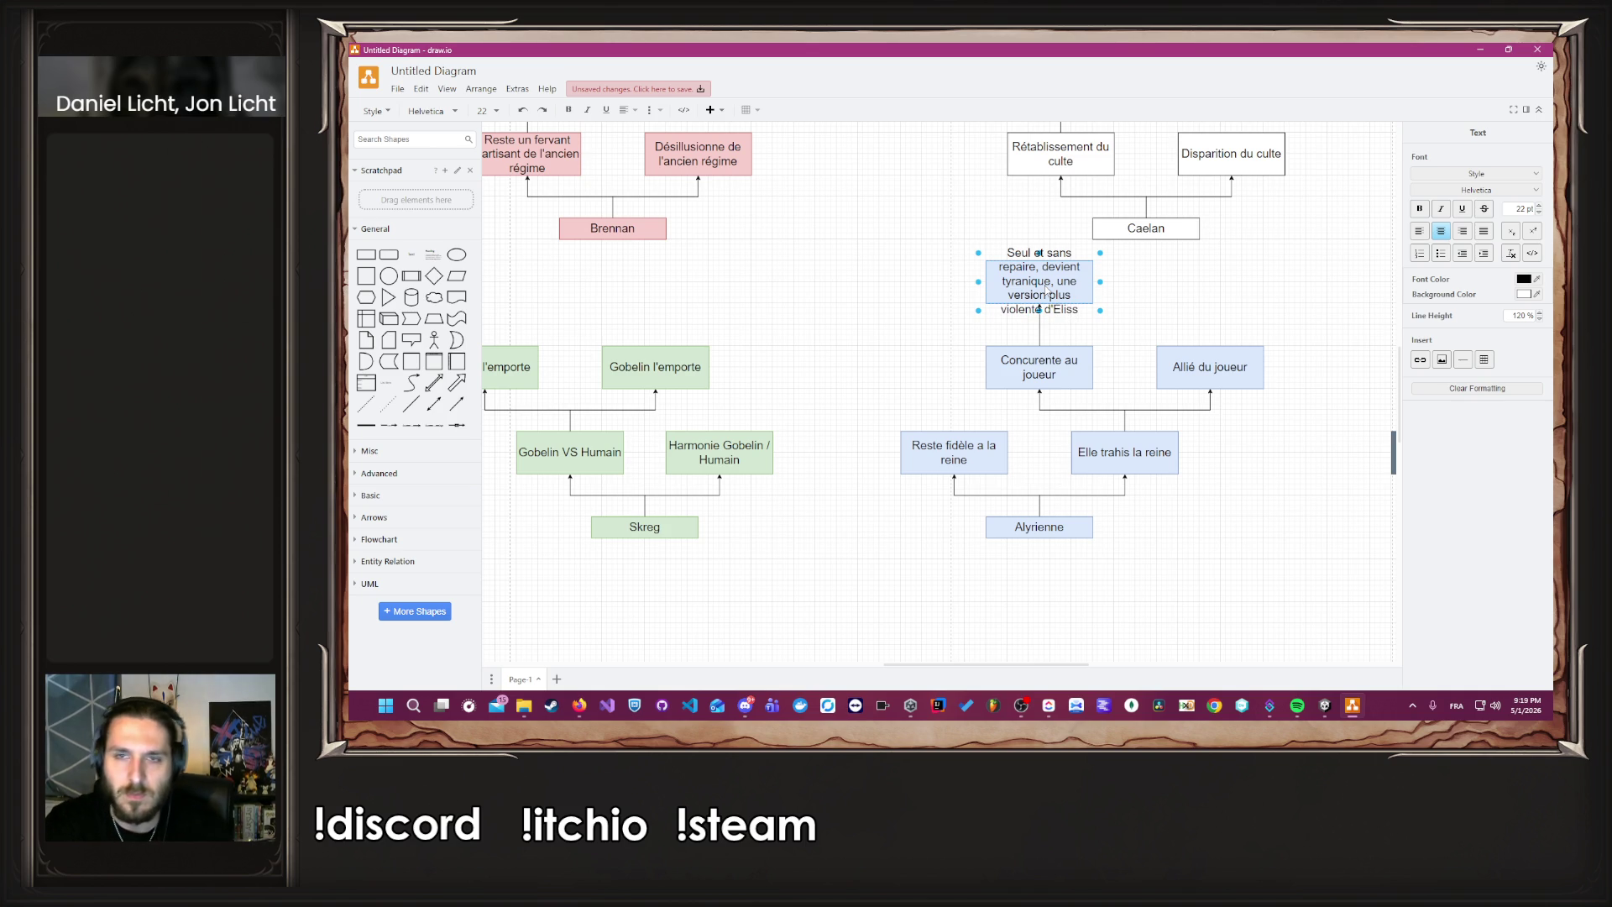
left_click(1158, 293)
scroll(1159, 293, "down", 5)
Move the top-right cluster of boxes higher on the page.
scroll(1216, 253, "up", 2)
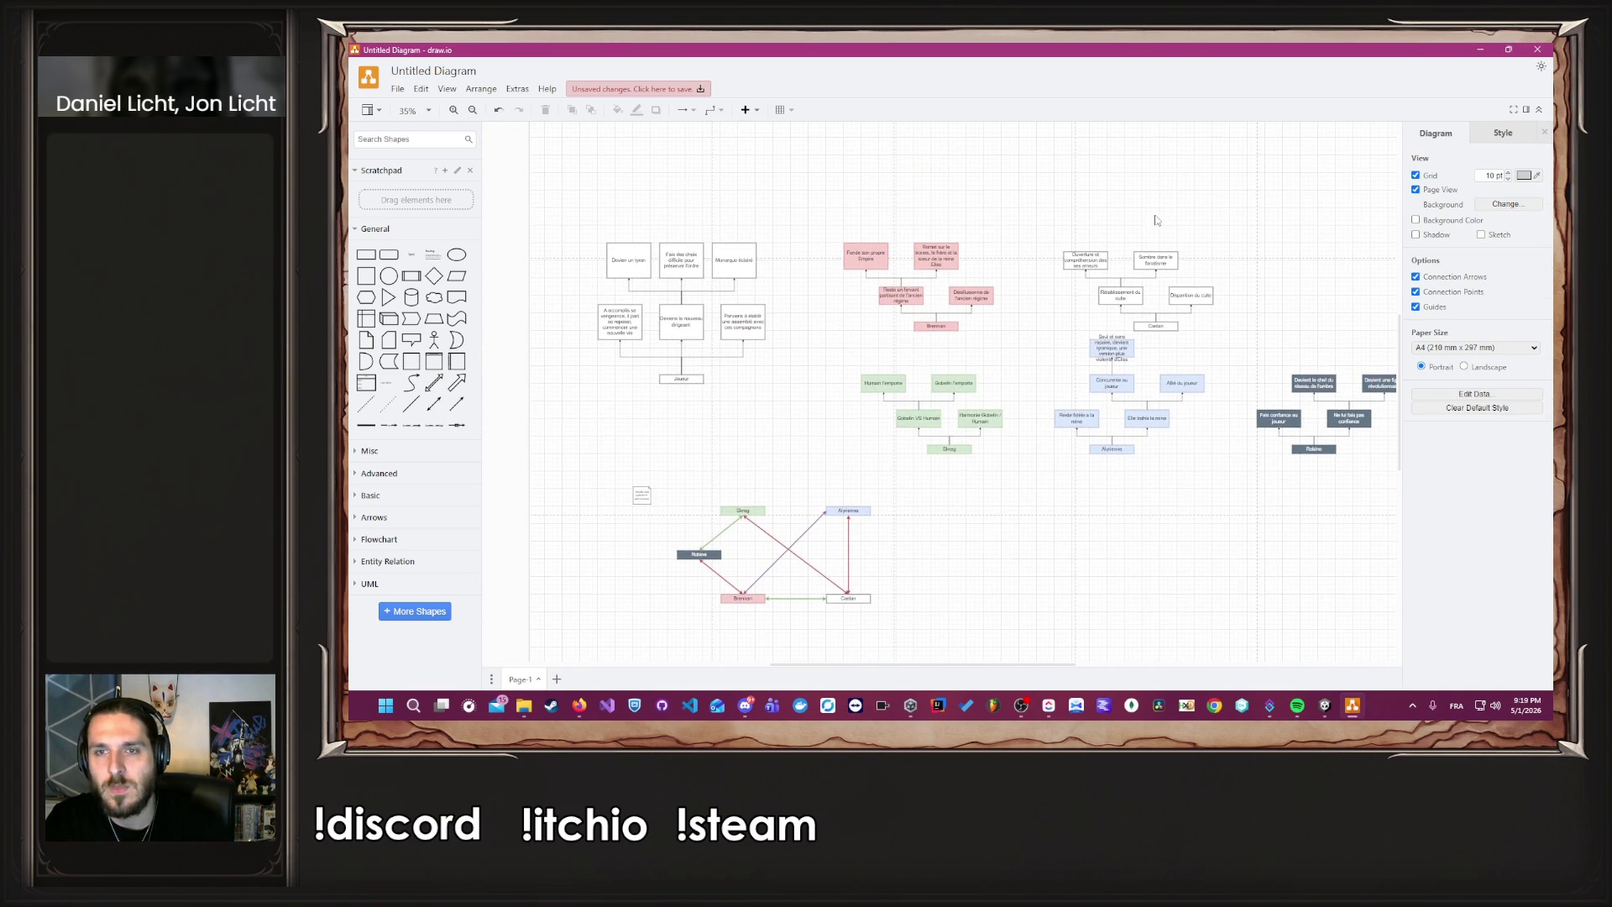
mouse_move(1067, 218)
left_mouse_down()
mouse_move(1151, 302)
mouse_move(1285, 368)
left_mouse_up()
left_click_drag(1173, 280, 1176, 171)
left_click(1191, 288)
scroll(1109, 386, "up", 3)
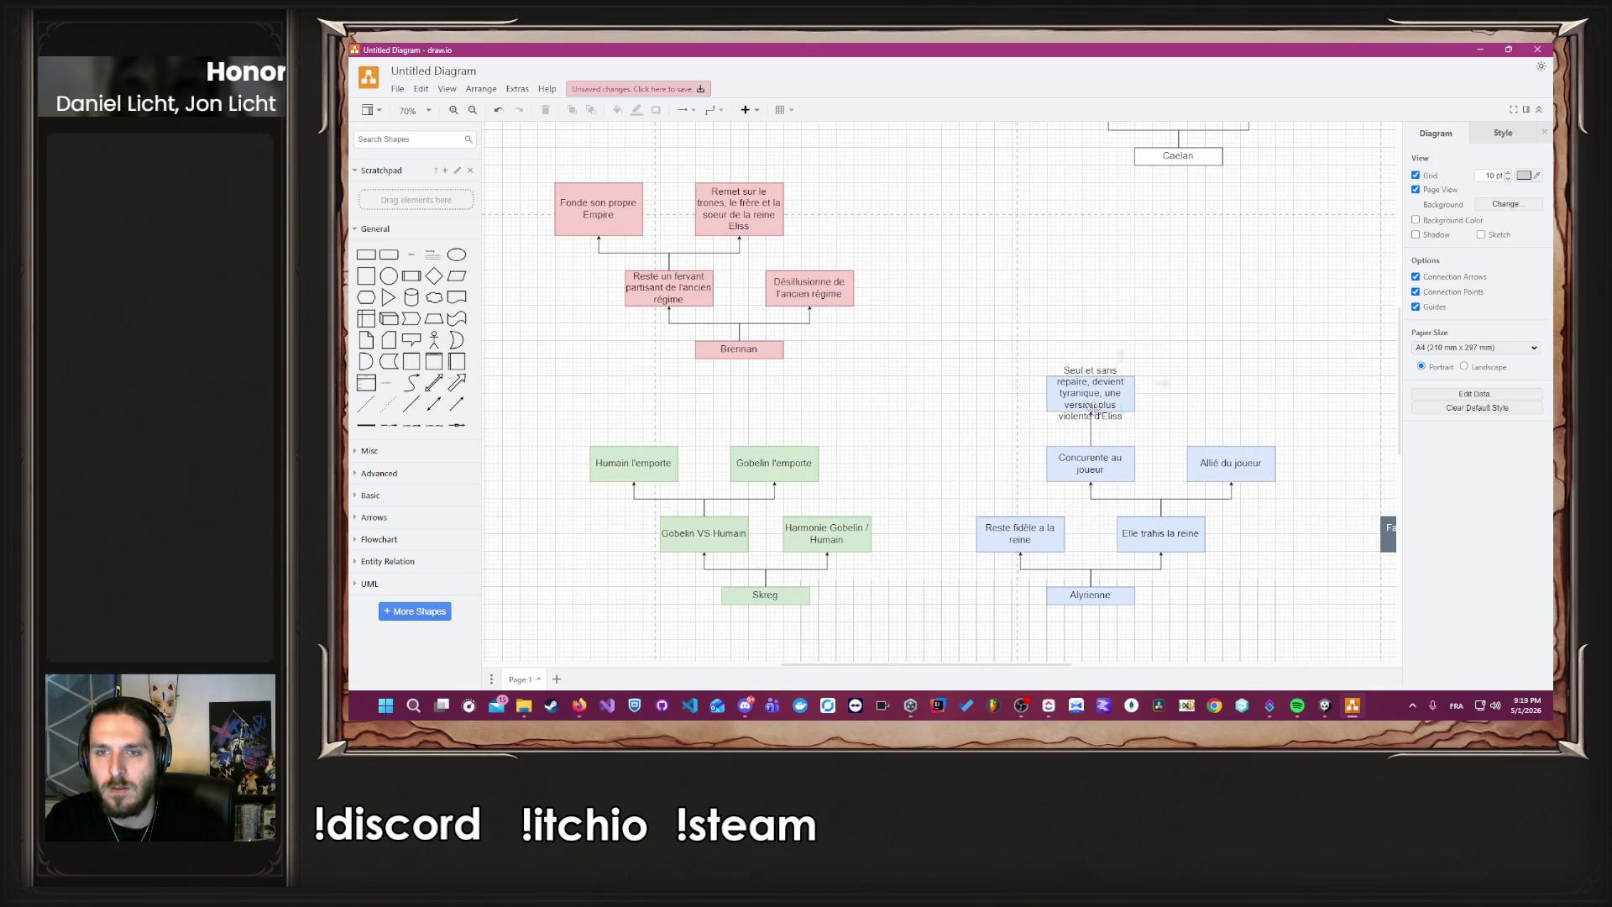
Make the 'Seul et sans repaire' box taller so its full text, ending 'violente d'Eliss', shows.
left_click(1073, 393)
scroll(1083, 395, "up", 3)
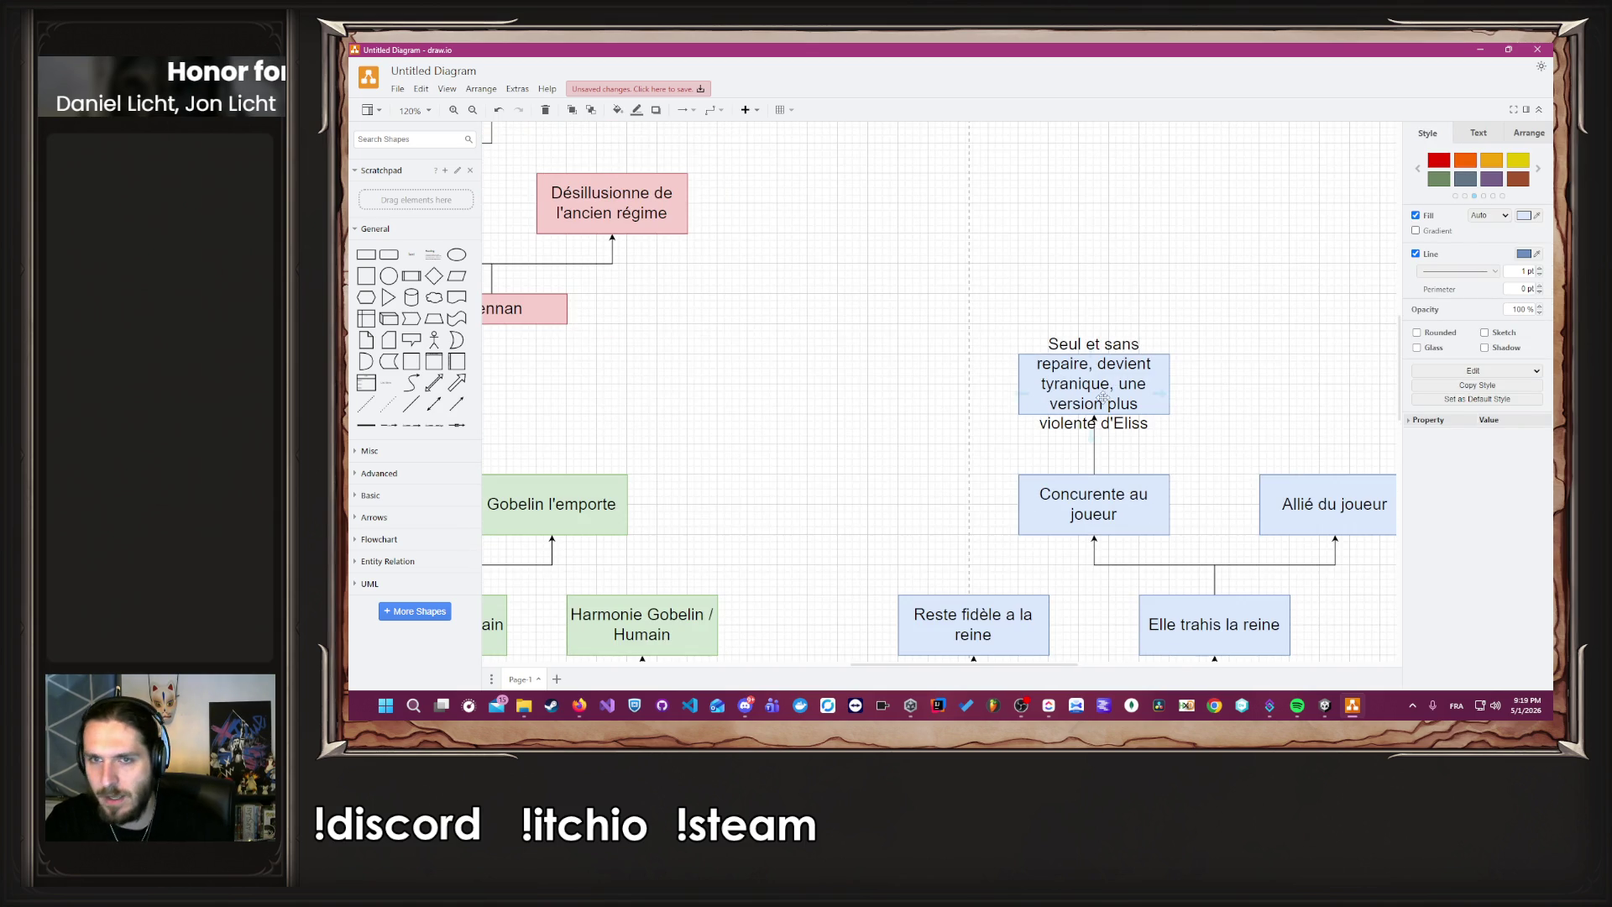
left_click_drag(1091, 354, 1091, 294)
left_click(1220, 392)
mouse_move(1220, 392)
left_mouse_down()
mouse_move(1072, 385)
mouse_move(1088, 367)
left_mouse_up()
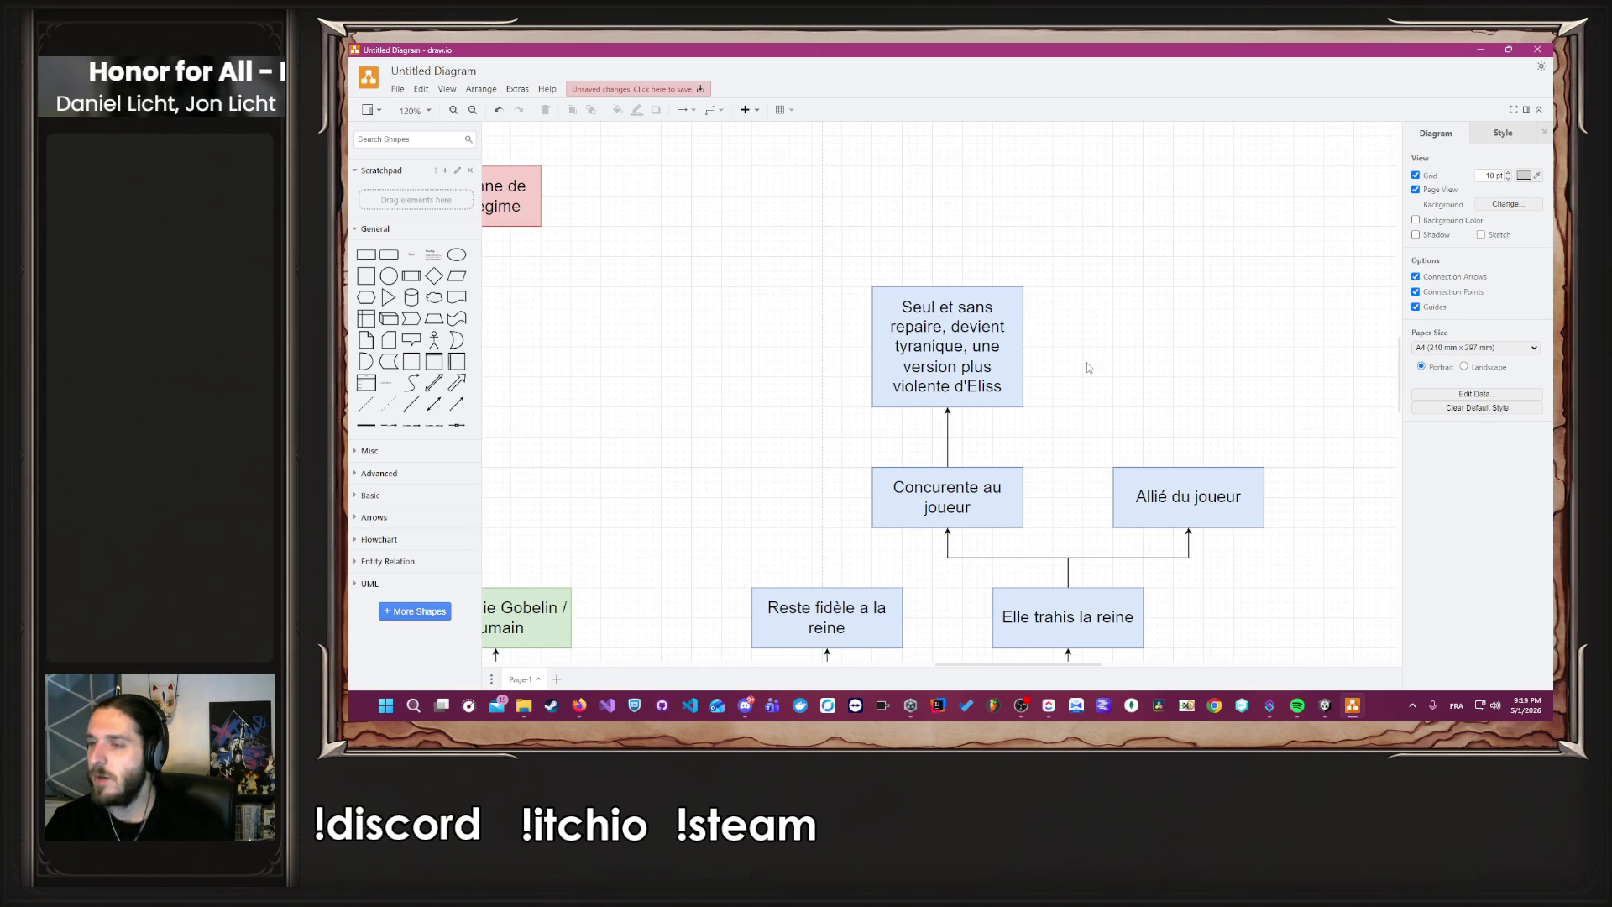
double_click(965, 491)
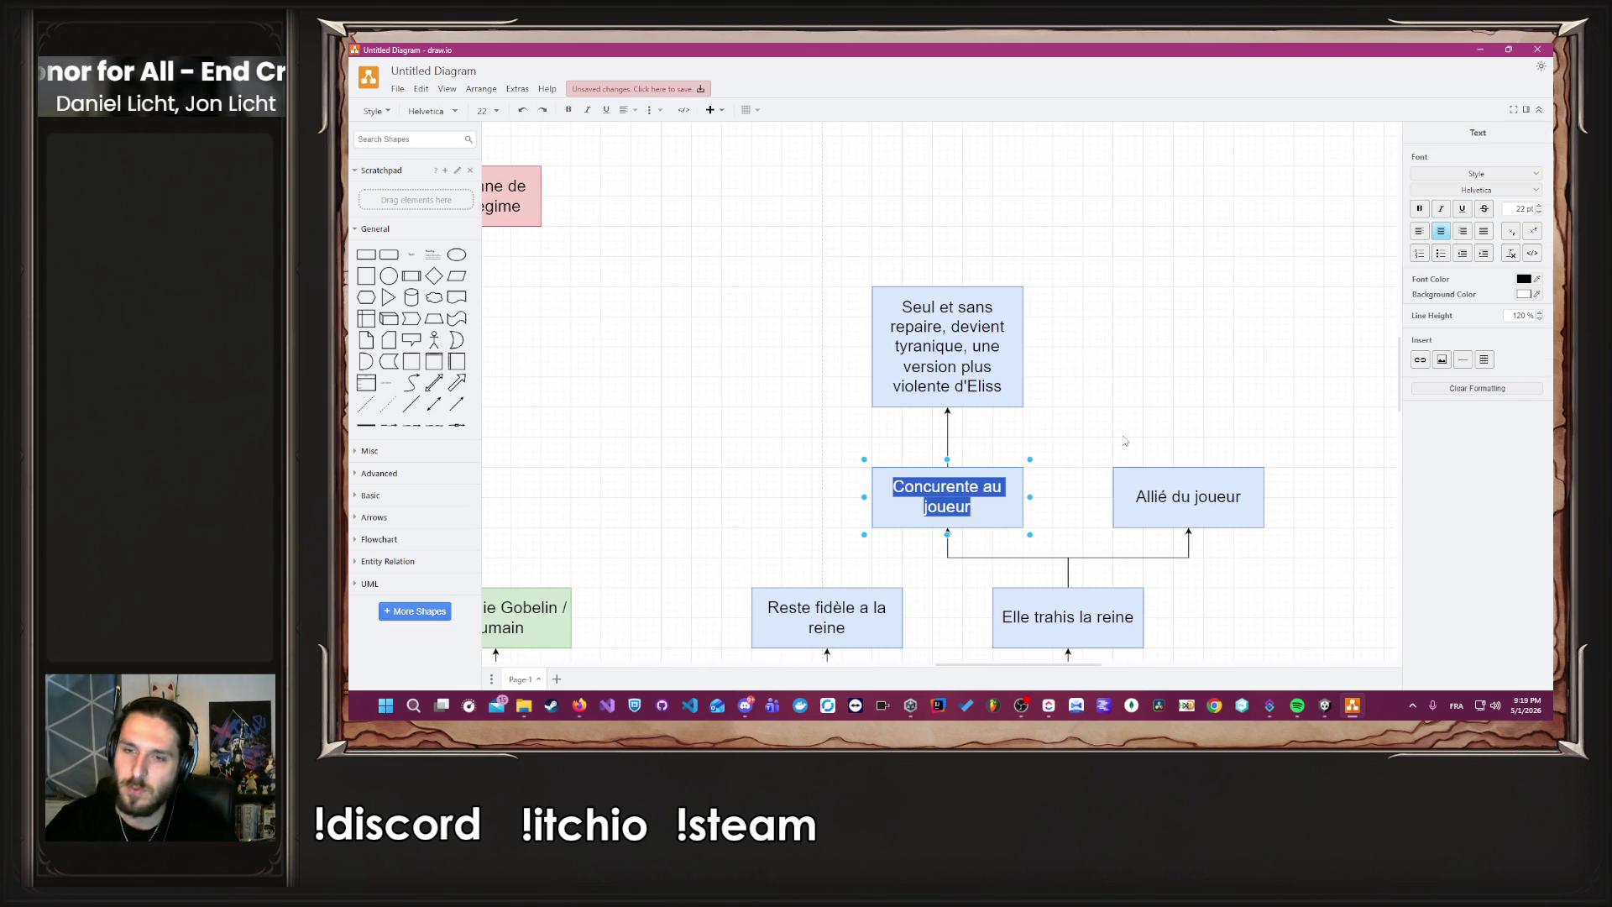
left_click(1136, 471)
scroll(1096, 491, "down", 1)
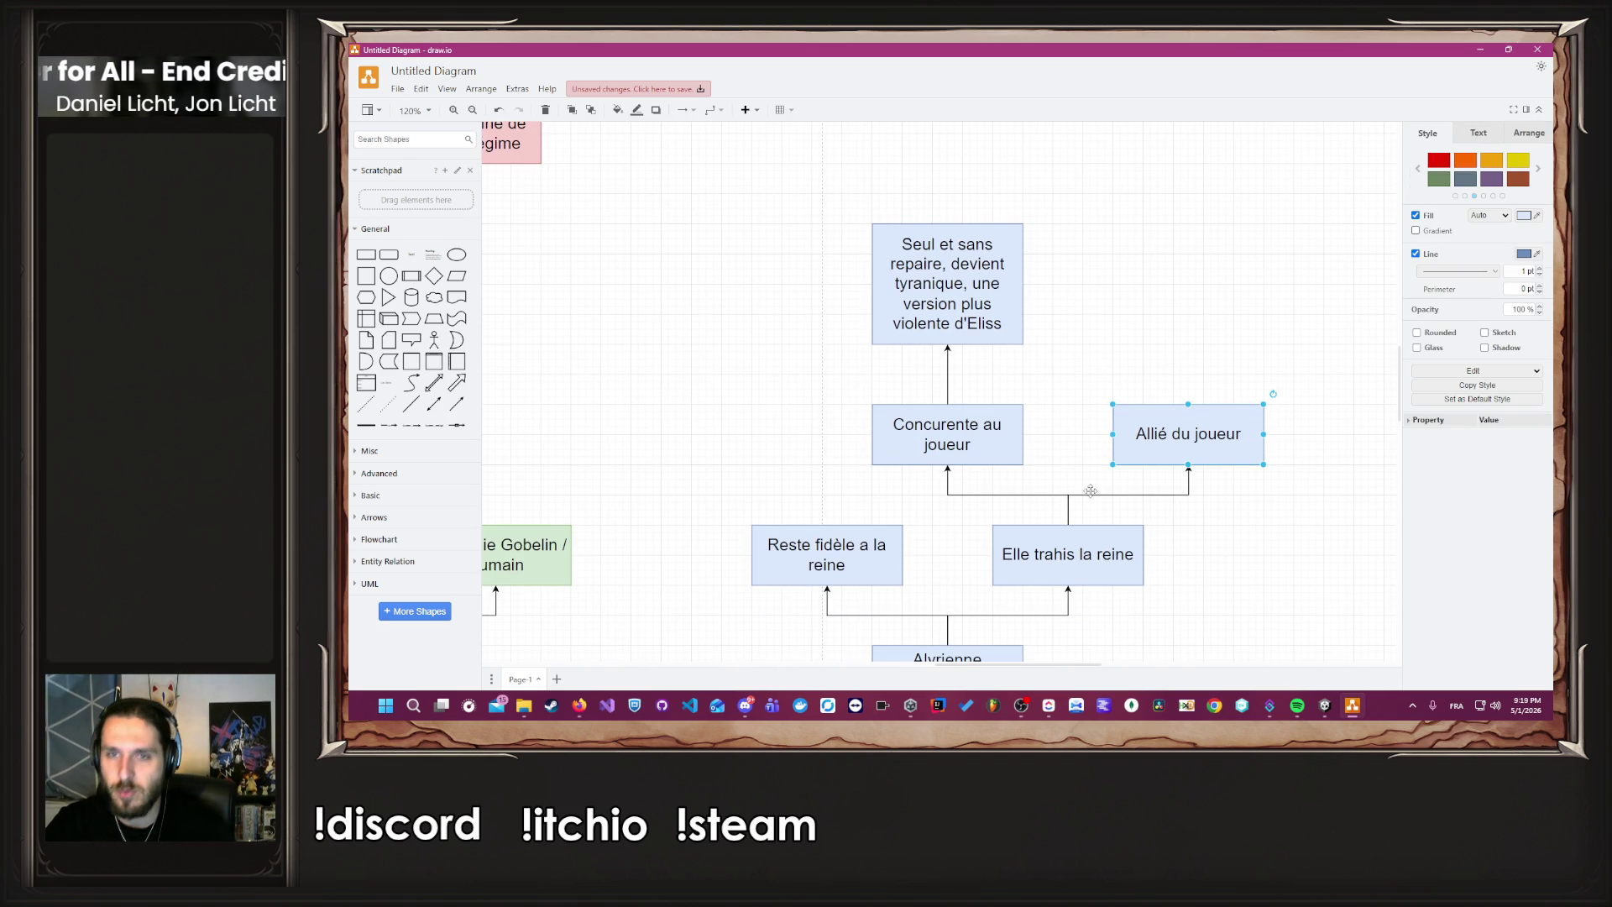
left_click(1069, 478)
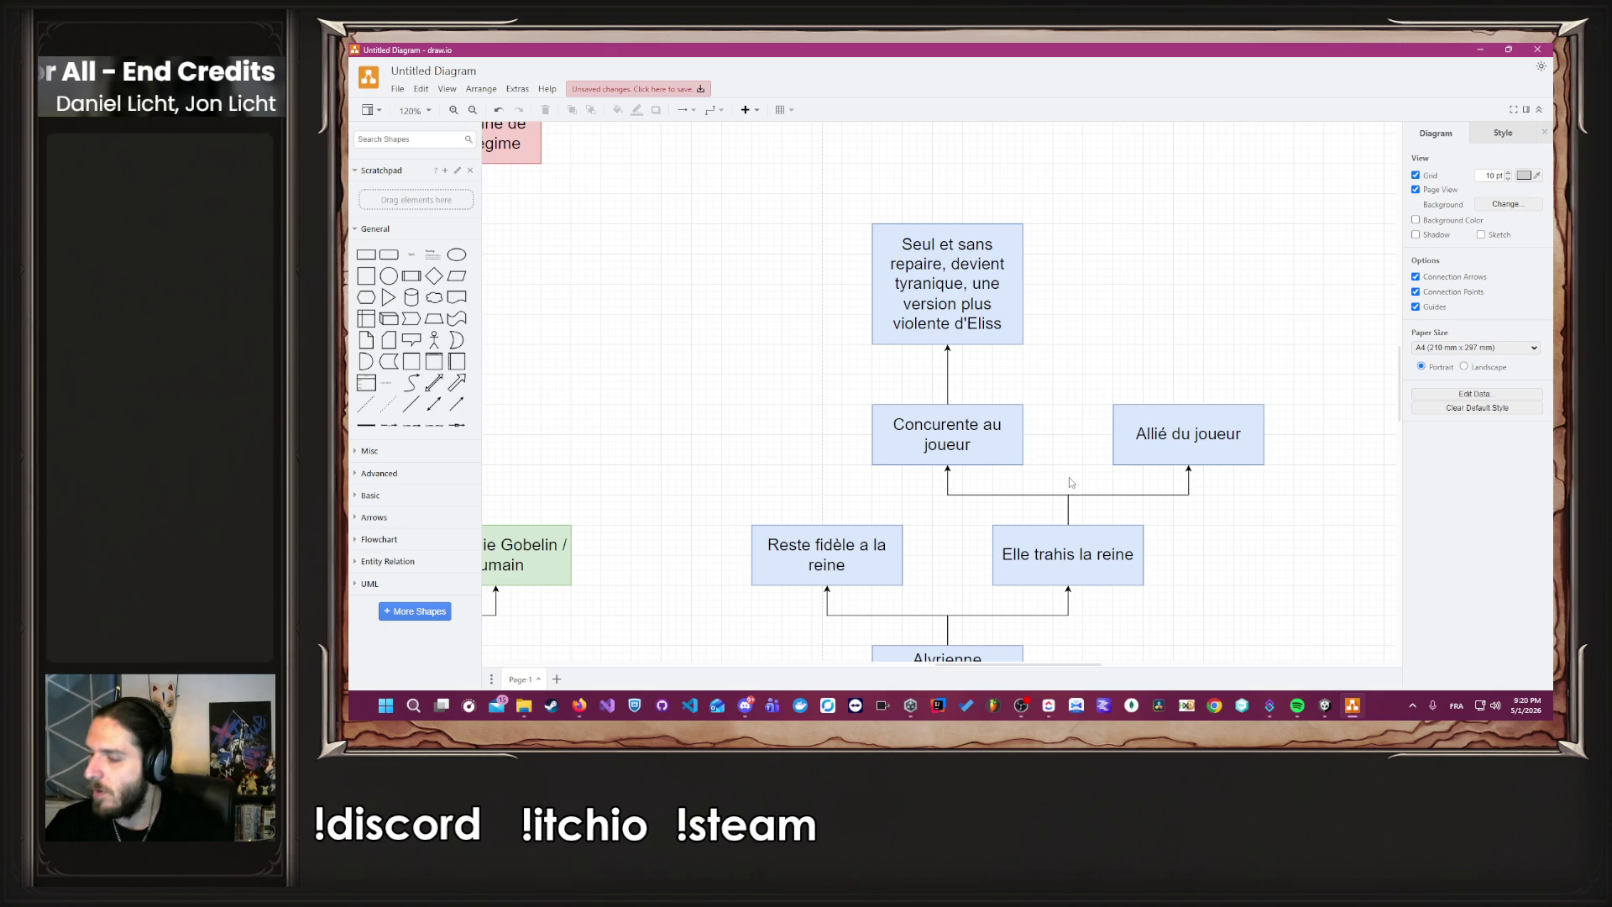
left_click(975, 283)
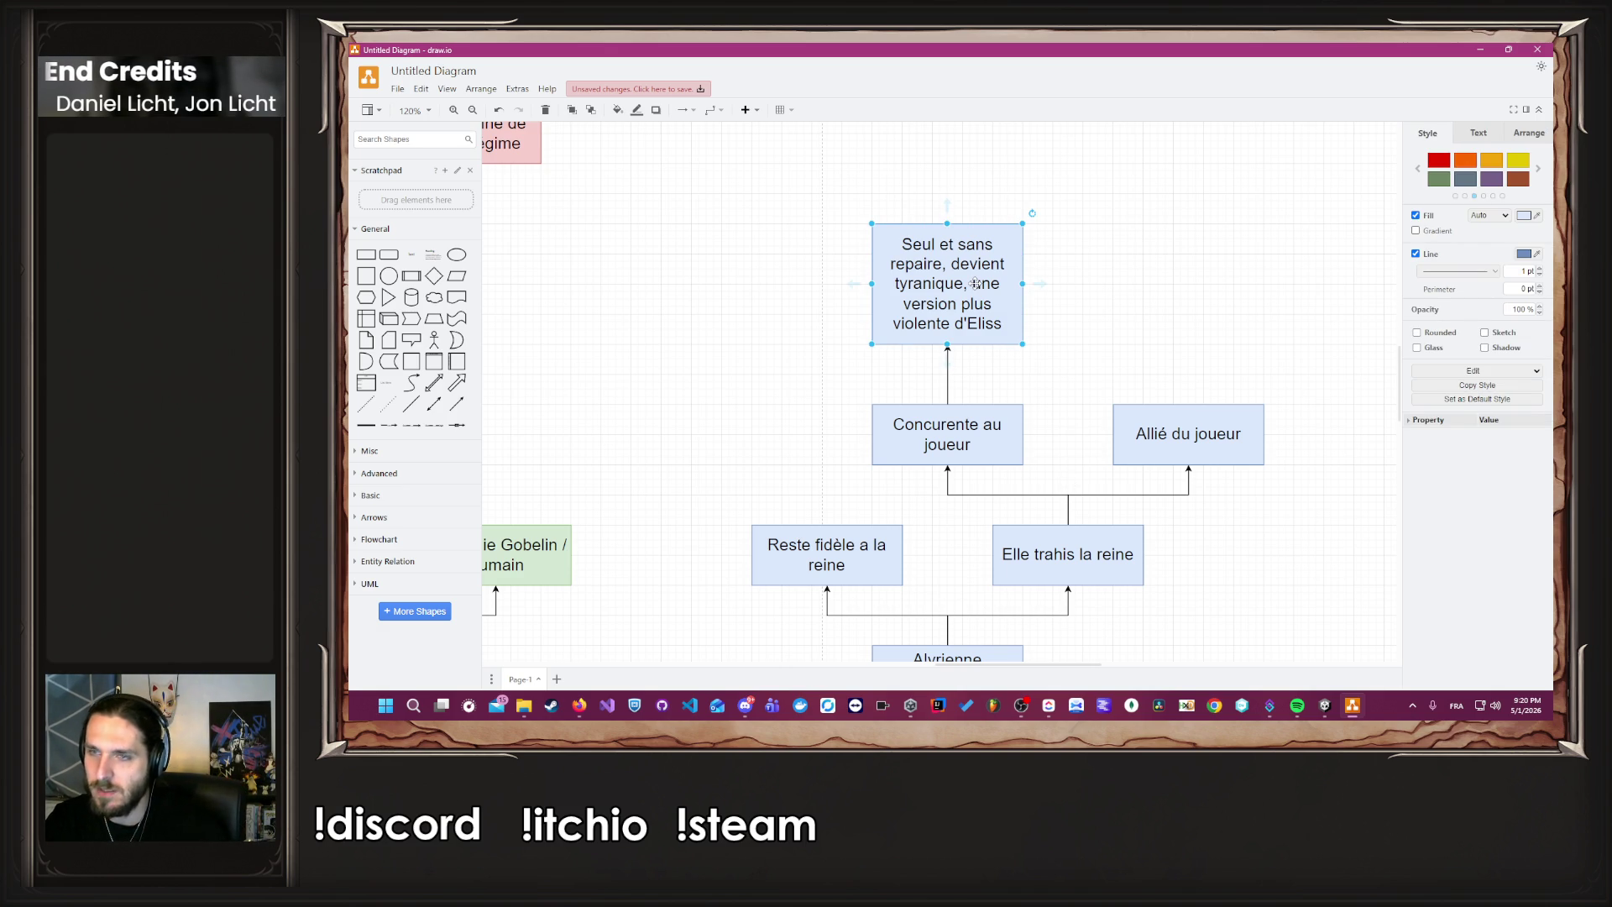
Duplicate that ending box above 'Allié du joueur', shorten it, and replace its text with the new ending.
mouse_move(988, 294)
left_mouse_down()
mouse_move(1161, 324)
mouse_move(1226, 293)
left_mouse_up()
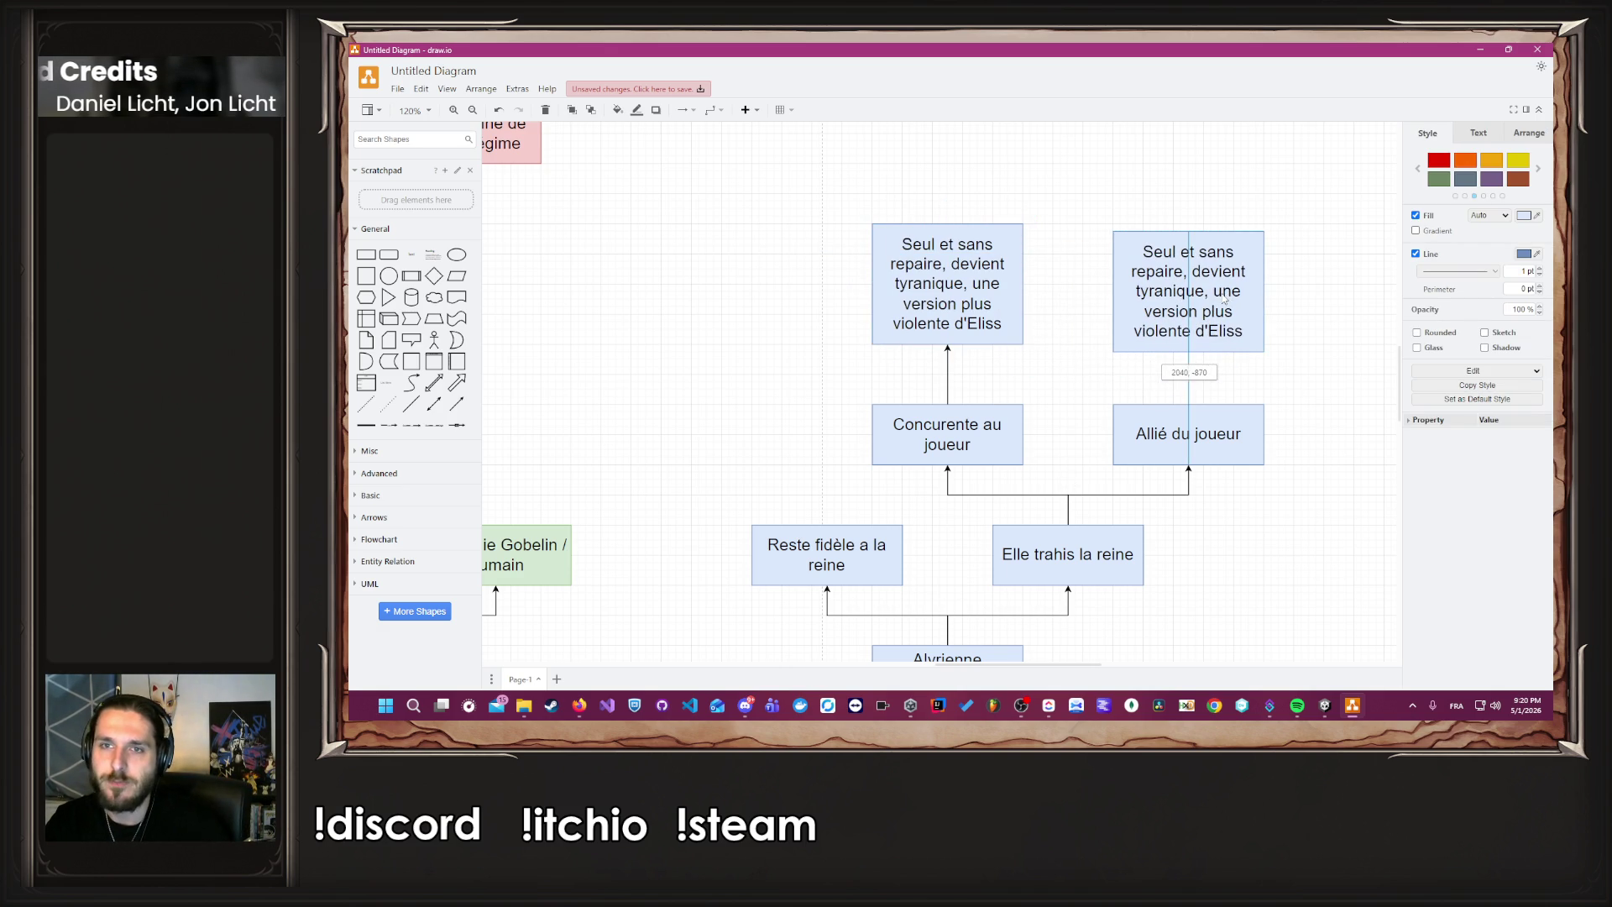
double_click(1182, 225)
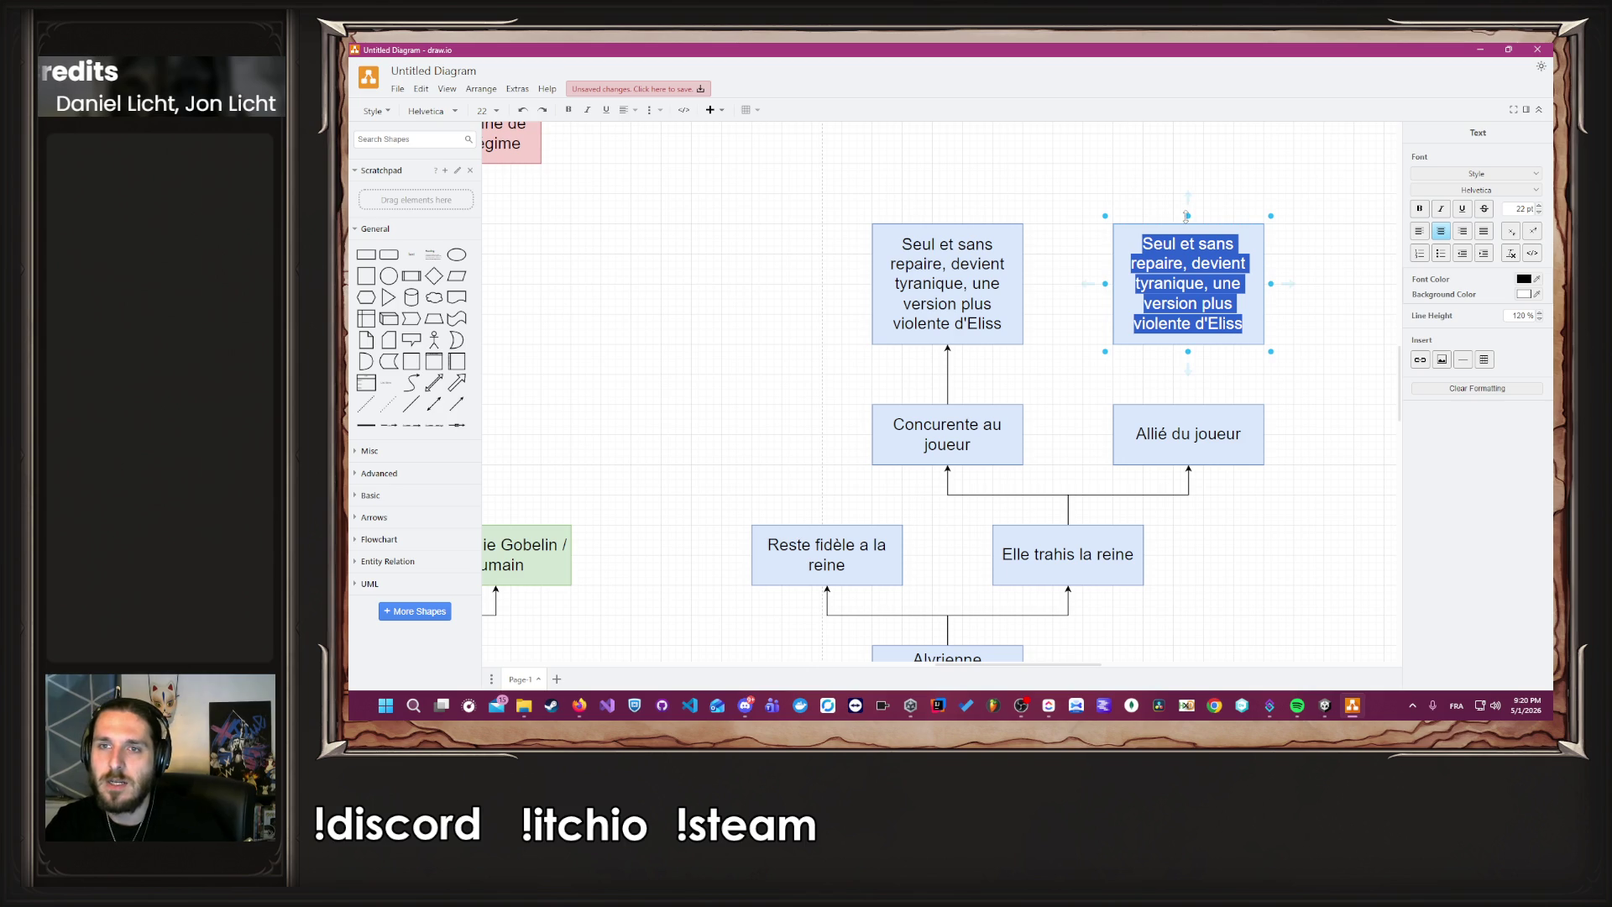
left_click_drag(1187, 216, 1187, 277)
double_click(1189, 317)
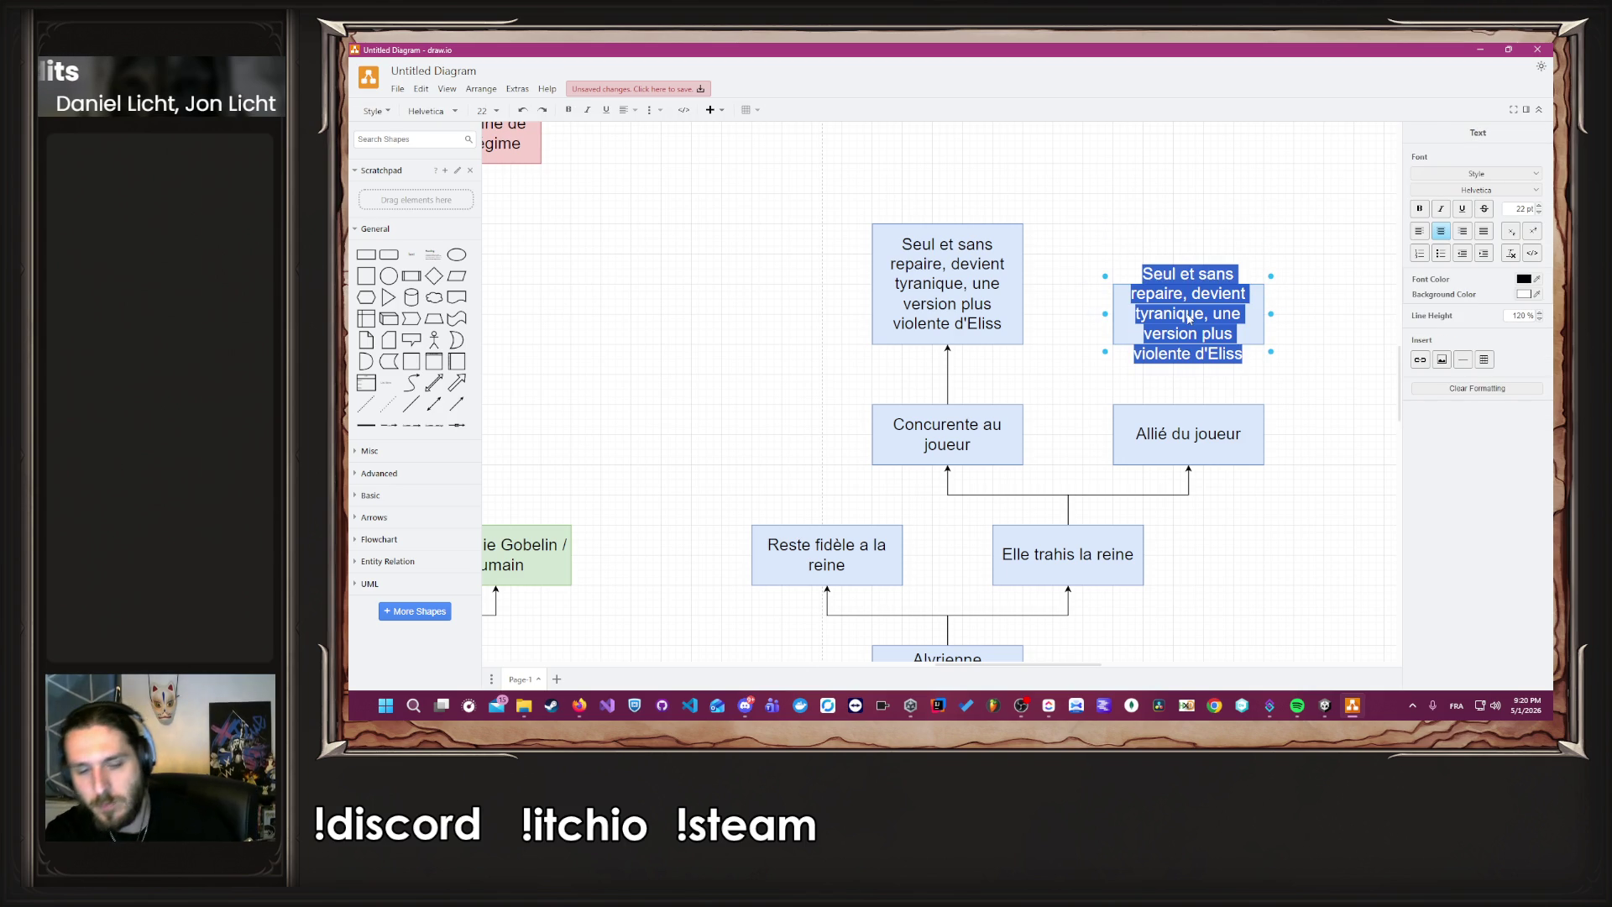
type("Trouve une place, un endroit")
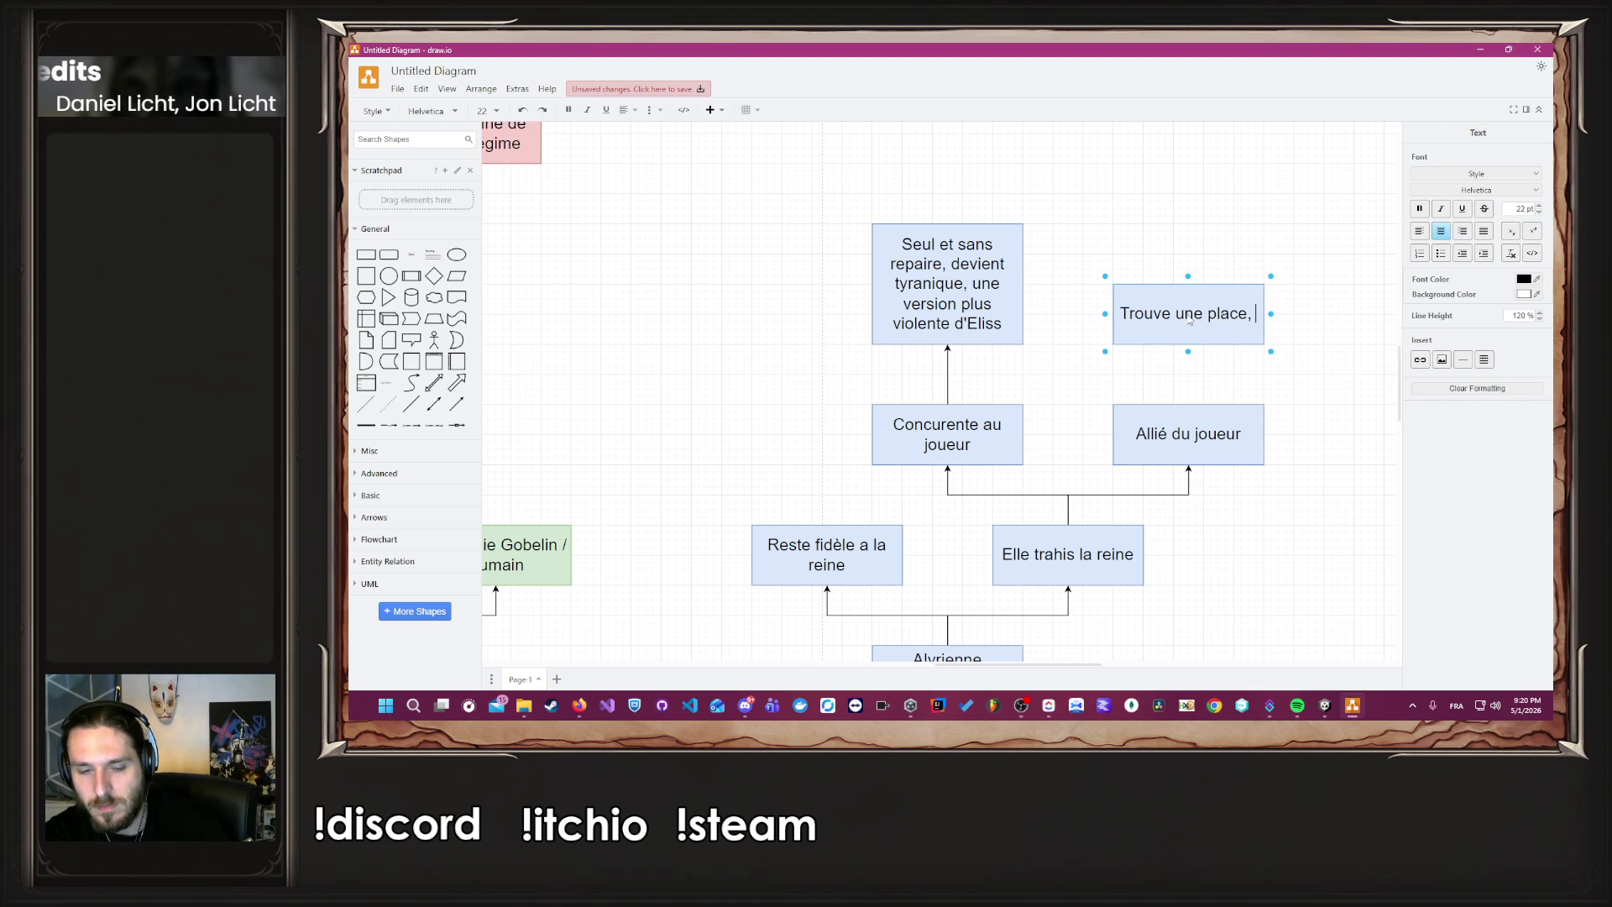
type(" o")
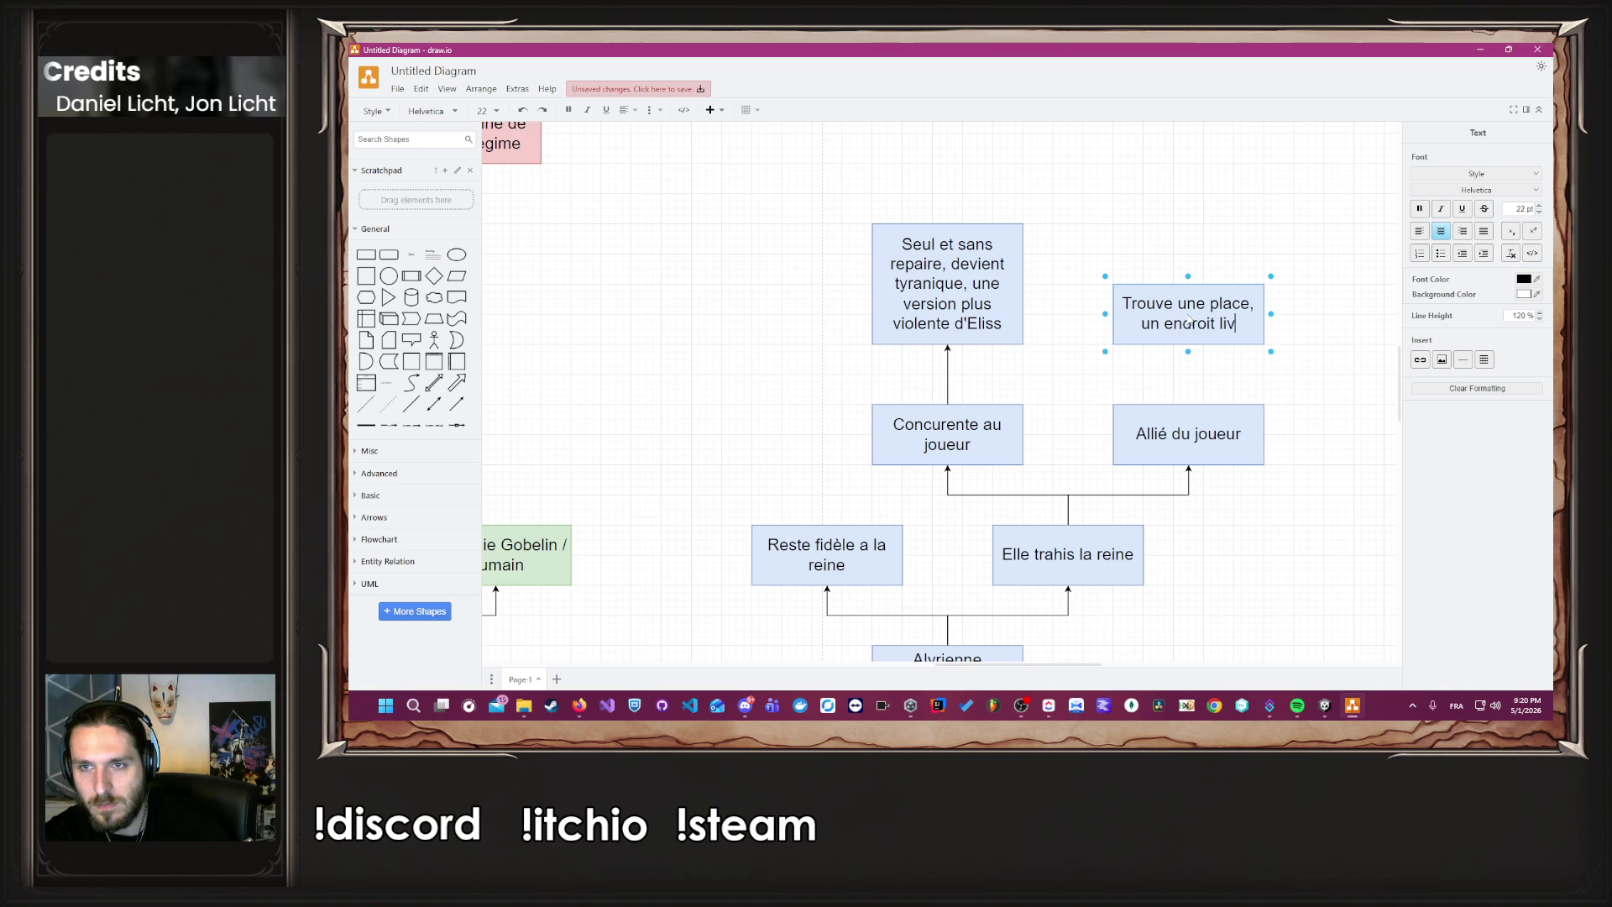
type("ù est est")
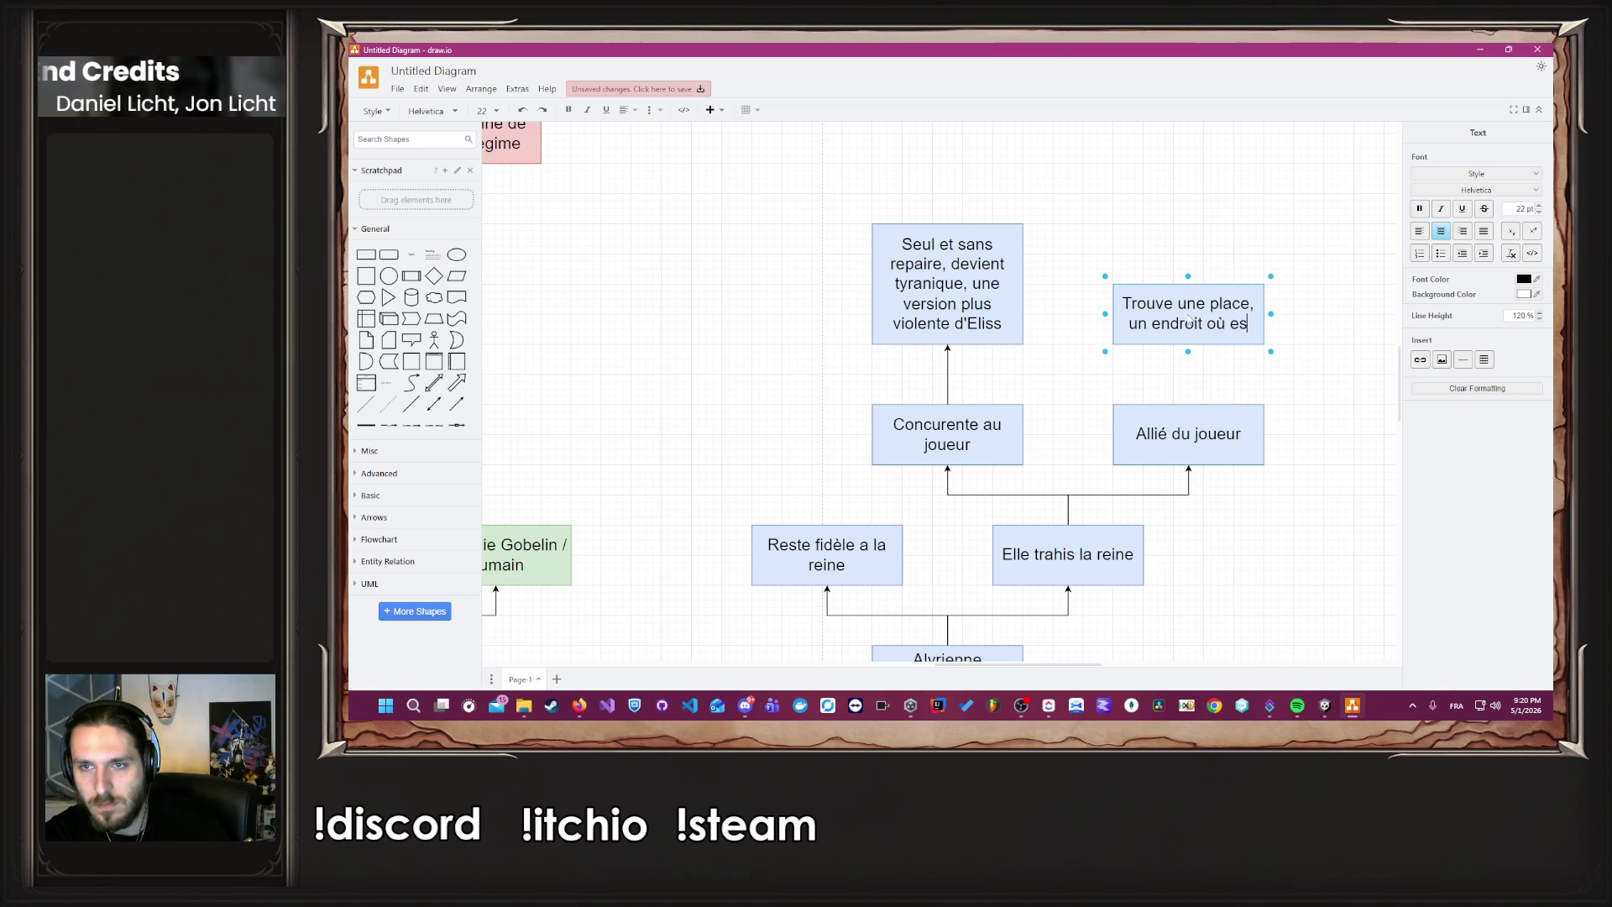
key("BackSpace")
key("BackSpace")
key("BackSpace")
type("elle est libre")
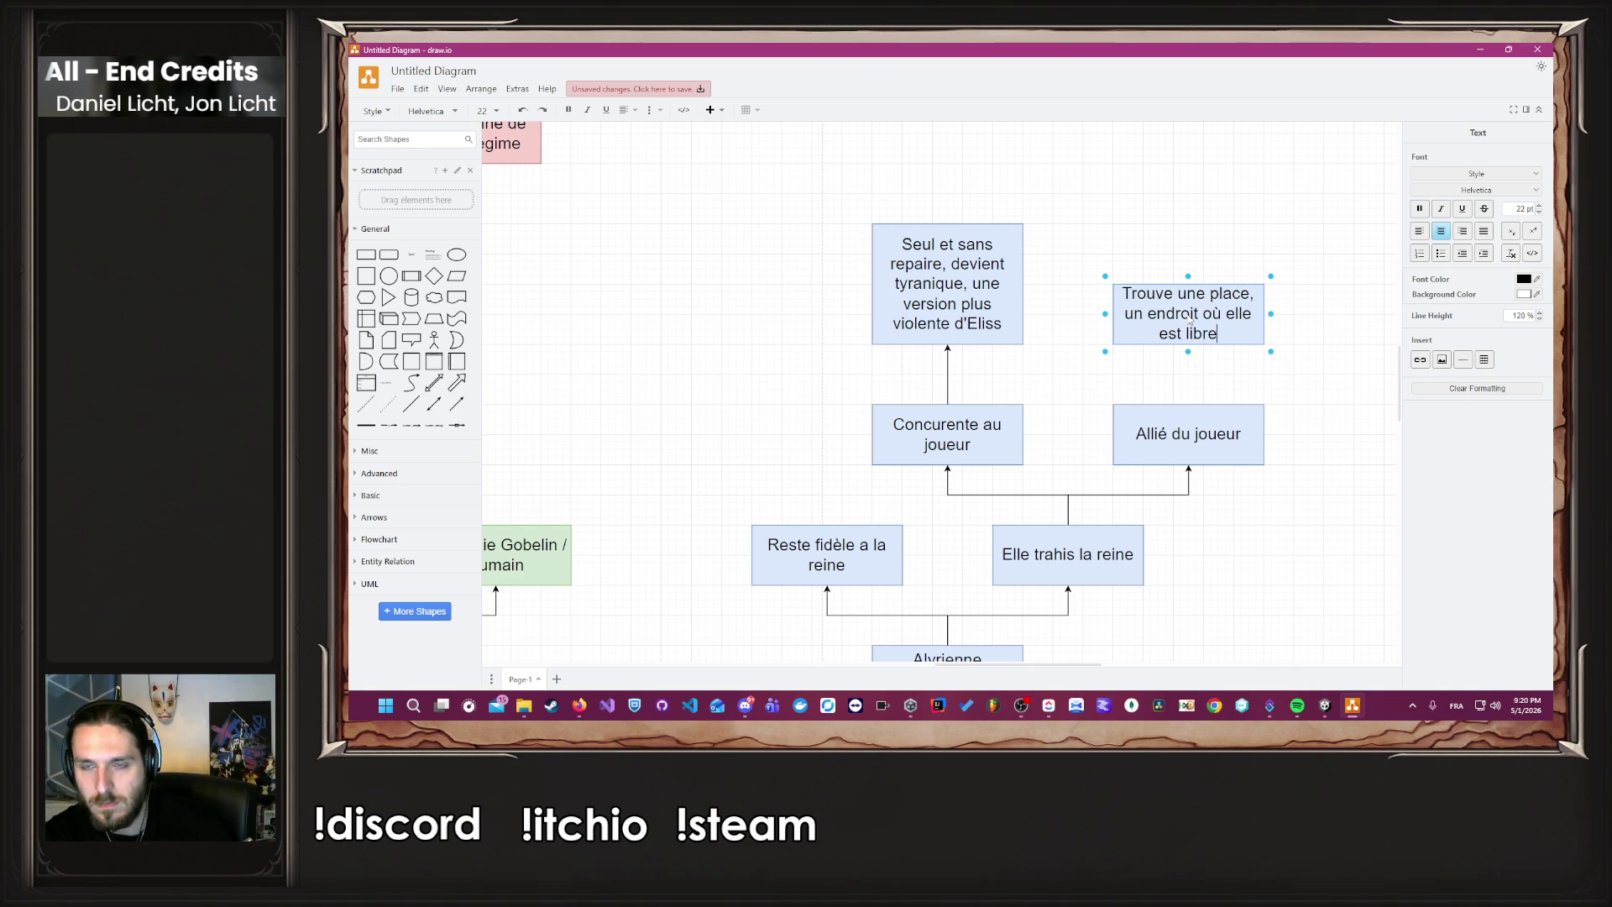
type(" de chosi")
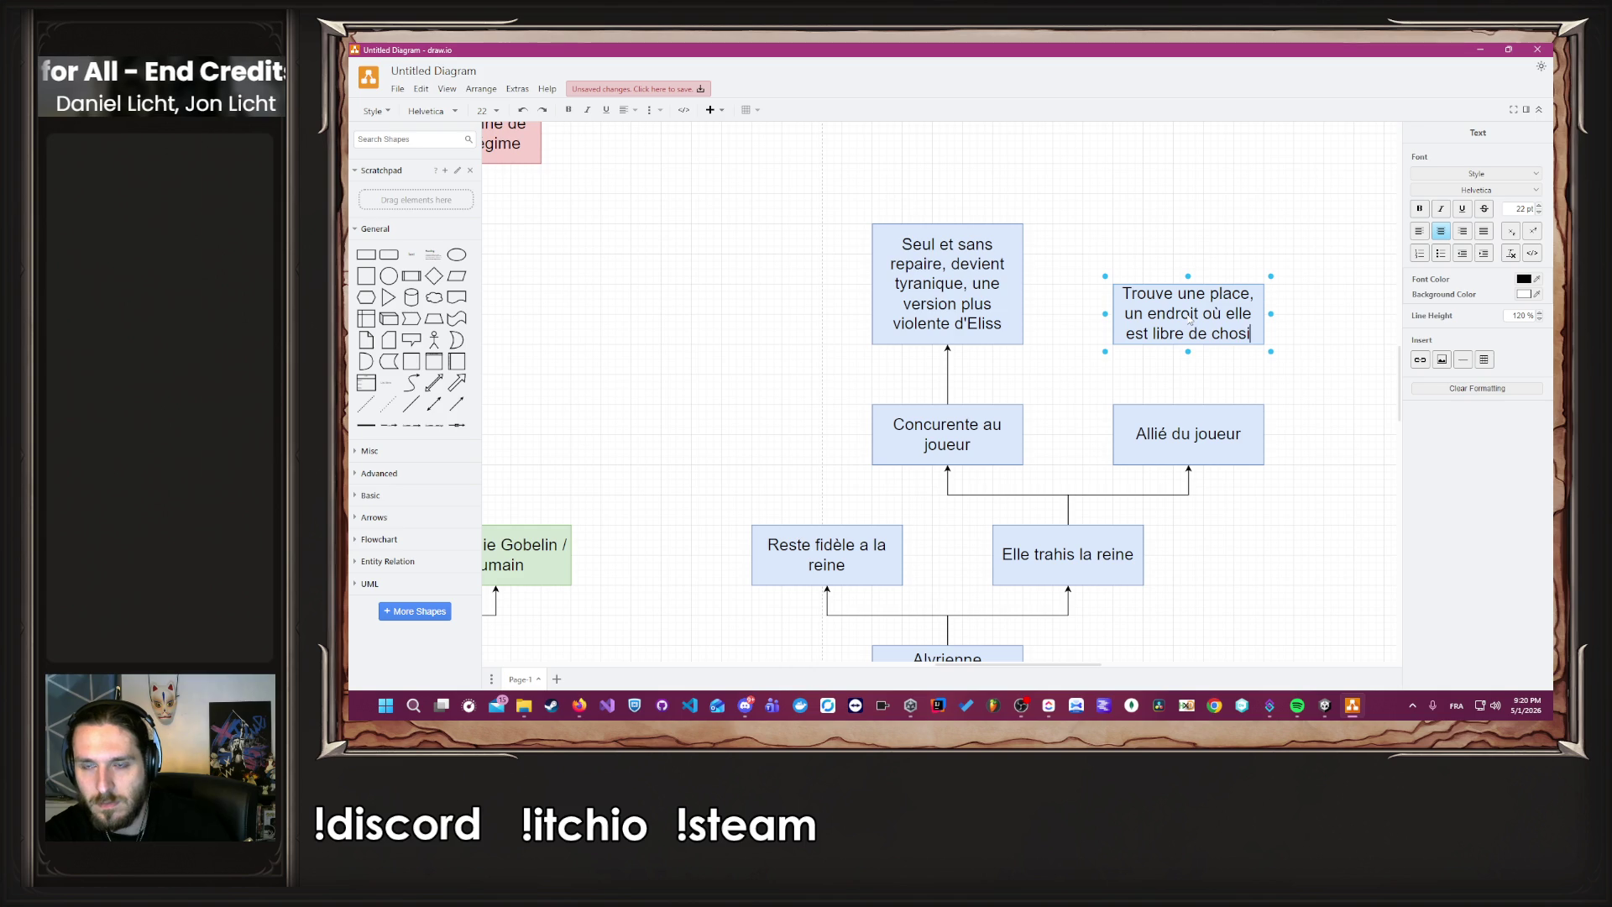
key("BackSpace")
key("BackSpace")
type("isir sa voie")
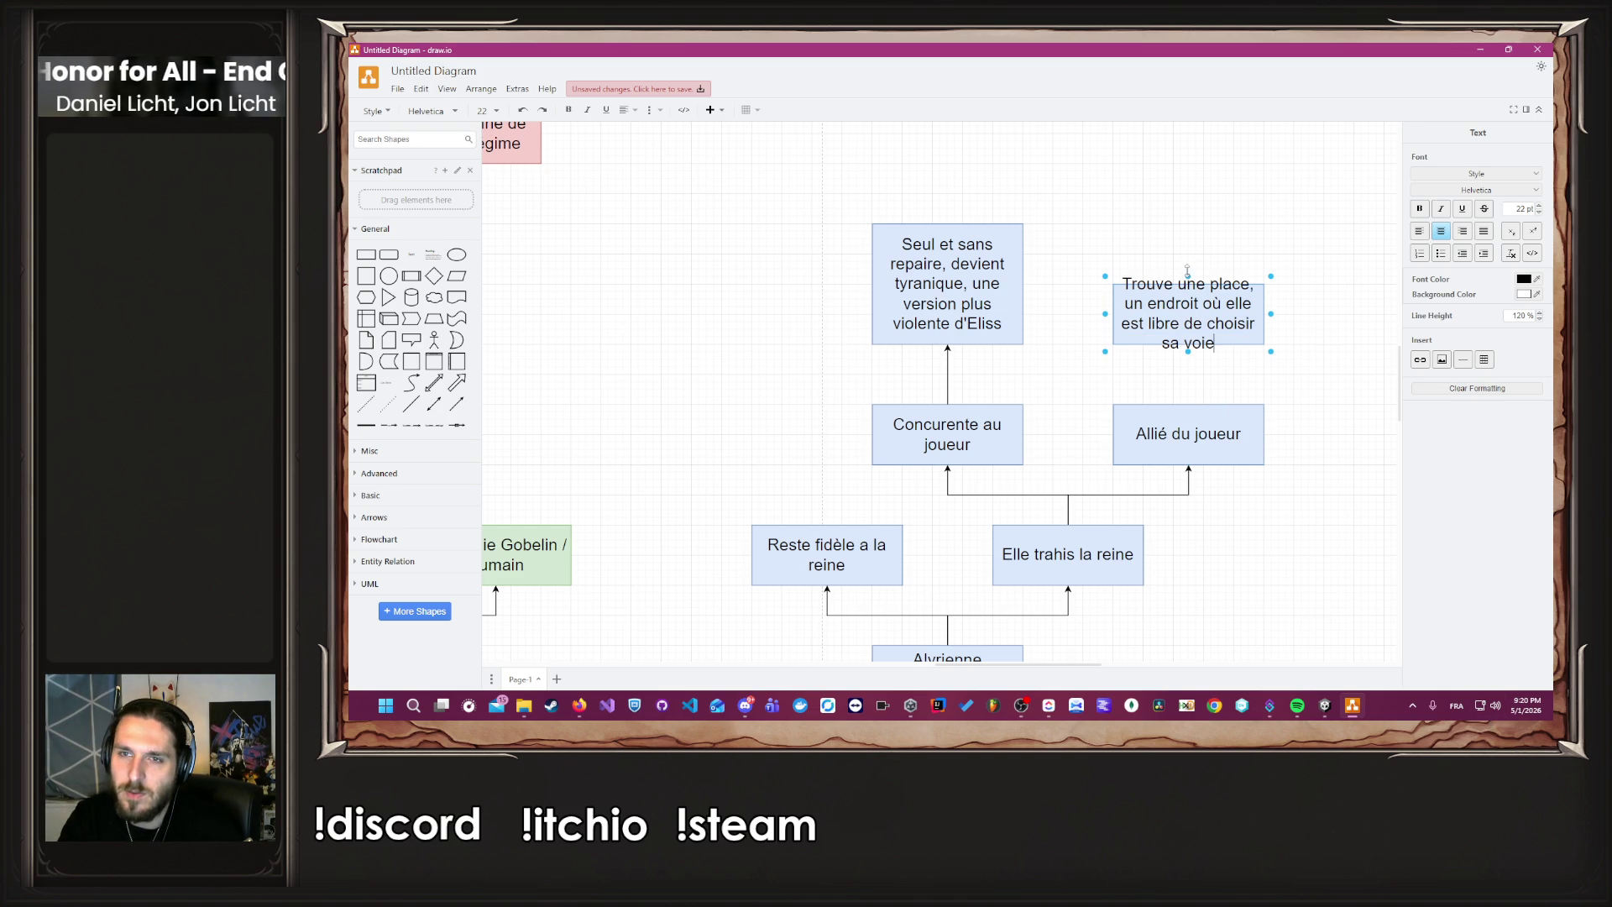
key("Escape")
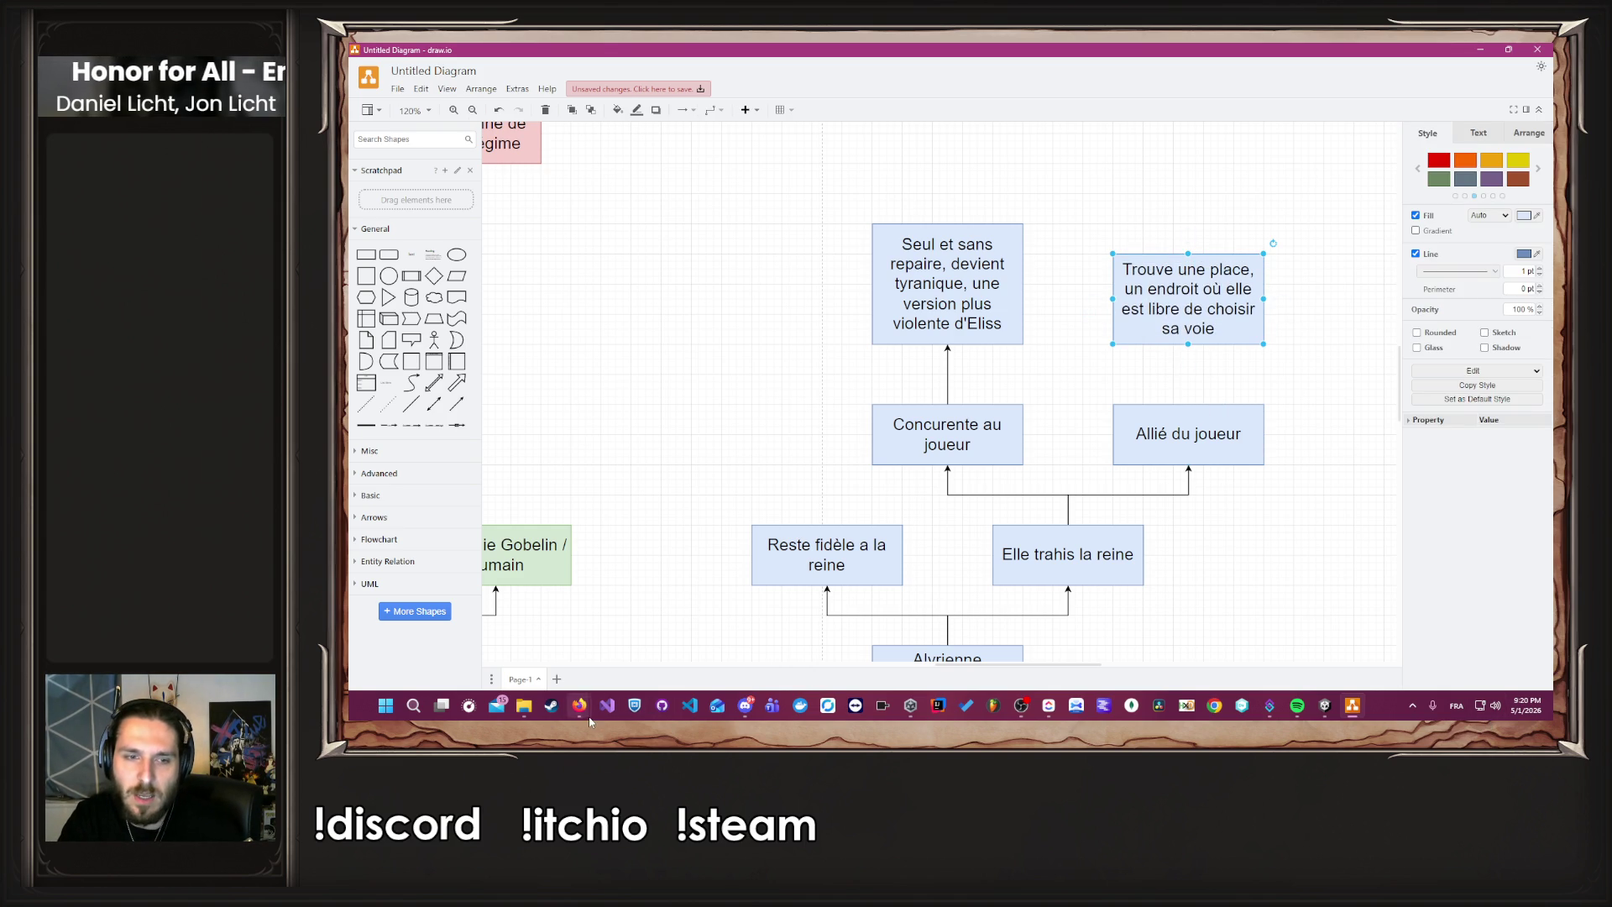
Bring up Perplexity's endings review and scroll to Alyrienne, Brennan and Caelan.
mouse_move(583, 709)
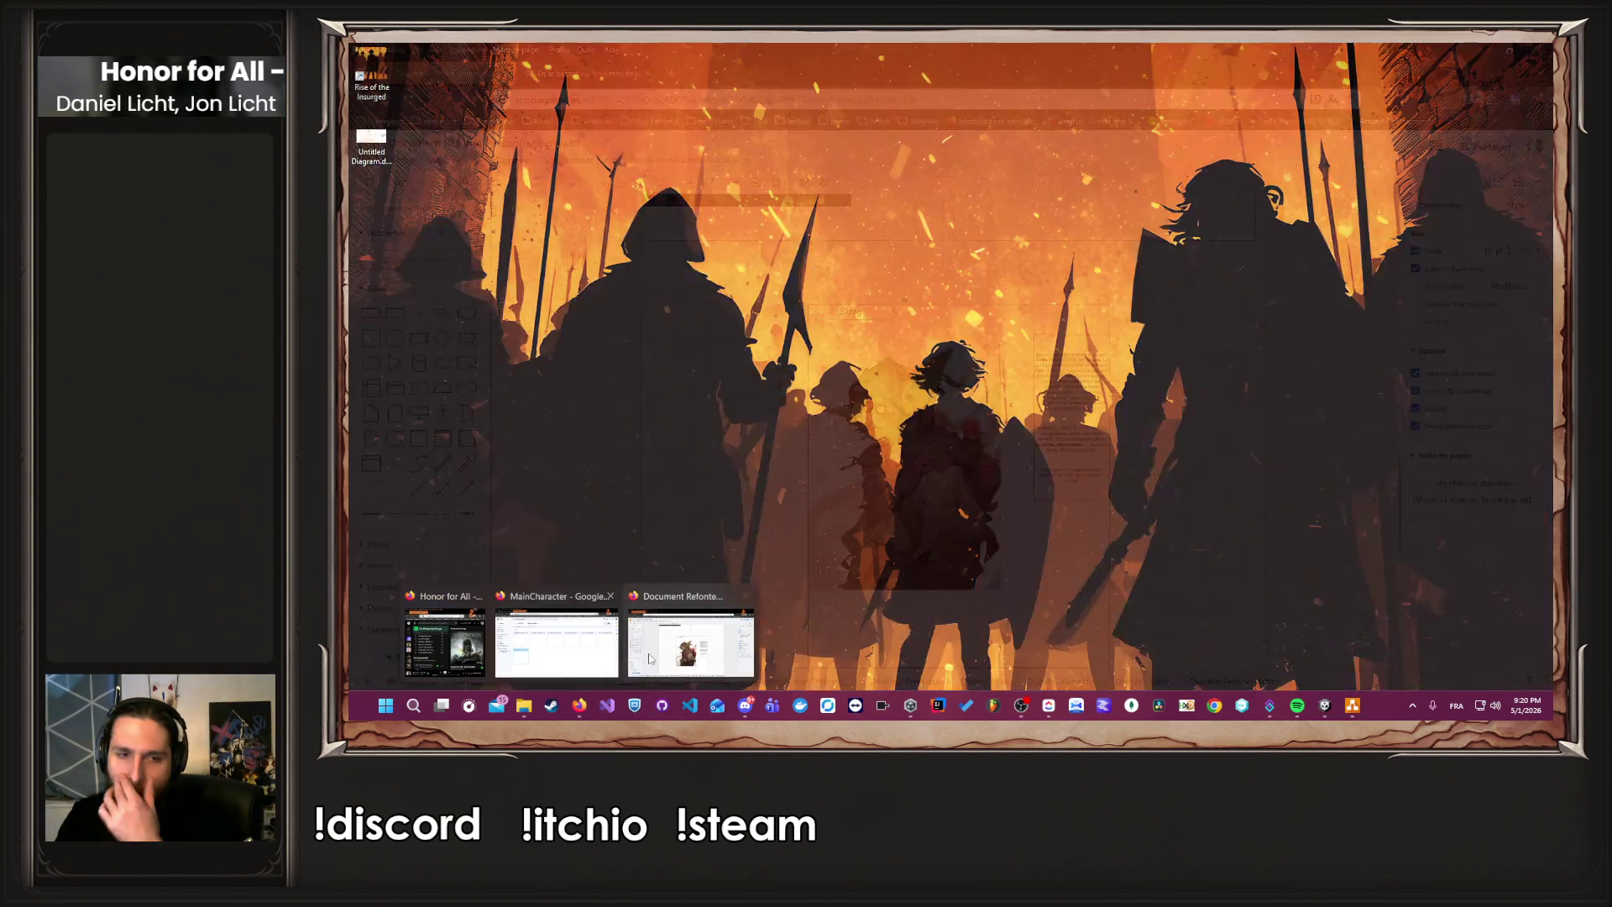
left_click(550, 638)
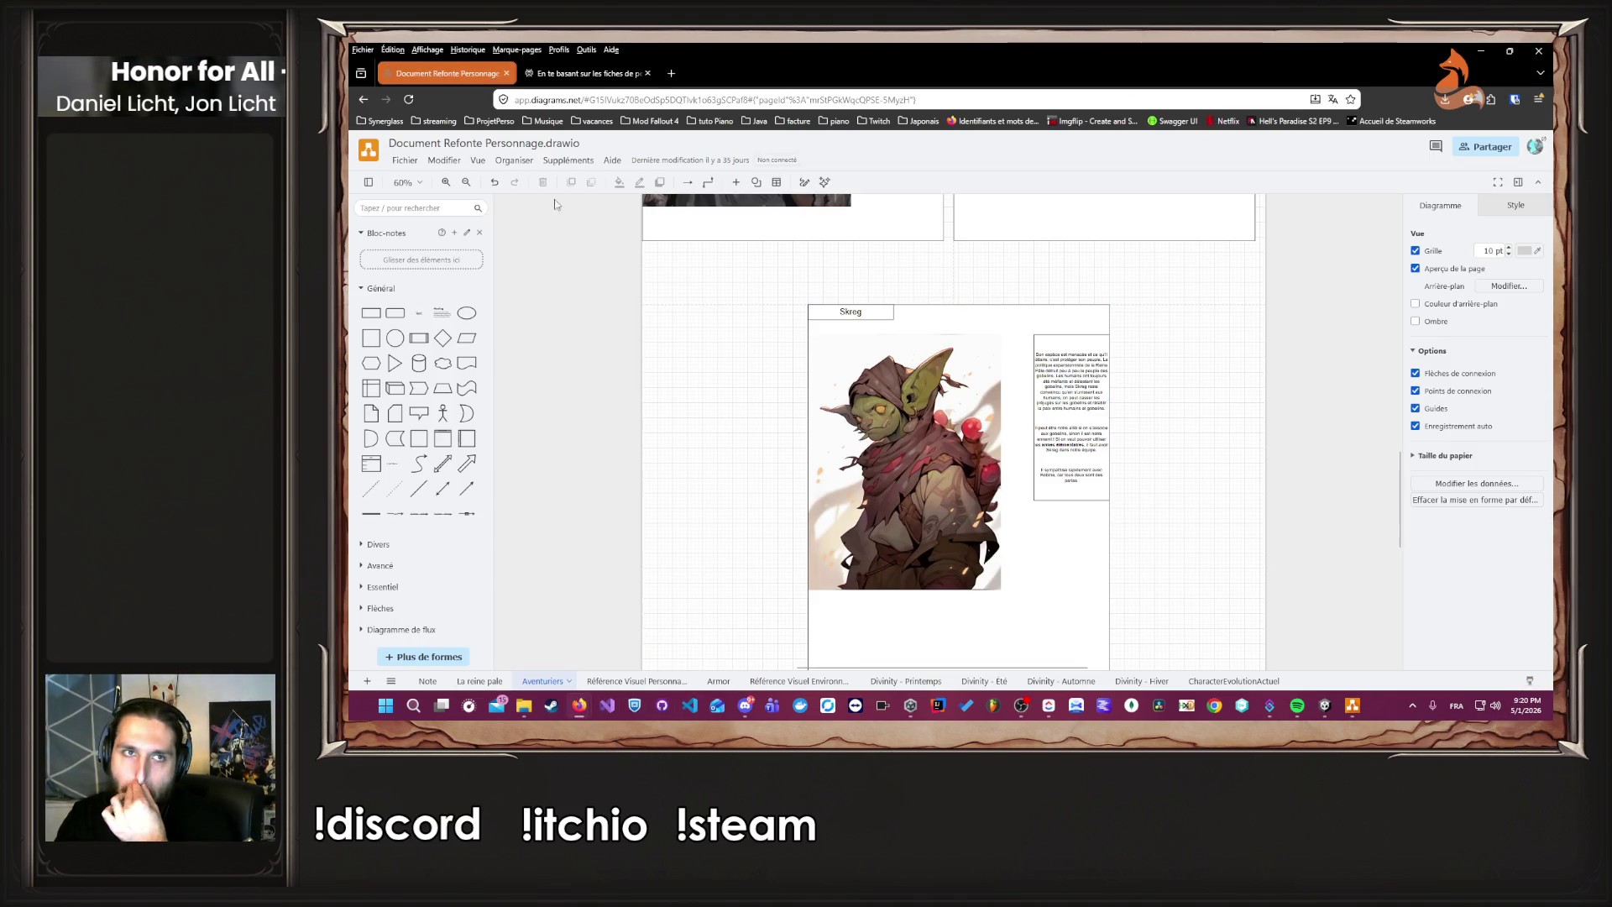
left_click(596, 75)
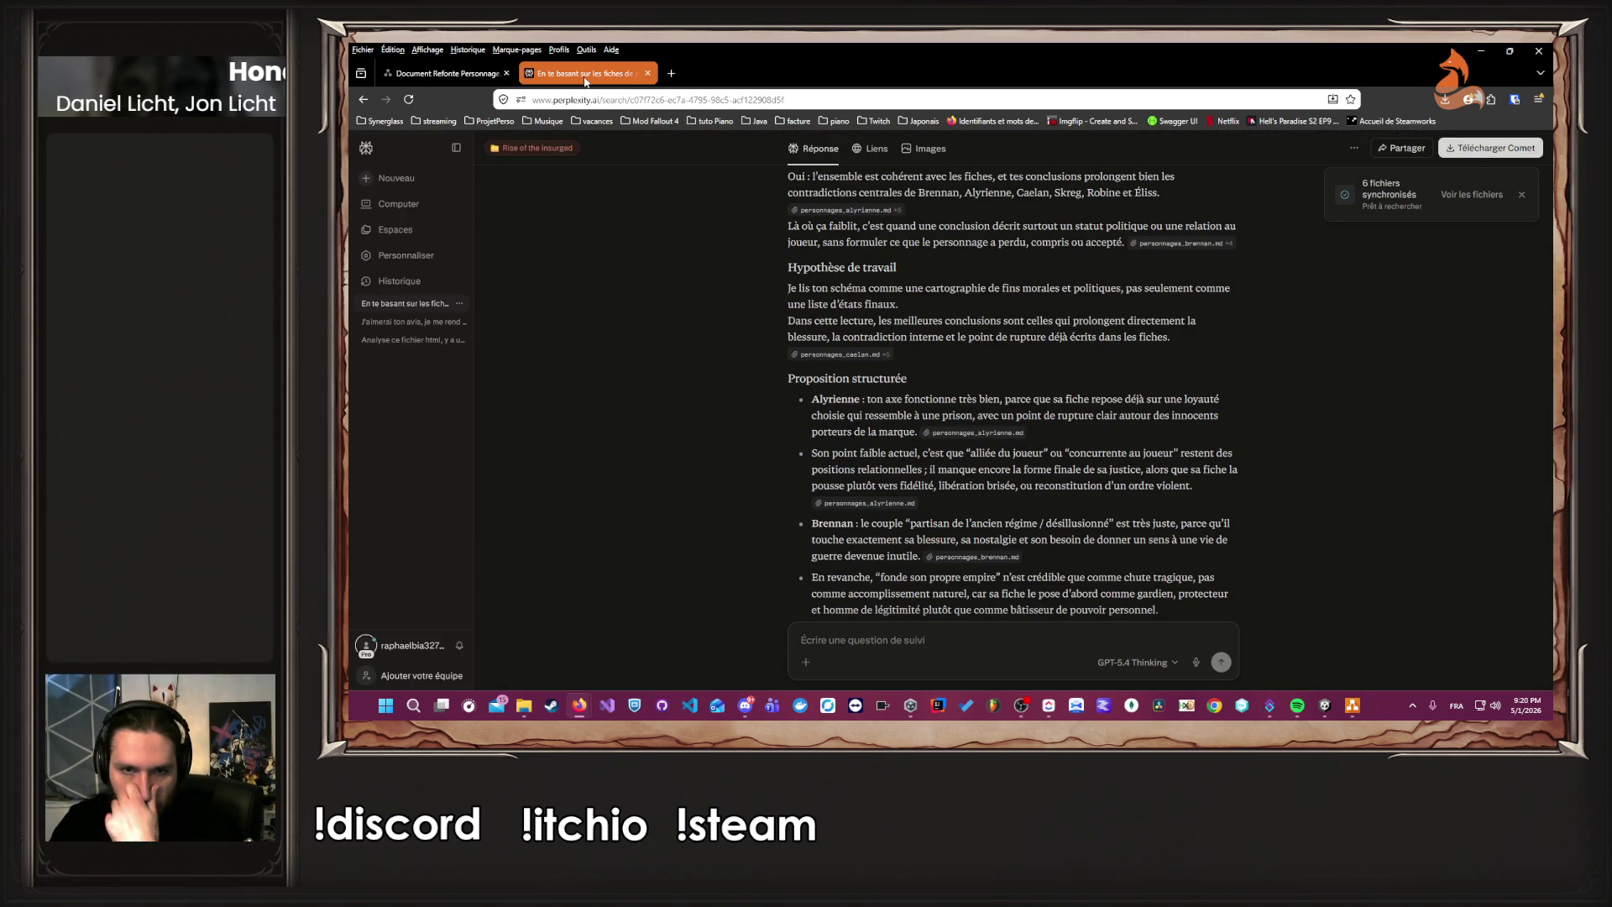
scroll(730, 431, "down", 1)
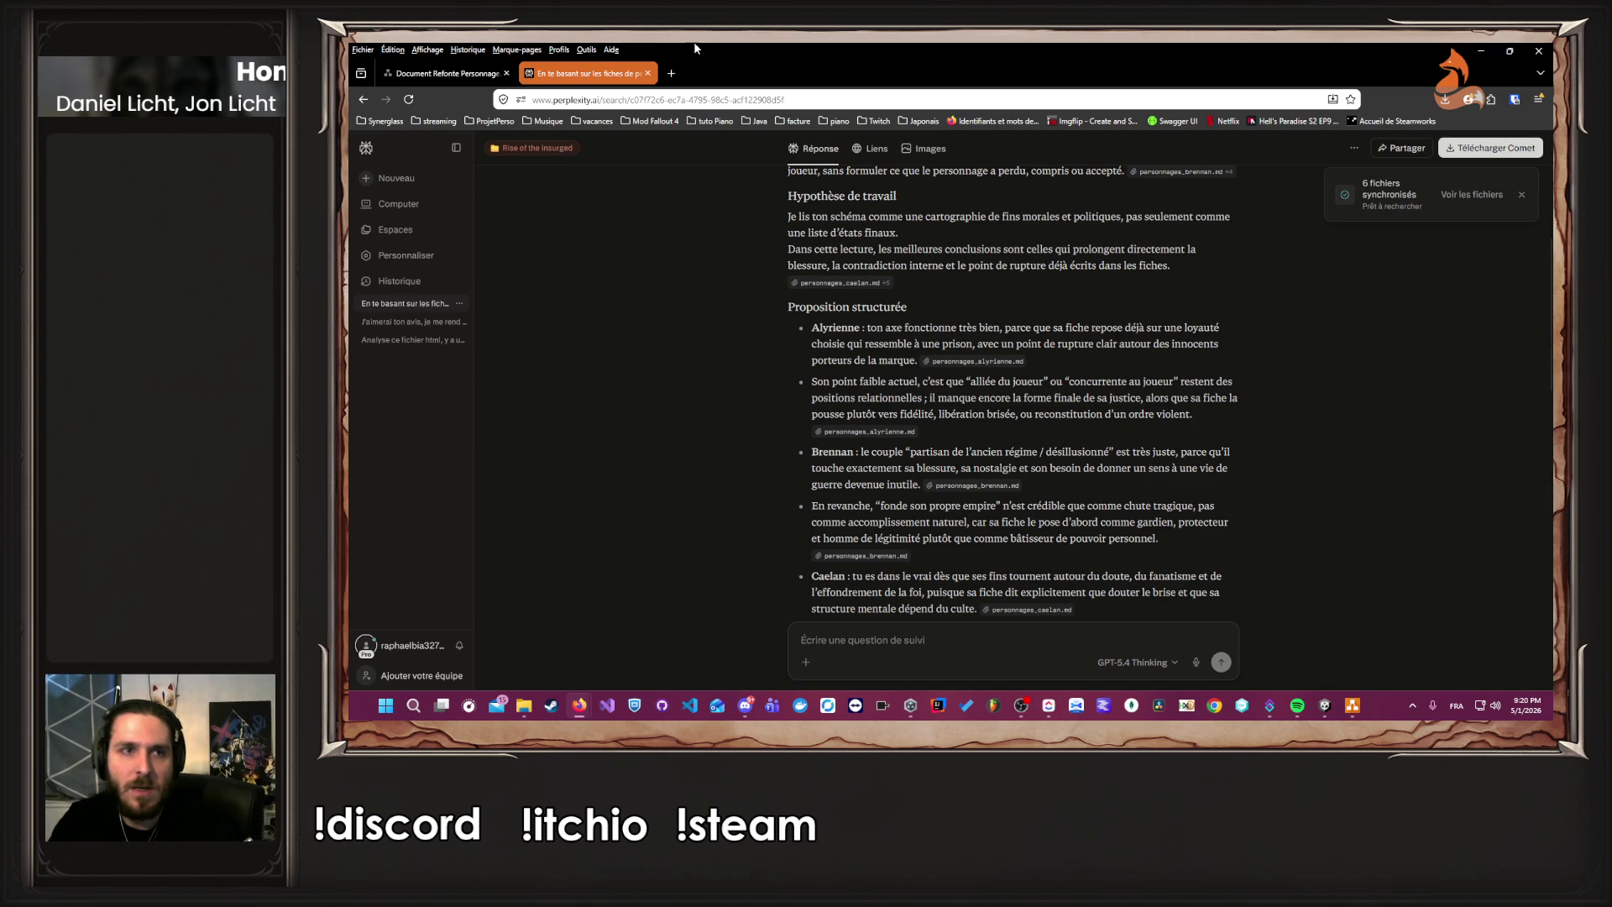
Return to draw.io and zoom in on Brennan's 'Fonde son propre Empire' ending box.
left_click(1351, 705)
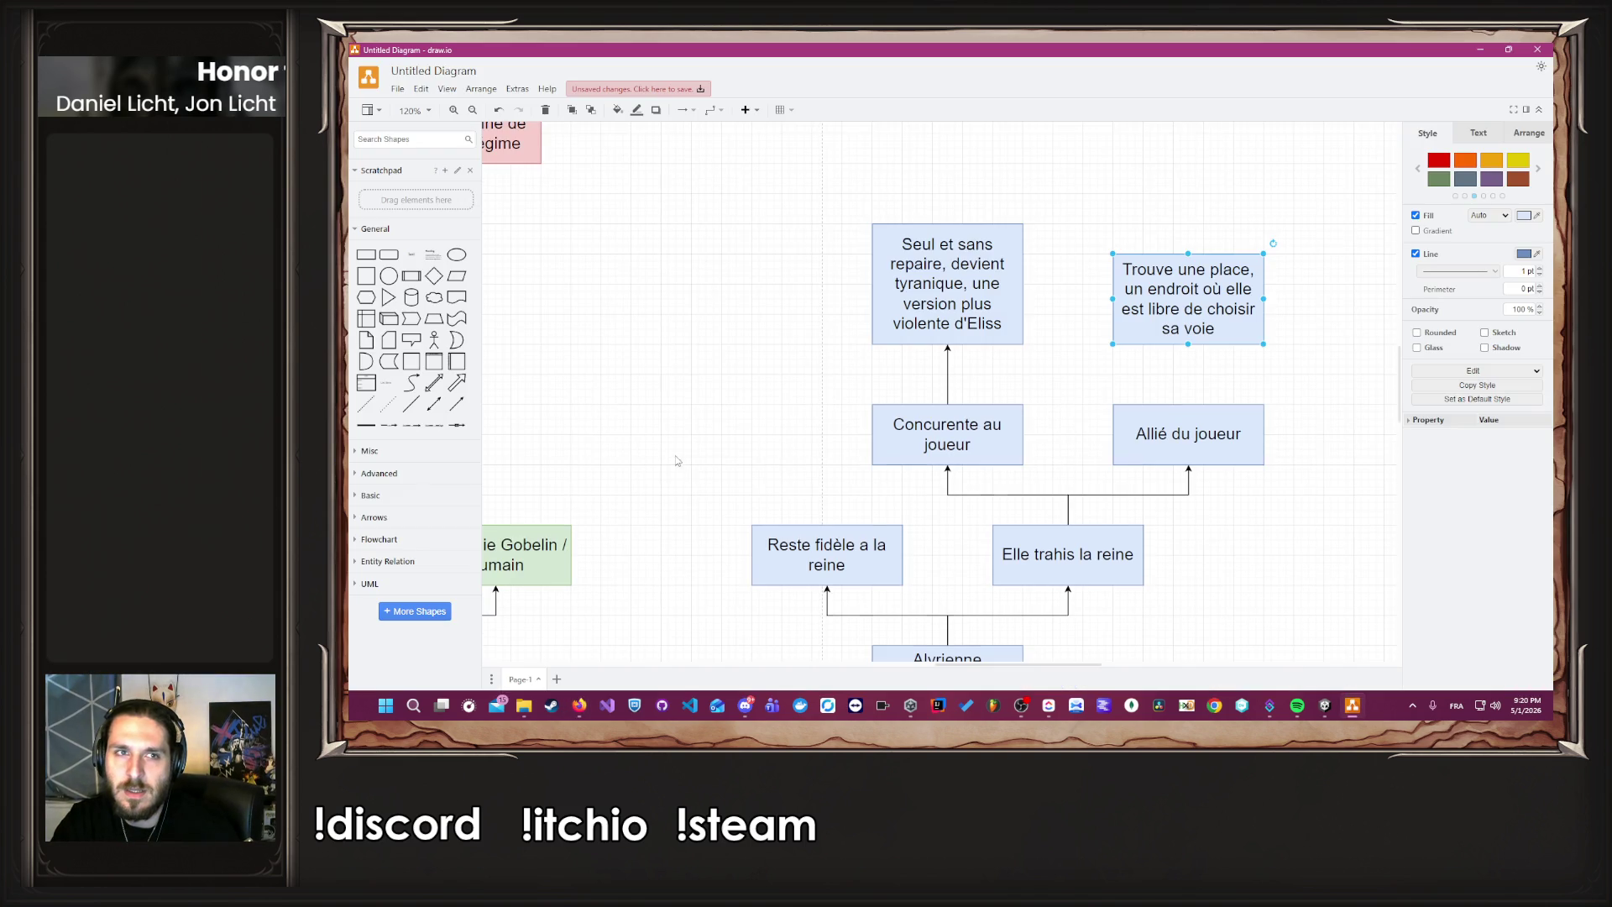
scroll(645, 410, "down", 7)
scroll(640, 349, "up", 4)
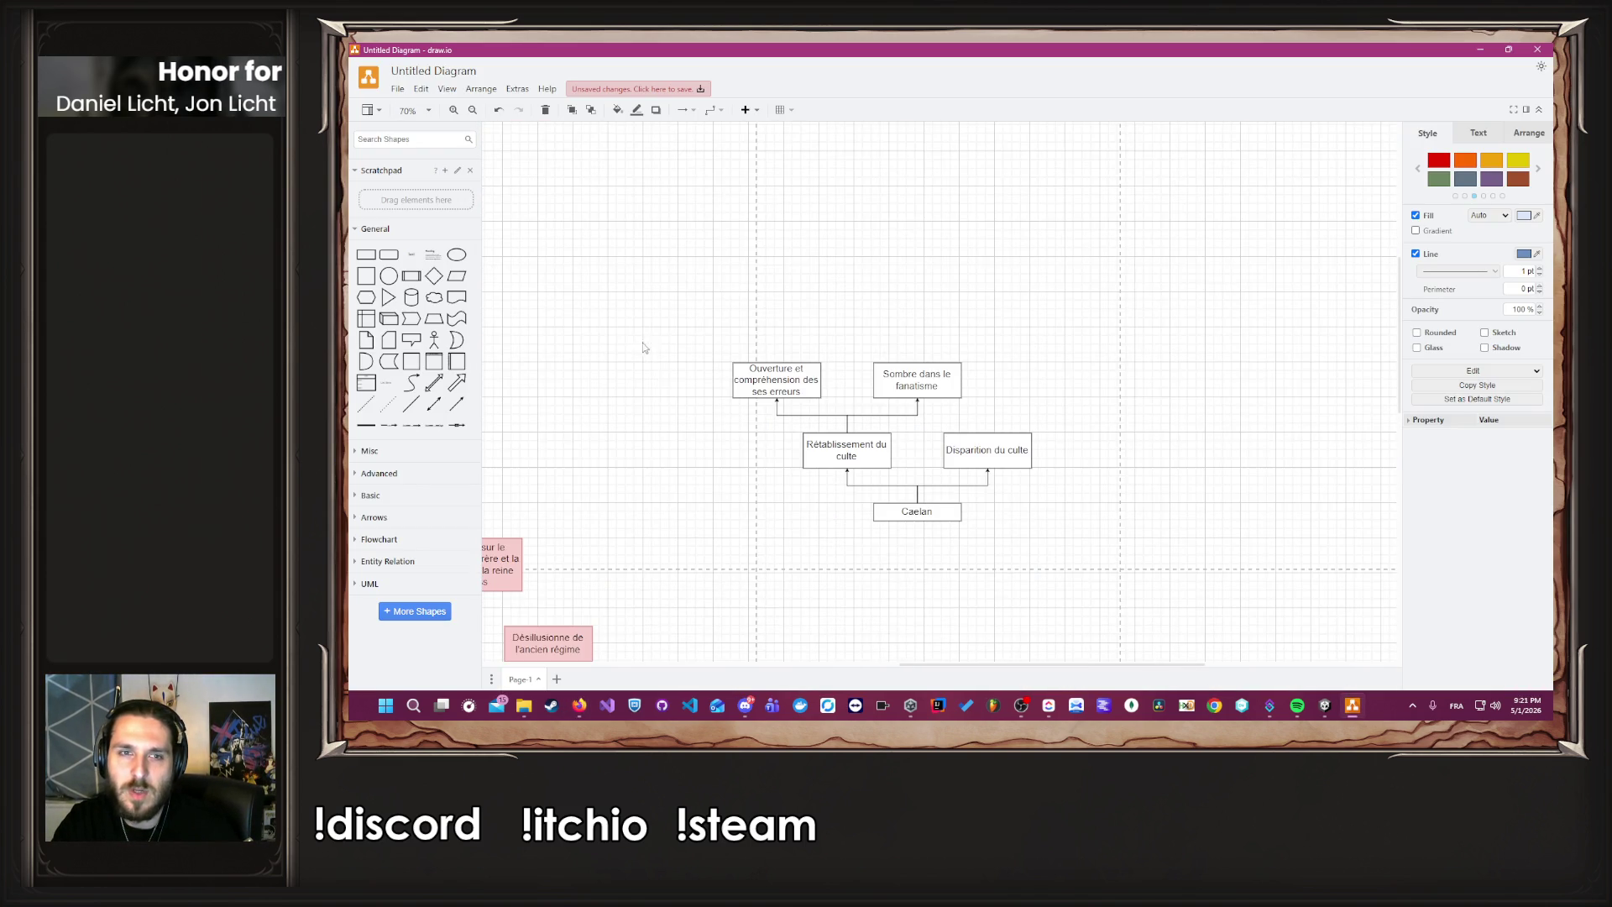
scroll(677, 376, "down", 3)
scroll(566, 462, "down", 2)
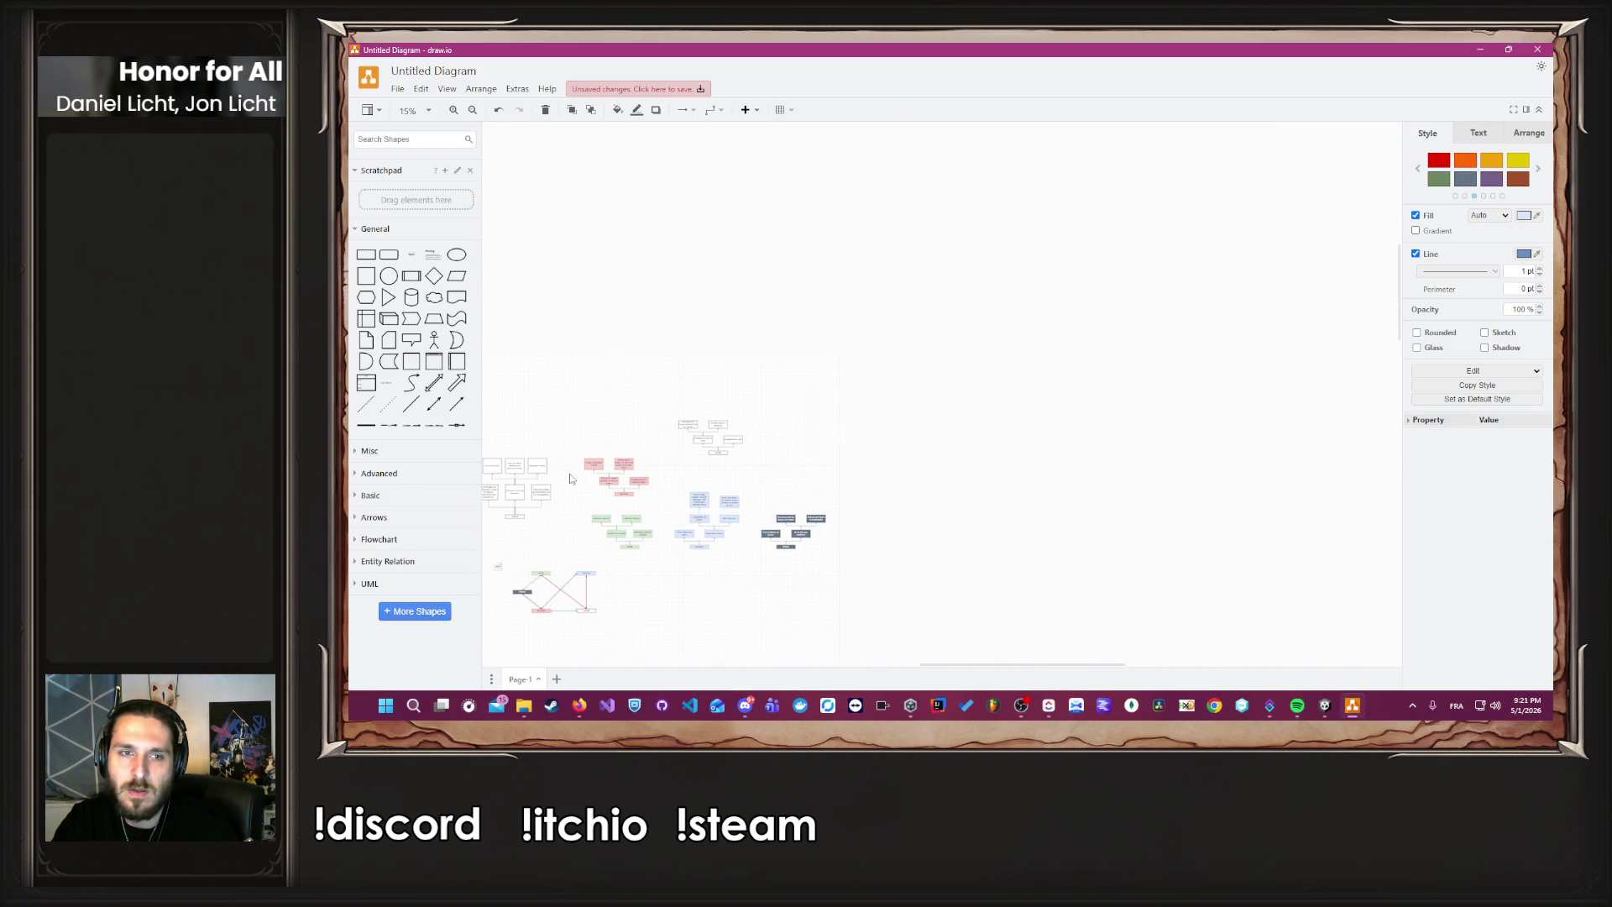
scroll(666, 429, "up", 2)
scroll(709, 579, "up", 2)
scroll(1259, 436, "down", 2)
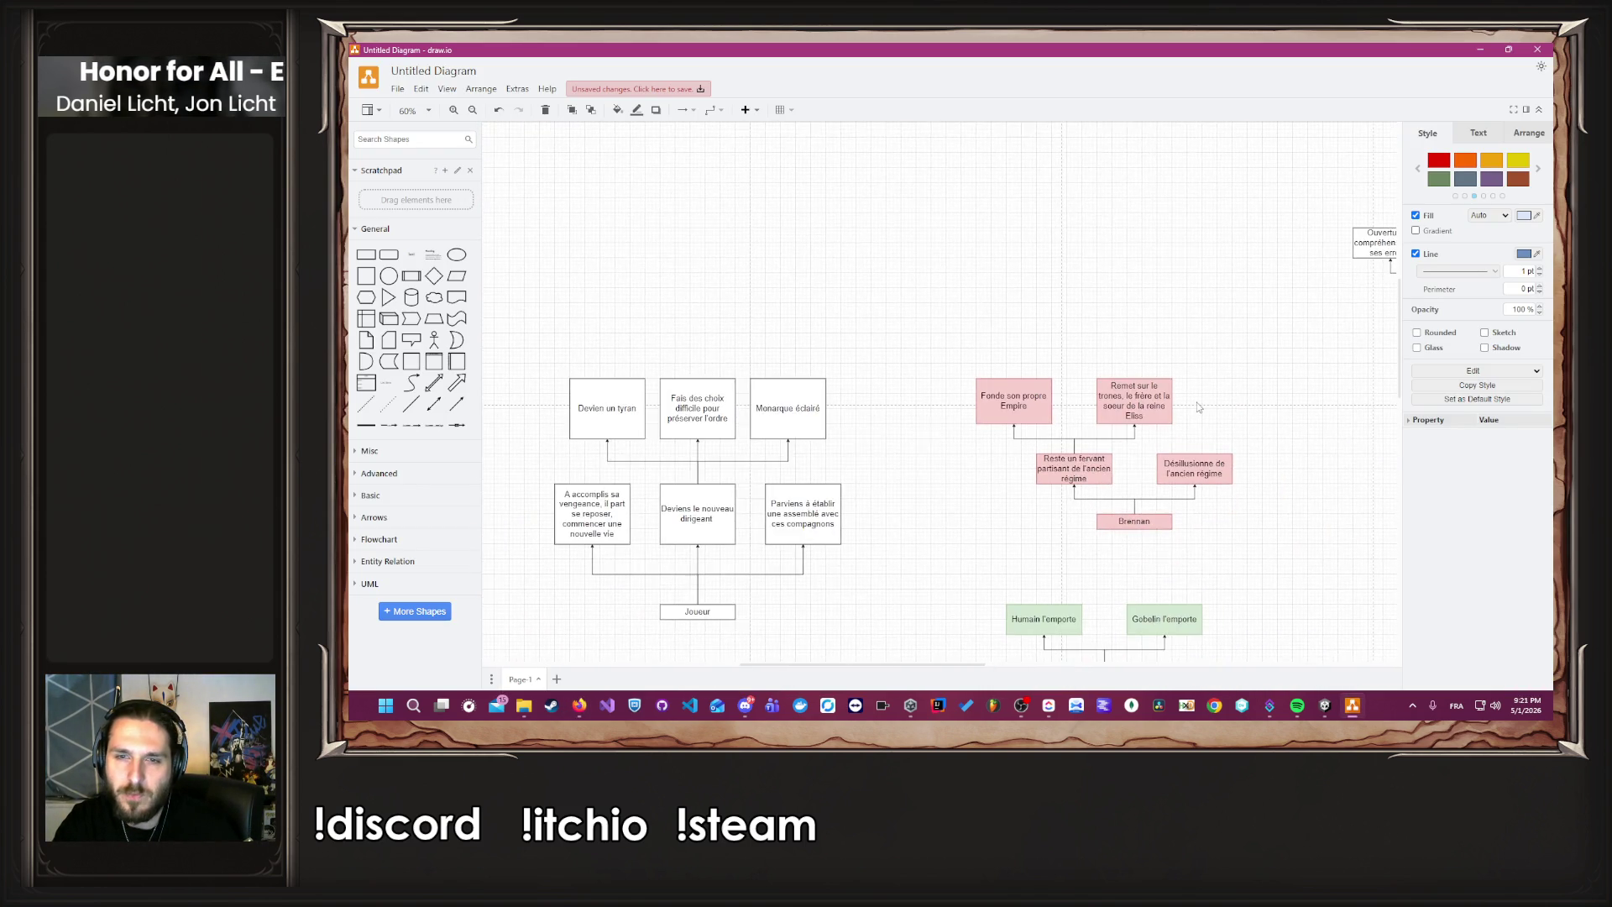
scroll(1187, 420, "up", 5)
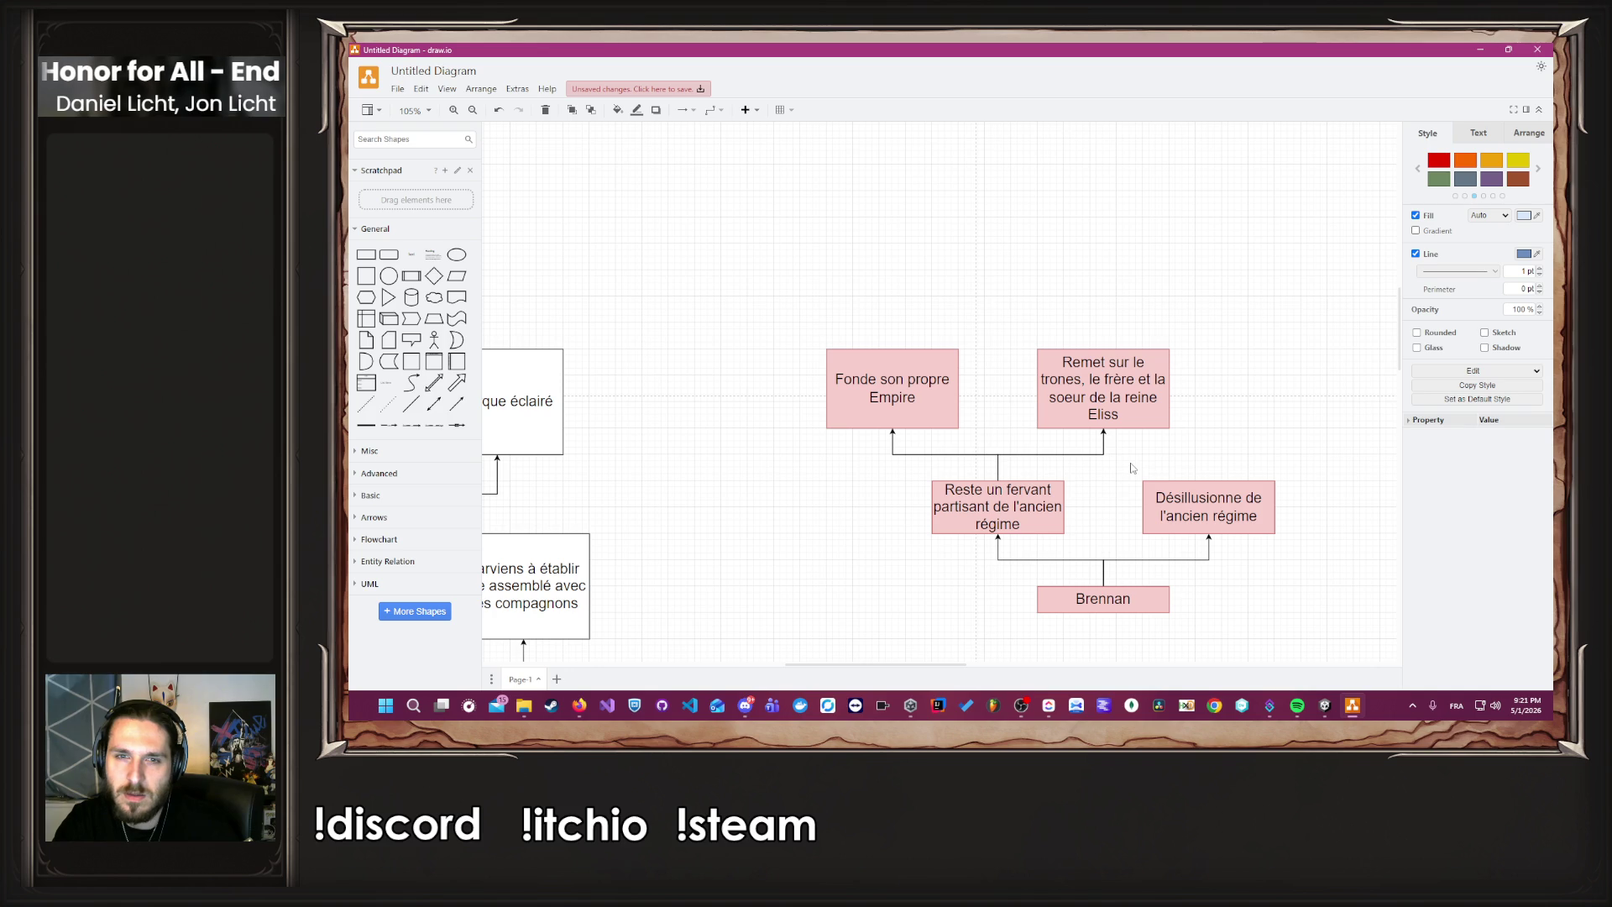
Append ', n'arrive que si les frères de la reine sont tué' to Brennan's ending box.
left_click(906, 405)
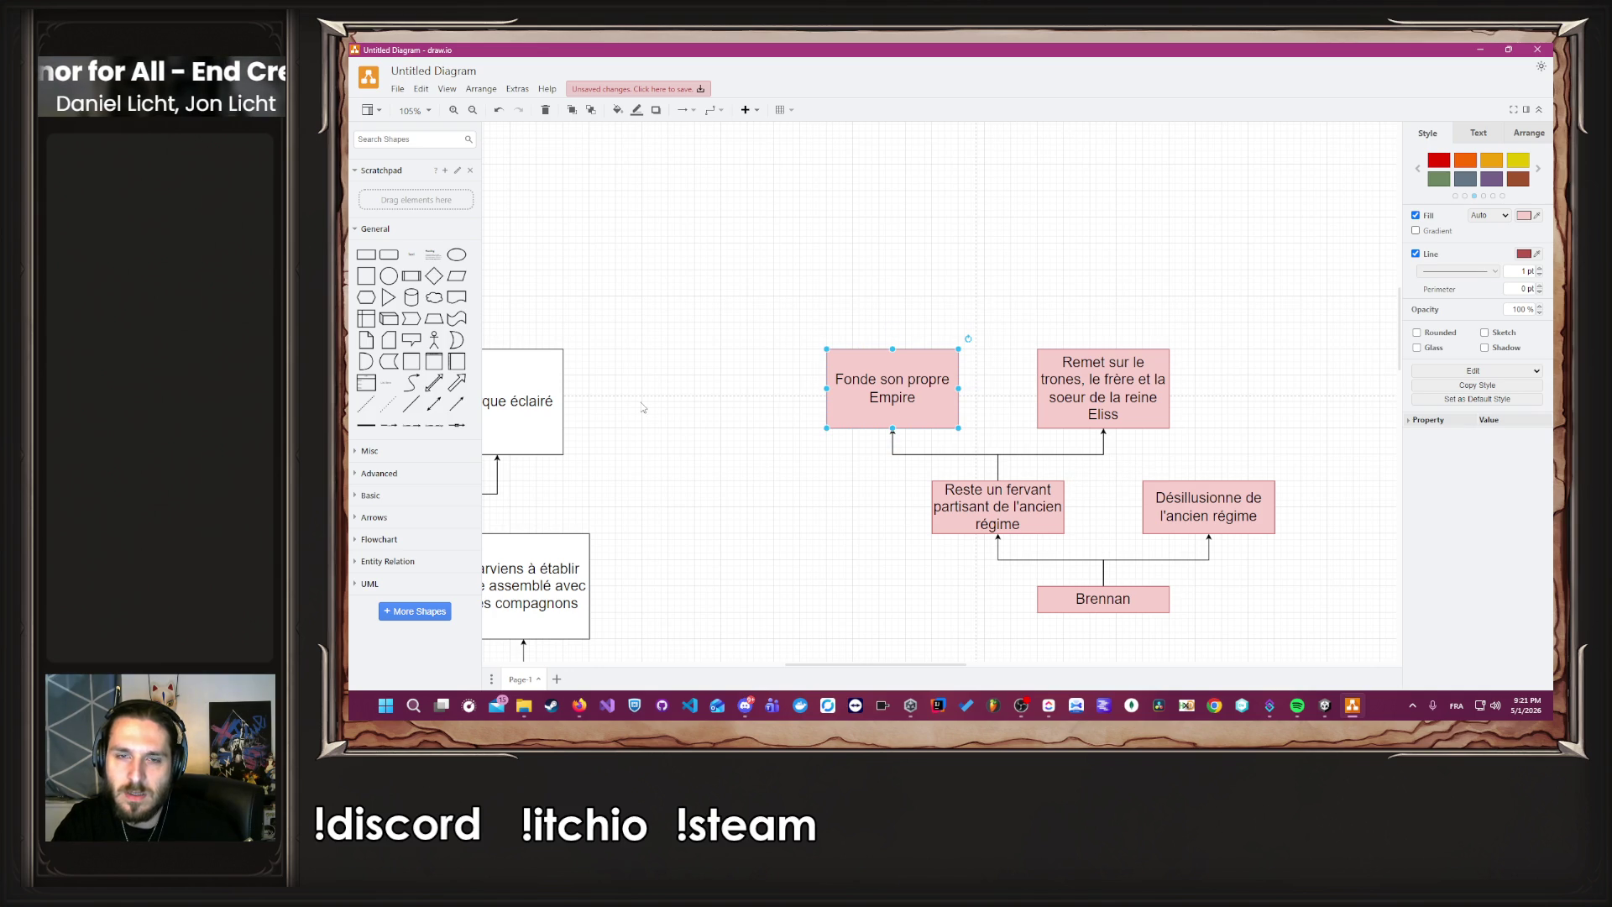
double_click(839, 405)
key("End")
type(", n'arrive que sir")
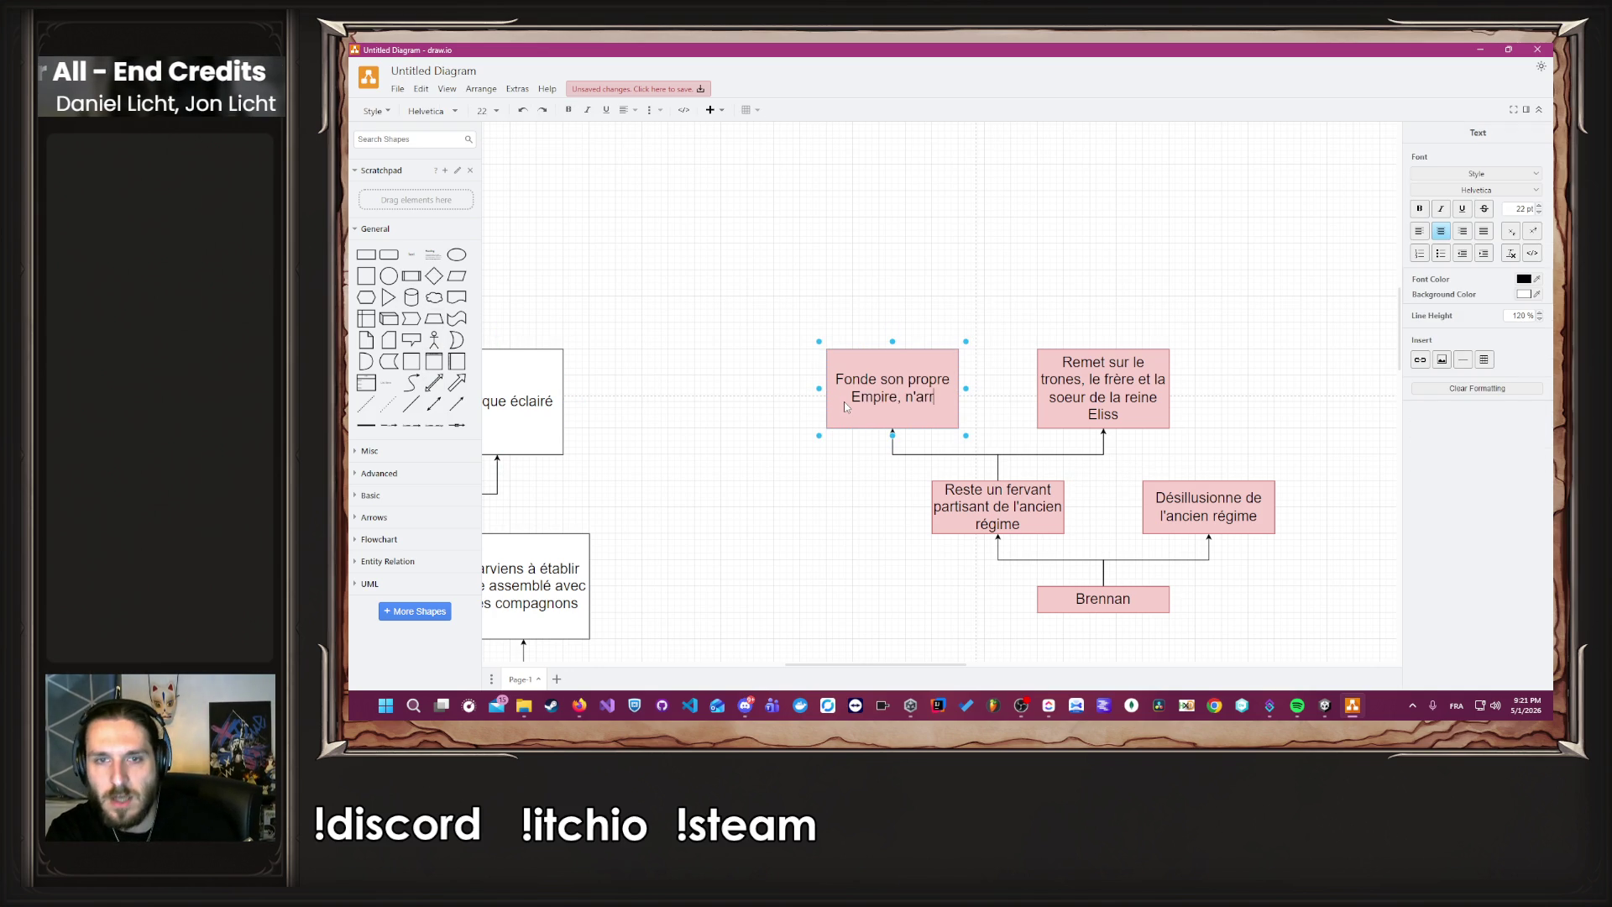
key("BackSpace")
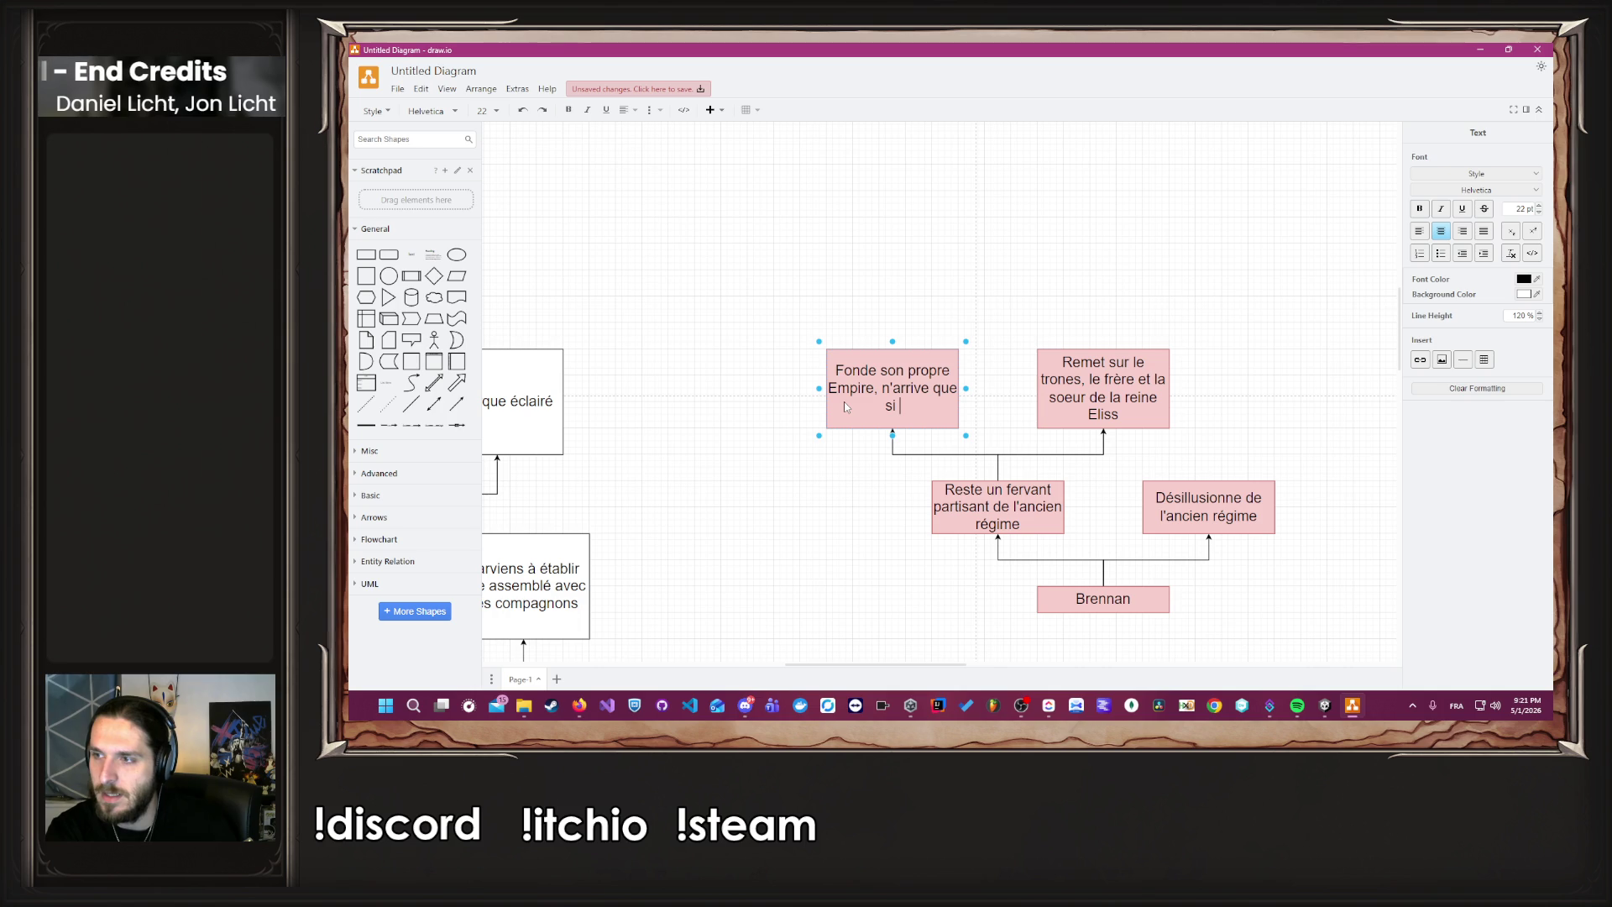
type("l")
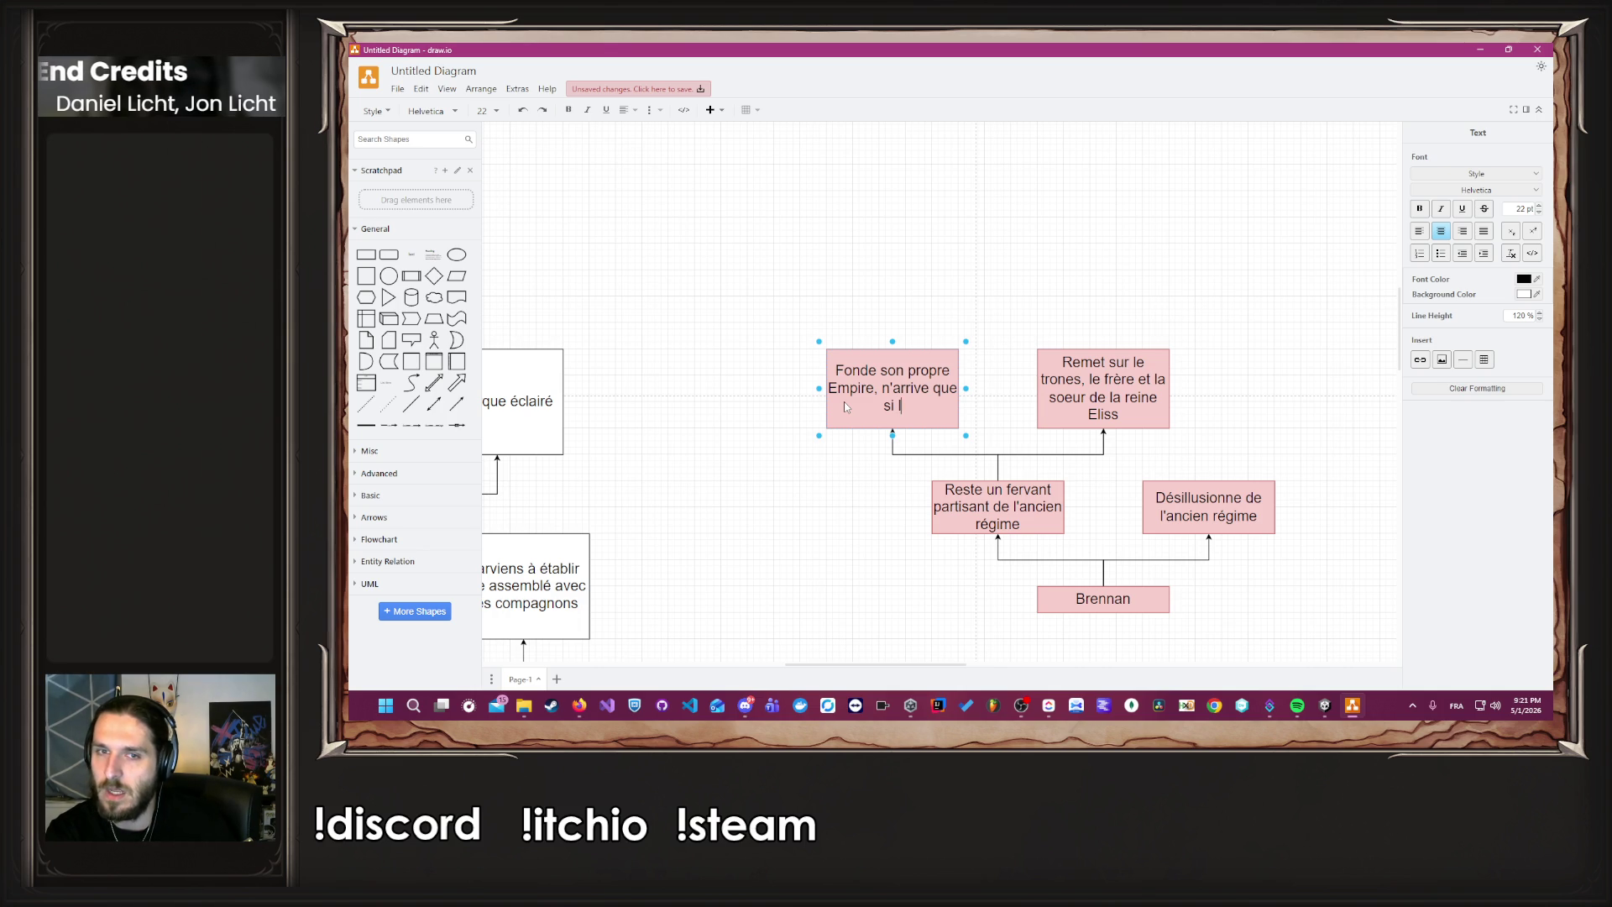
type("es fr")
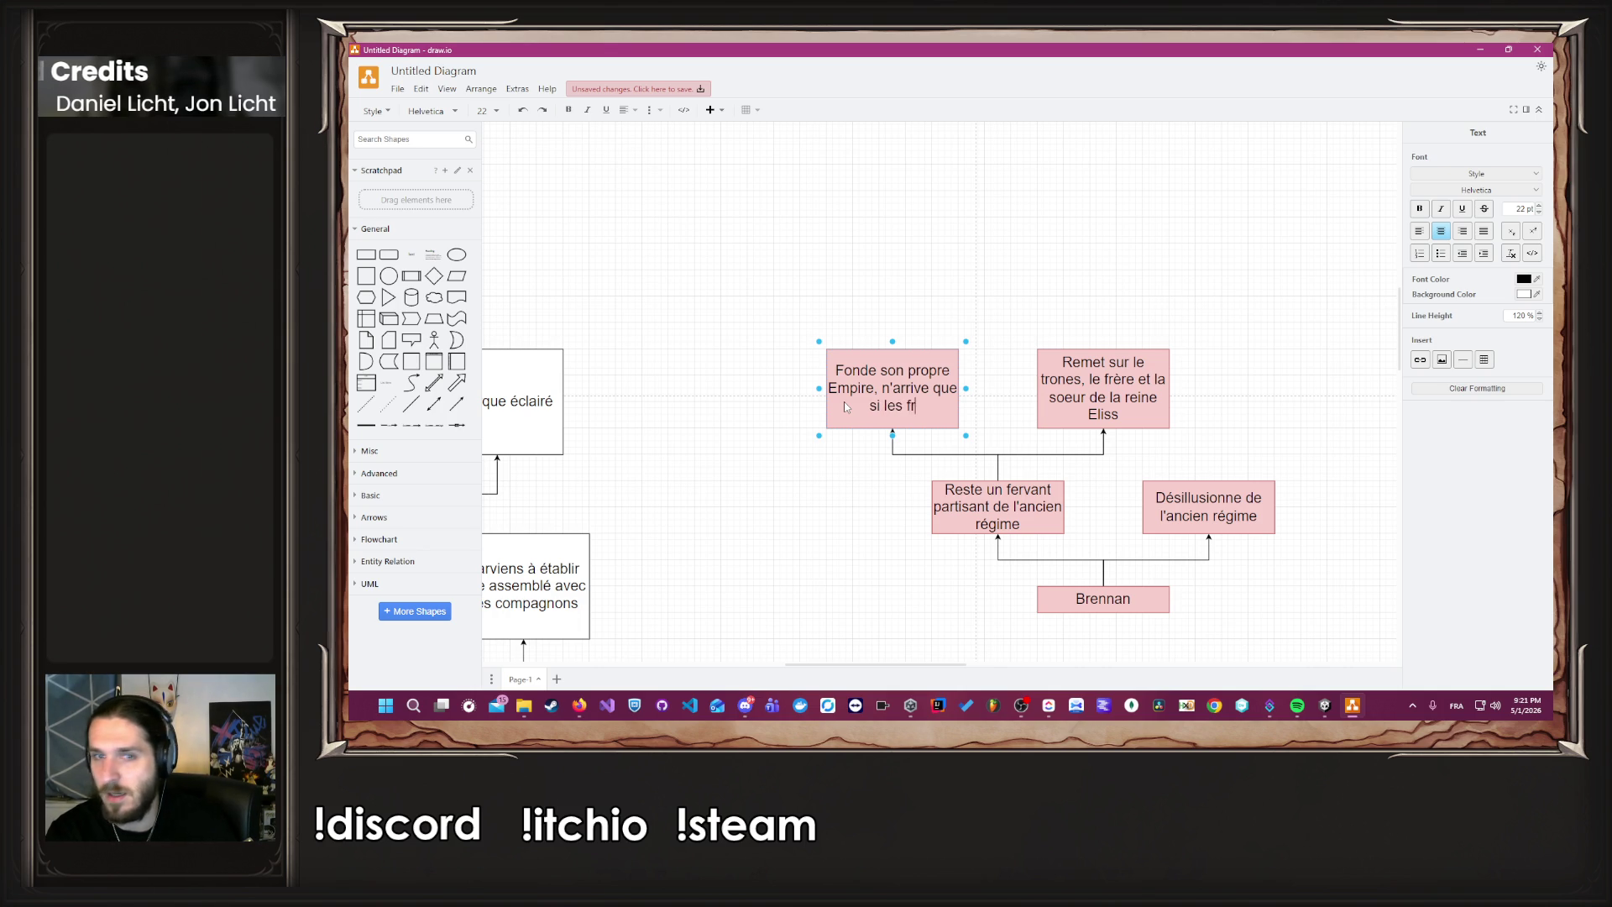
type("ères de la reine sont é")
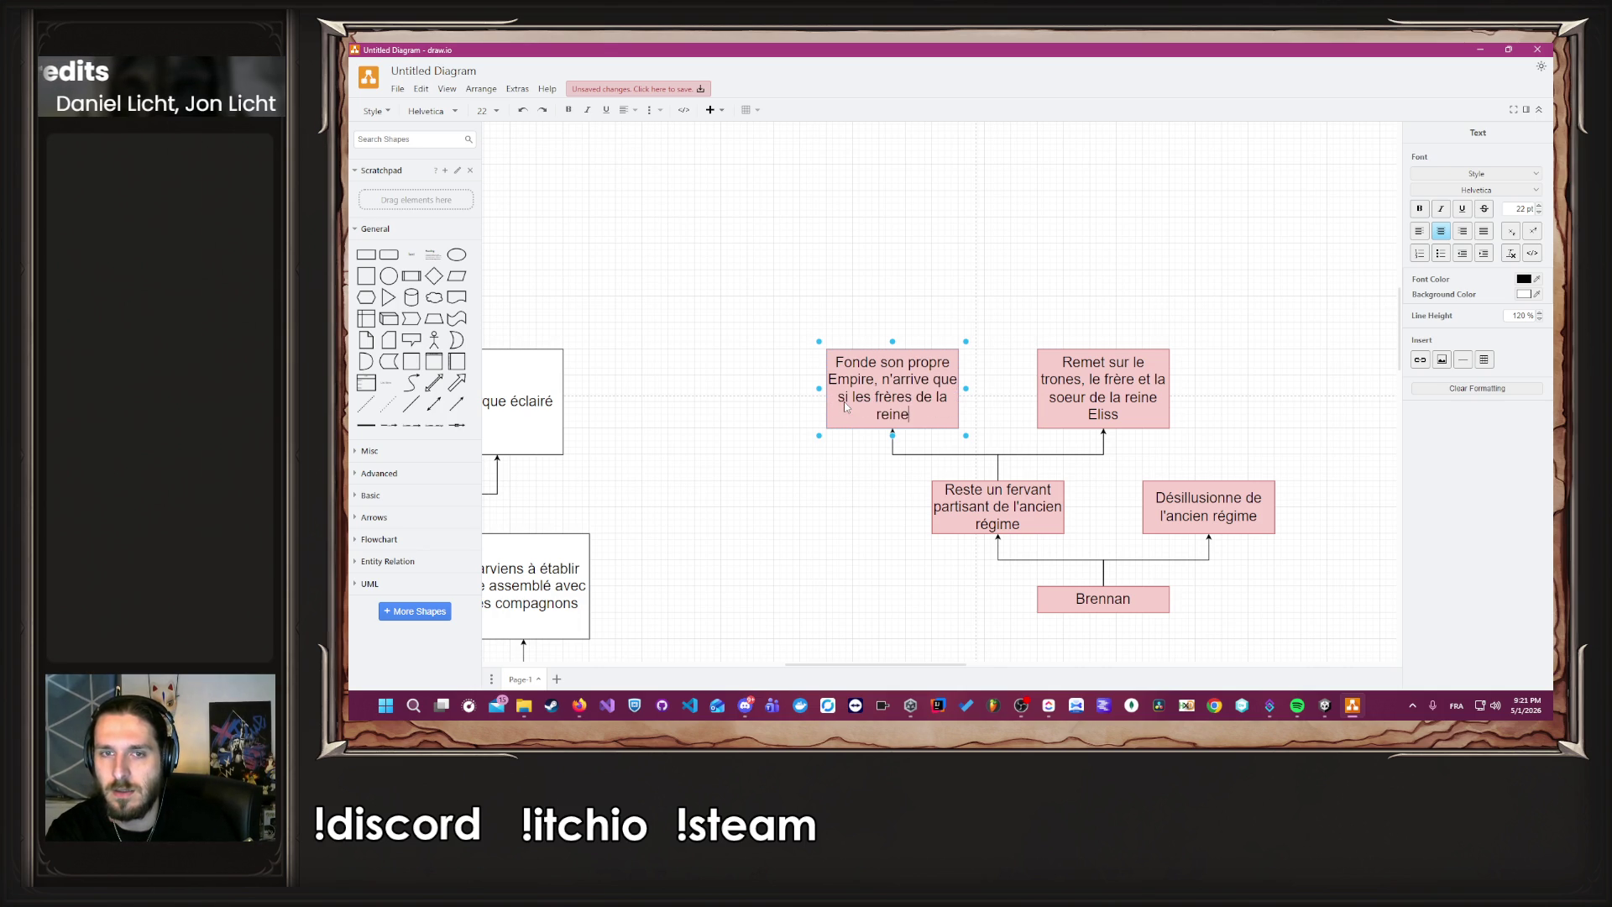
key("BackSpace")
type("tué")
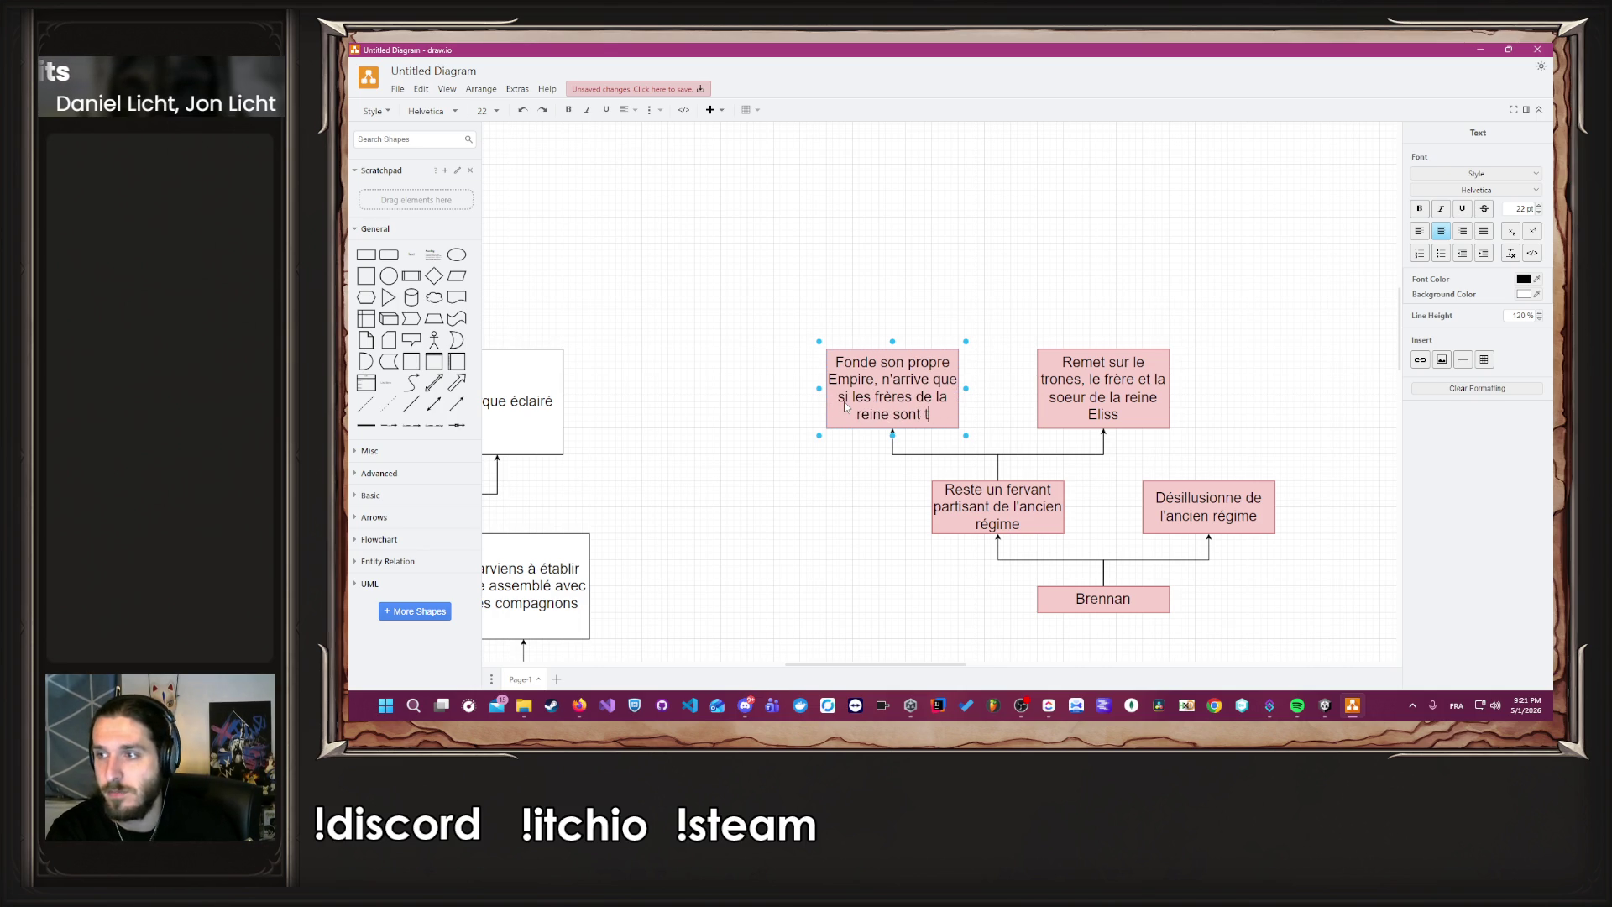
key("Escape")
left_click(706, 342)
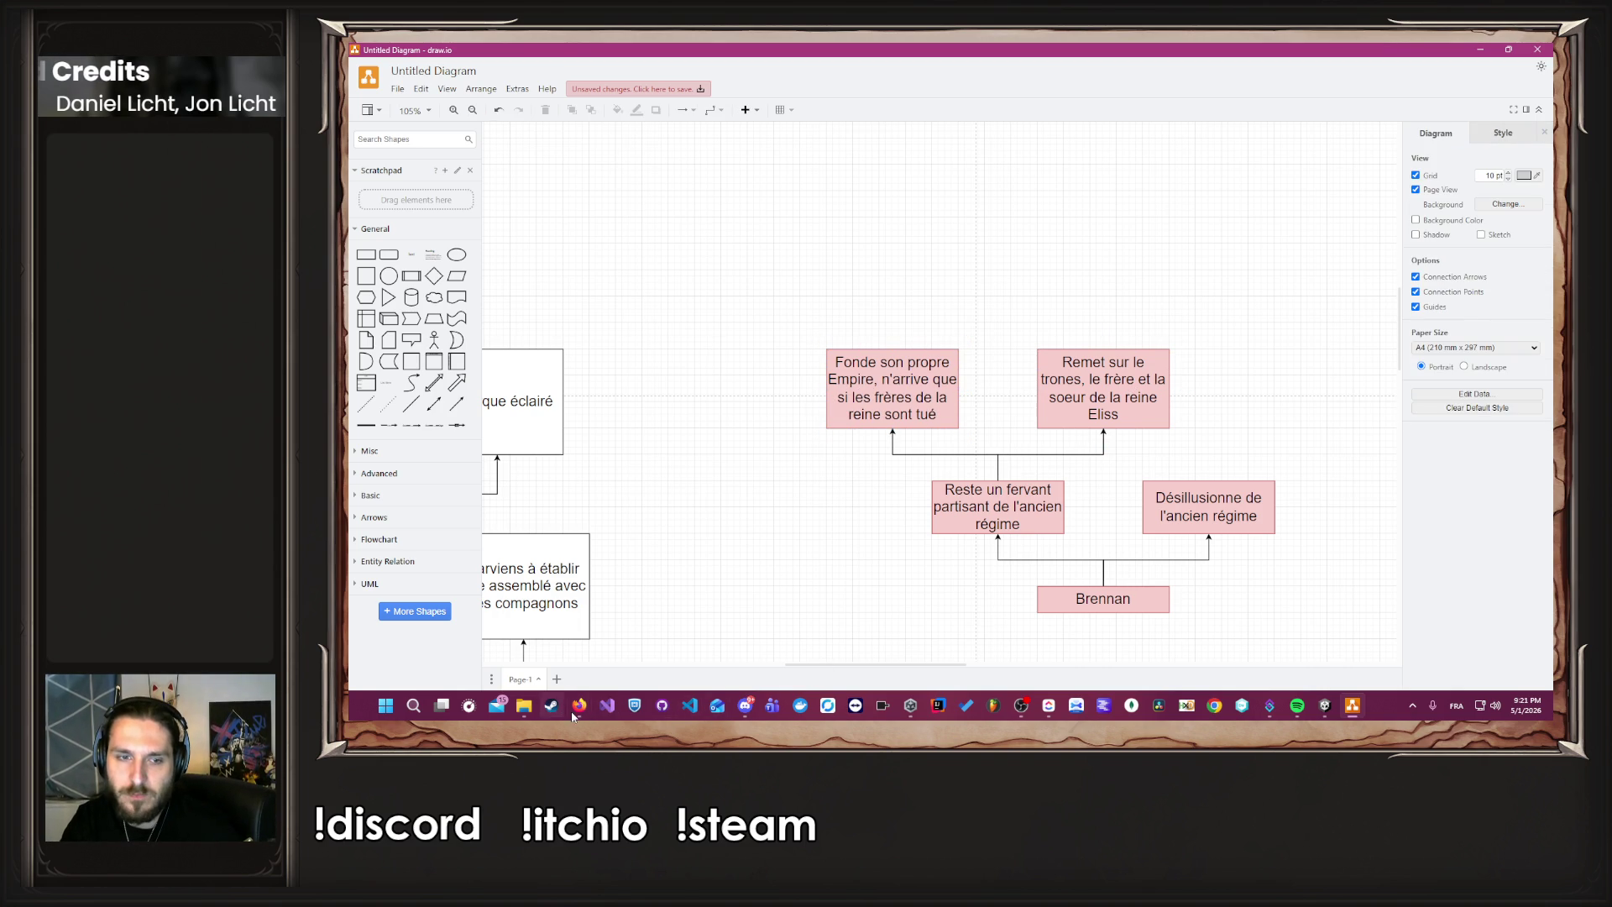
Read Perplexity's Caelan feedback, highlighting key passages, then return to the draw.io diagram.
mouse_move(579, 705)
left_click(722, 638)
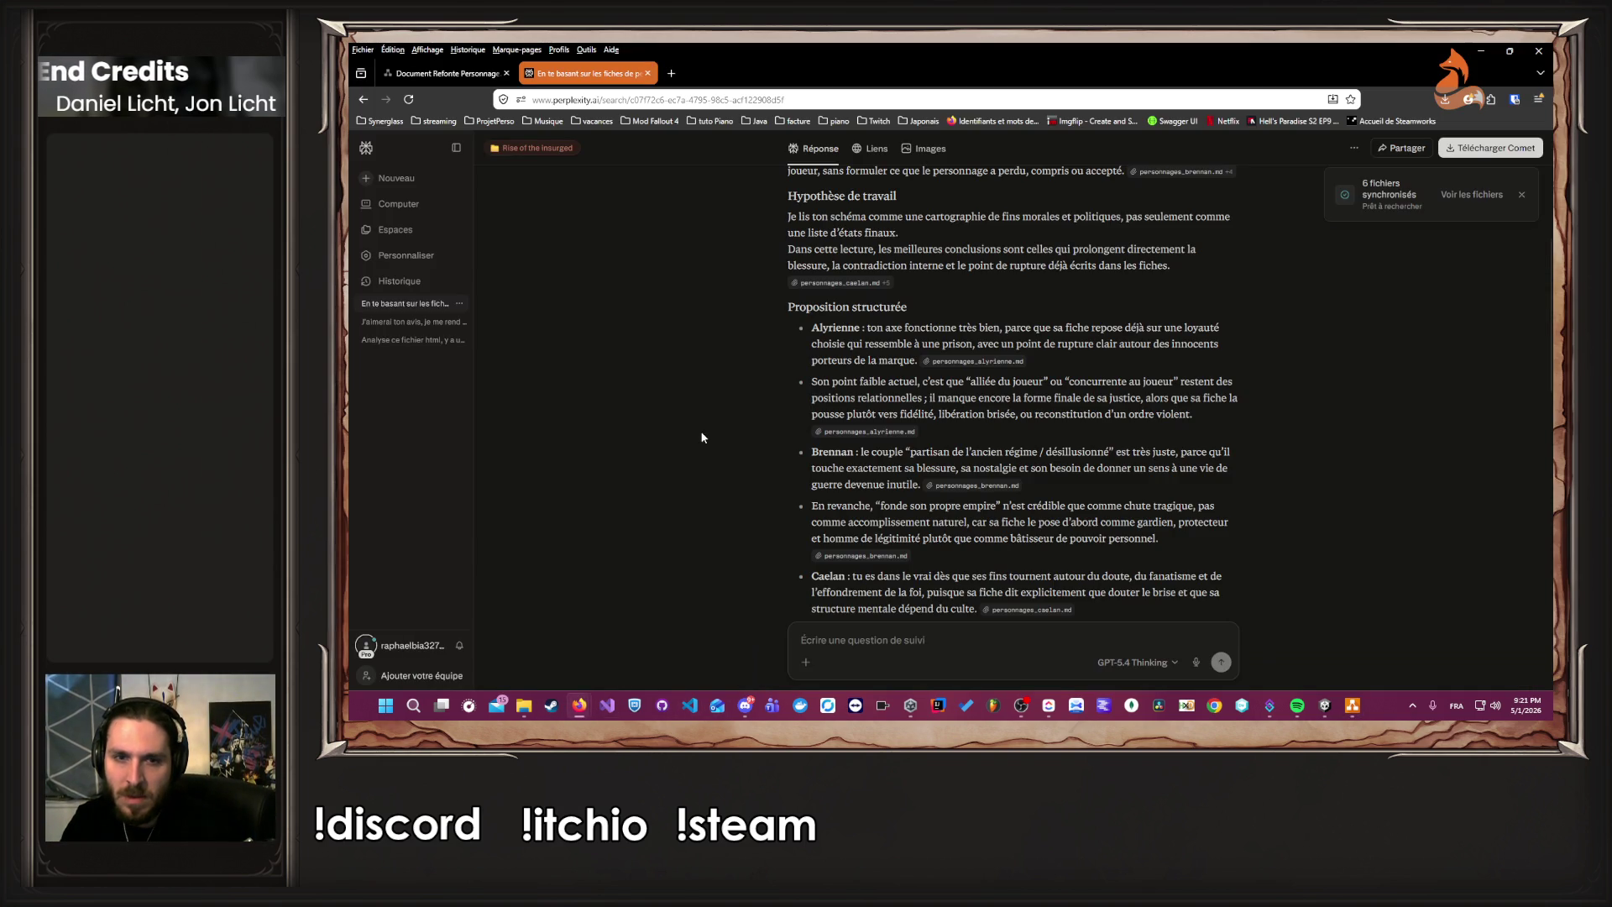
scroll(703, 437, "down", 3)
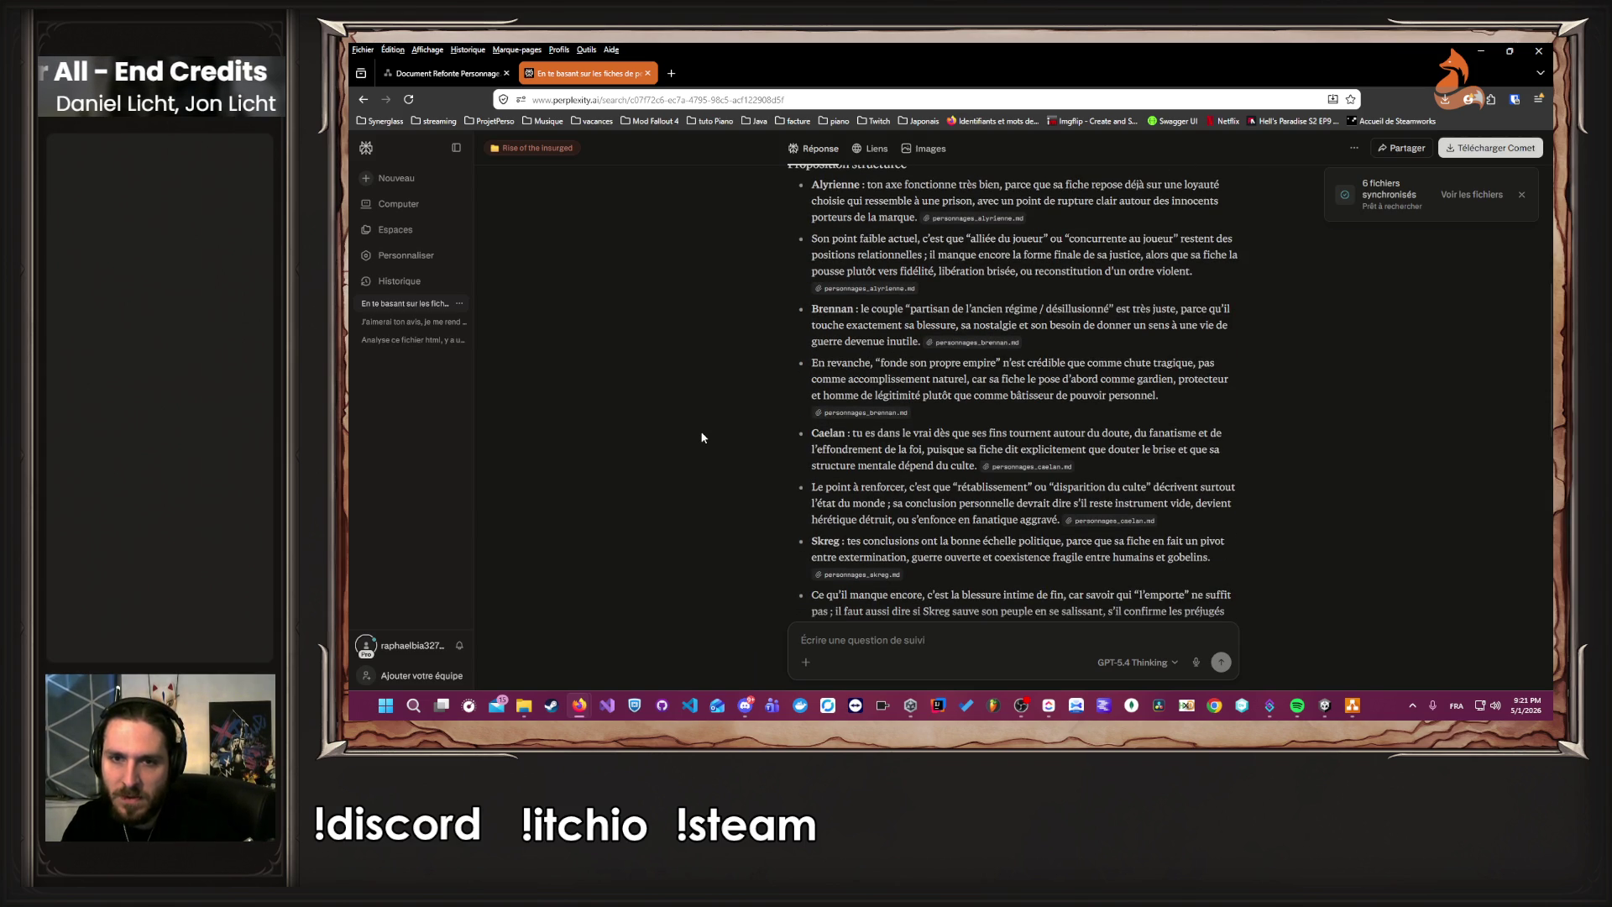
mouse_move(720, 444)
left_mouse_down()
mouse_move(955, 435)
mouse_move(976, 466)
left_mouse_up()
left_click(968, 447)
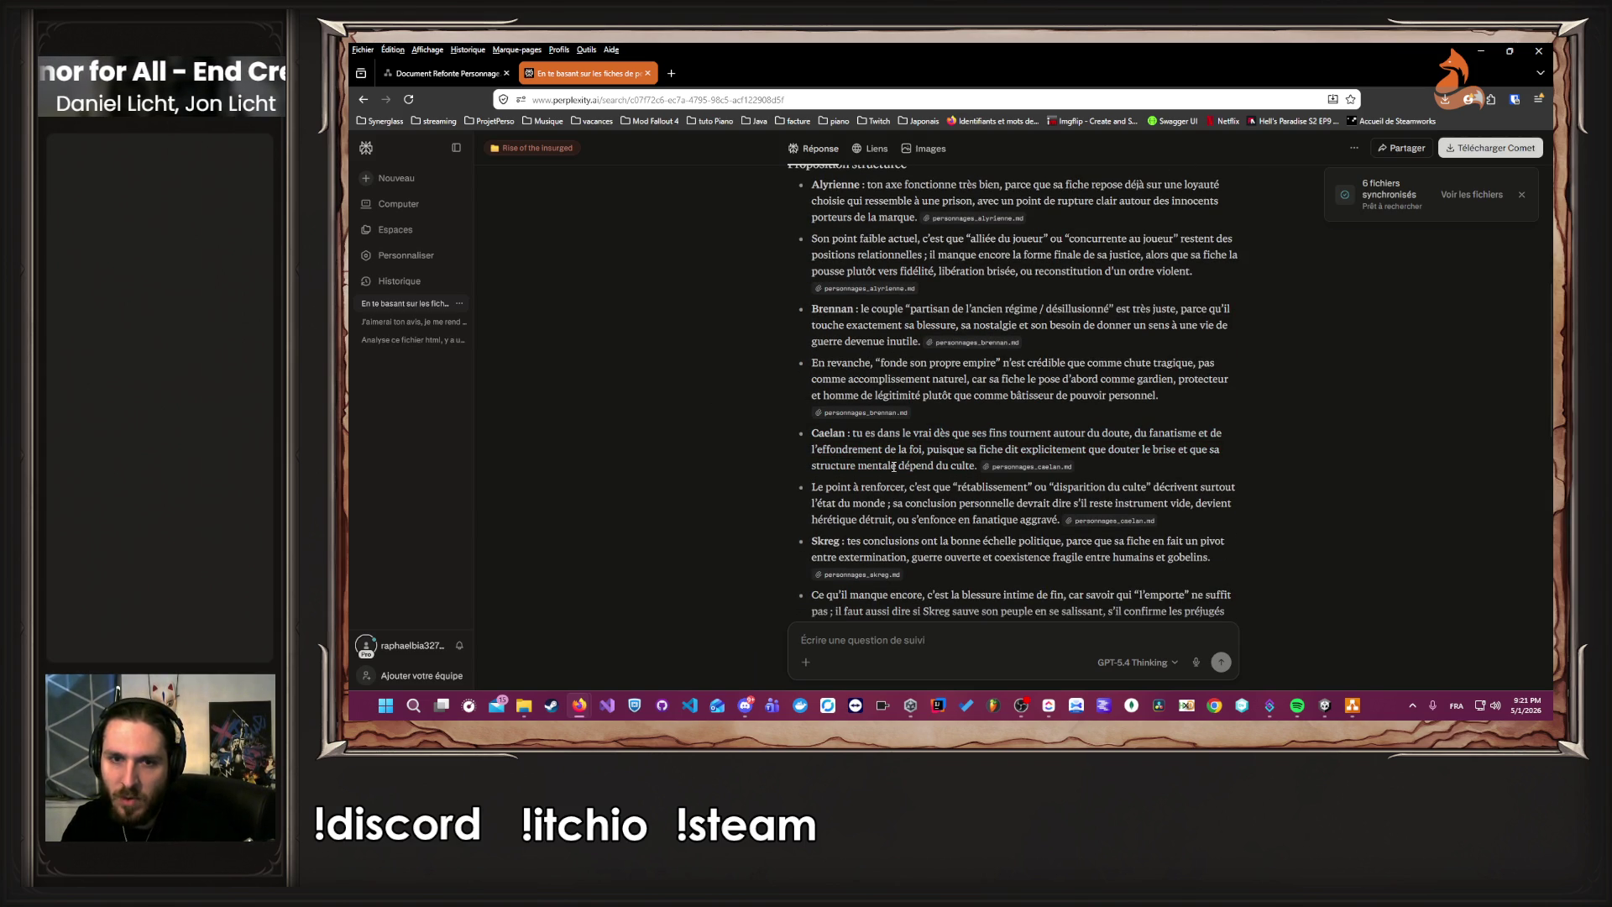
left_click_drag(870, 487, 1144, 487)
left_click(1181, 484)
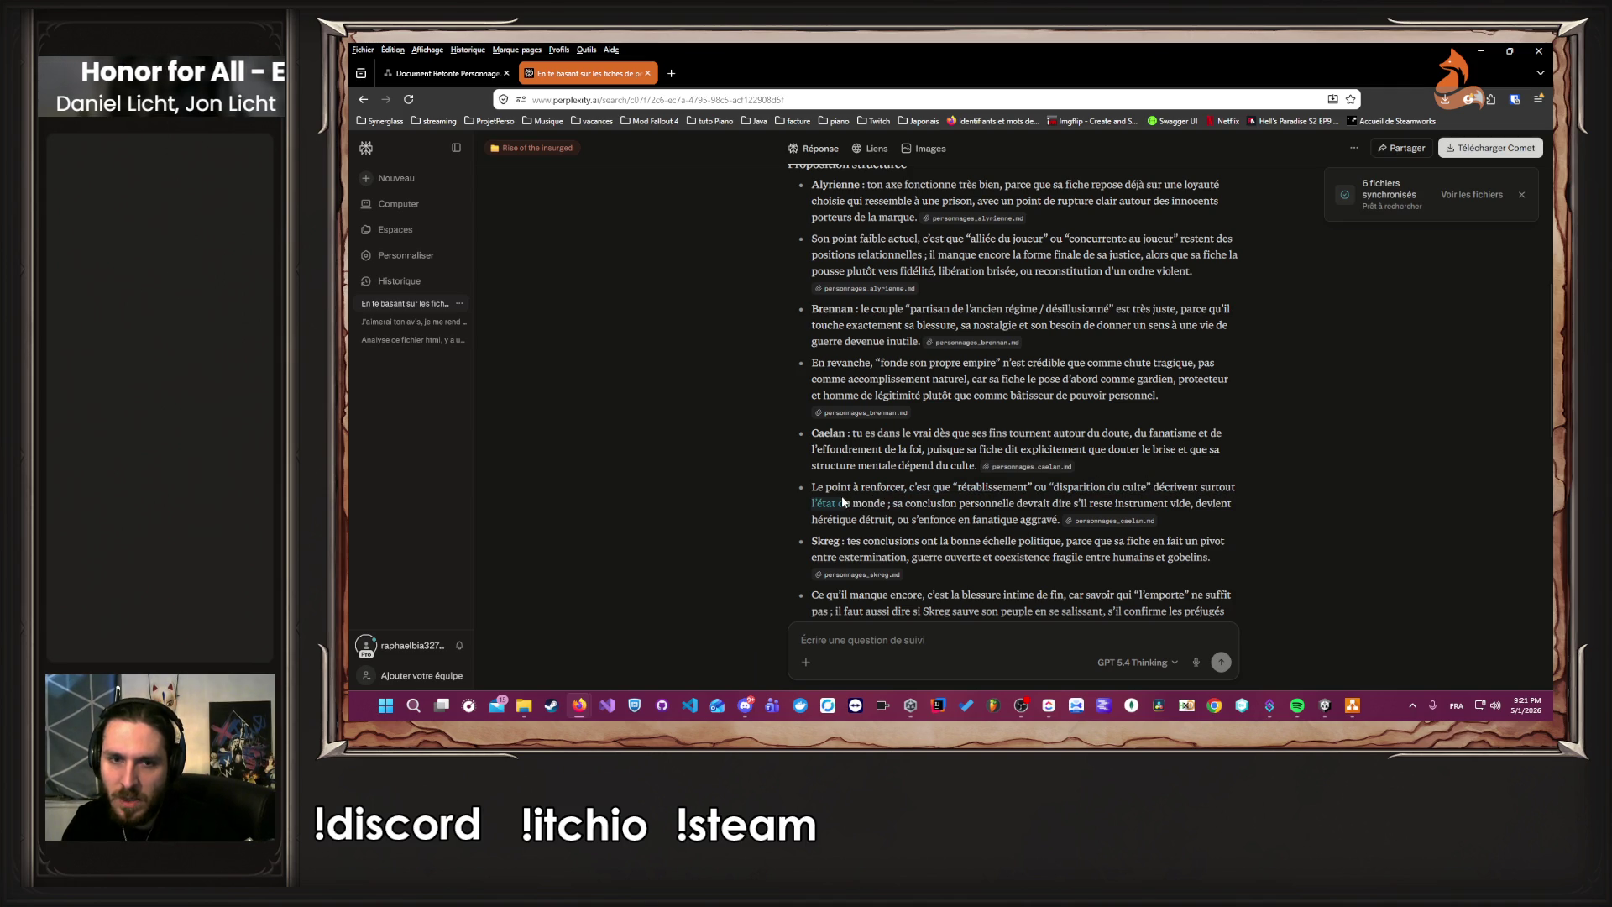
left_click_drag(843, 503, 1040, 510)
left_click(1008, 516)
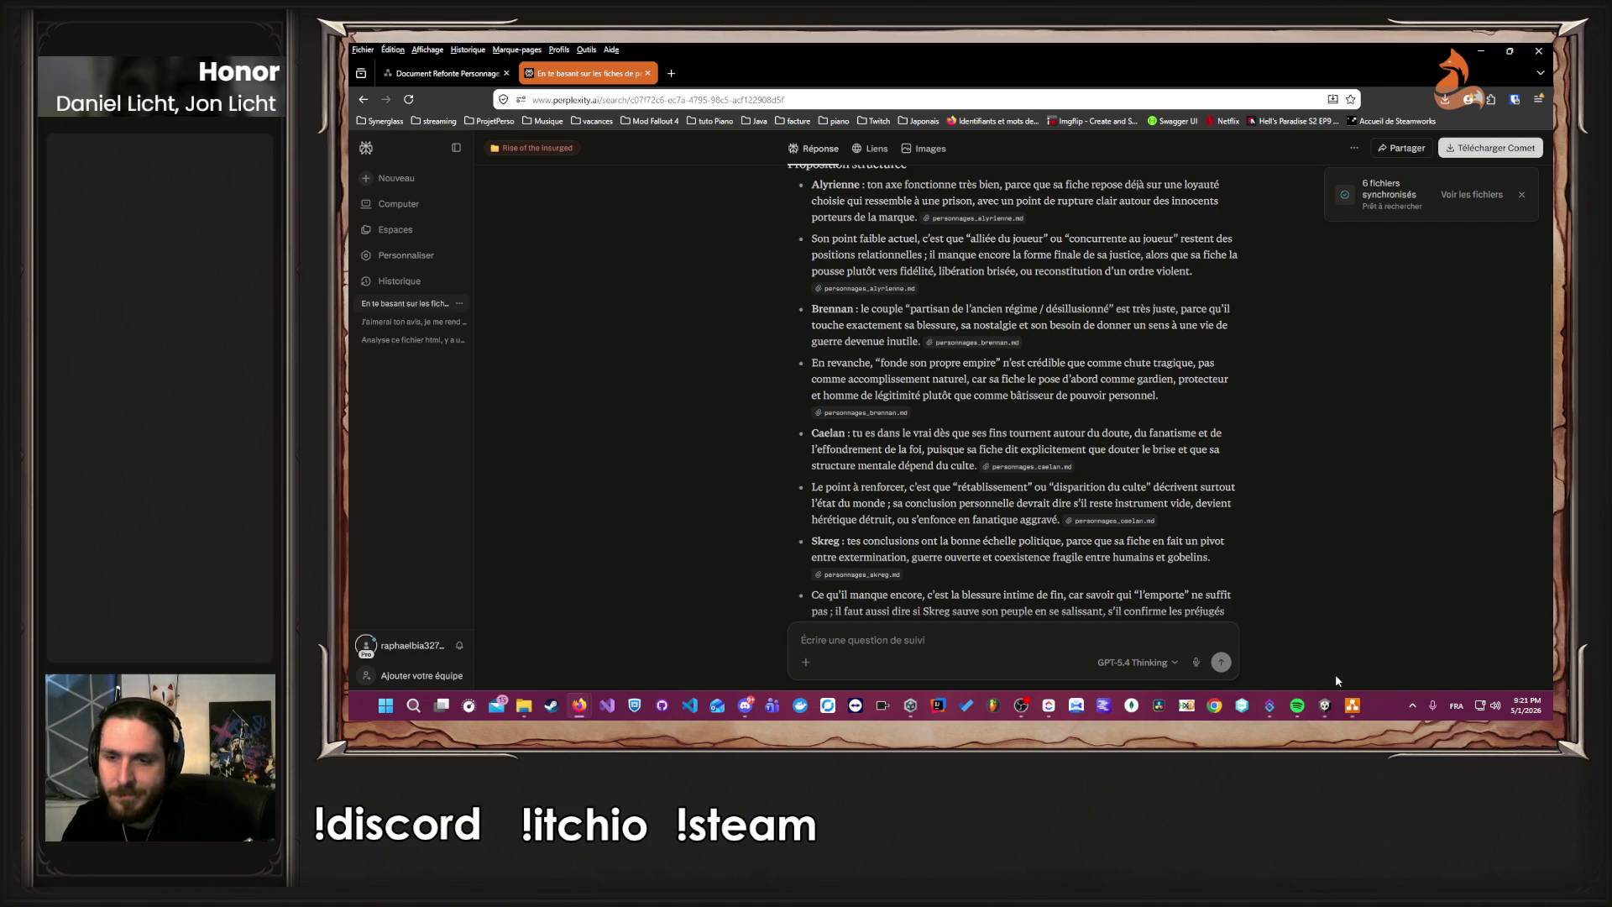
left_click(1352, 705)
Copy 'Disparition du culte' upward beside 'Sombre dans le fanatisme' and arrow the original to the copy.
scroll(1197, 566, "down", 5)
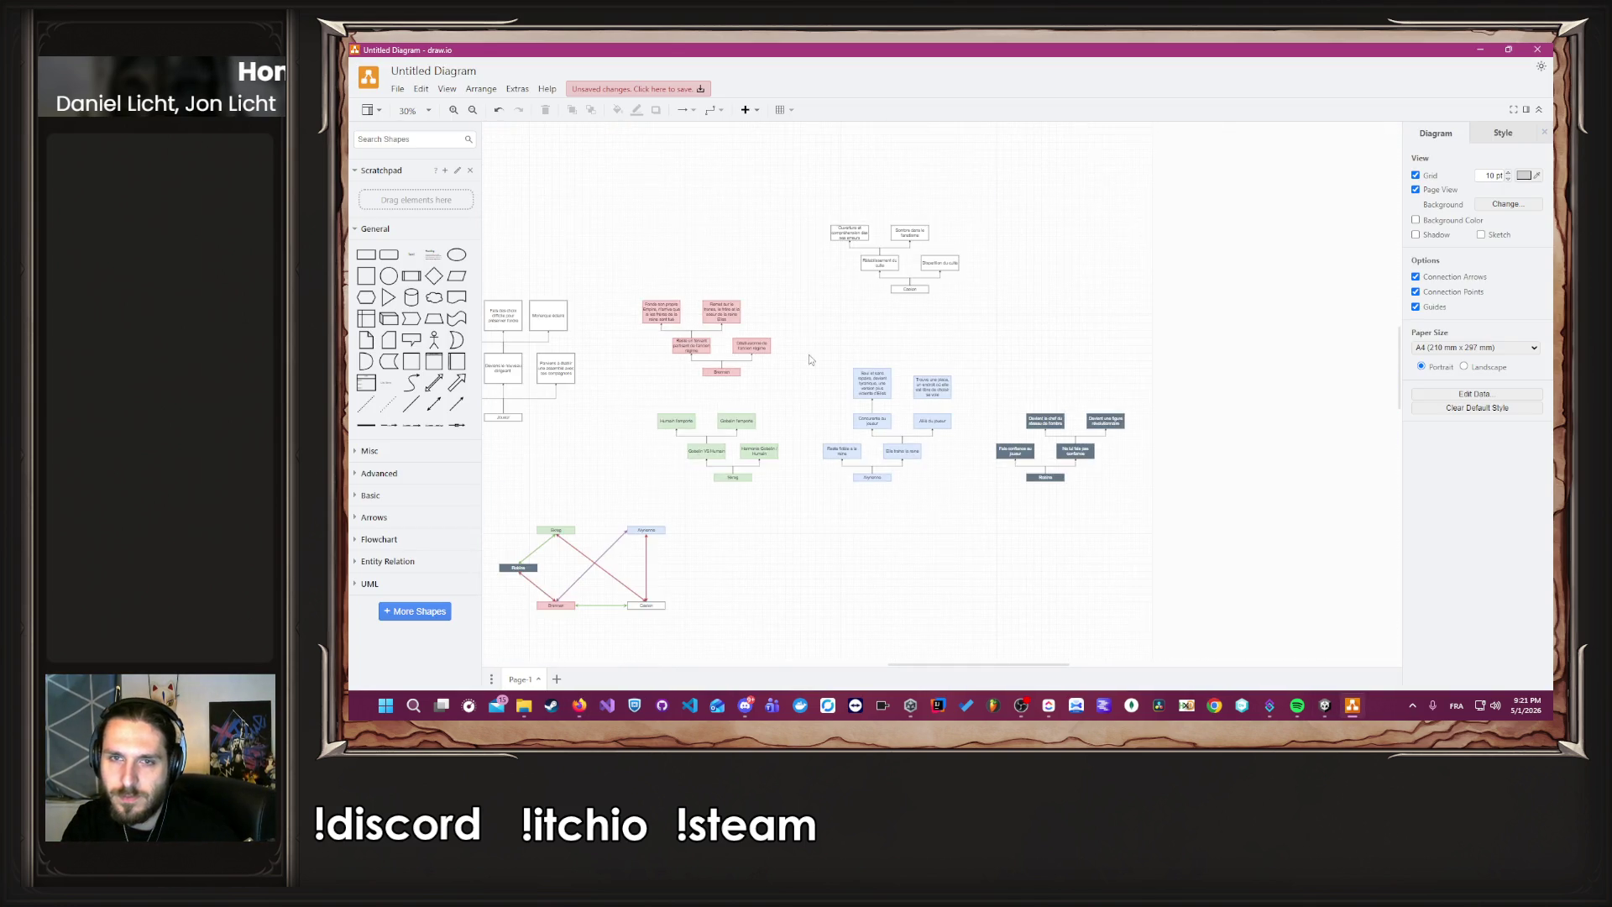
scroll(1058, 300, "up", 2)
scroll(1058, 299, "up", 5)
scroll(1134, 529, "up", 2, "ctrl")
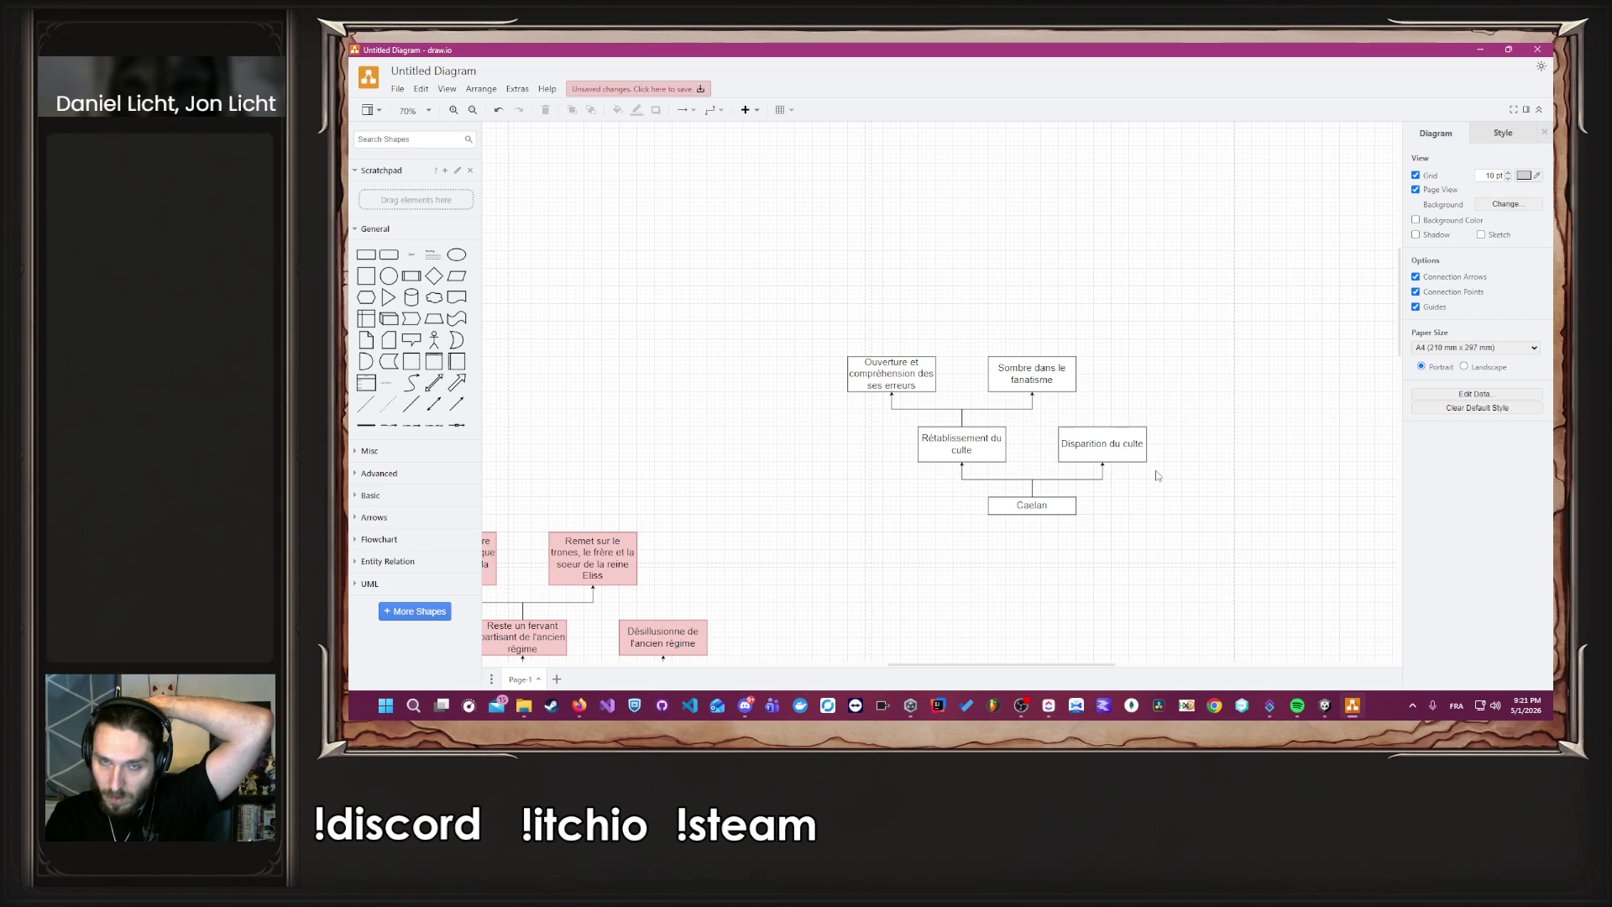
double_click(1132, 451)
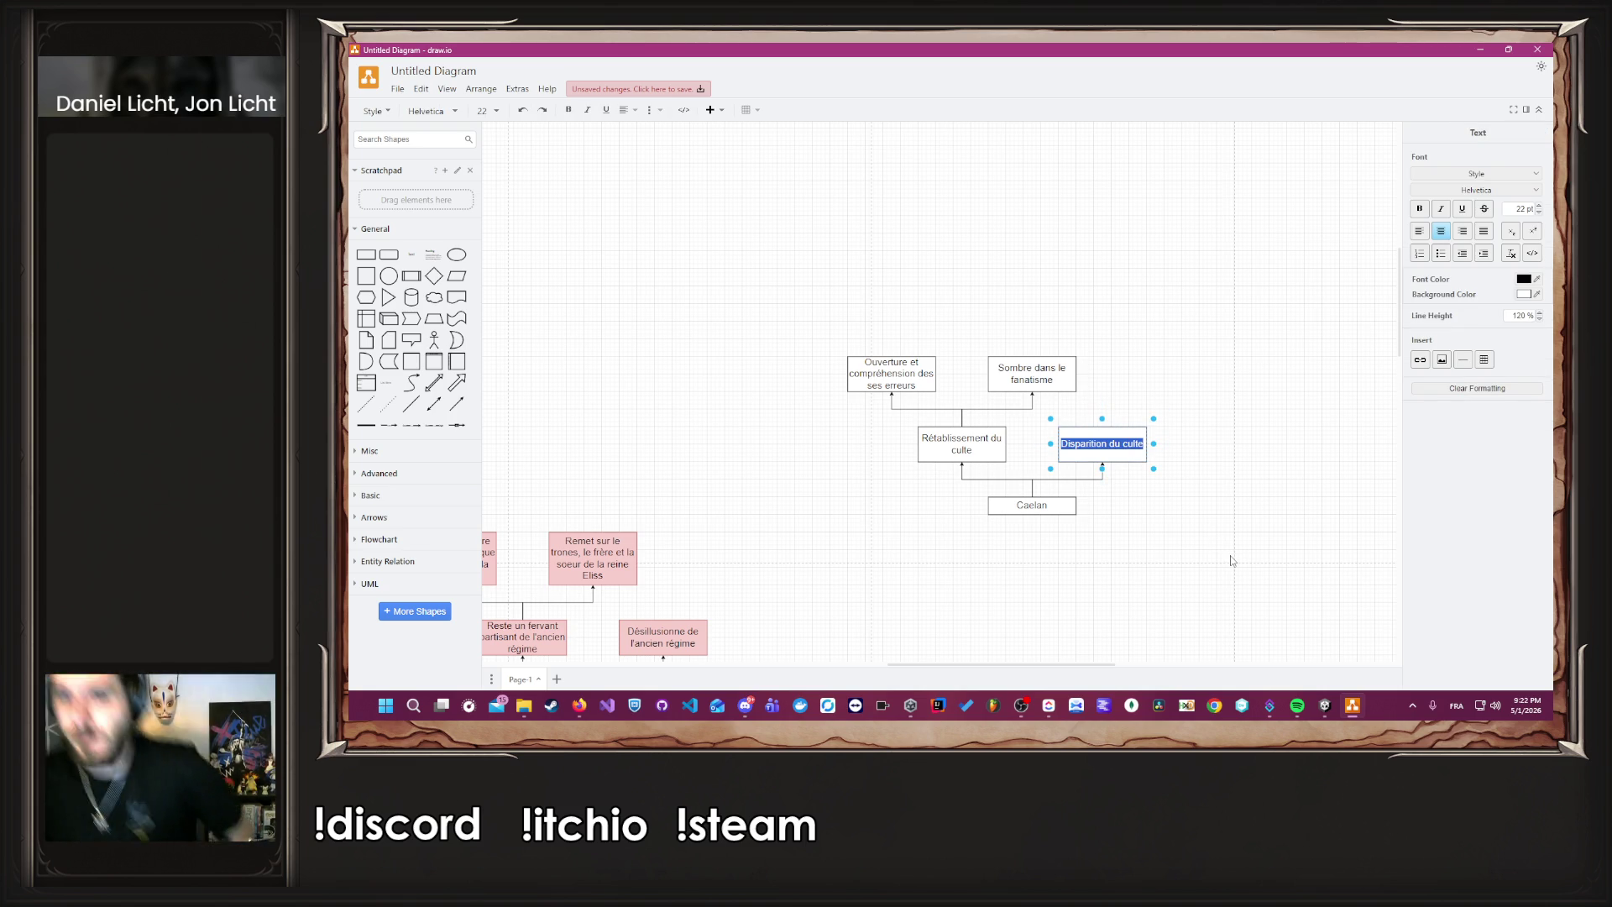
left_click(1230, 561)
left_click(1131, 447)
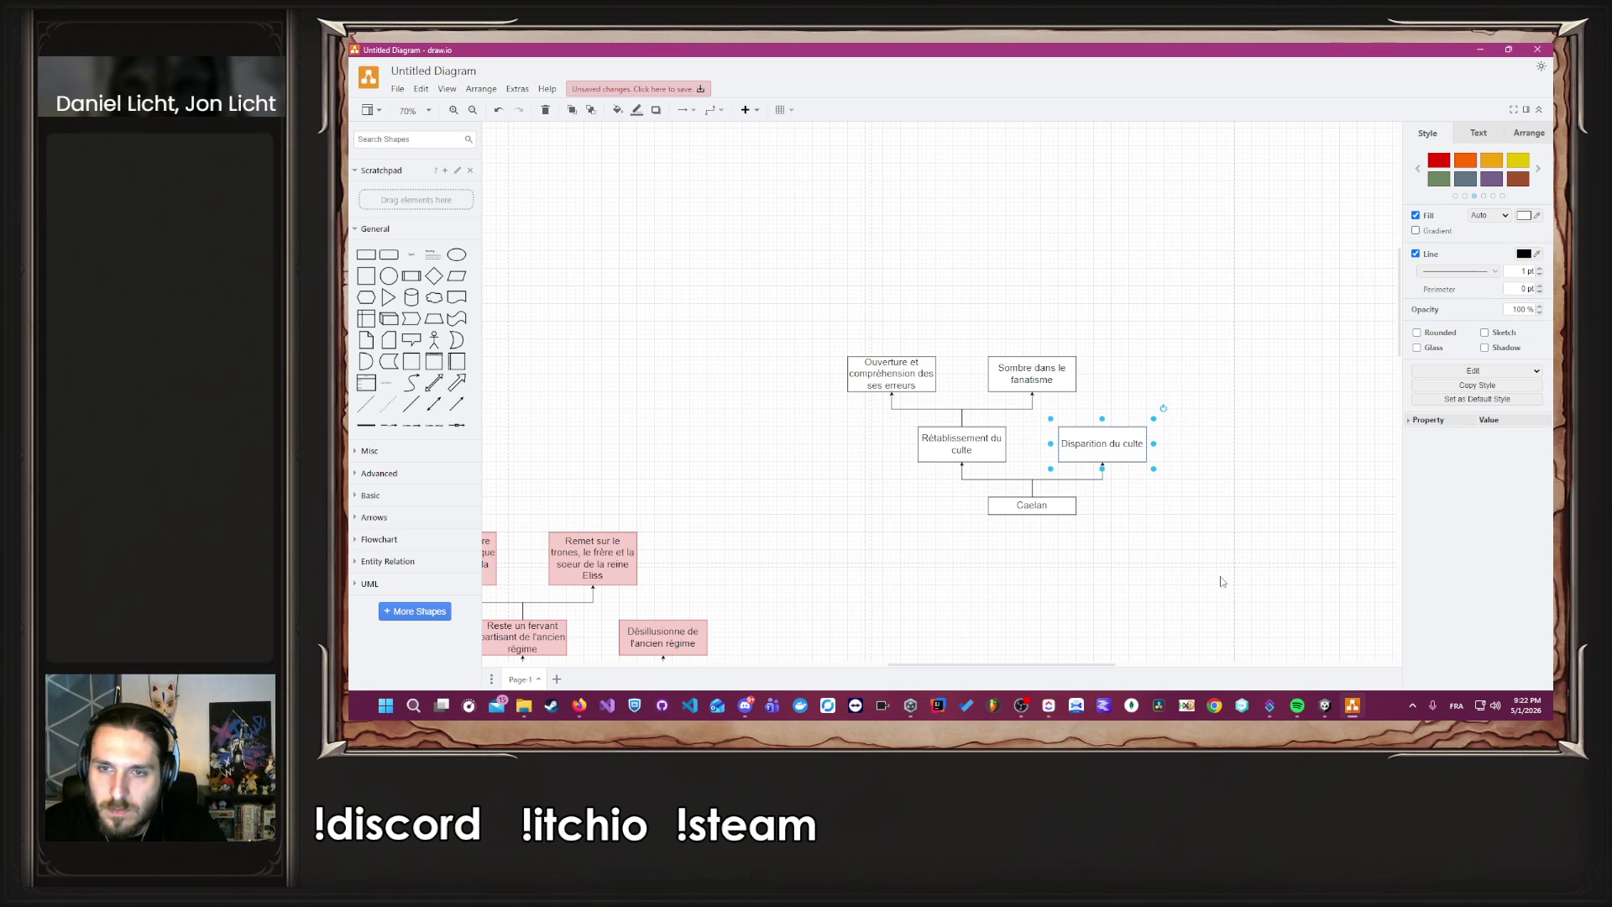
mouse_move(1133, 458)
left_mouse_down()
mouse_move(1220, 454)
mouse_move(1213, 396)
mouse_move(1184, 387)
left_mouse_up()
left_click(1222, 456)
scroll(1221, 456, "up", 3)
left_click_drag(1077, 411, 1169, 347)
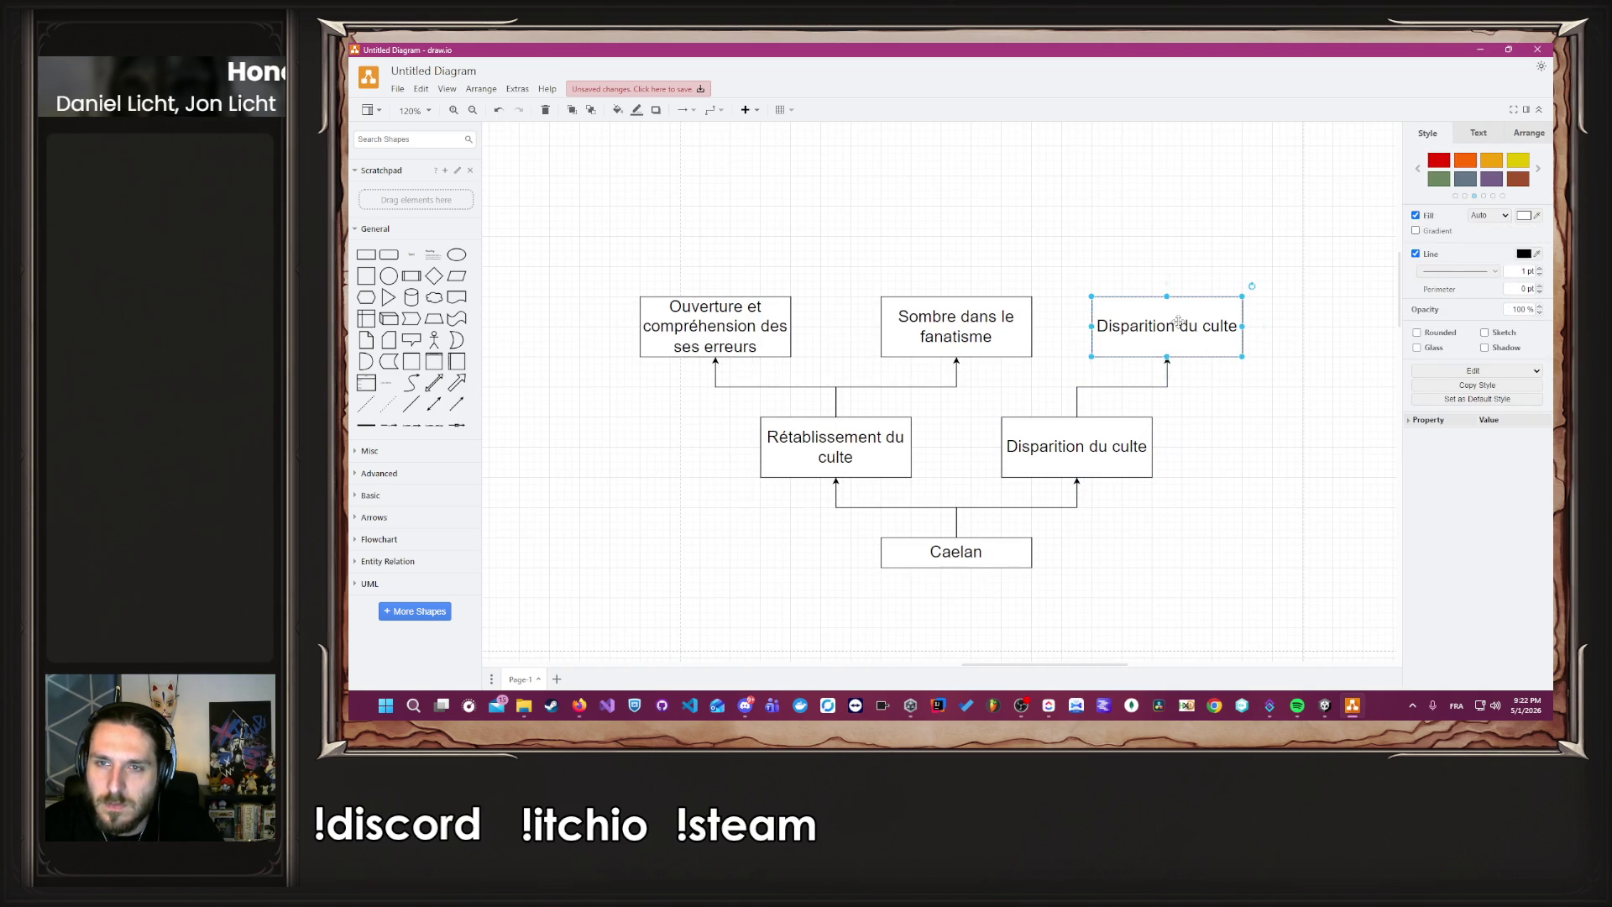
Rewrite the copied box as 'Malgré sa volonté, le culte est écrasé, et il se retrouve vide'.
double_click(1167, 328)
mouse_move(1341, 724)
type("Mal")
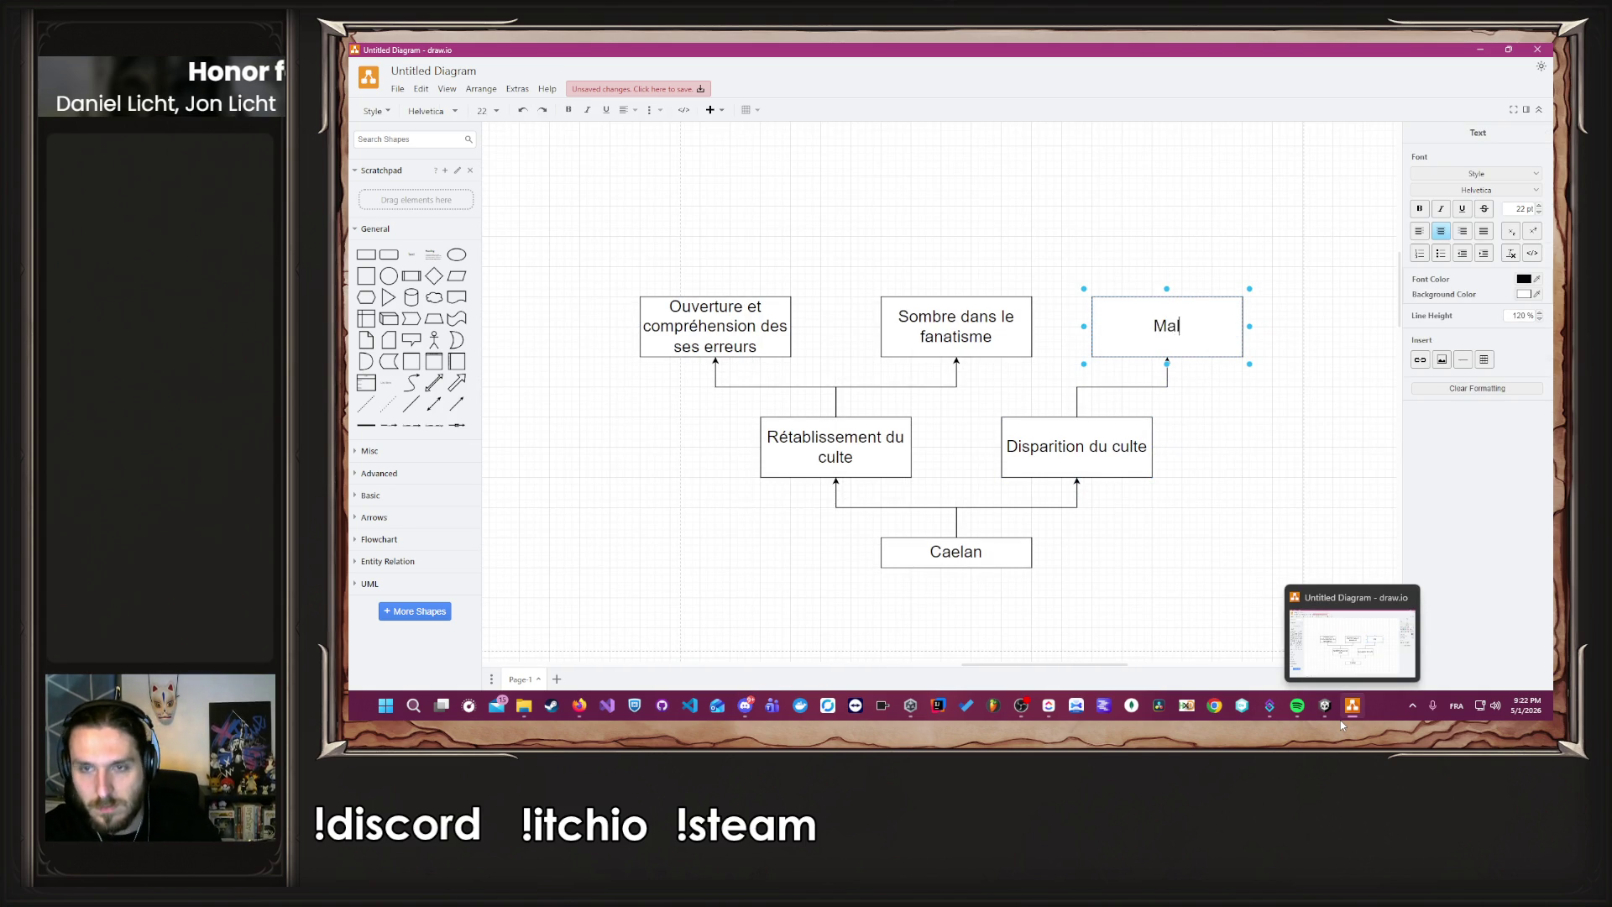
type("gré se")
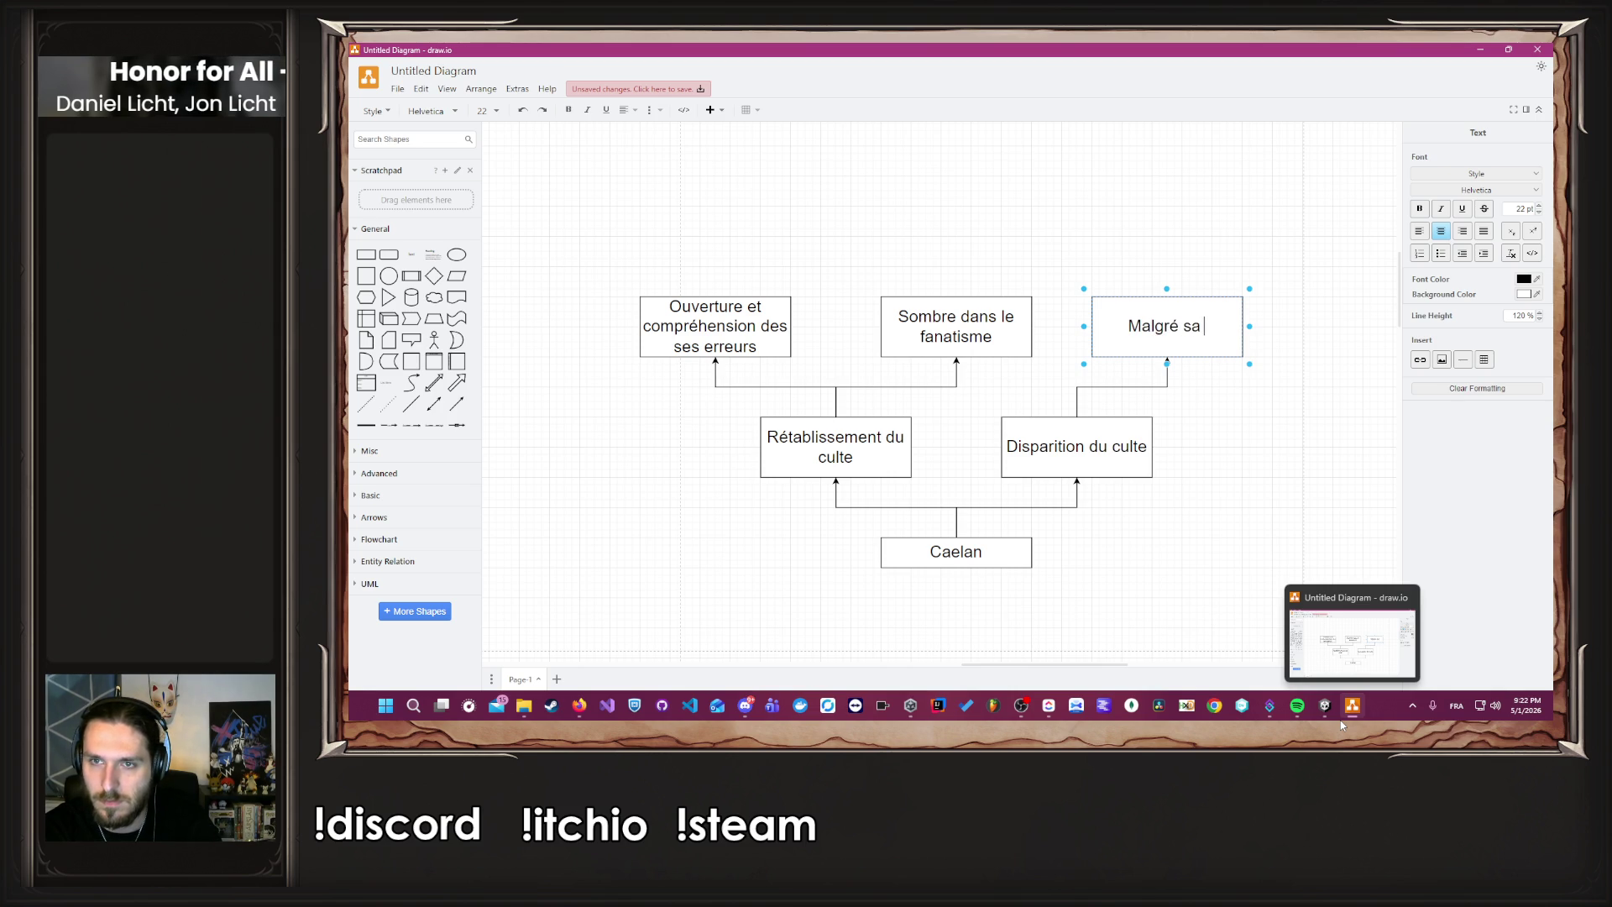
key("BackSpace")
key("BackSpace")
type("volont")
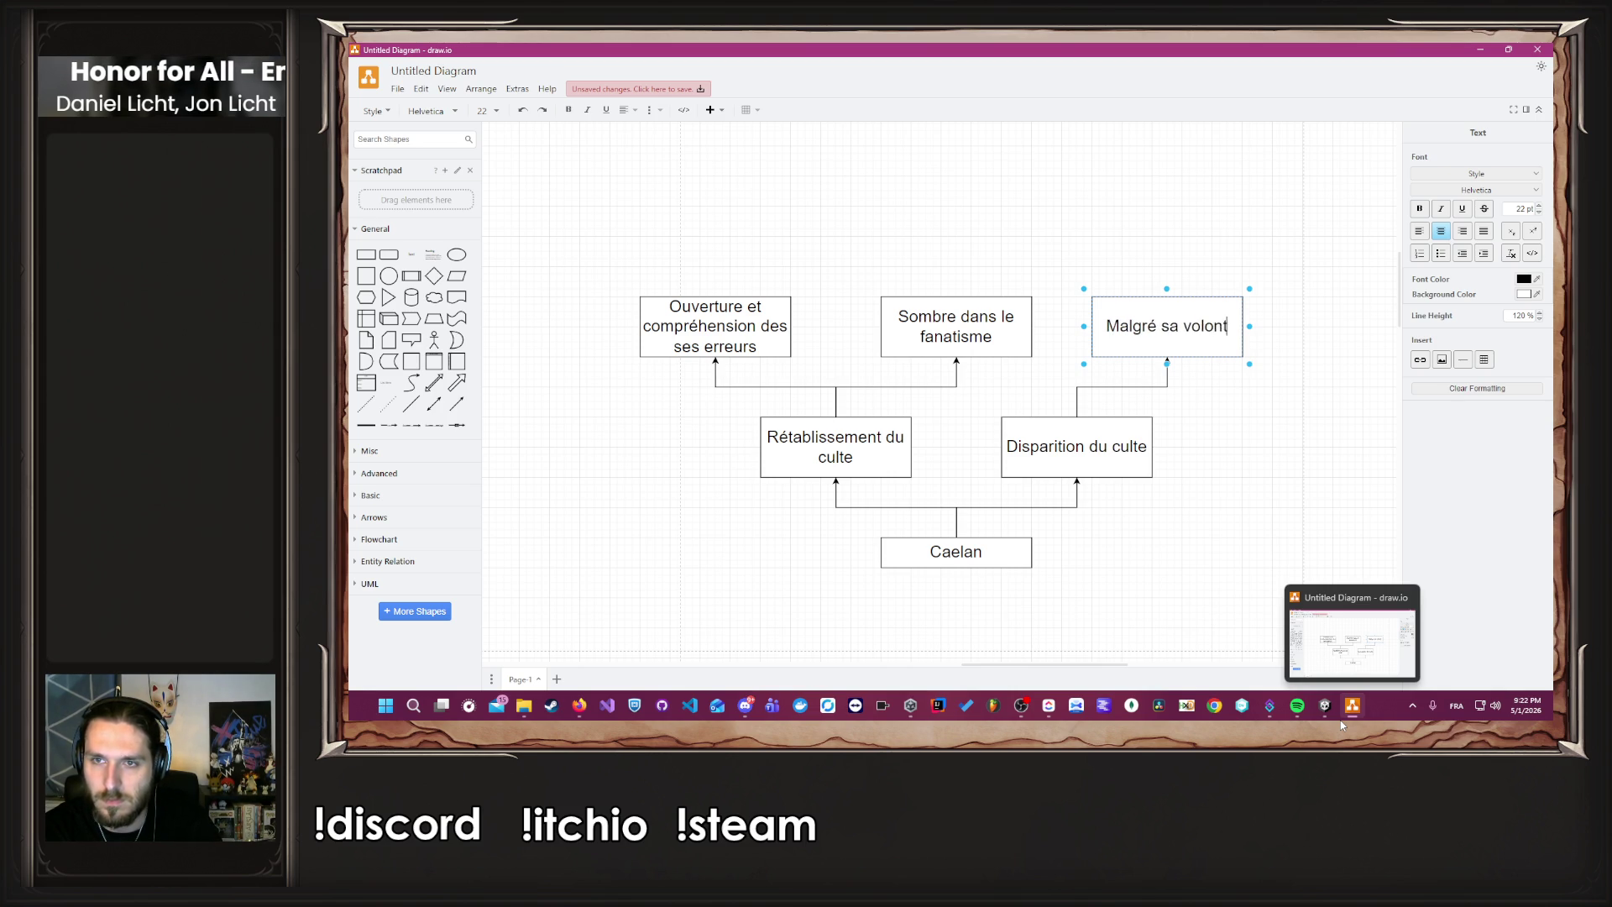
type("é, le culte est écrasé, et il s")
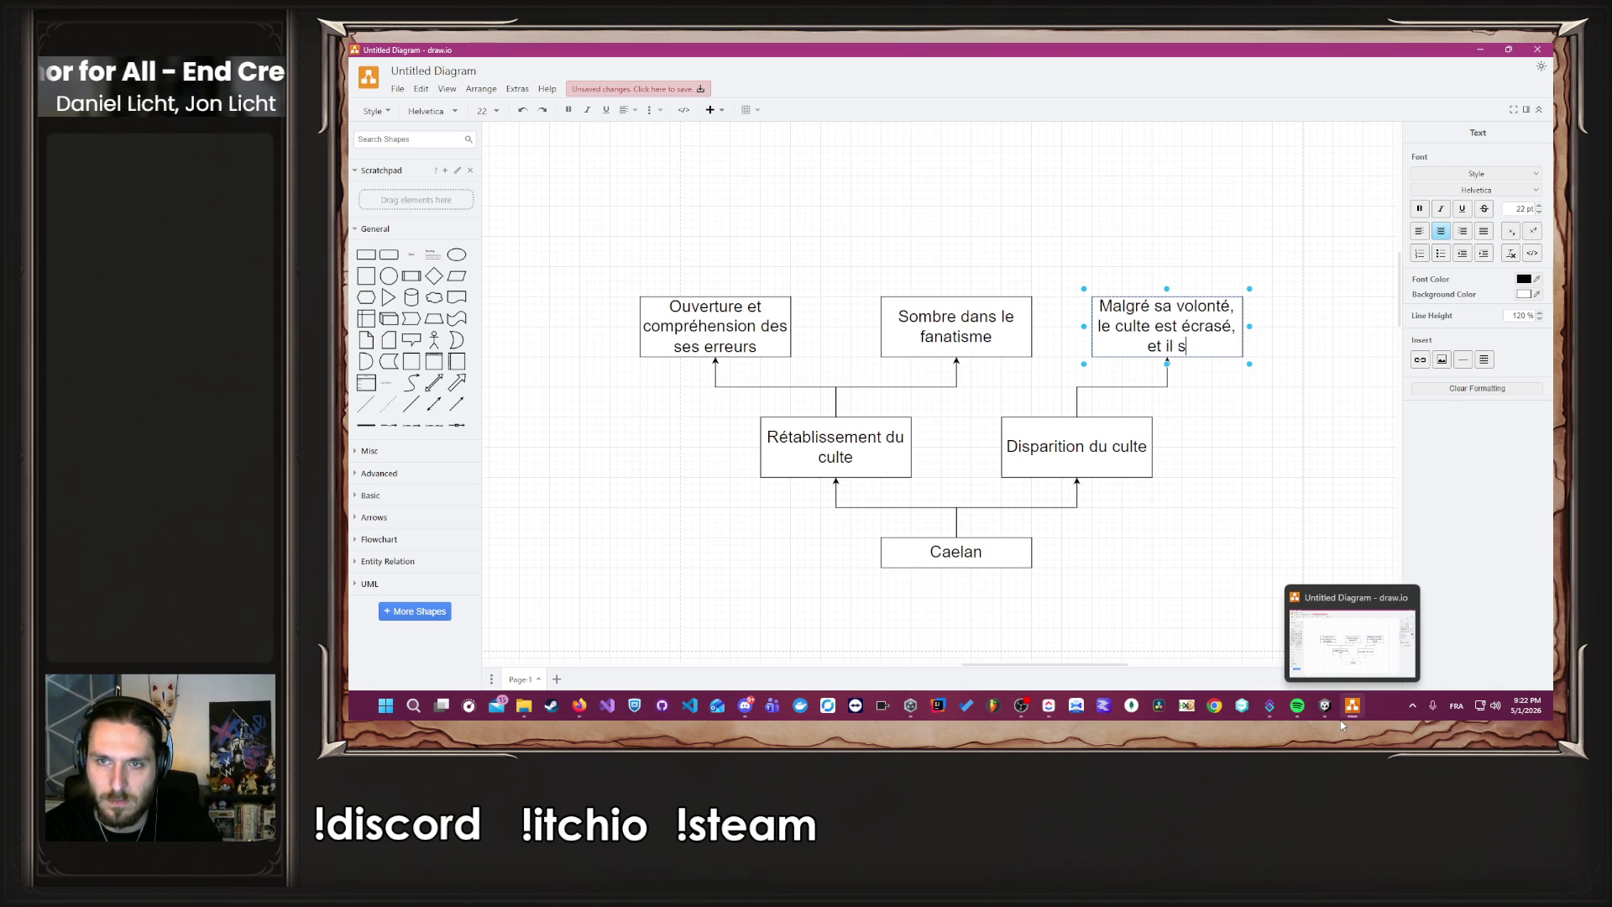
type("e retrouve vide")
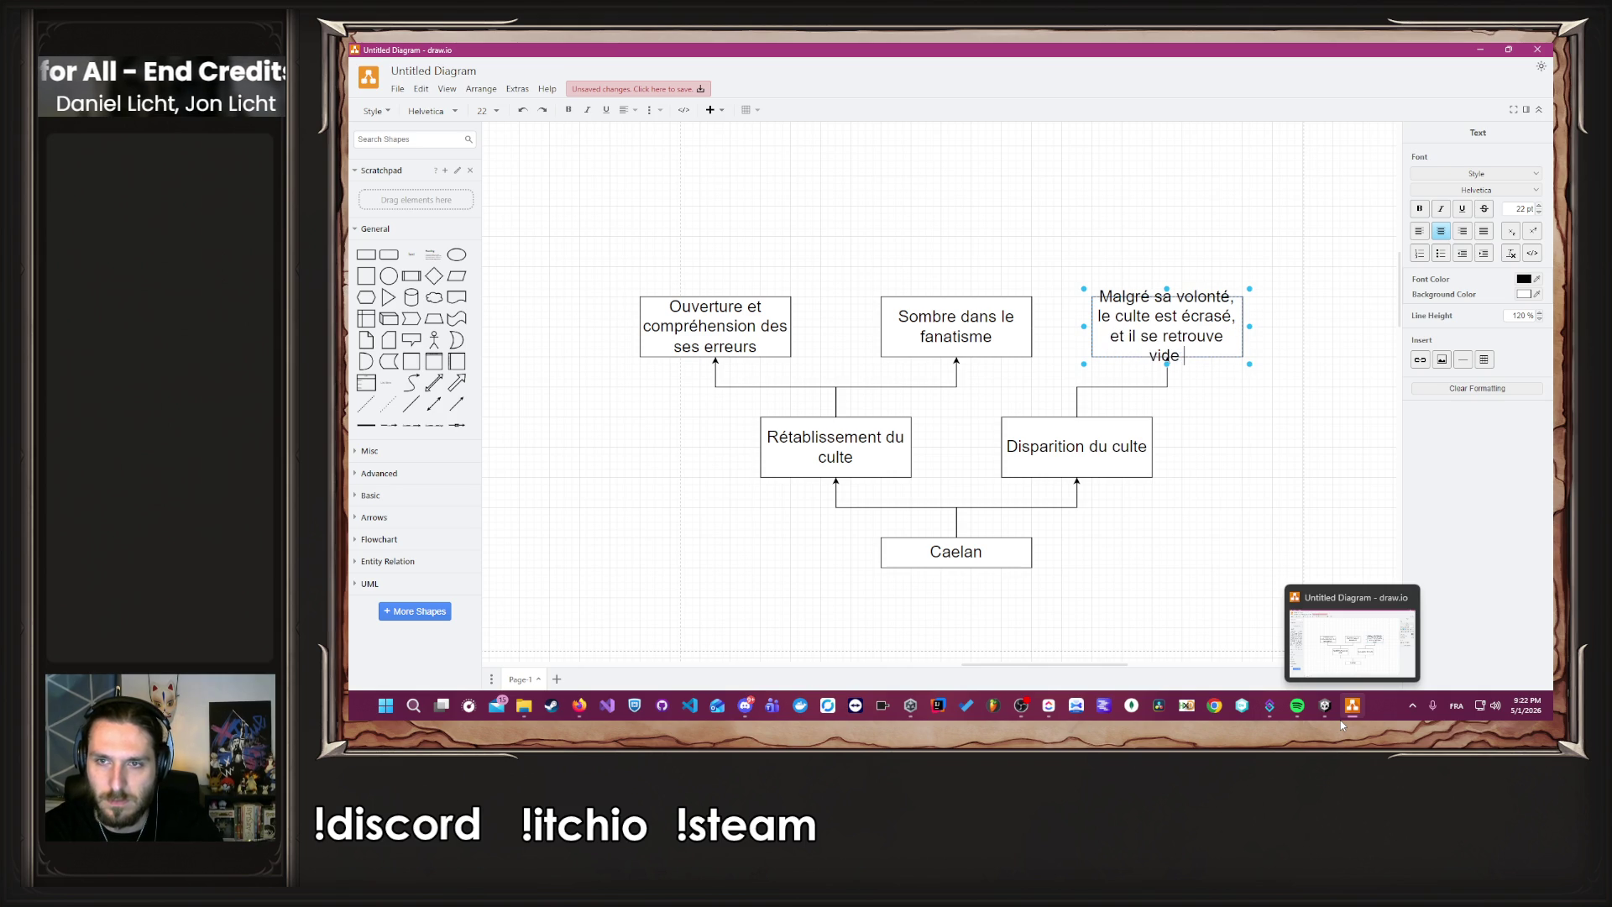
type(" et sans but")
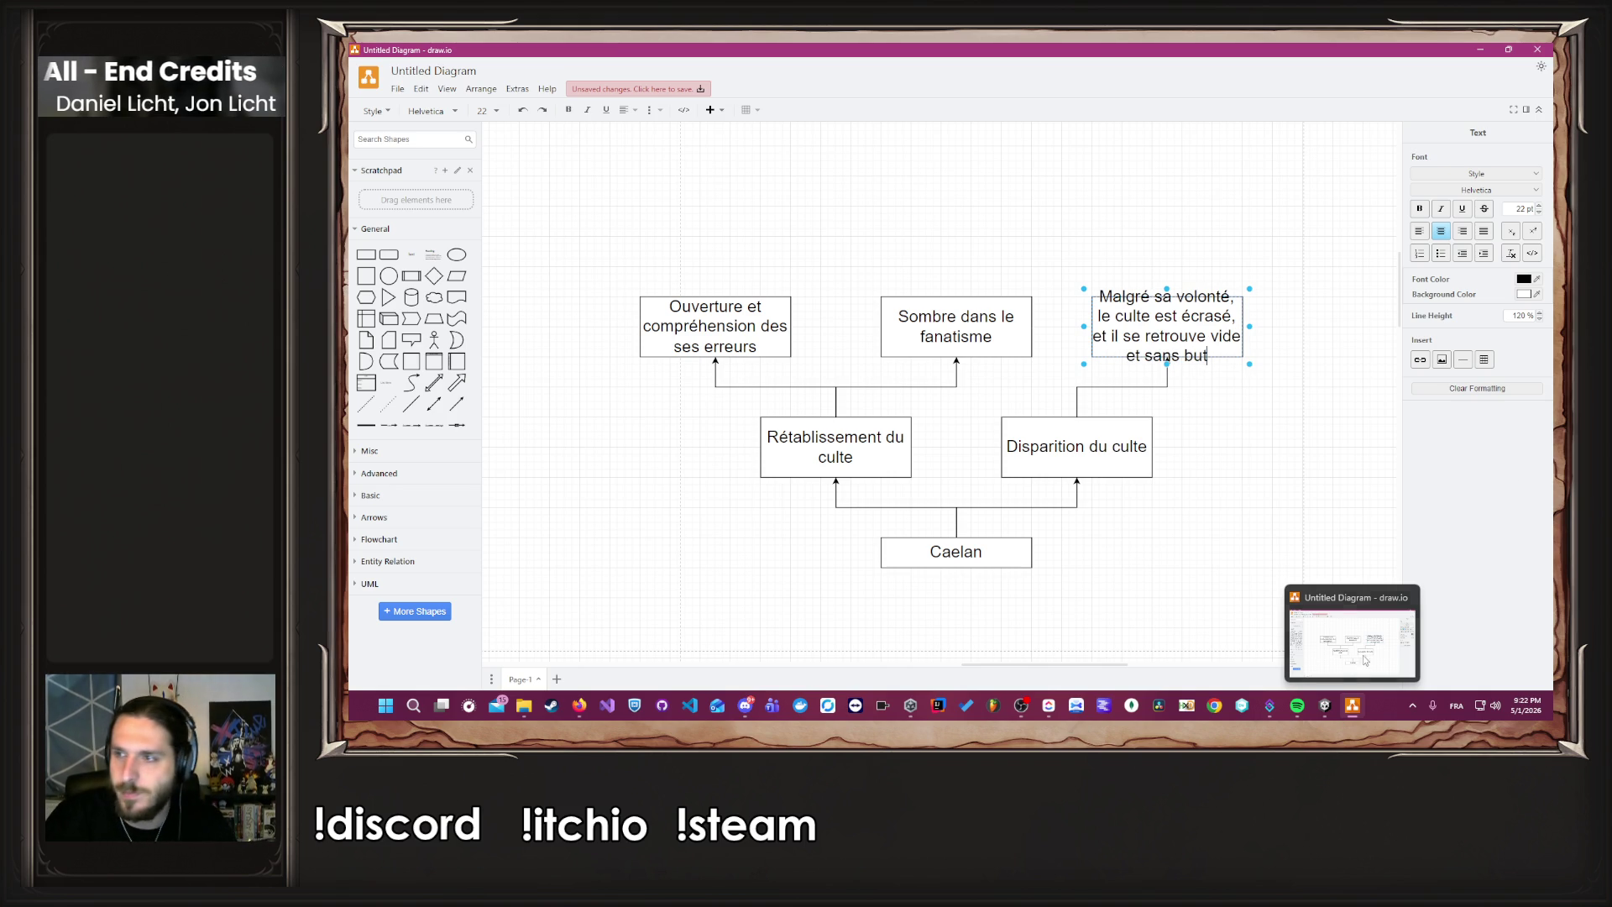
key("Escape")
Make the box taller, finish it with 'coquille vide', and duplicate it to the right.
left_click_drag(1167, 296, 1167, 236)
double_click(1157, 269)
key("End")
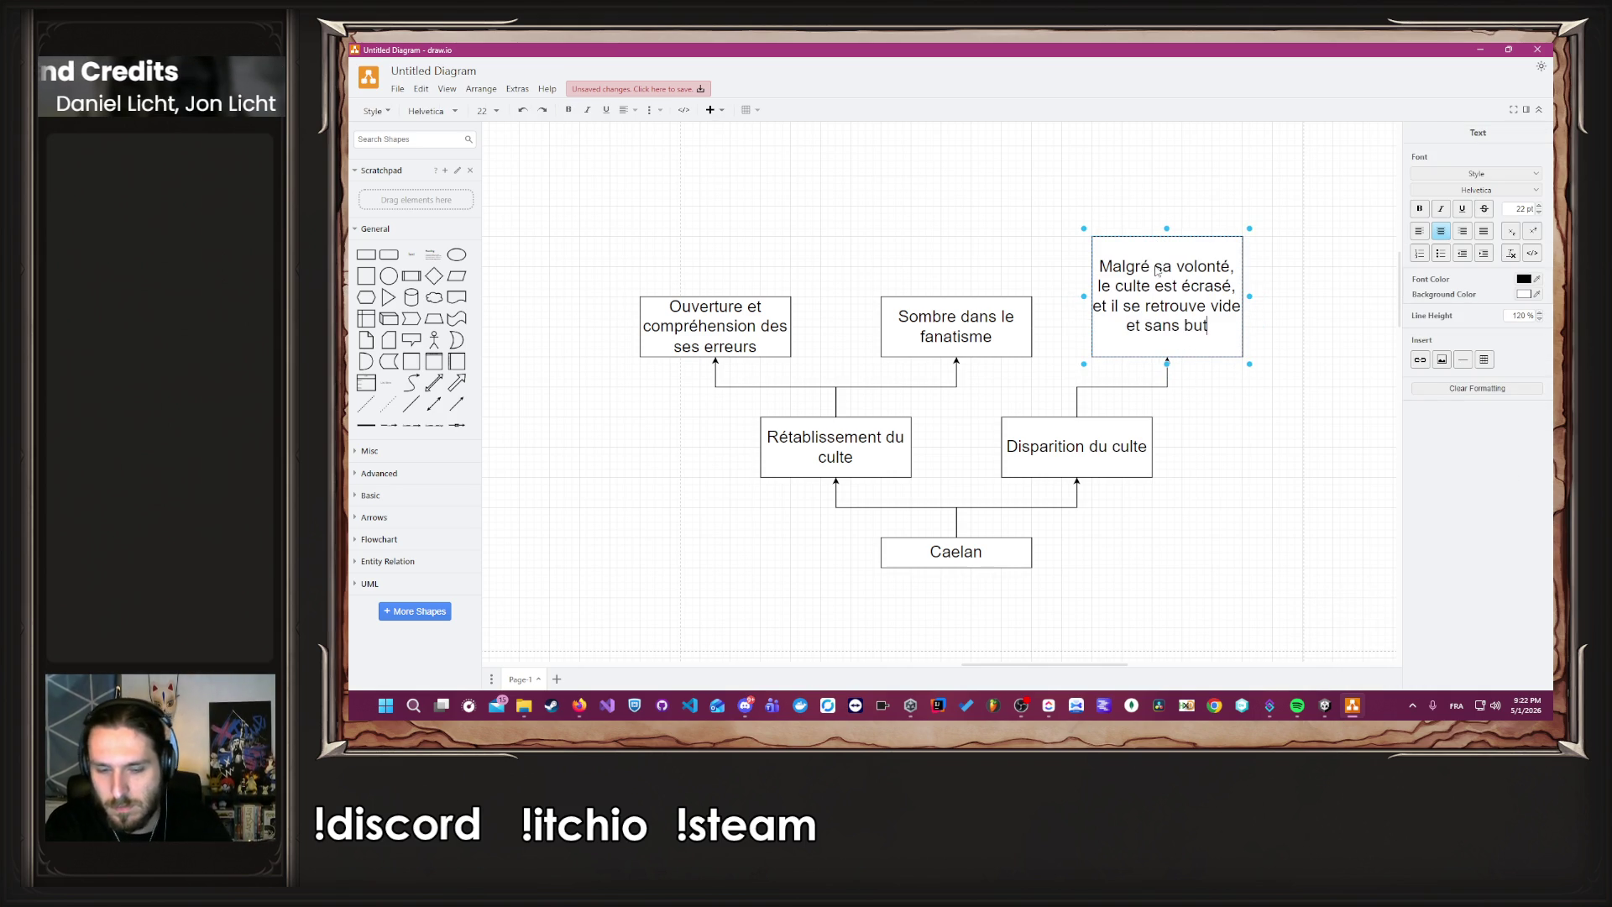
type(", il ne dev")
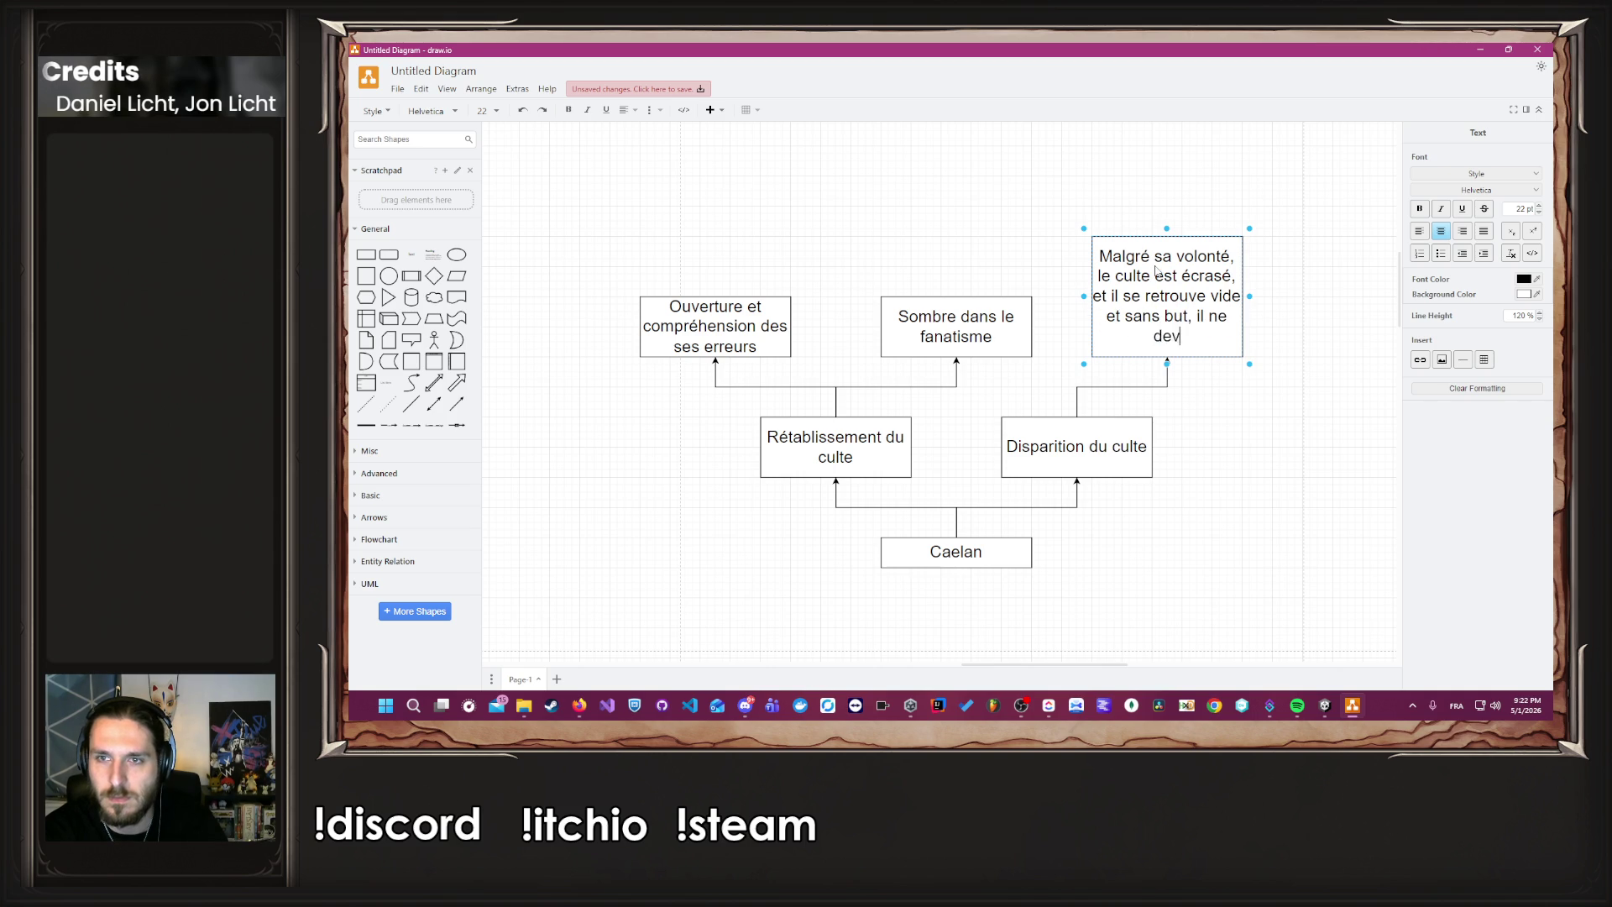
type("ient qu'une coquille vide")
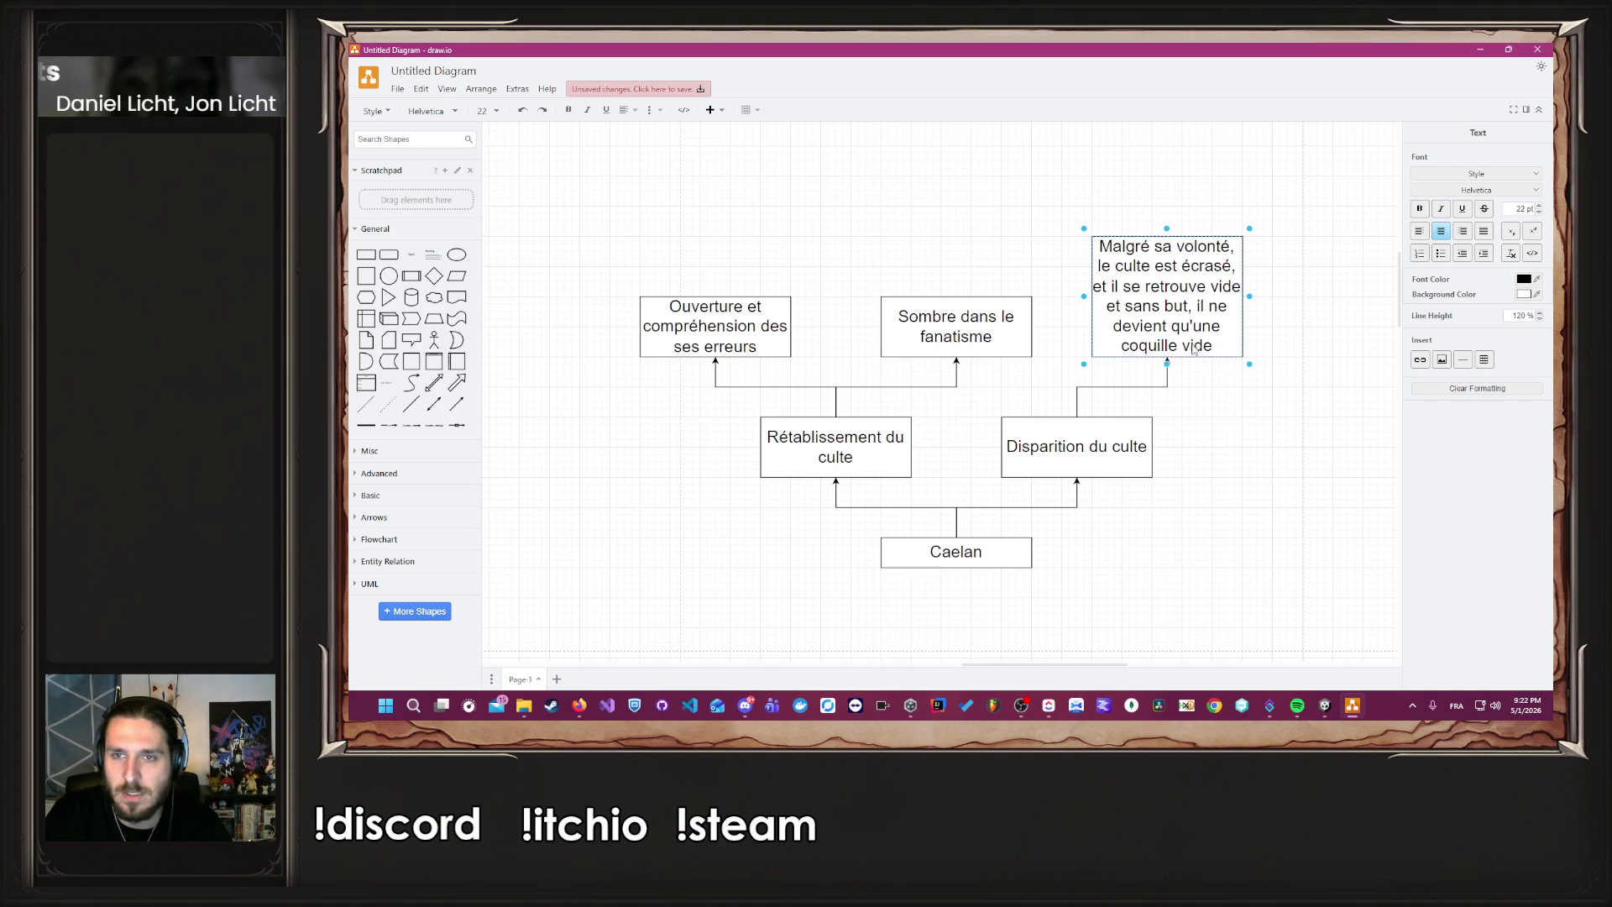
key("Escape")
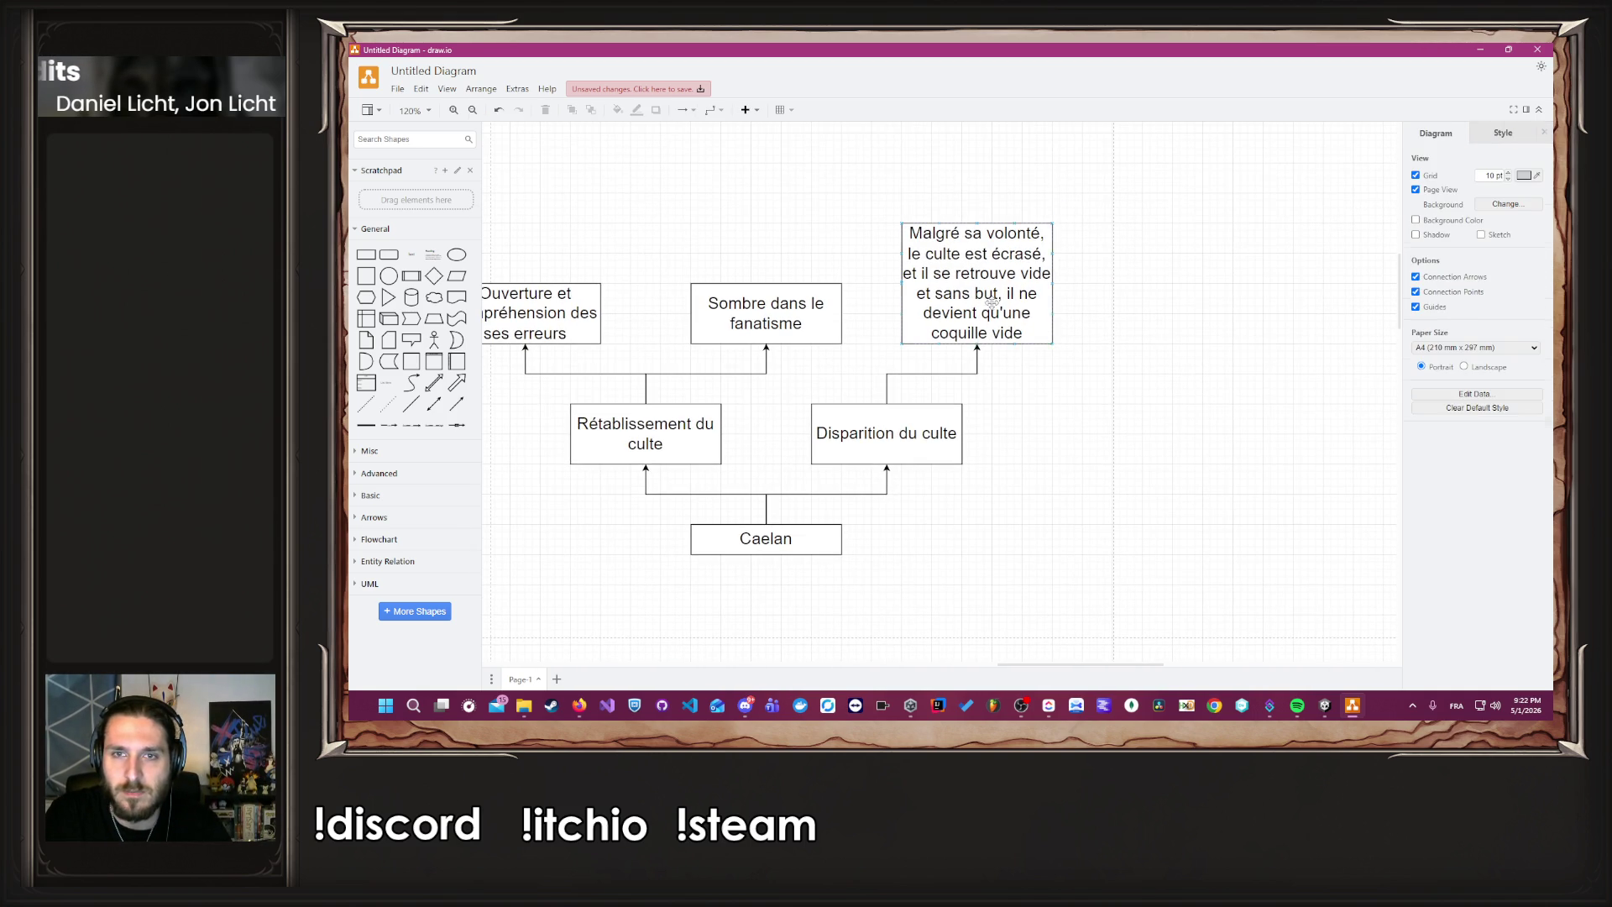
left_click_drag(1004, 312, 1215, 312)
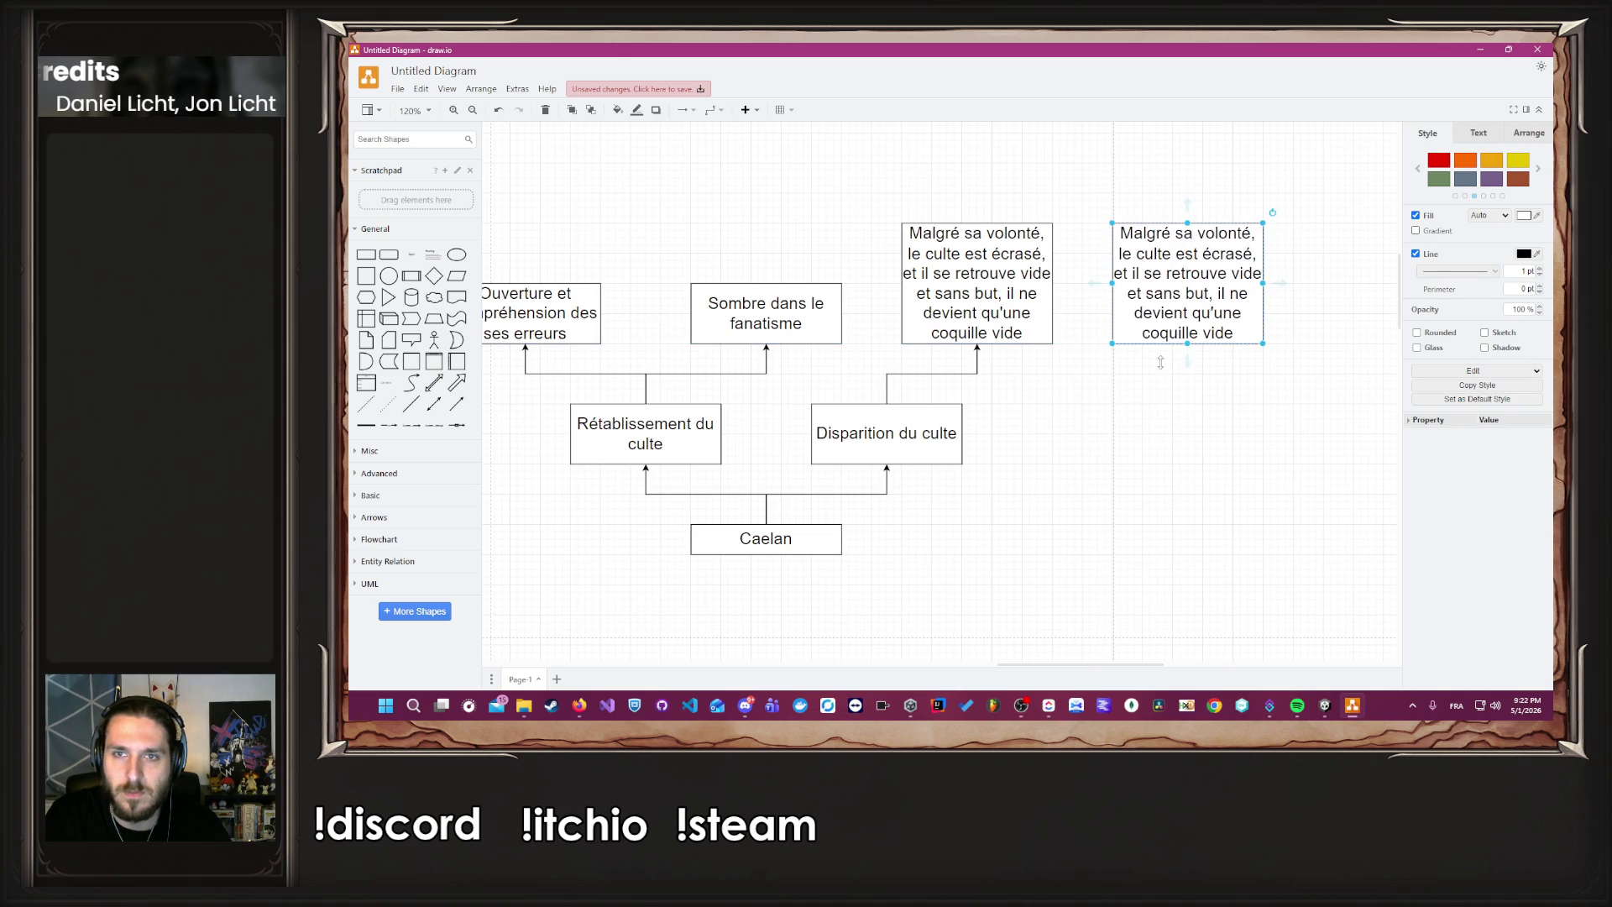
Link the duplicate from 'Disparition du culte', rewrite it as 'S'émancipe du culte… nouvelle foi, plus douce, et caché', and enlarge it.
key("Escape")
mouse_move(887, 407)
left_mouse_down()
mouse_move(1090, 364)
mouse_move(1232, 284)
left_mouse_up()
double_click(1232, 285)
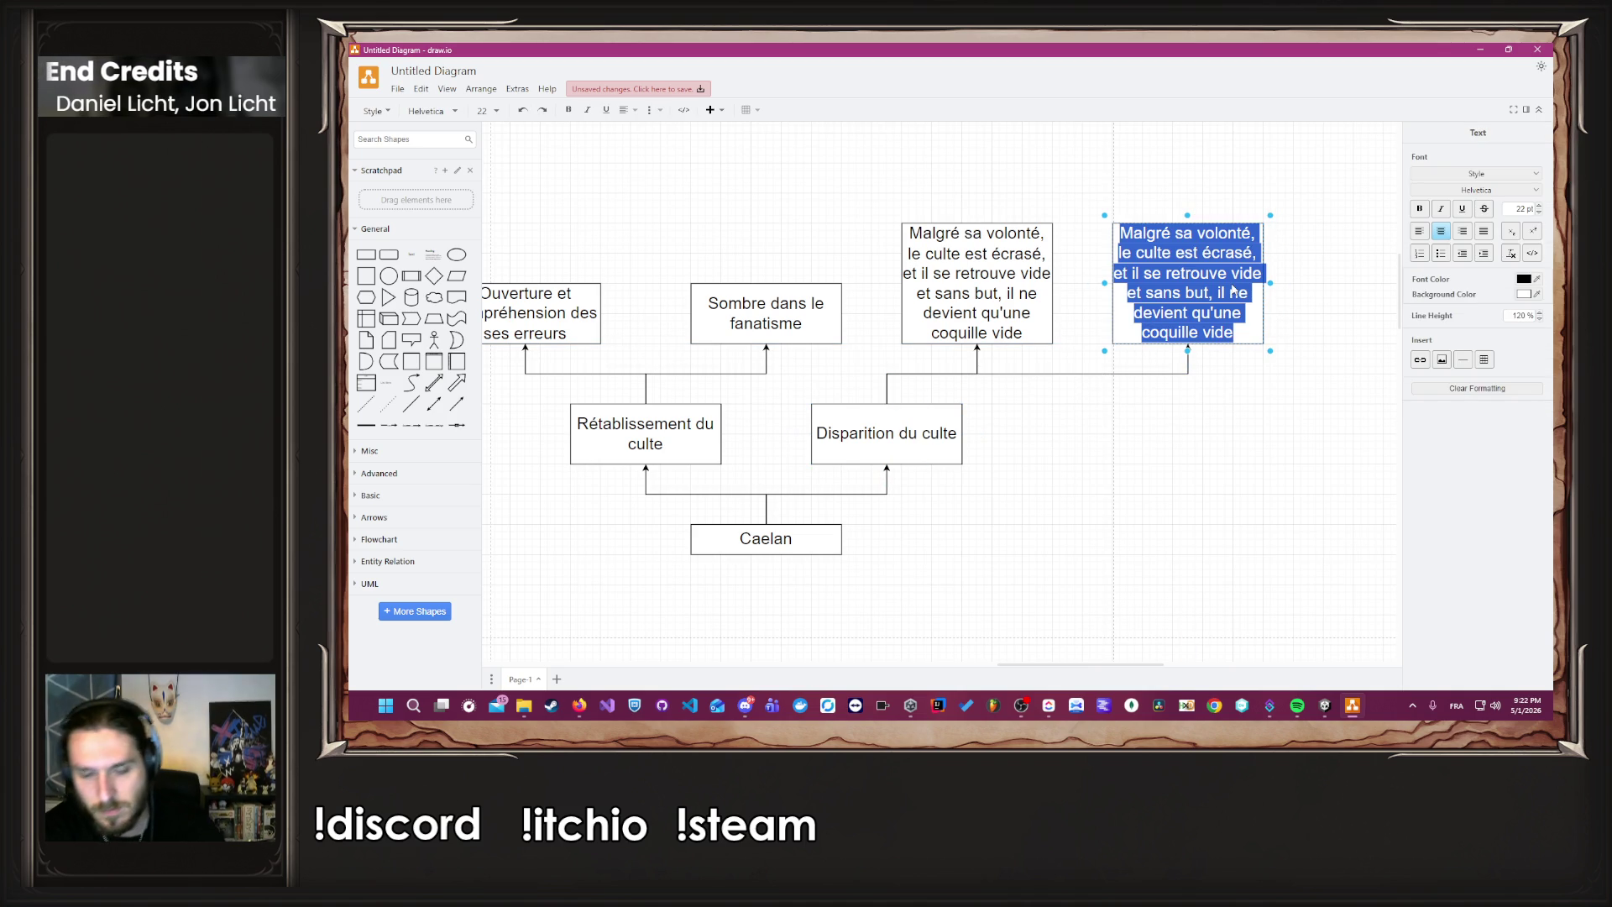
key("BackSpace")
type("S'émancipe de")
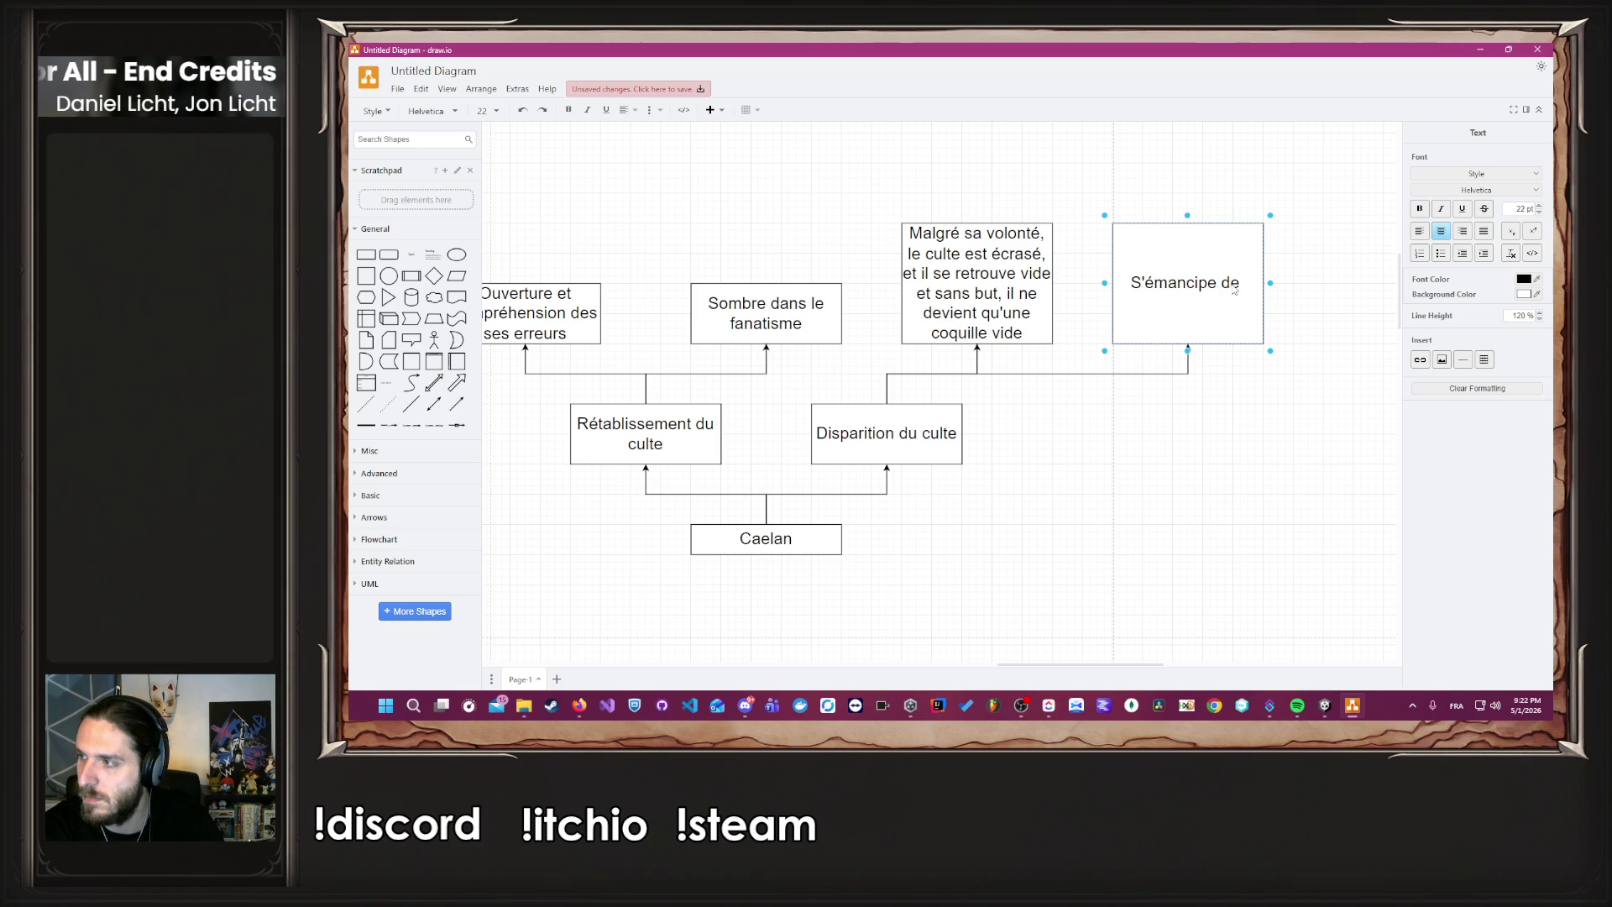
key("BackSpace")
type("u culte, et")
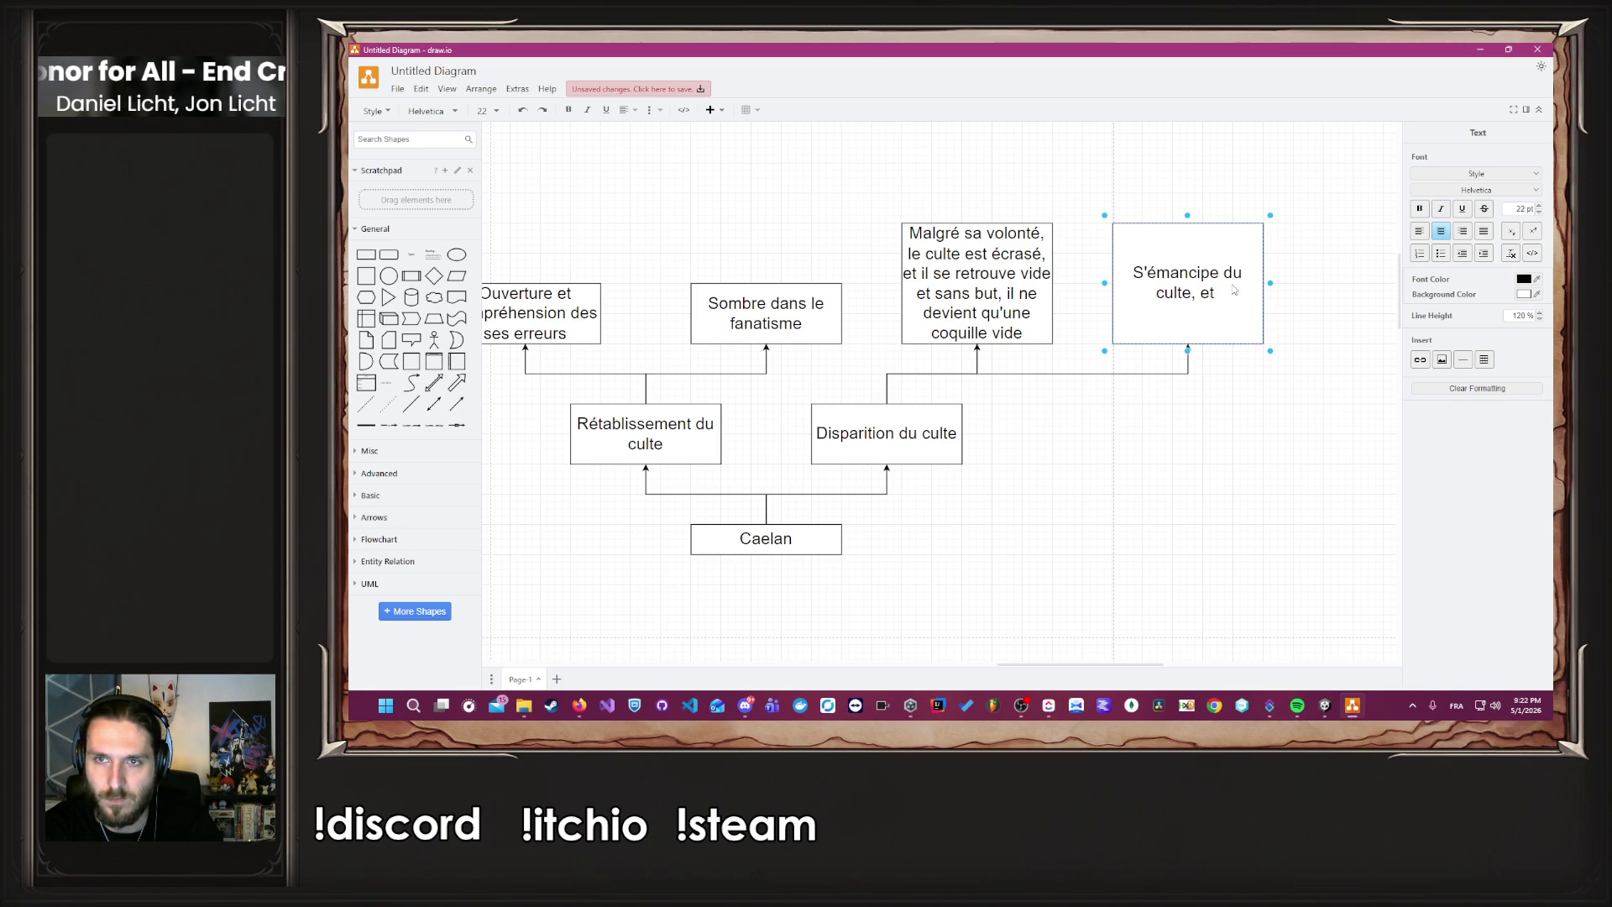
type(" malgré sa di")
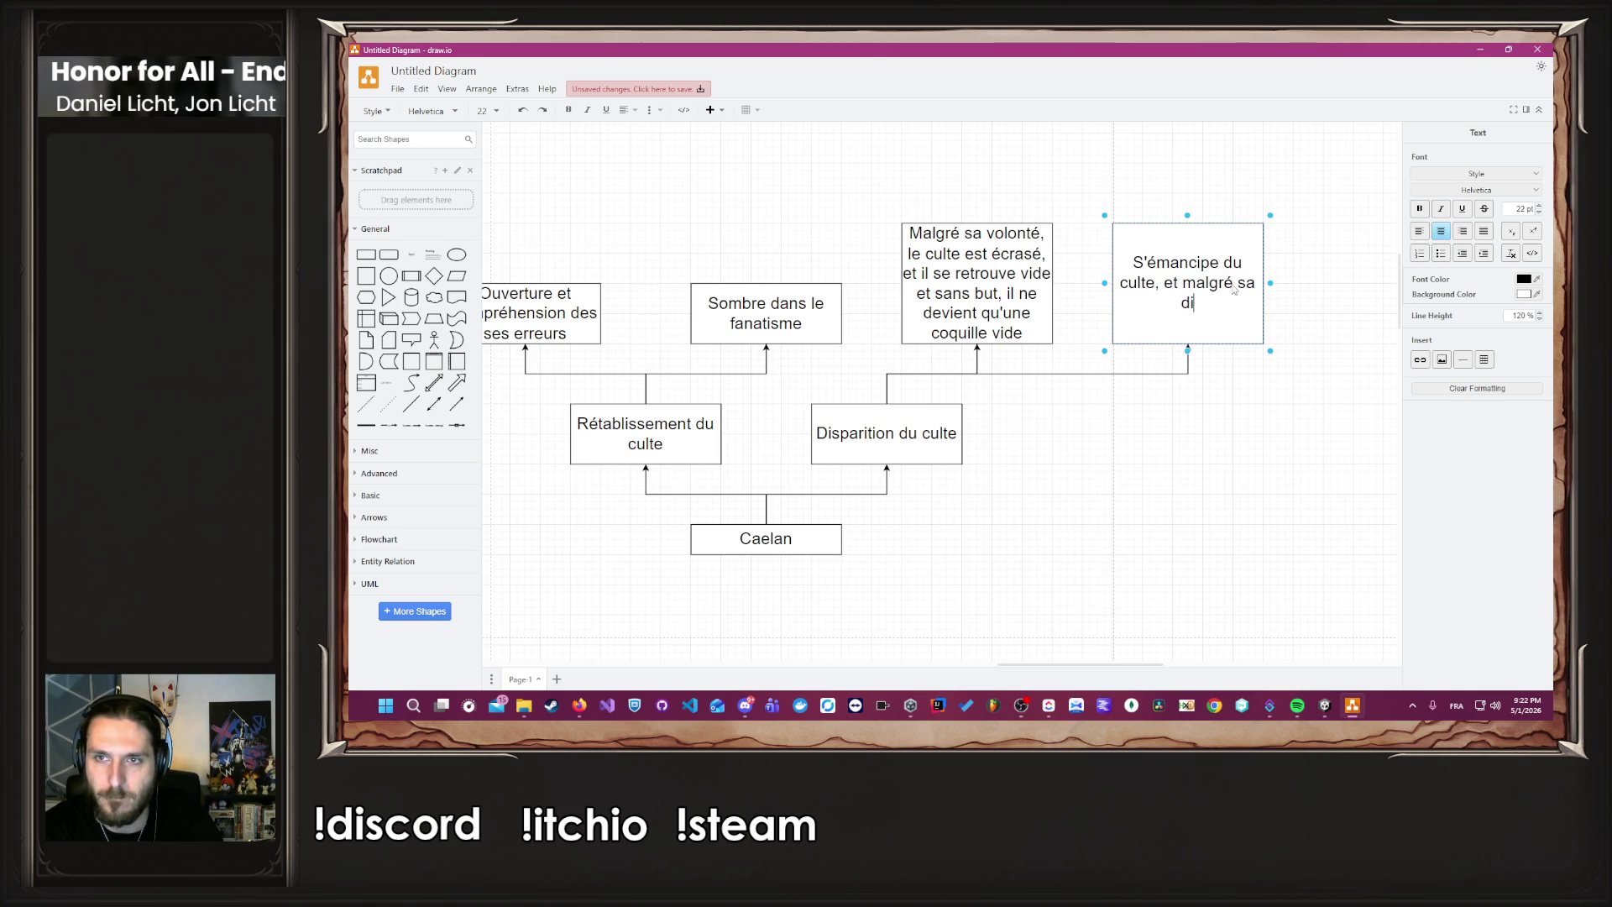
type("sparition of")
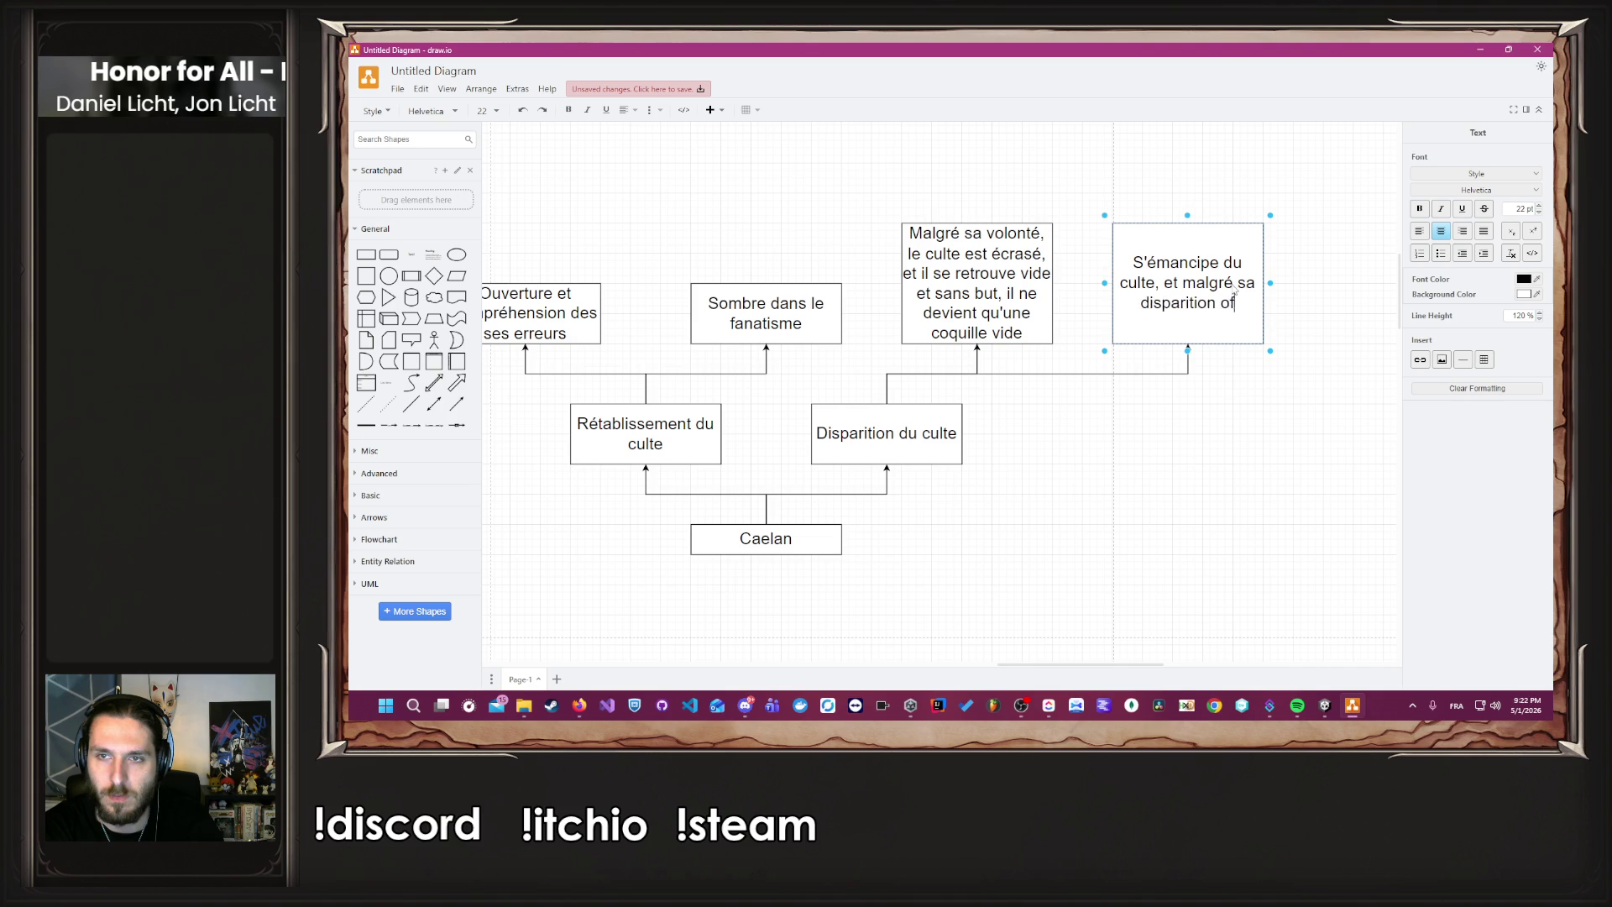
type("ficiel, continue ")
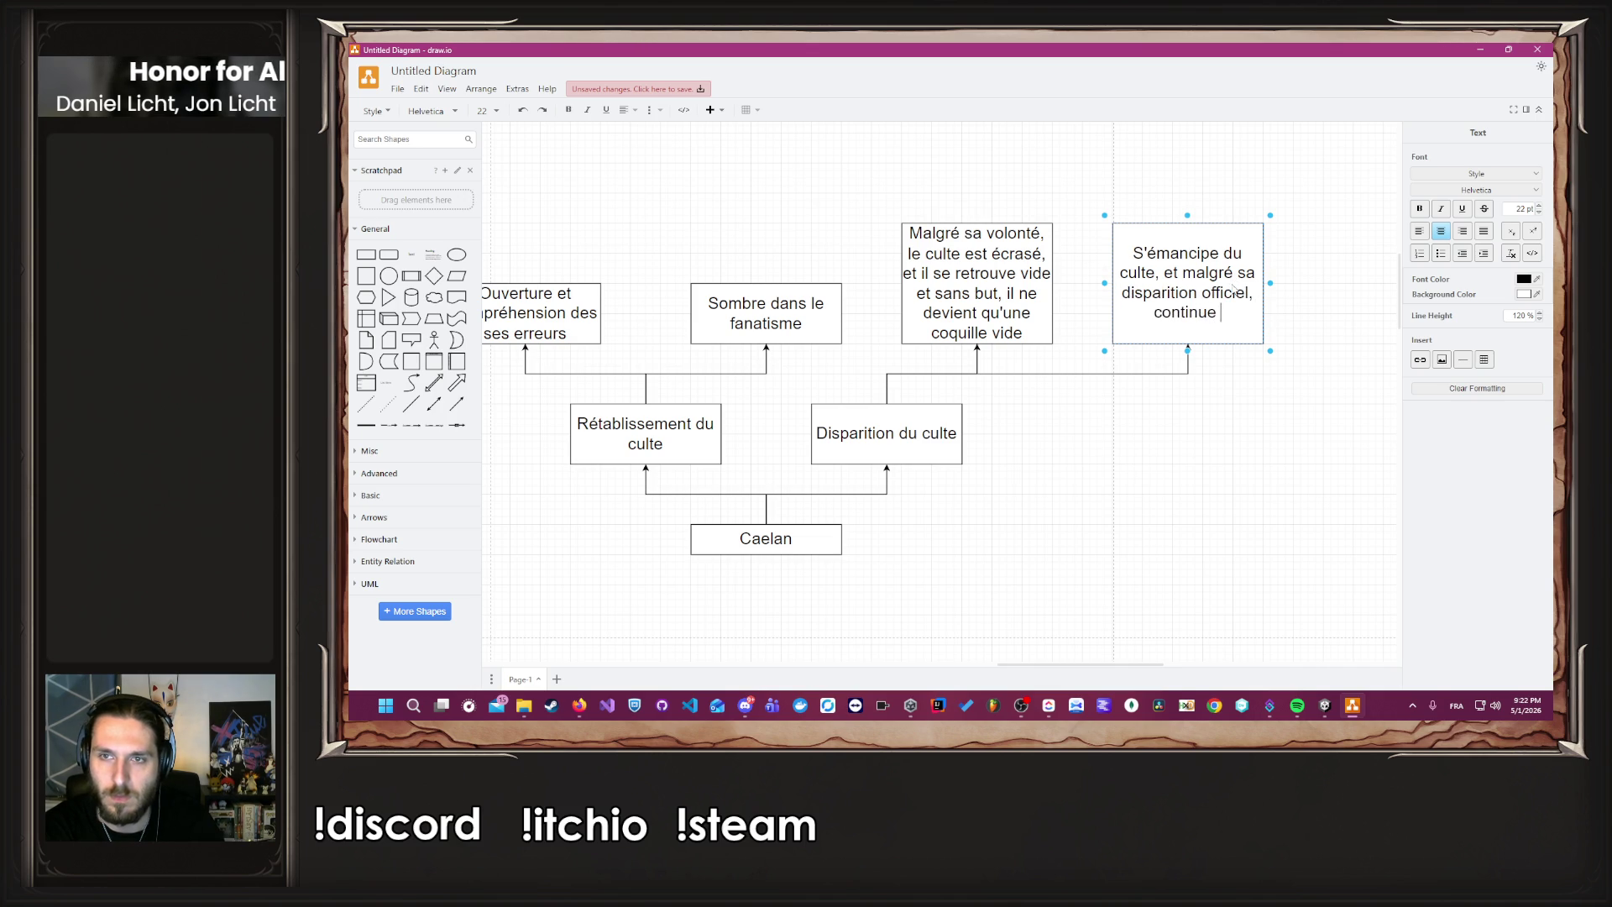
type("de vénérer les dieux q")
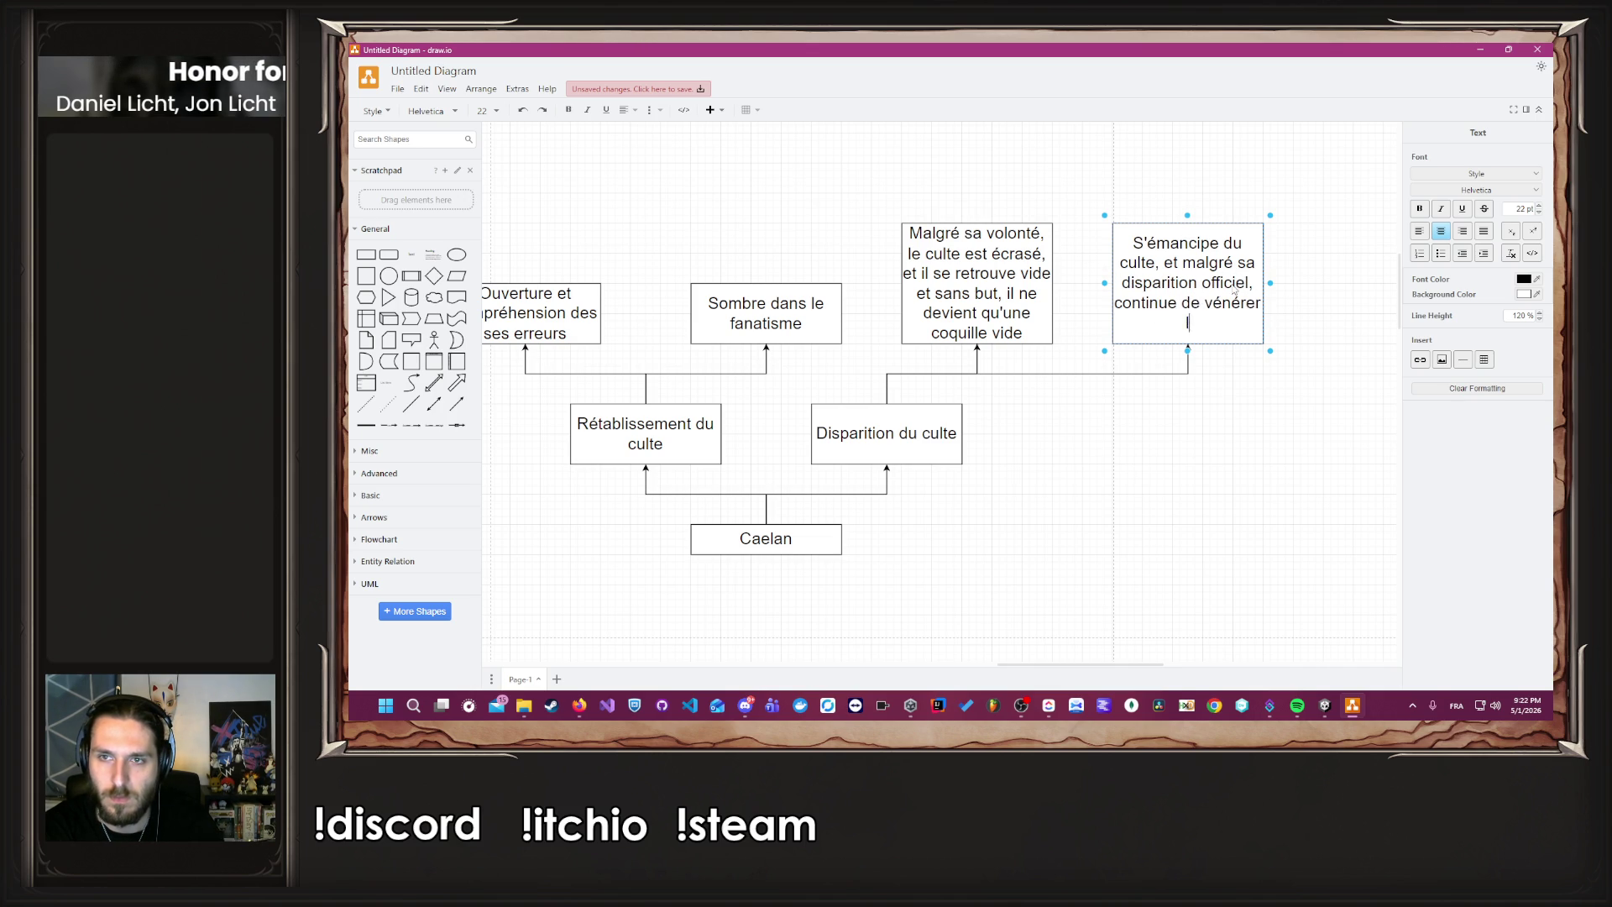
key("BackSpace")
type("à")
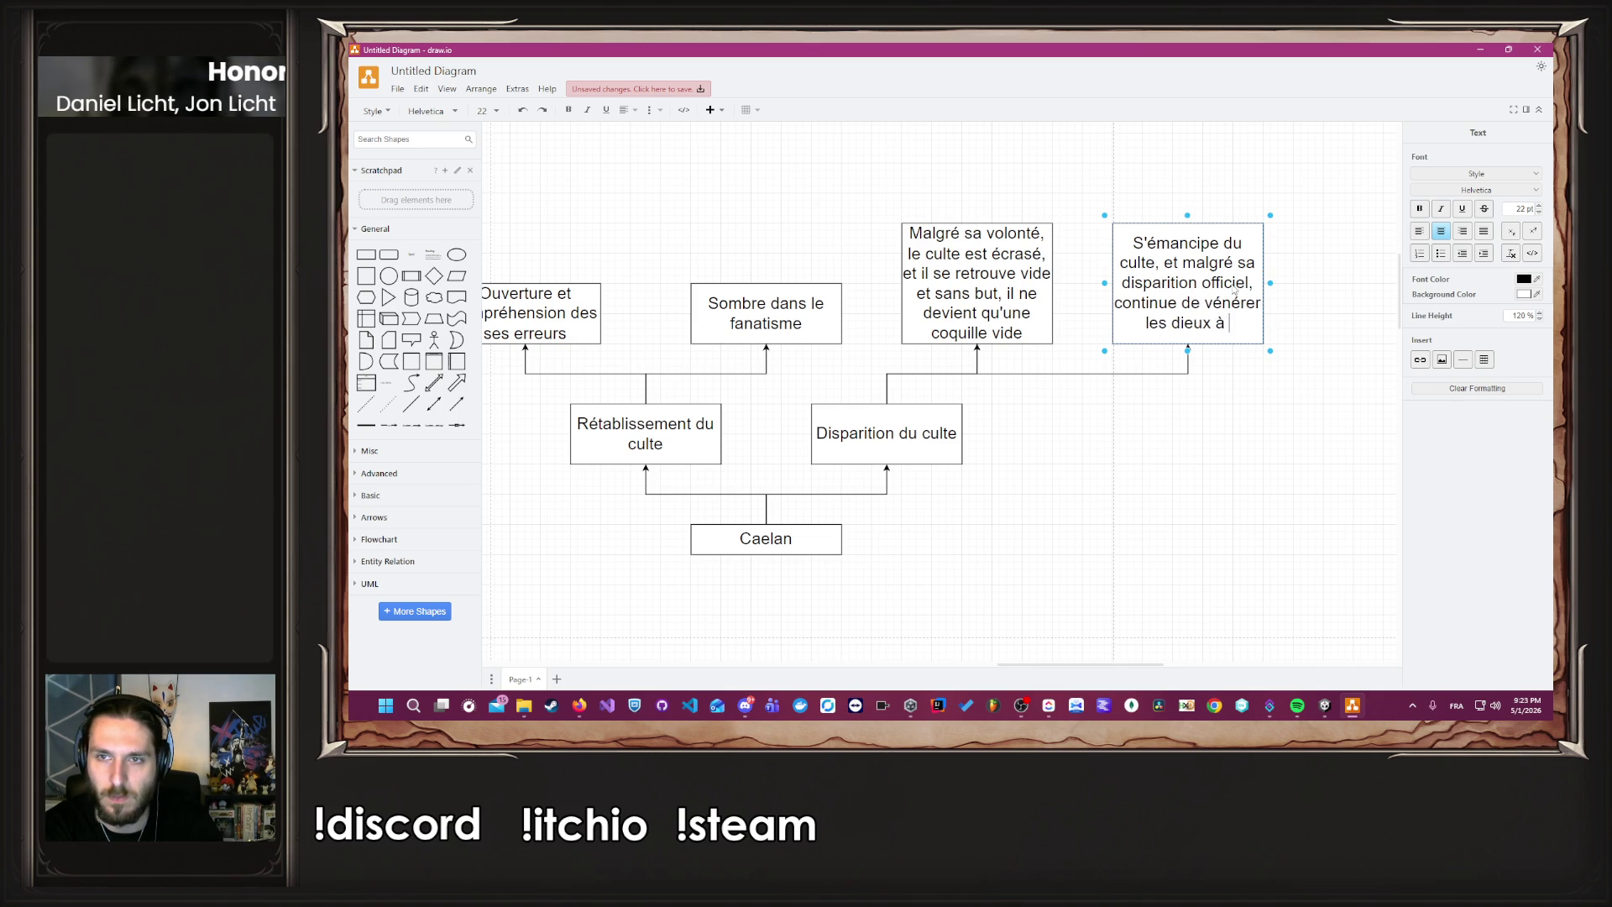
type(" sa manière et ")
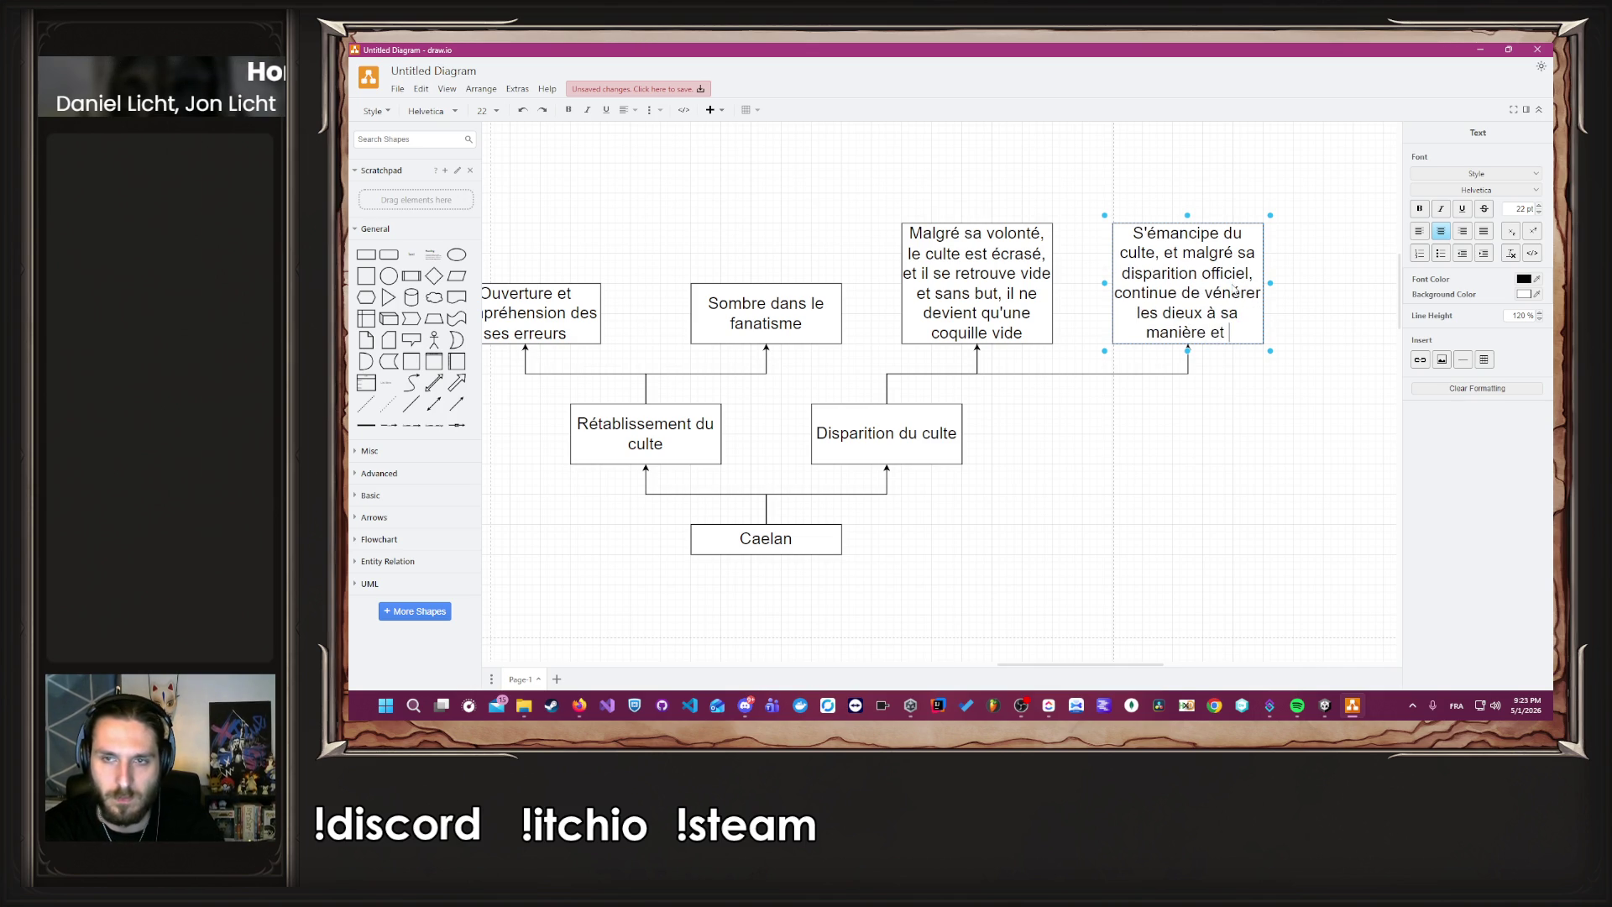
type("sera a l'origine")
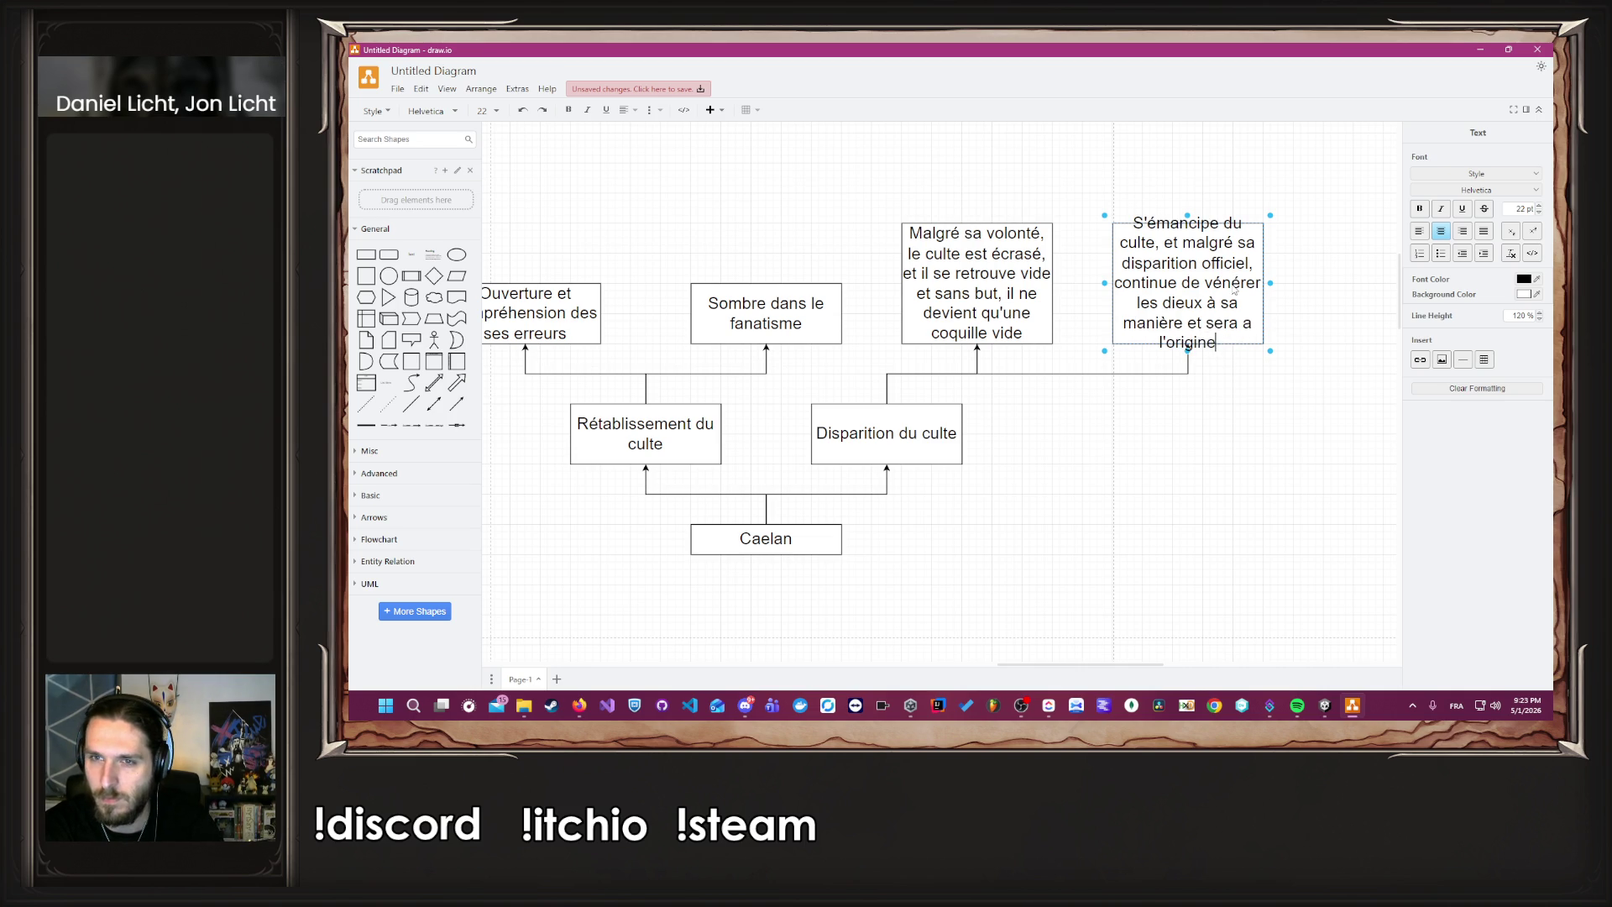
type(" d'une nouvelle foi, ")
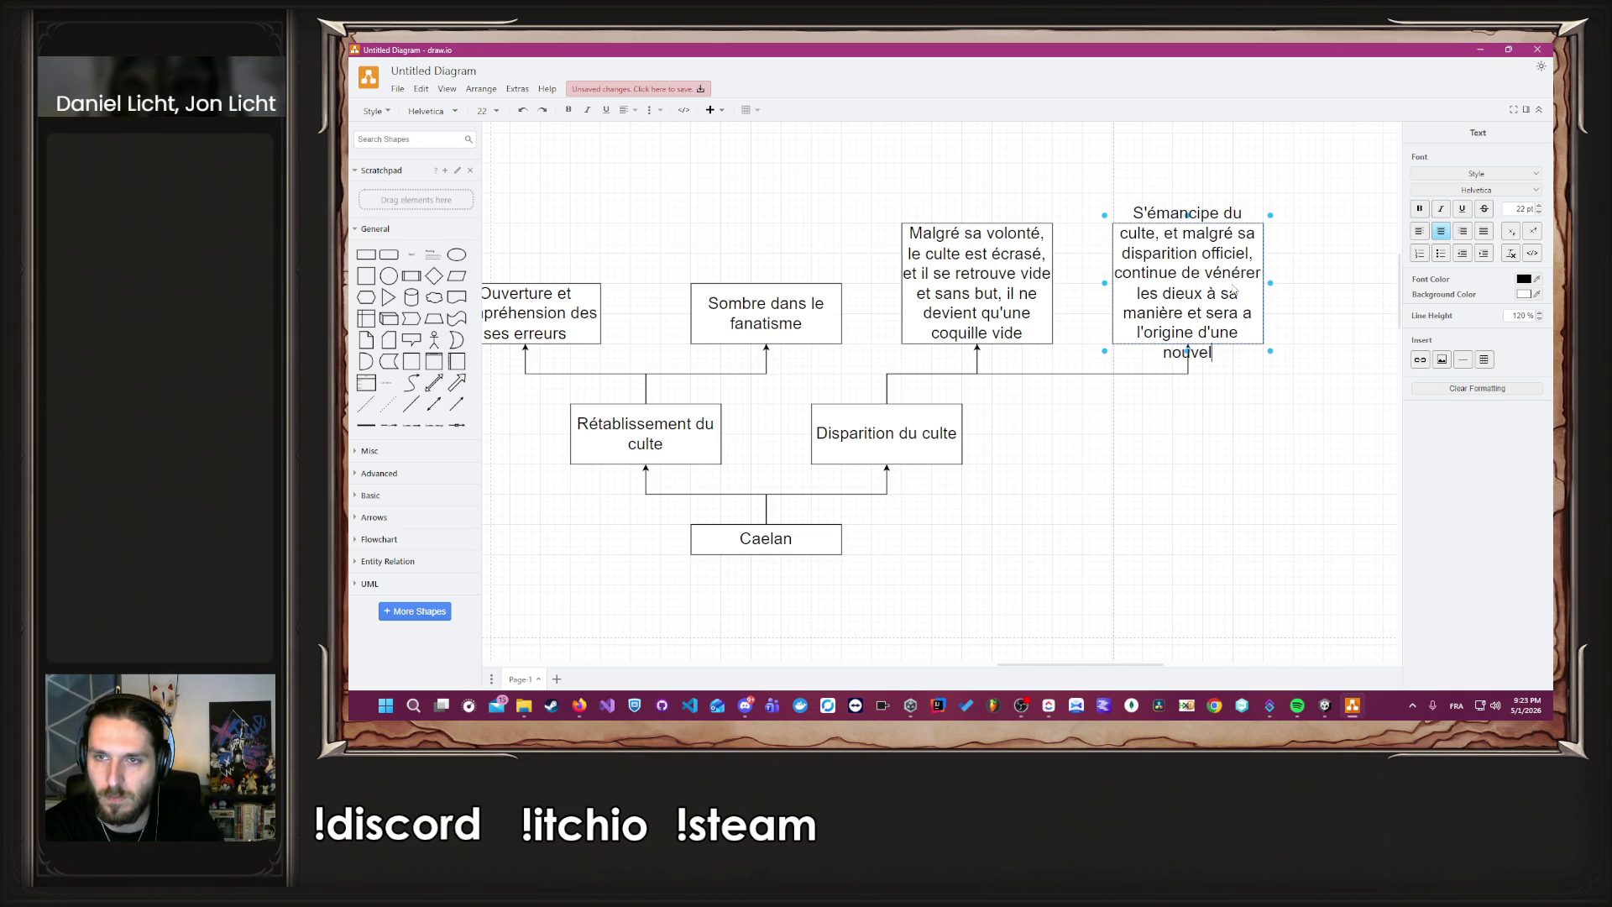
type("plus")
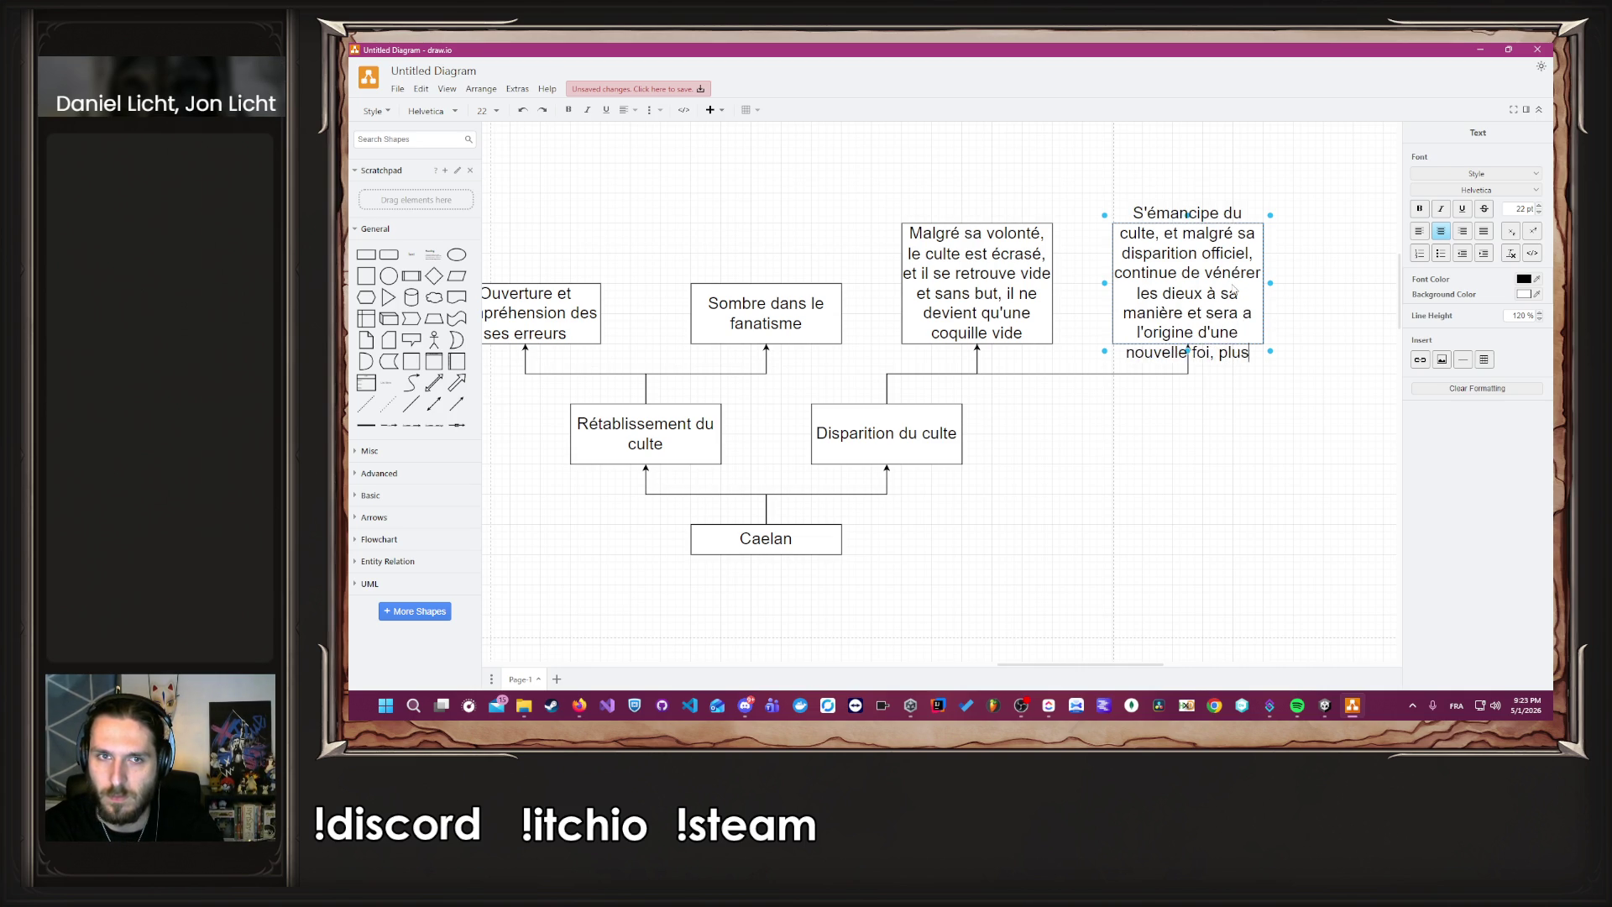
type(" douce, et caché")
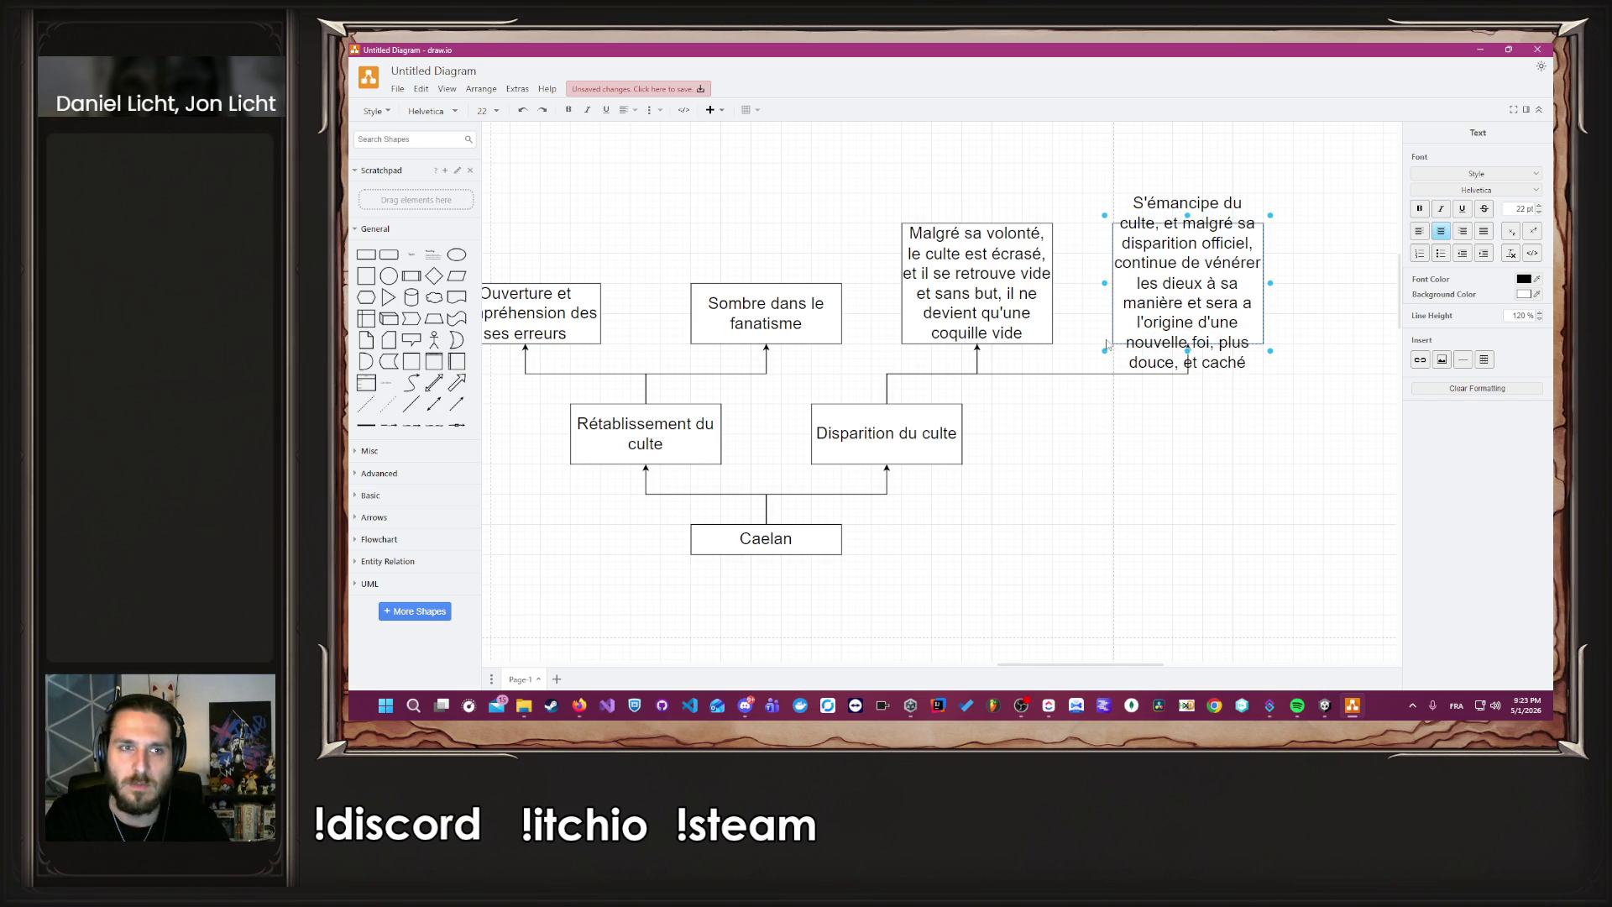
left_click(1165, 395)
left_click_drag(1188, 222, 1187, 132)
Extend 'Sombre dans le fanatisme' with 'Il devient l'instrument du culte, qui ne peut être remis en question' and heighten it.
left_click(1026, 456)
left_click(1008, 340)
double_click(1008, 340)
key("End")
type(", ne")
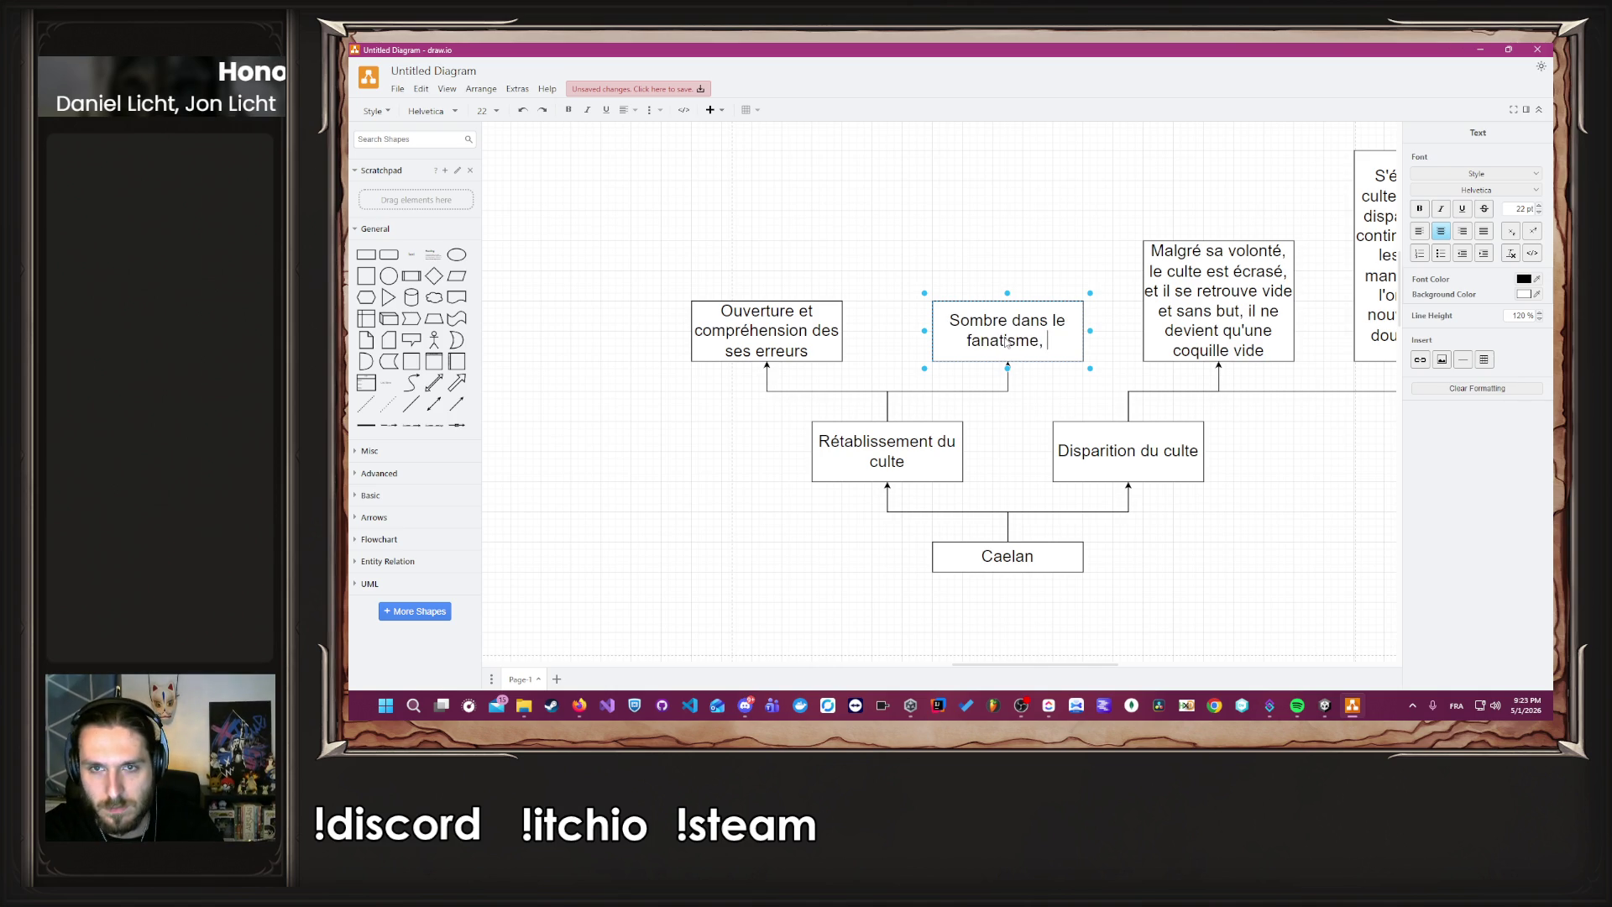
key("BackSpace")
key("BackSpace")
type("le fanatisme, Il")
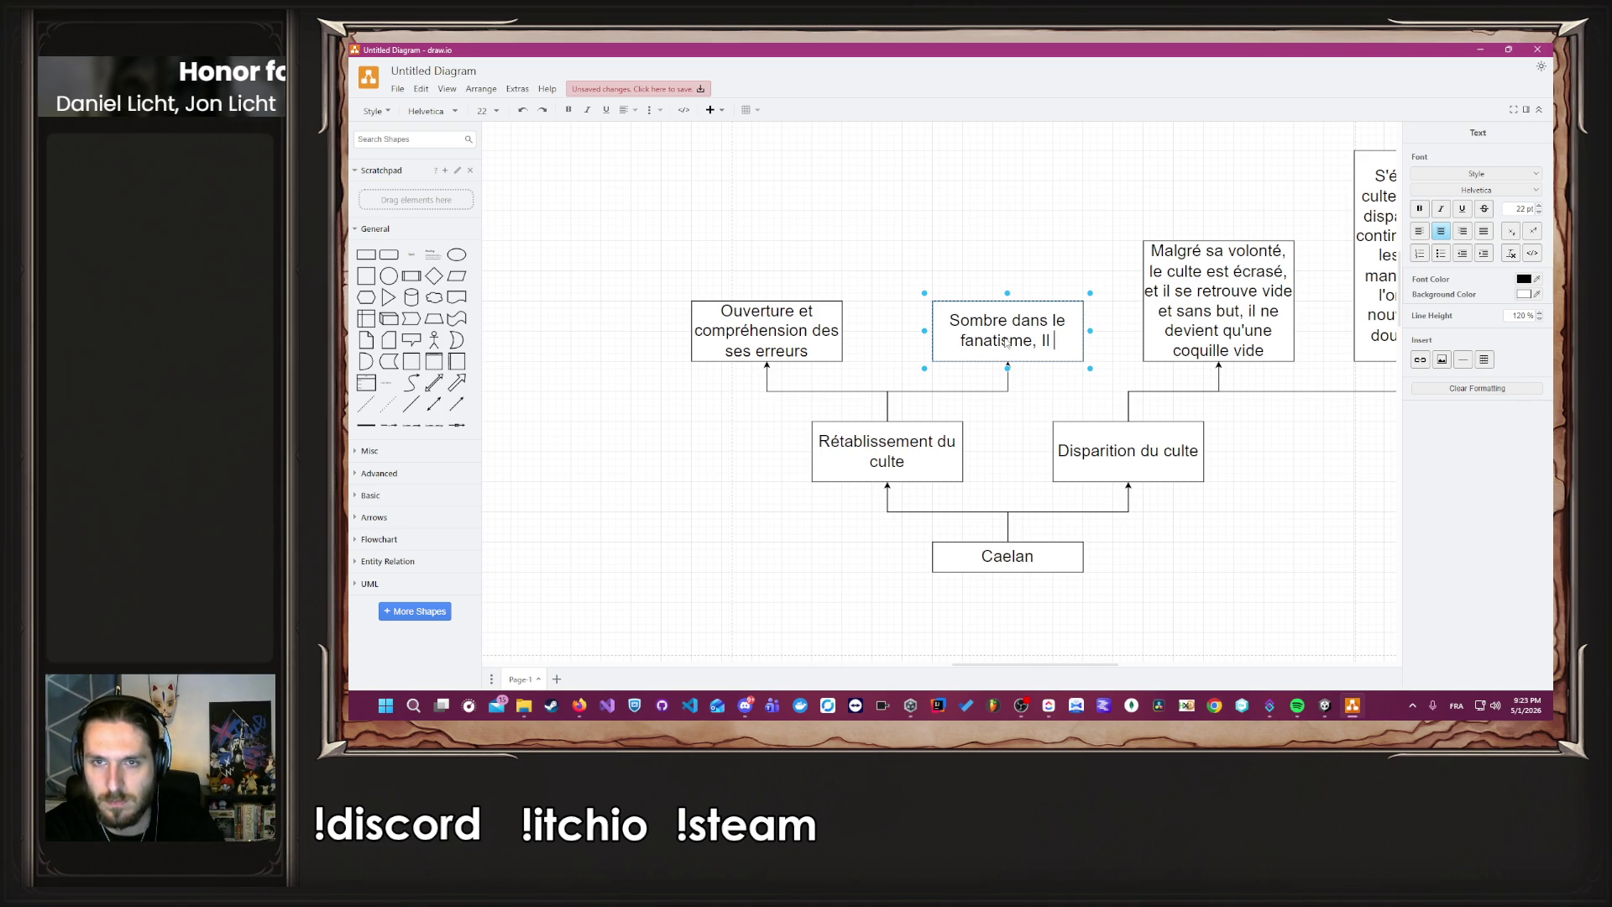
type(" devient l'instru")
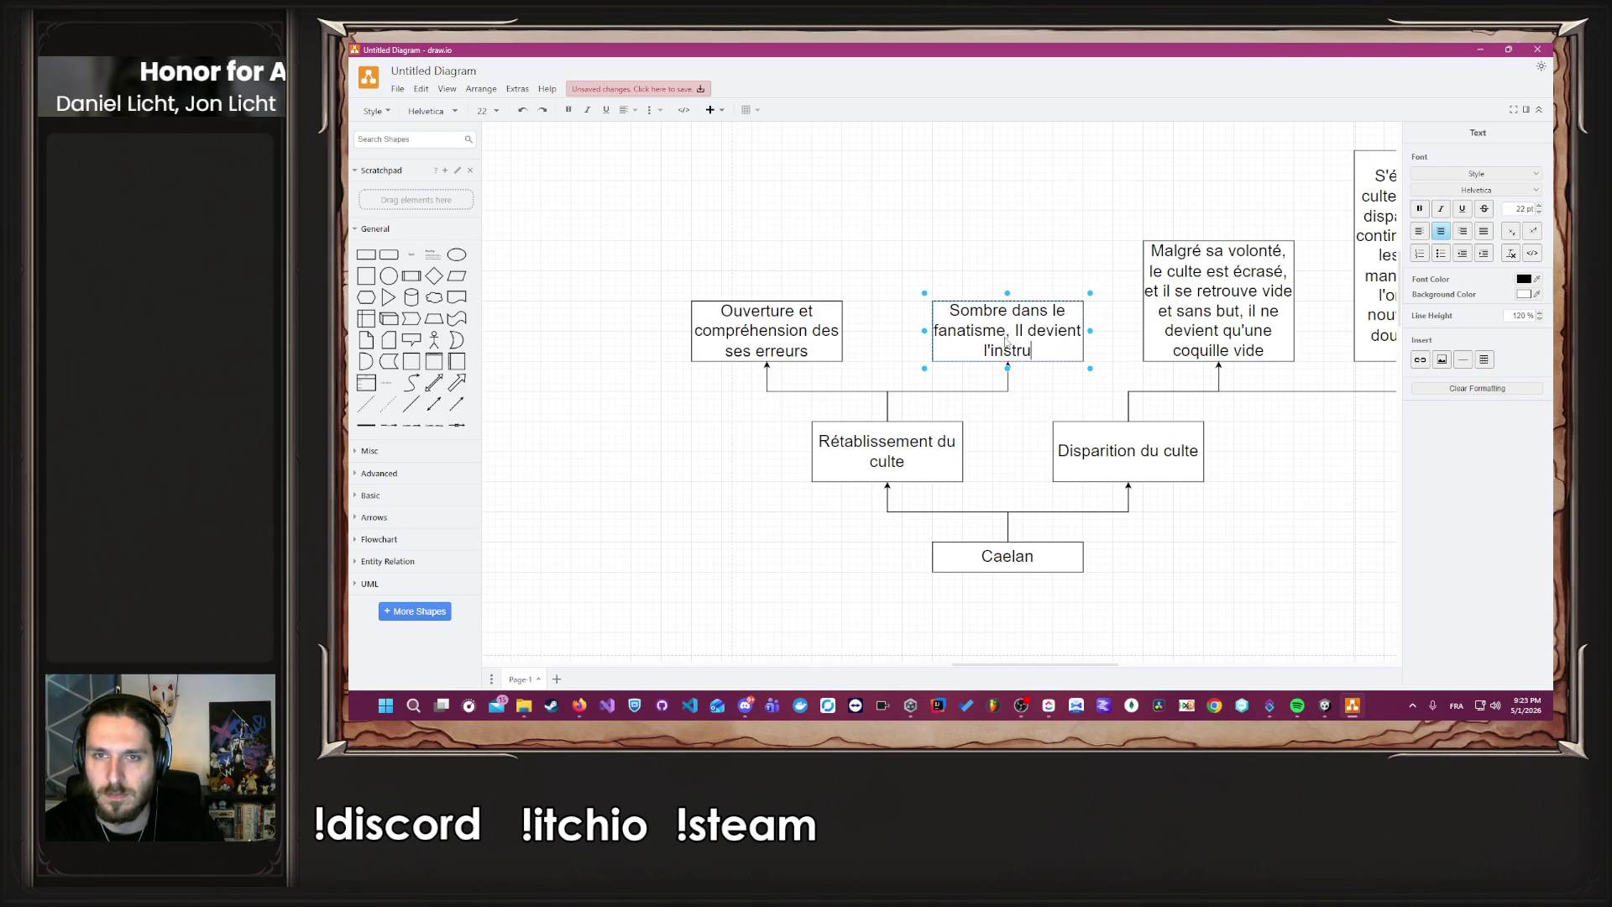
type("ment du culte, ")
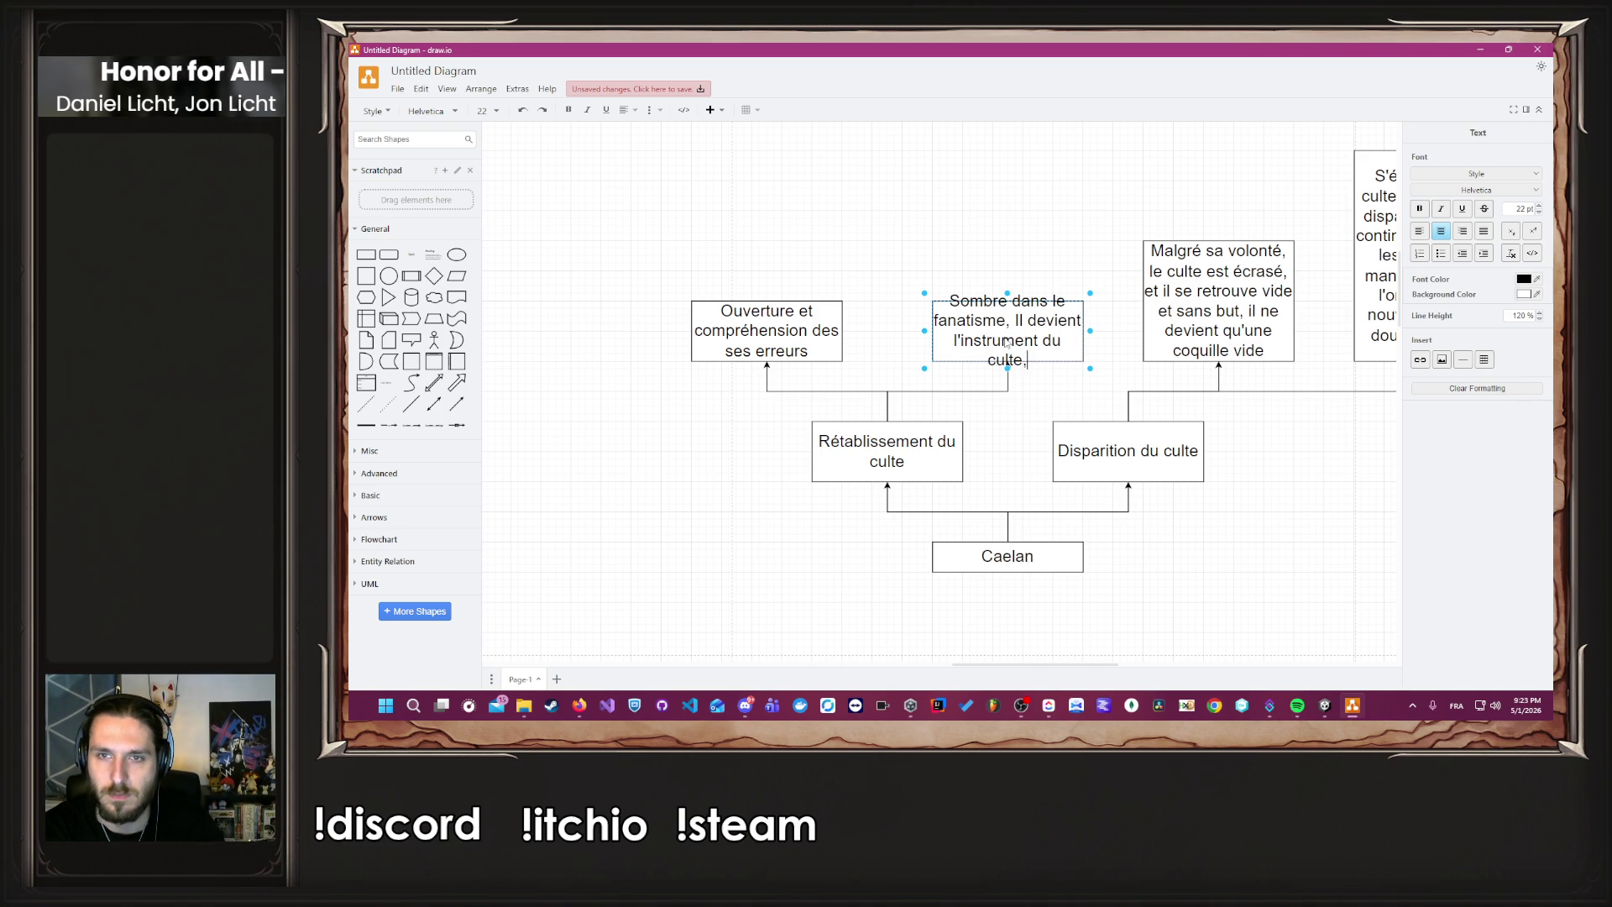
type("et seul")
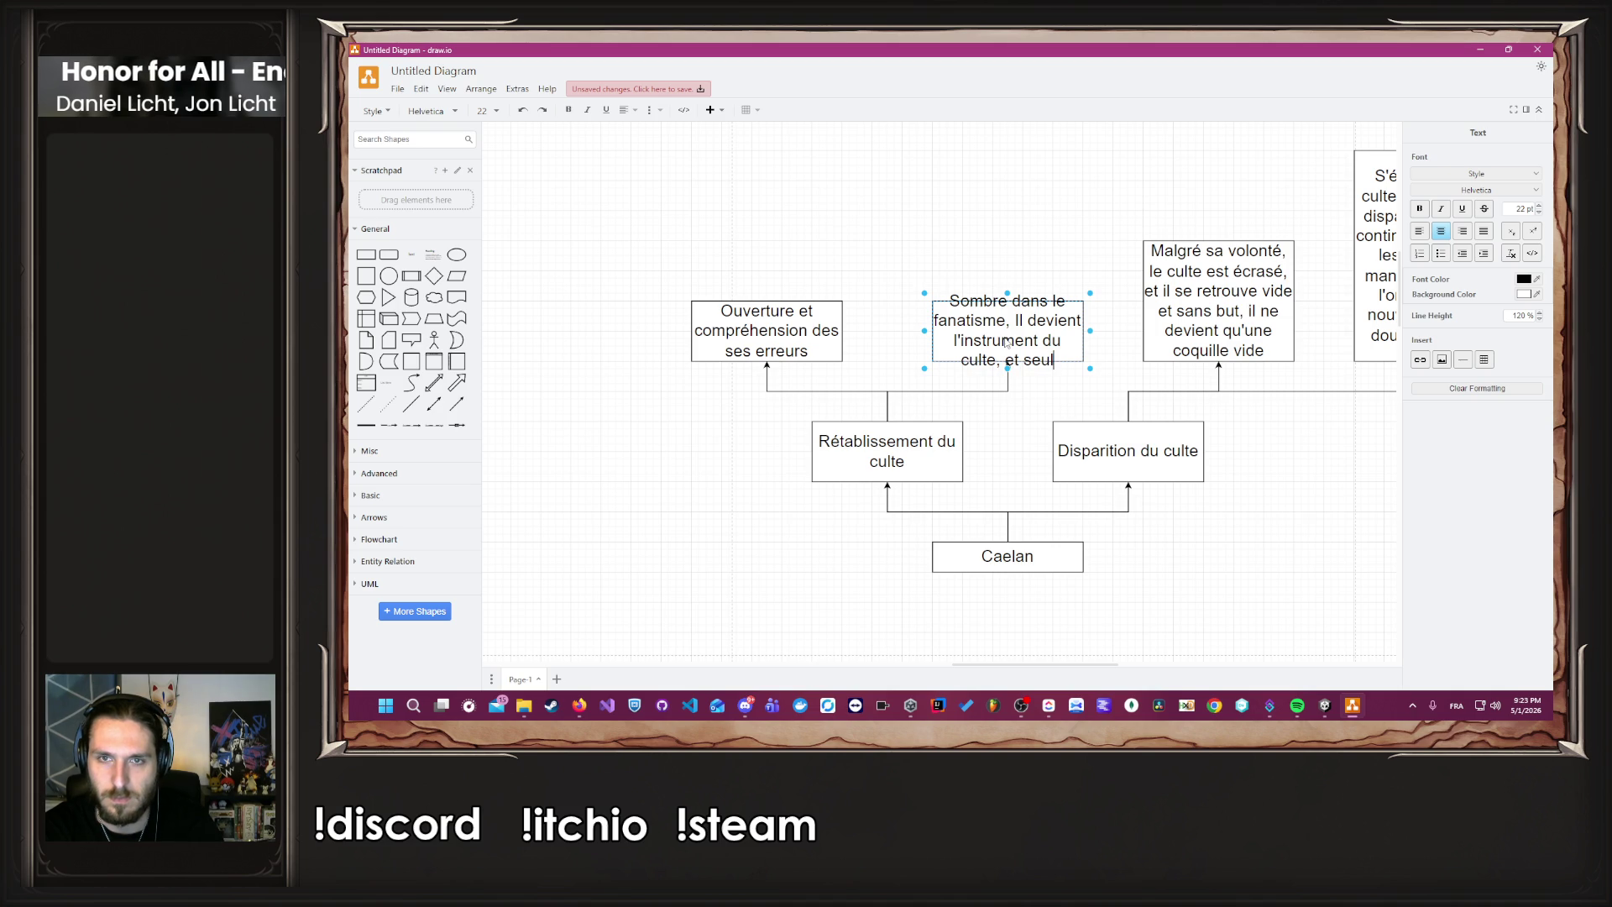
key("BackSpace")
key("BackSpace")
key("BackSpace")
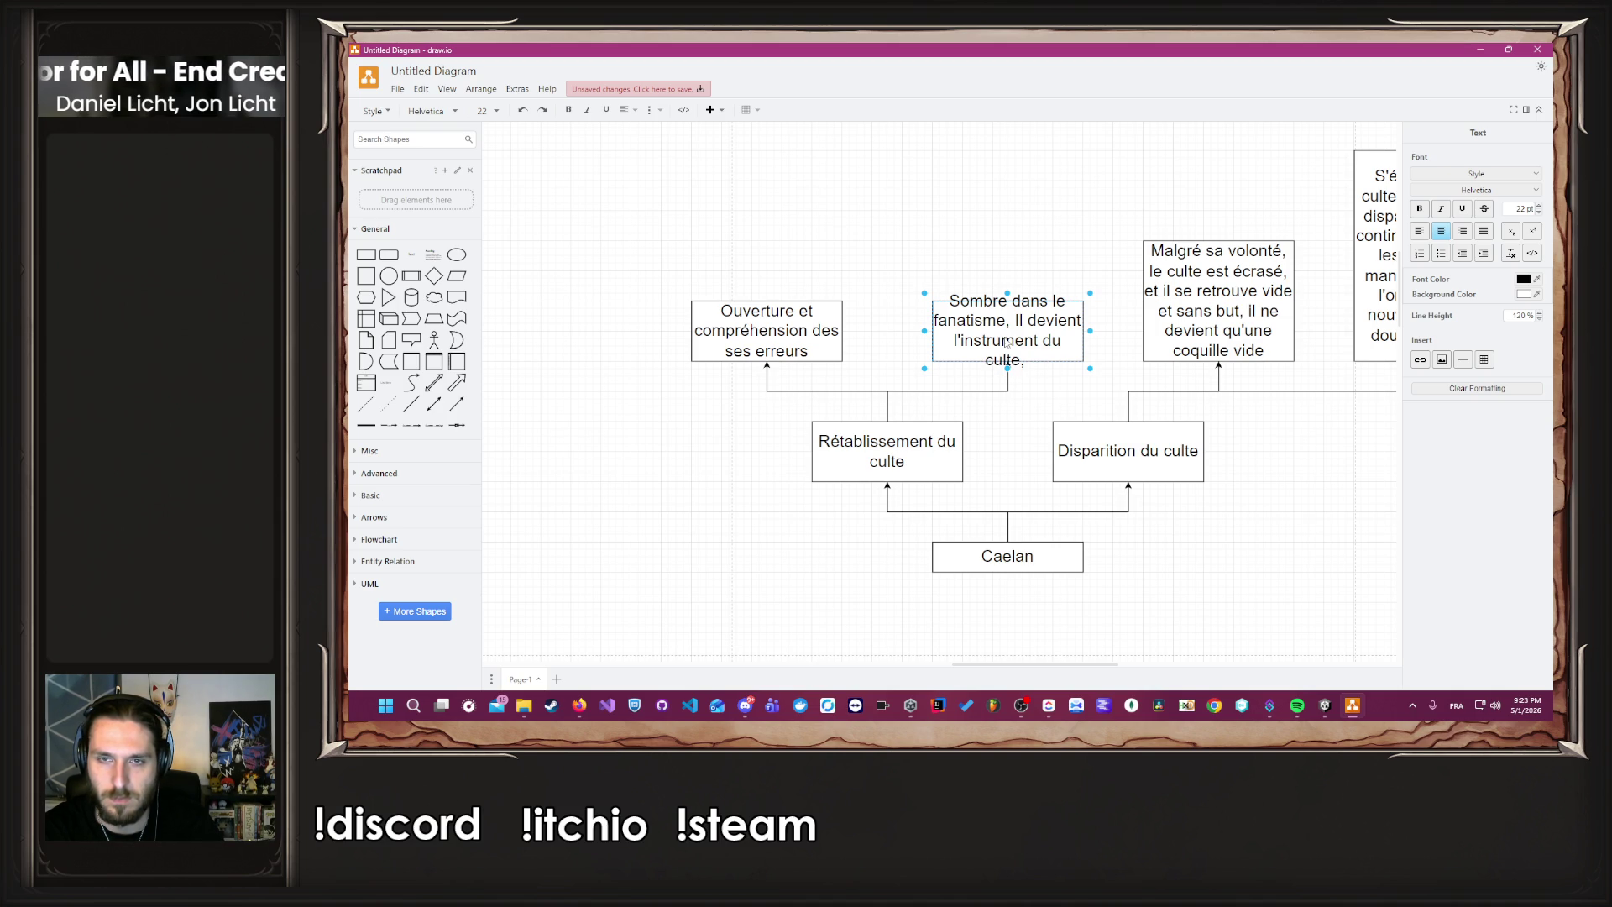
type(" qui ne peut être remi")
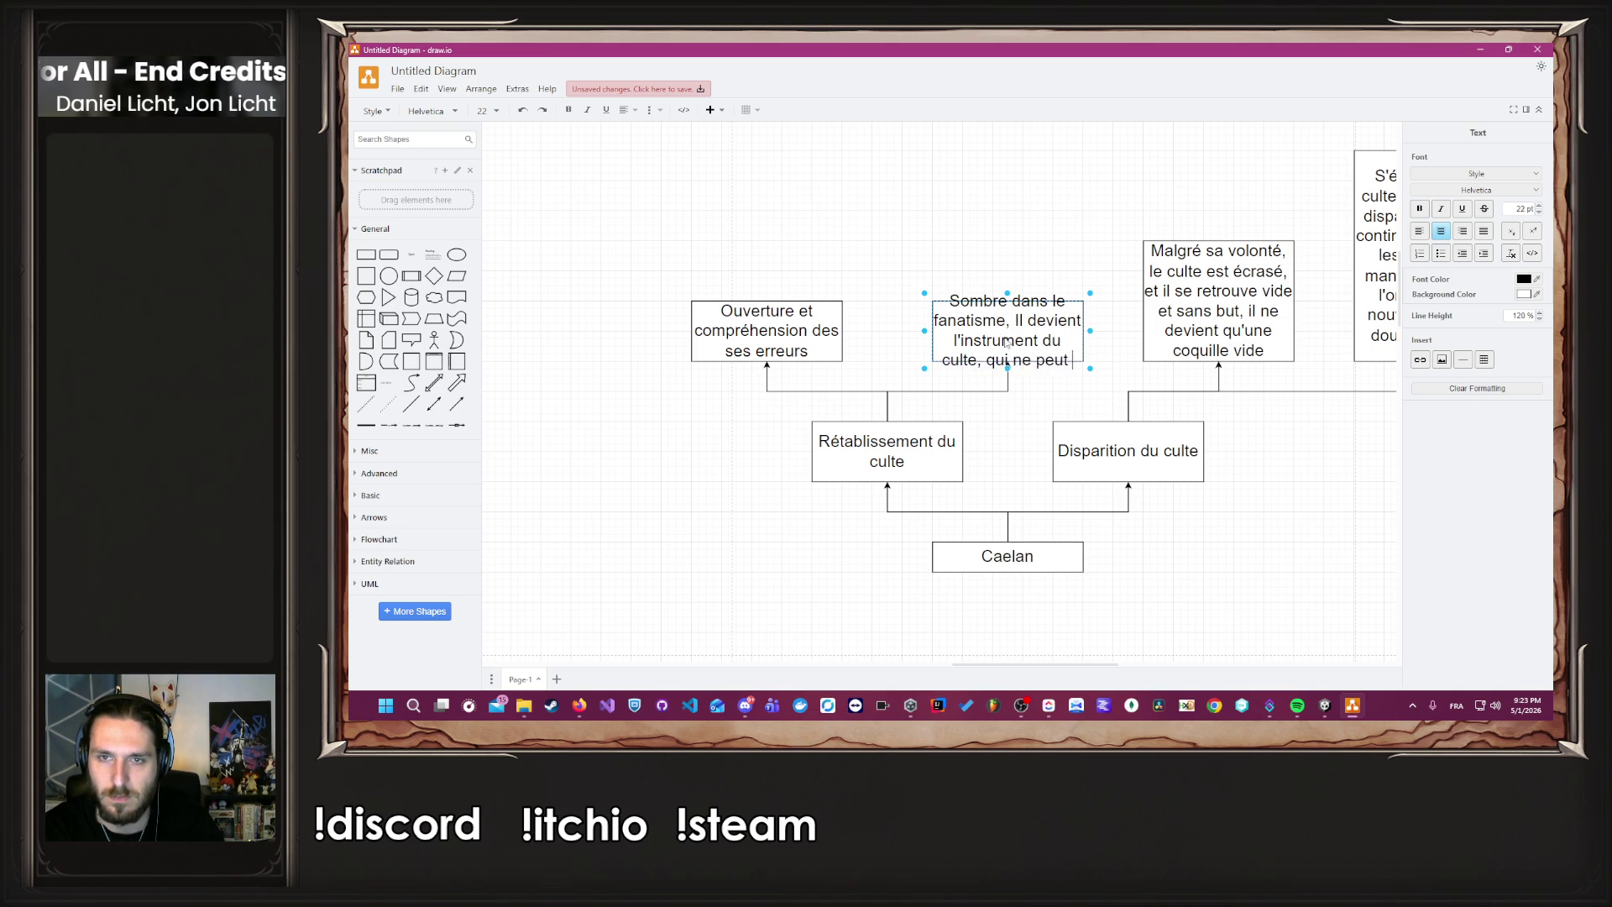
type("s en question")
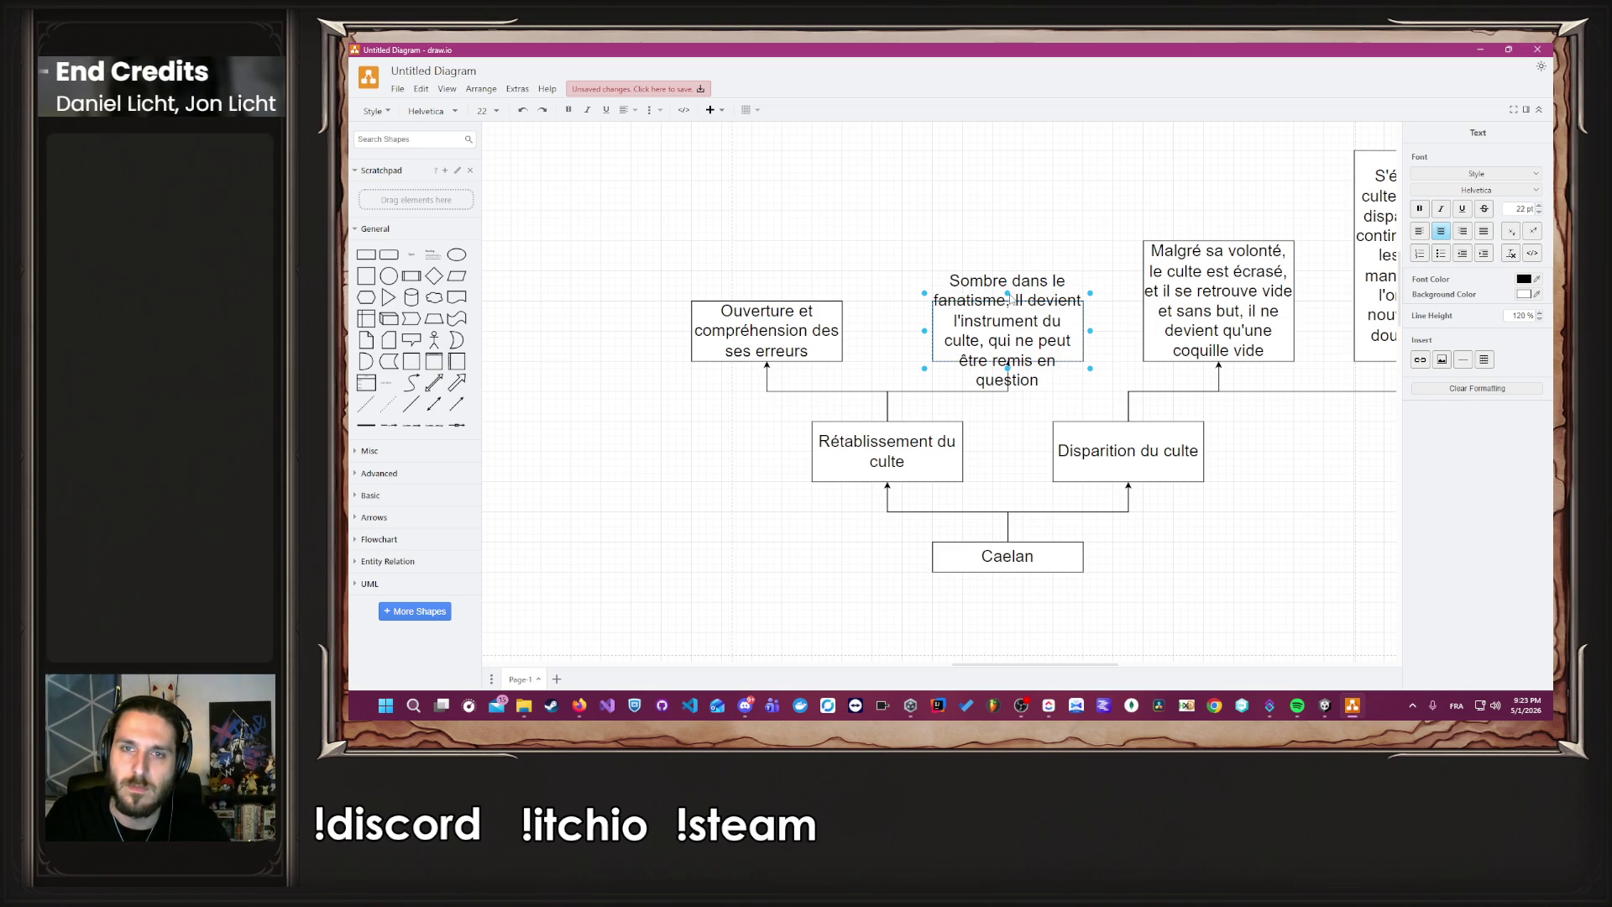
left_click(1008, 294)
left_click_drag(1008, 293, 1009, 200)
left_click(871, 326)
left_click_drag(871, 325, 1026, 395)
Heighten 'Ouverture et compréhension' and add that he leads the cult toward a gentler, more measured direction.
left_click(875, 397)
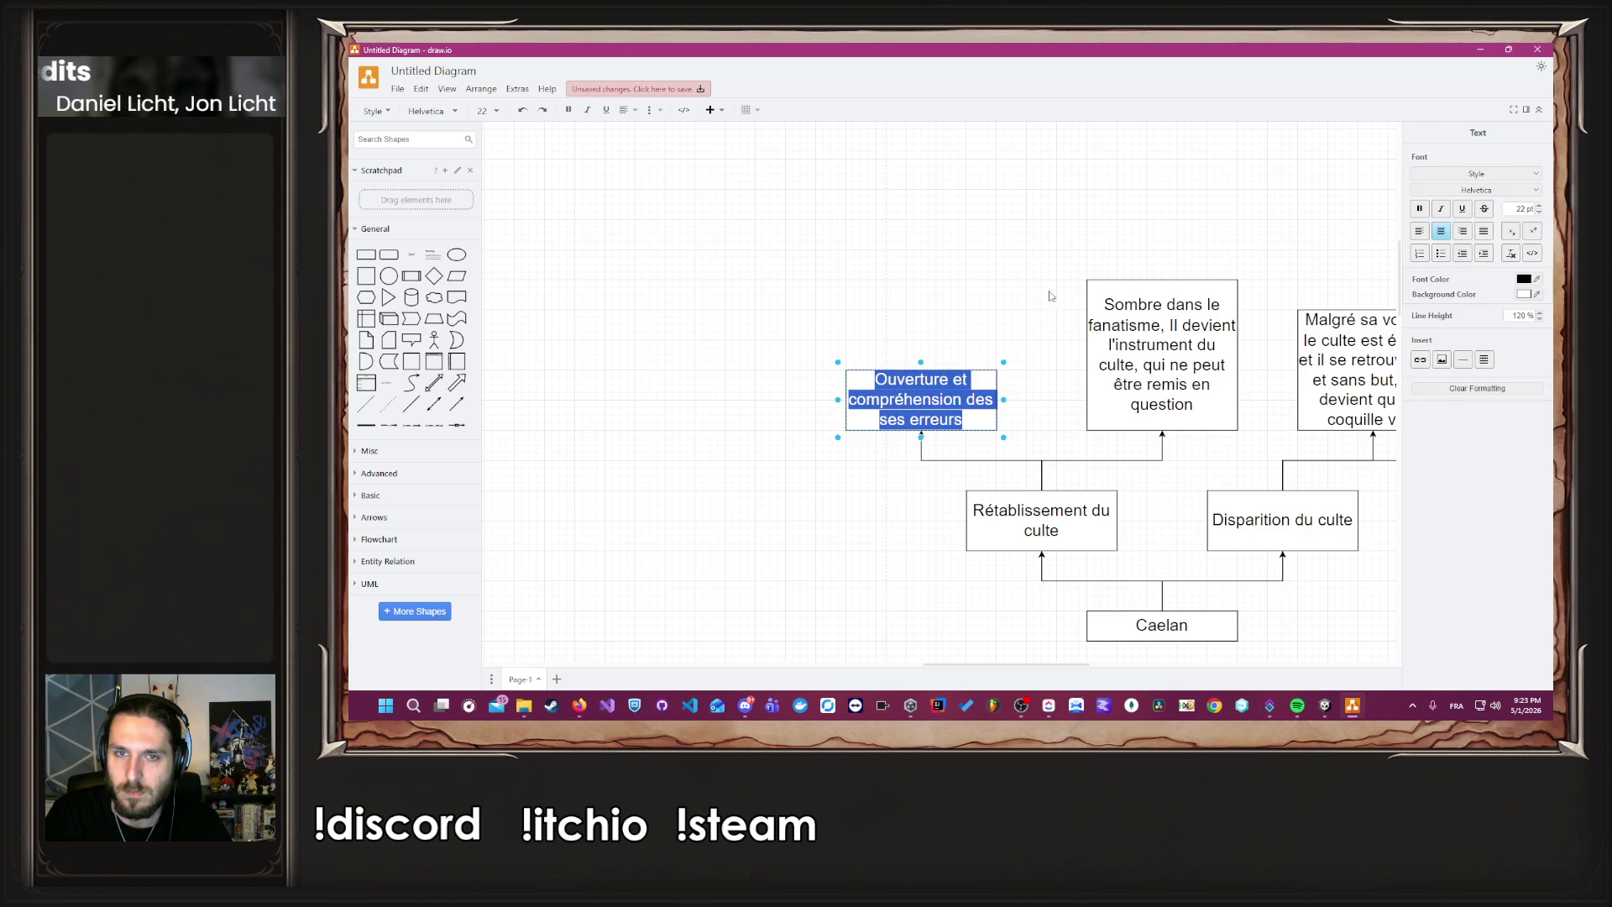
left_click_drag(921, 369, 921, 279)
double_click(915, 311)
key("End")
type(", l")
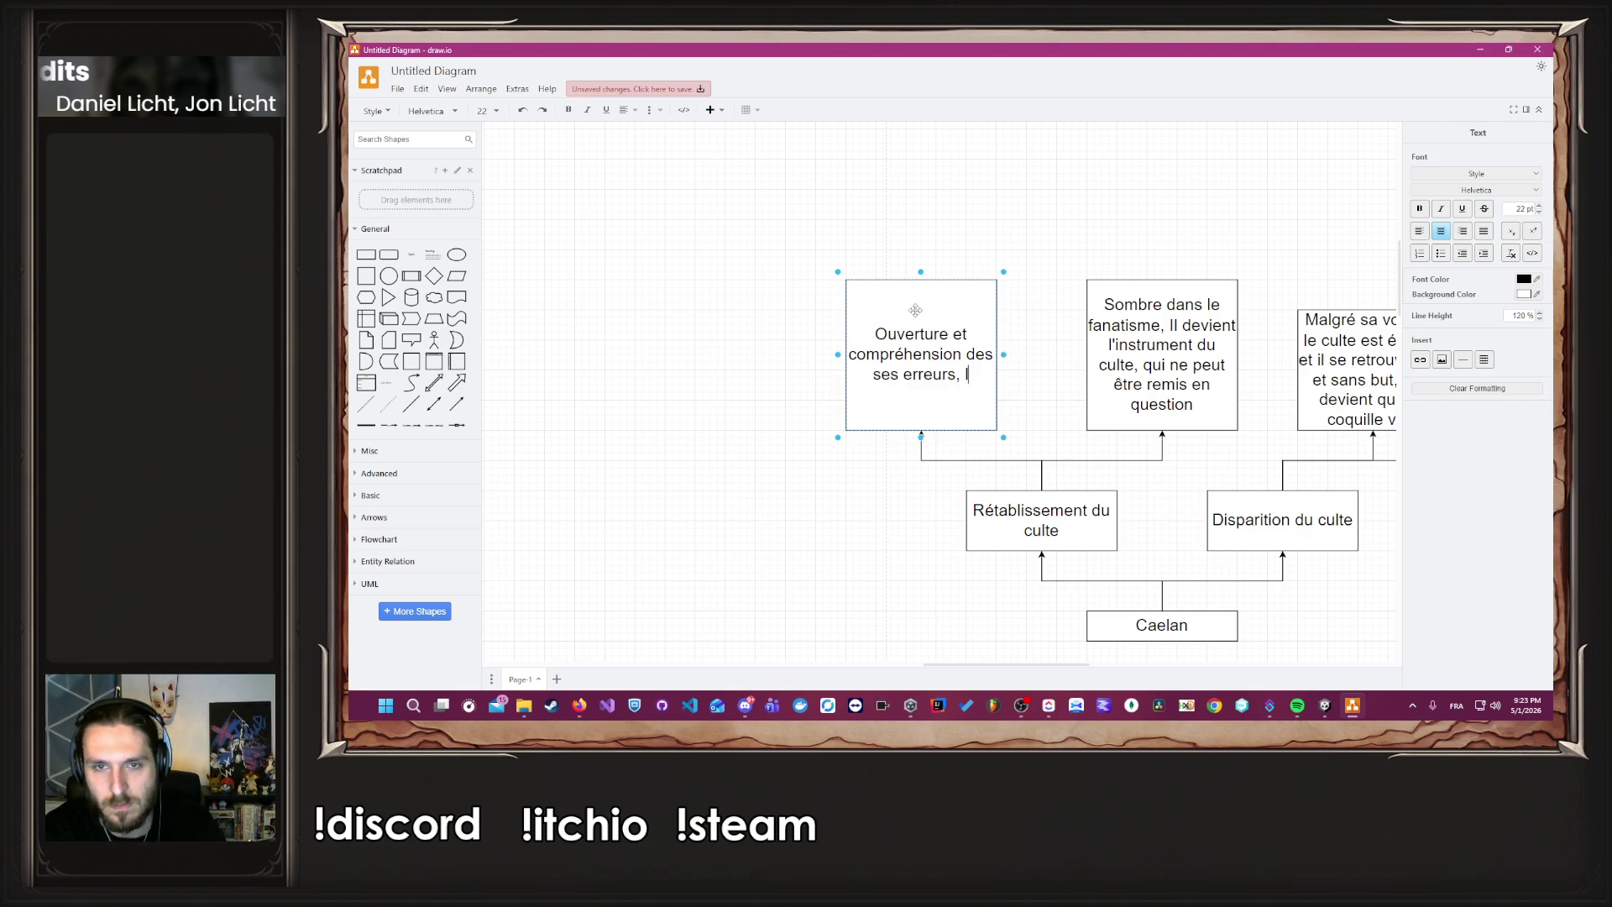
type("e culte")
key("ctrl+BackSpace")
key("ctrl+BackSpace")
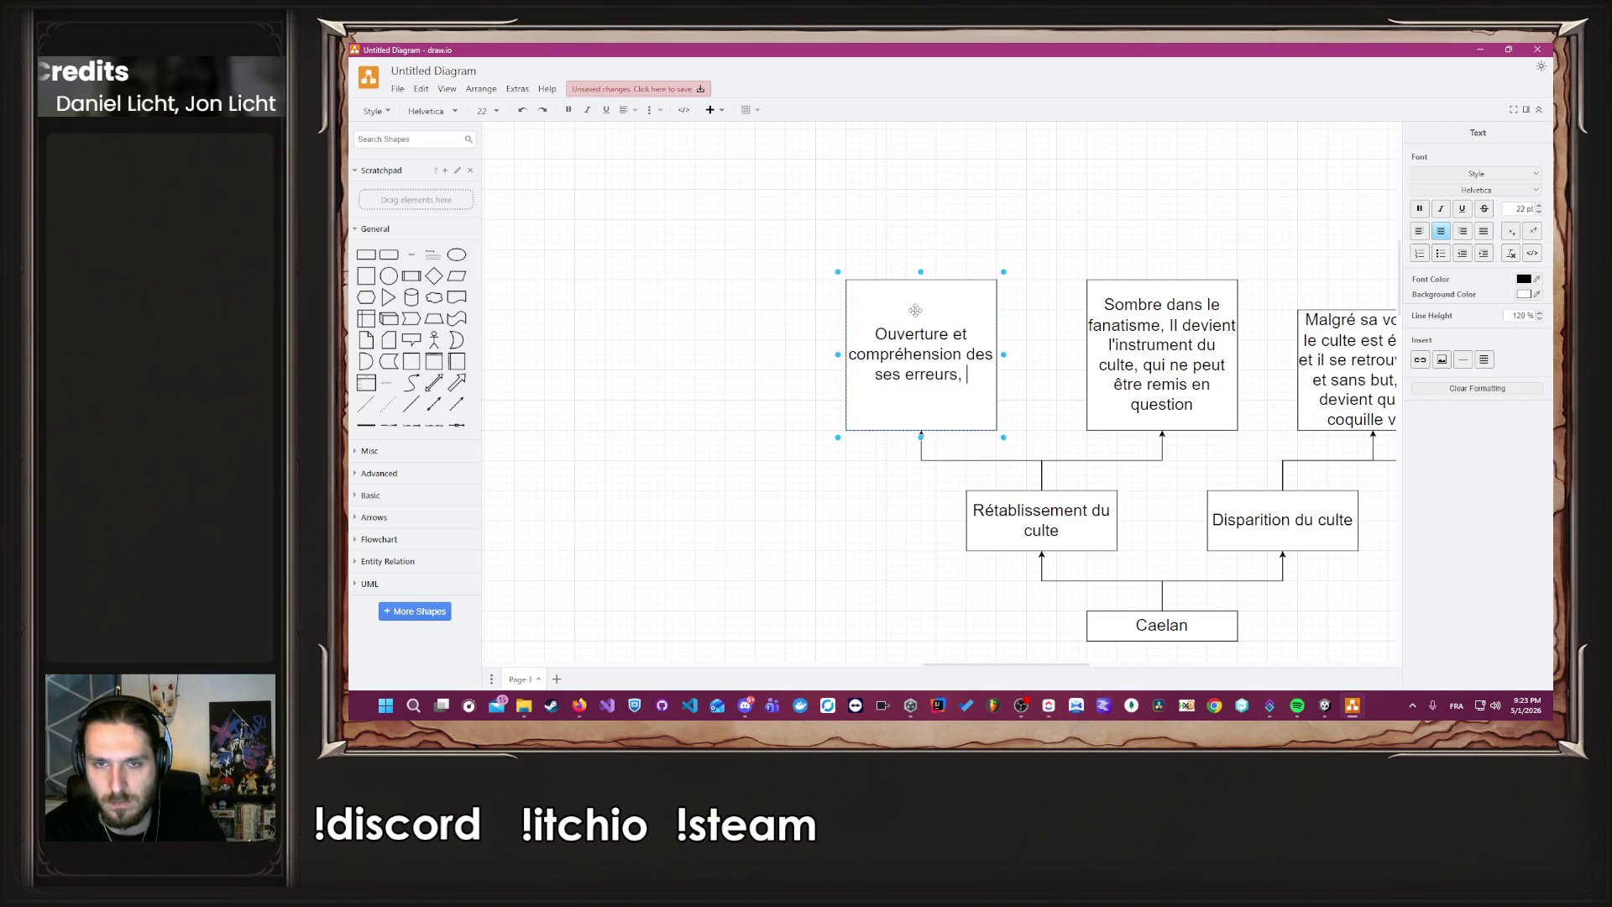
type("il a l'ima")
key("ctrl+BackSpace")
key("BackSpace")
key("BackSpace")
key("BackSpace")
type("l parvi")
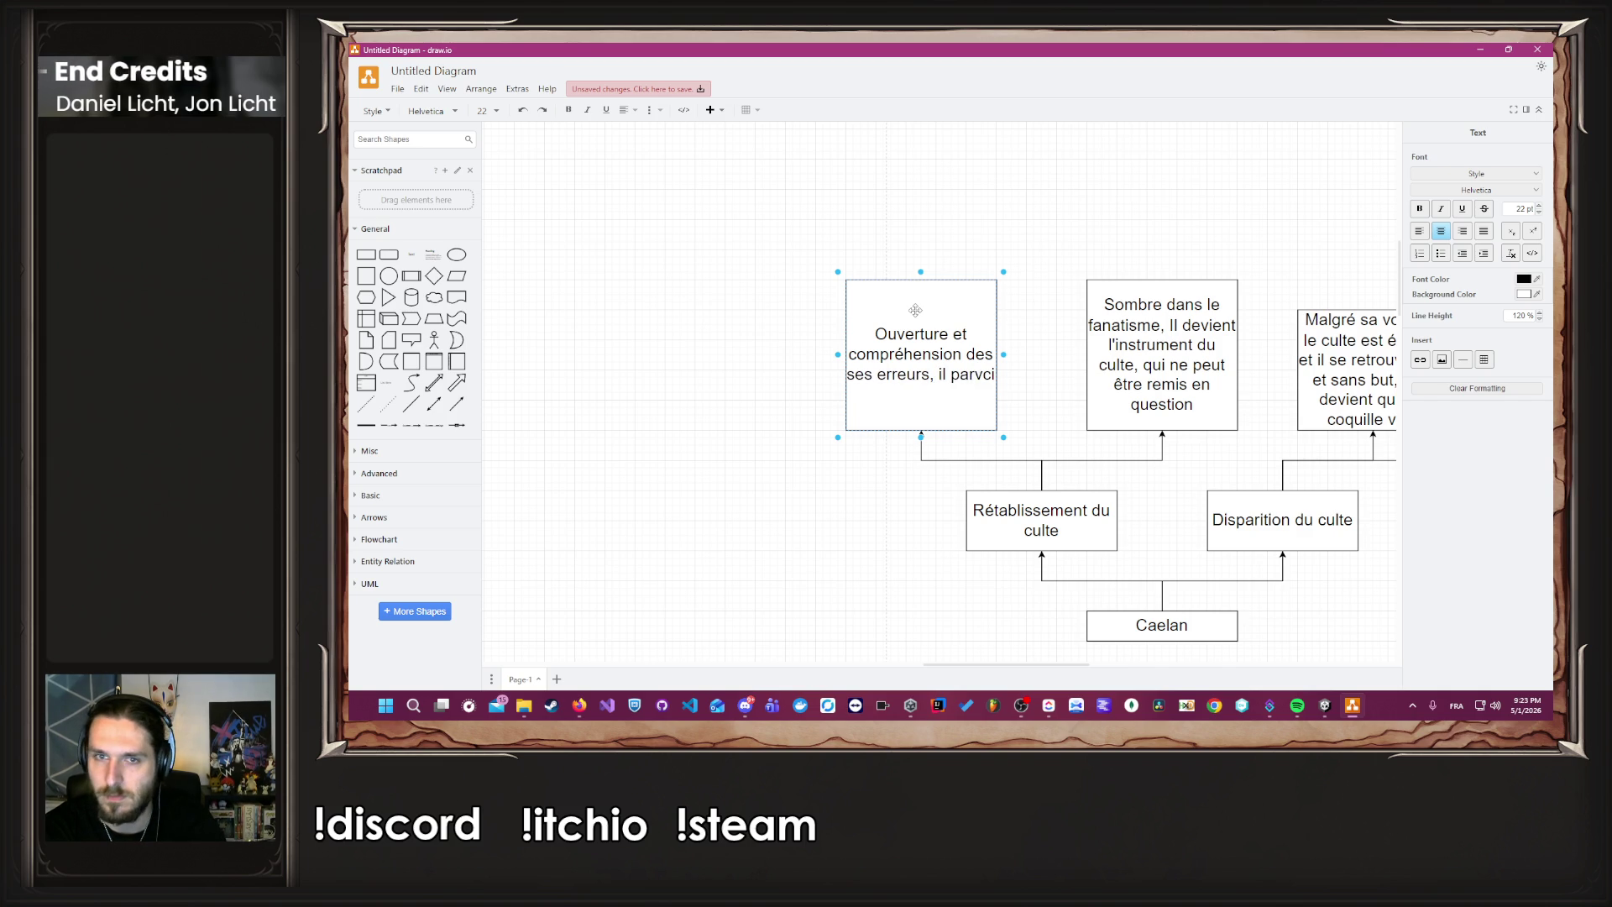
type("ent a")
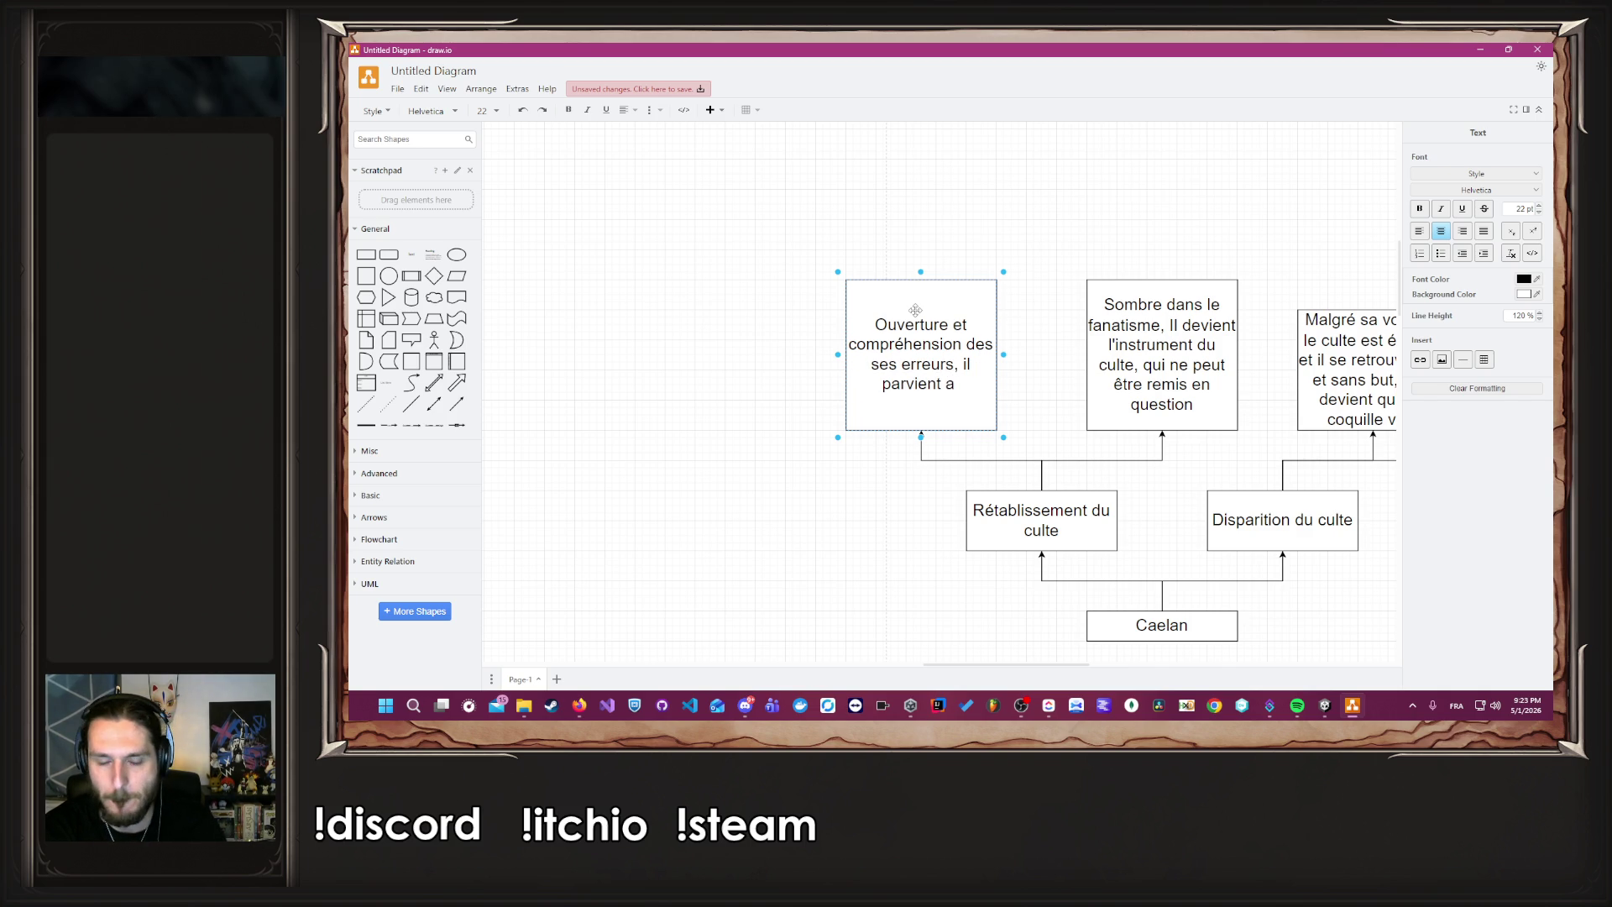
type(" amener le culte en lui même vers une direction plus douce et plus mesuré")
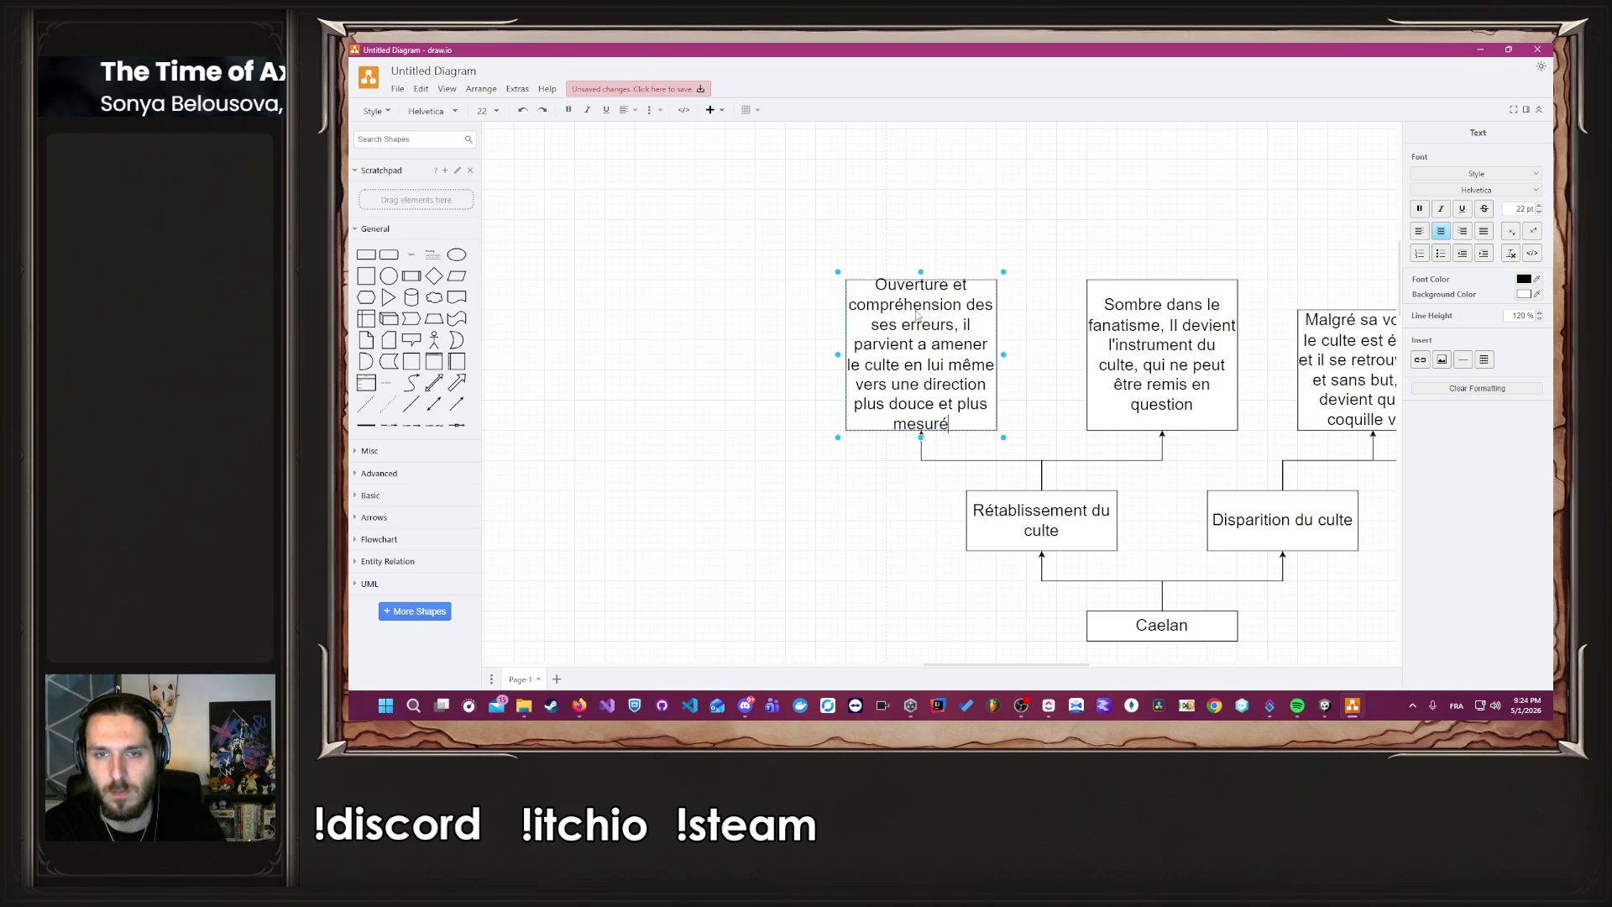
key("Escape")
Zoom out of the finished Caelan tree and bring up Perplexity's feedback on Caelan, Skreg and Robine.
left_click(842, 510)
scroll(844, 510, "down", 3)
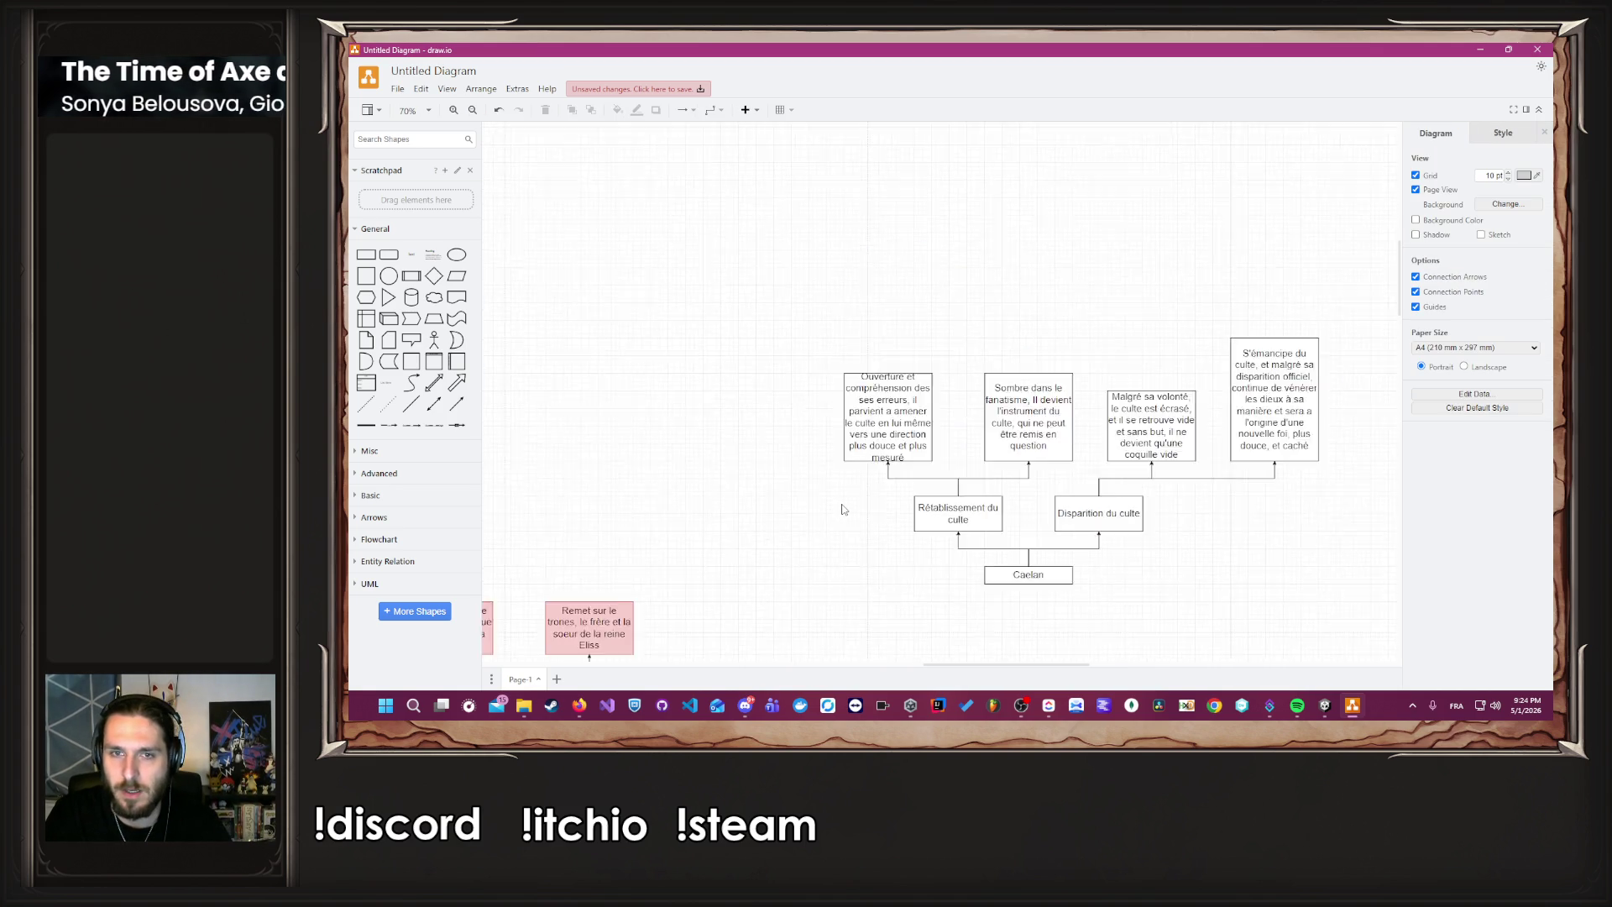
scroll(843, 510, "down", 2)
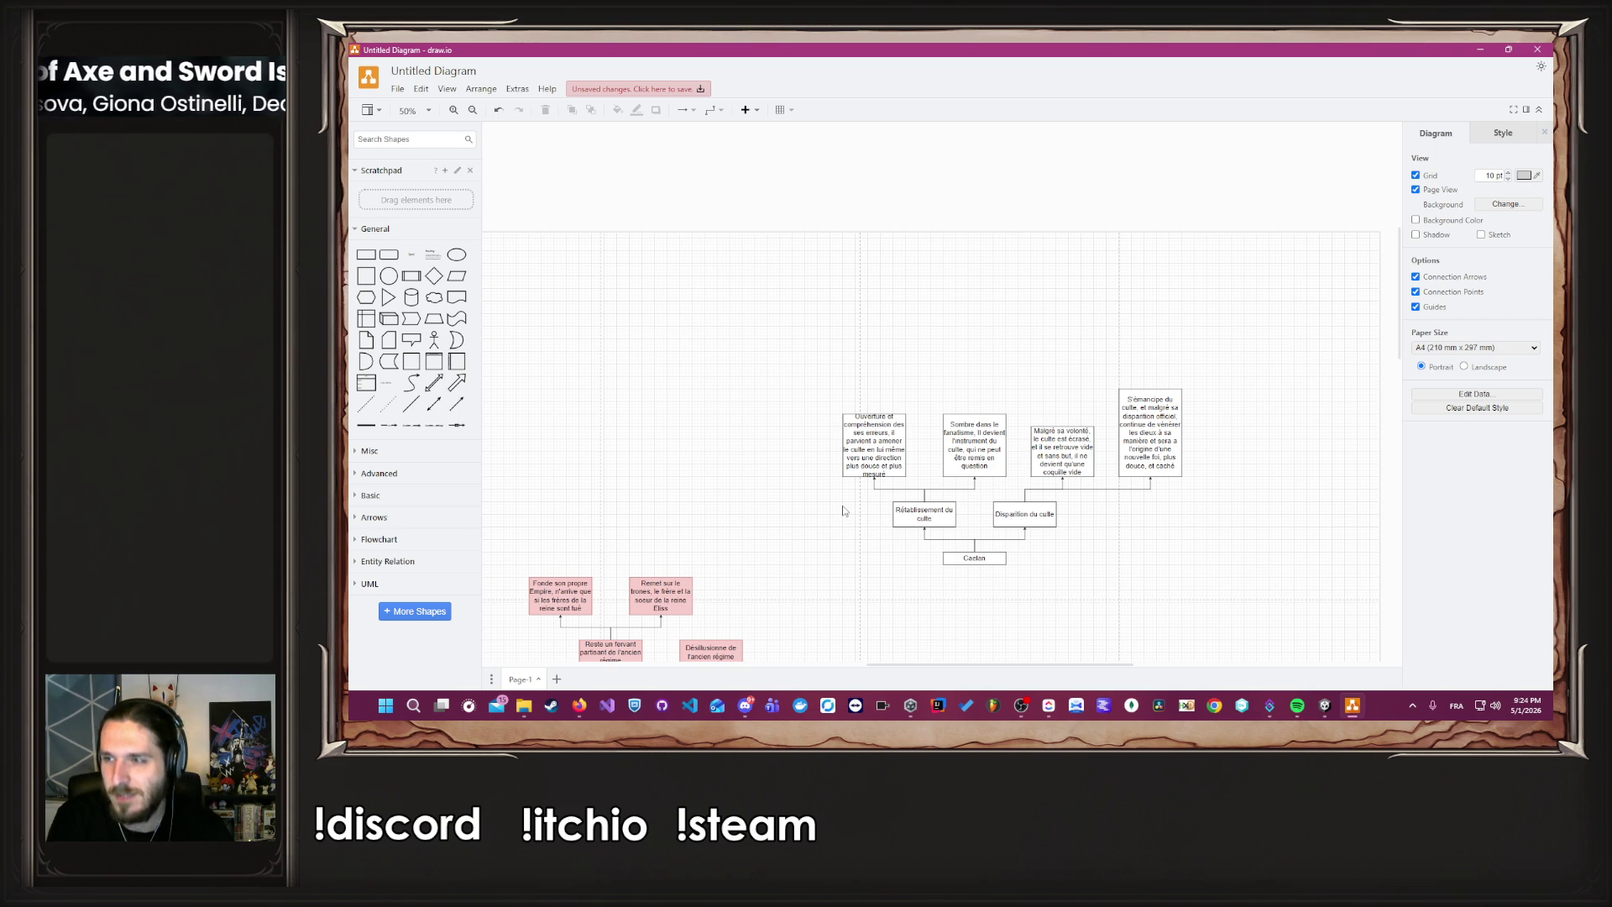
mouse_move(593, 702)
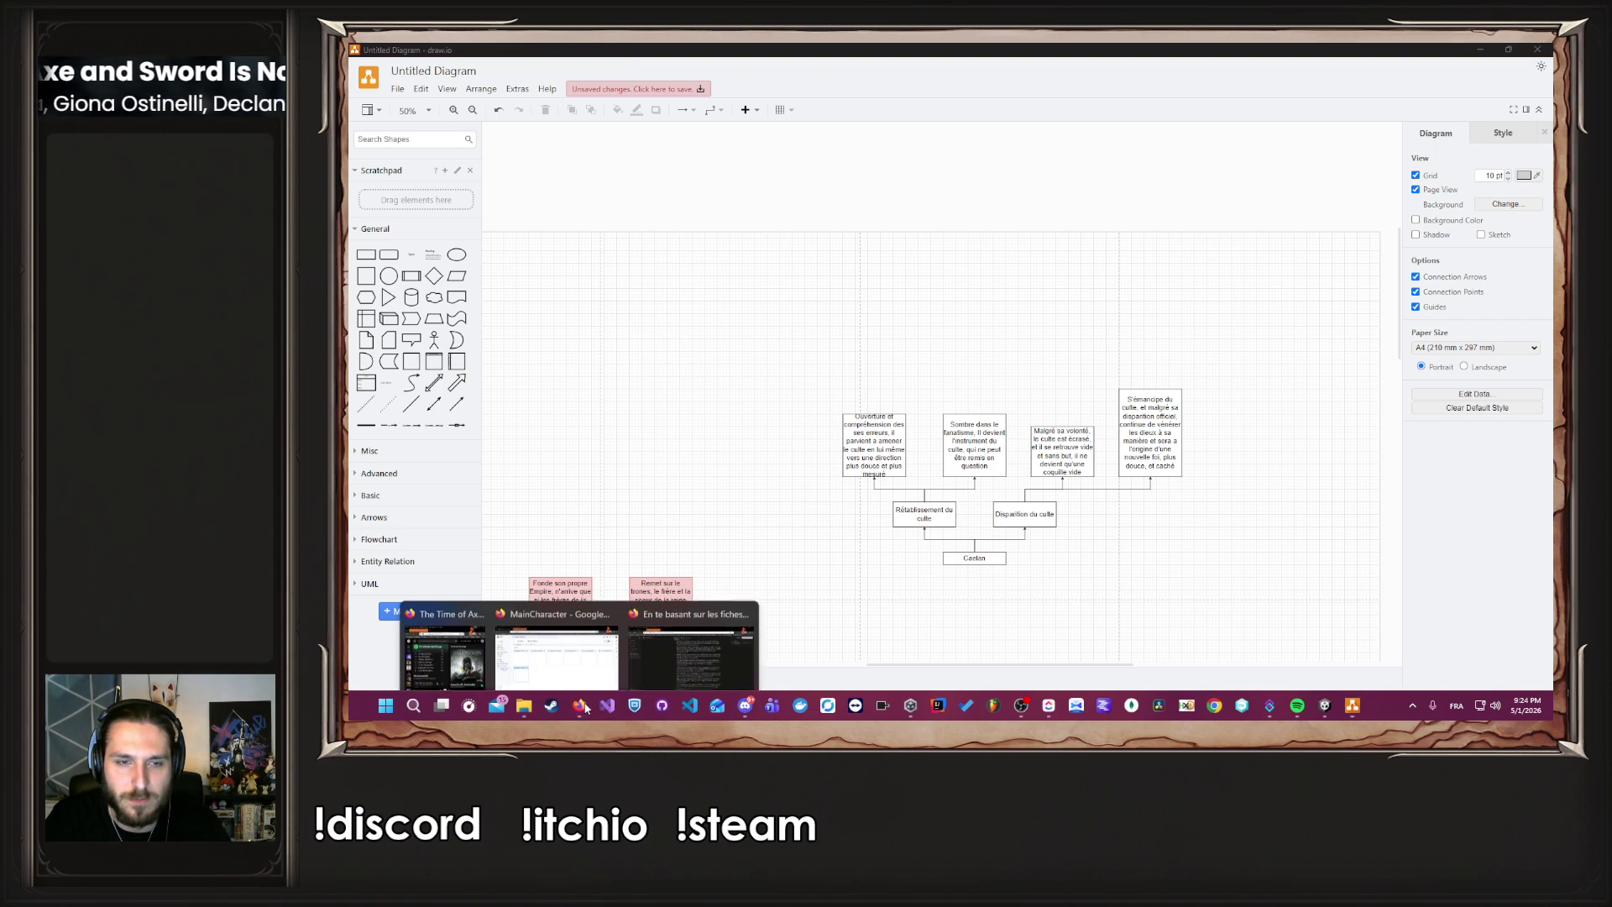
left_click(677, 655)
scroll(621, 428, "down", 1)
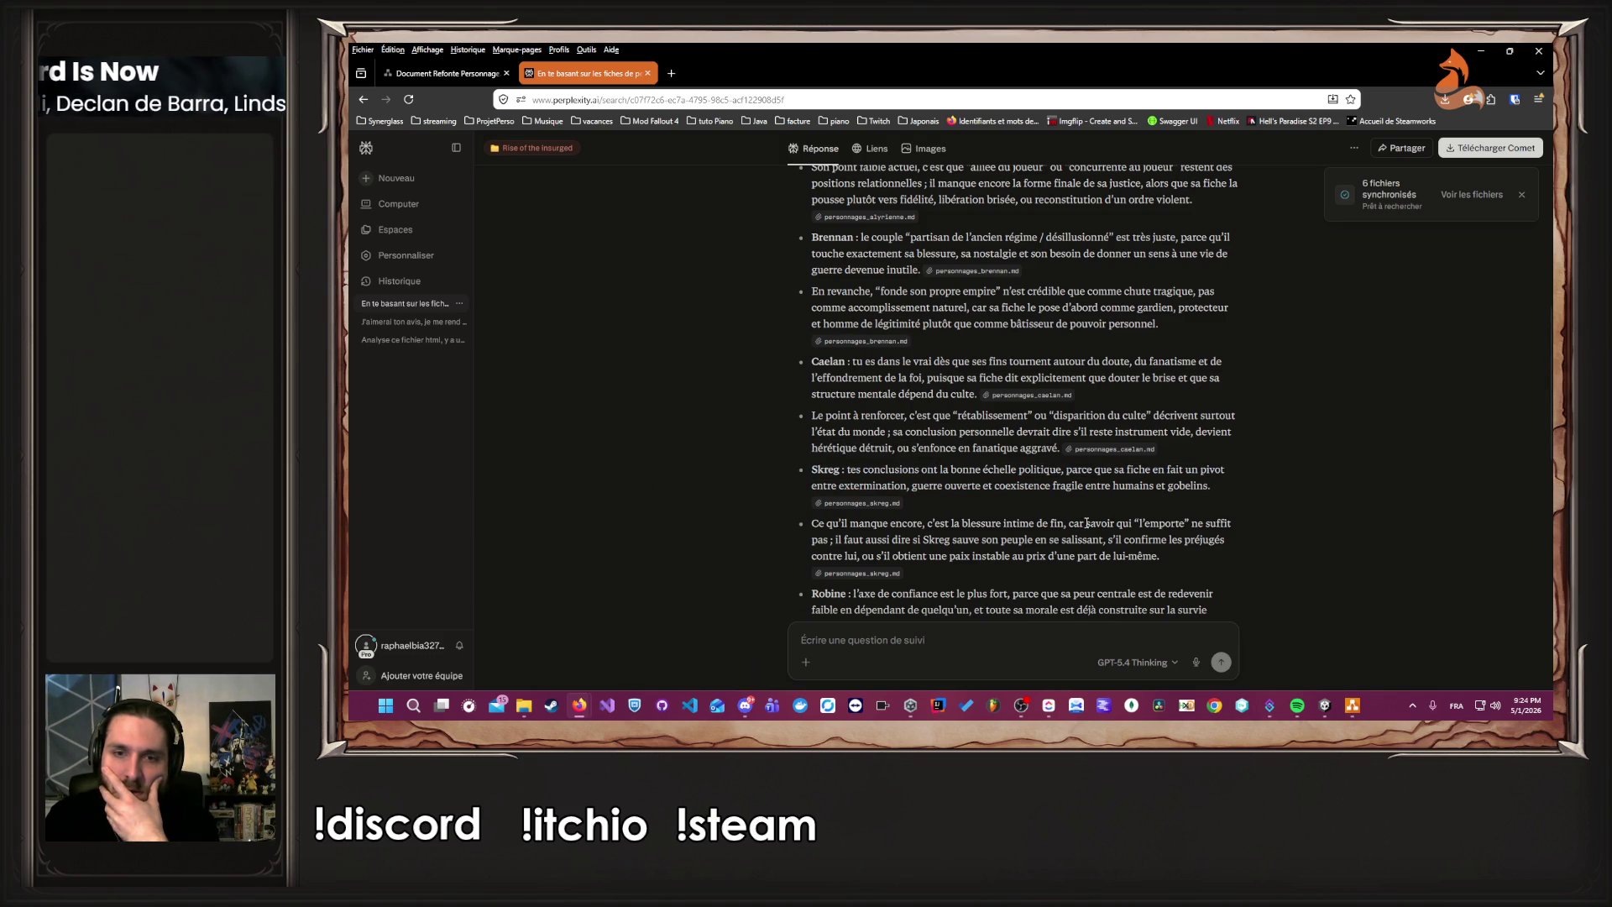
Scroll to Perplexity's Robine feedback, then return to the desktop draw.io endings diagram.
scroll(1056, 511, "down", 1)
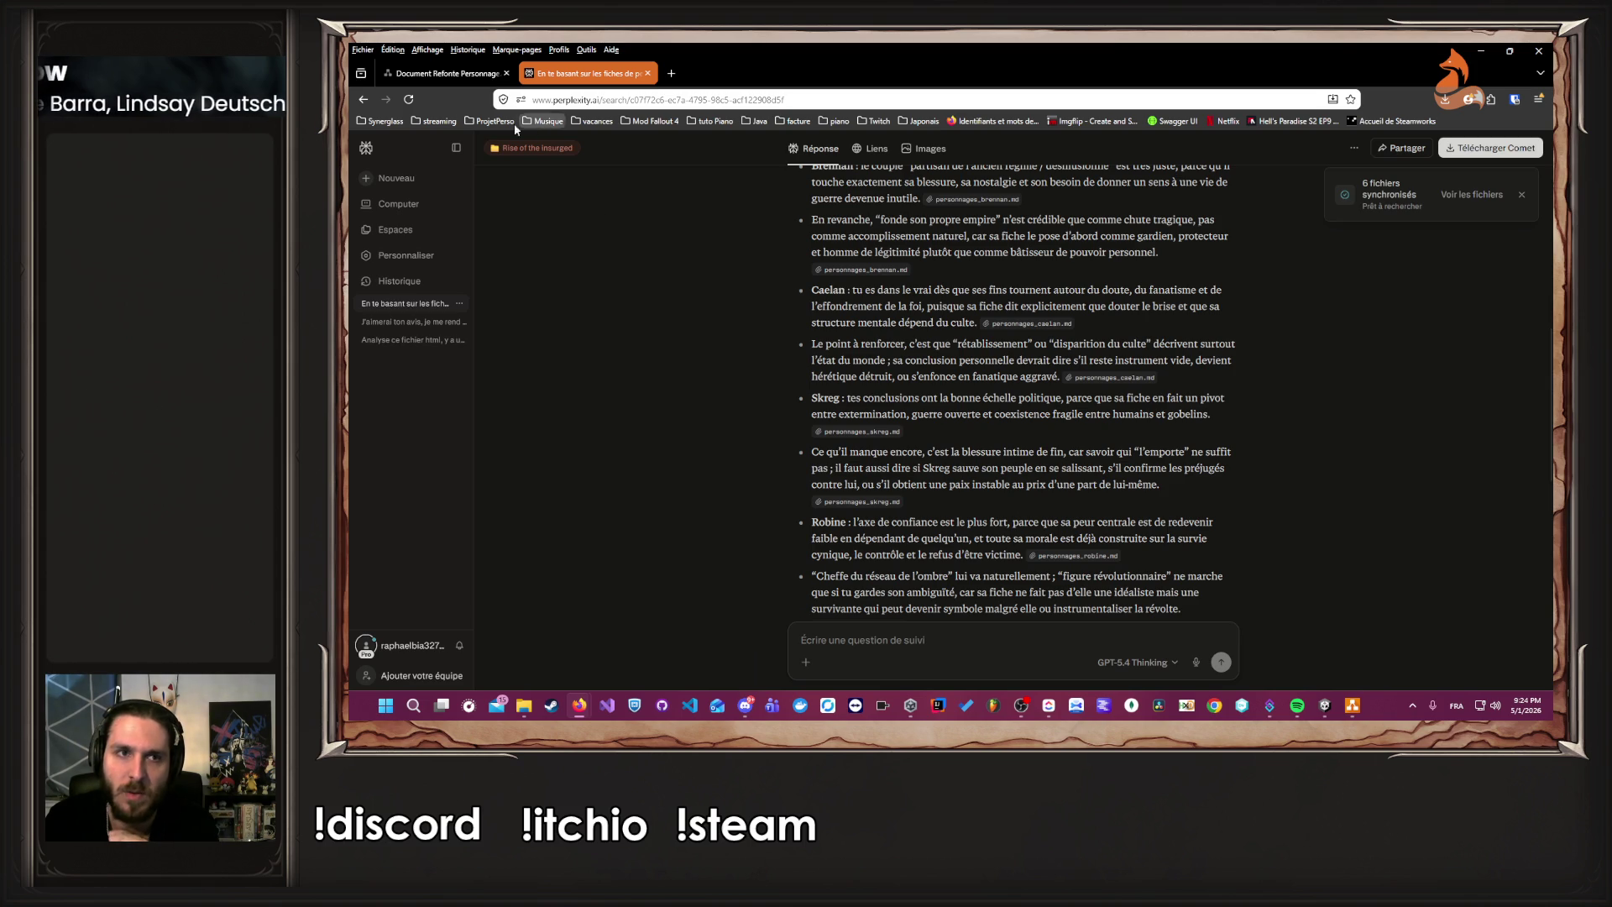
left_click(440, 73)
left_click(1350, 707)
Make a copy of Skreg's green 'Gobelin l'emporte' box.
scroll(815, 576, "down", 5)
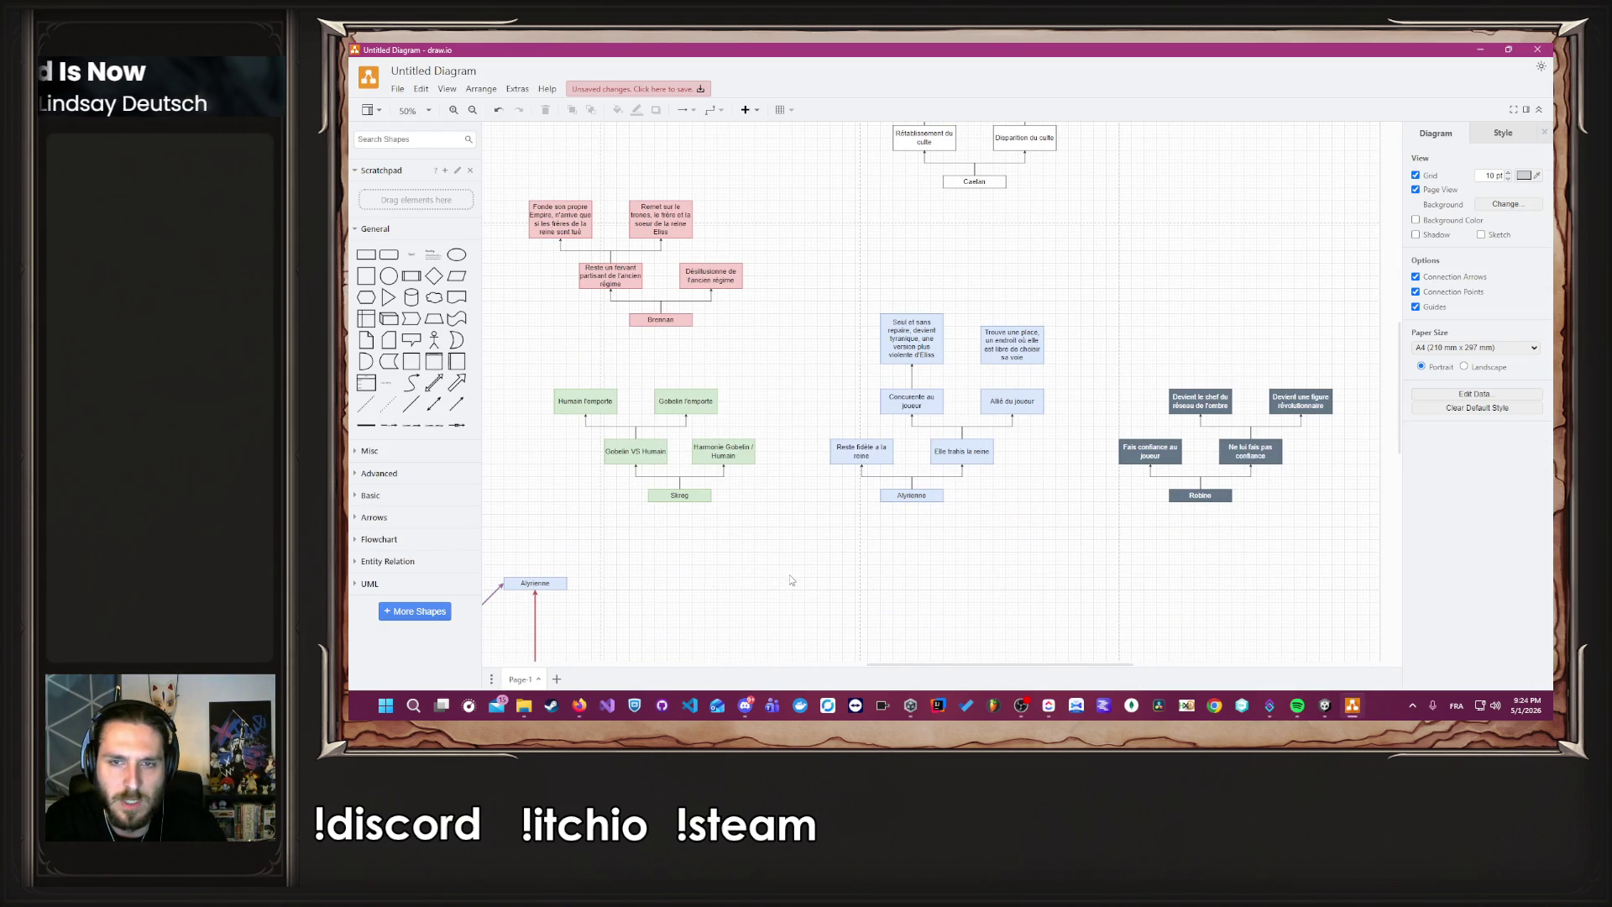
scroll(722, 528, "up", 2)
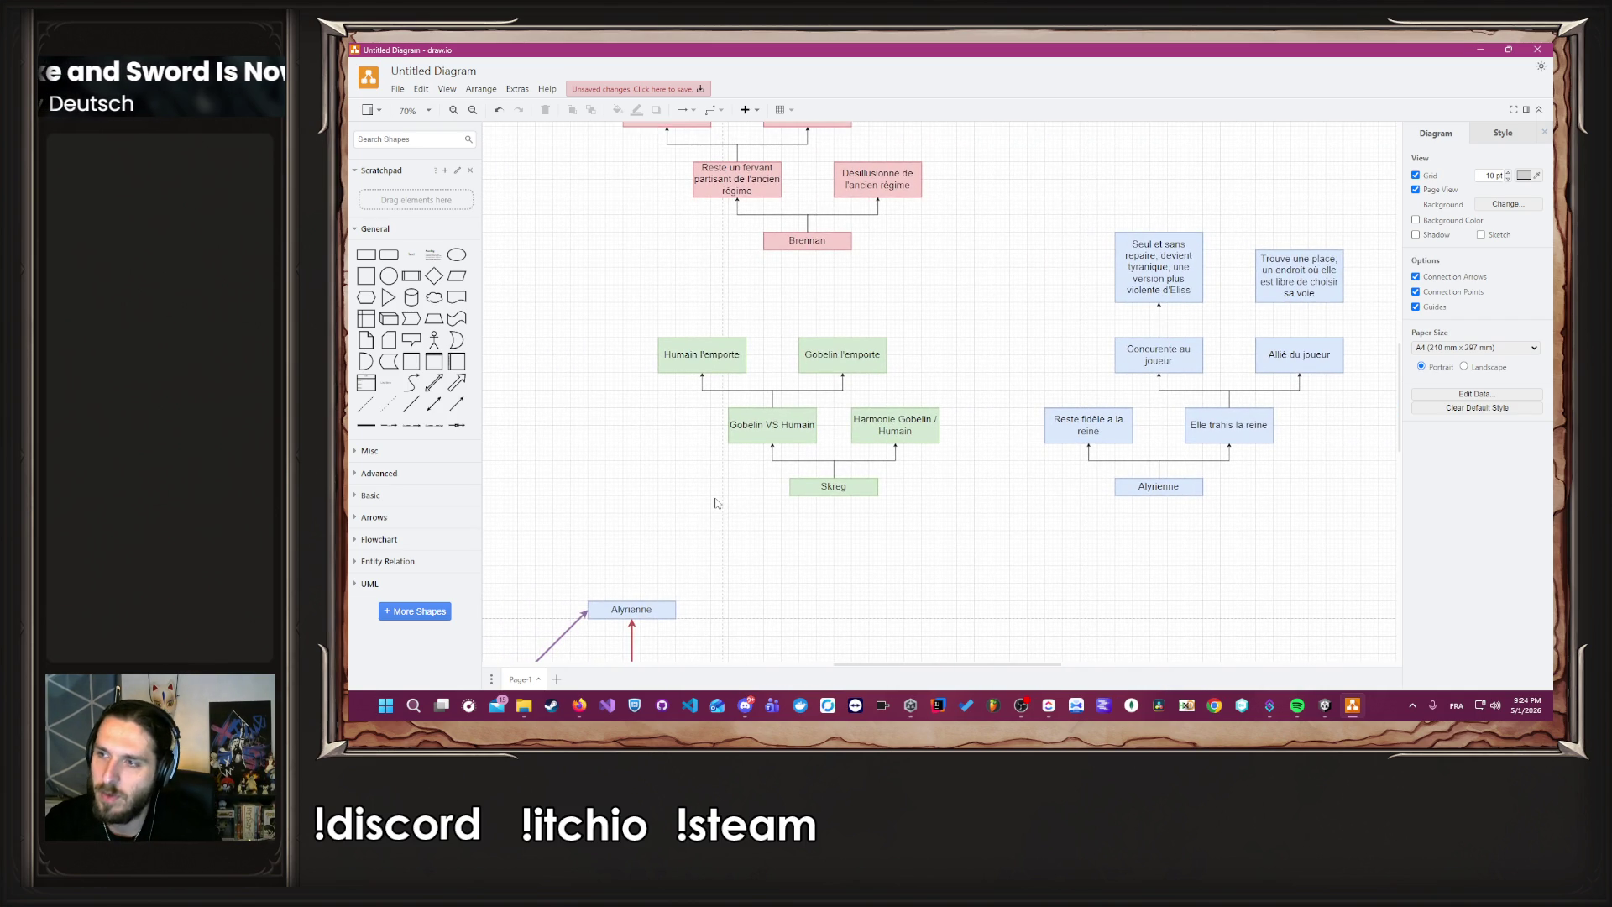
scroll(716, 502, "up", 2, "ctrl")
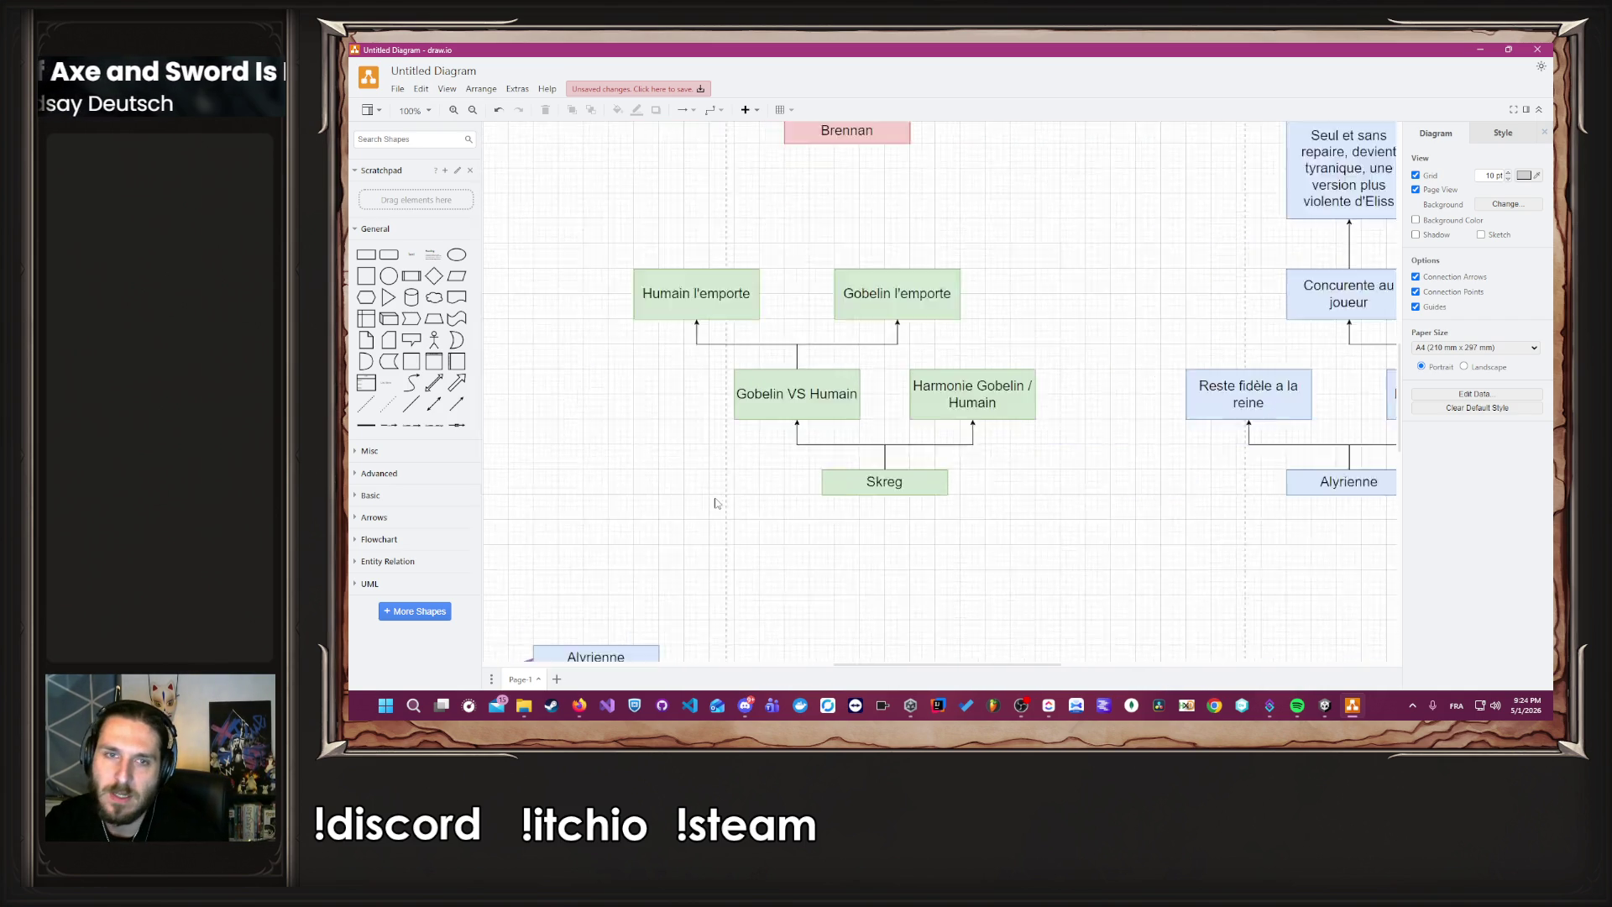
scroll(781, 522, "up", 2)
scroll(894, 521, "down", 2, "ctrl")
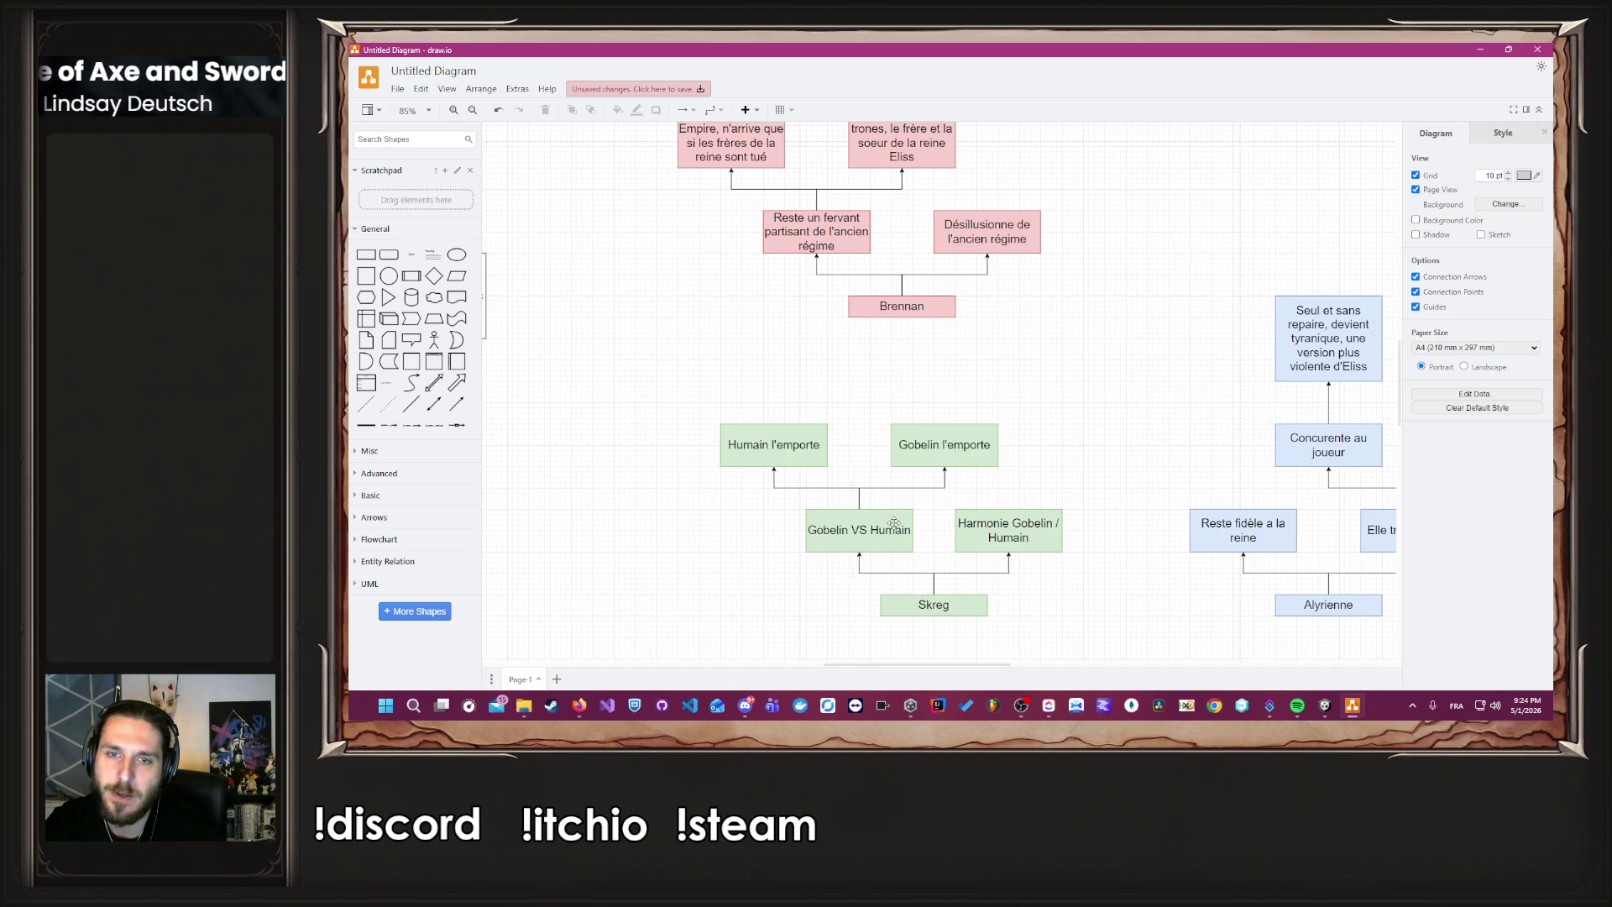
left_click(965, 460)
mouse_move(965, 453)
left_mouse_down()
mouse_move(1019, 380)
mouse_move(971, 458)
left_mouse_up()
Move the copy up so it sits above the original box.
left_click(1068, 459)
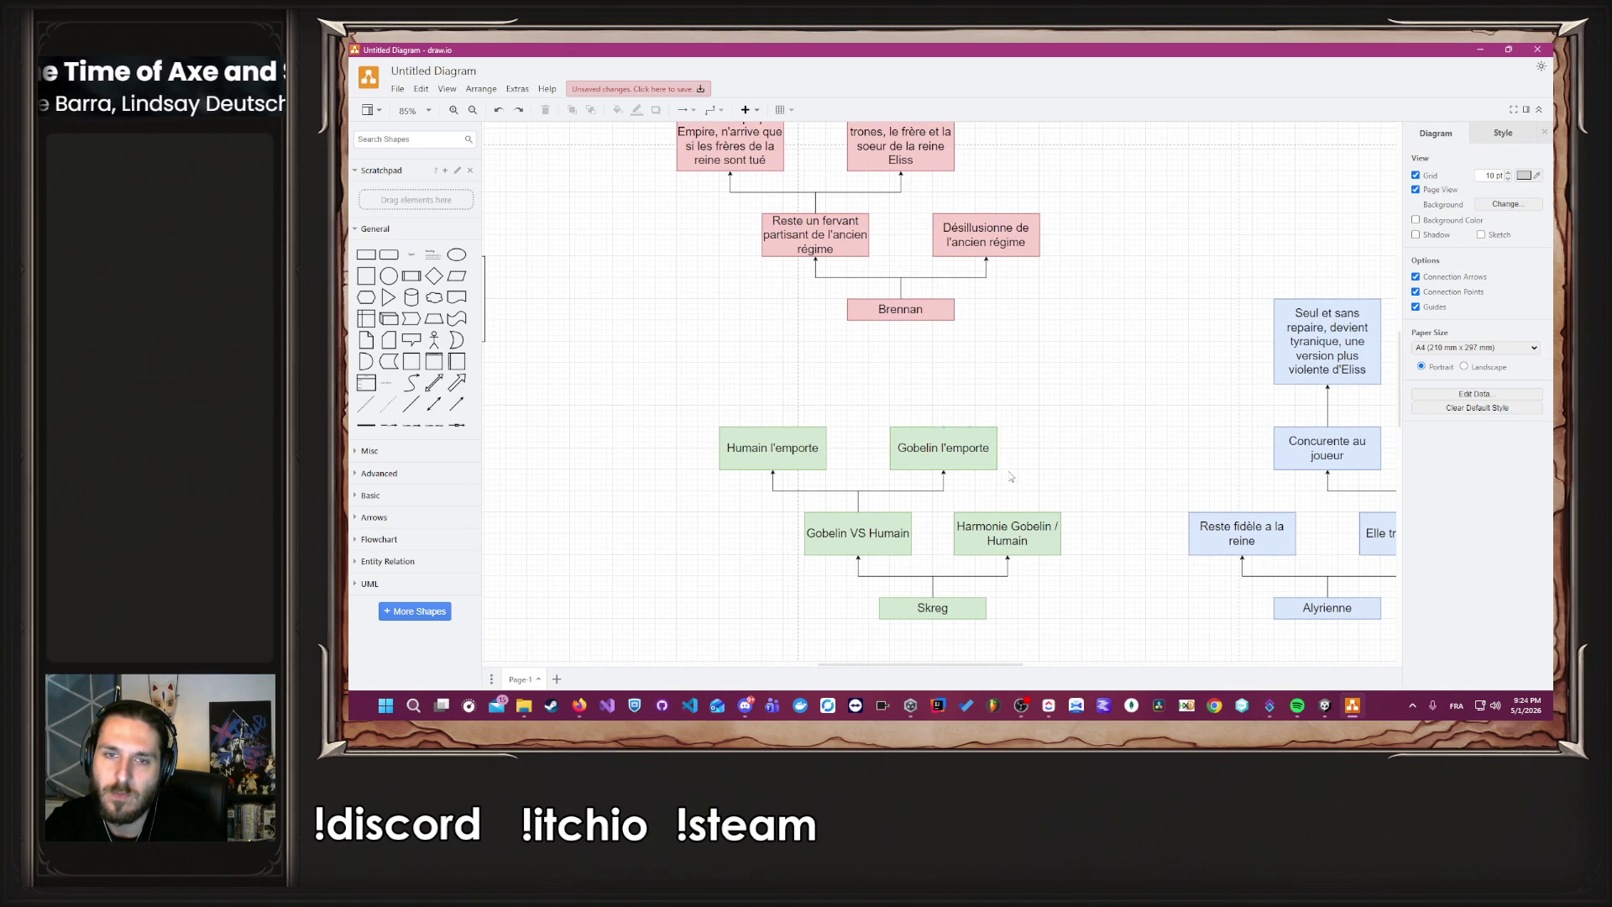
left_click(972, 456)
left_click(1090, 471)
left_click_drag(991, 465, 1067, 380)
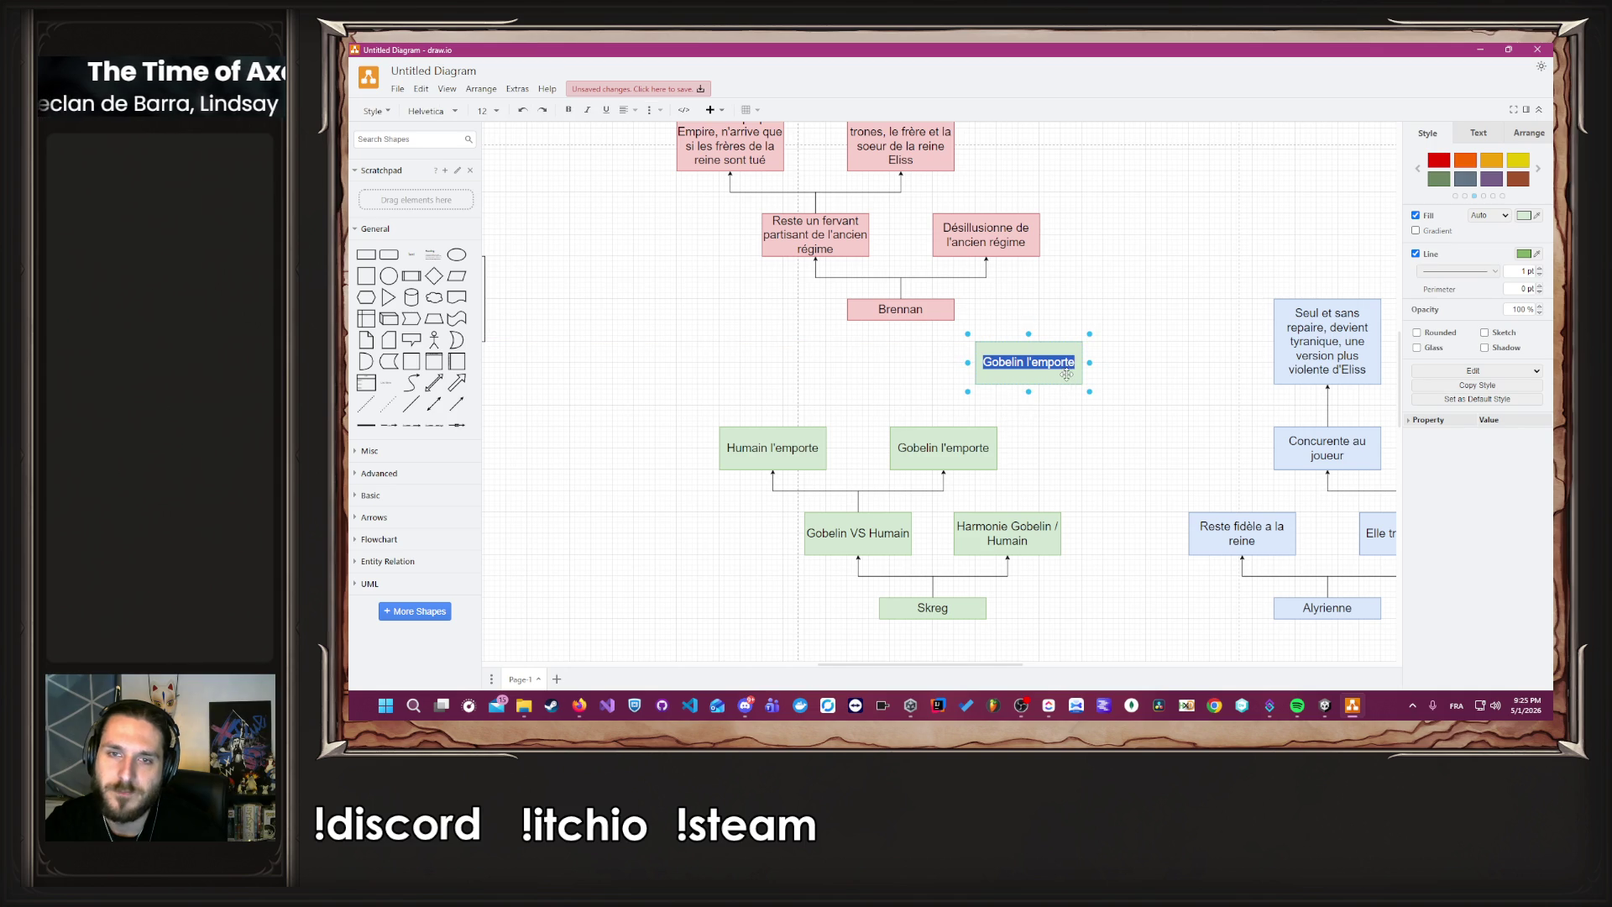
Replace the copy's label with 'est brisé de n'avoir pas su trouver un terrain d'entente avec les humains, et notamment'.
double_click(1068, 379)
key("BackSpace")
type("est ")
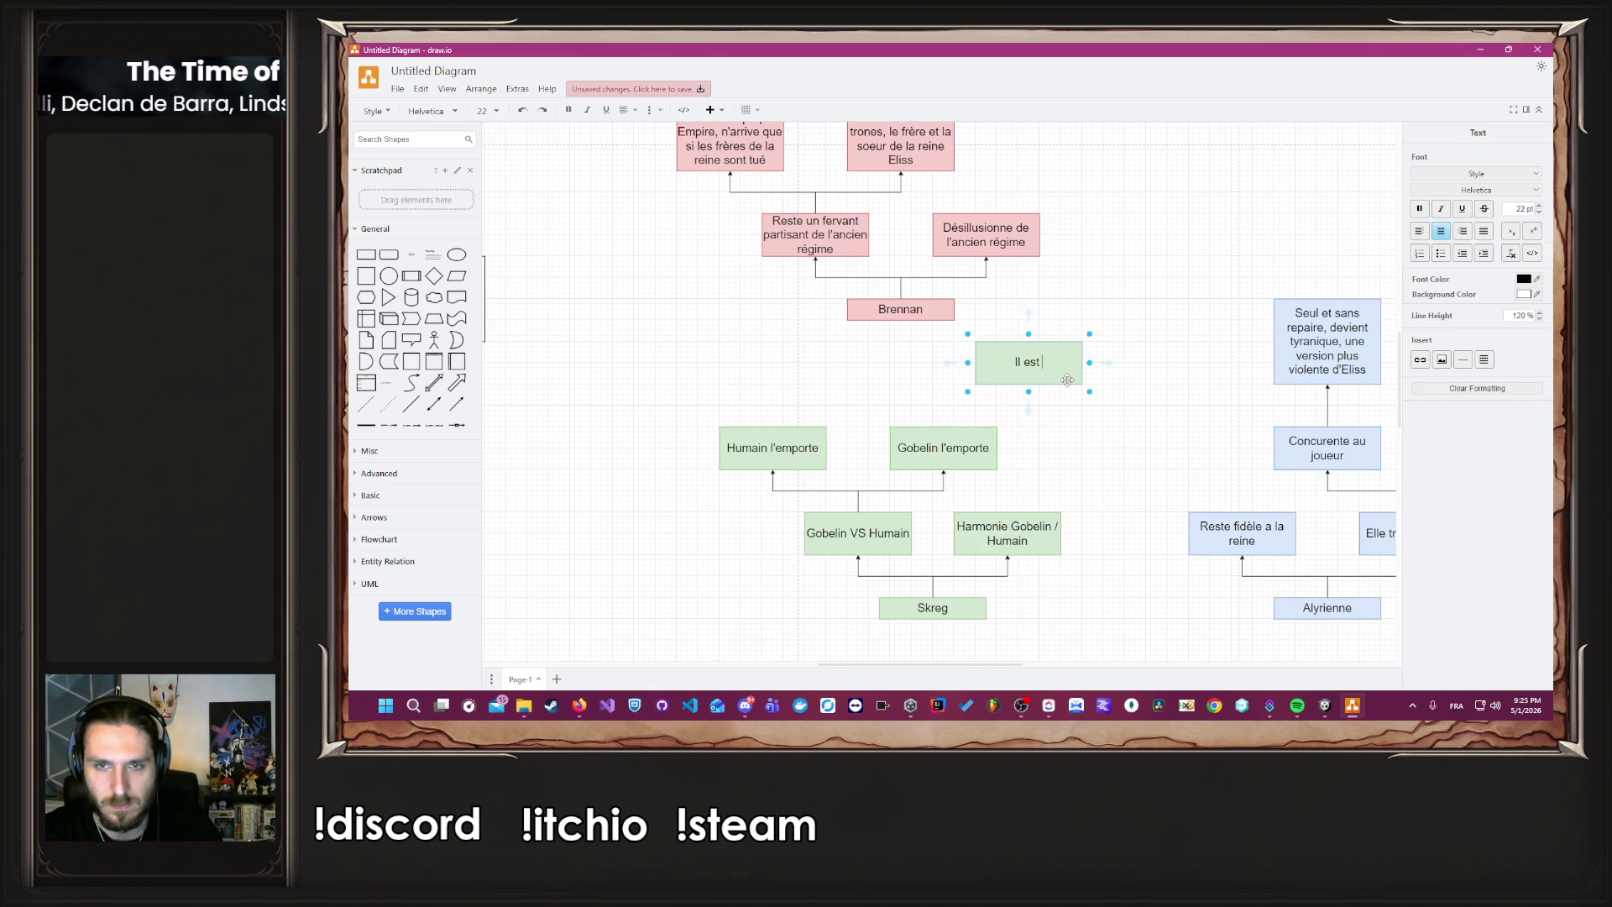
type("brisé ")
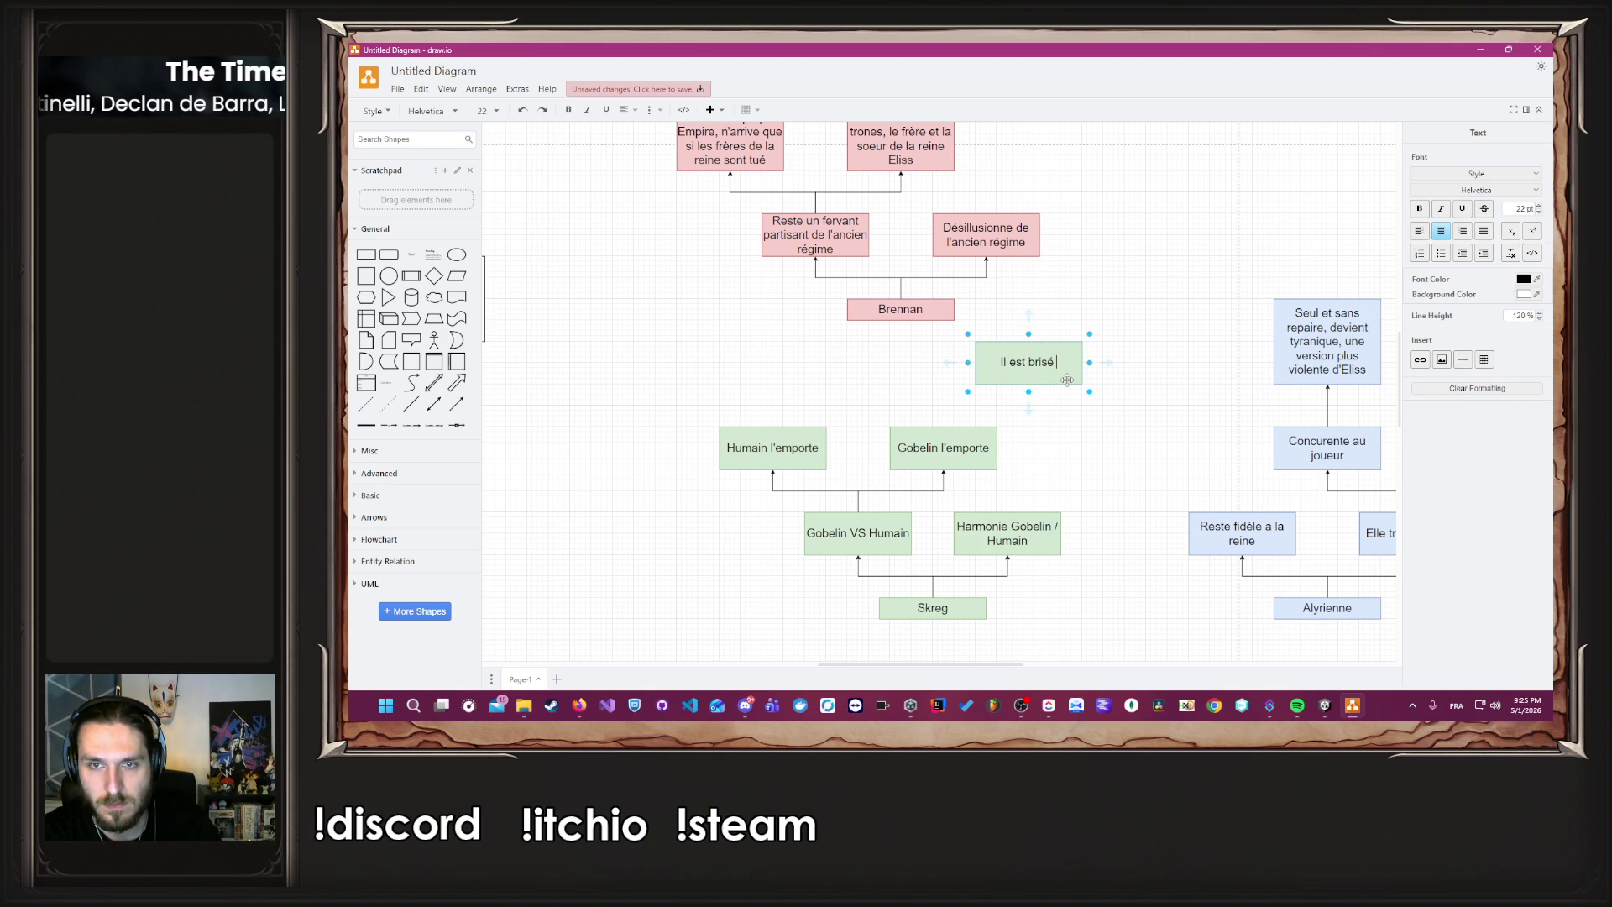
type("de n'avoir pas sur ")
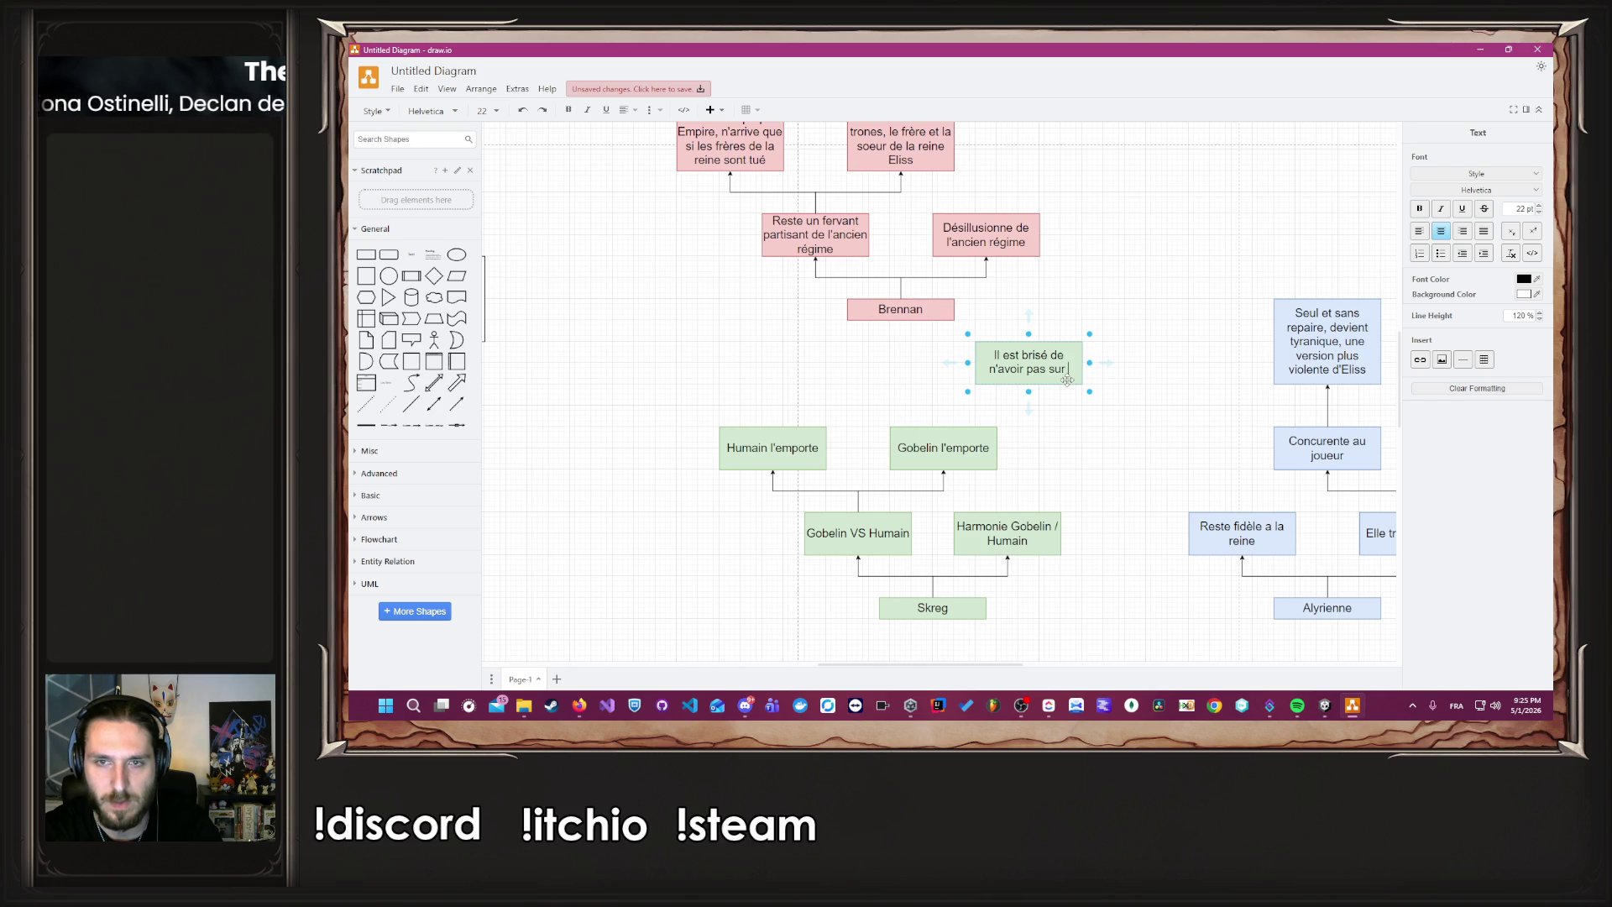
type("trouver un terrain d")
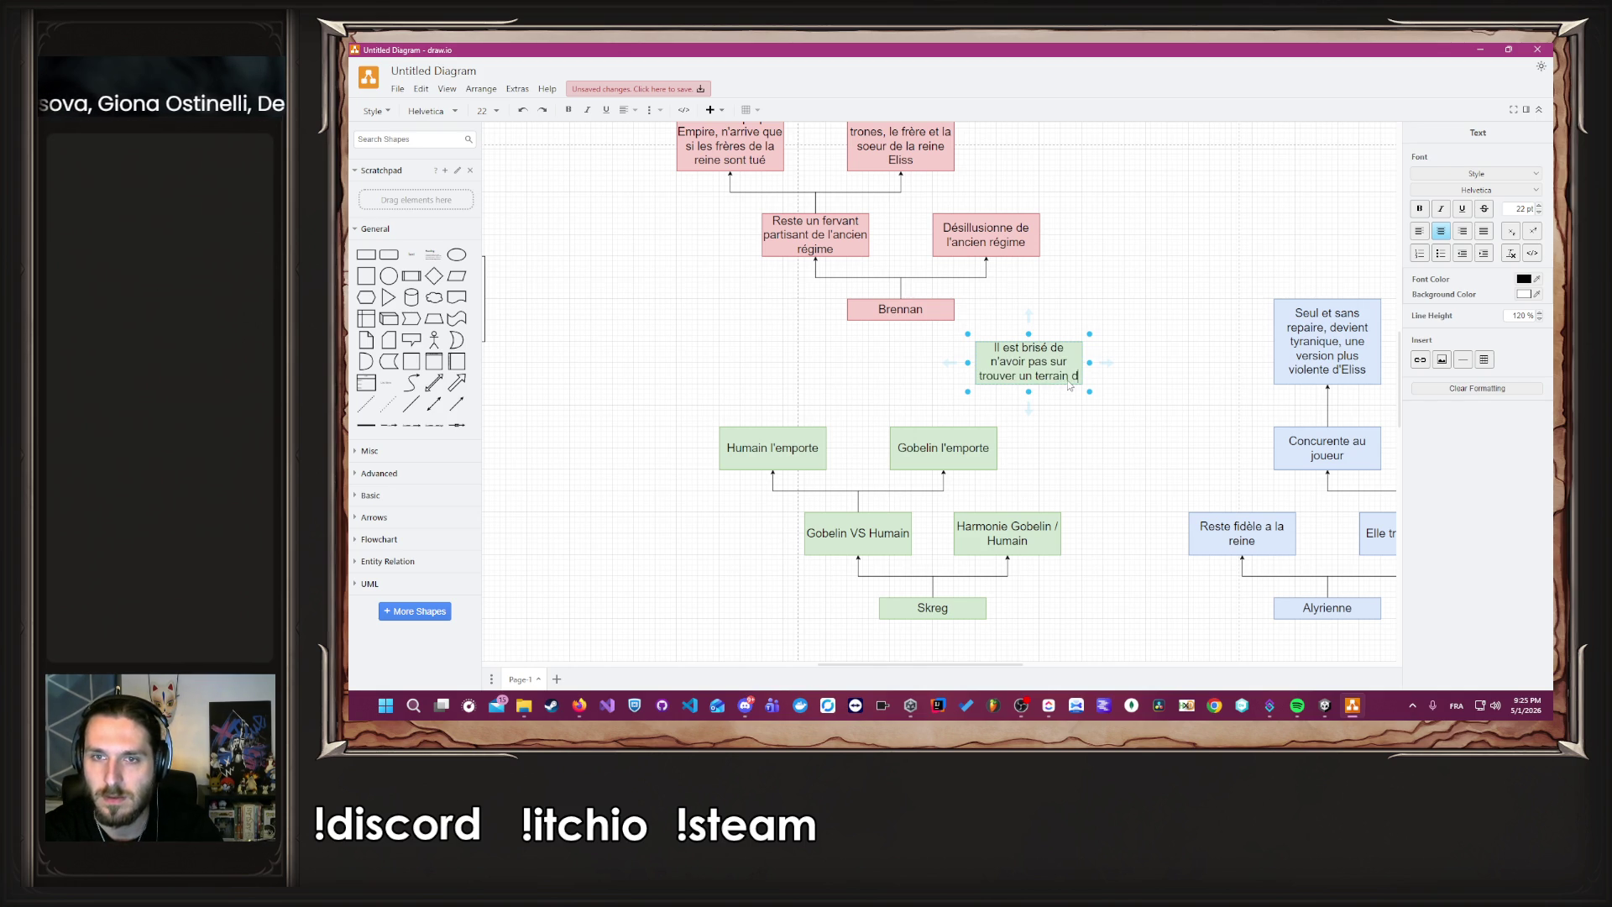
type("'entende")
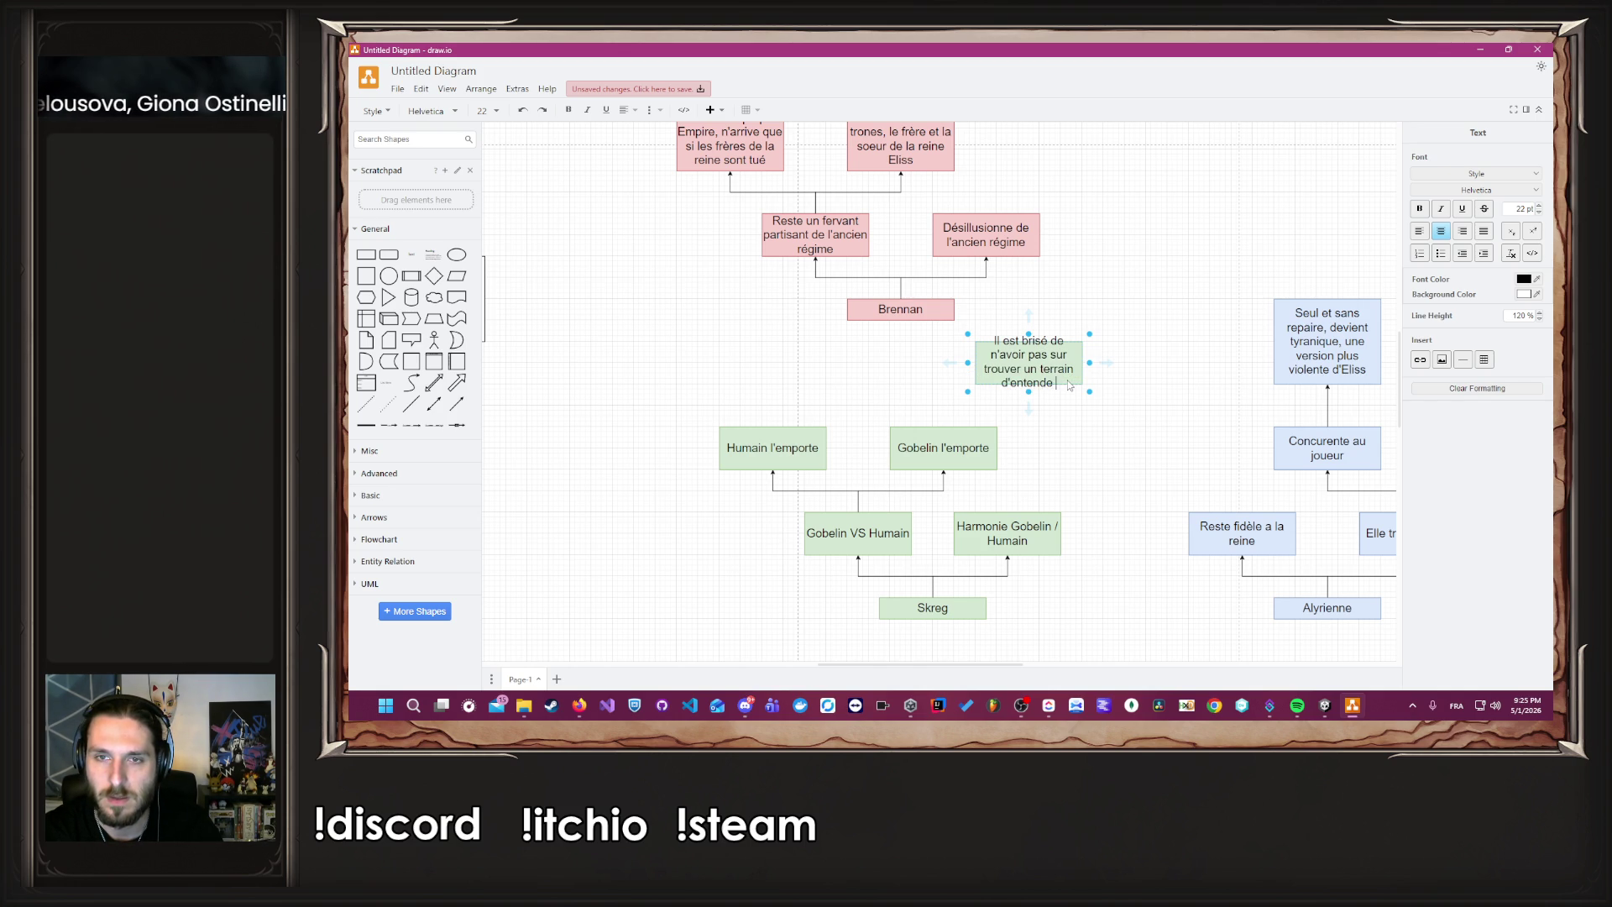
type(" avec les humains, et")
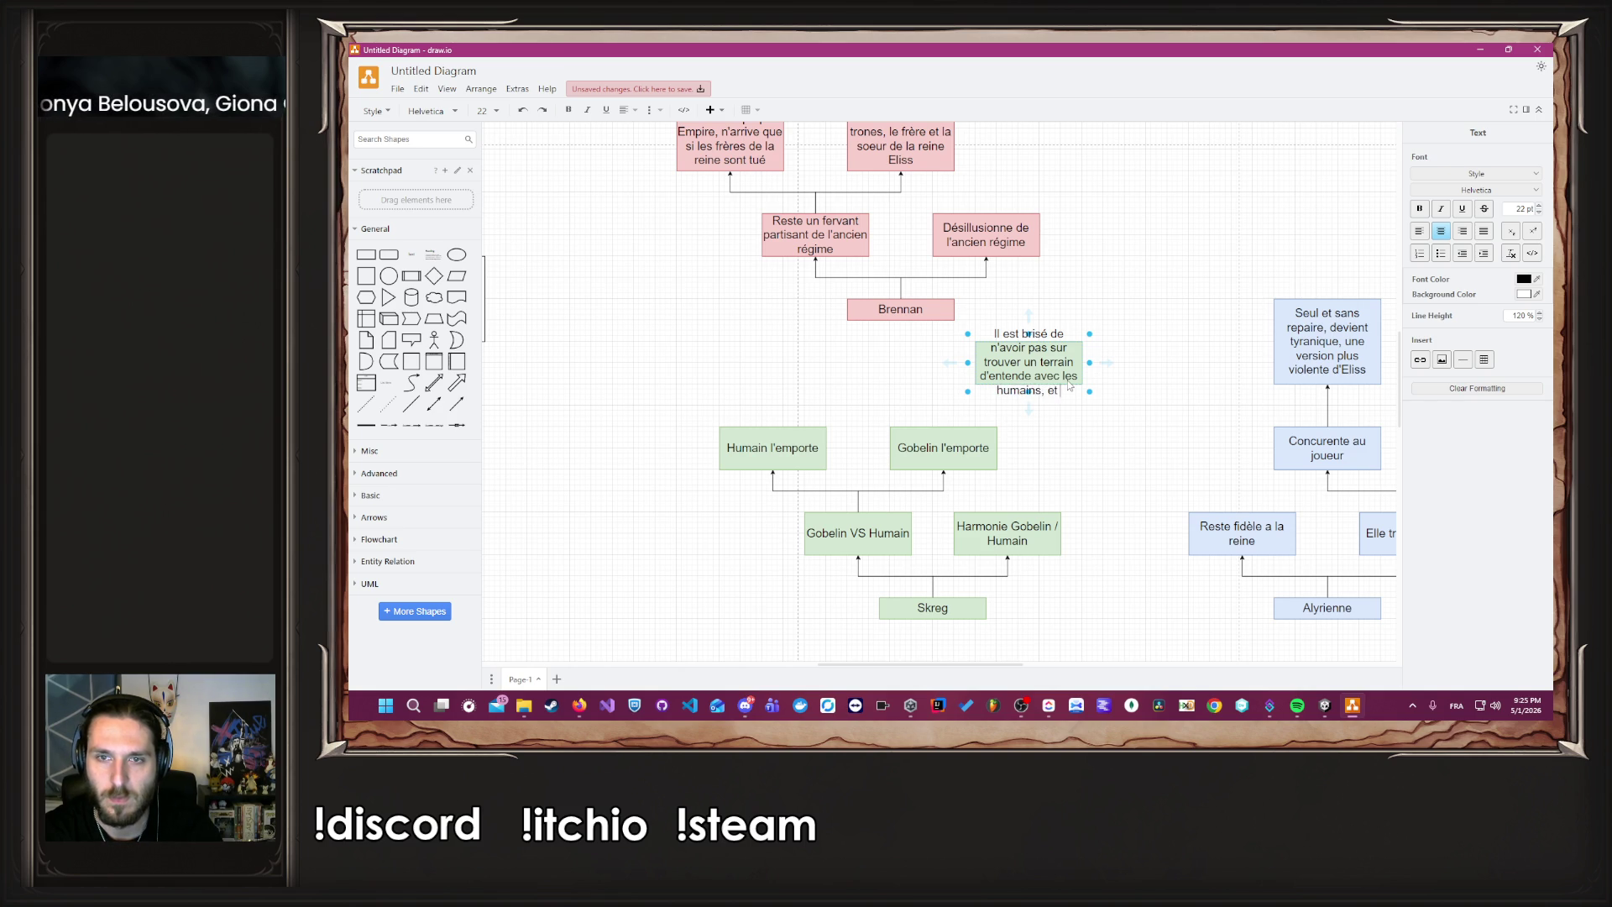
type(" notamment")
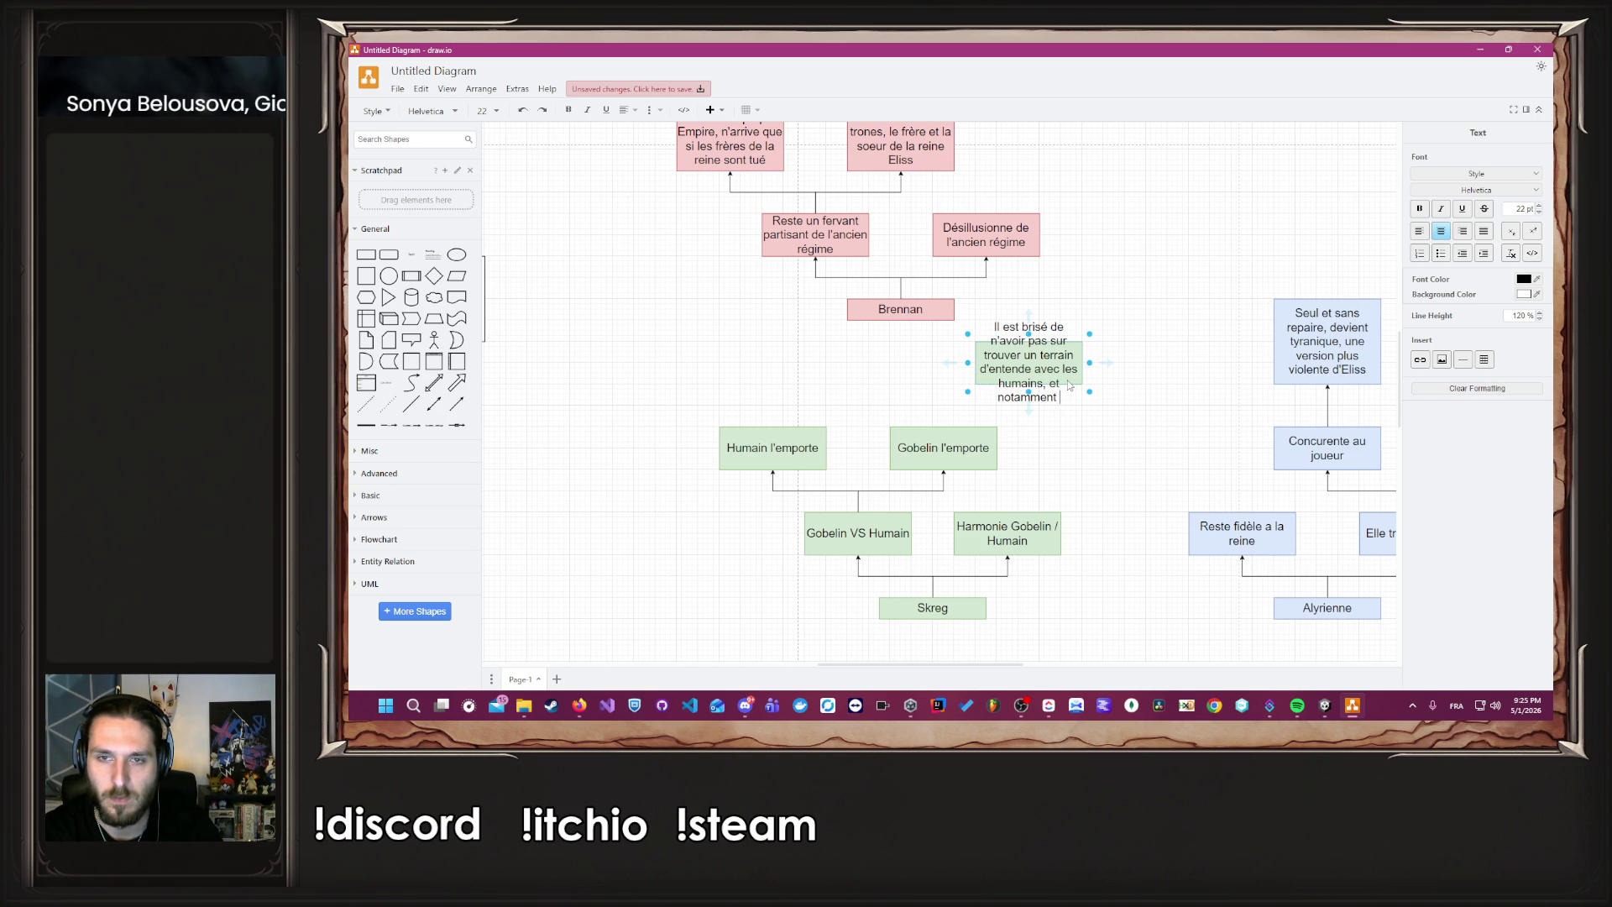
Shift the pink Brennan boxes upward.
scroll(1045, 379, "down", 3)
mouse_move(657, 144)
left_mouse_down()
mouse_move(935, 299)
mouse_move(987, 371)
mouse_move(773, 245)
mouse_move(684, 158)
left_mouse_up()
scroll(769, 384, "up", 4)
key("shift+Up")
key("shift+Up")
key("shift+Up")
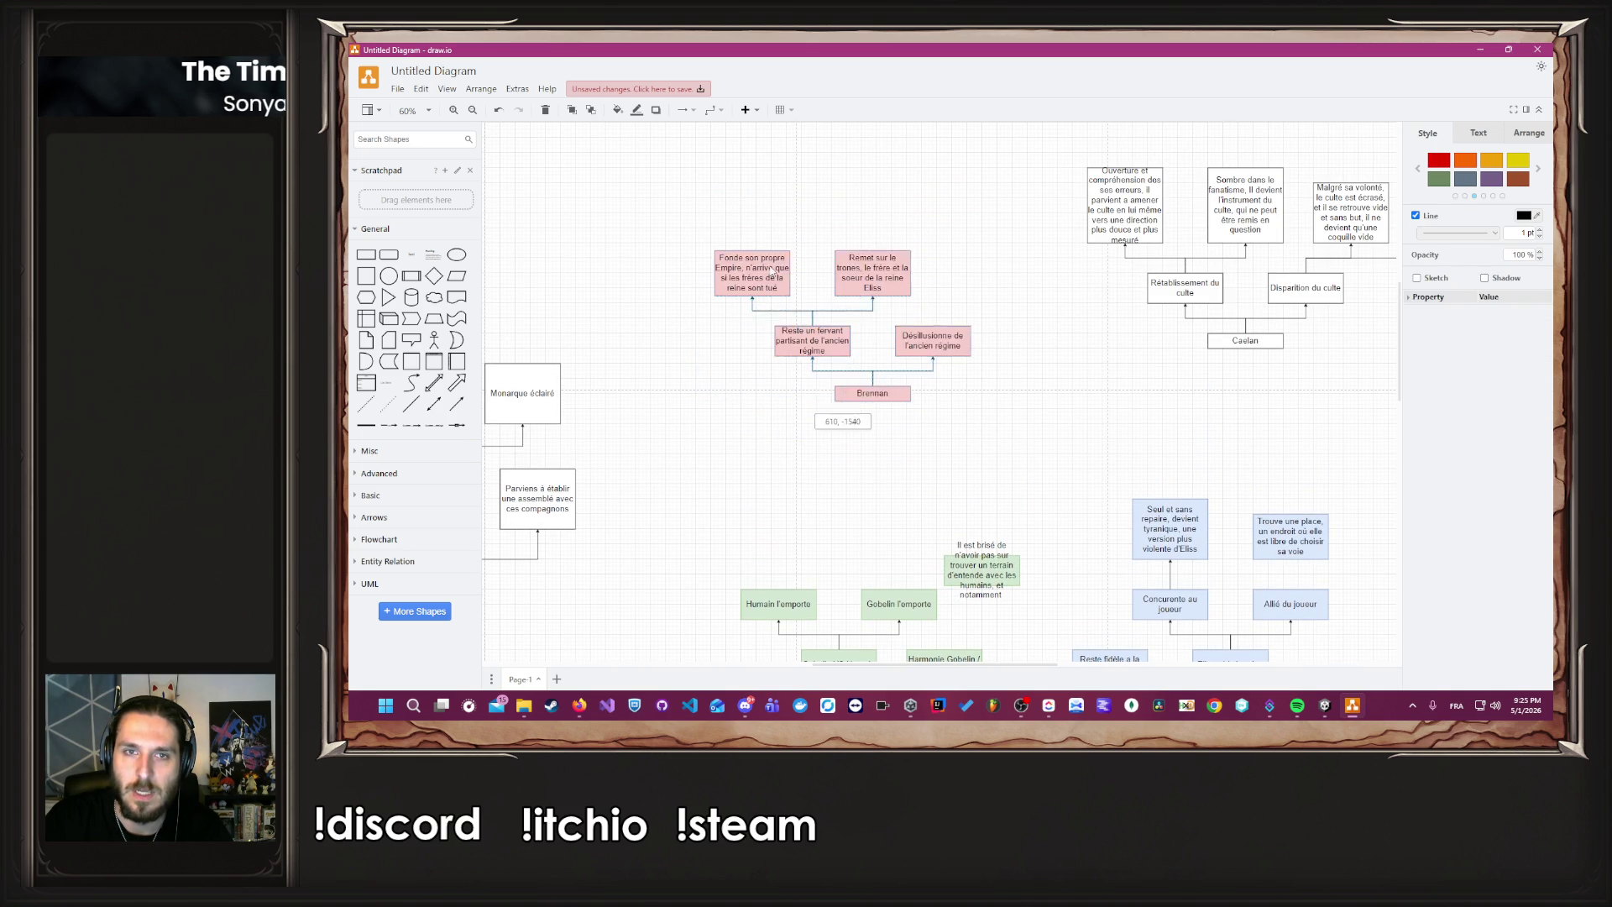
left_click(786, 384)
Move the green ending box up-left and append 'ses compagnons humains qu'il a rencontré'.
scroll(806, 453, "up", 4)
left_click_drag(1041, 344, 977, 239)
double_click(977, 238)
left_click(977, 239)
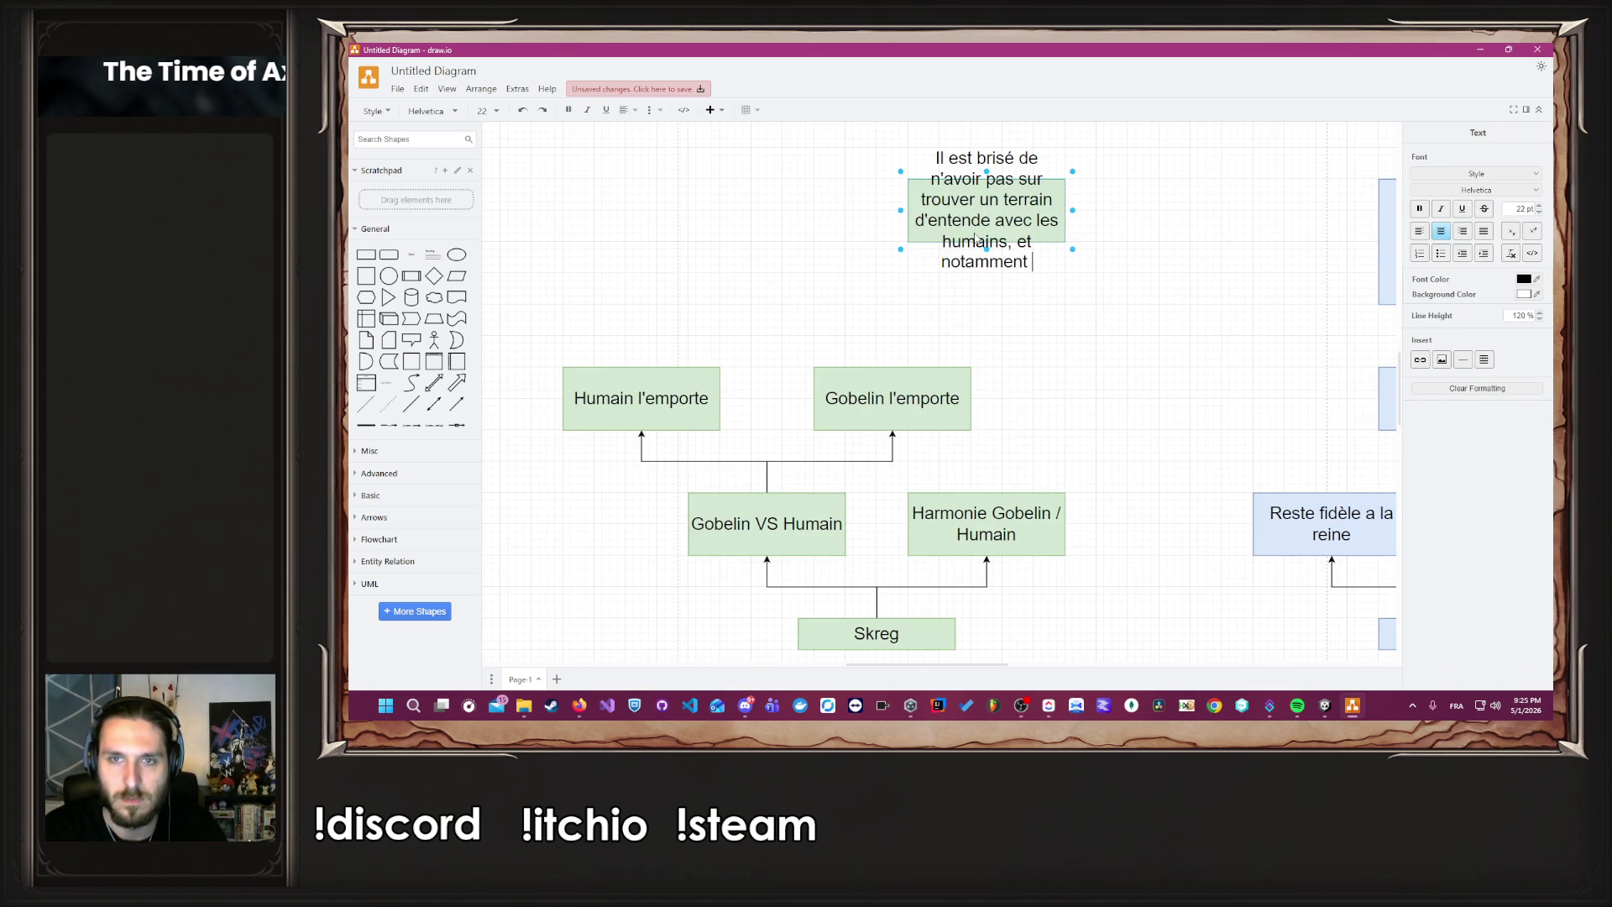
type("ses compagnons humains qu'il a rencontré")
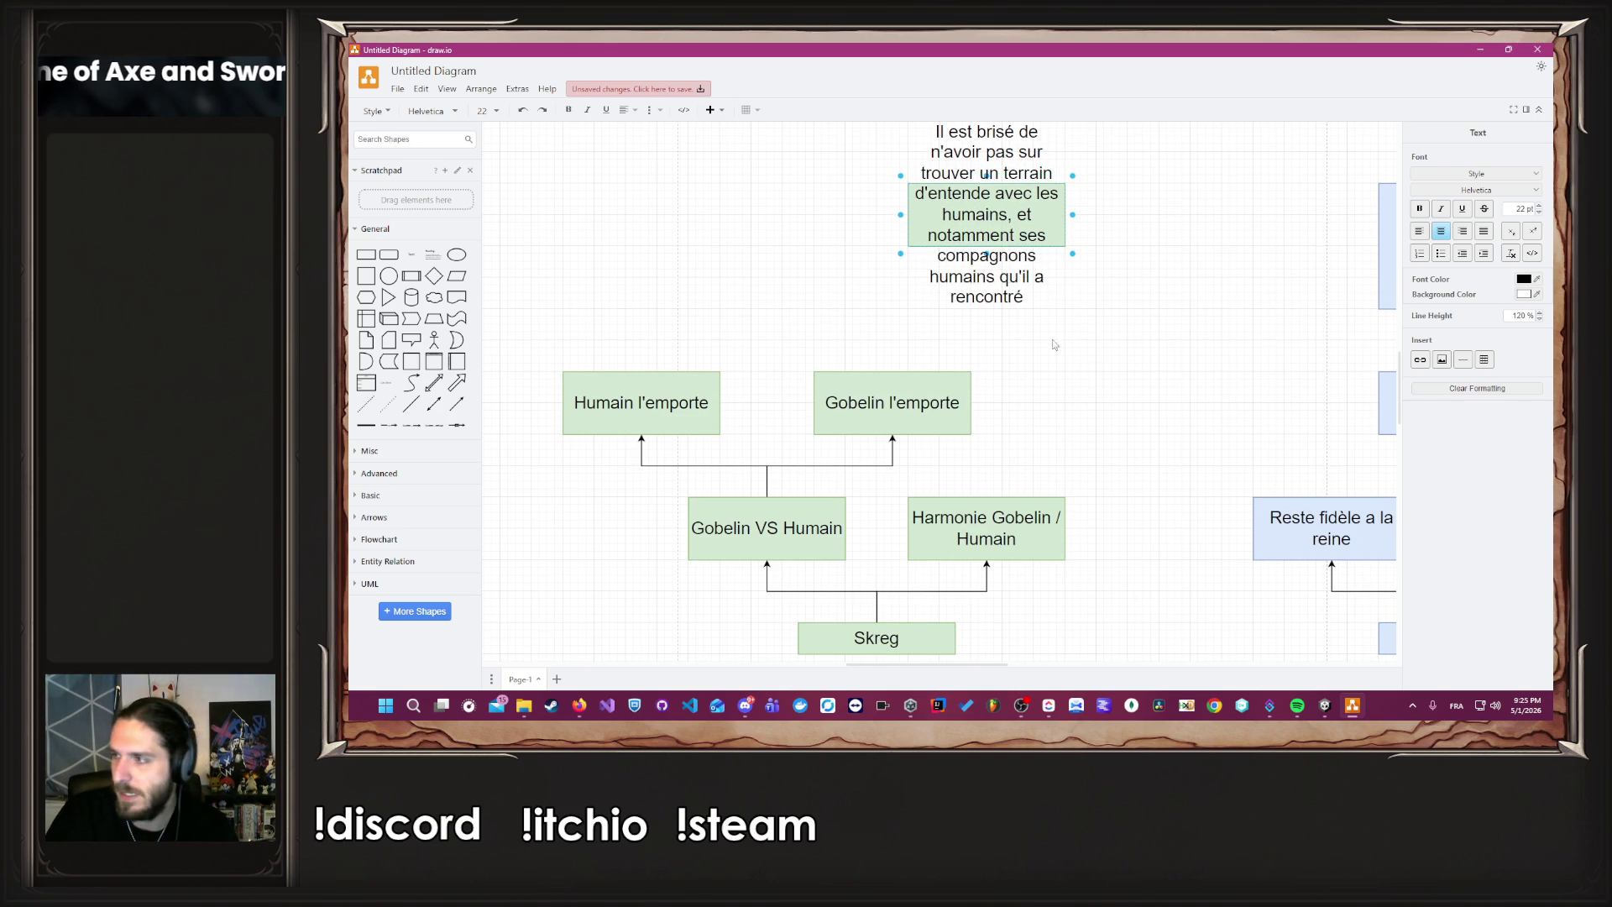
key("Escape")
Stretch the green box taller to fit its text and nudge it down slightly.
scroll(1133, 336, "down", 2)
left_click_drag(1043, 242, 1042, 150)
mouse_move(1030, 236)
left_mouse_down()
mouse_move(1031, 268)
mouse_move(1079, 299)
left_mouse_up()
Link Gobelin l'emporte to its ending and write 'Les humains l'ont déçu une fois de trop, aucun regret sur la disparition de cette espèce'.
left_click(1080, 359)
mouse_move(974, 361)
left_mouse_down()
mouse_move(1083, 313)
mouse_move(1083, 291)
mouse_move(917, 305)
left_mouse_up()
double_click(918, 305)
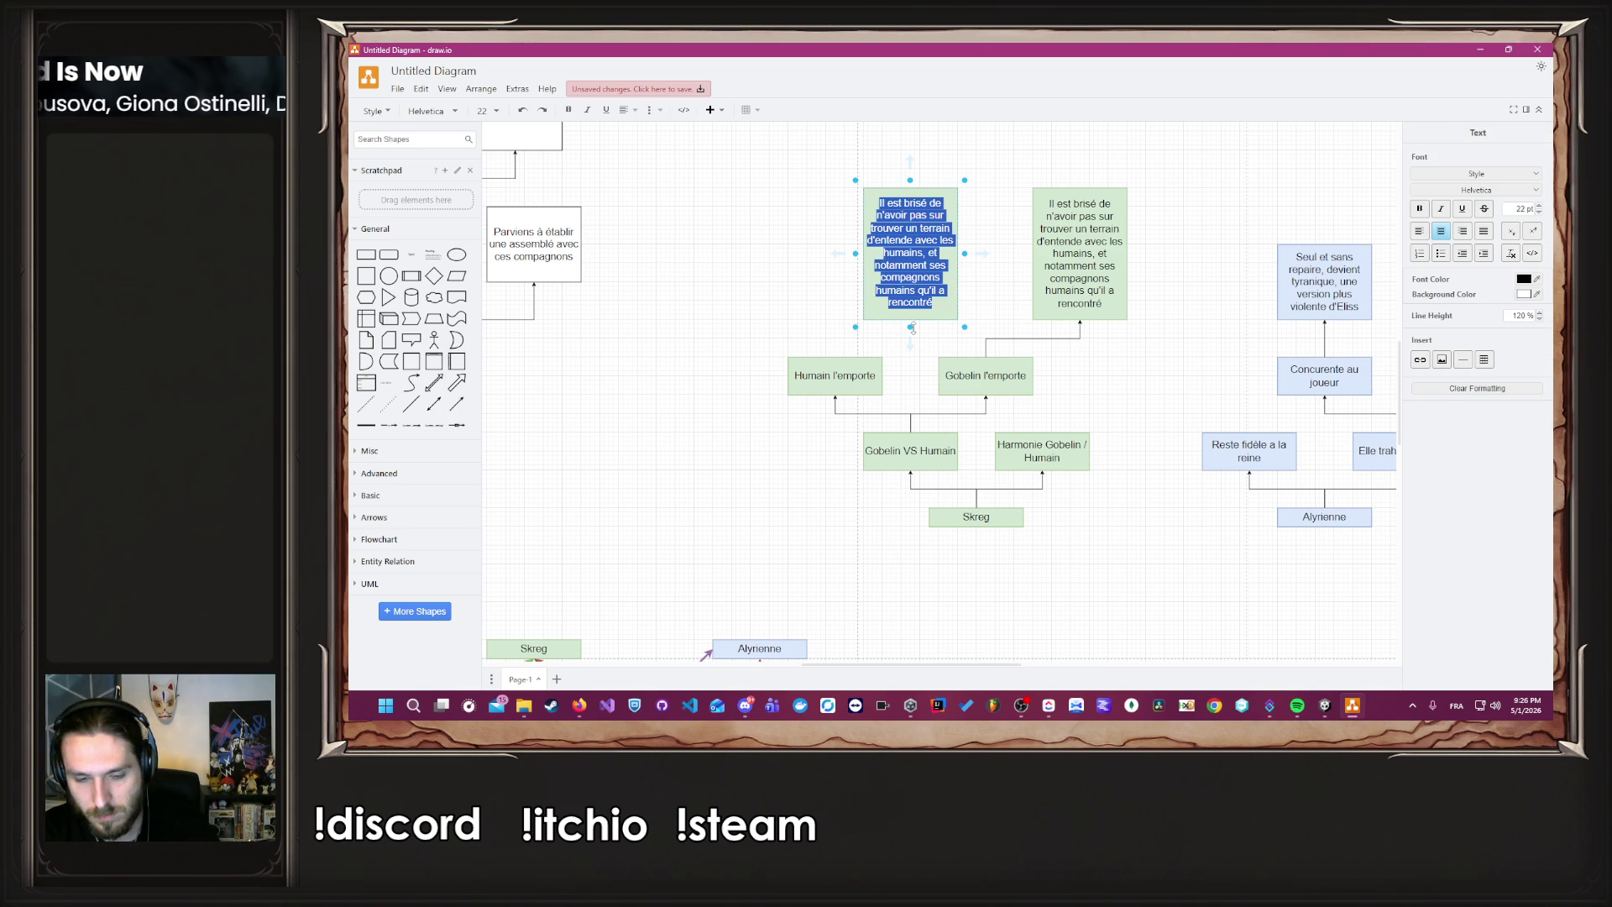
type("Les hu")
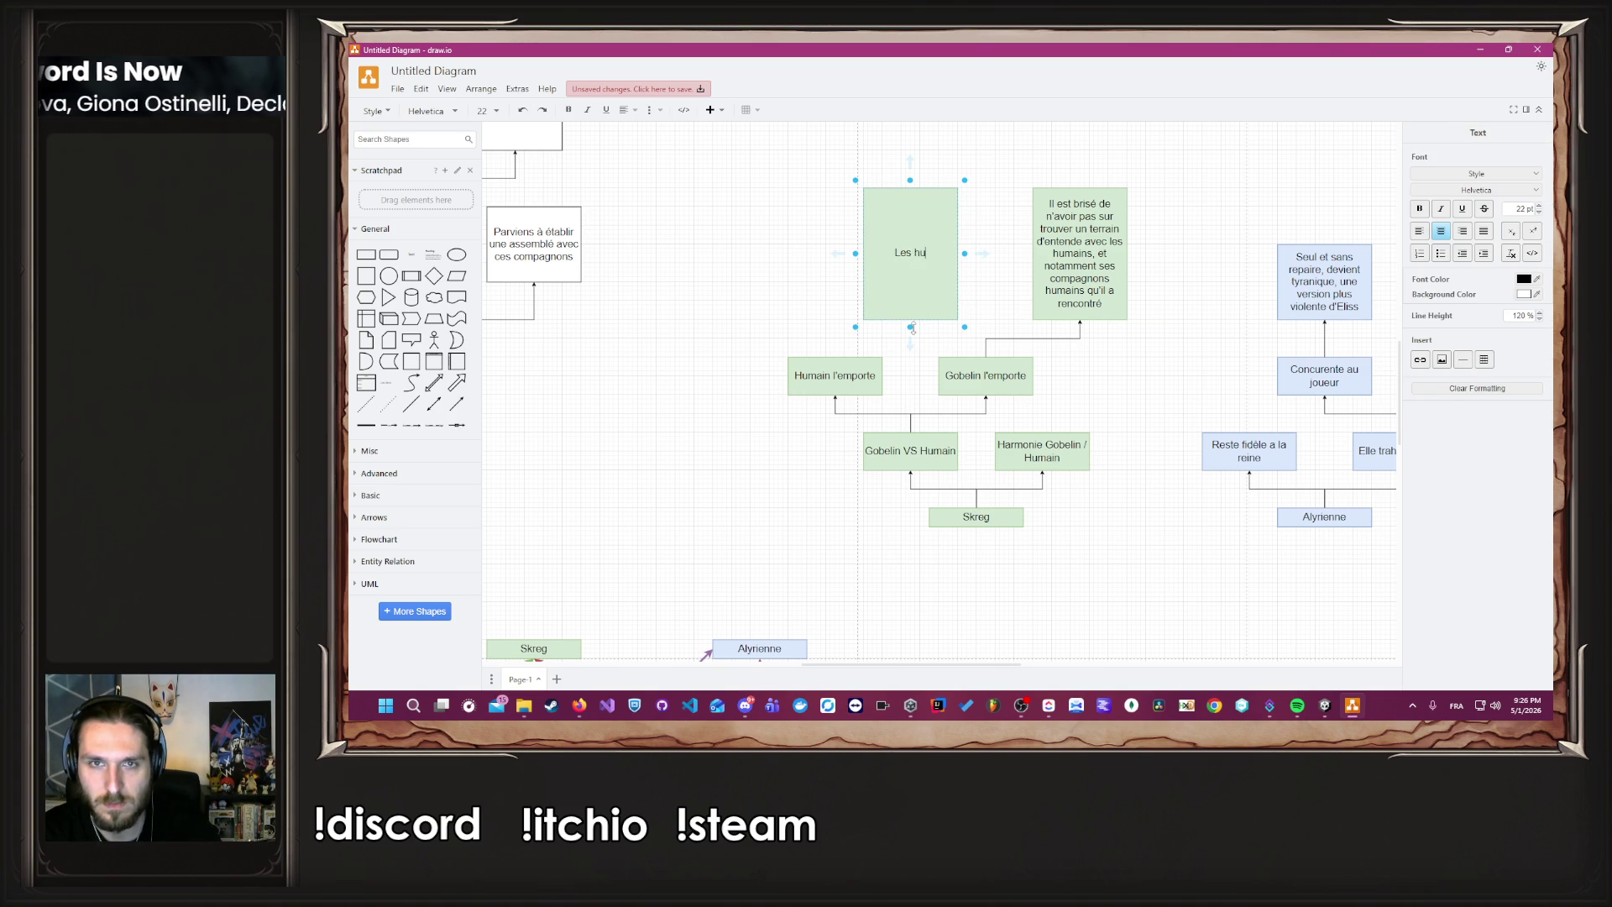
type("mains l'on")
type("t dé")
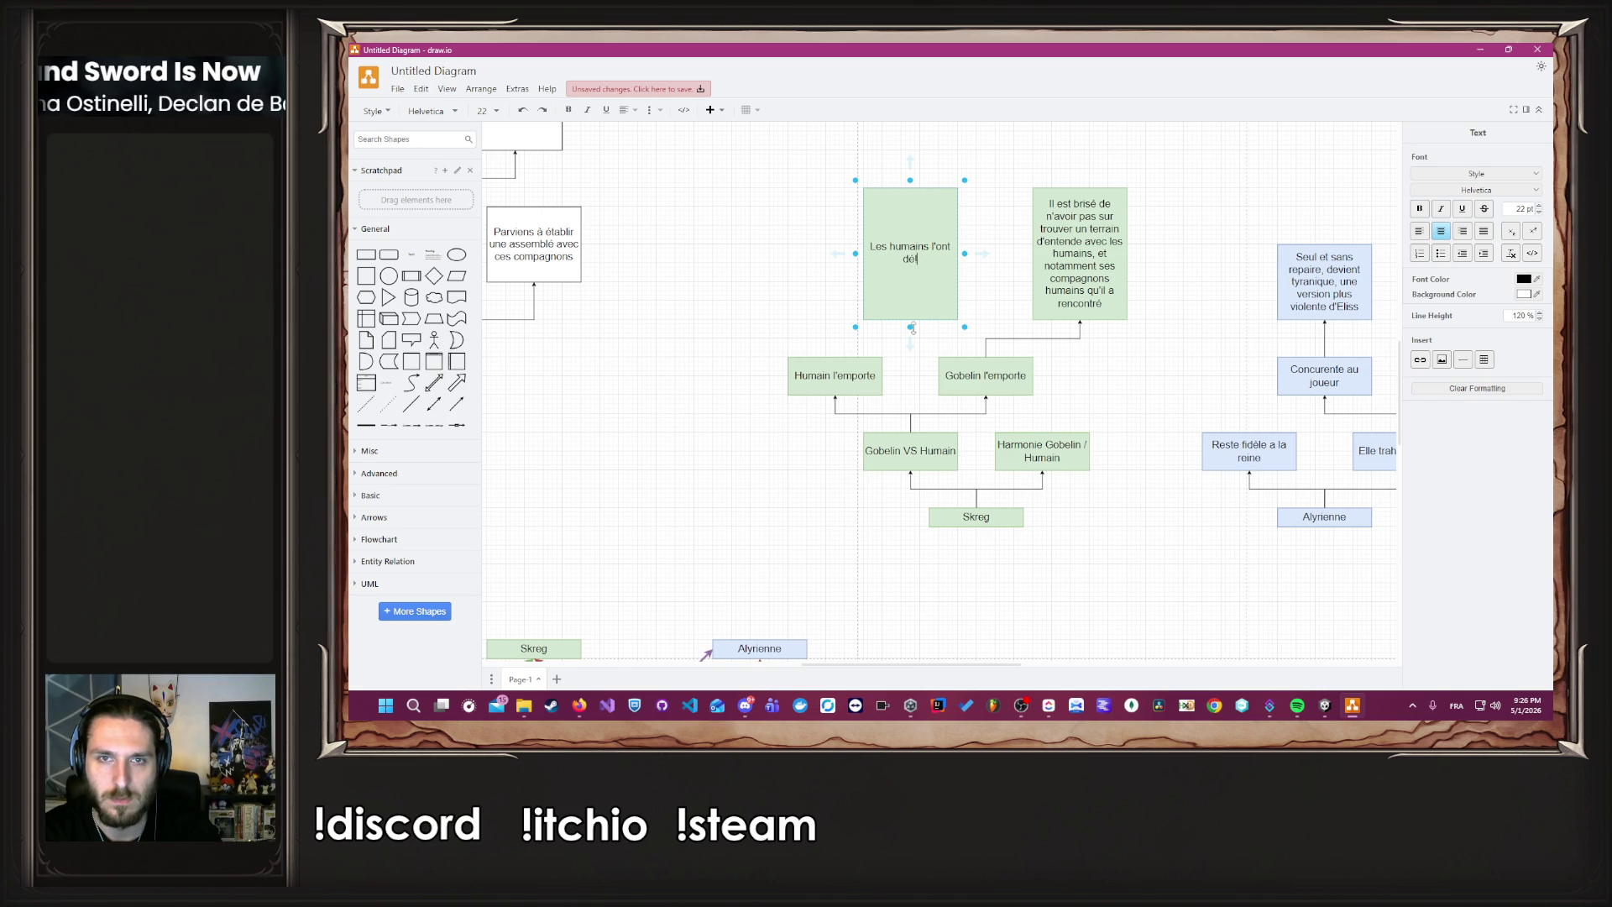
type("çu une fois de trop, aucun regret sur la p")
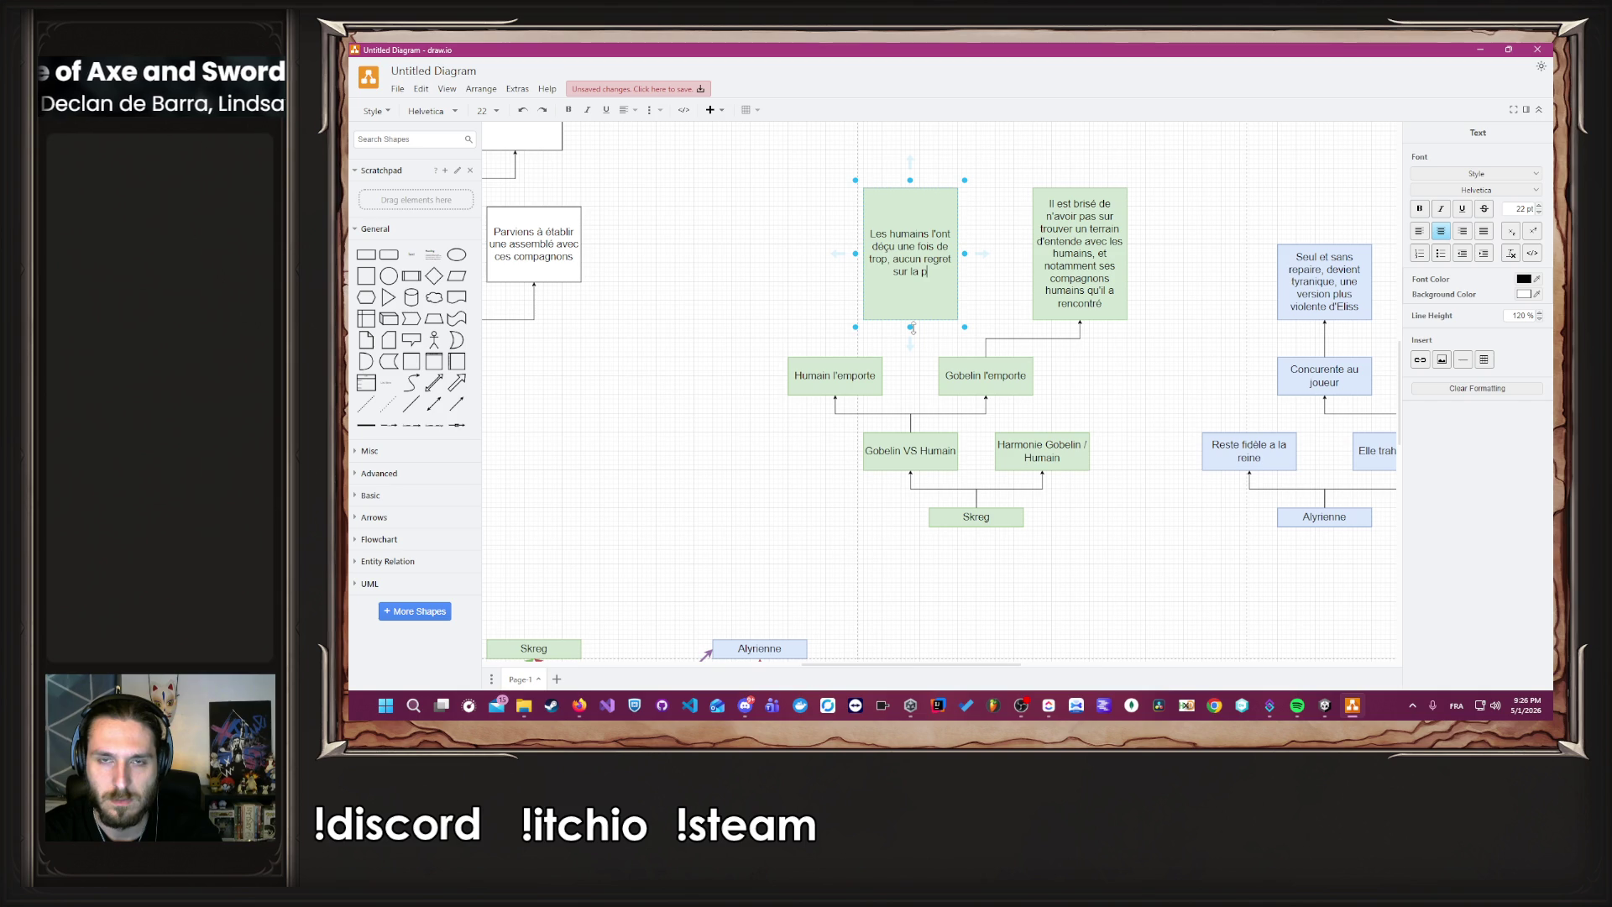
key("BackSpace")
type("disparition")
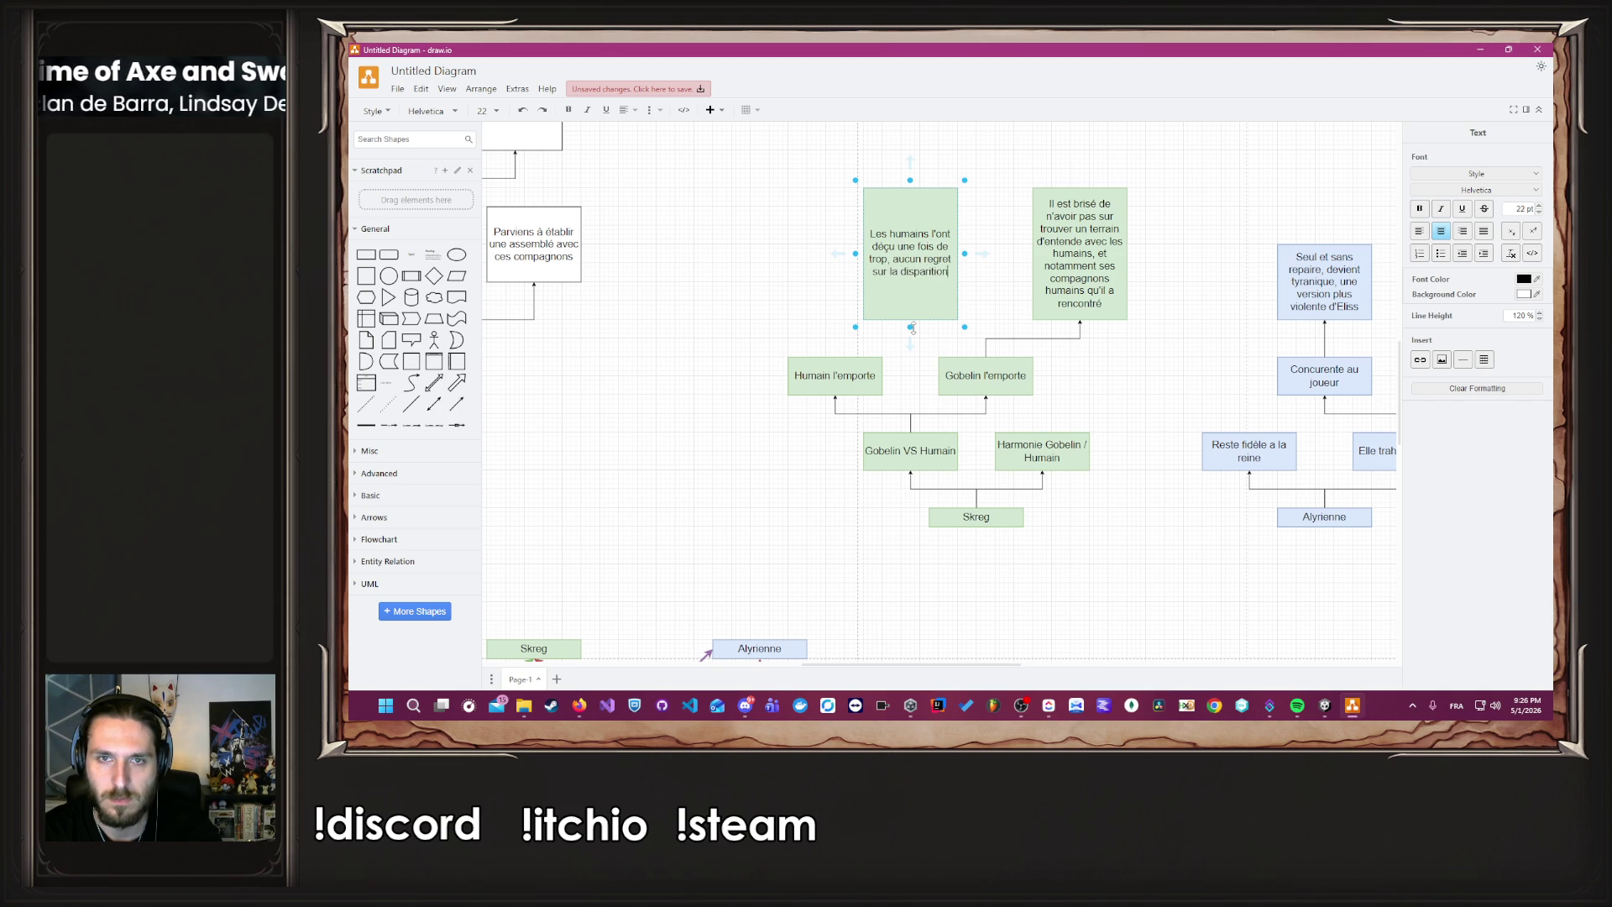
type(" de cett eespèce")
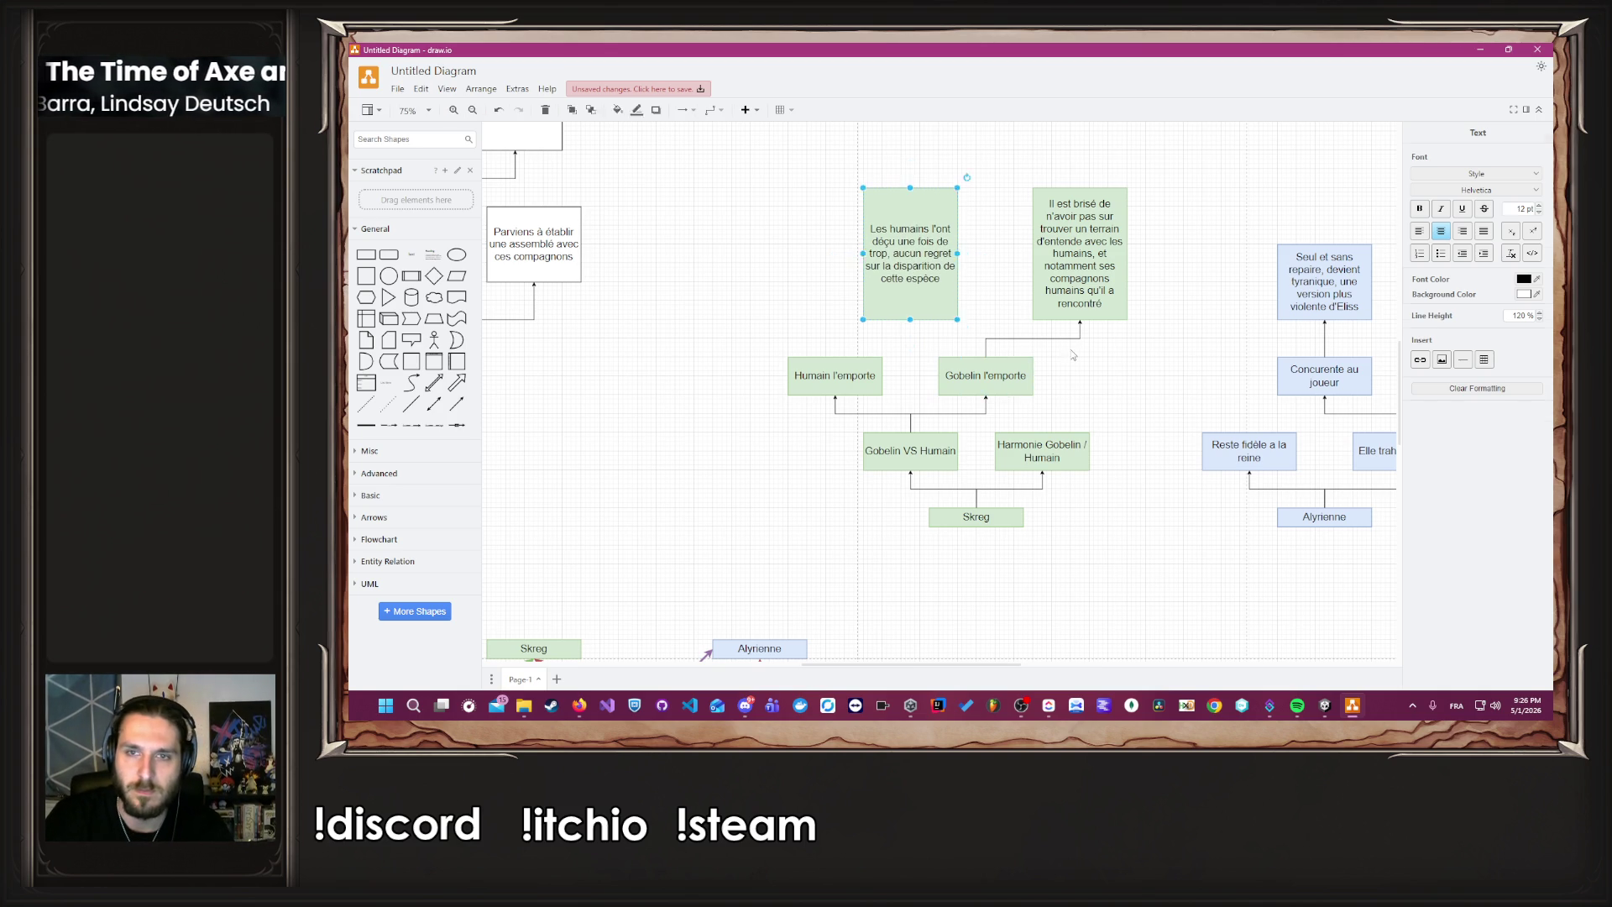
key("Escape")
Connect Gobelin l'emporte to the 'Les humains' box and shrink that box from the top.
left_click(913, 348)
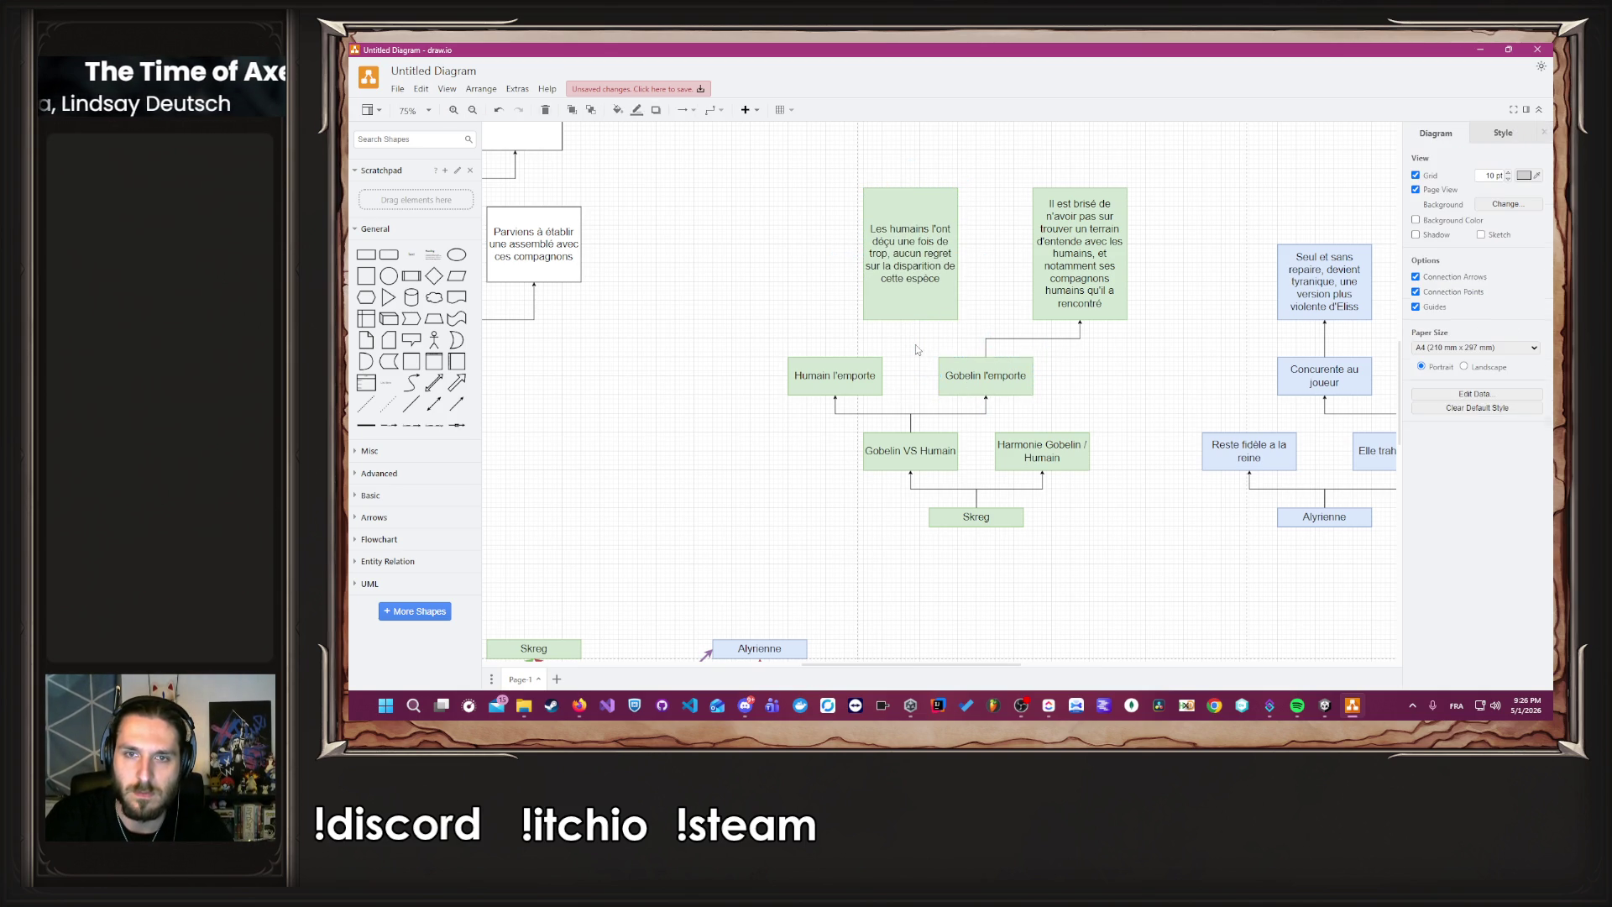
left_click_drag(986, 353, 910, 319)
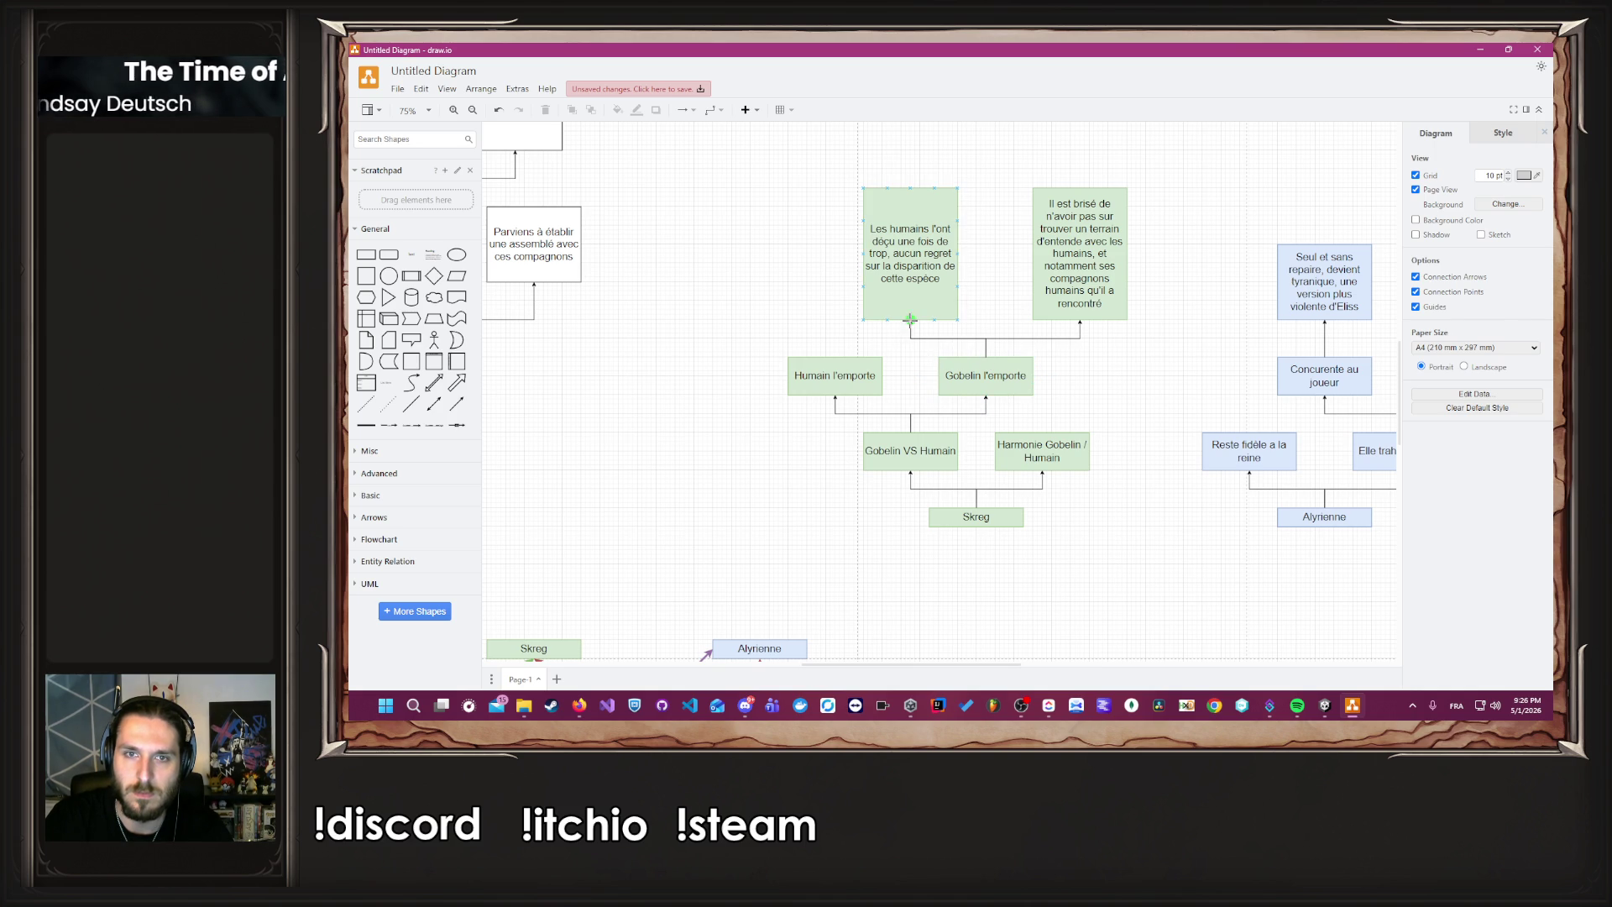
left_click(909, 314)
mouse_move(910, 188)
left_mouse_down()
mouse_move(907, 294)
mouse_move(806, 228)
mouse_move(815, 201)
left_mouse_up()
left_click(985, 287)
Add a linked box above Humain l'emporte reading 'Gobelin pratiquement exterminé, et devienne rare'.
left_click(824, 347)
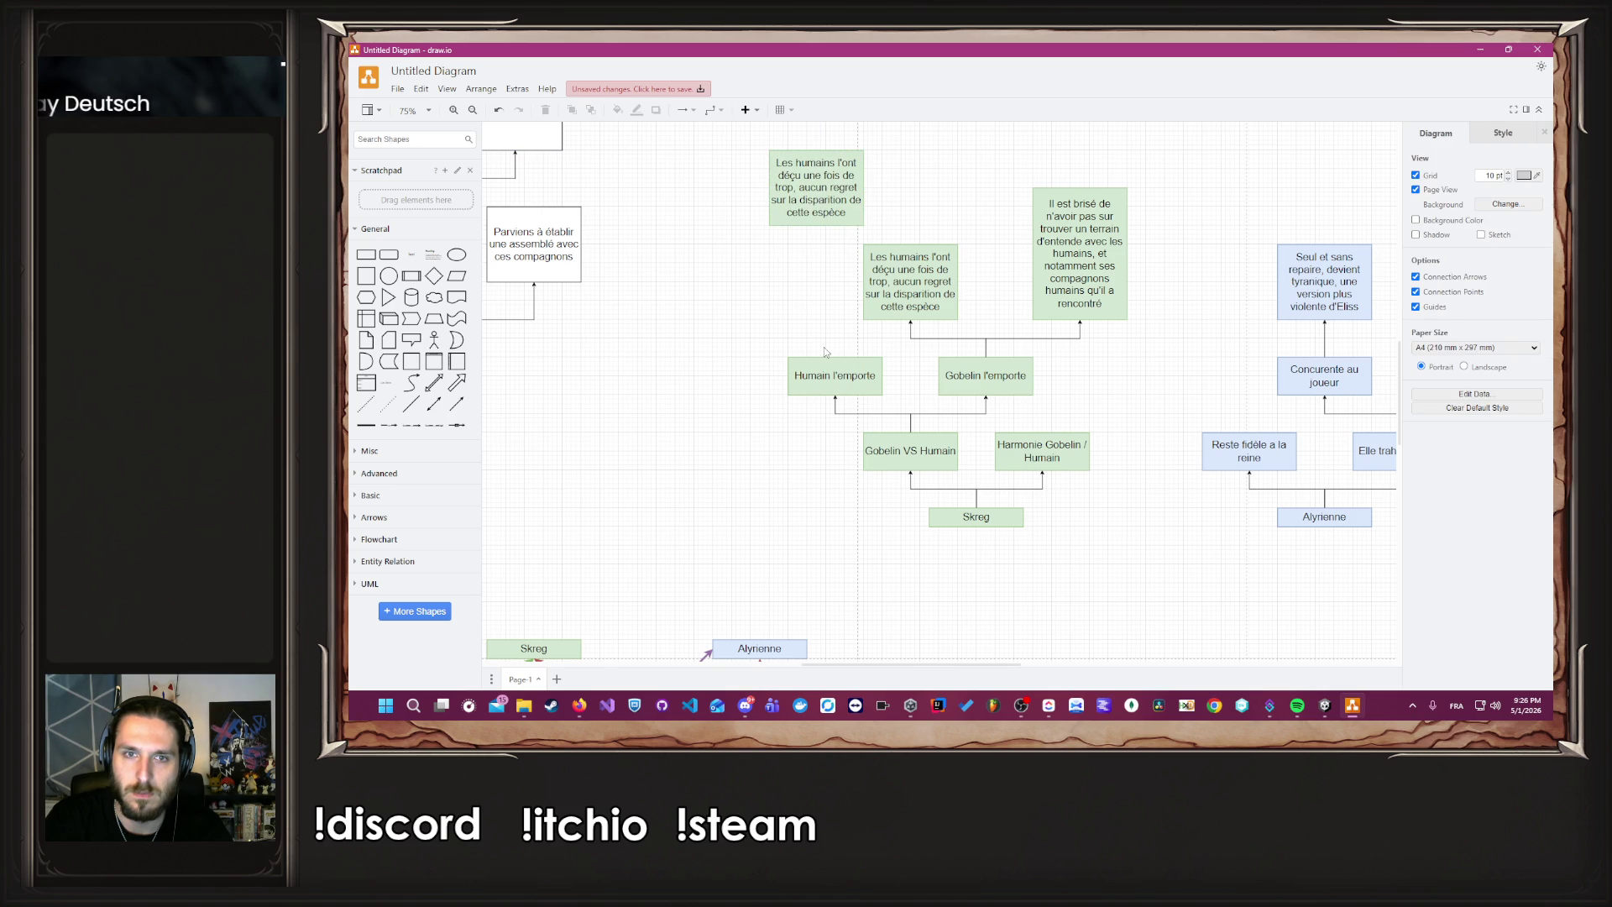
left_click_drag(834, 339, 815, 220)
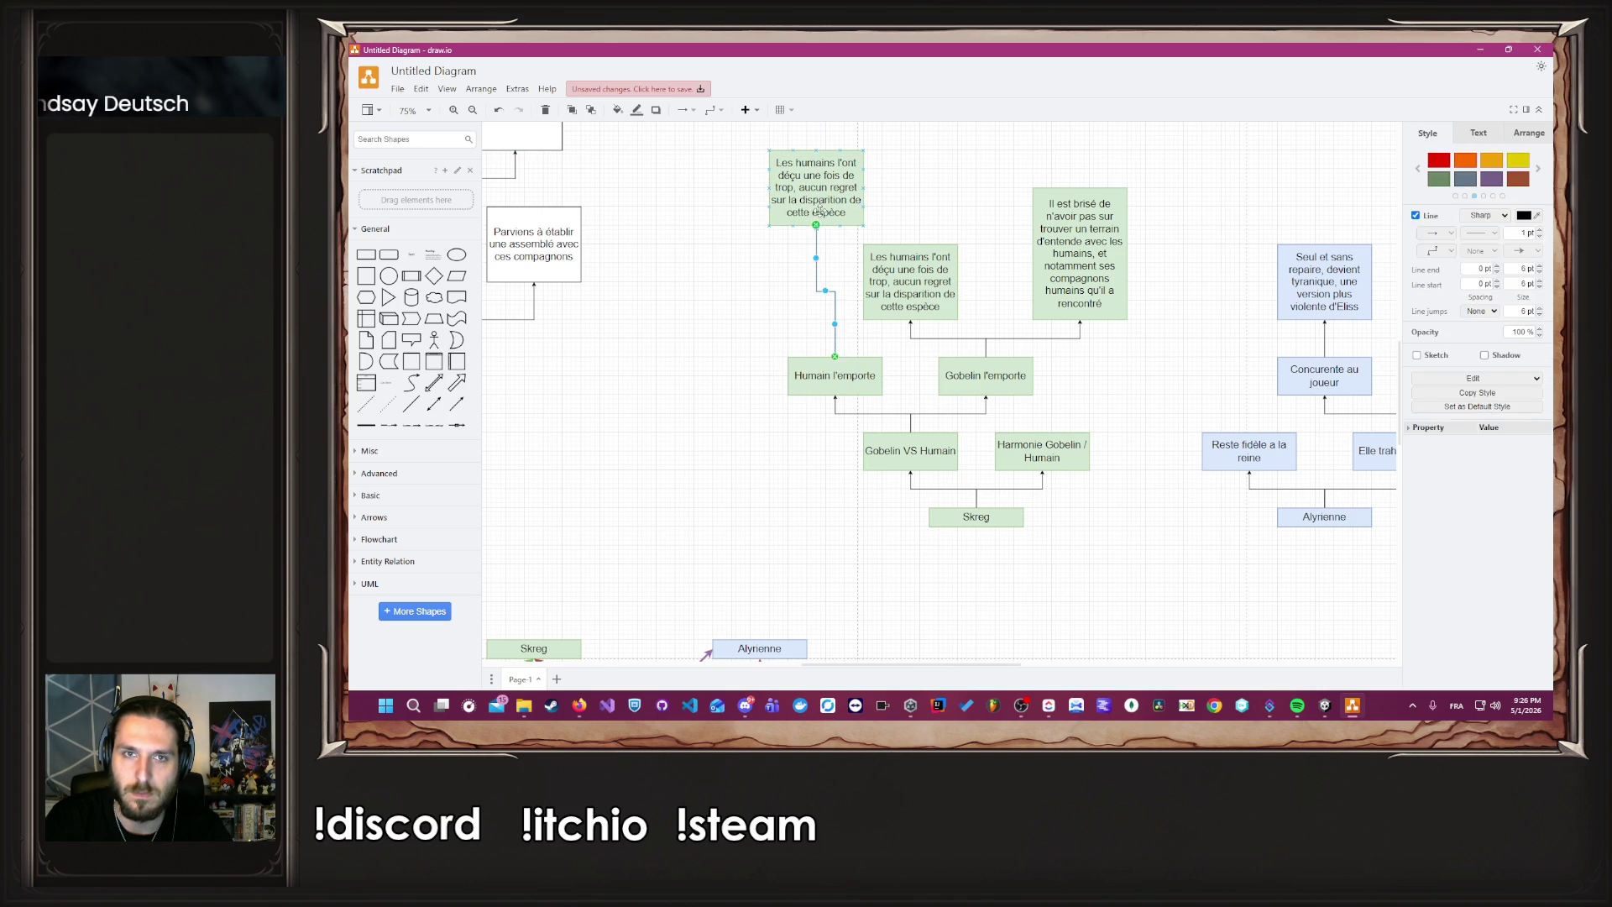
double_click(823, 213)
type("Gobe")
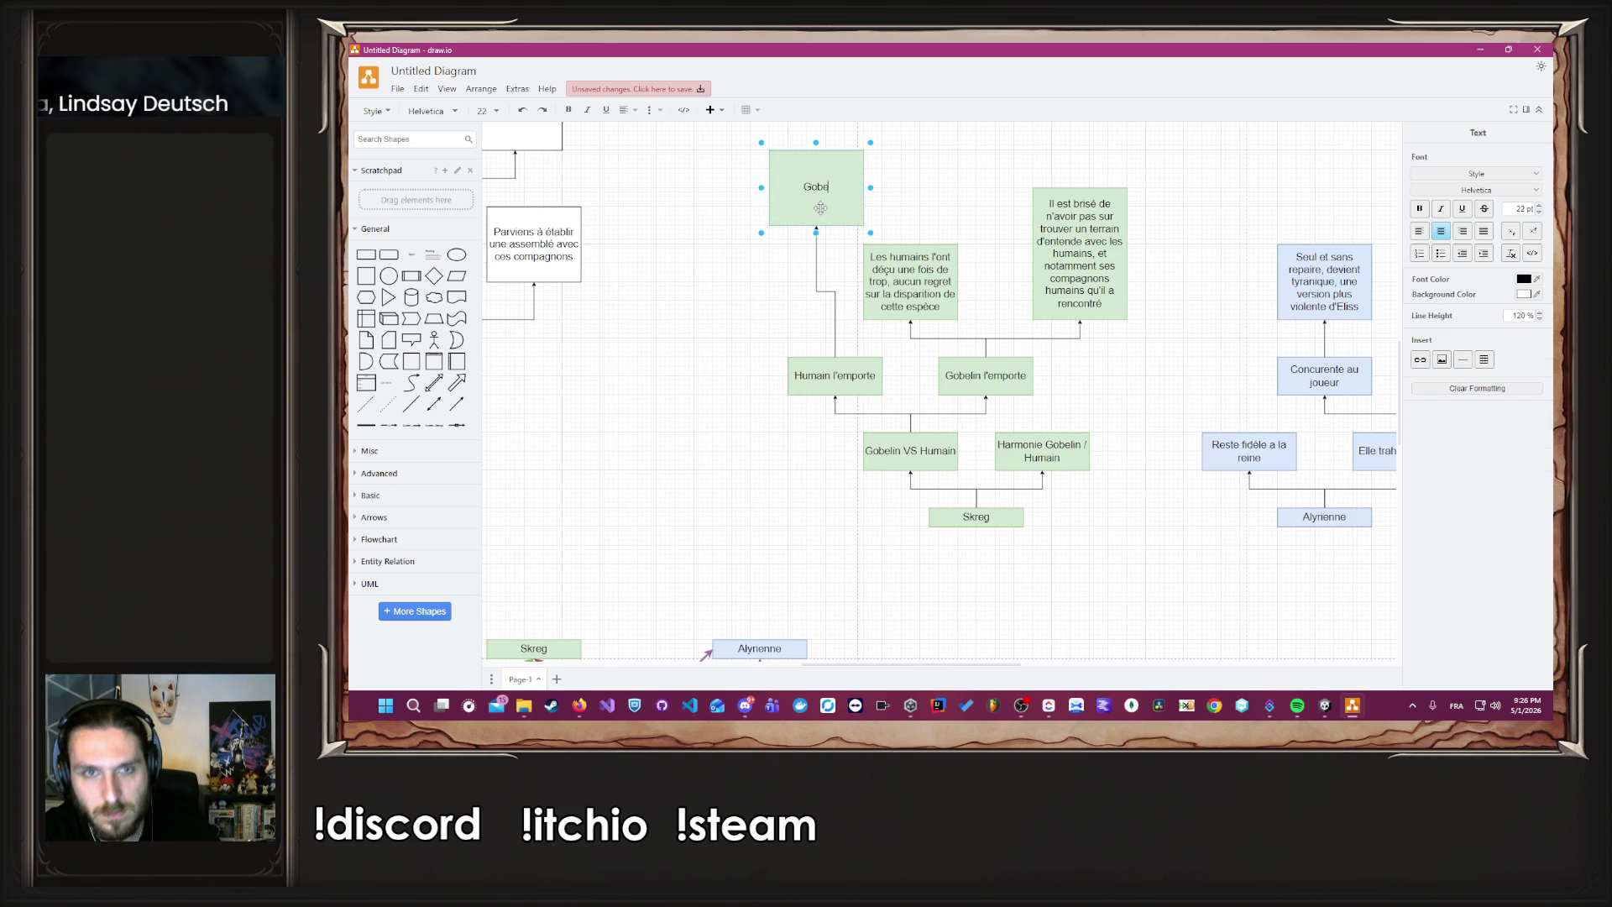
type("lin ex")
key("BackSpace")
key("BackSpace")
type("pr")
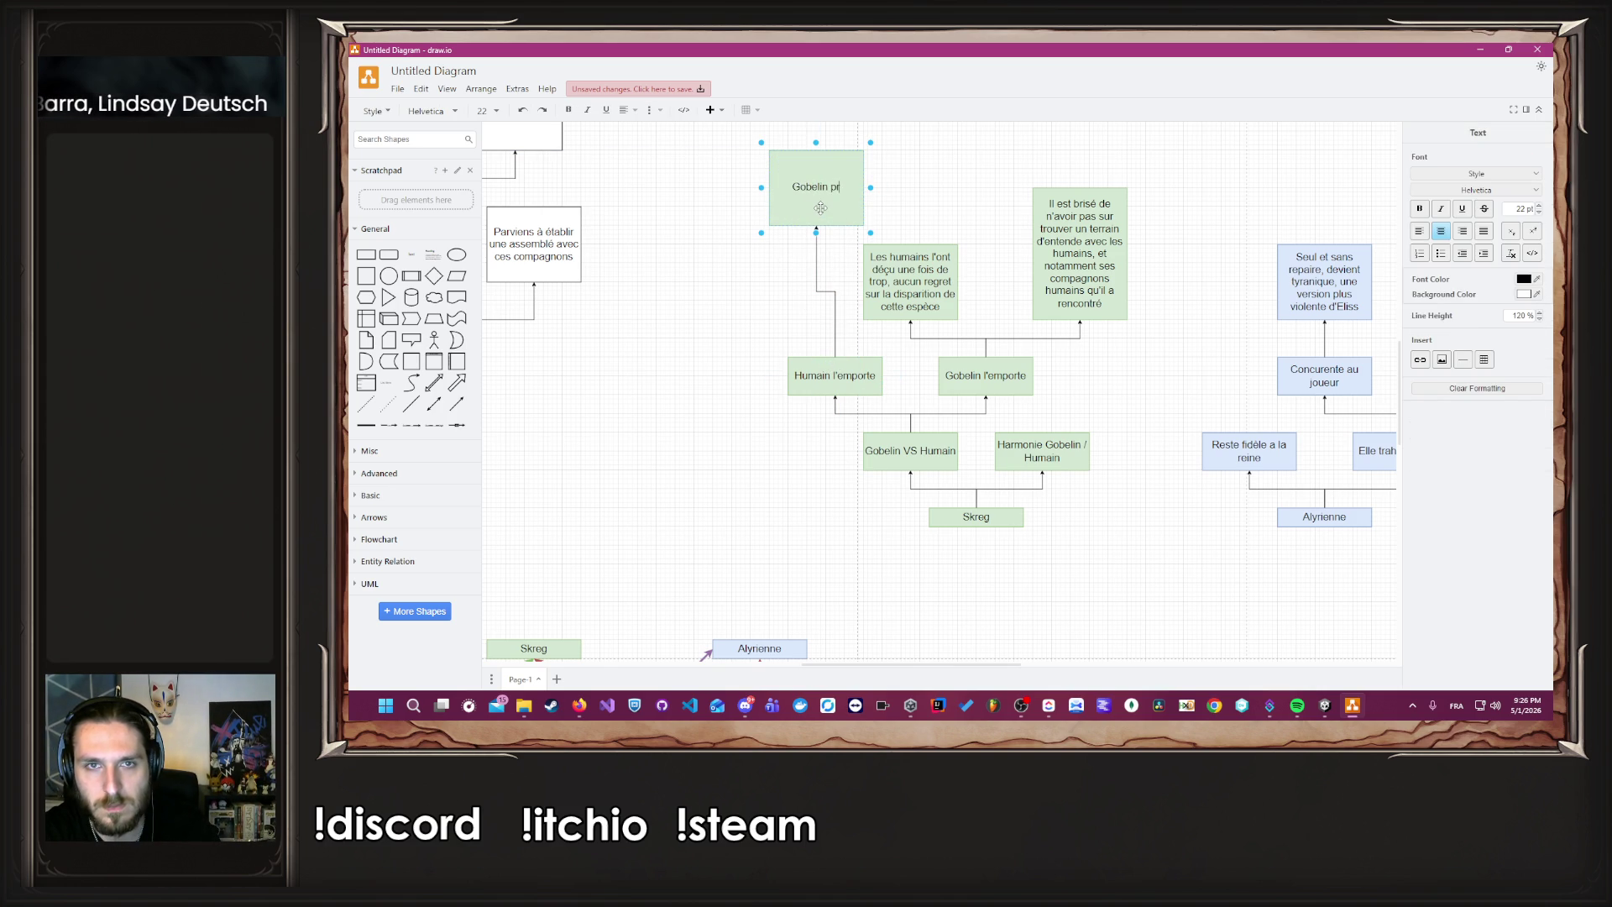
type("atiquement extermi")
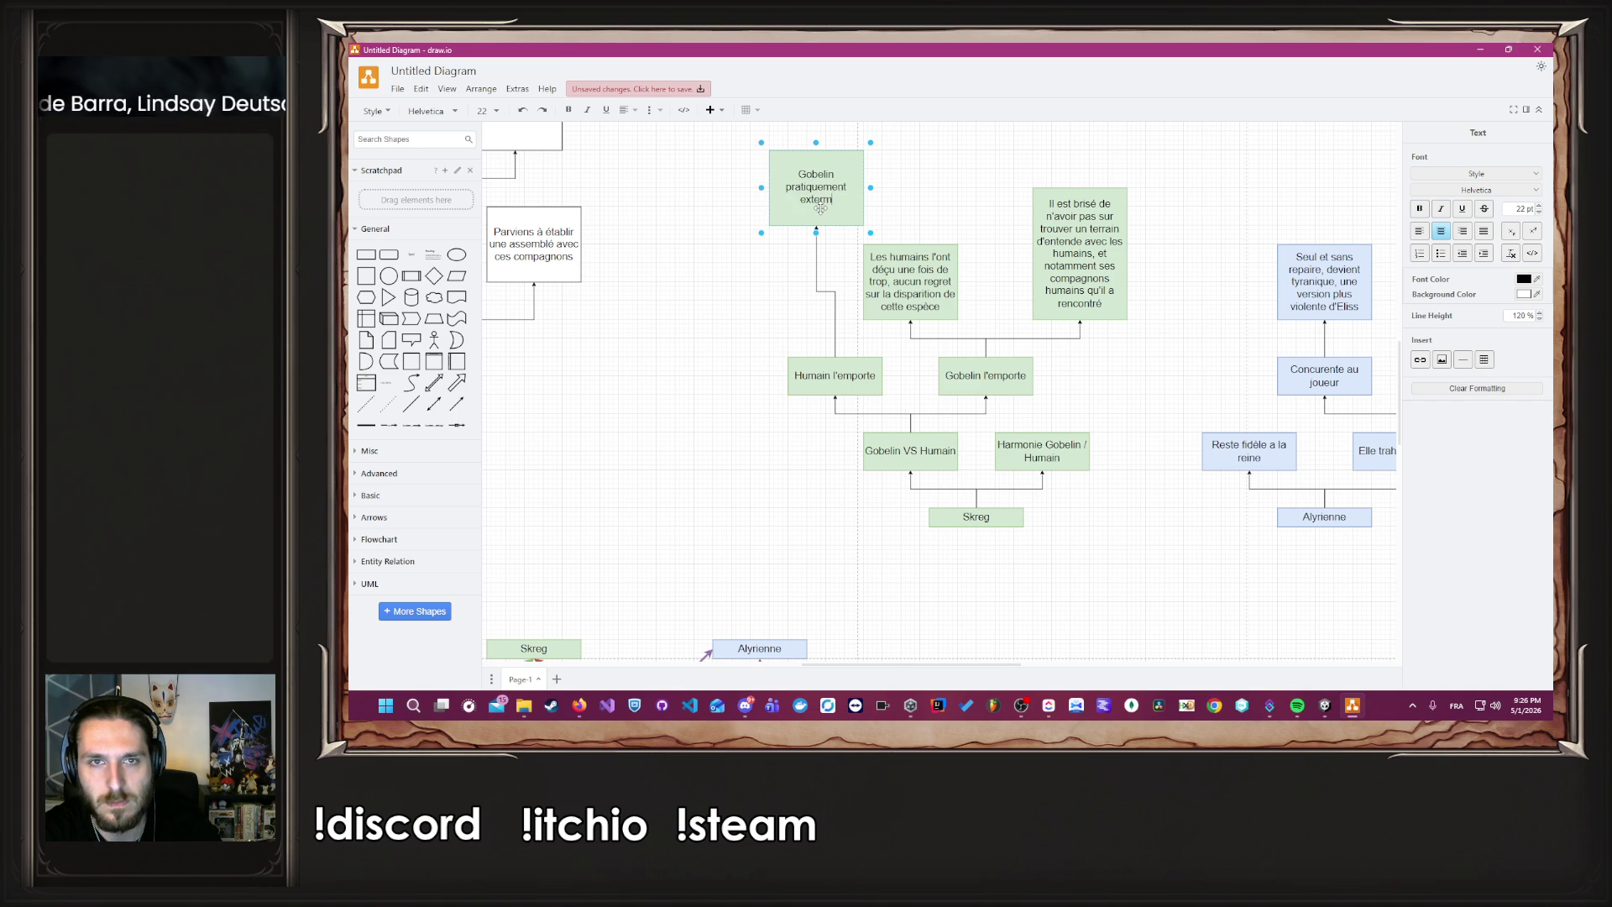
type("né, et devienne rare")
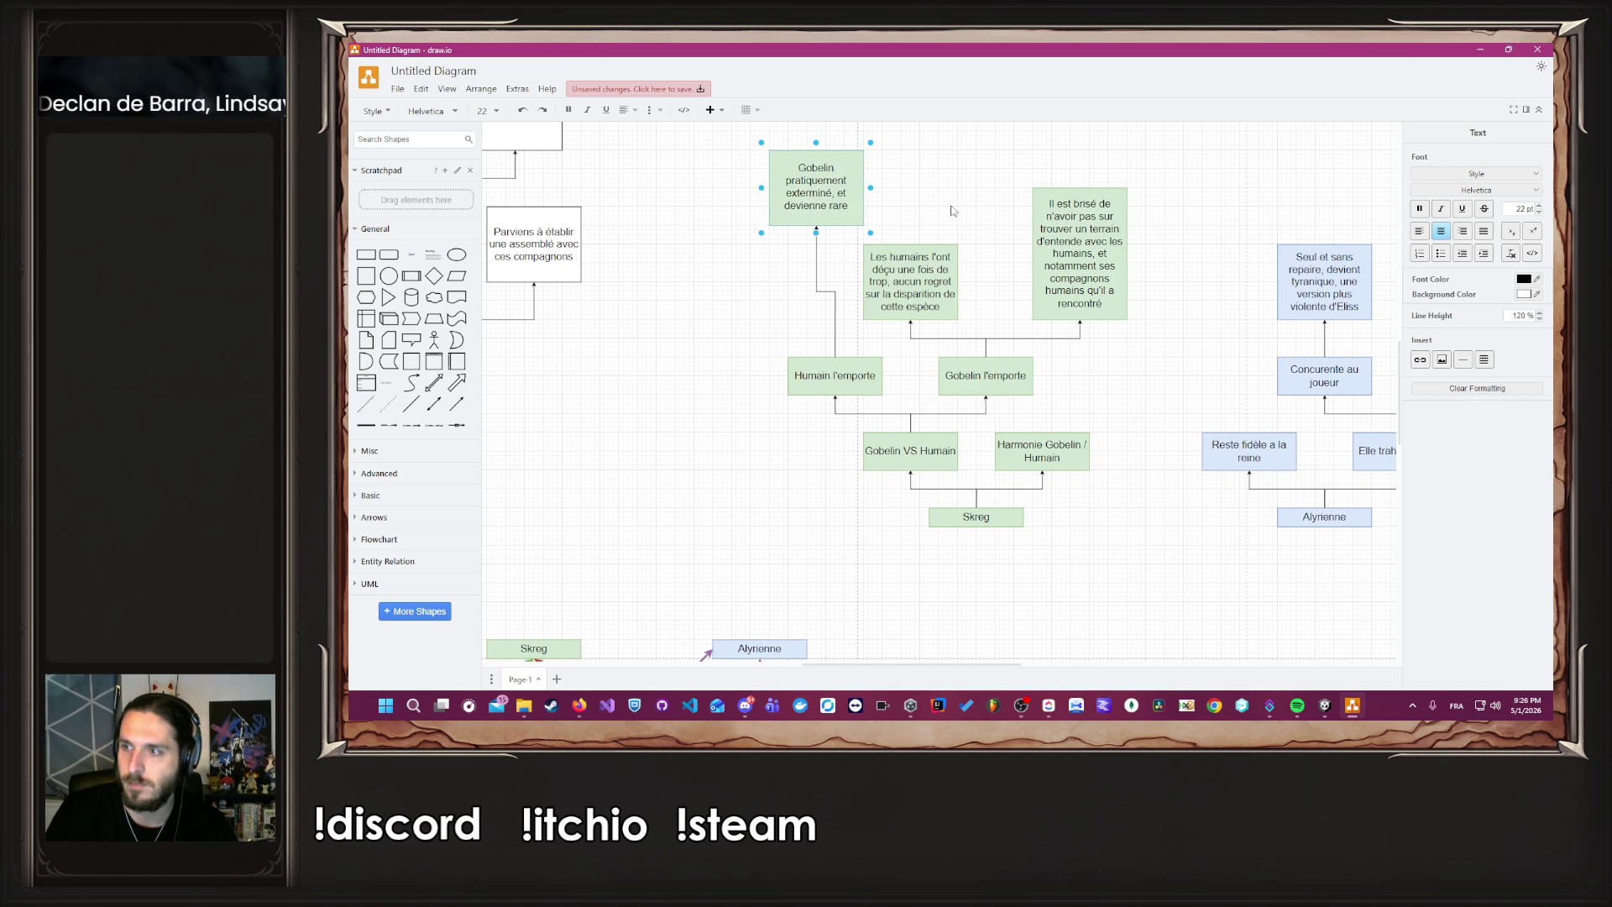
Connect Allié du joueur to its ending box.
left_click(1007, 348)
scroll(1013, 356, "down", 5)
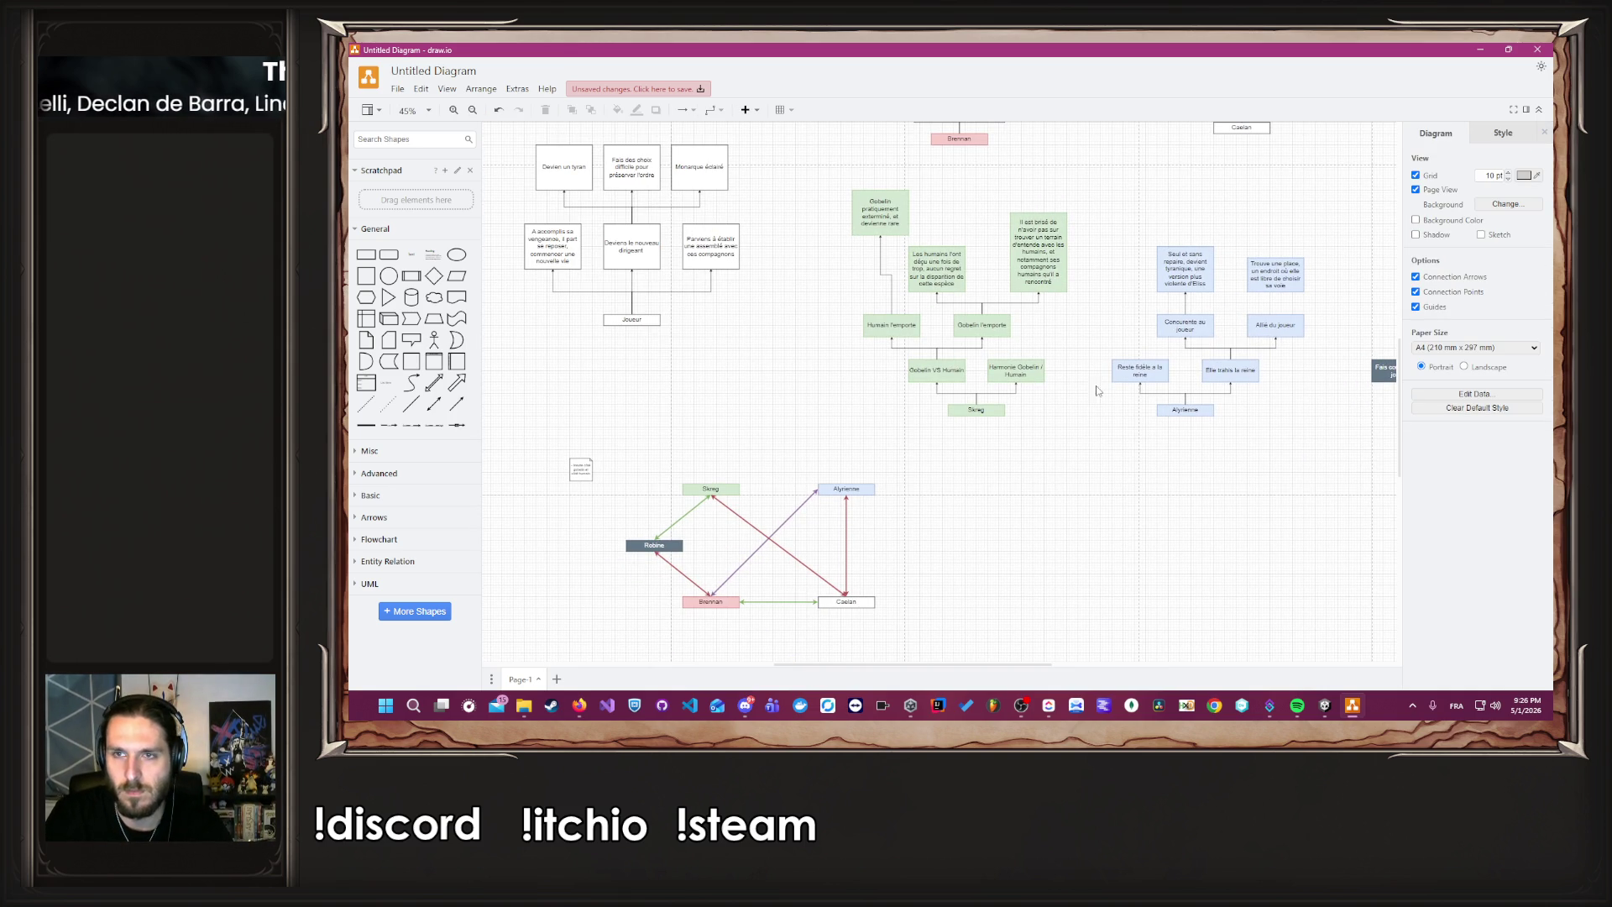
scroll(1191, 437, "up", 3)
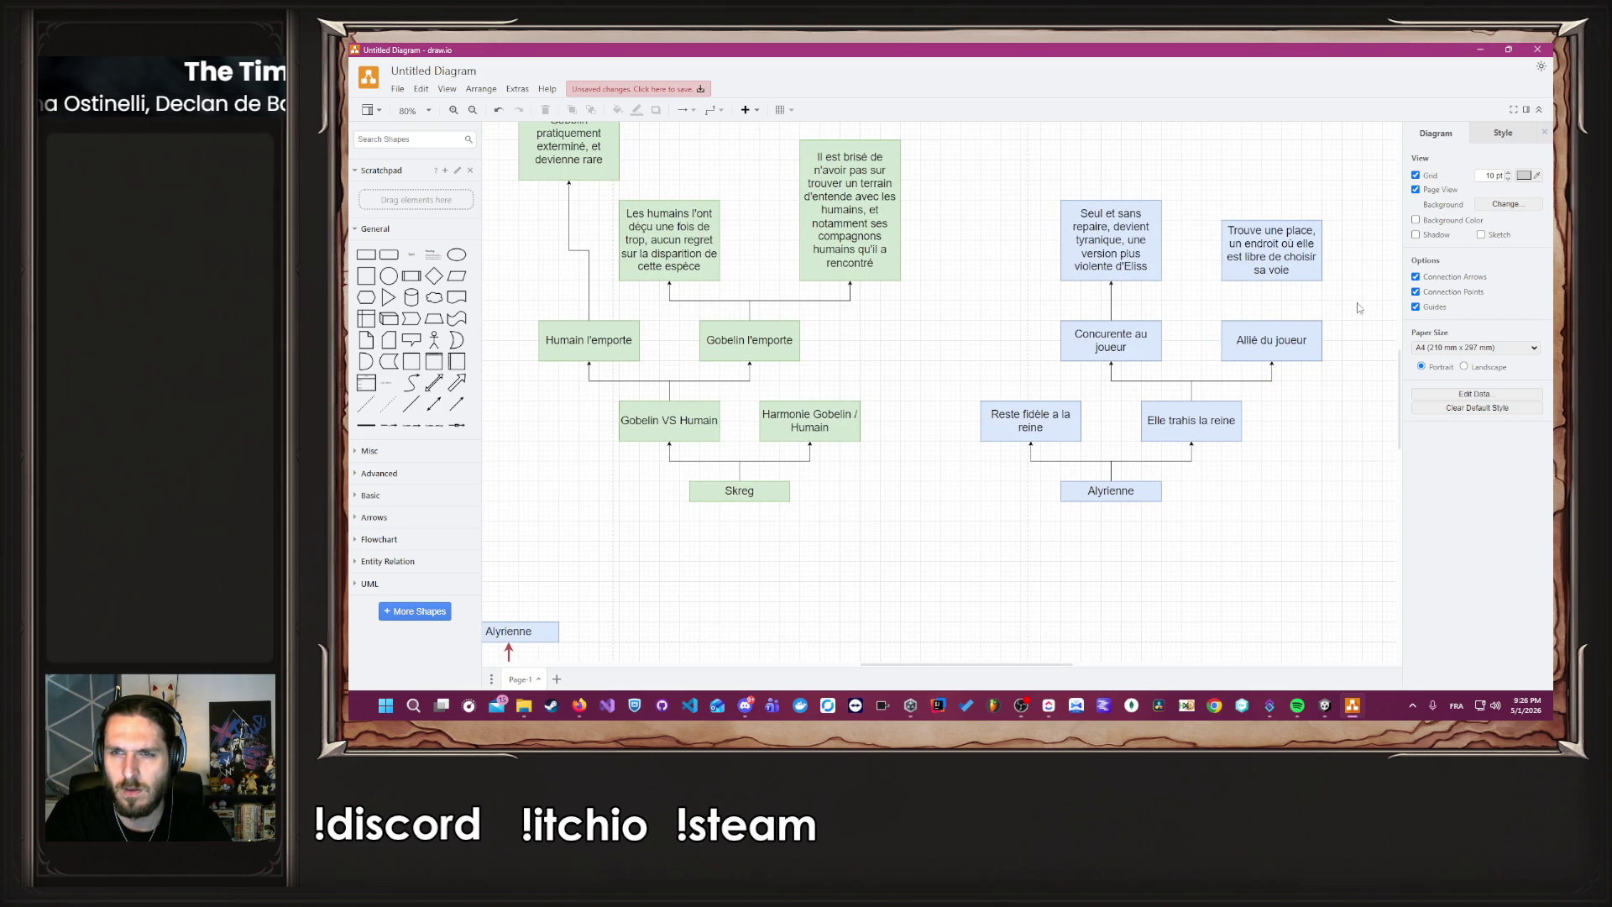
scroll(1359, 308, "up", 1)
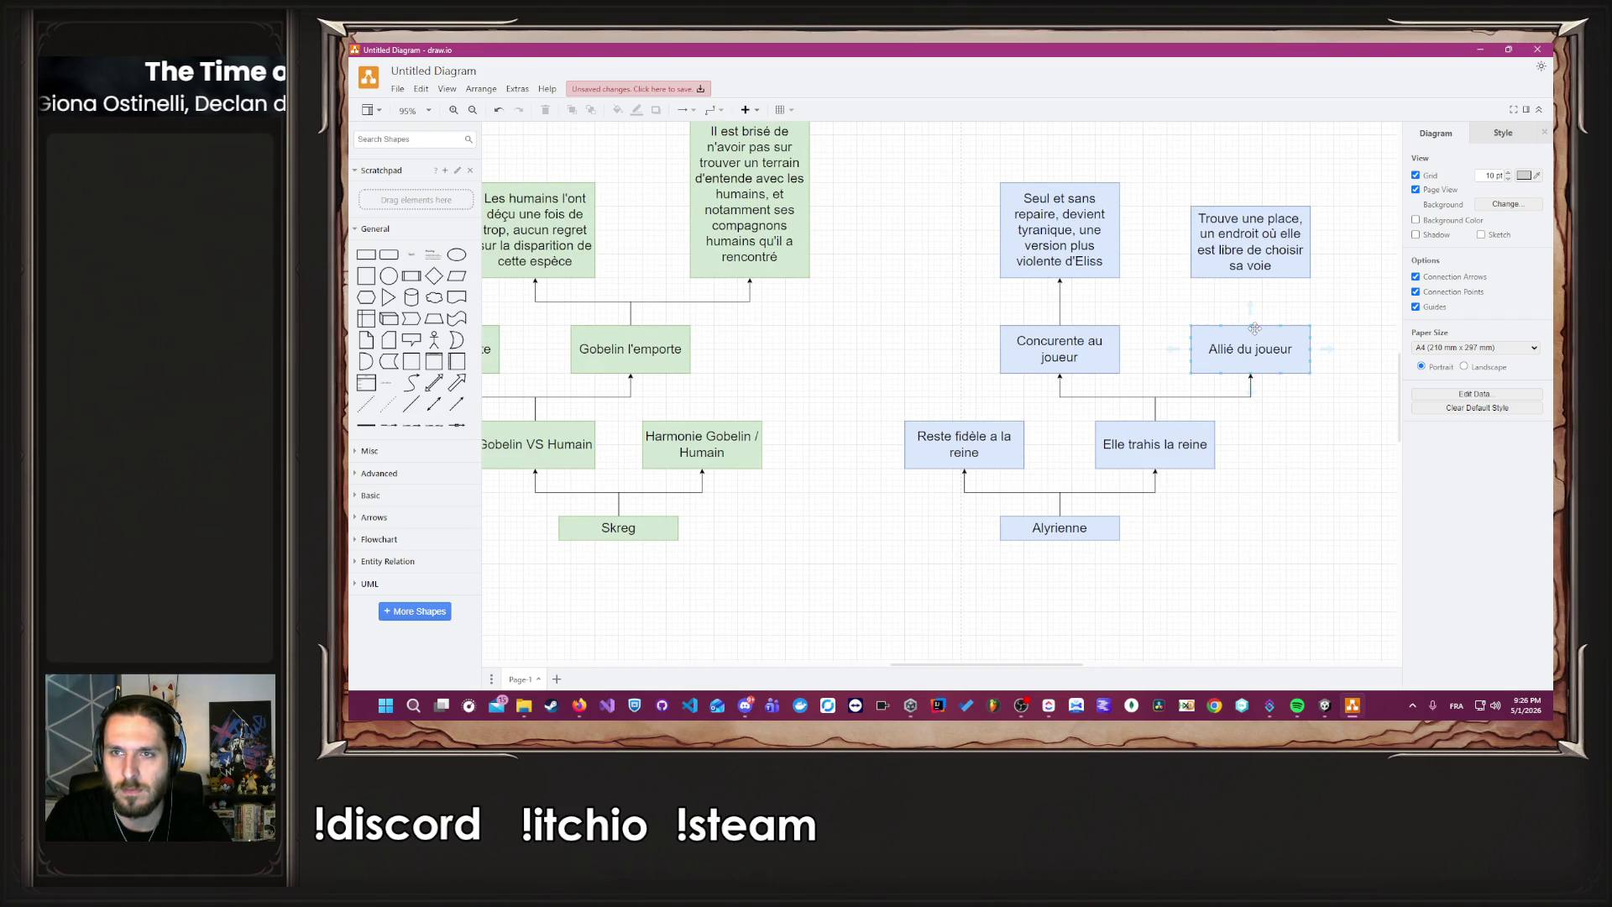
left_click_drag(1251, 325, 1251, 279)
Fit the whole diagram in the window and bring up the character redesign document.
key("Escape")
key("ctrl+shift+h")
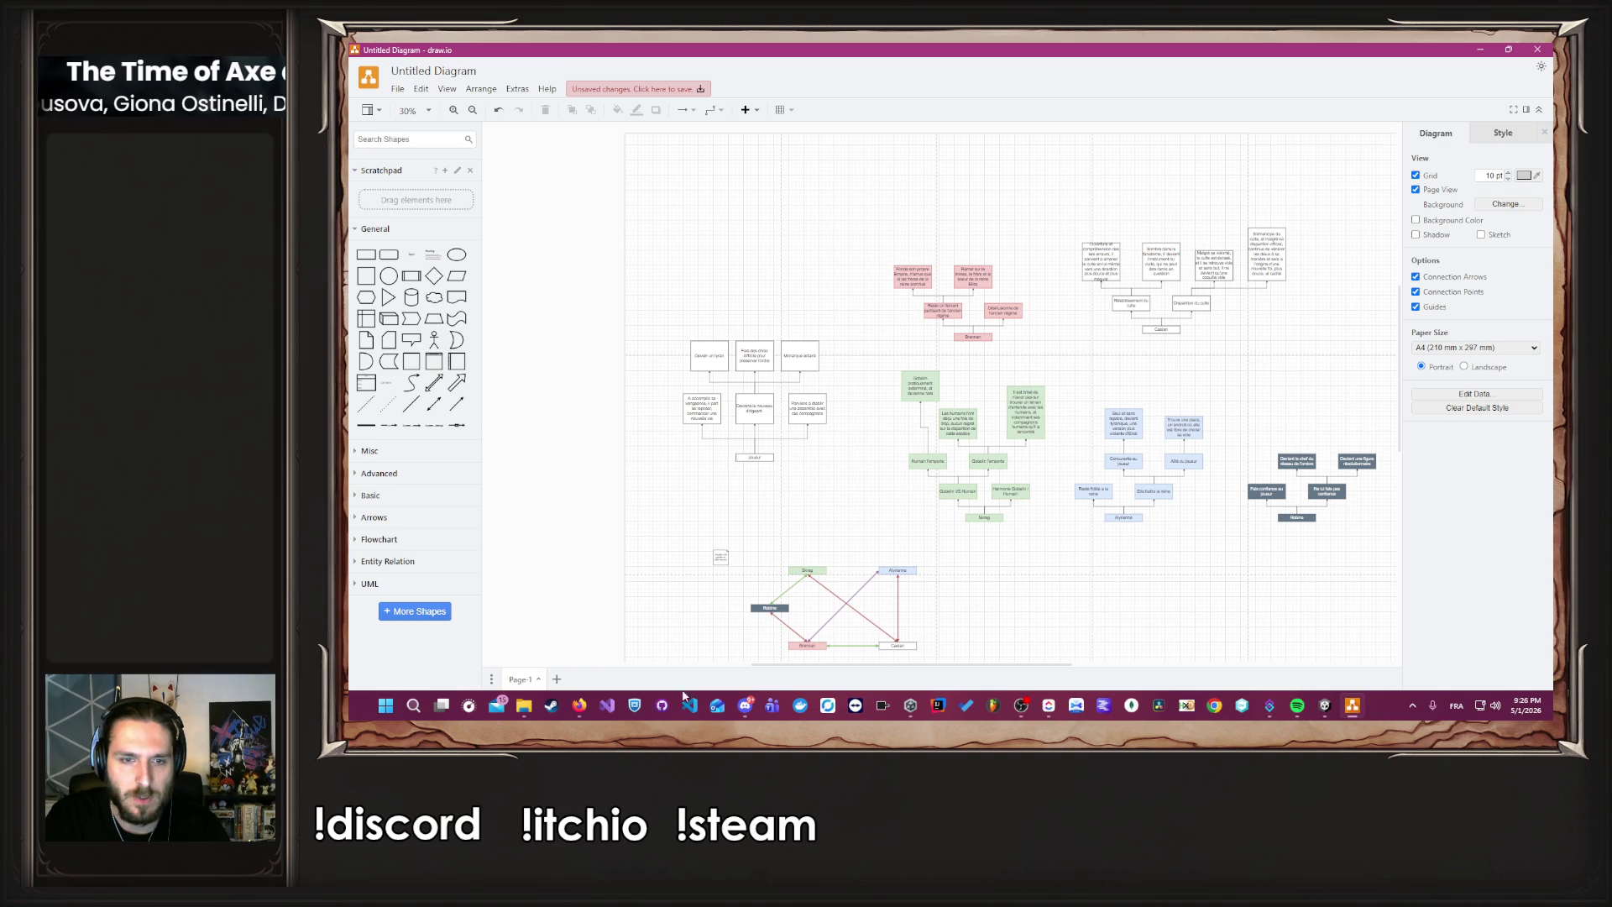
left_click(579, 705)
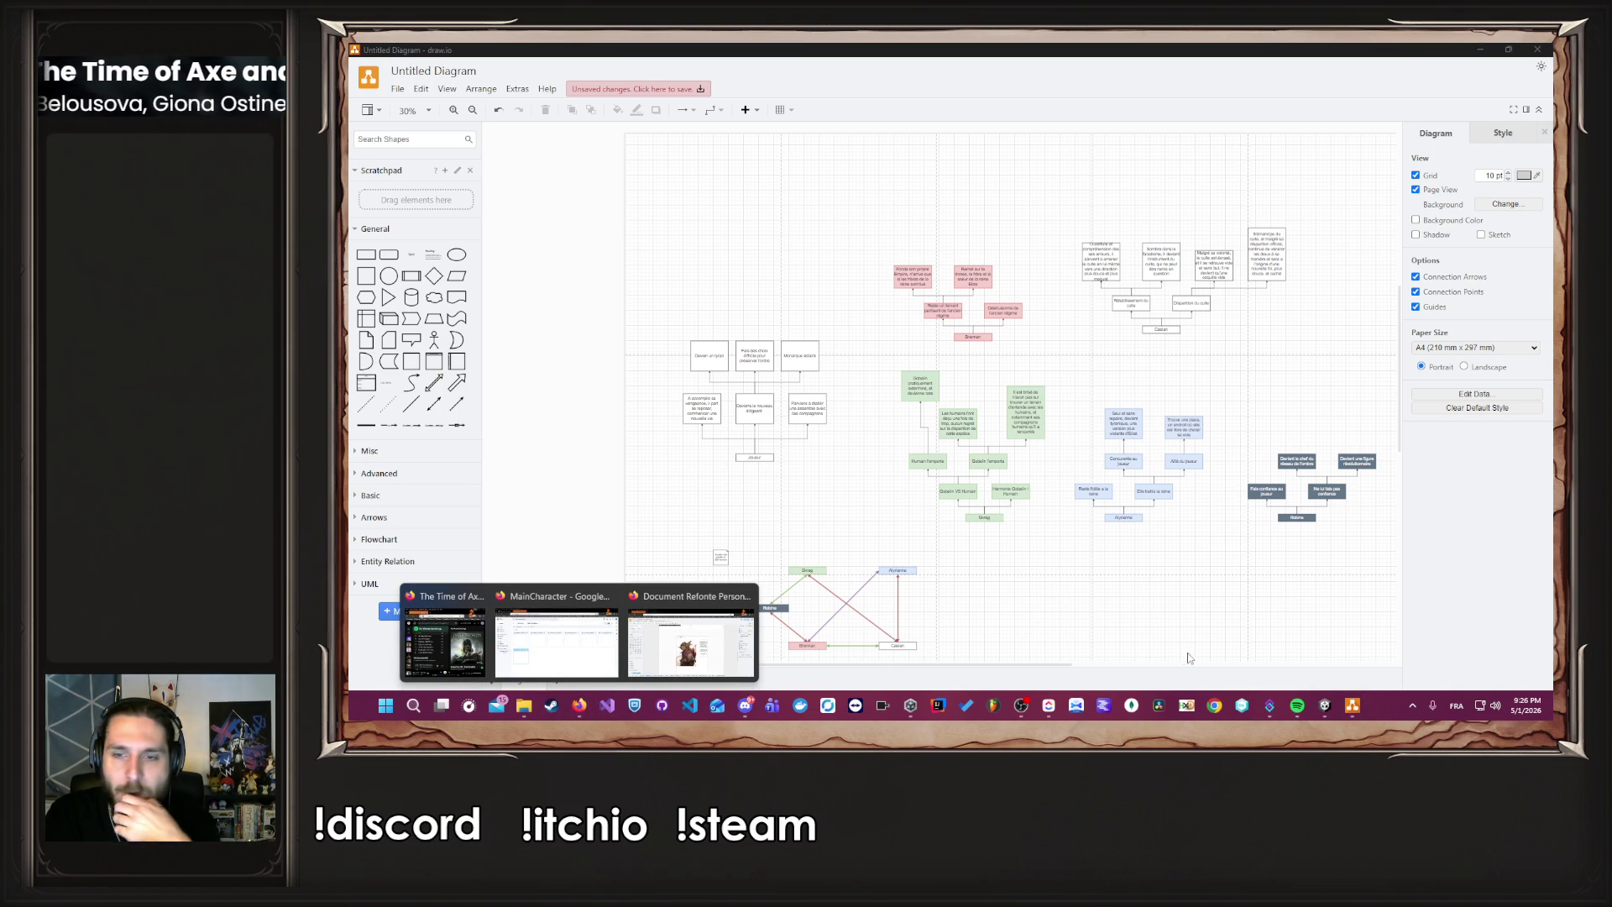
left_click(714, 638)
left_click(587, 73)
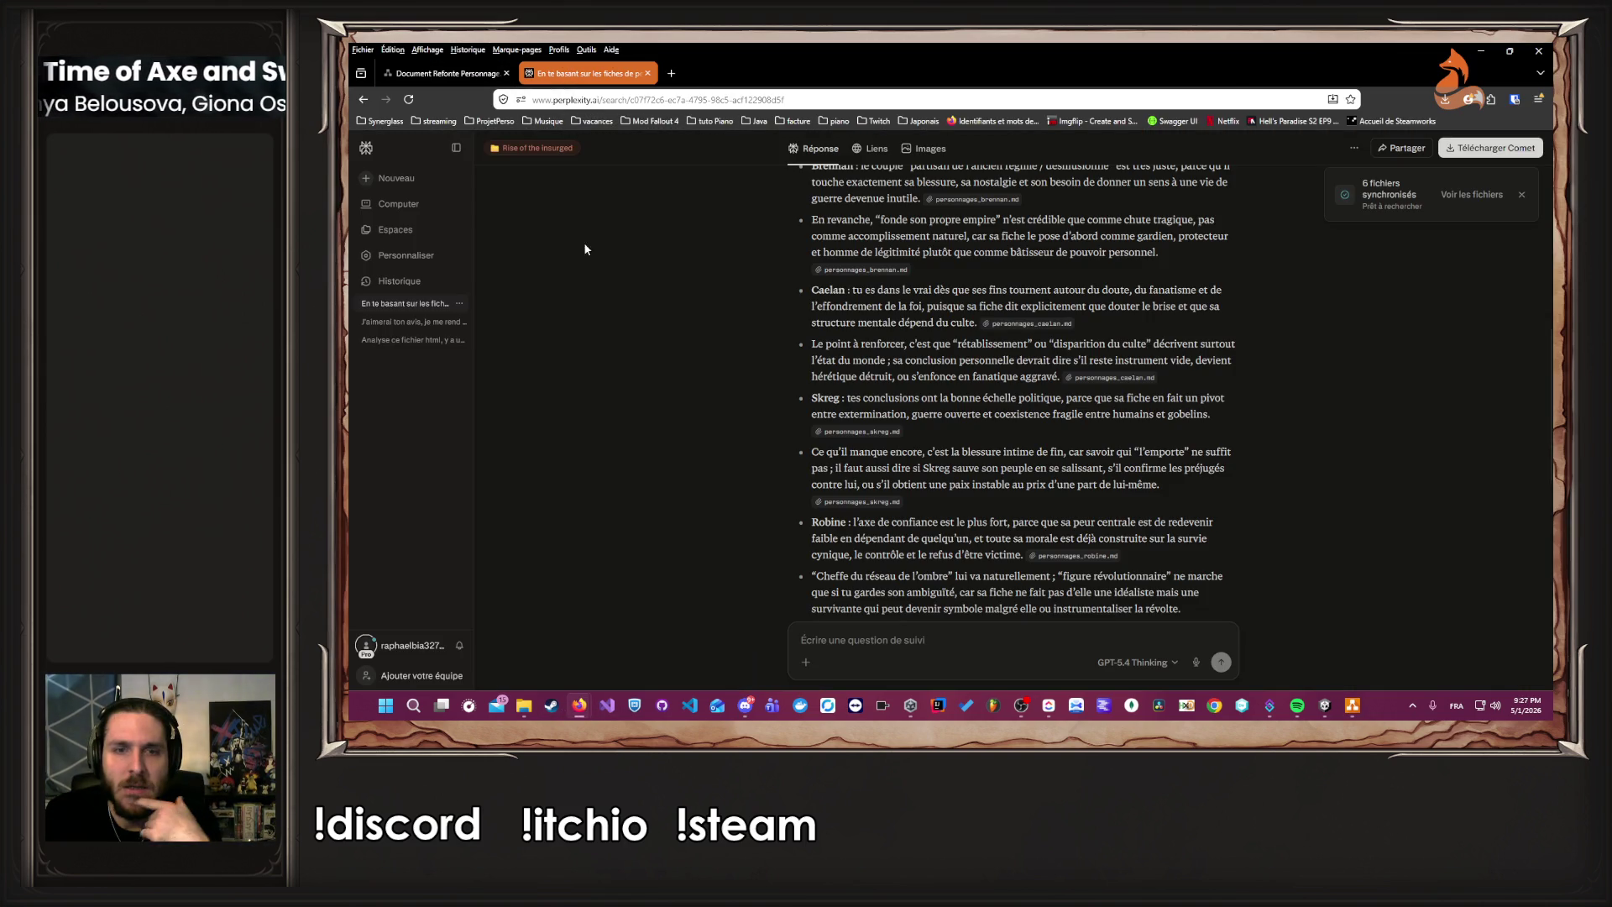
scroll(612, 319, "down", 2)
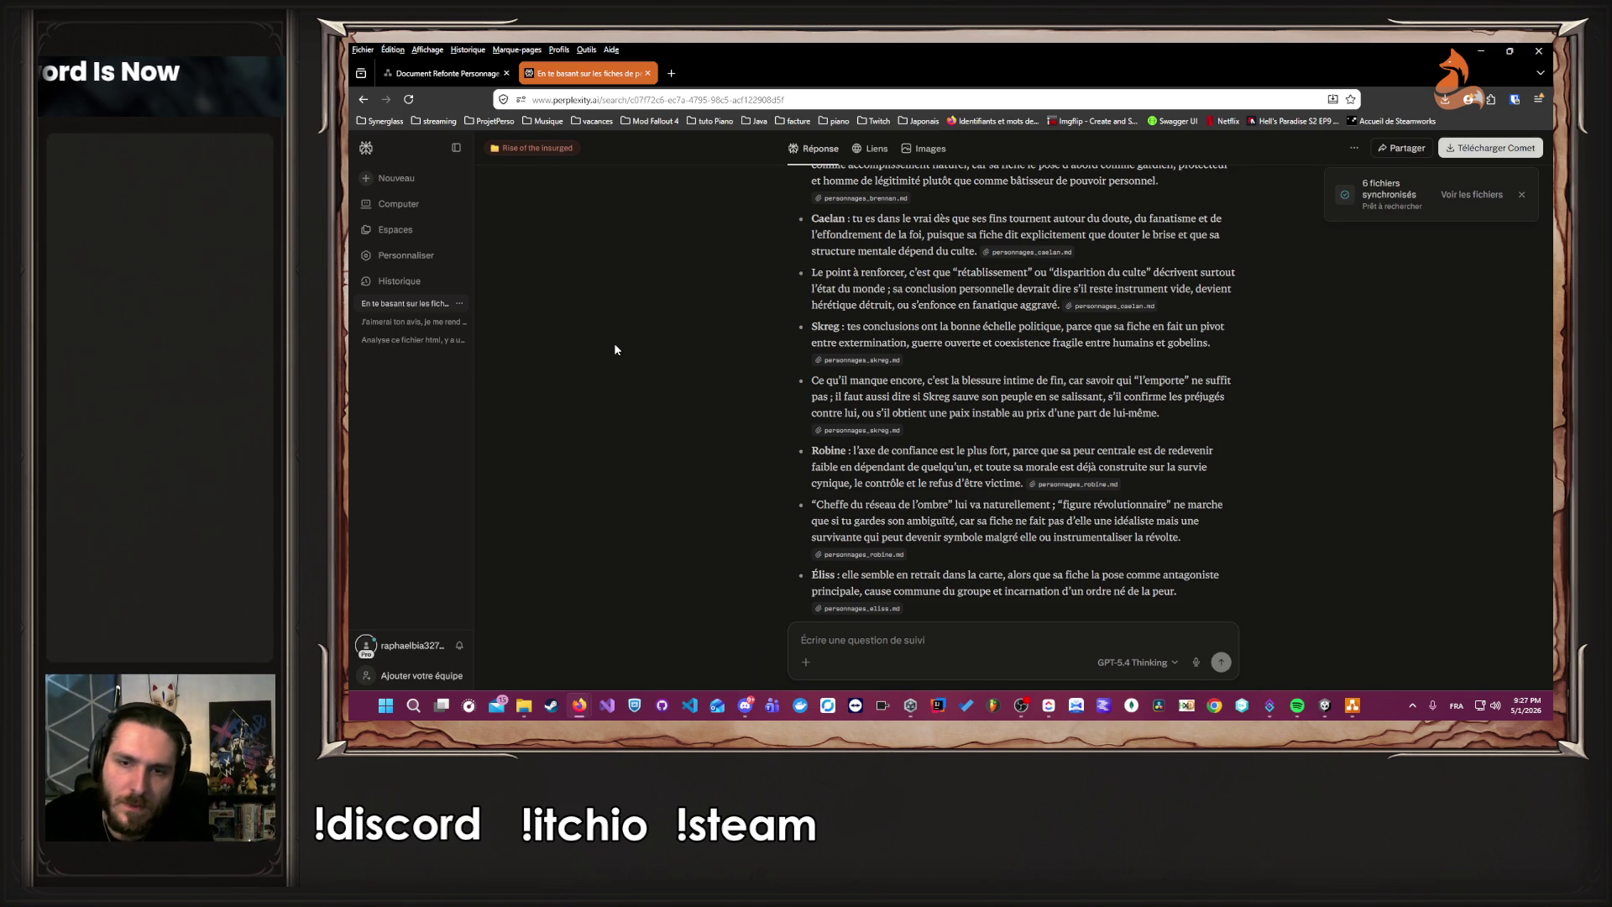
left_click(479, 76)
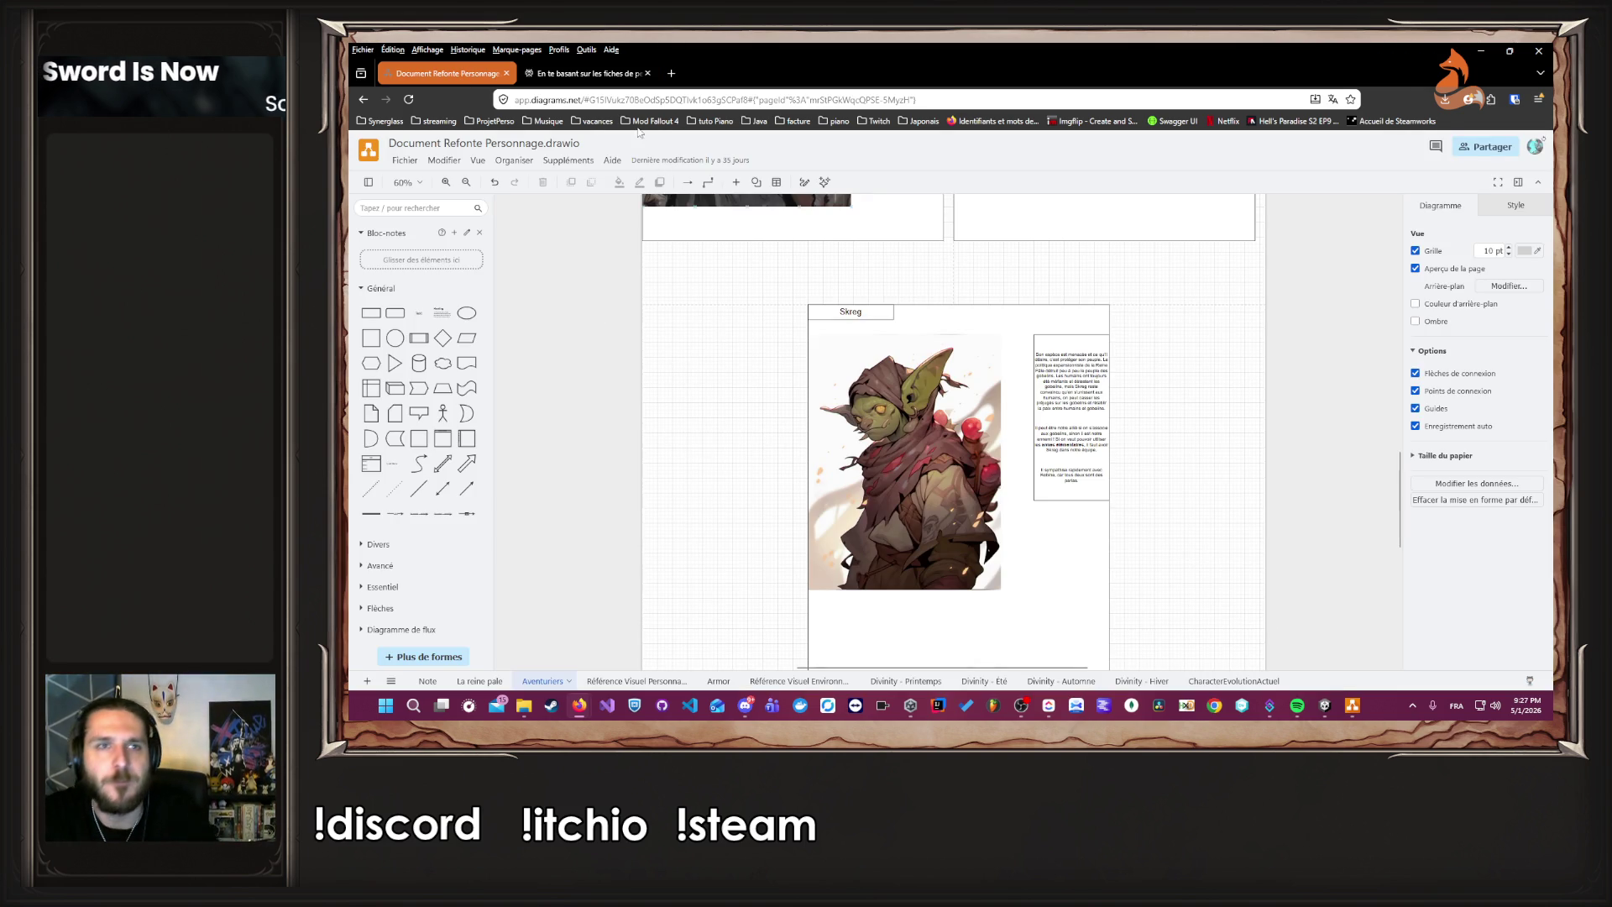
left_click(588, 73)
left_click(1353, 706)
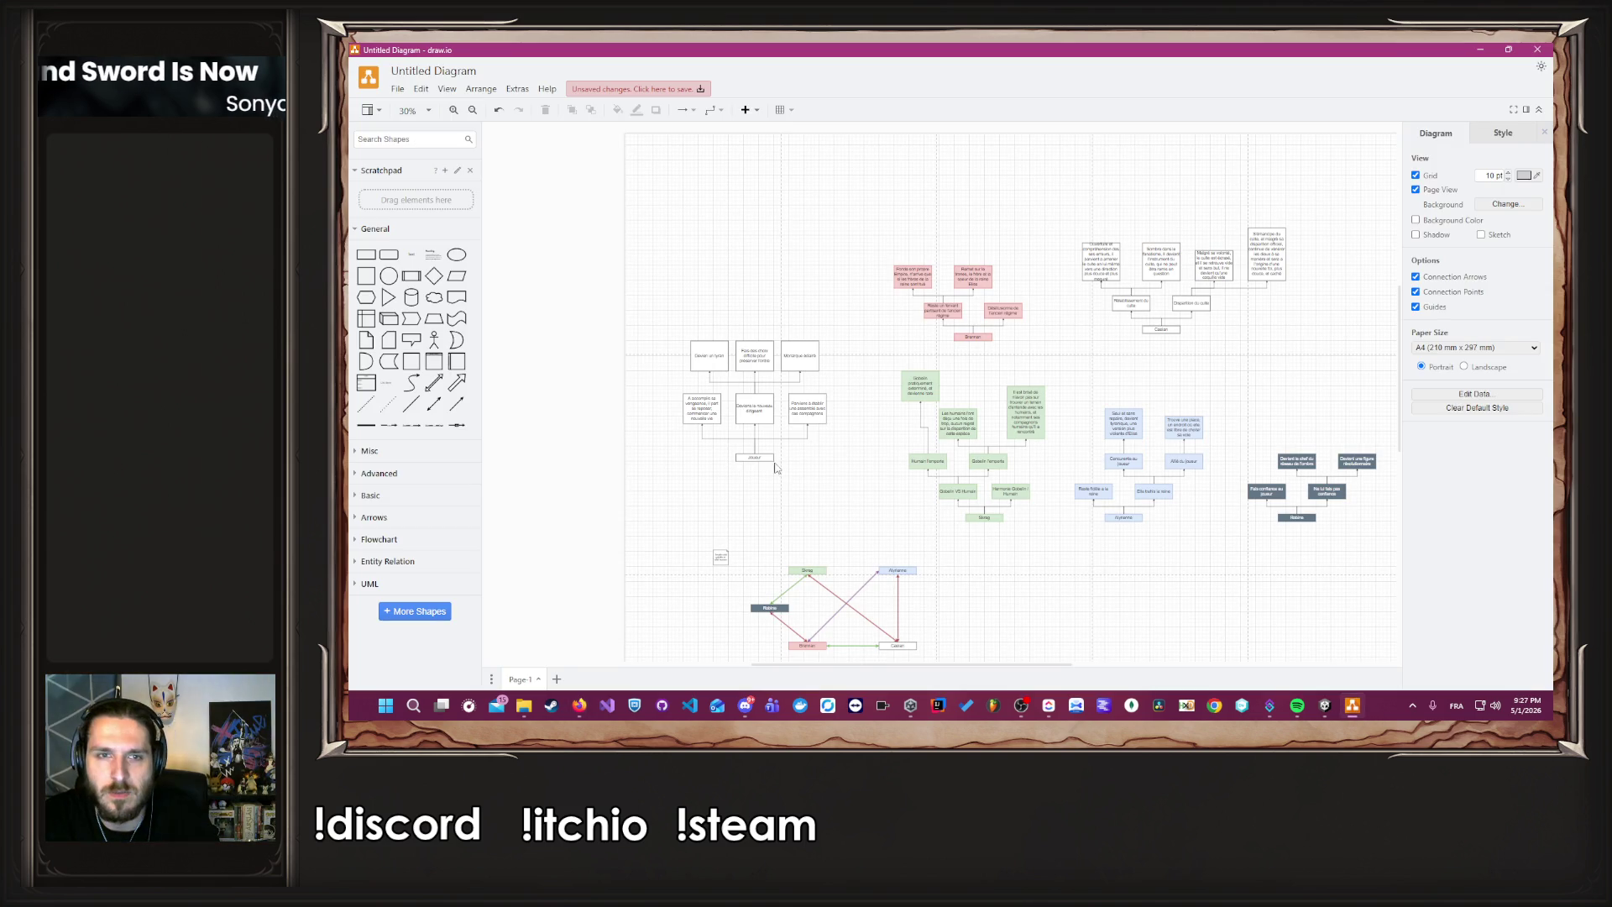
In Robine's ending, replace 'figure révolutionnaire' with 'symbole de résistance et de guérillas face à l'autorité, devenant un exemple sans le vouloir'.
scroll(1218, 361, "up", 2, "ctrl")
scroll(1329, 491, "up", 5, "ctrl")
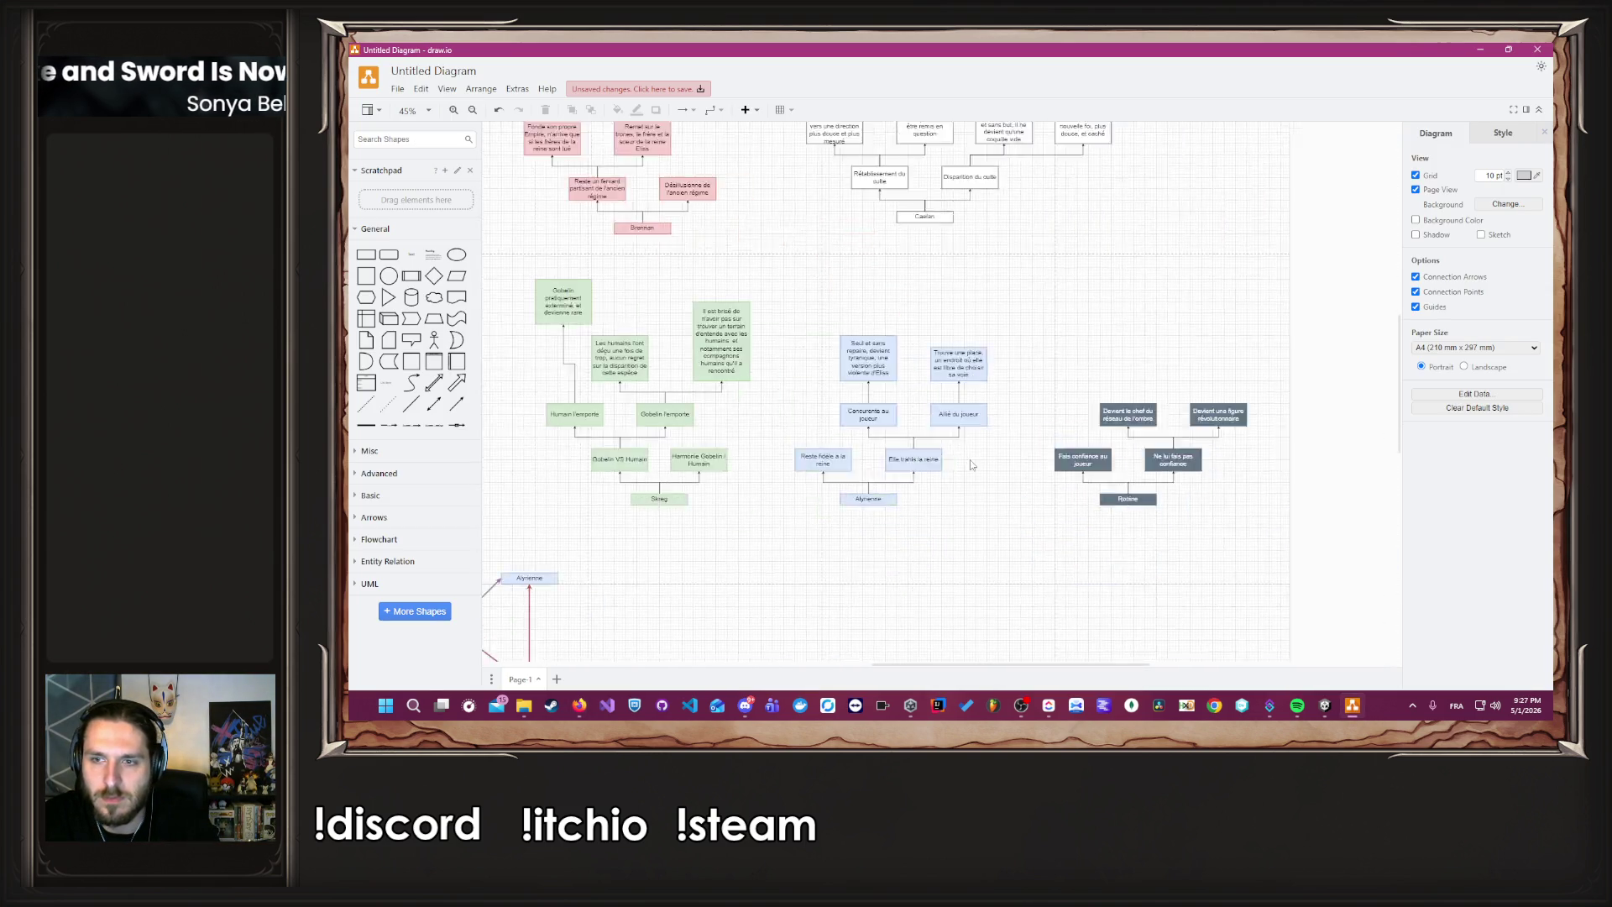
left_click(991, 328)
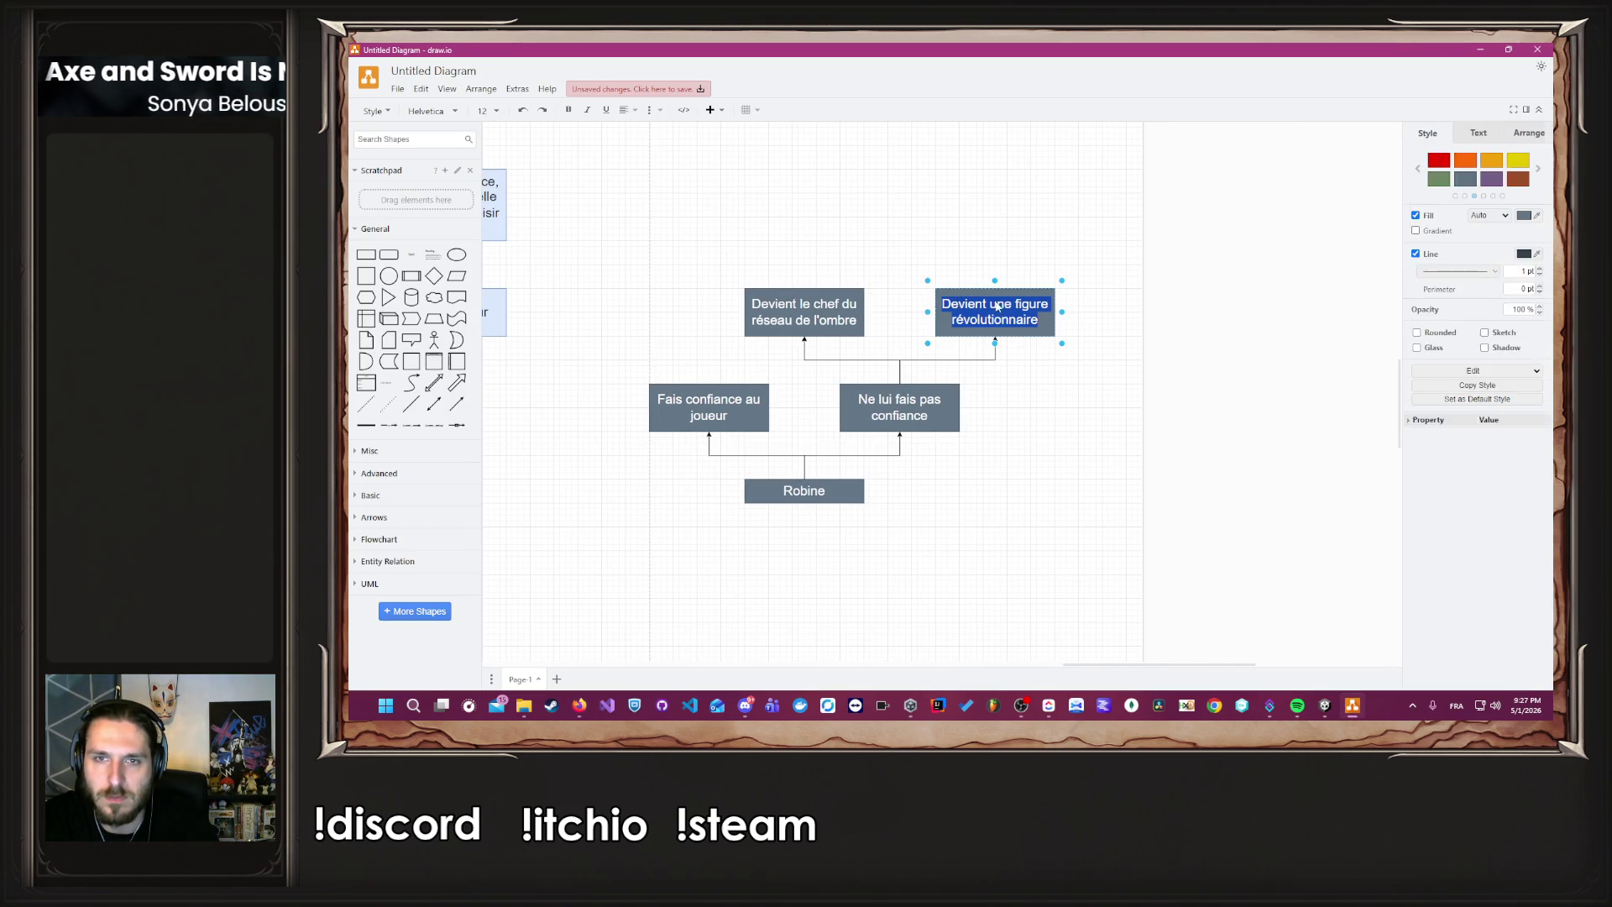
double_click(994, 319)
left_click_drag(1015, 303, 997, 321)
type("sy")
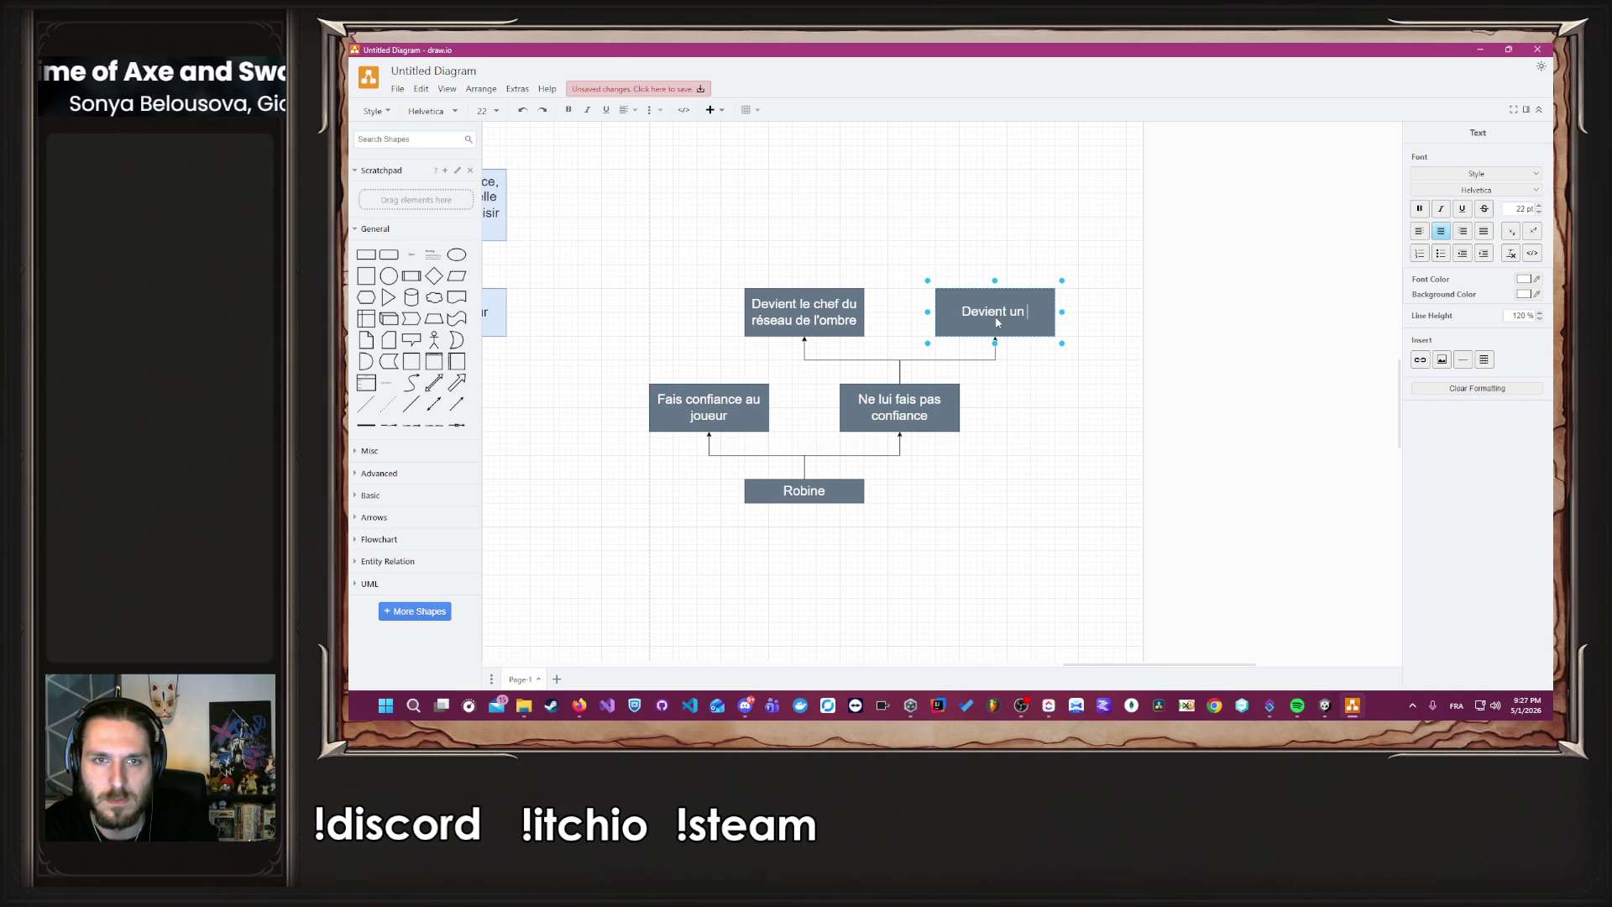
type("mbole de")
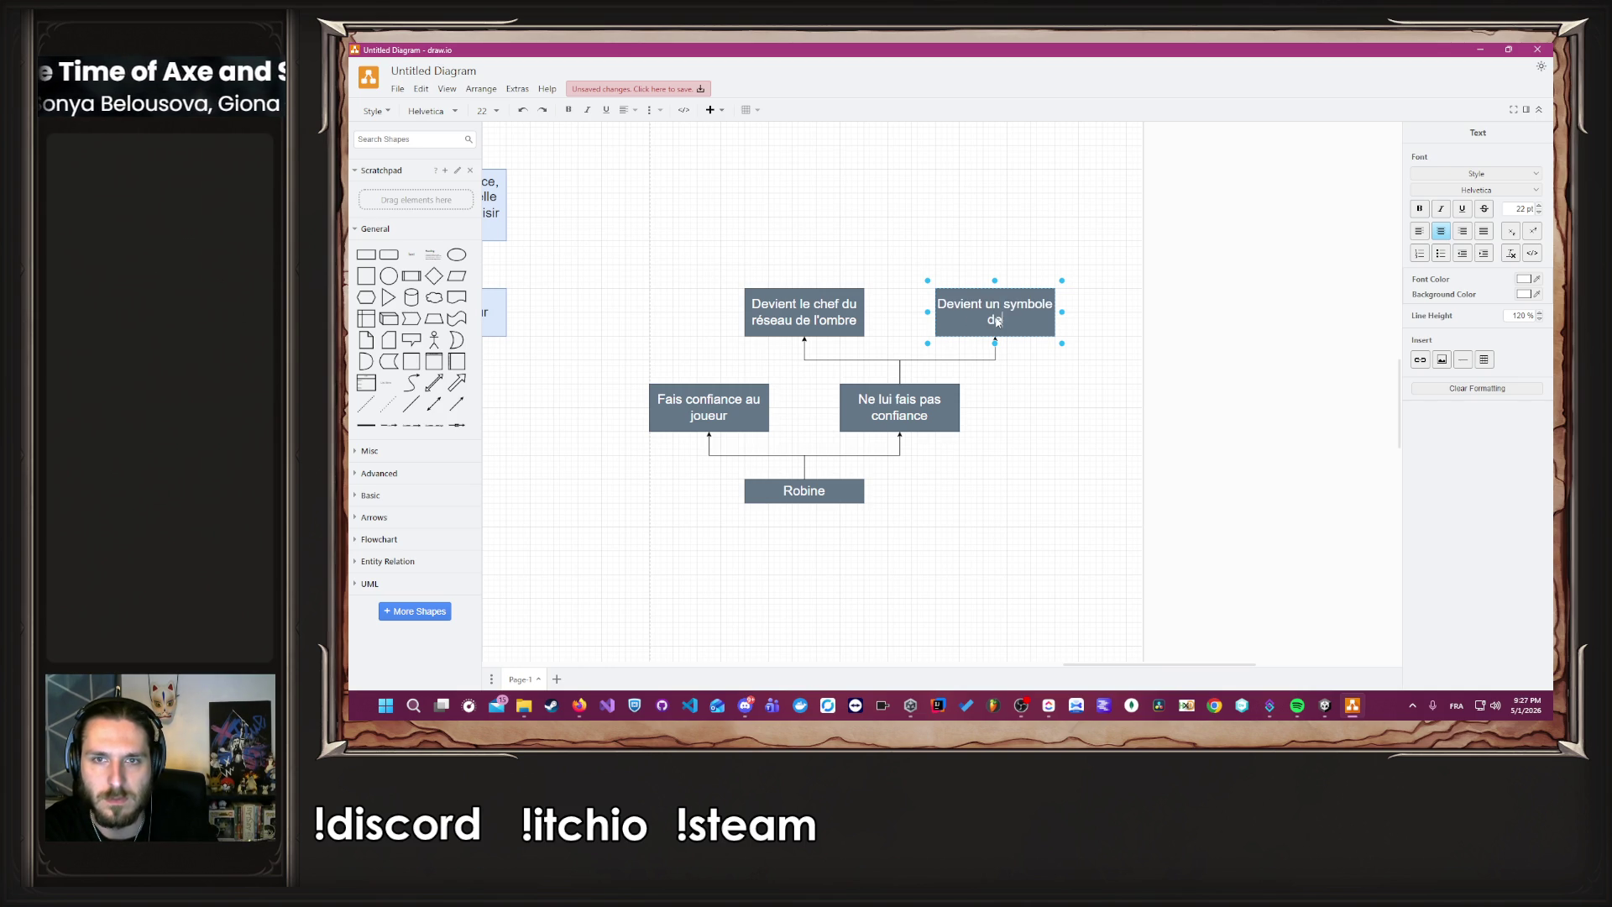
type(" résistance ")
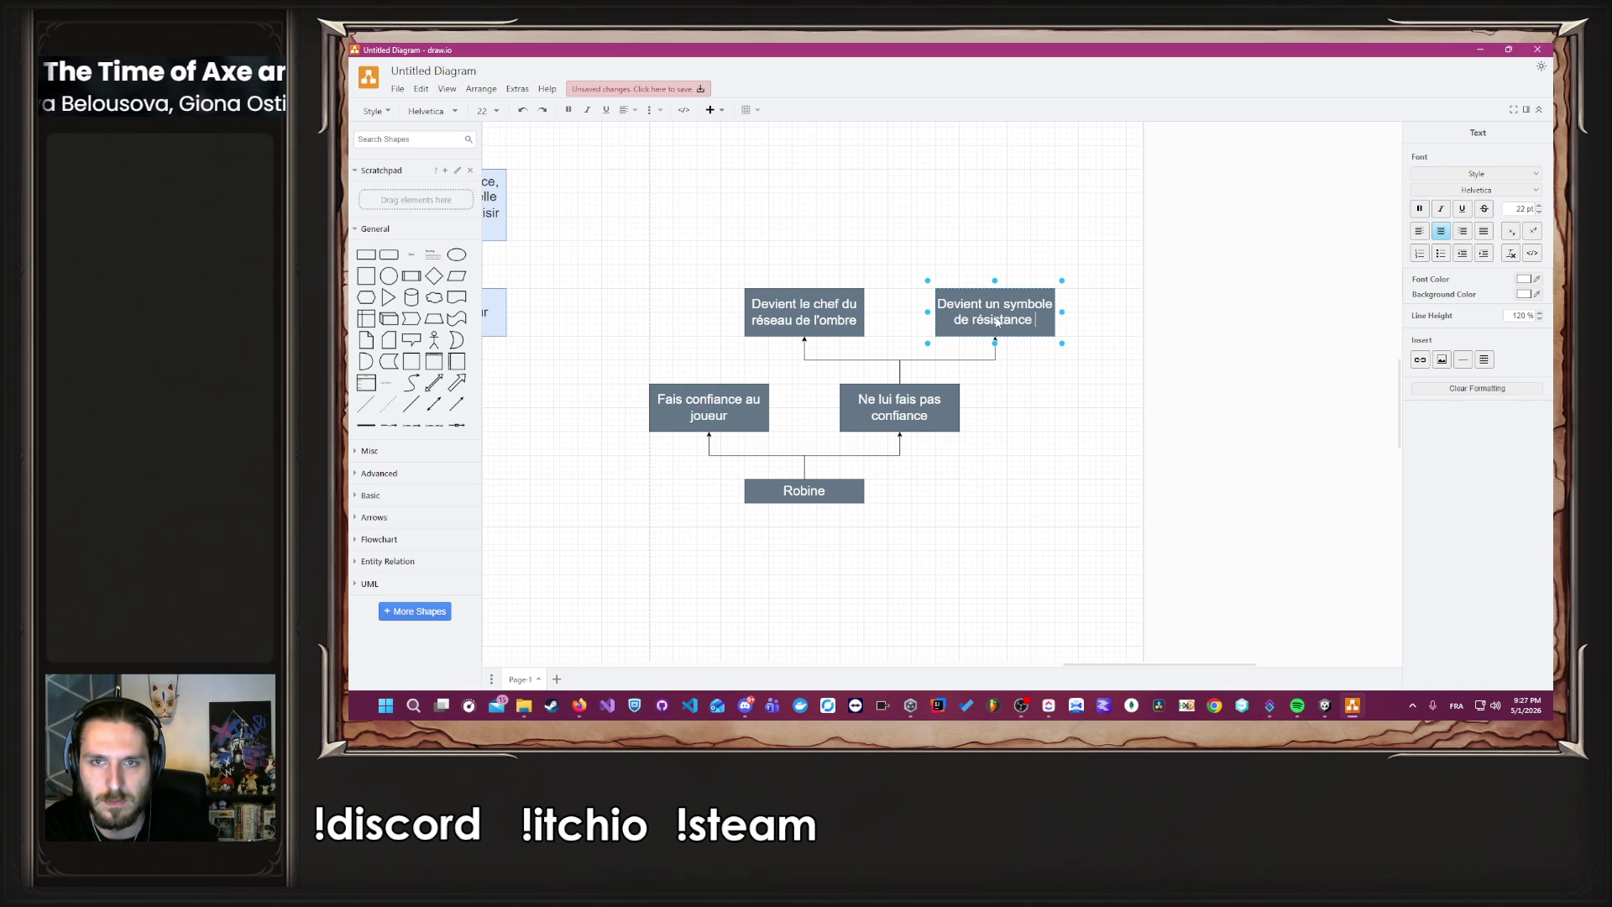
type("et de guér")
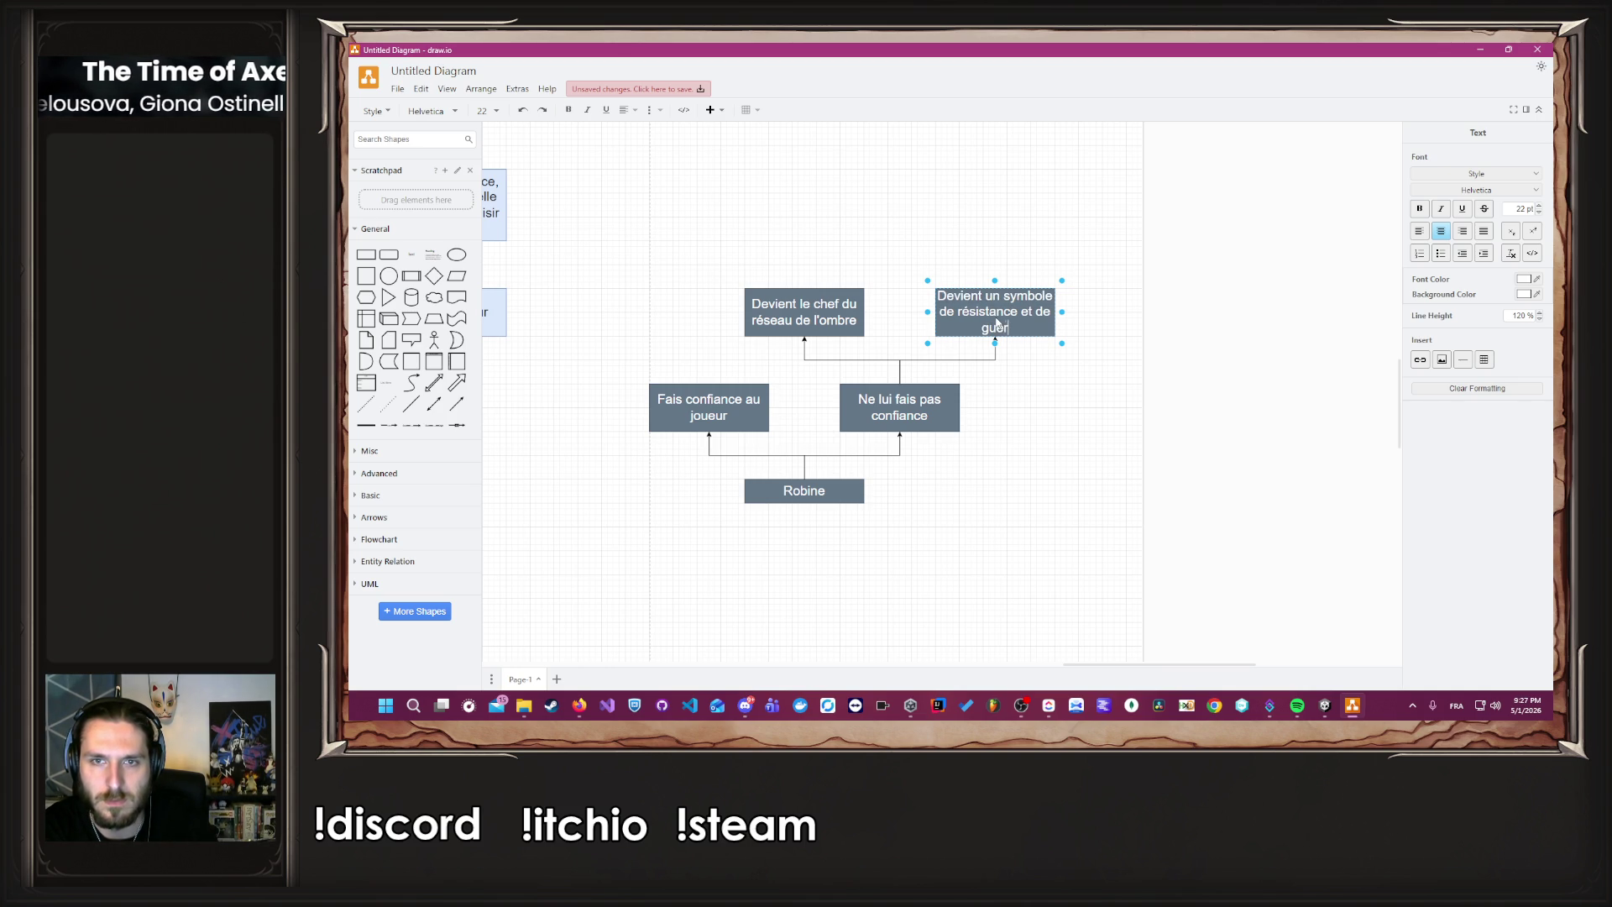
type("illas")
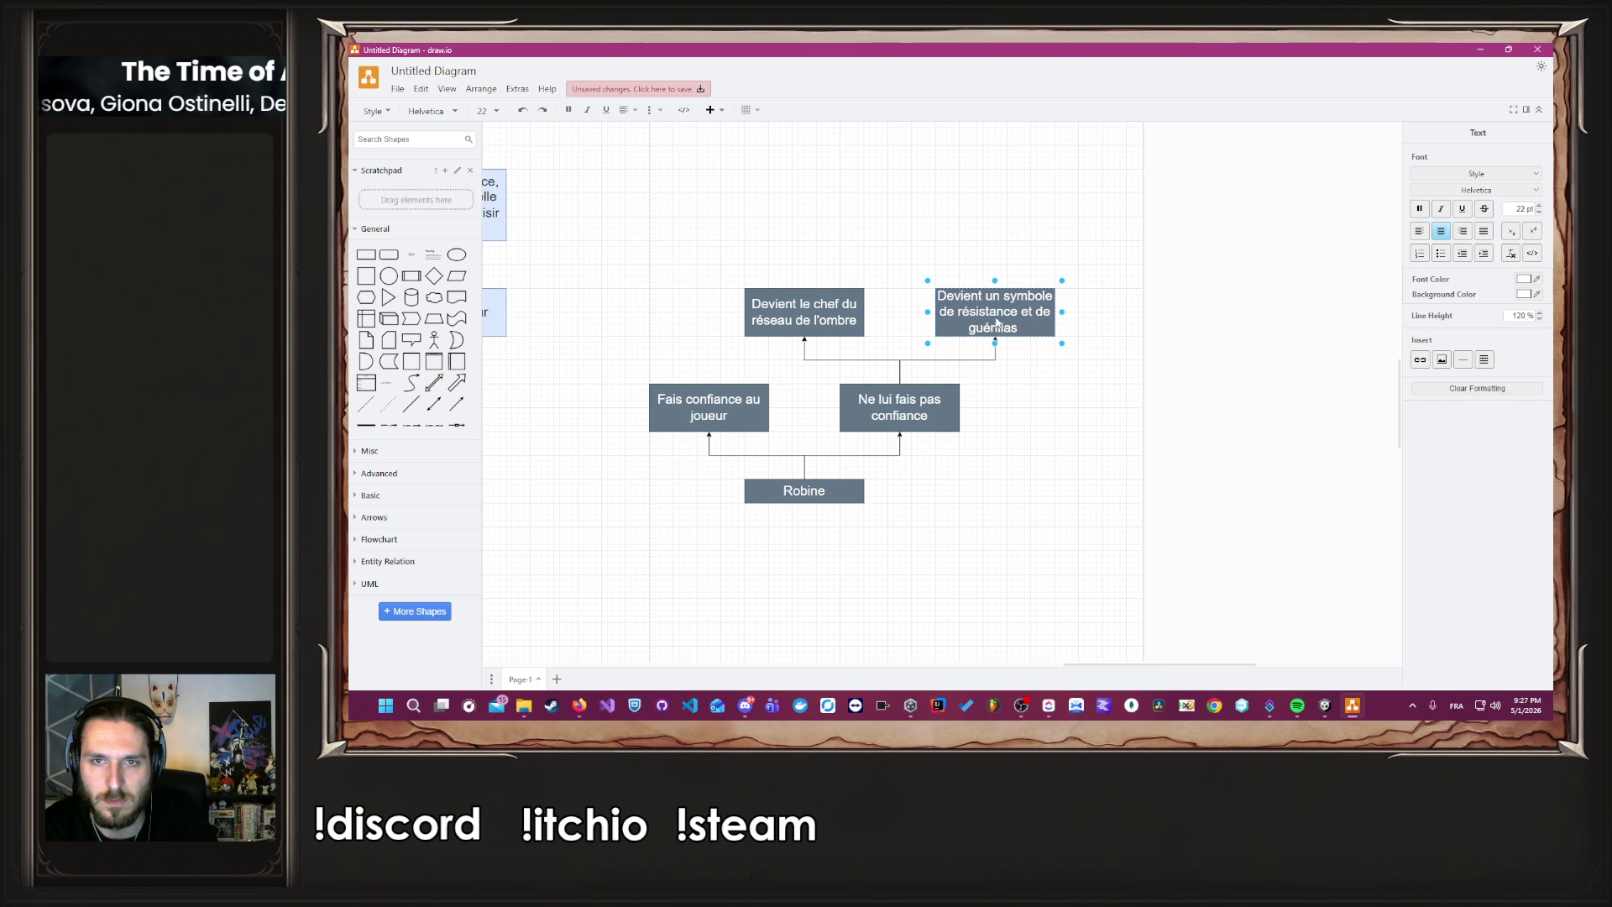
type(" face à l'autori")
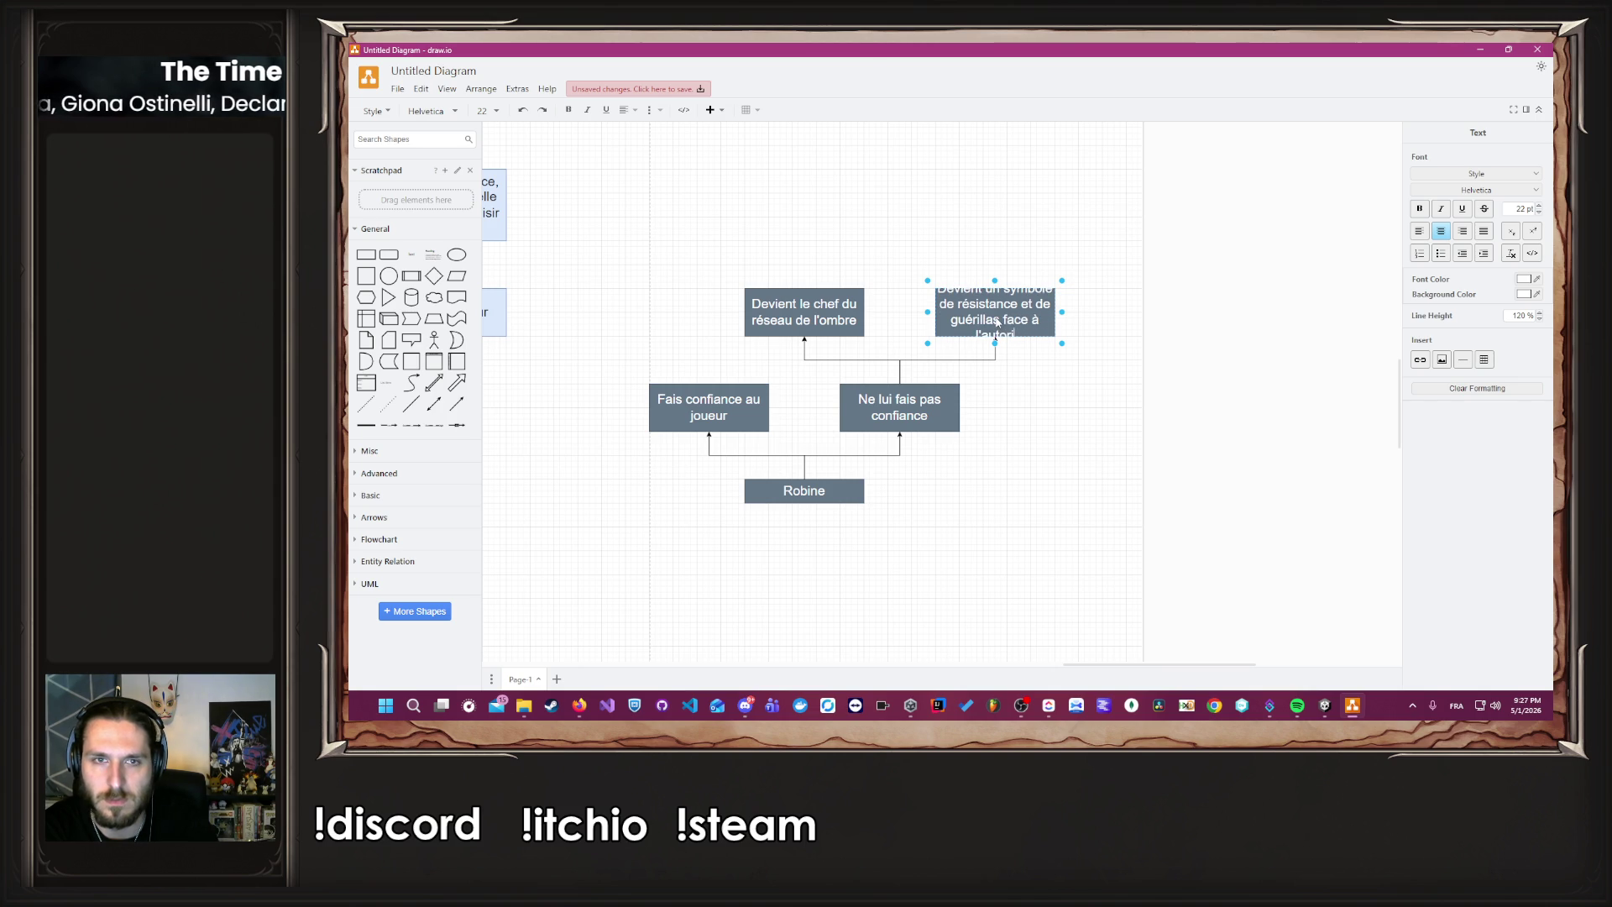
type("té des")
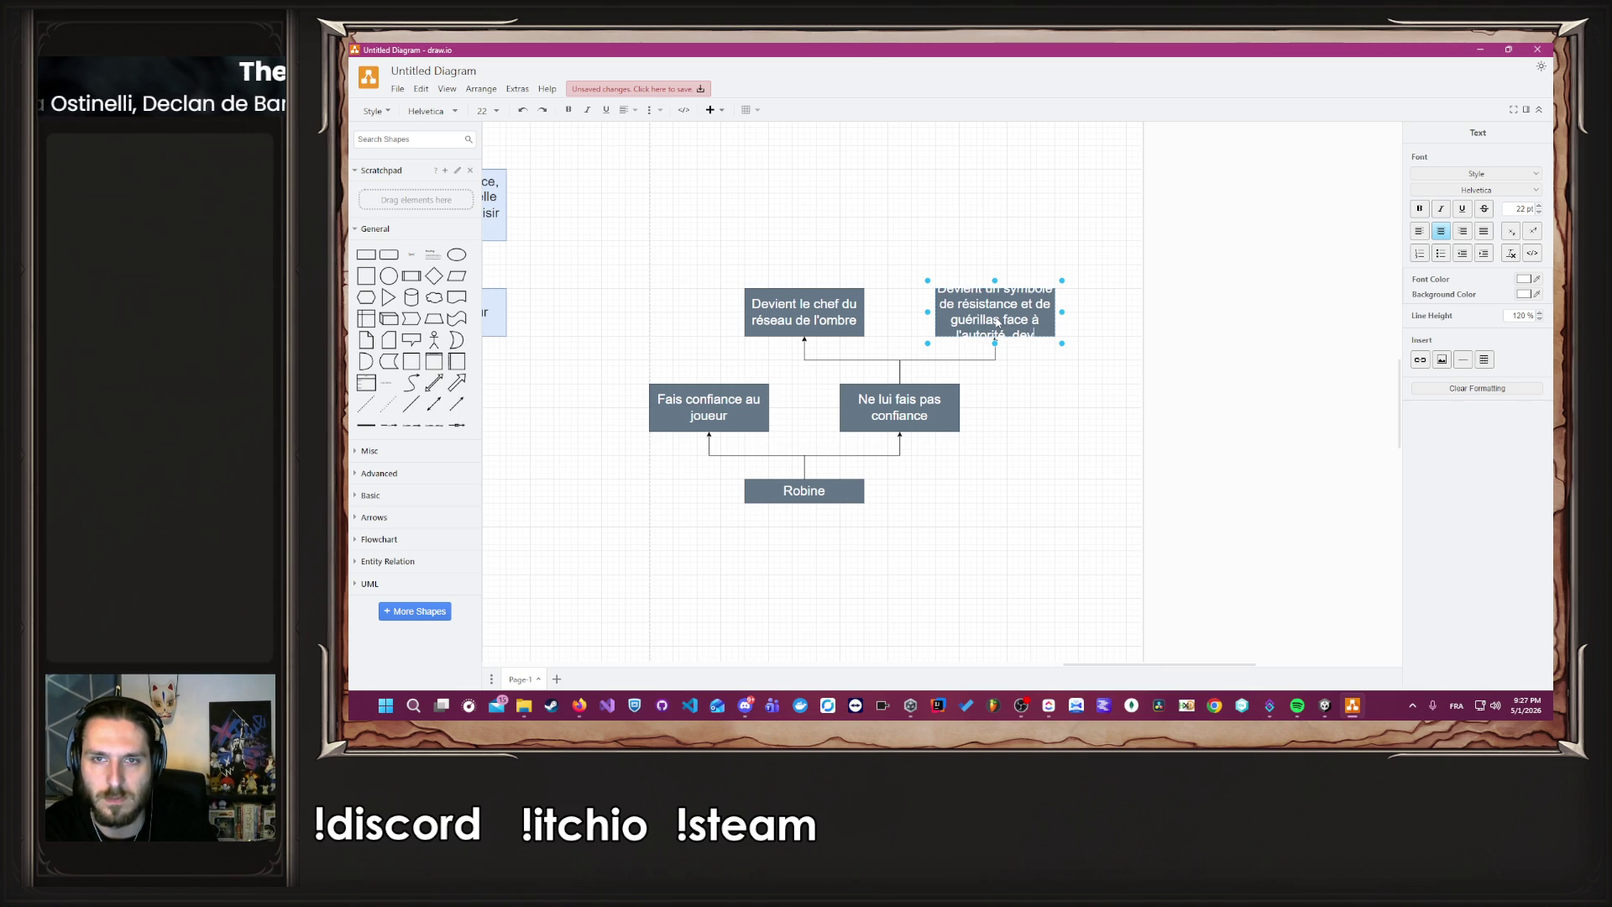
type("enant")
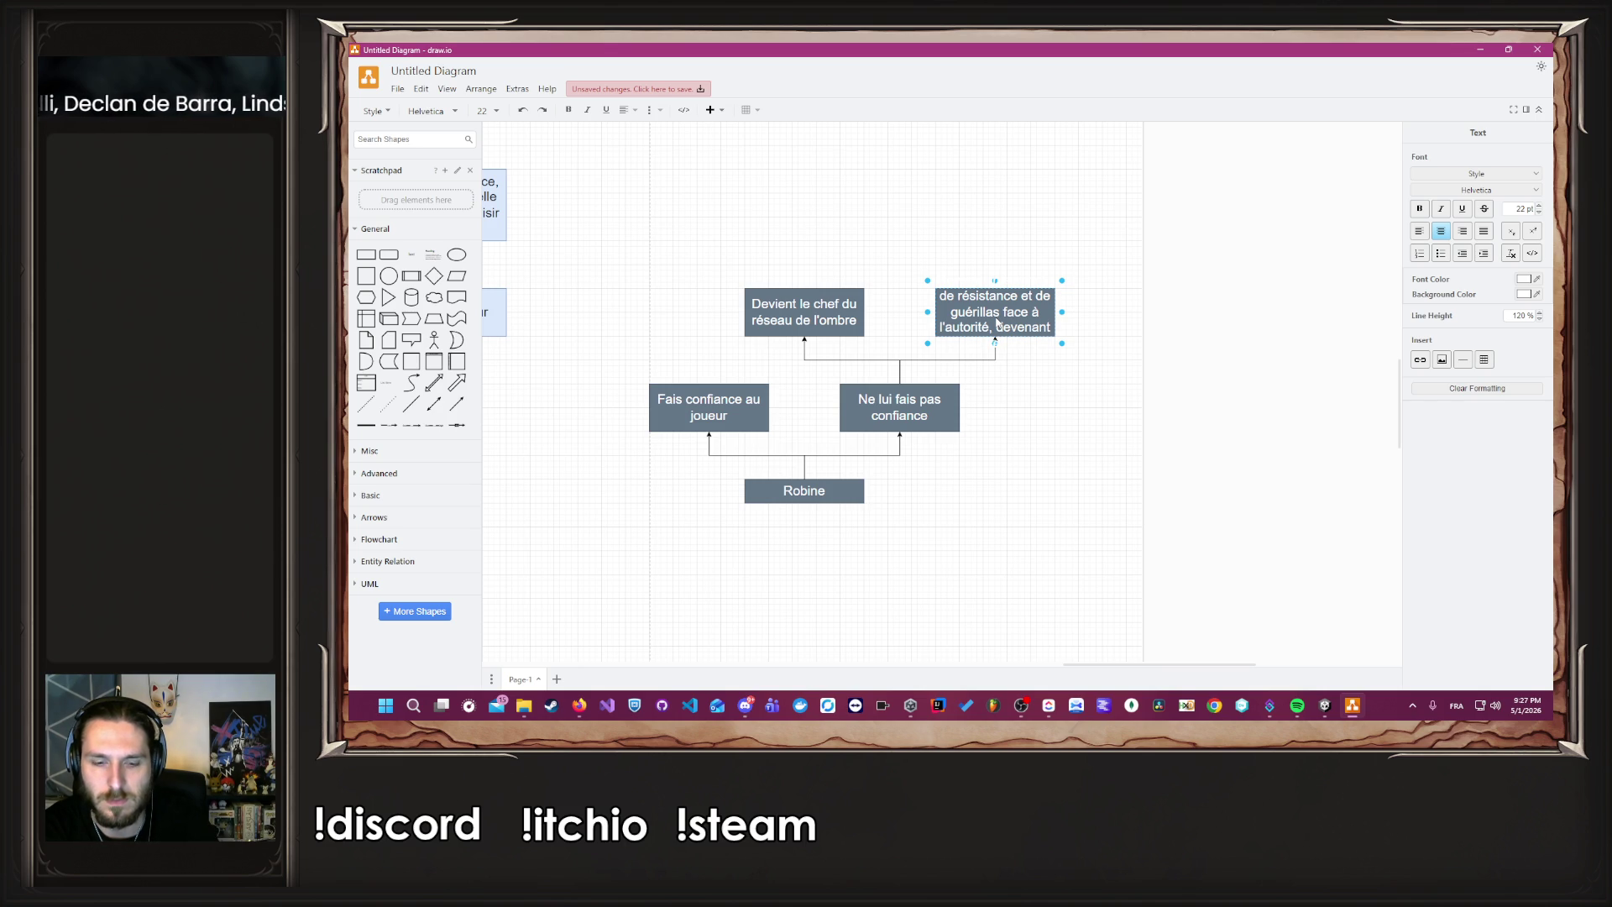
type(" un exemple sans le")
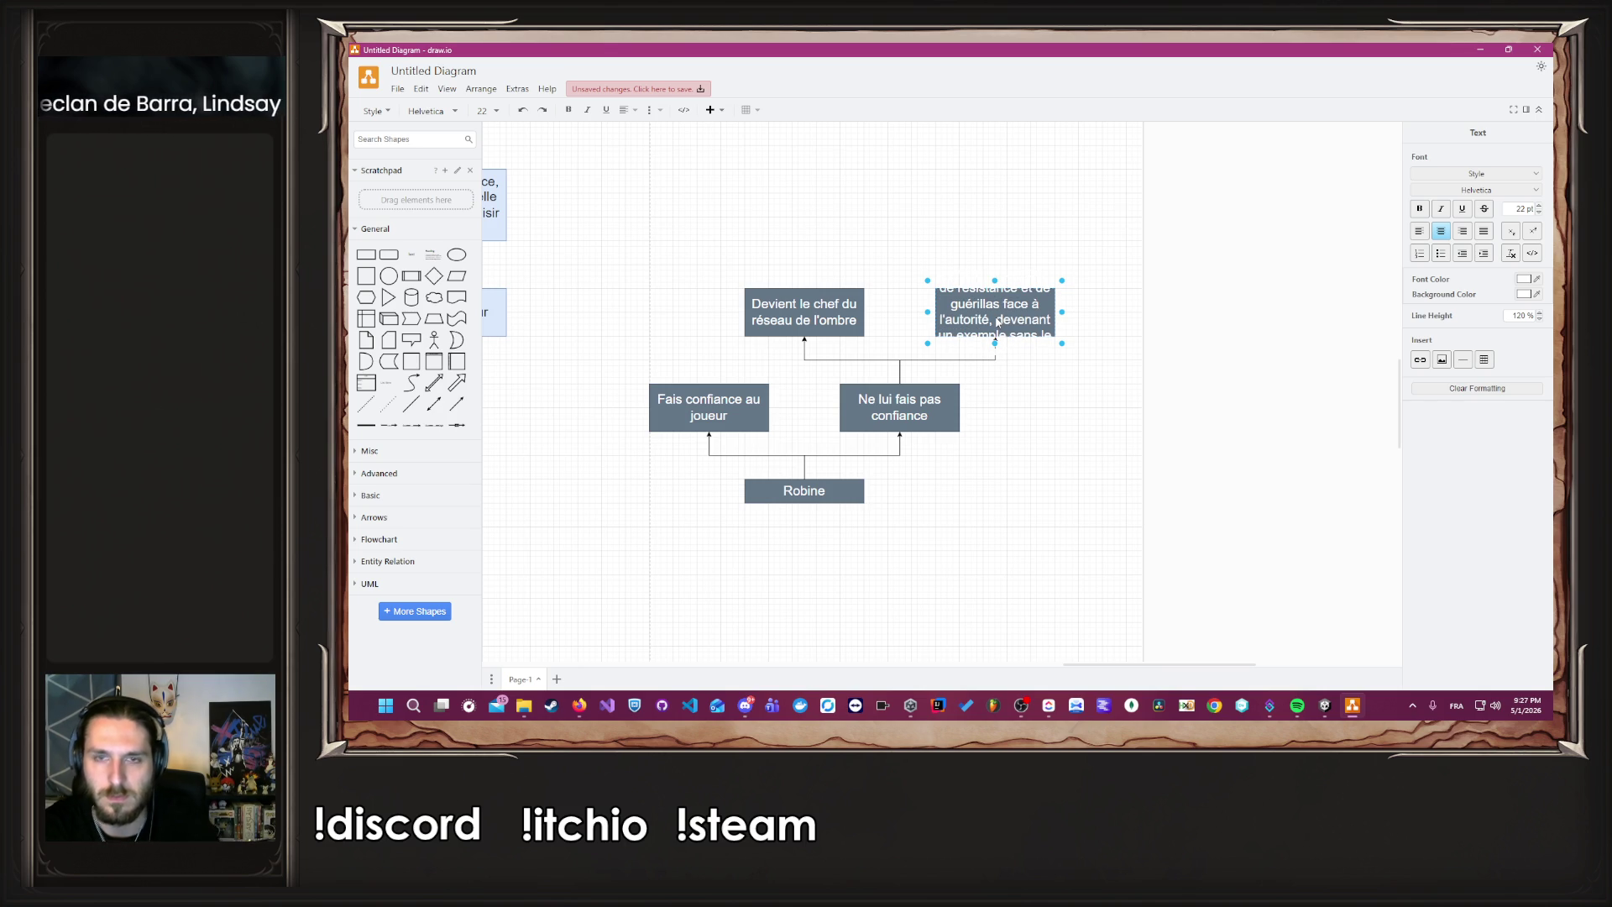
left_click(1108, 332)
Make the ending box taller so all its text shows.
left_click(1002, 285)
mouse_move(997, 282)
left_mouse_down()
mouse_move(996, 198)
mouse_move(996, 211)
left_mouse_up()
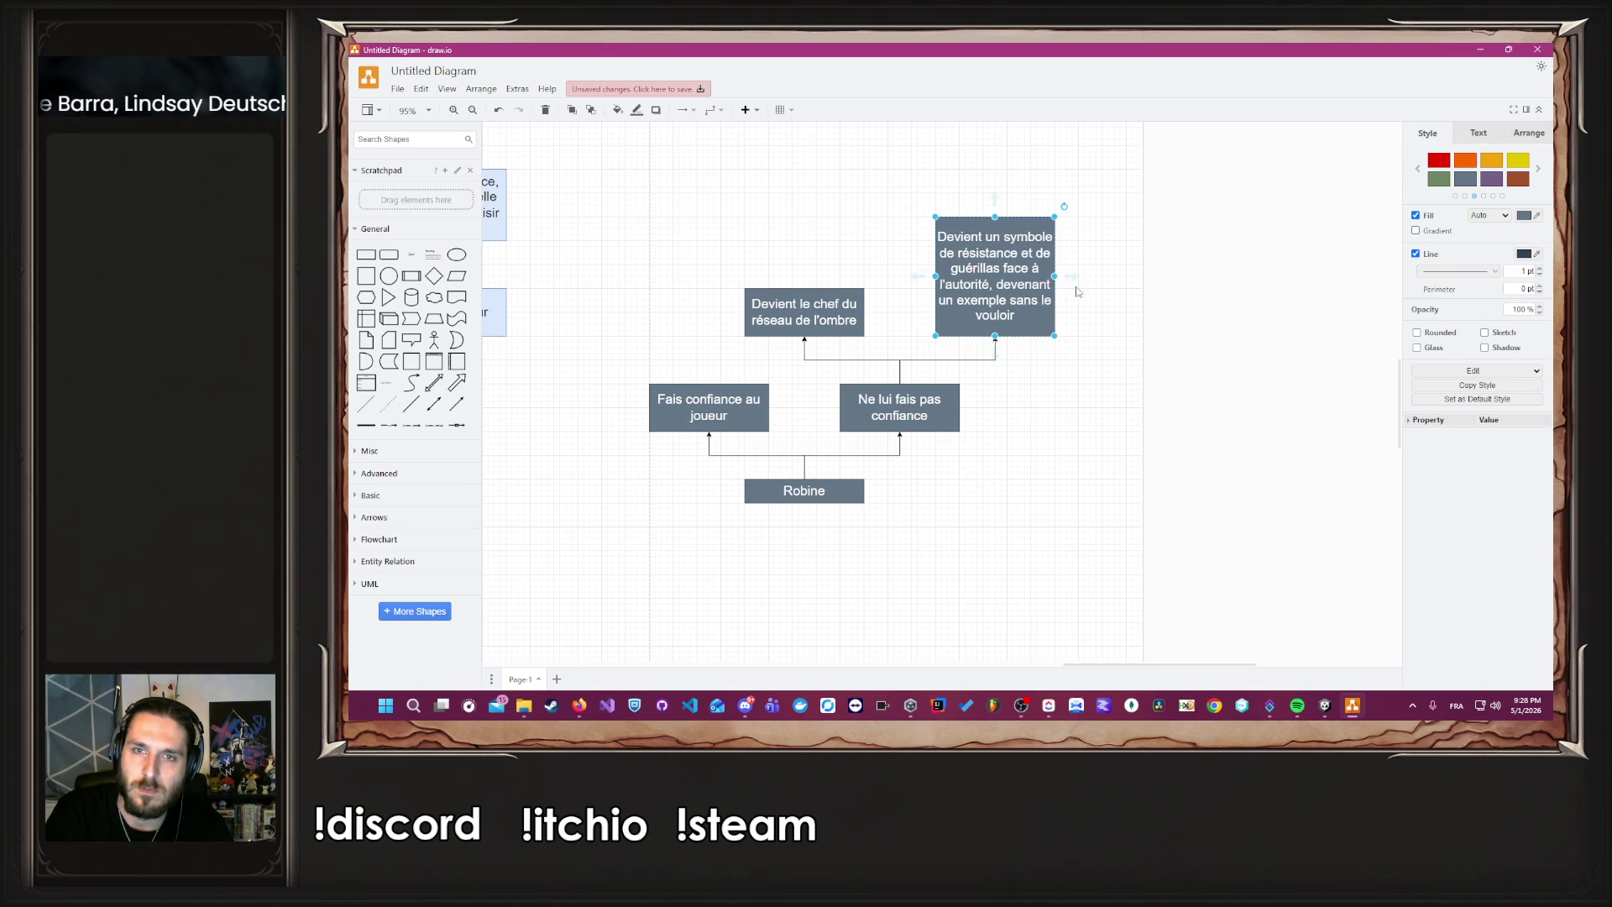
left_click(1078, 290)
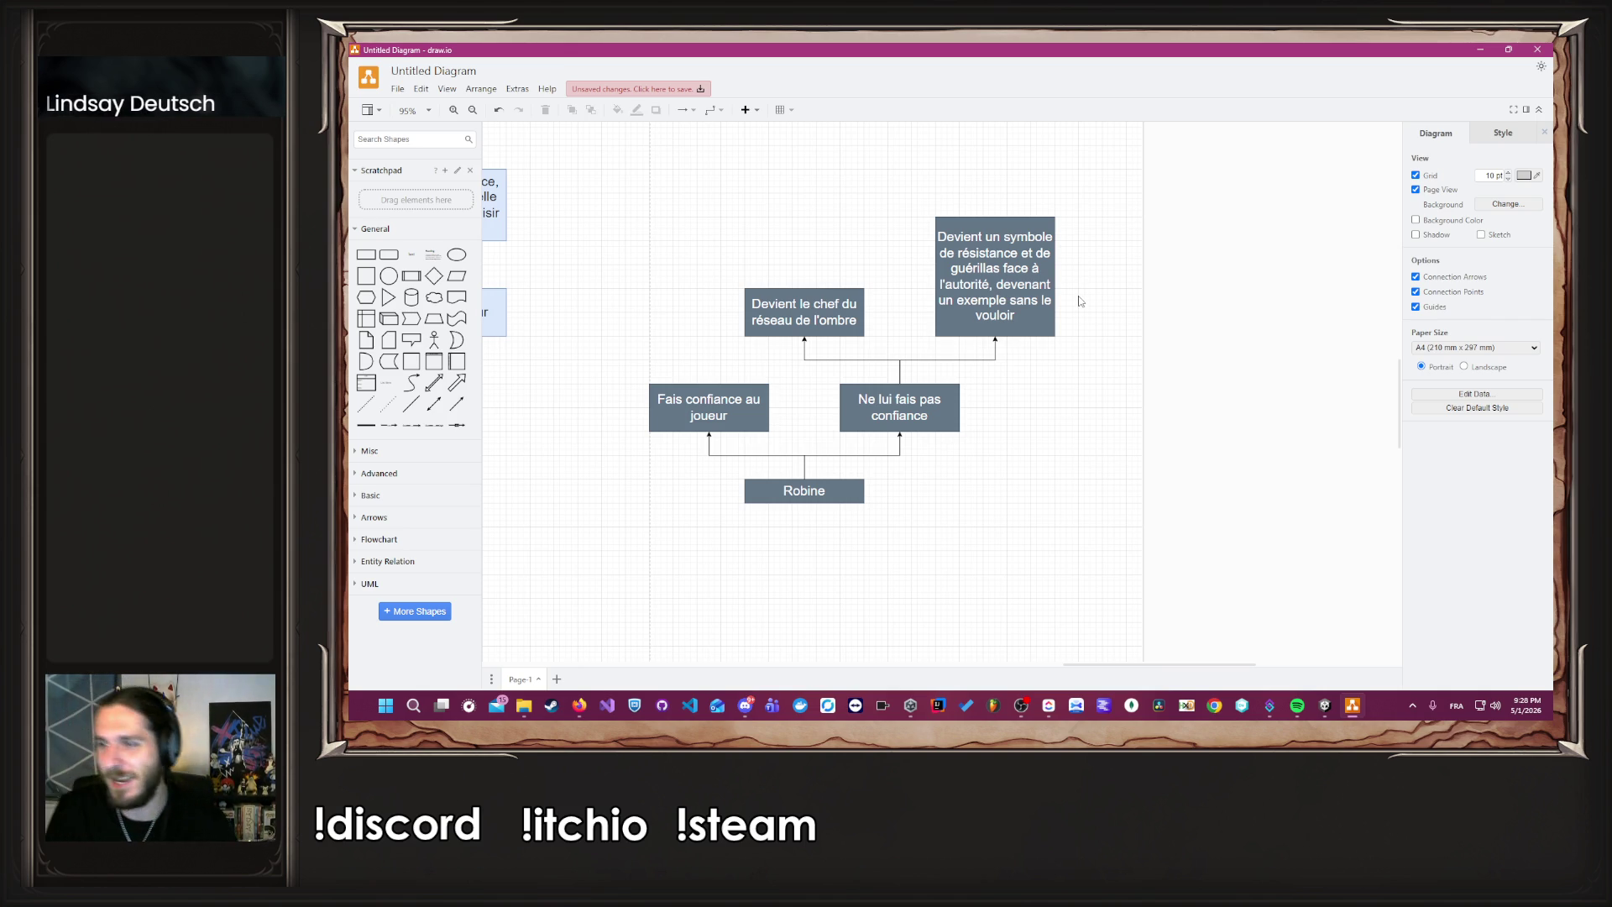
Append ' (fin, robin des bois, pour robine)' to the end of the box's text.
double_click(993, 298)
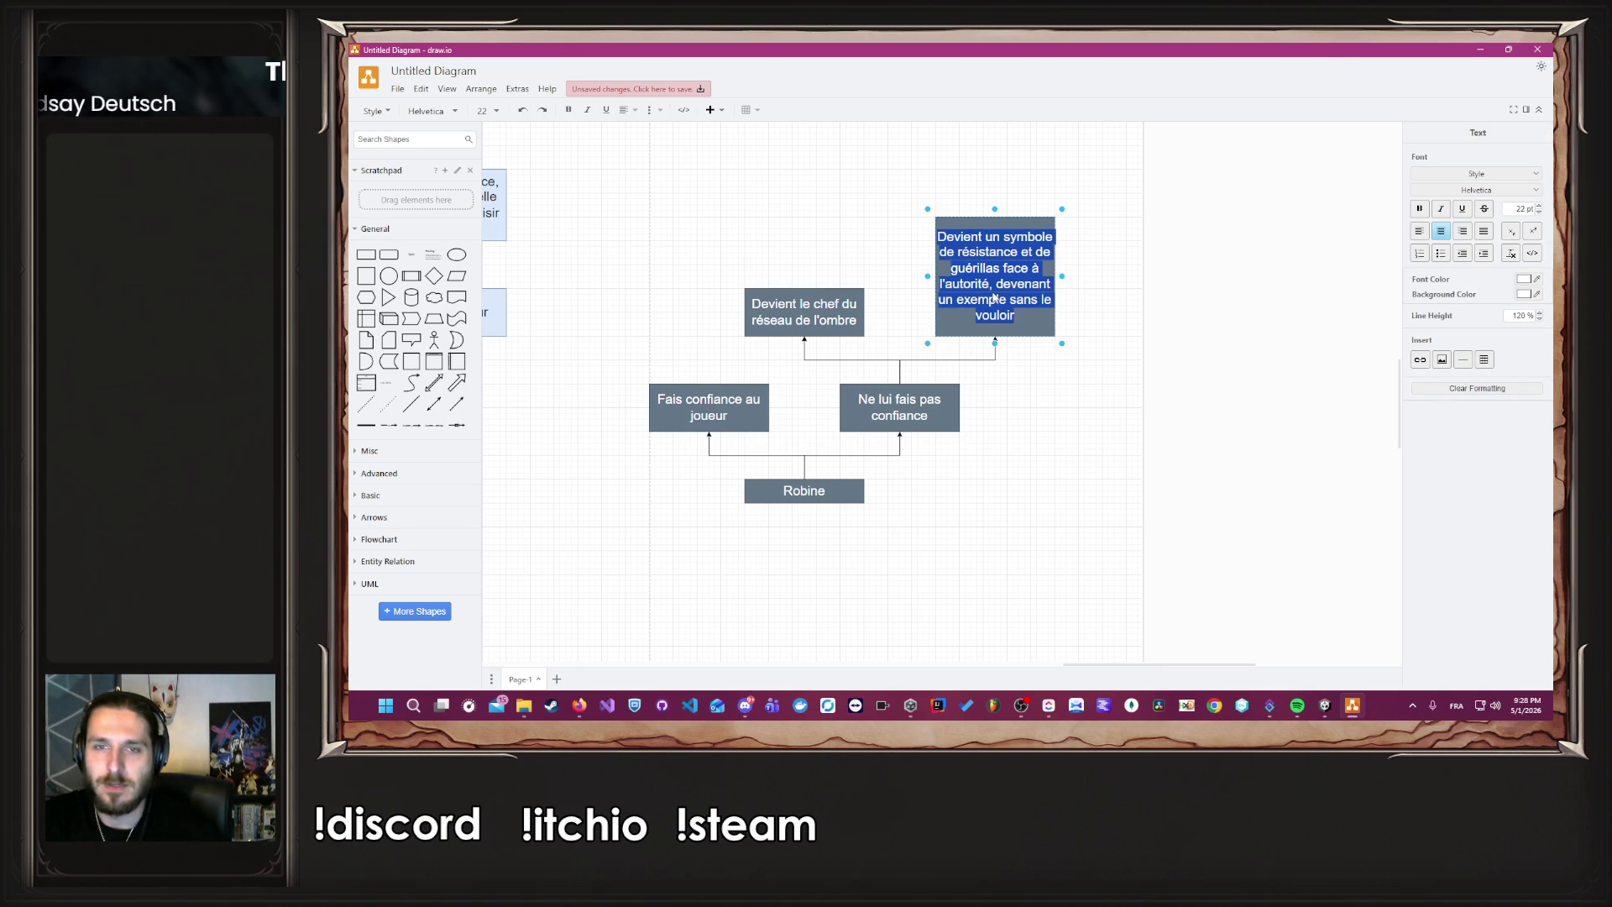
key("End")
type("(")
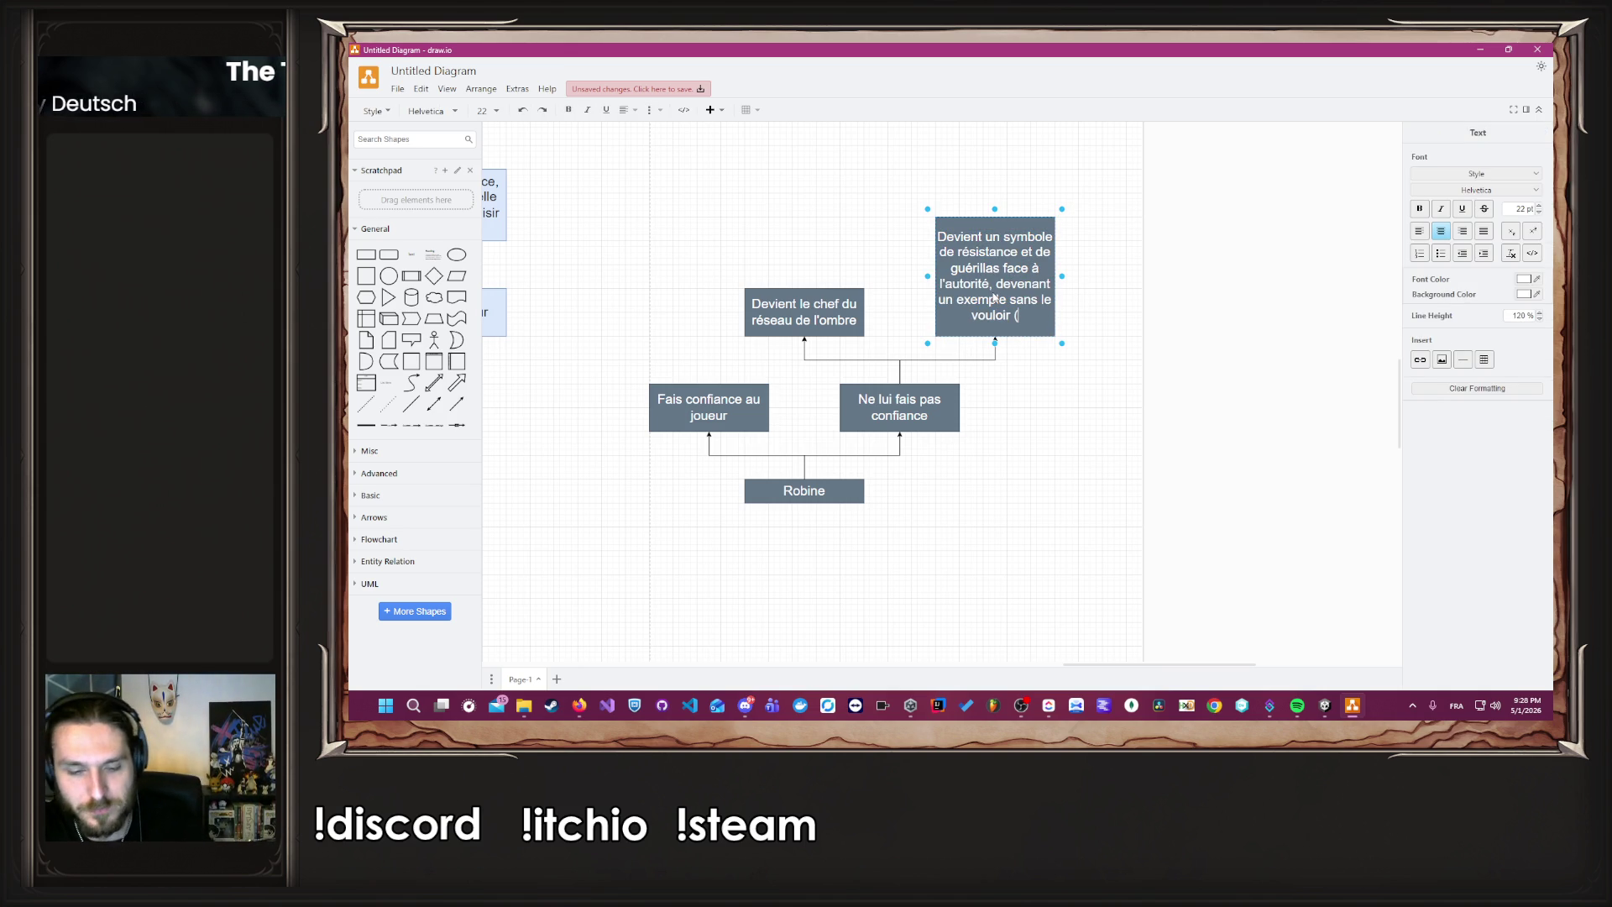
type("fin, robin des ")
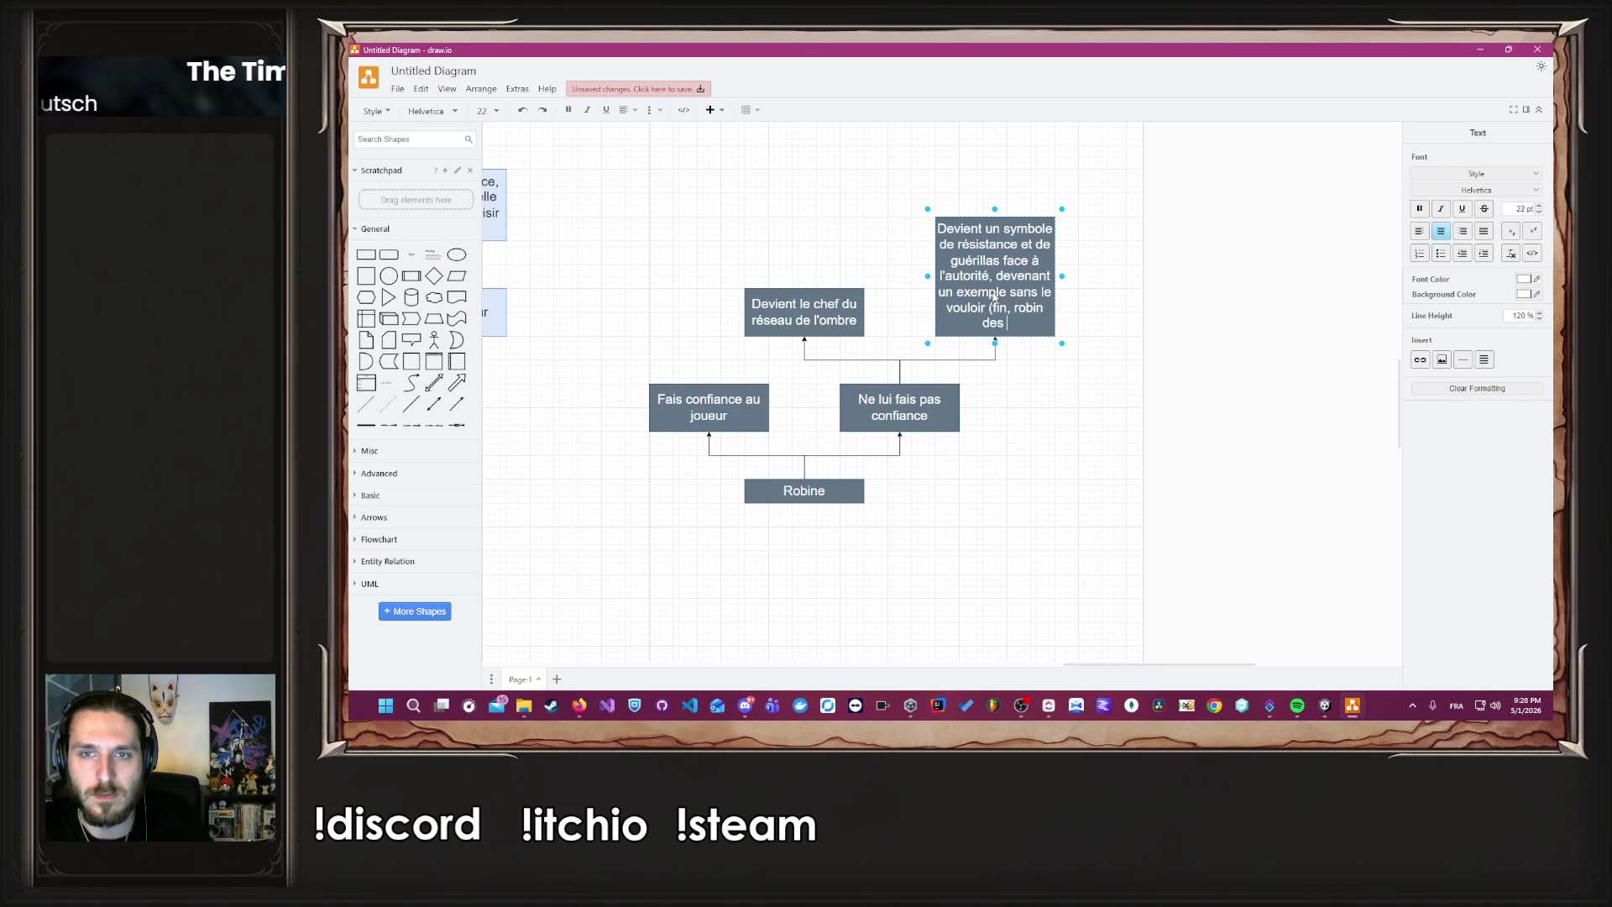
type("bois, ")
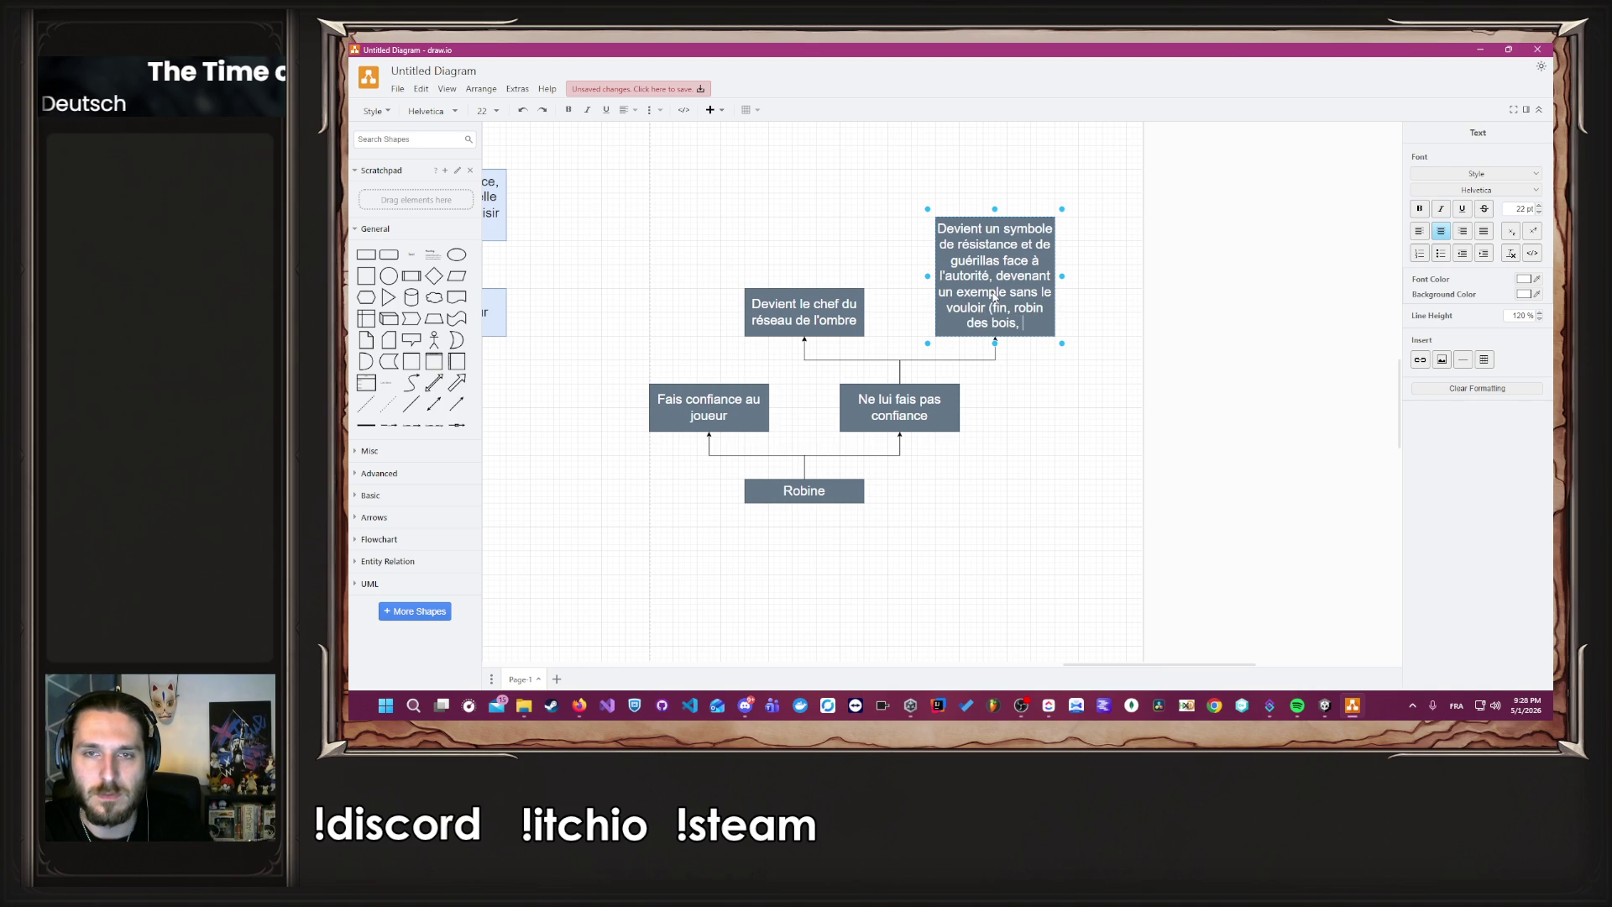
type("pour robine)")
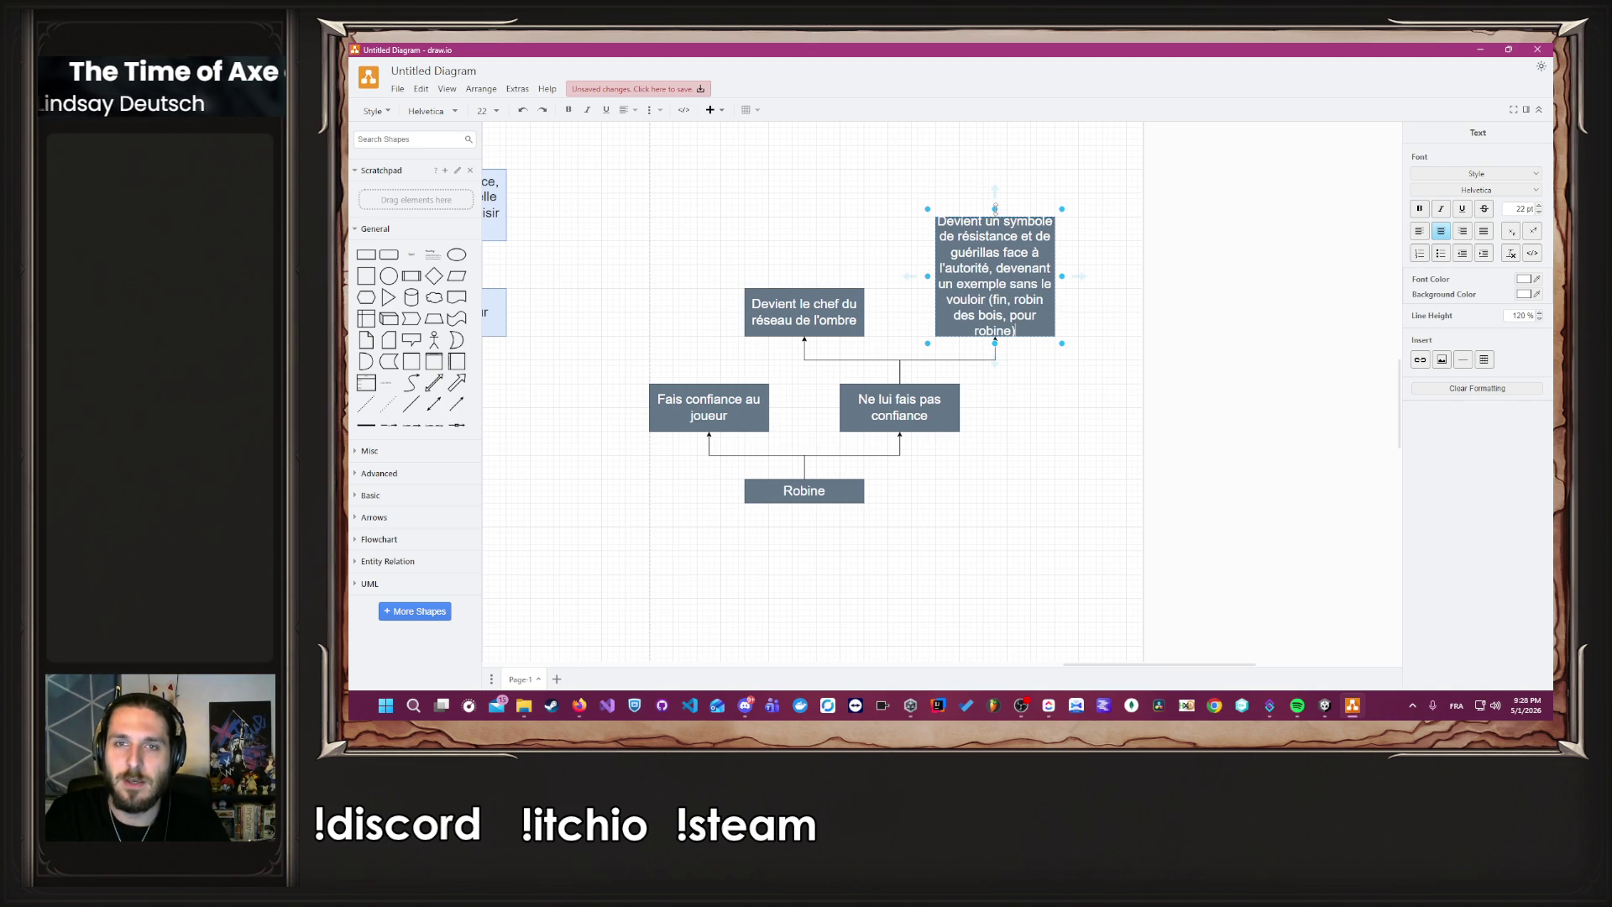
key("Escape")
left_click(1179, 289)
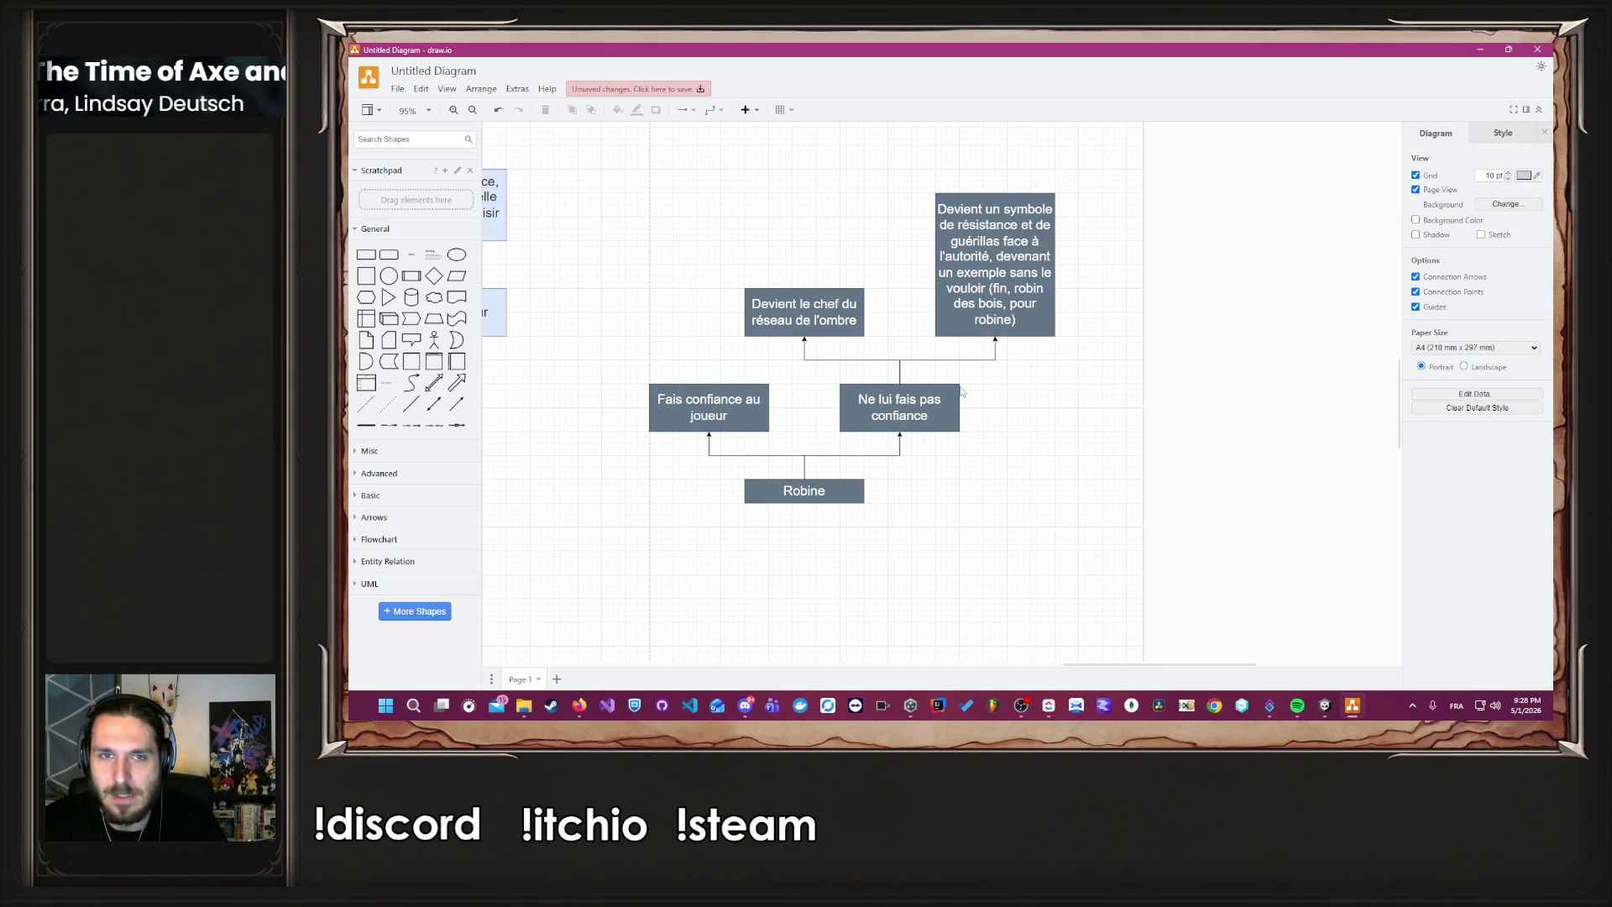
Stretch the 'chef du réseau de l'ombre' box upward to make it taller.
left_click(823, 321)
left_click(664, 315)
left_click(802, 295)
left_click_drag(803, 288, 803, 211)
Append ', objectif, être puissant, contrôler dans l'ombre, être intouchable, miroir avec Eliss' and enlarge the box to fit.
double_click(820, 274)
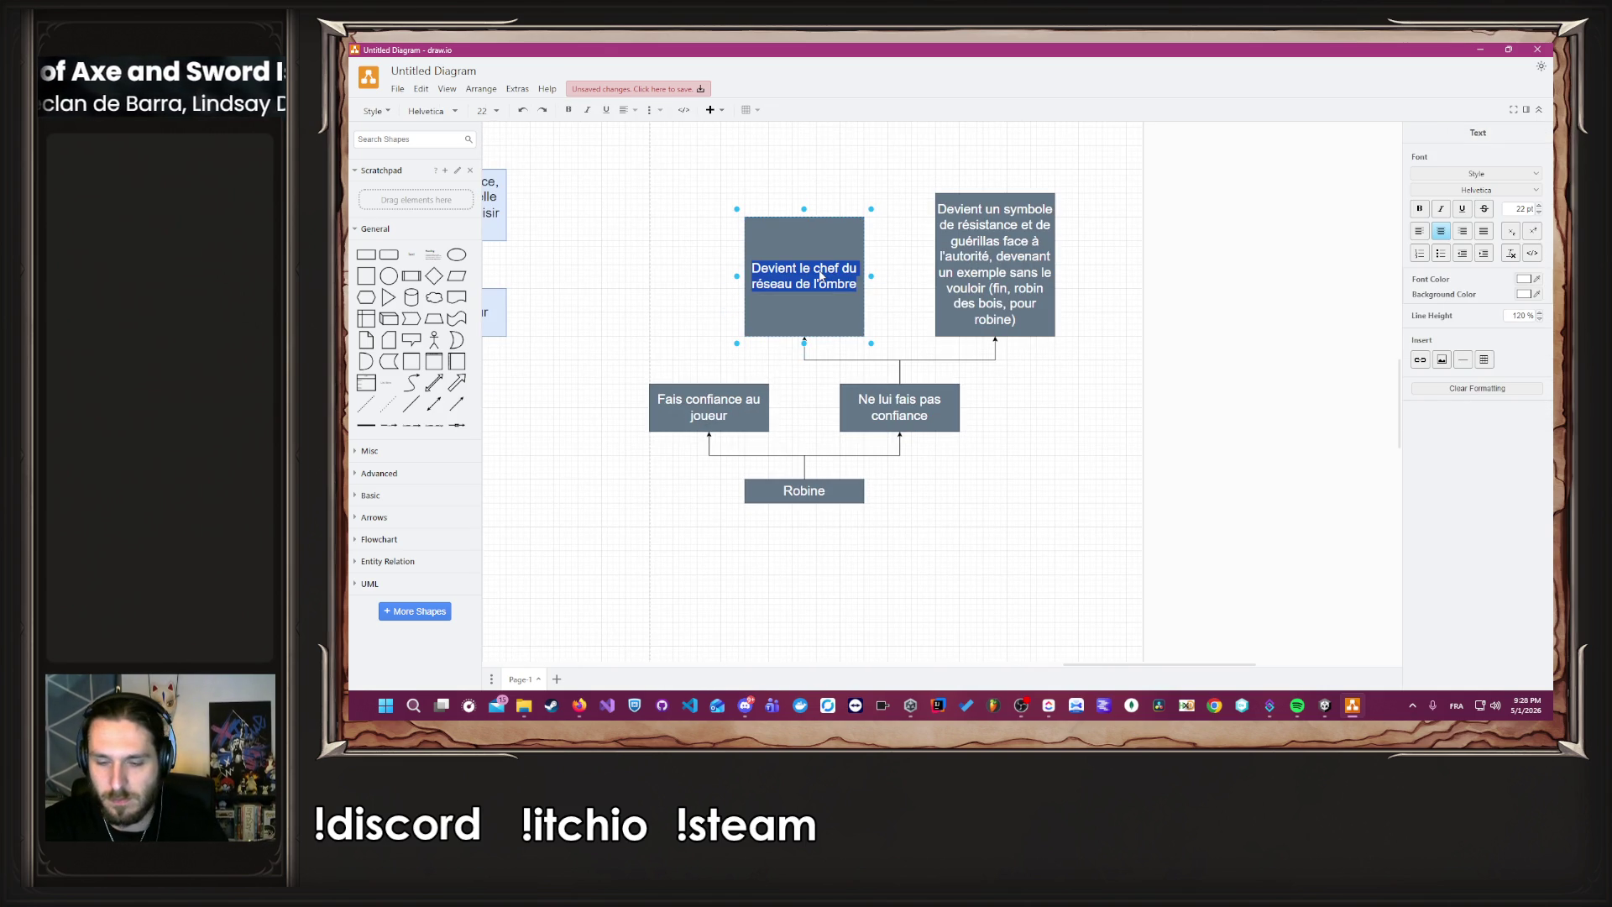
key("End")
type(", objectif, e")
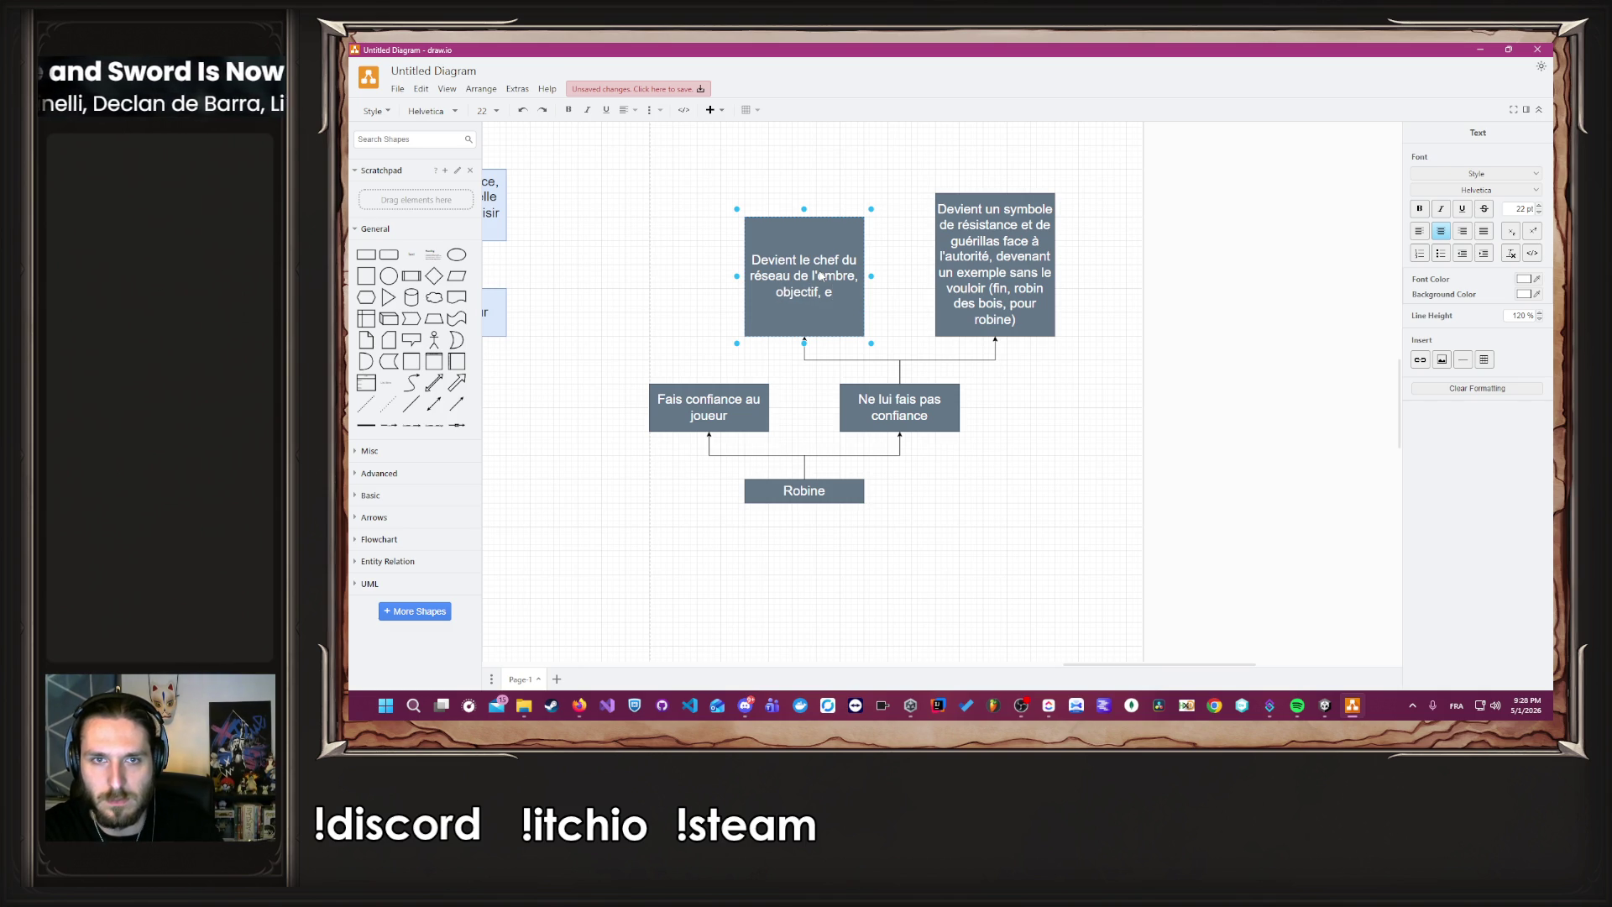
key("BackSpace")
type("être puissant, ")
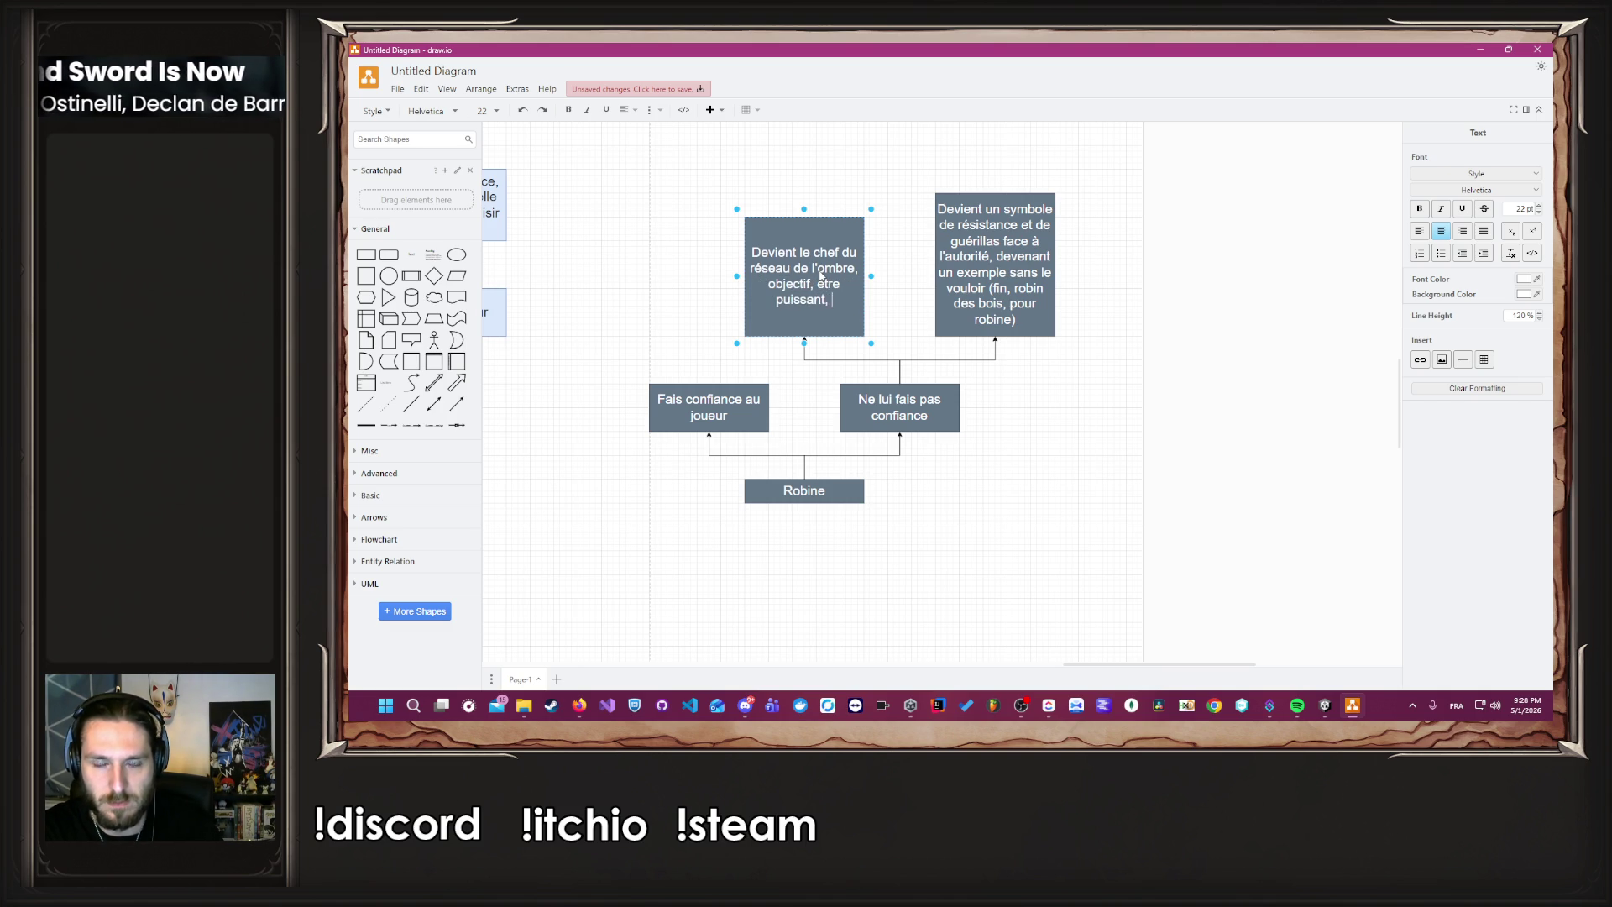
type("controler ")
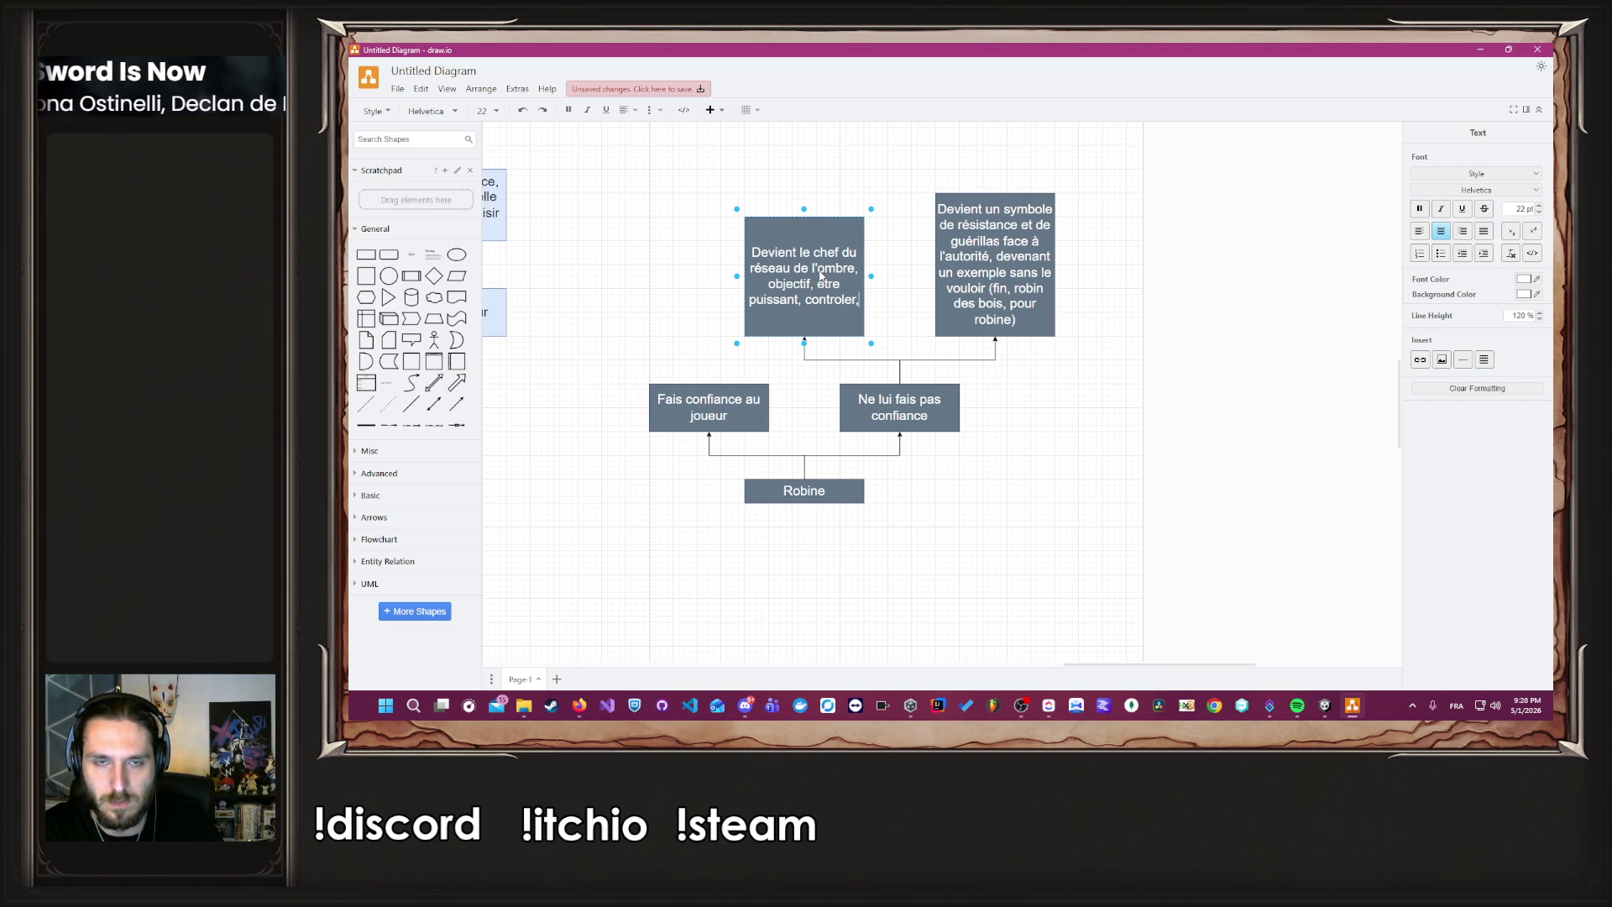
type("dans l'ombre, ê")
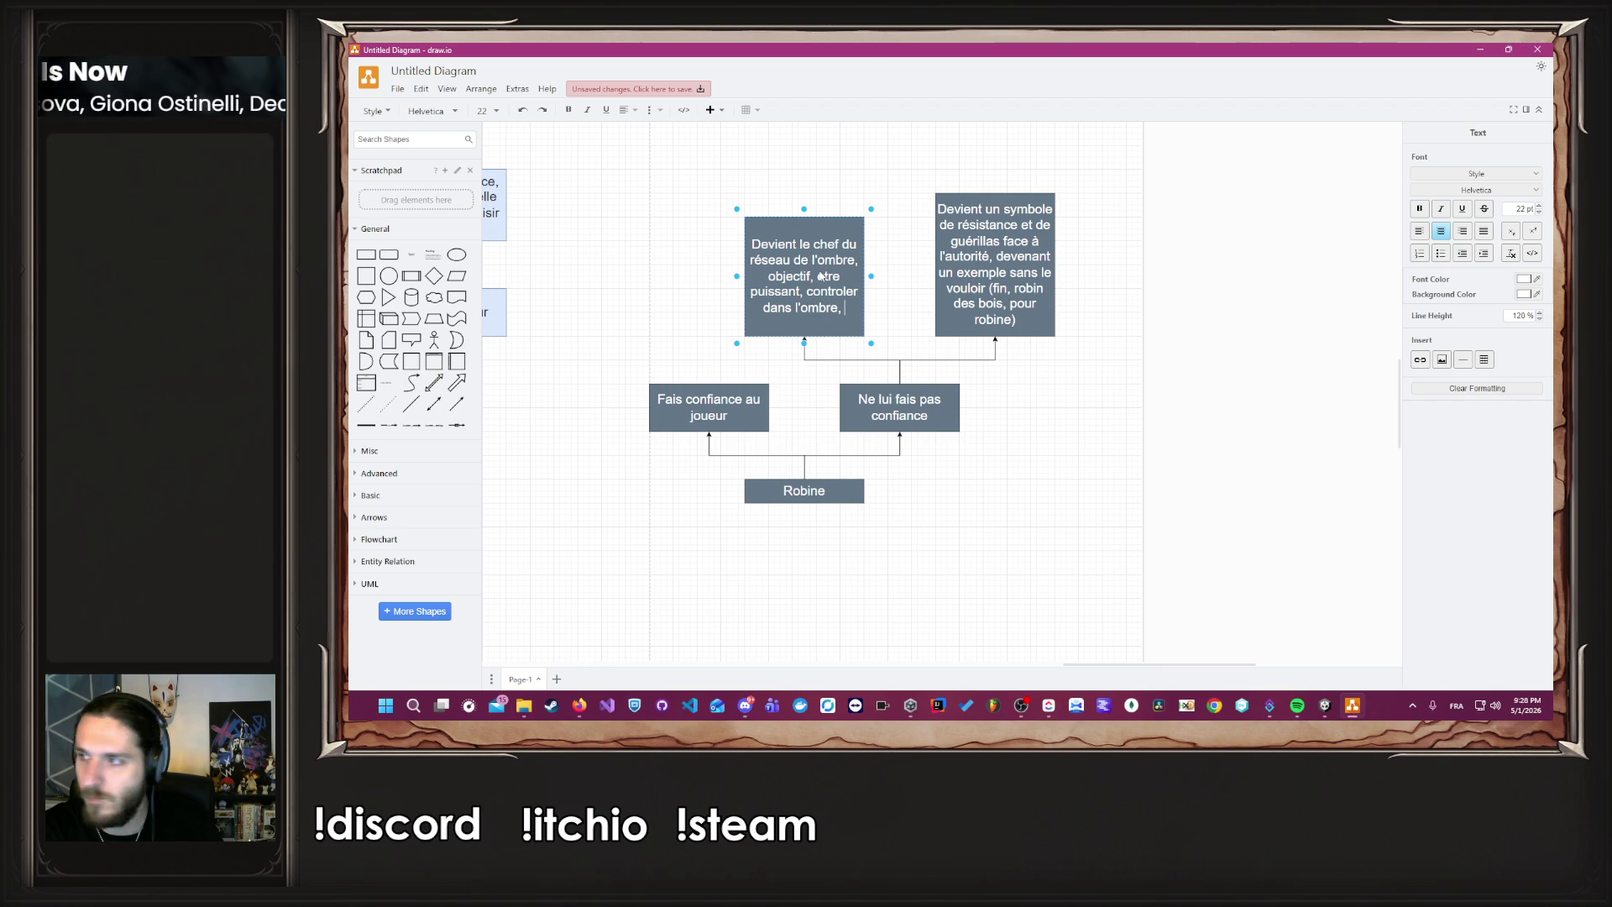
type("tre")
type(" intouchable")
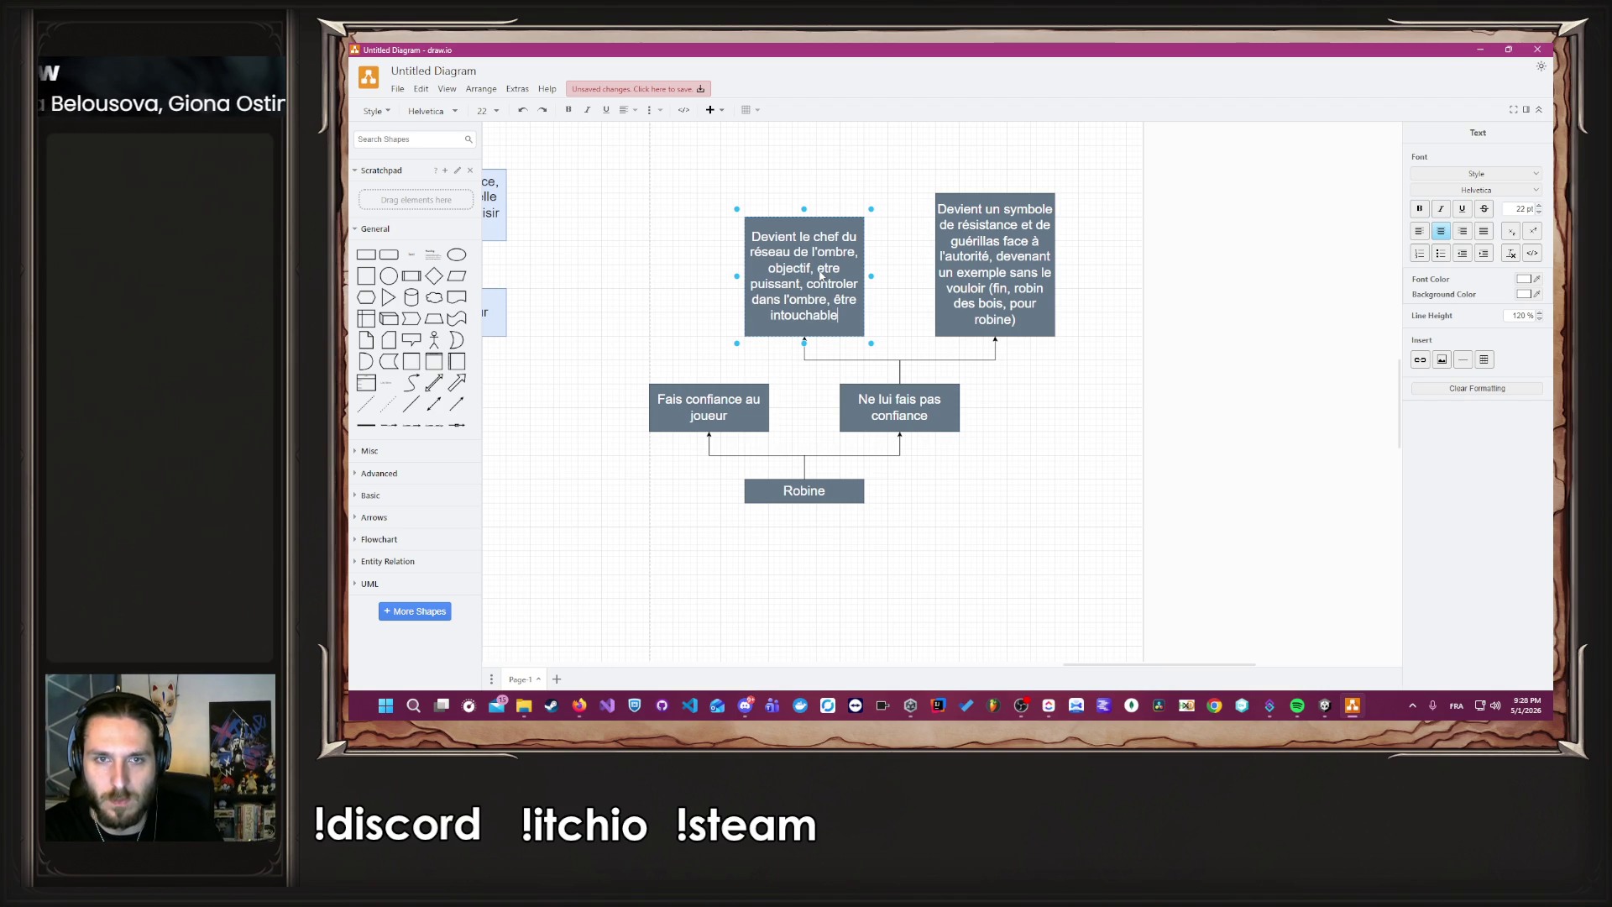
type(", miroir avec")
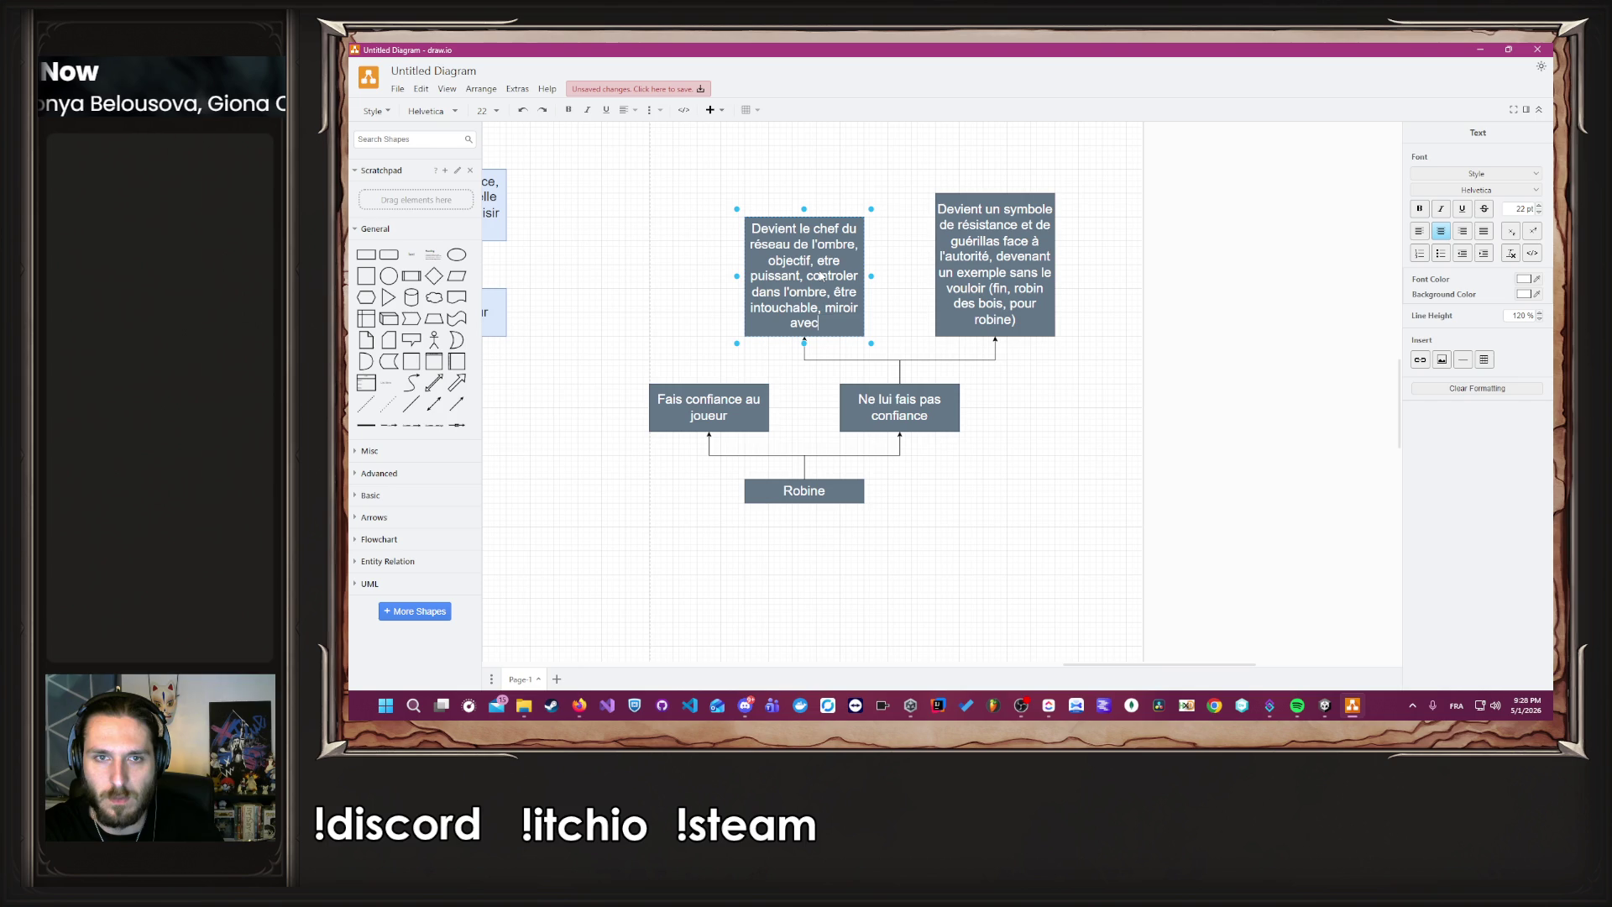
type(" Eliss, mais ")
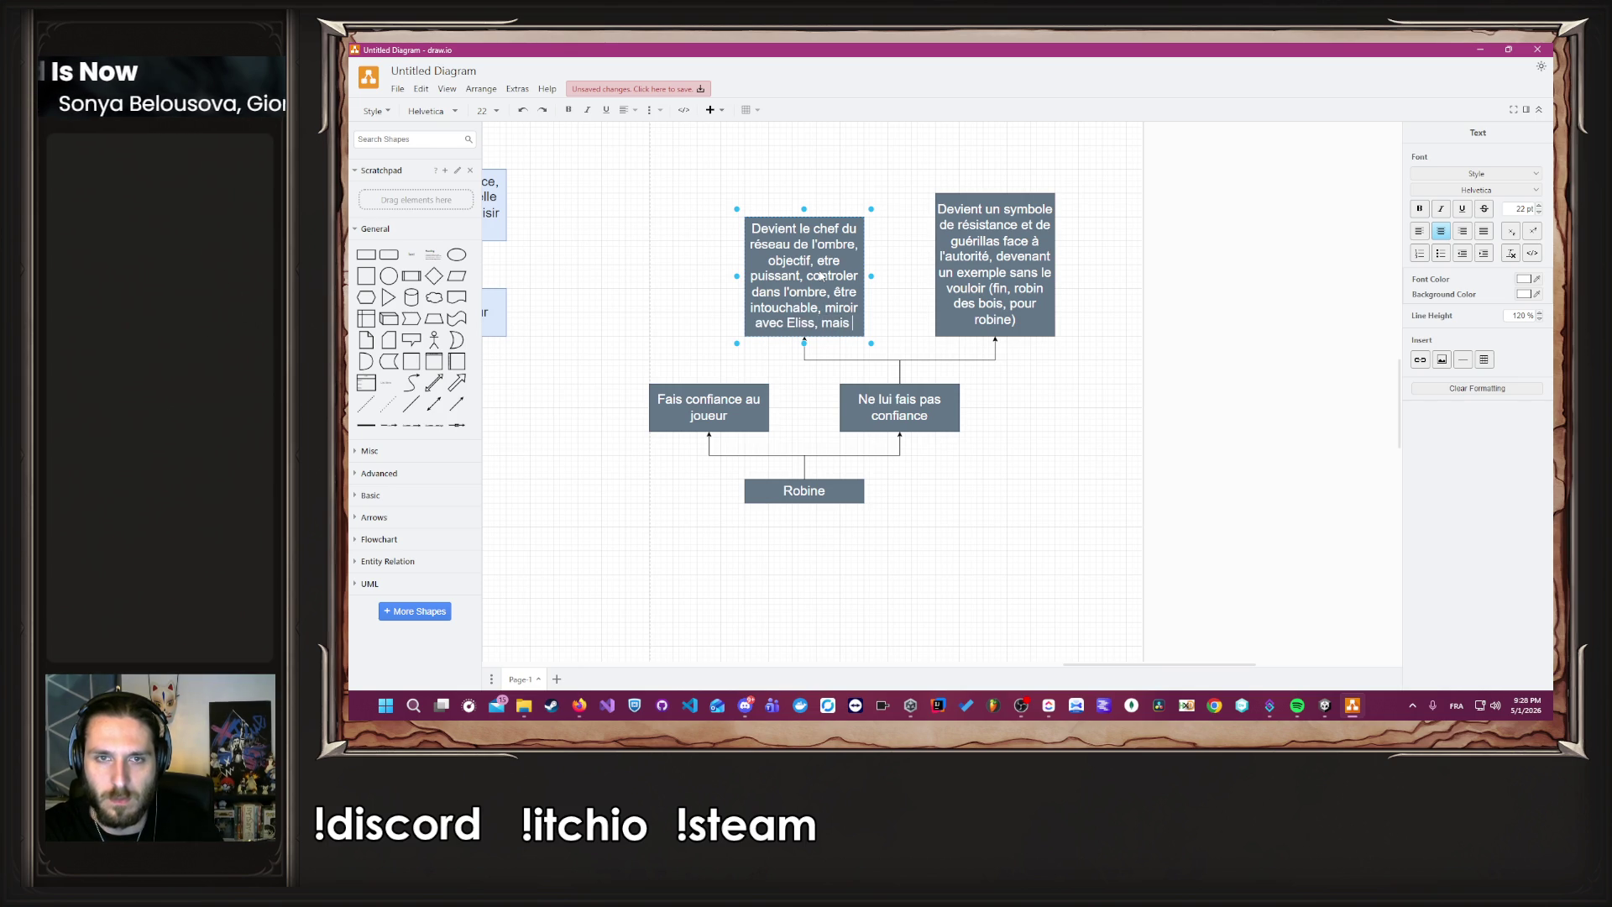
type("d'une autre manière")
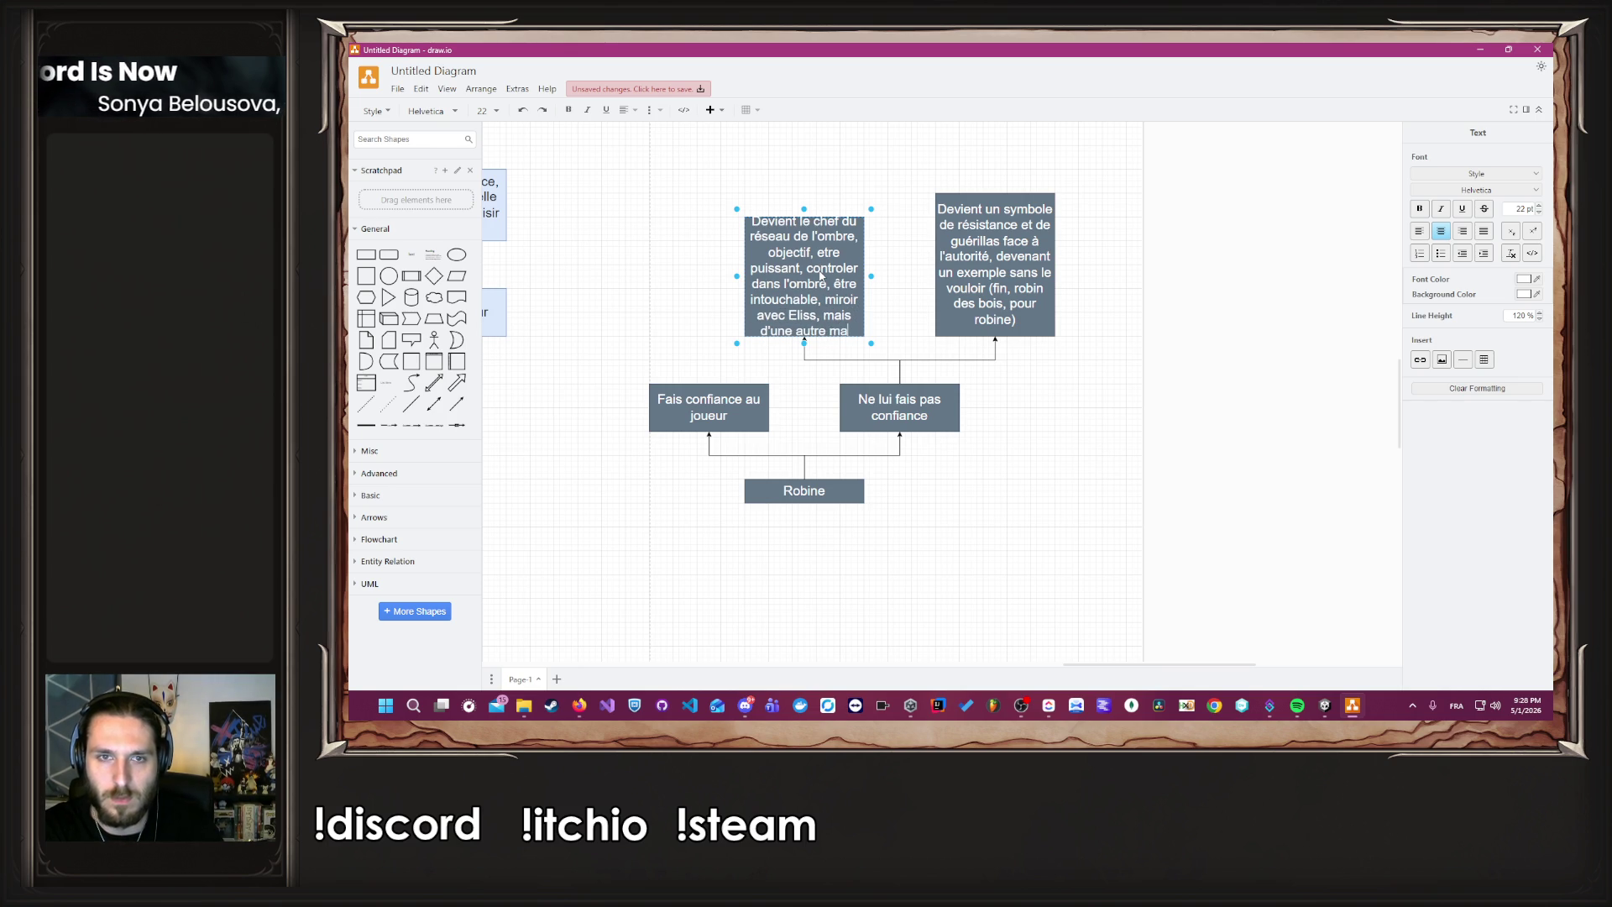
left_click(591, 340)
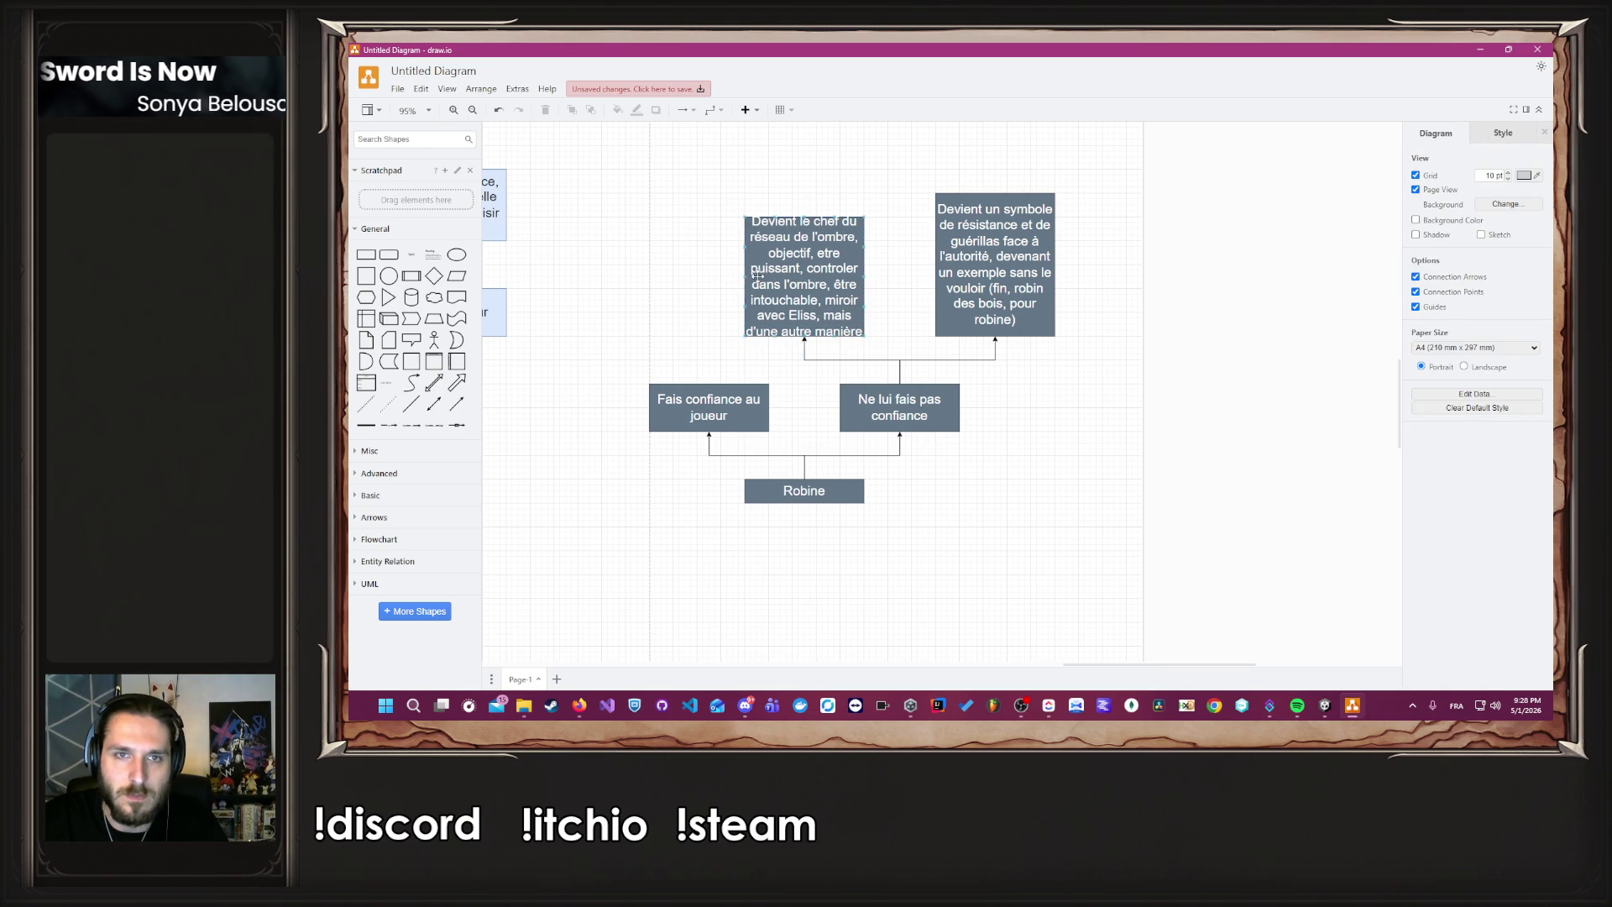
left_click(797, 227)
left_click_drag(804, 216, 803, 193)
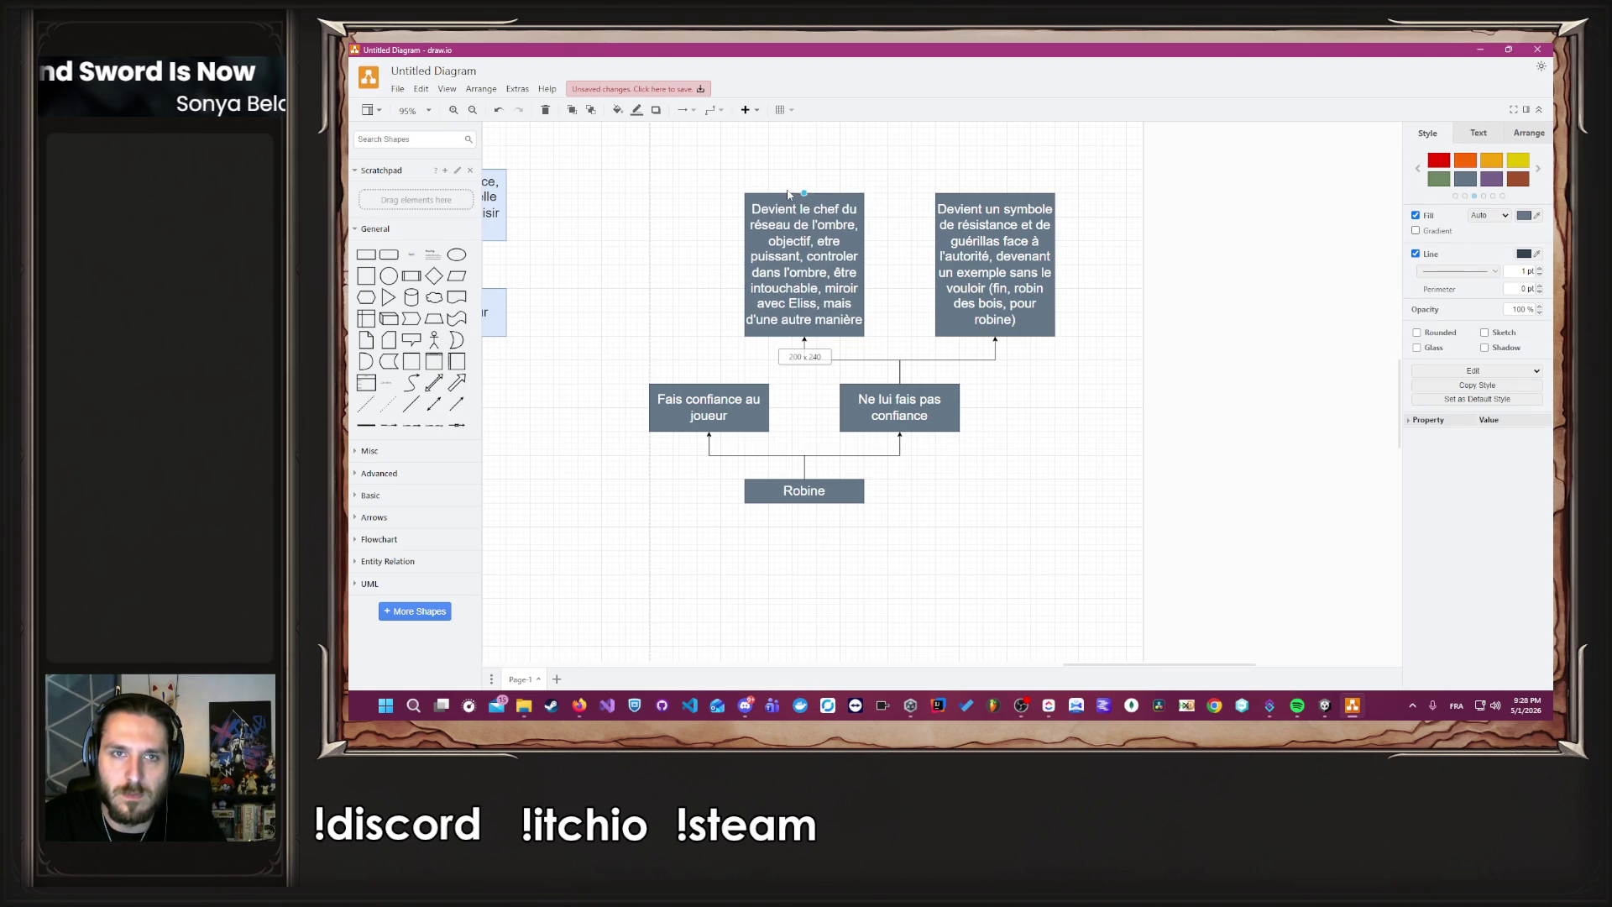
left_click(630, 275)
Pan to the Alyrienne branch and place a copy of the box to its left.
left_click_drag(627, 349, 941, 373)
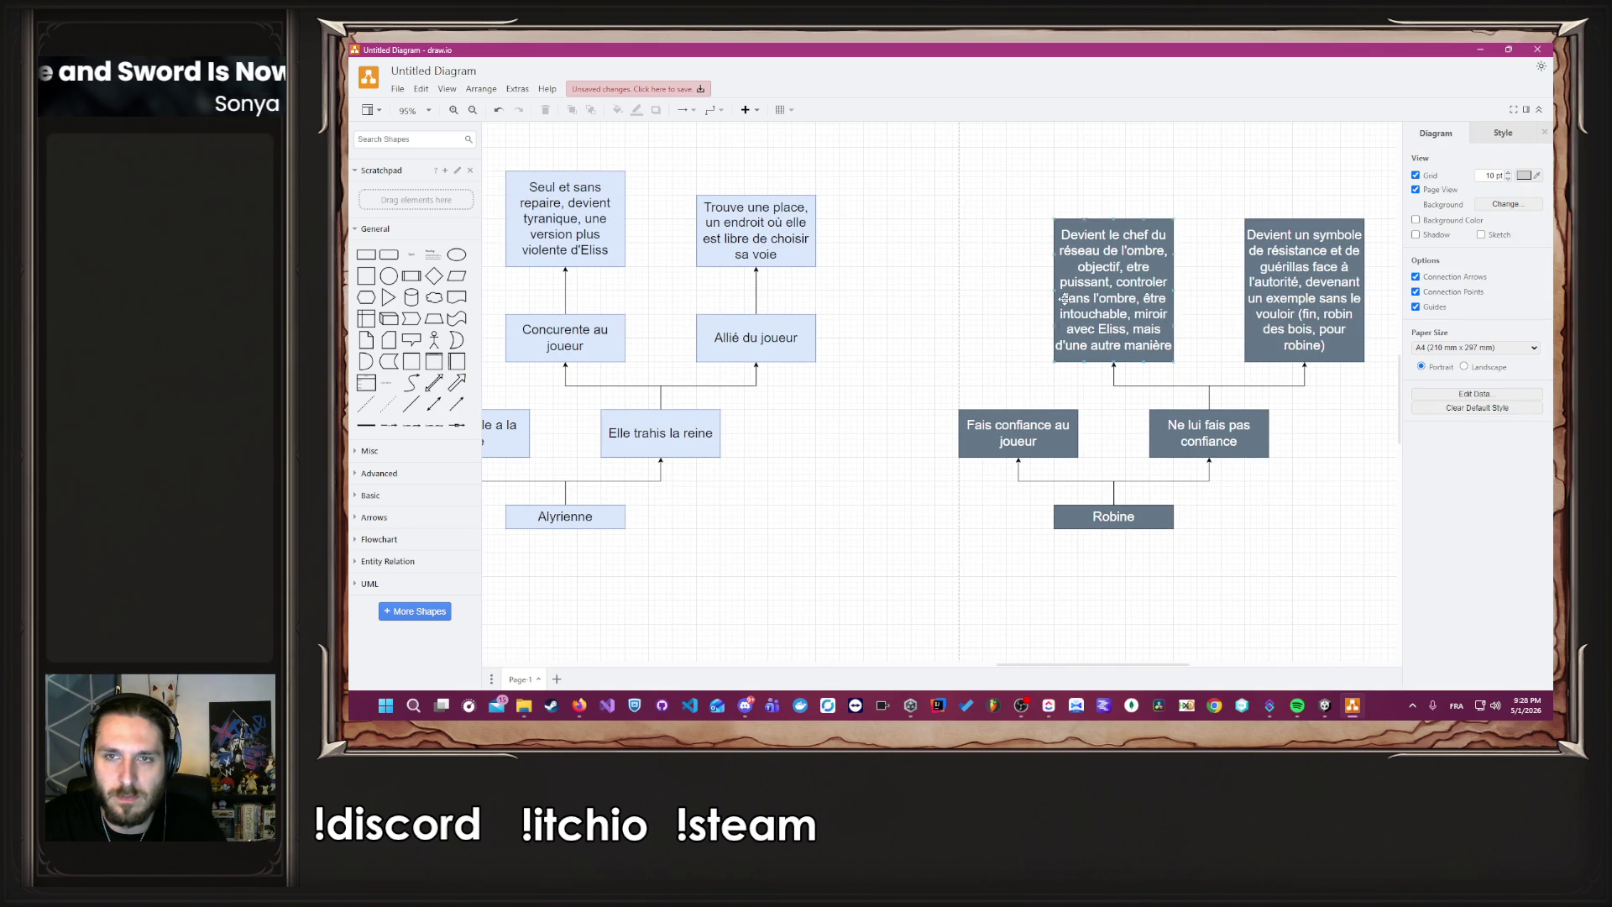
left_click(1141, 317)
left_click_drag(1142, 317, 993, 308, "ctrl")
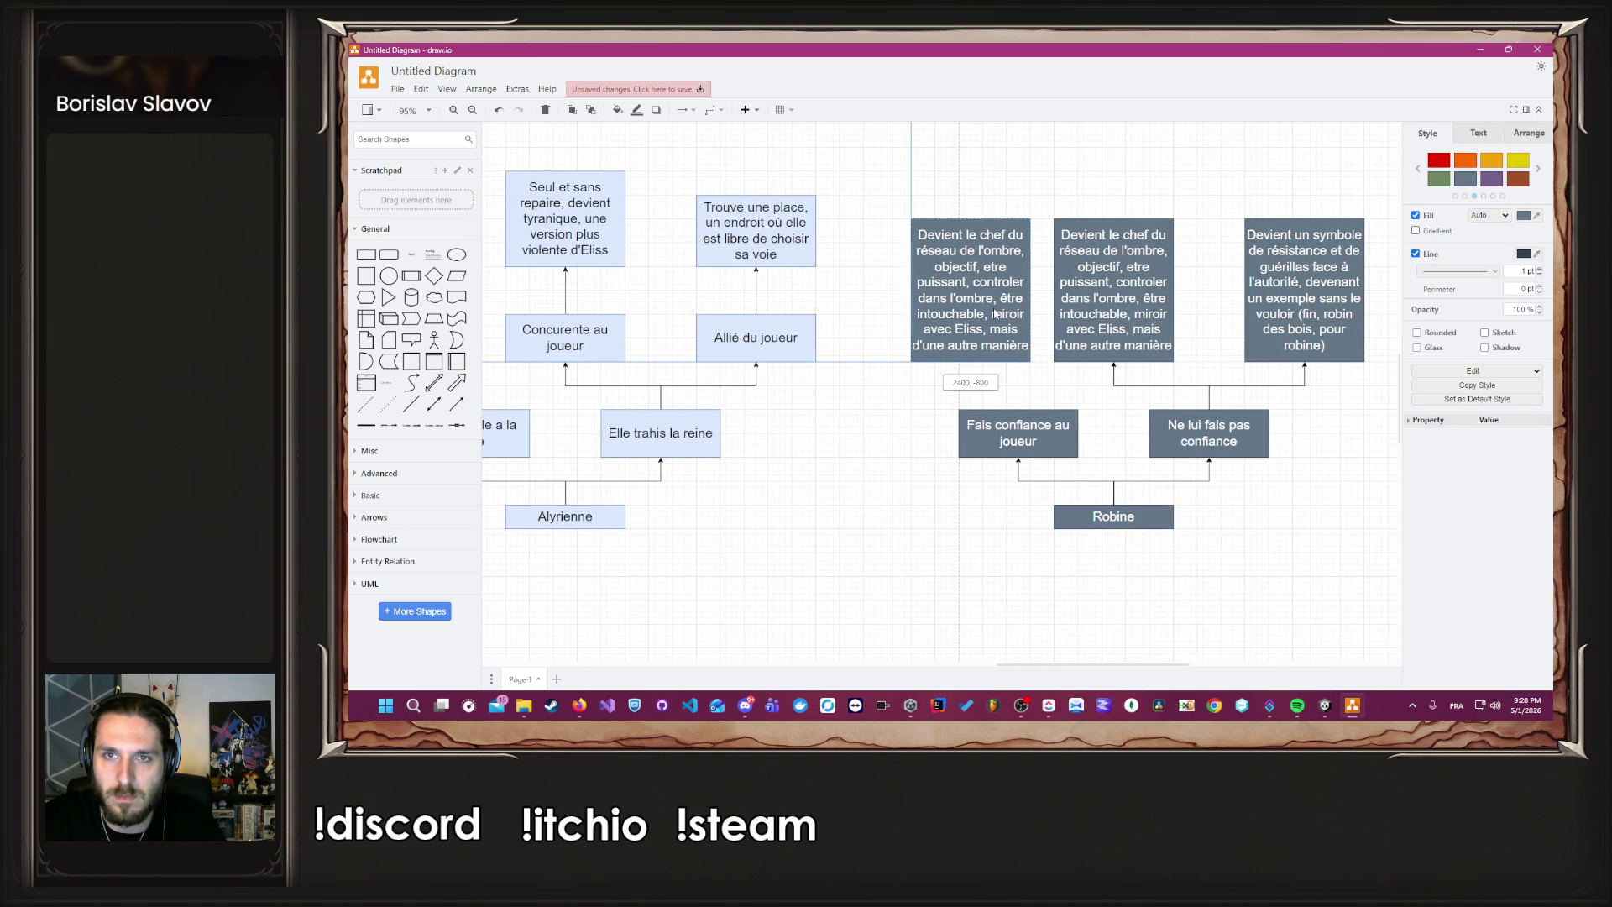